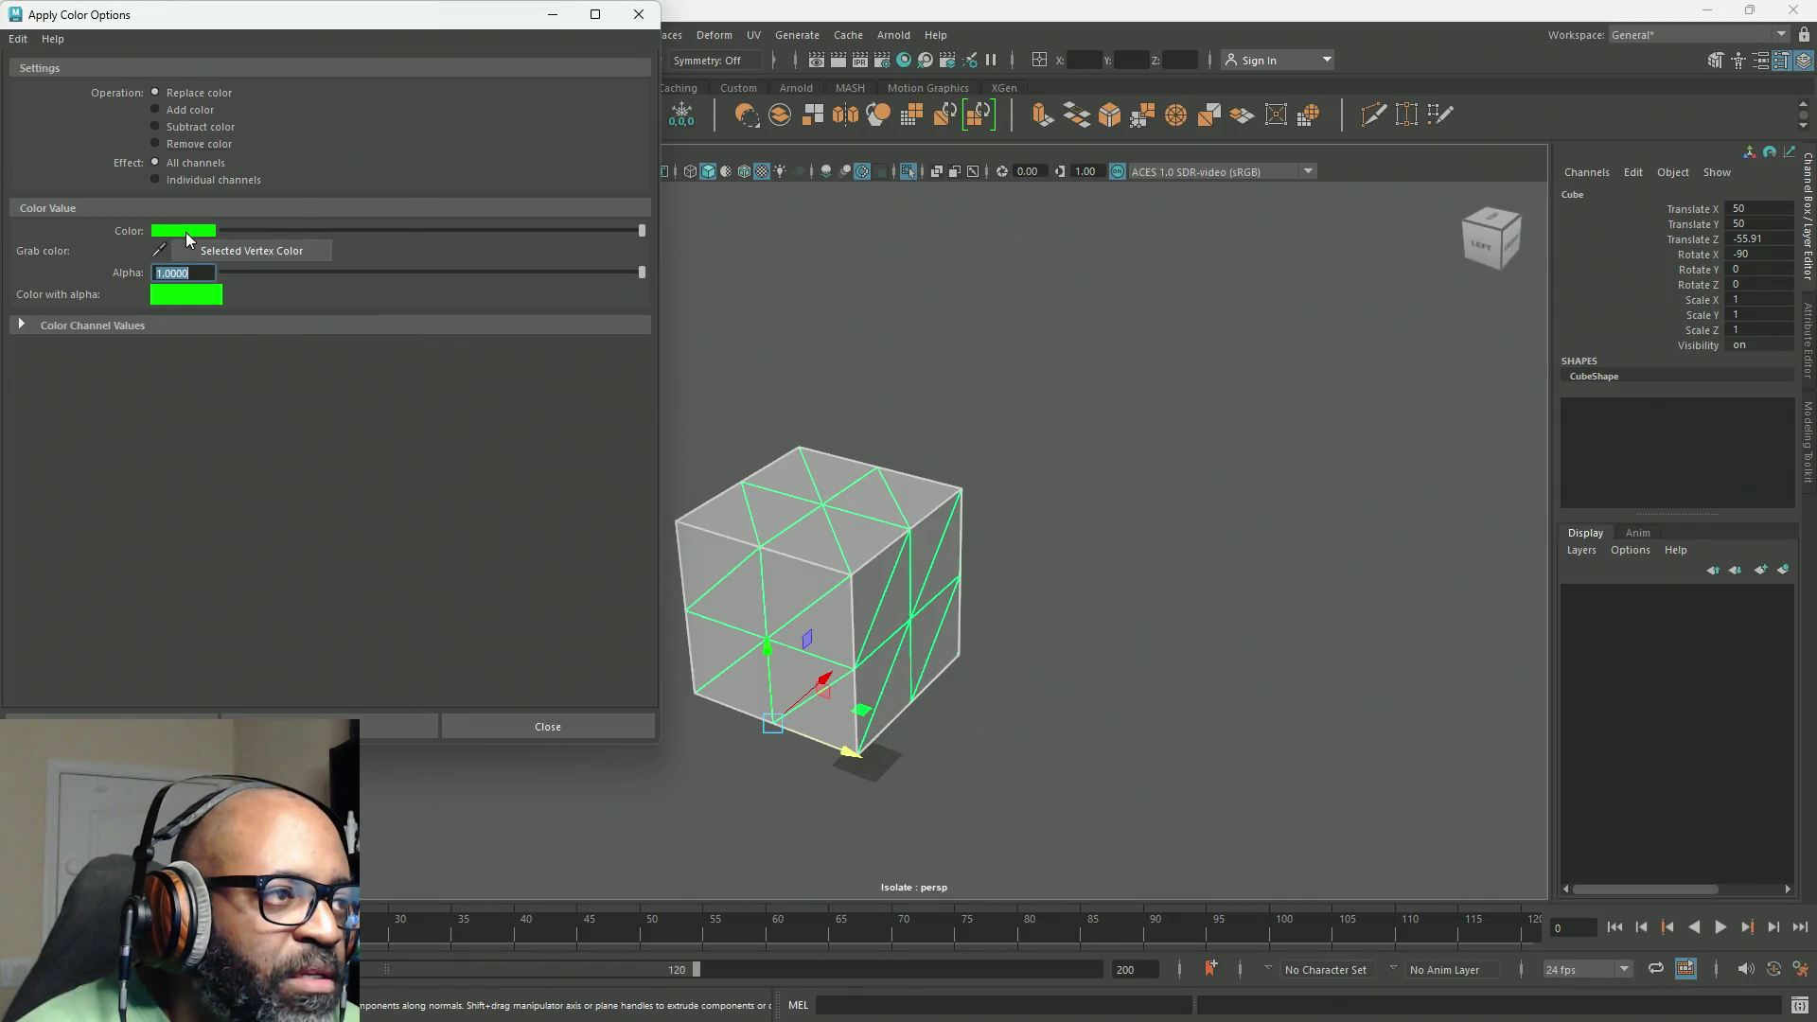
Step: Apply an orange vertex colour to the cube, inspect it from several angles, and close Apply Color Options
left_click(186, 232)
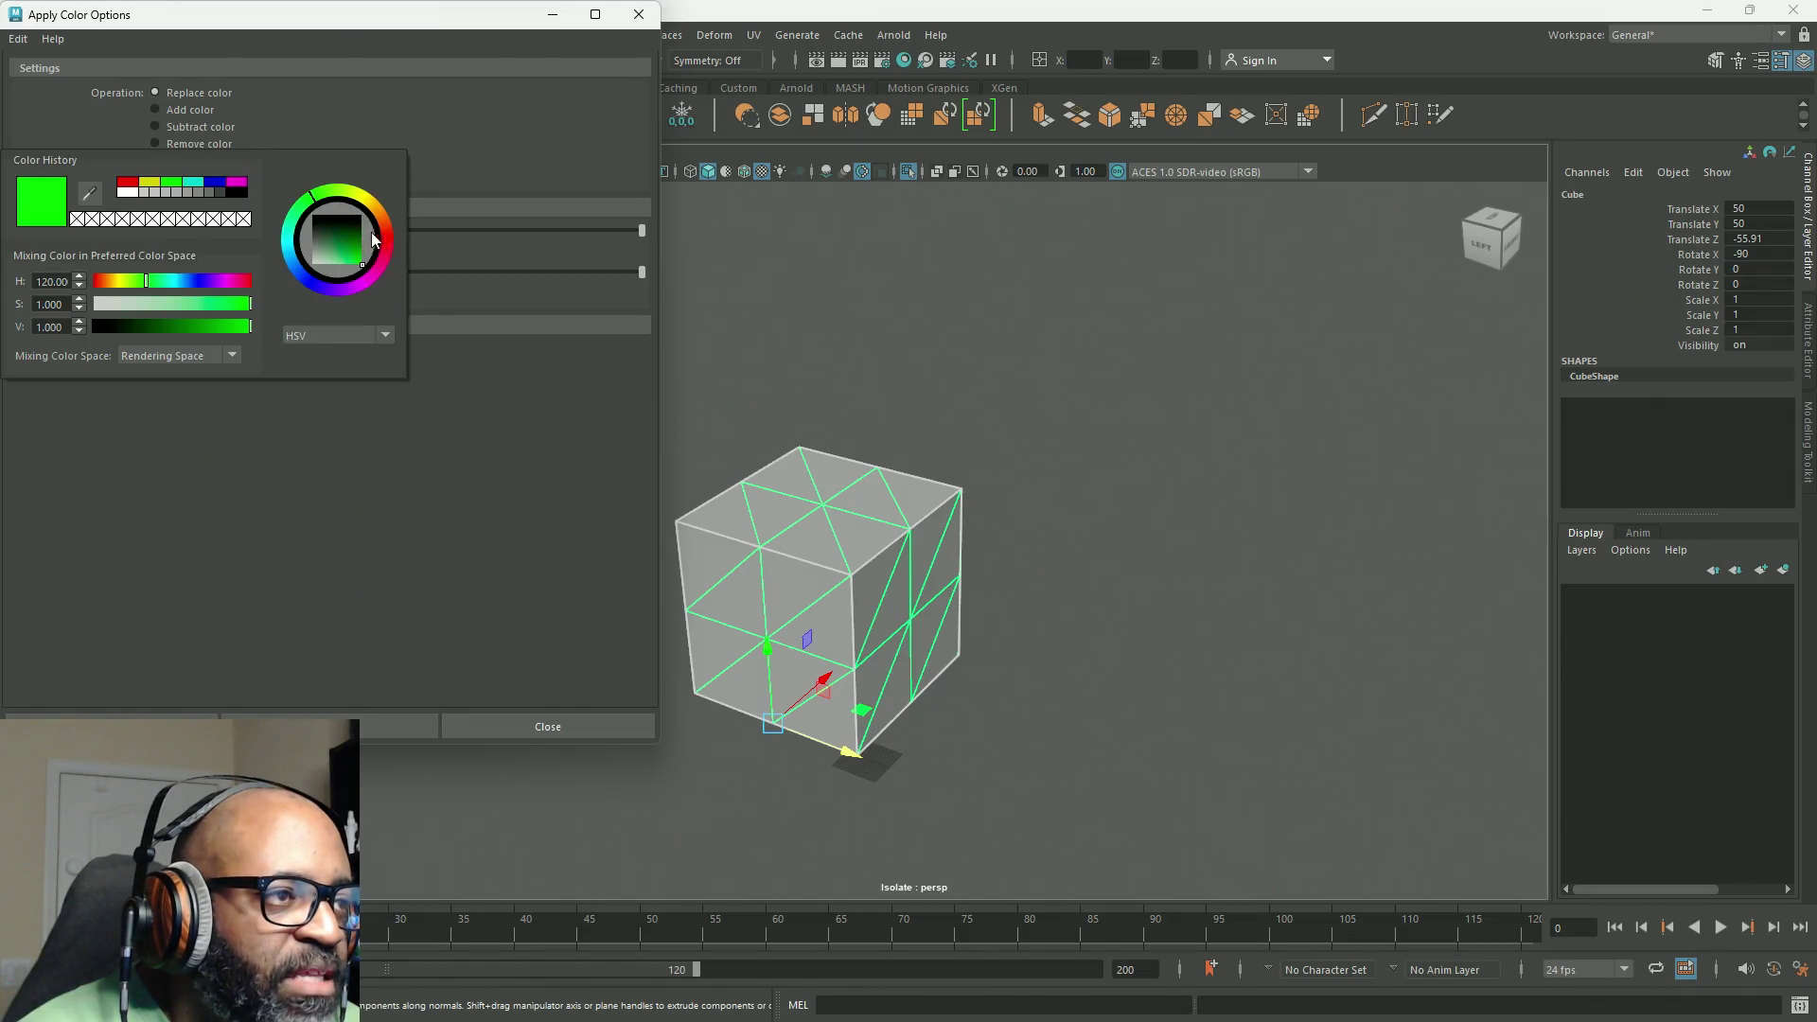
left_click_drag(387, 236, 356, 246)
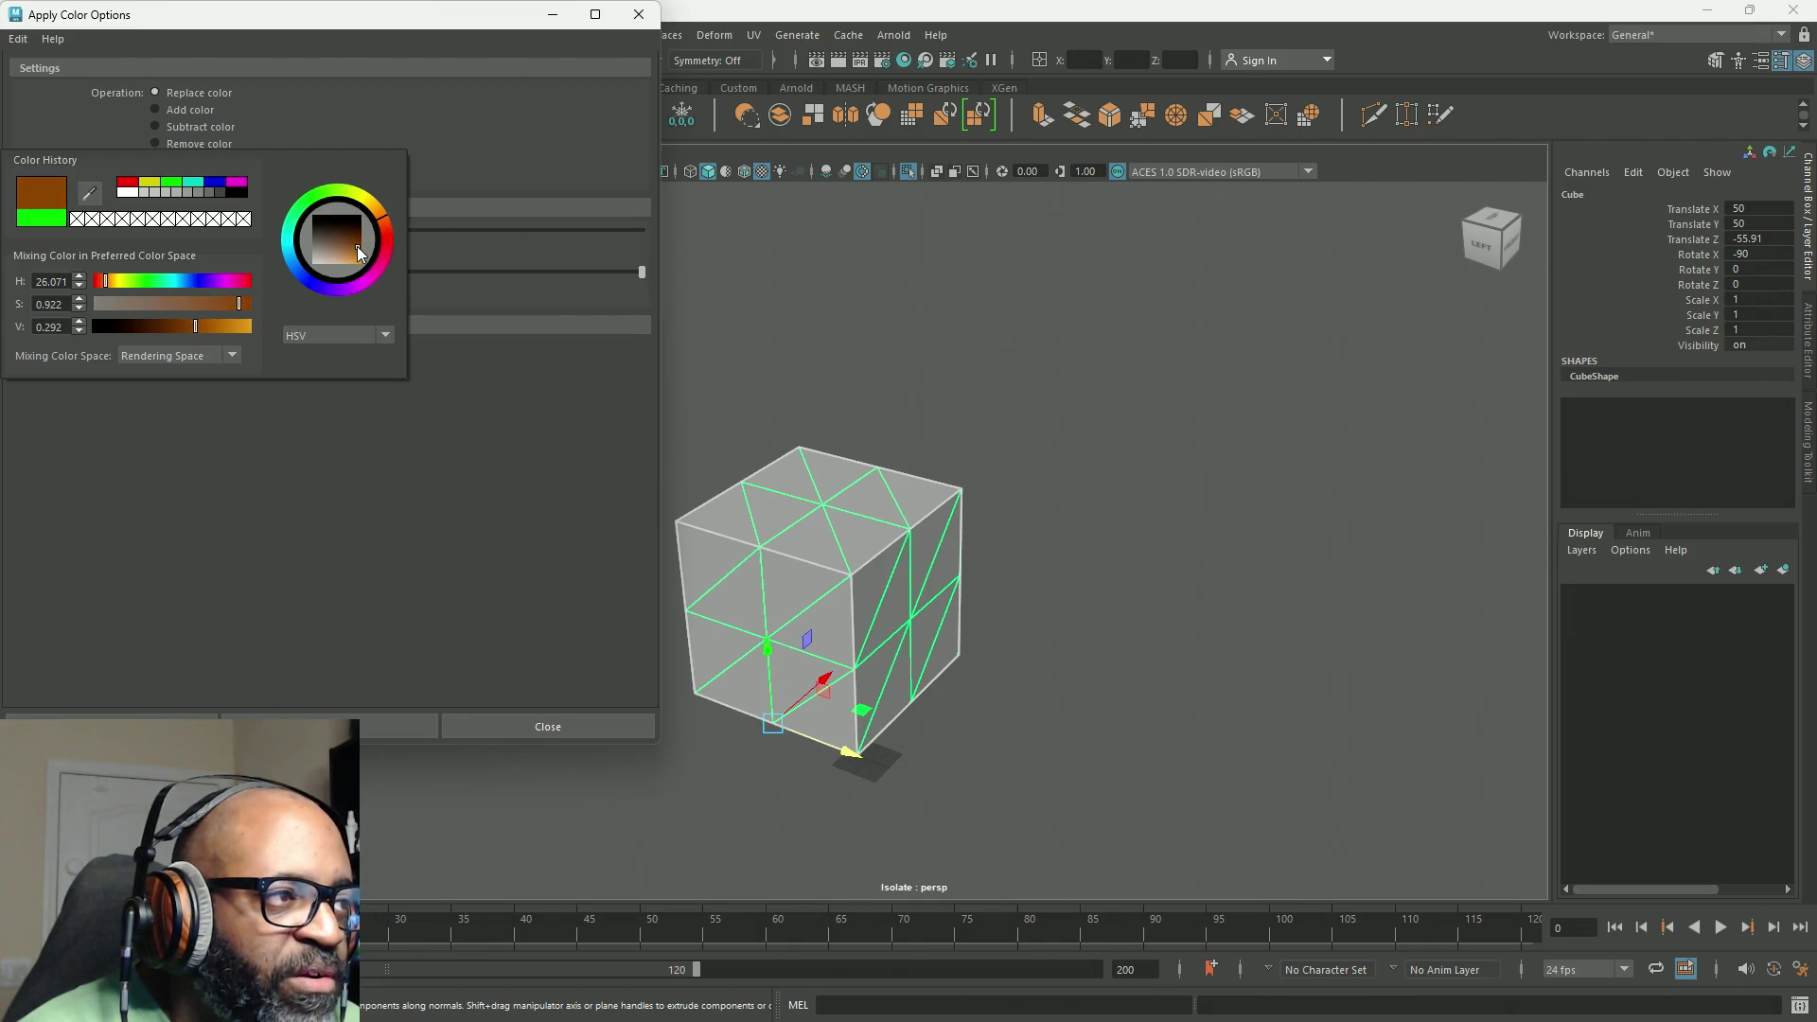
left_click(363, 726)
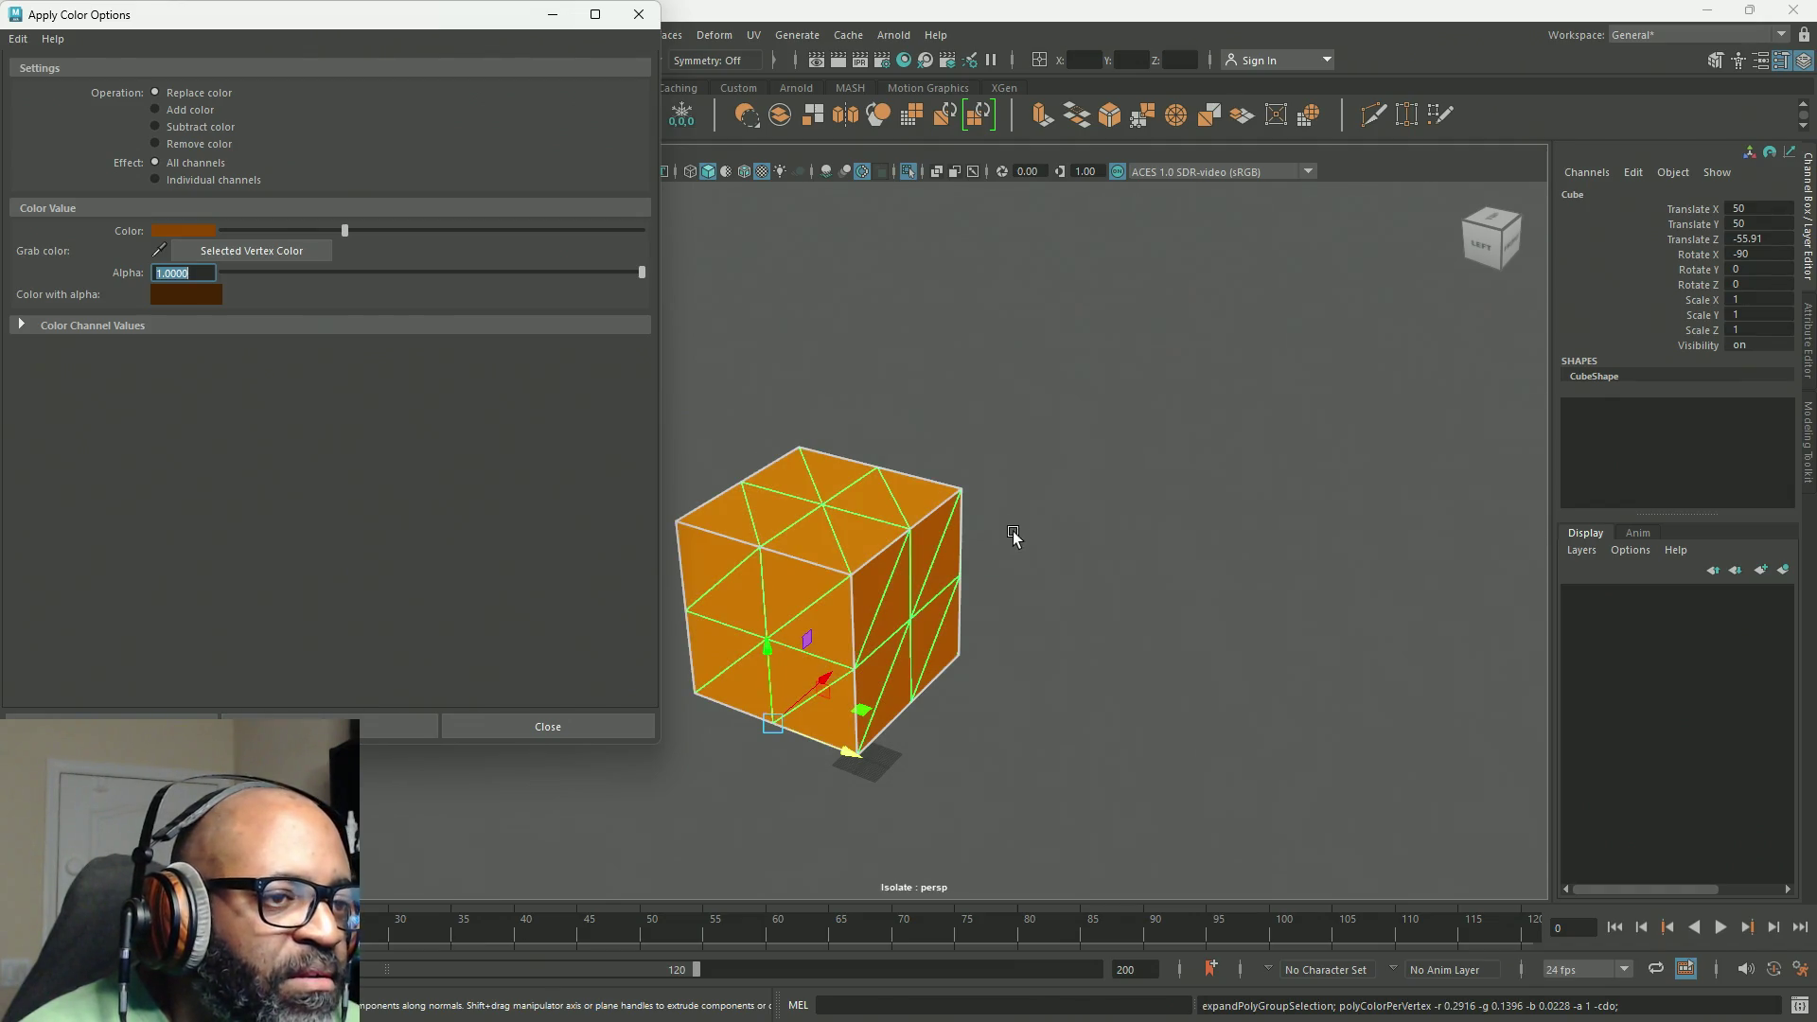
mouse_move(1013, 531)
left_mouse_down("alt")
mouse_move(833, 583)
mouse_move(810, 634)
left_mouse_up("alt")
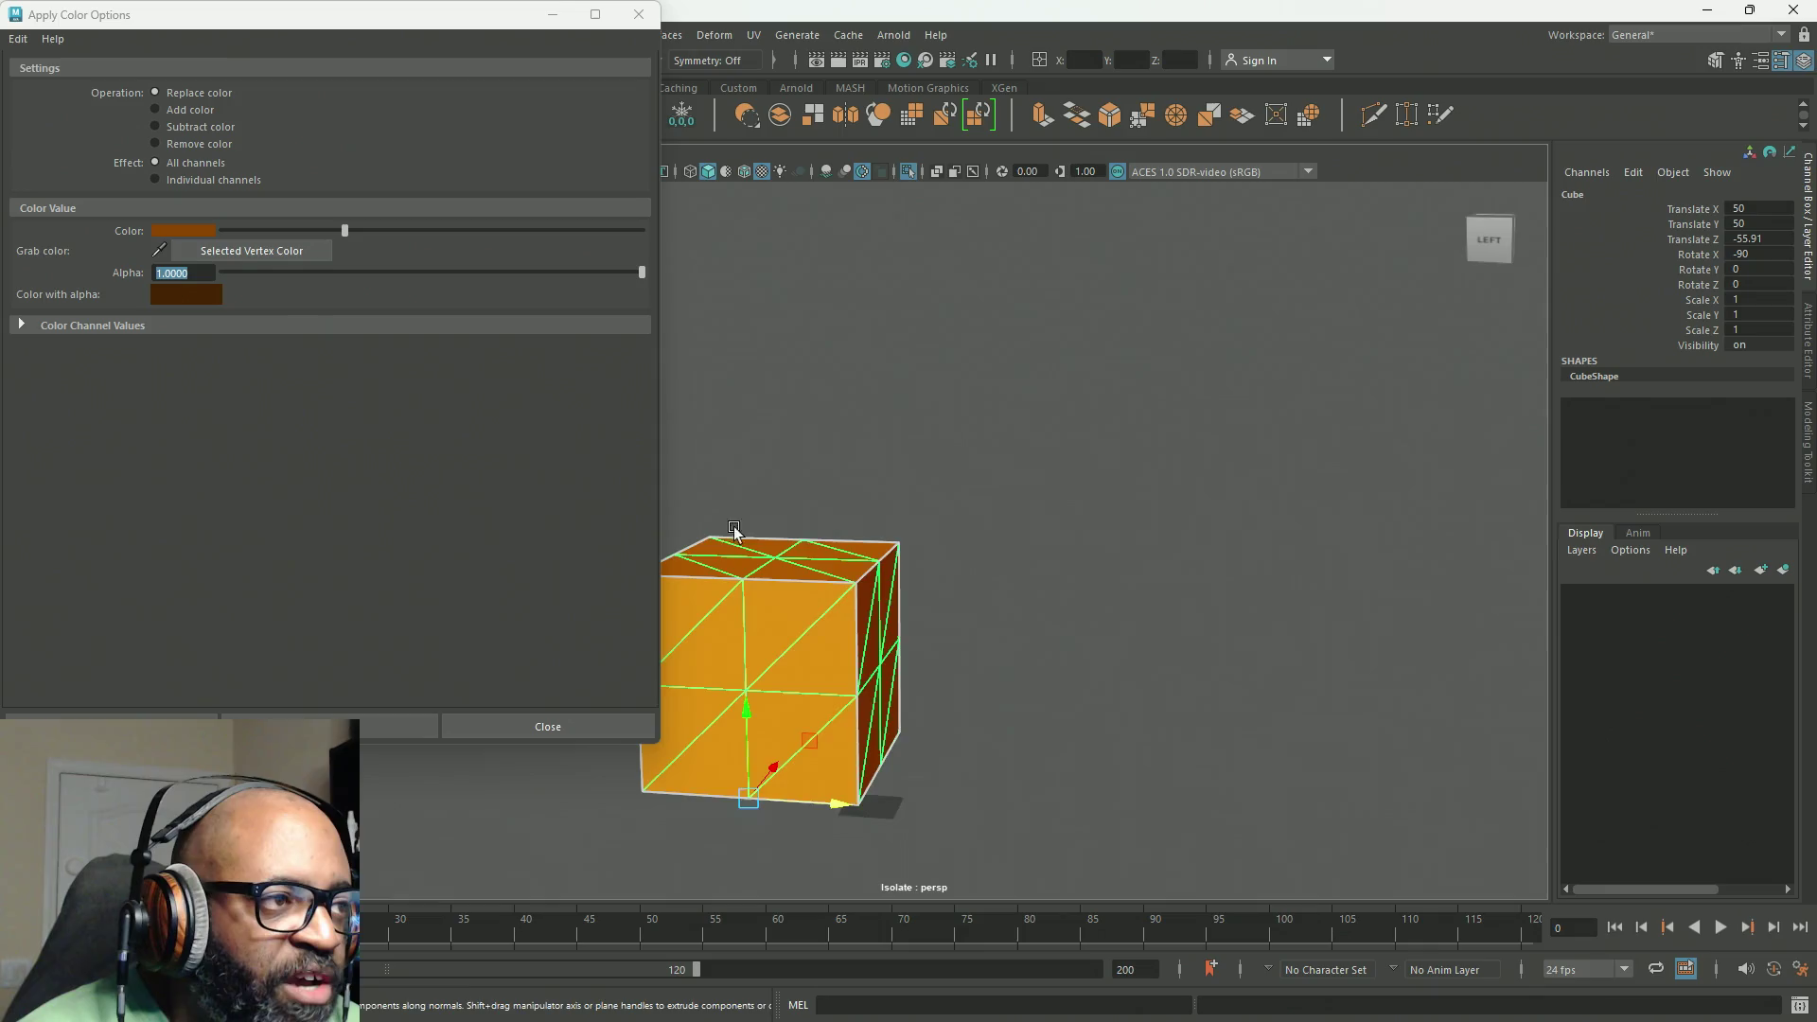
left_click_drag(734, 526, 752, 547, "alt")
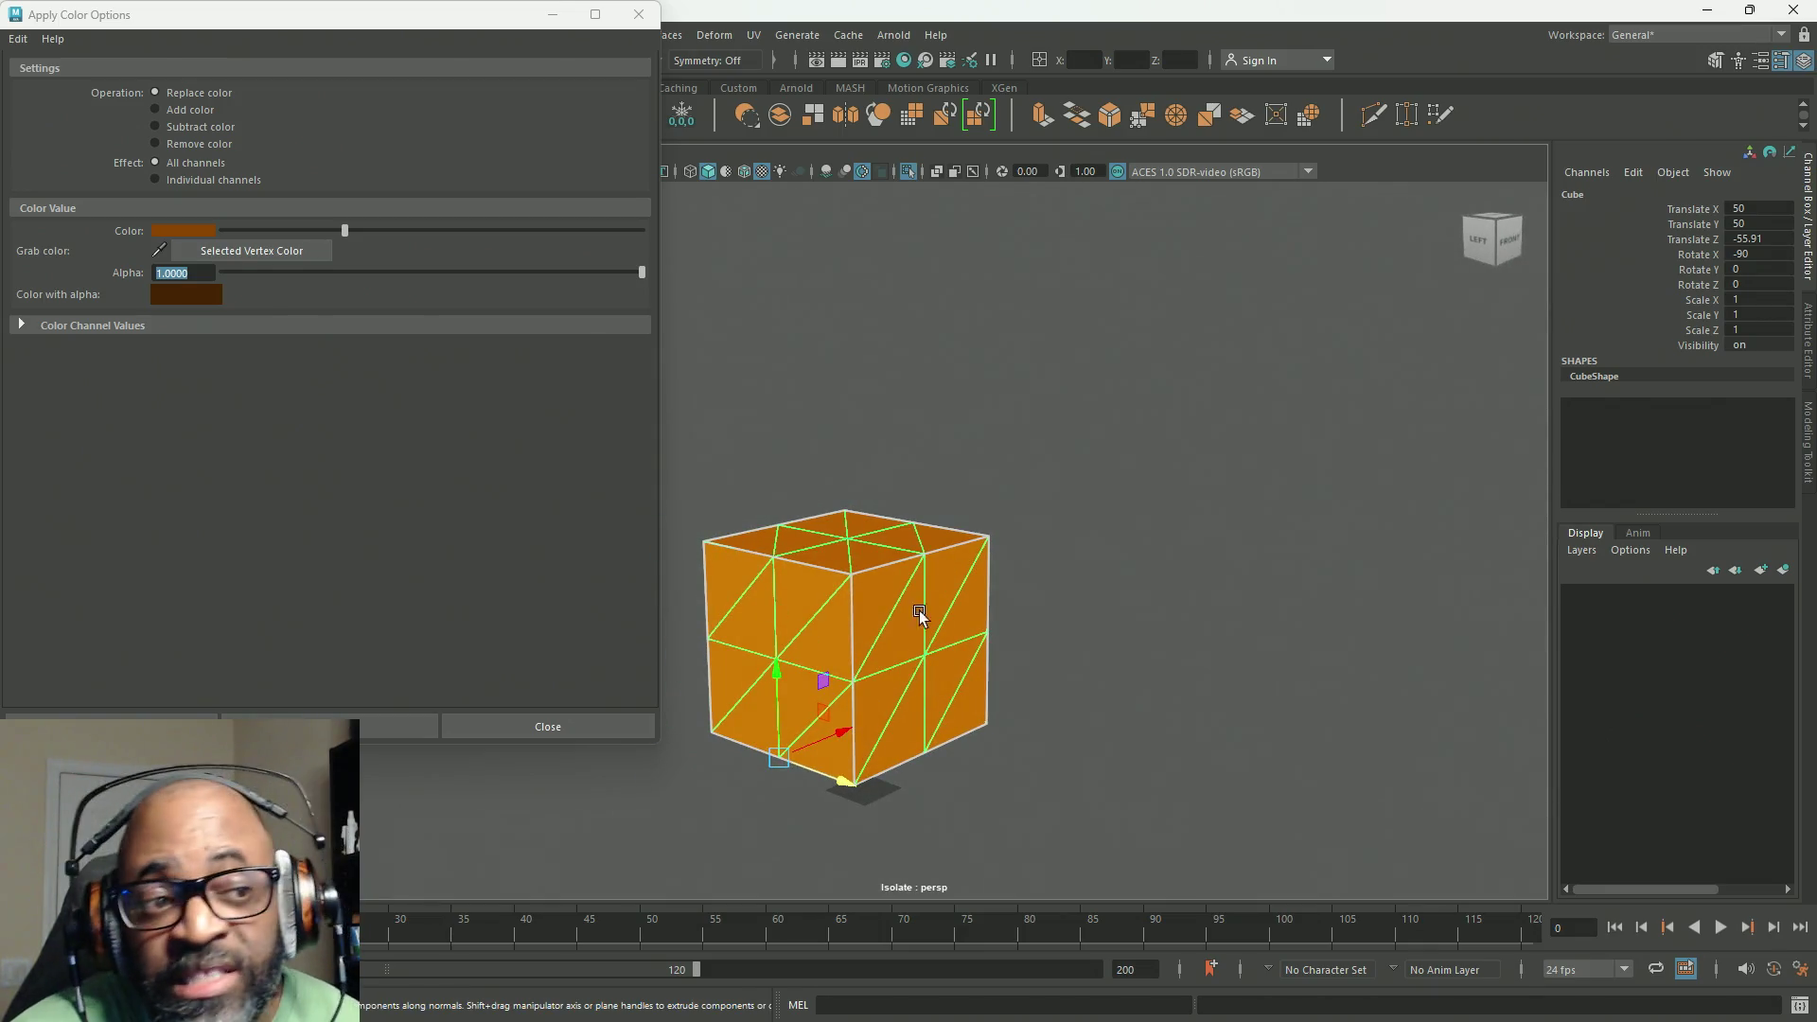
mouse_move(804, 613)
left_mouse_down("alt")
mouse_move(973, 587)
mouse_move(1116, 536)
mouse_move(958, 569)
mouse_move(1071, 569)
left_mouse_up("alt")
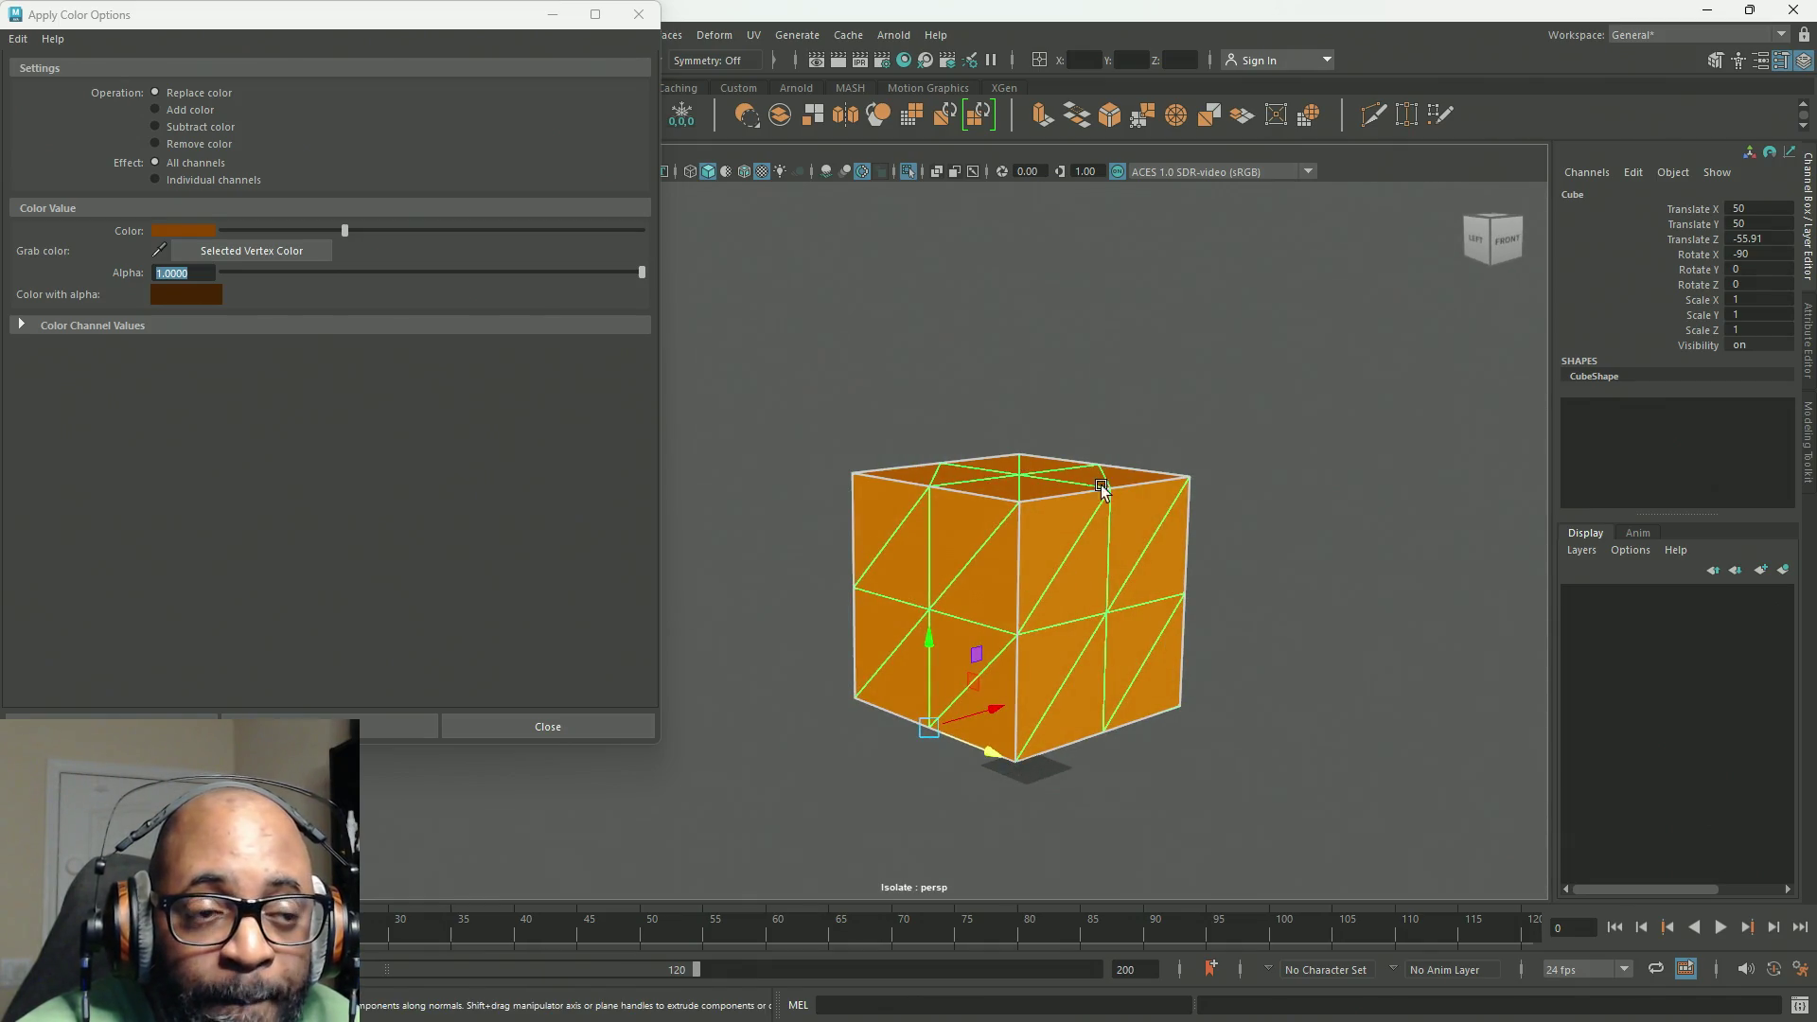
mouse_move(1100, 484)
left_mouse_down("alt")
mouse_move(1063, 535)
mouse_move(916, 612)
mouse_move(1156, 596)
mouse_move(1041, 568)
left_mouse_up("alt")
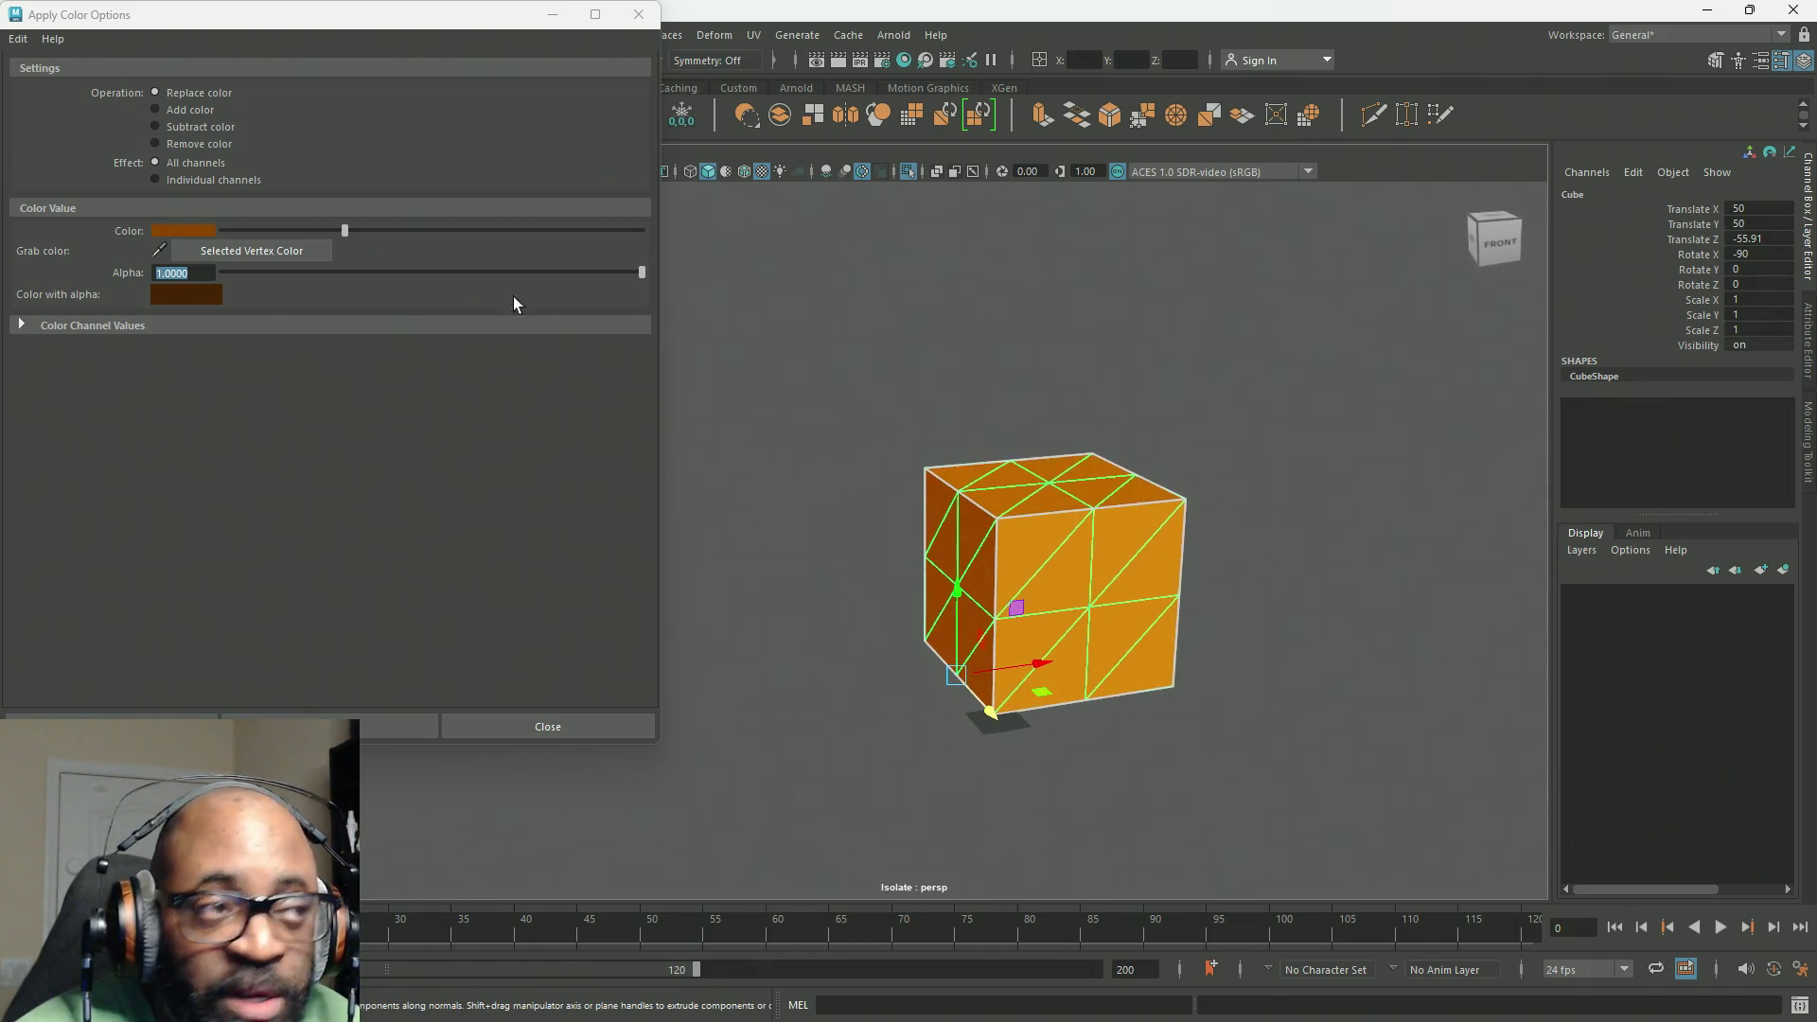
left_click(552, 14)
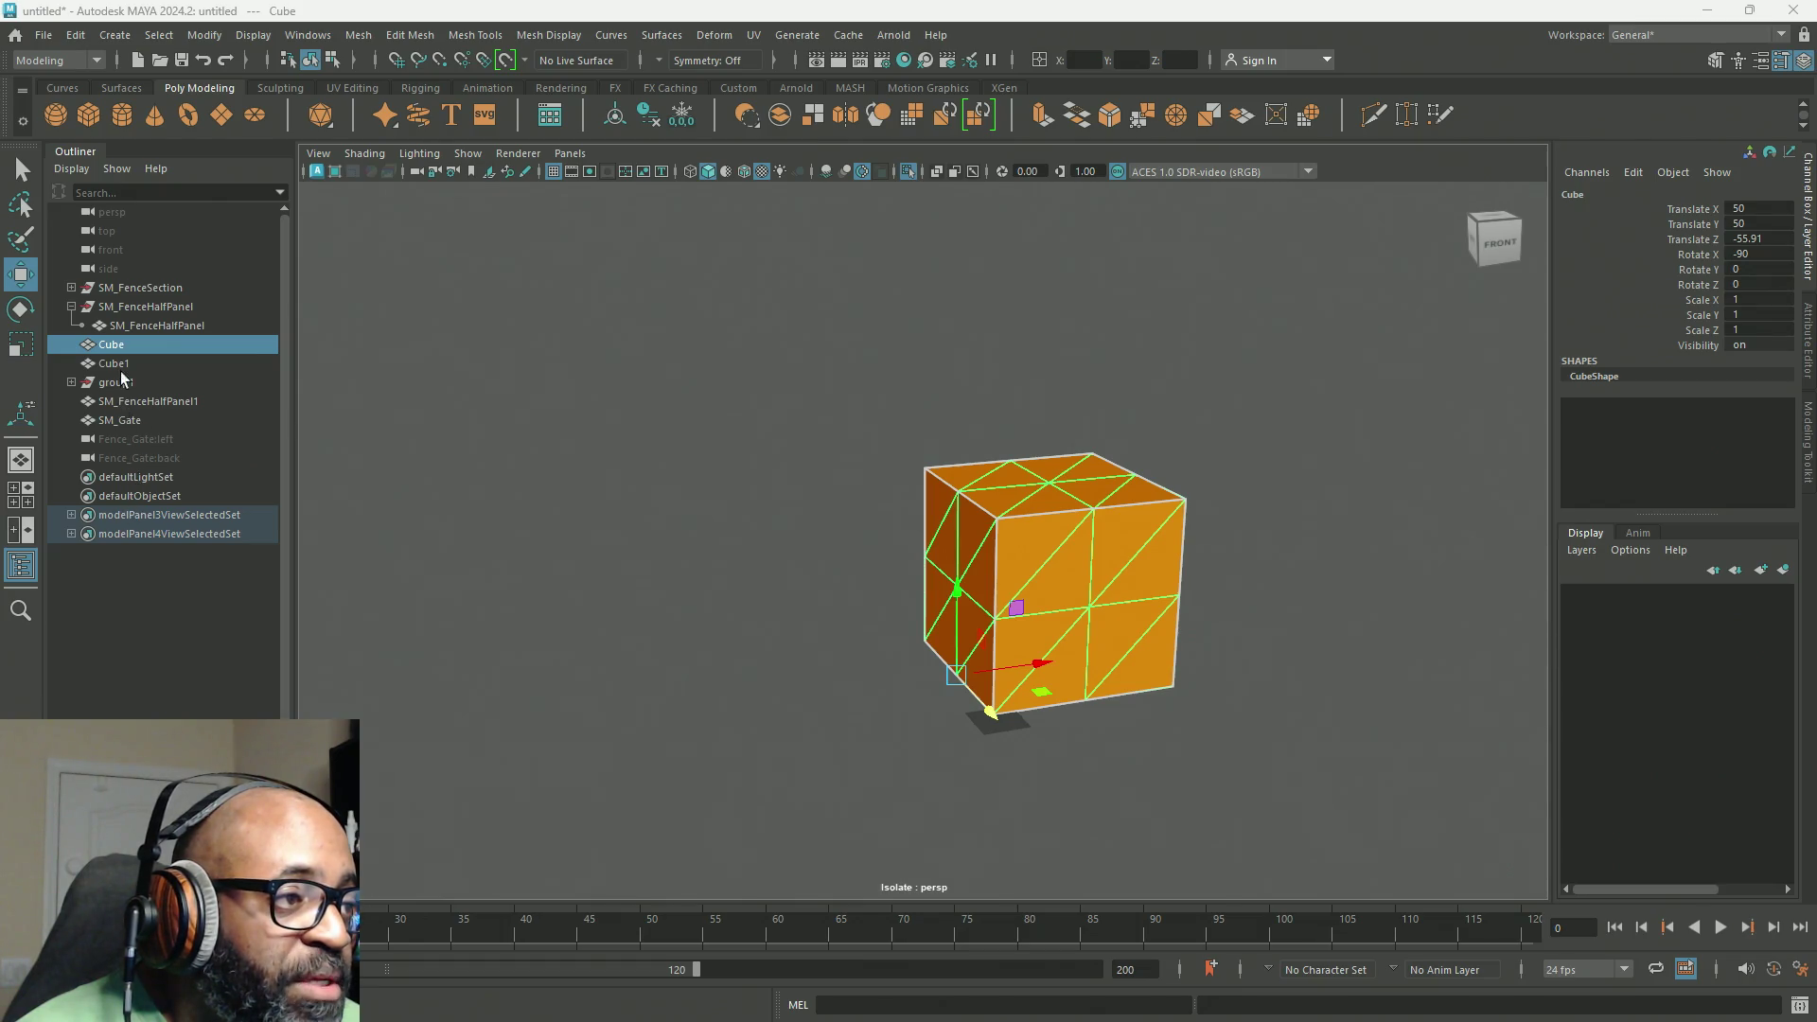
Step: Duplicate SM_FenceHalfPanel1 into SM_FenceHalfPanel2 and isolate the new panel in the view
left_click(138, 401)
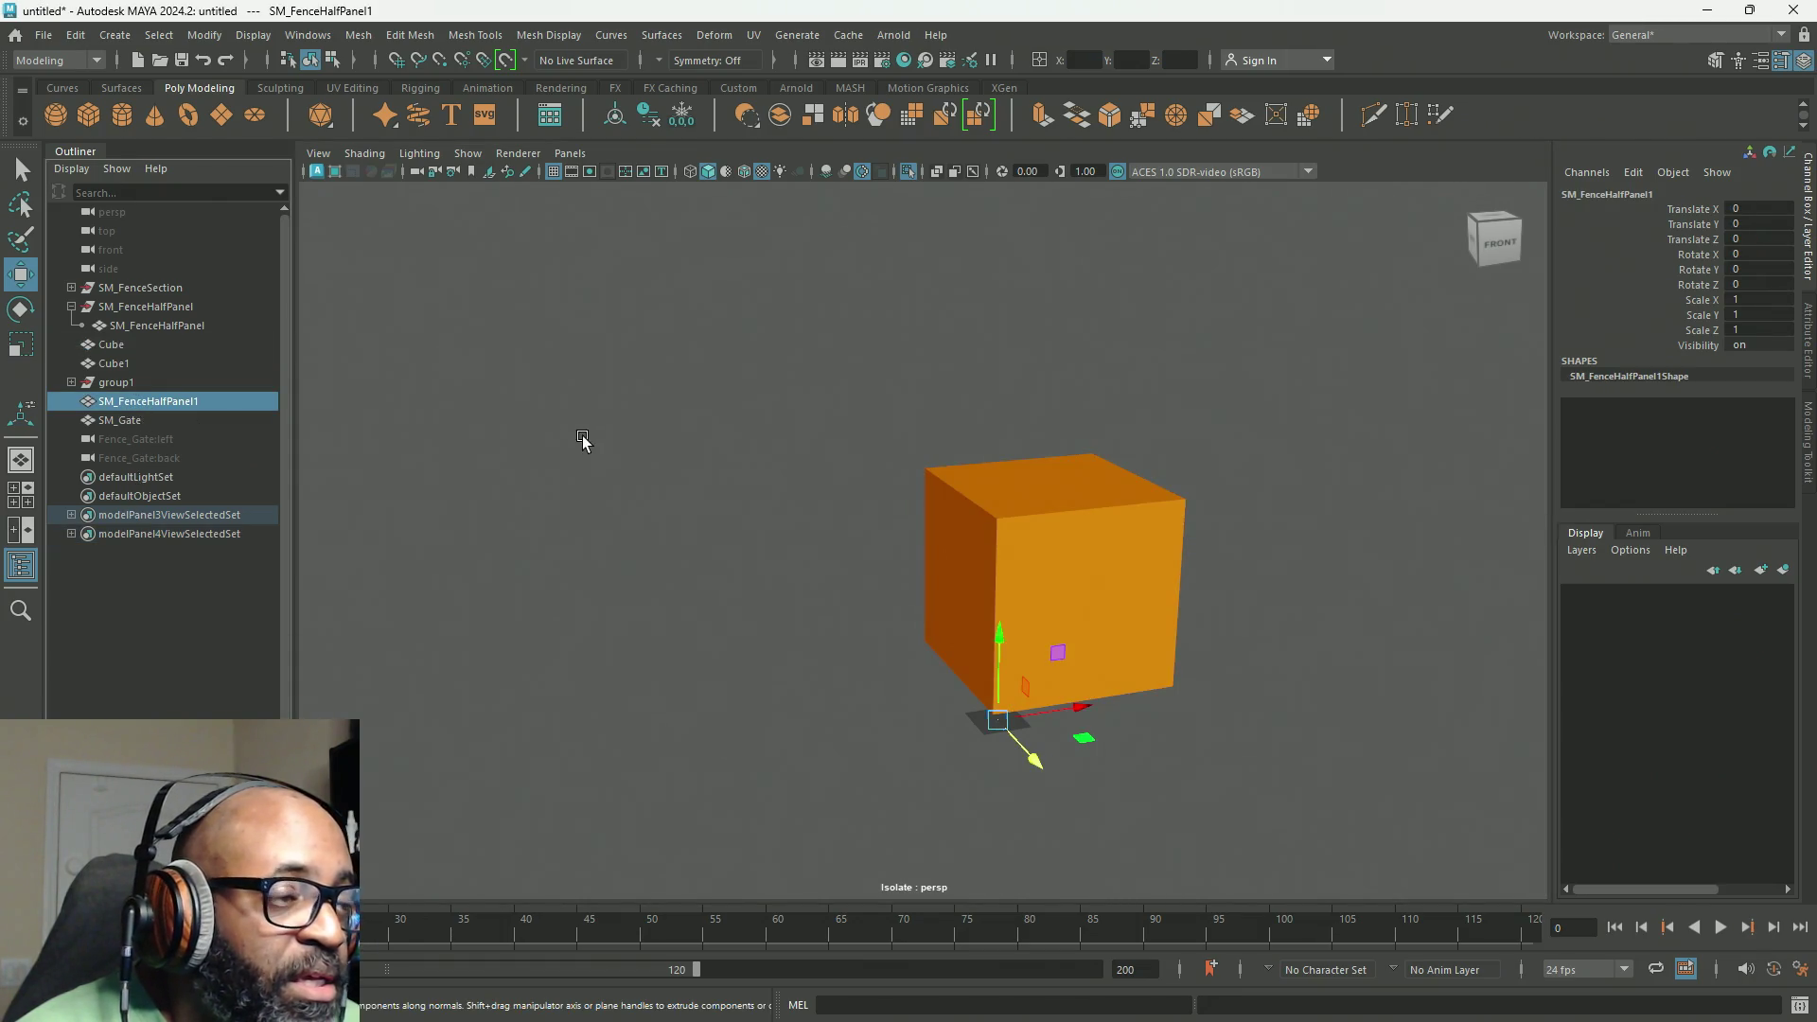
key("ctrl+d")
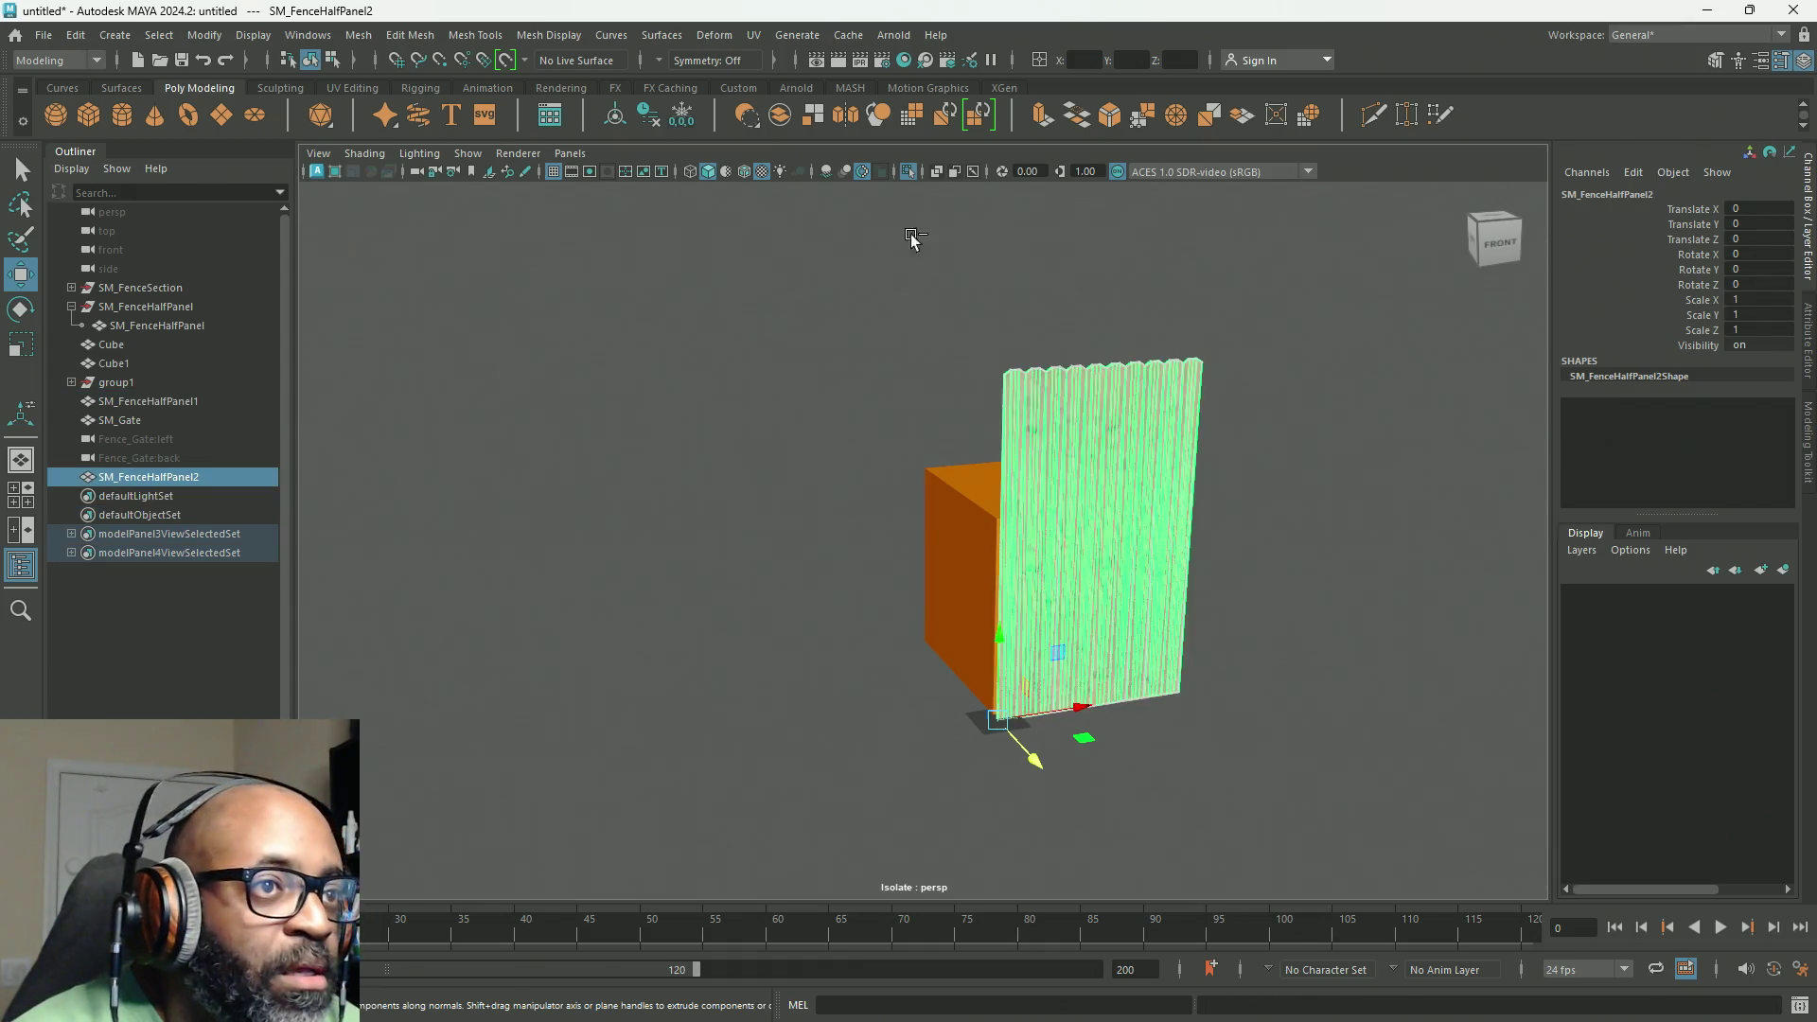
left_click(908, 171)
left_click(908, 172)
Step: Orbit around the isolated panel and reopen the Apply Color Options window, moving it aside
mouse_move(925, 264)
left_mouse_down("alt")
mouse_move(852, 527)
mouse_move(985, 524)
mouse_move(791, 527)
mouse_move(912, 527)
mouse_move(1062, 600)
mouse_move(808, 570)
left_mouse_up("alt")
scroll(644, 530, "down", 3)
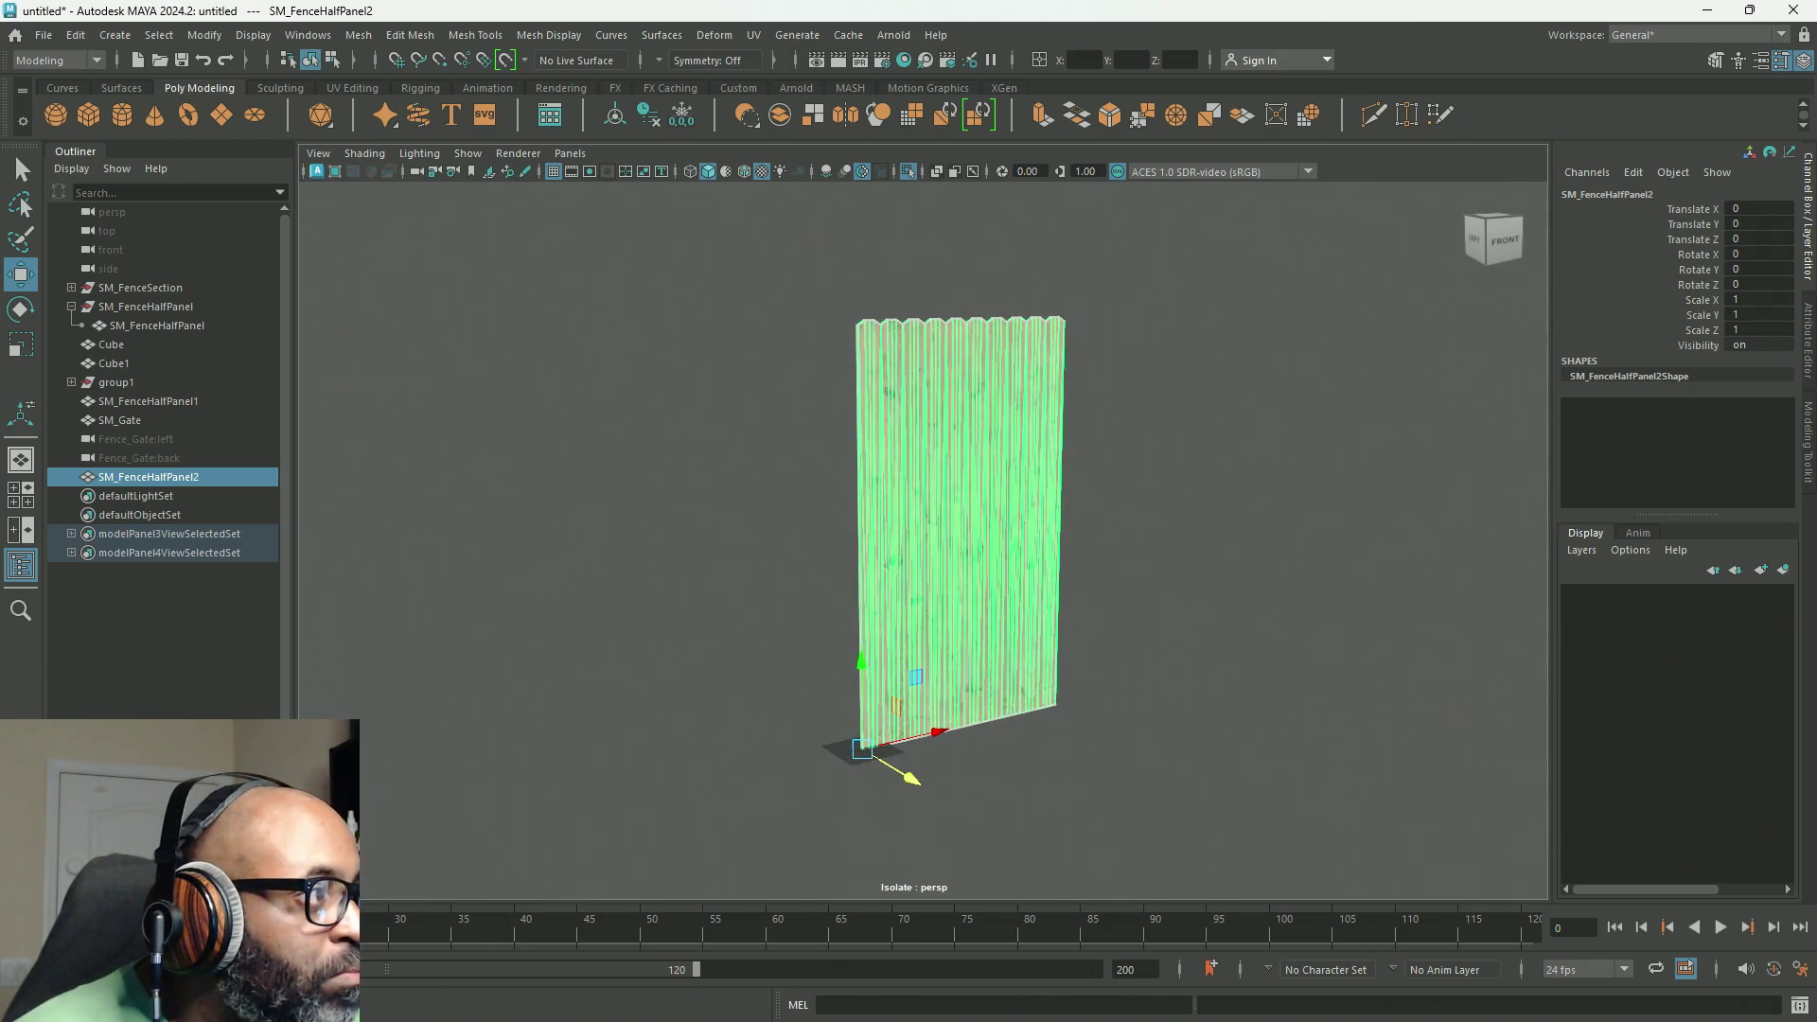
left_click(541, 248)
left_click_drag(541, 247, 601, 182)
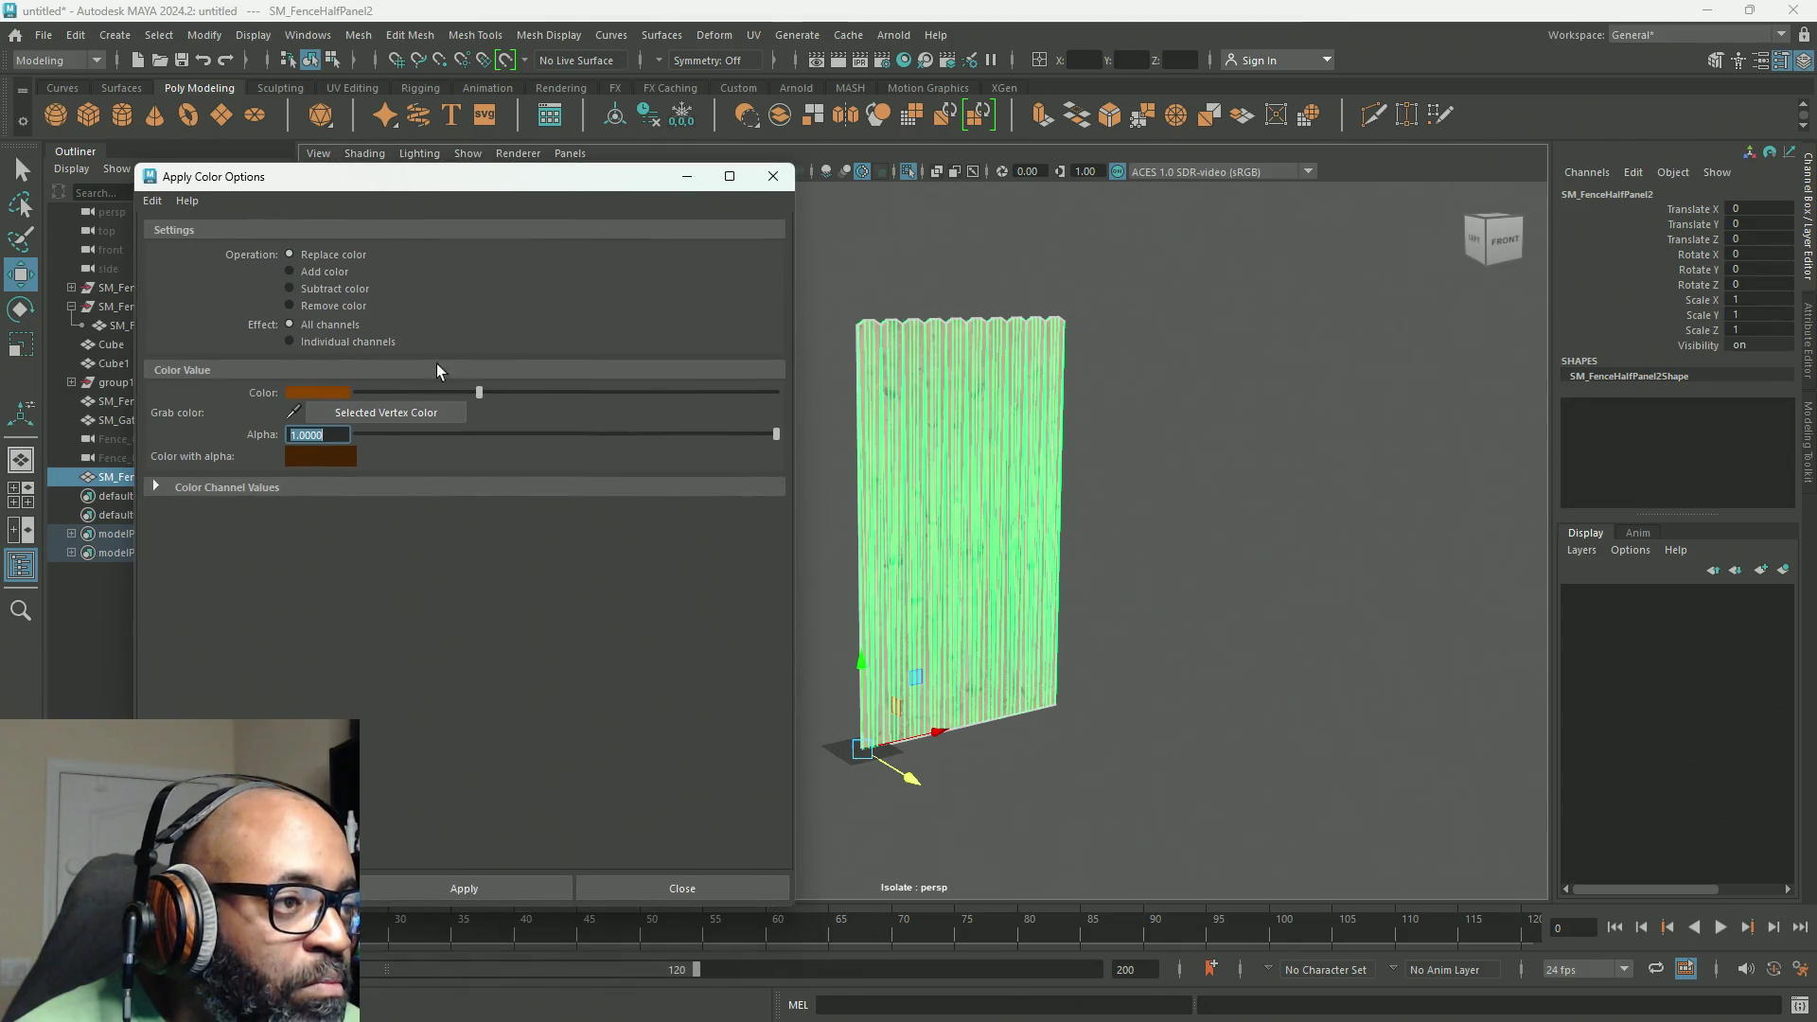
Step: Pick a light tan paint colour in the HSV colour picker
left_click(293, 411)
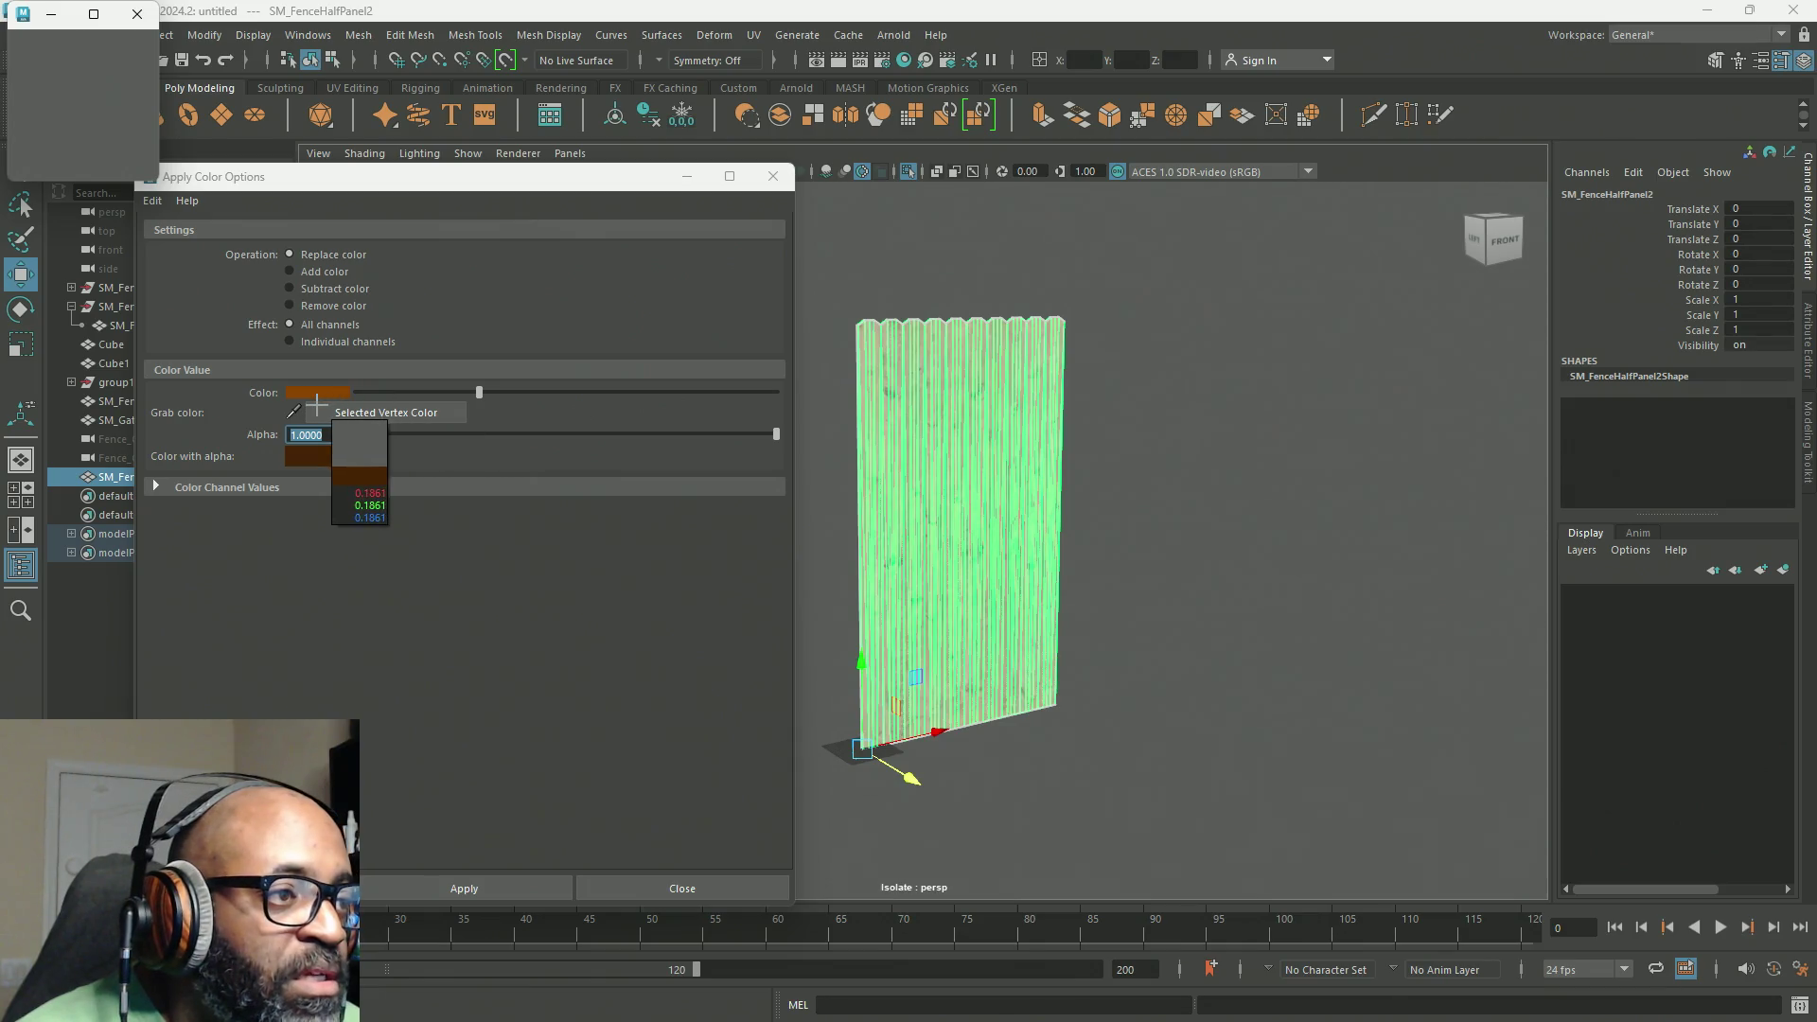
left_click(308, 409)
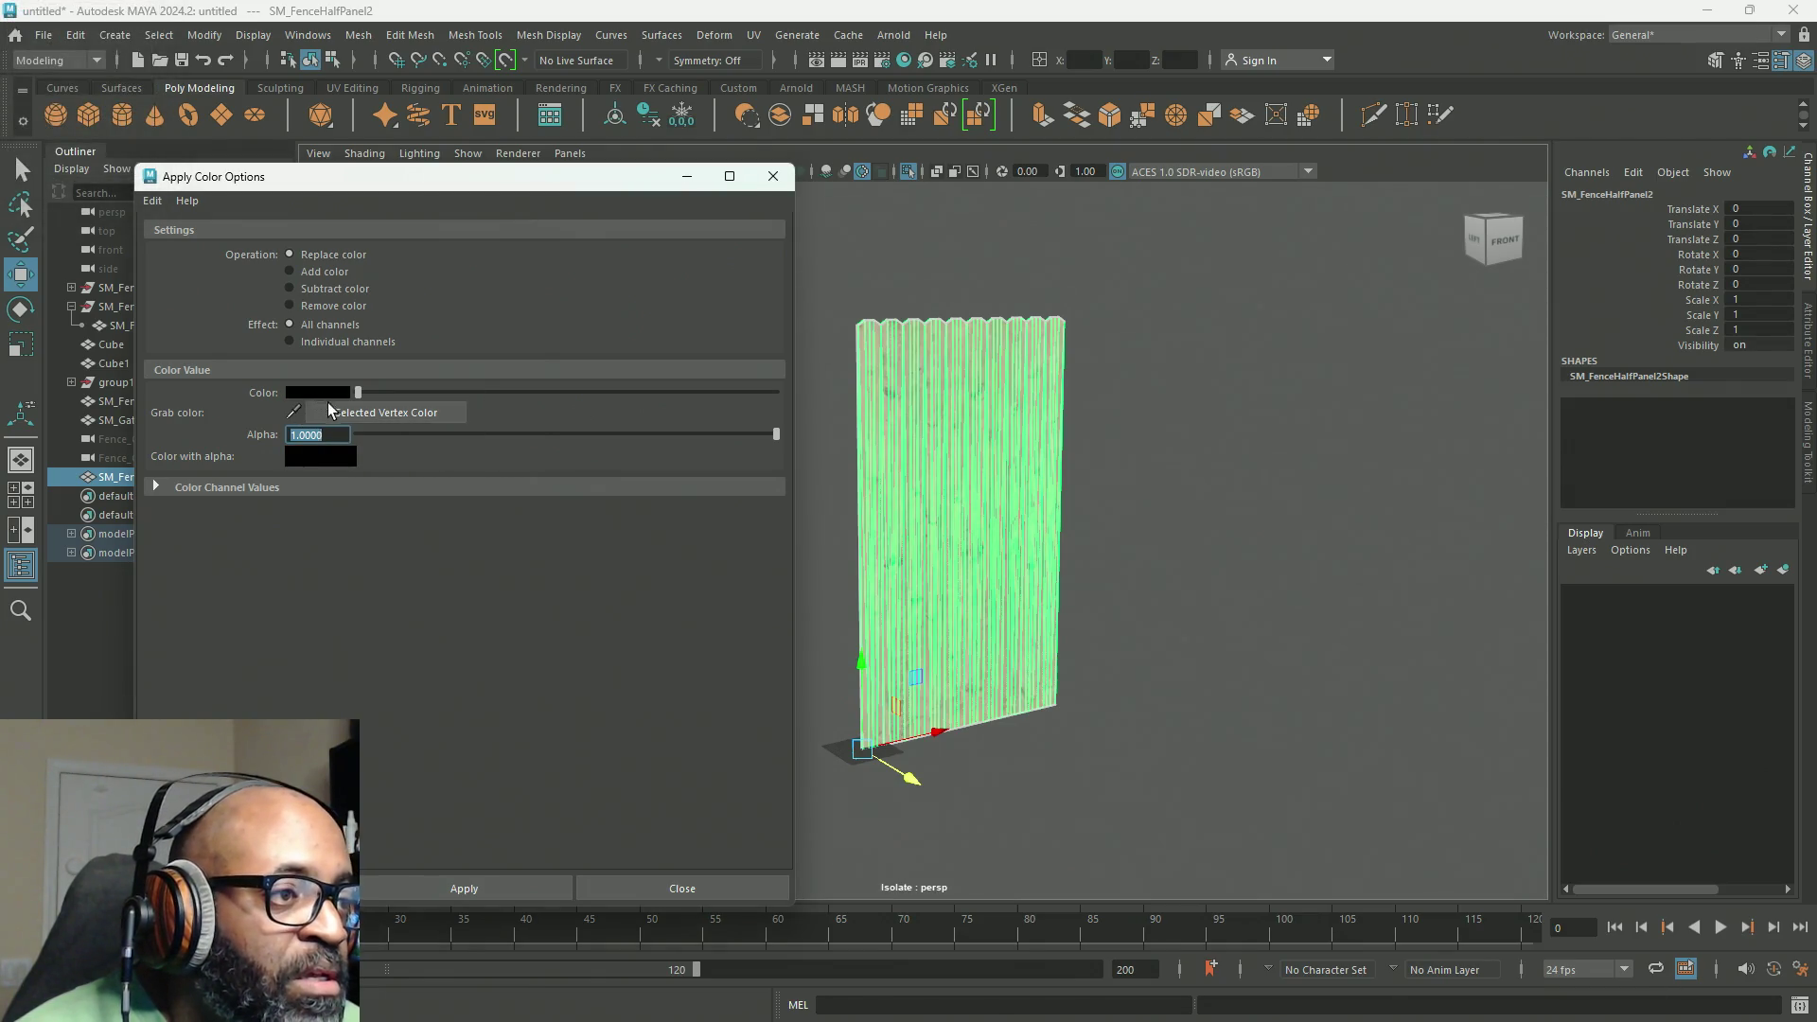
left_click(320, 390)
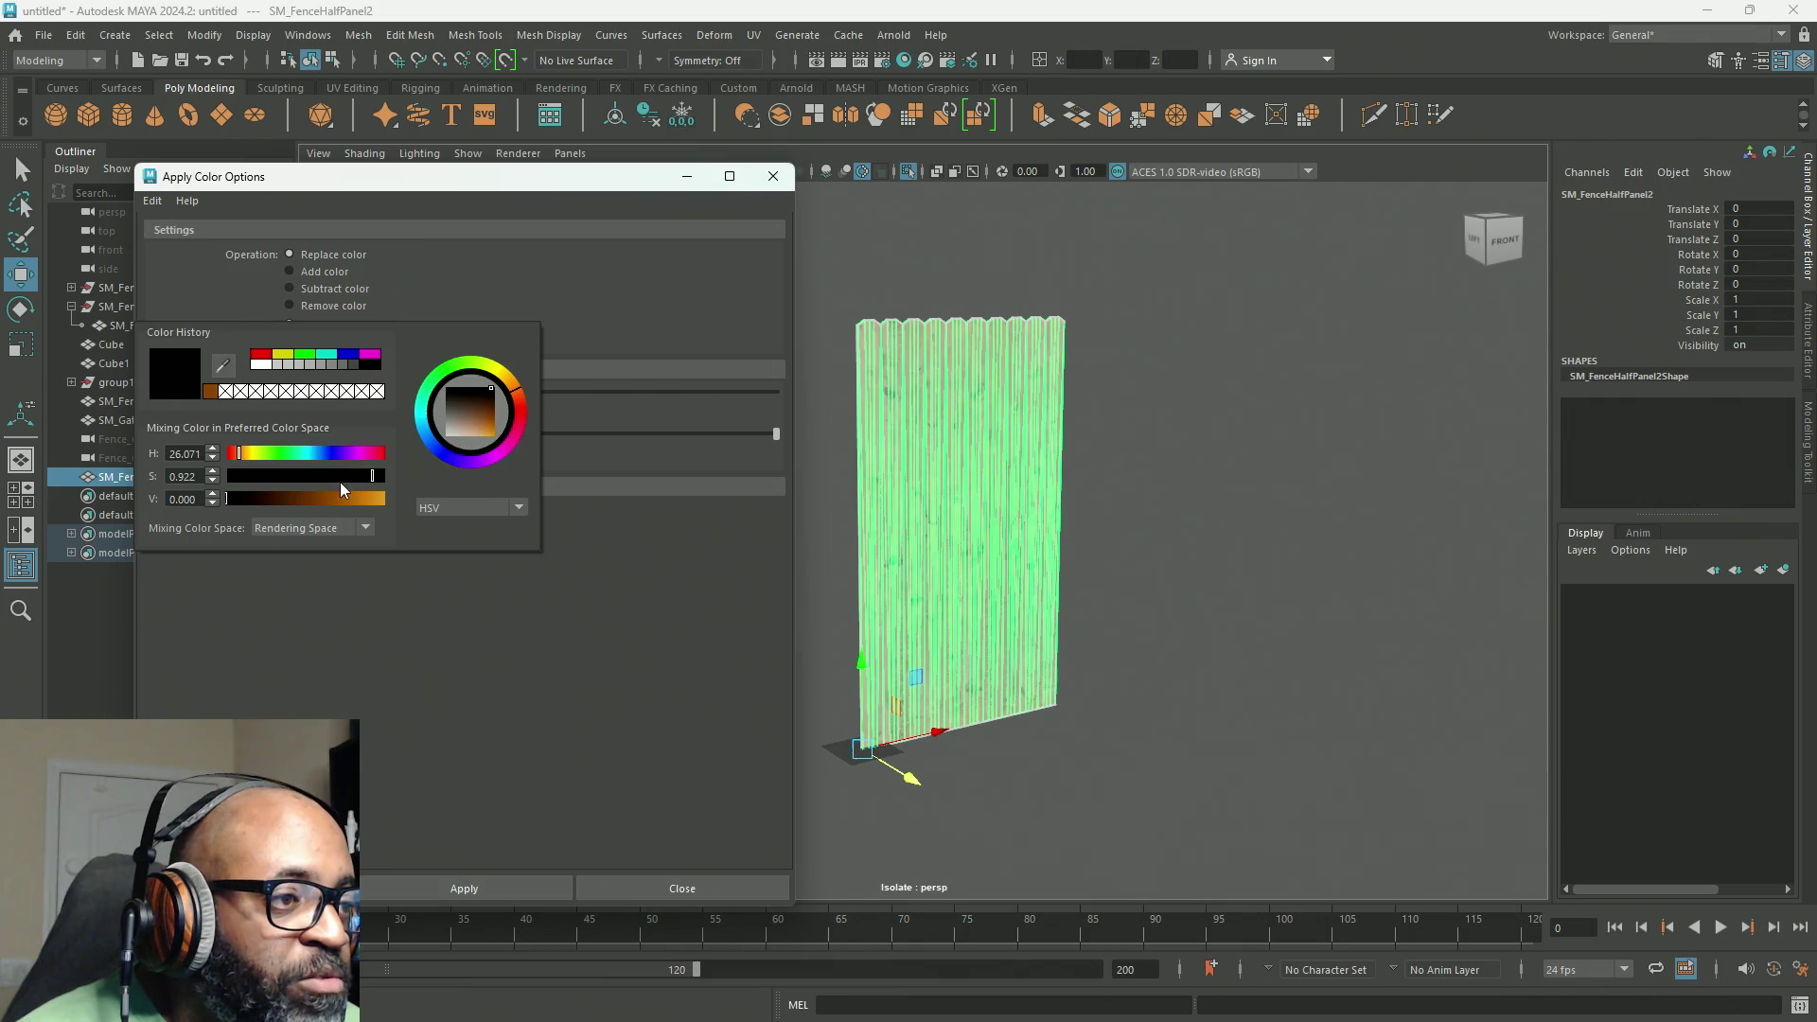
left_click_drag(335, 502, 373, 511)
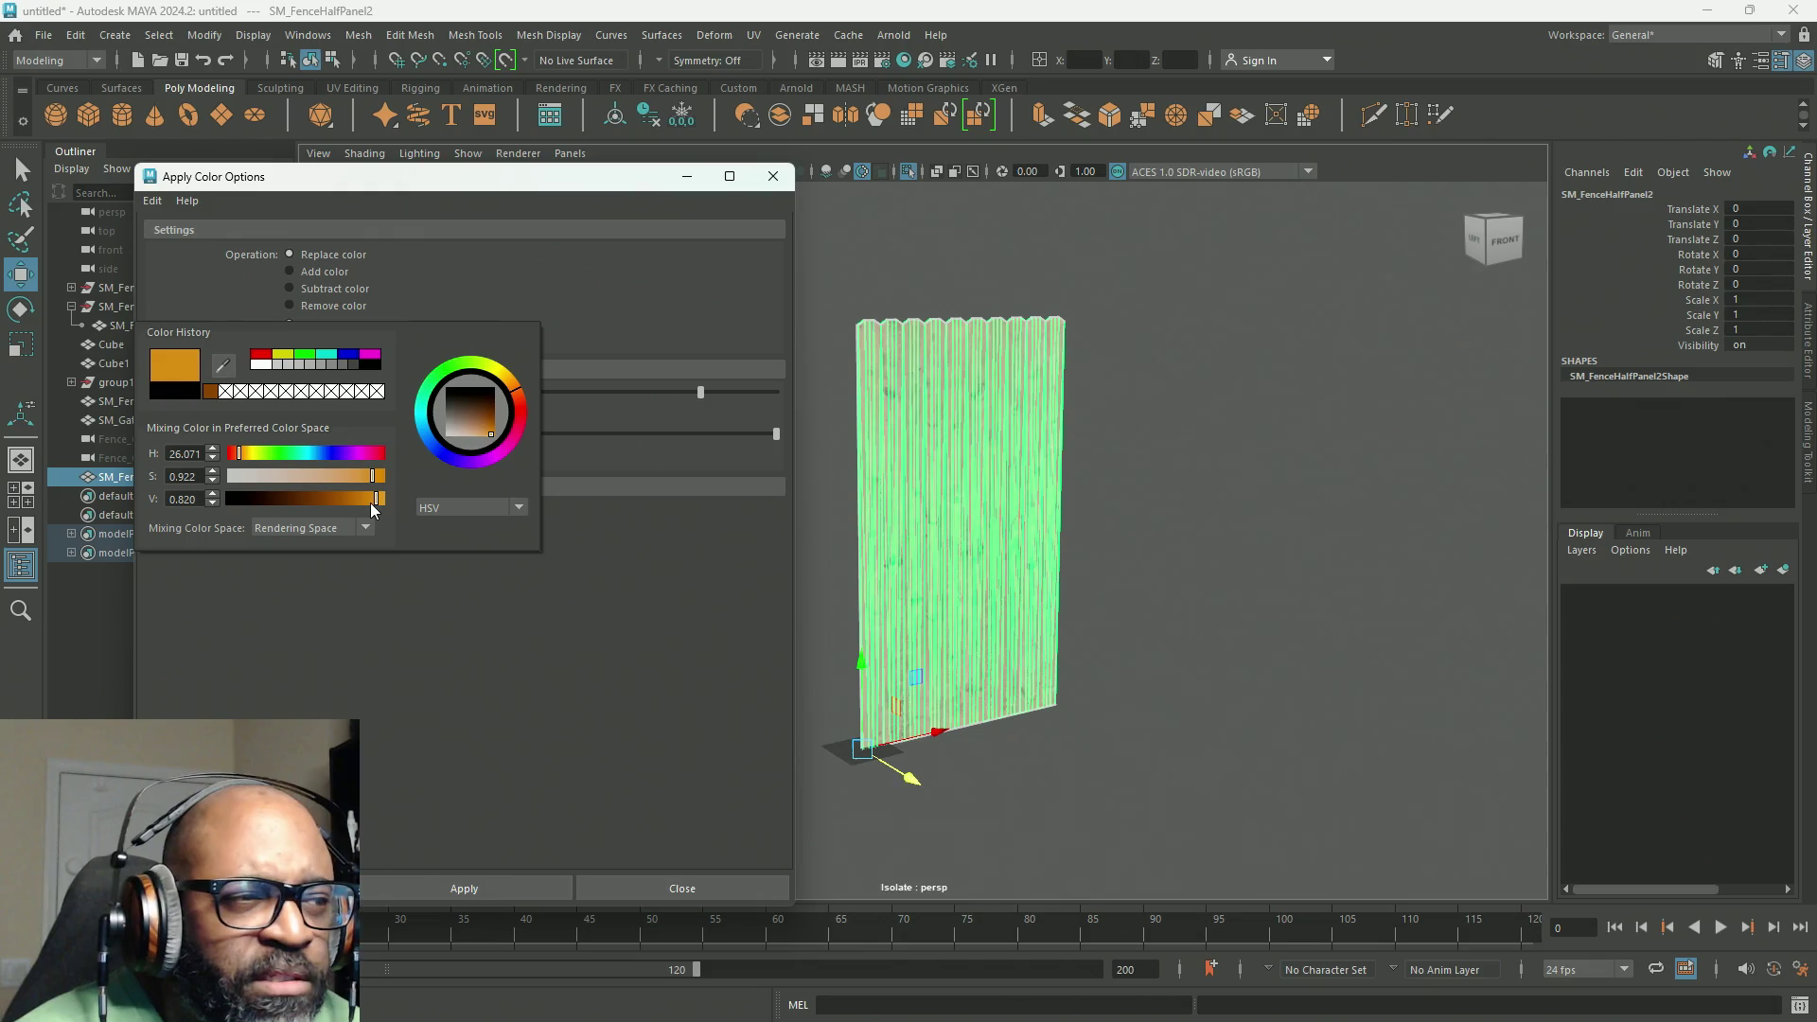
left_click(492, 435)
left_click_drag(492, 435, 483, 439)
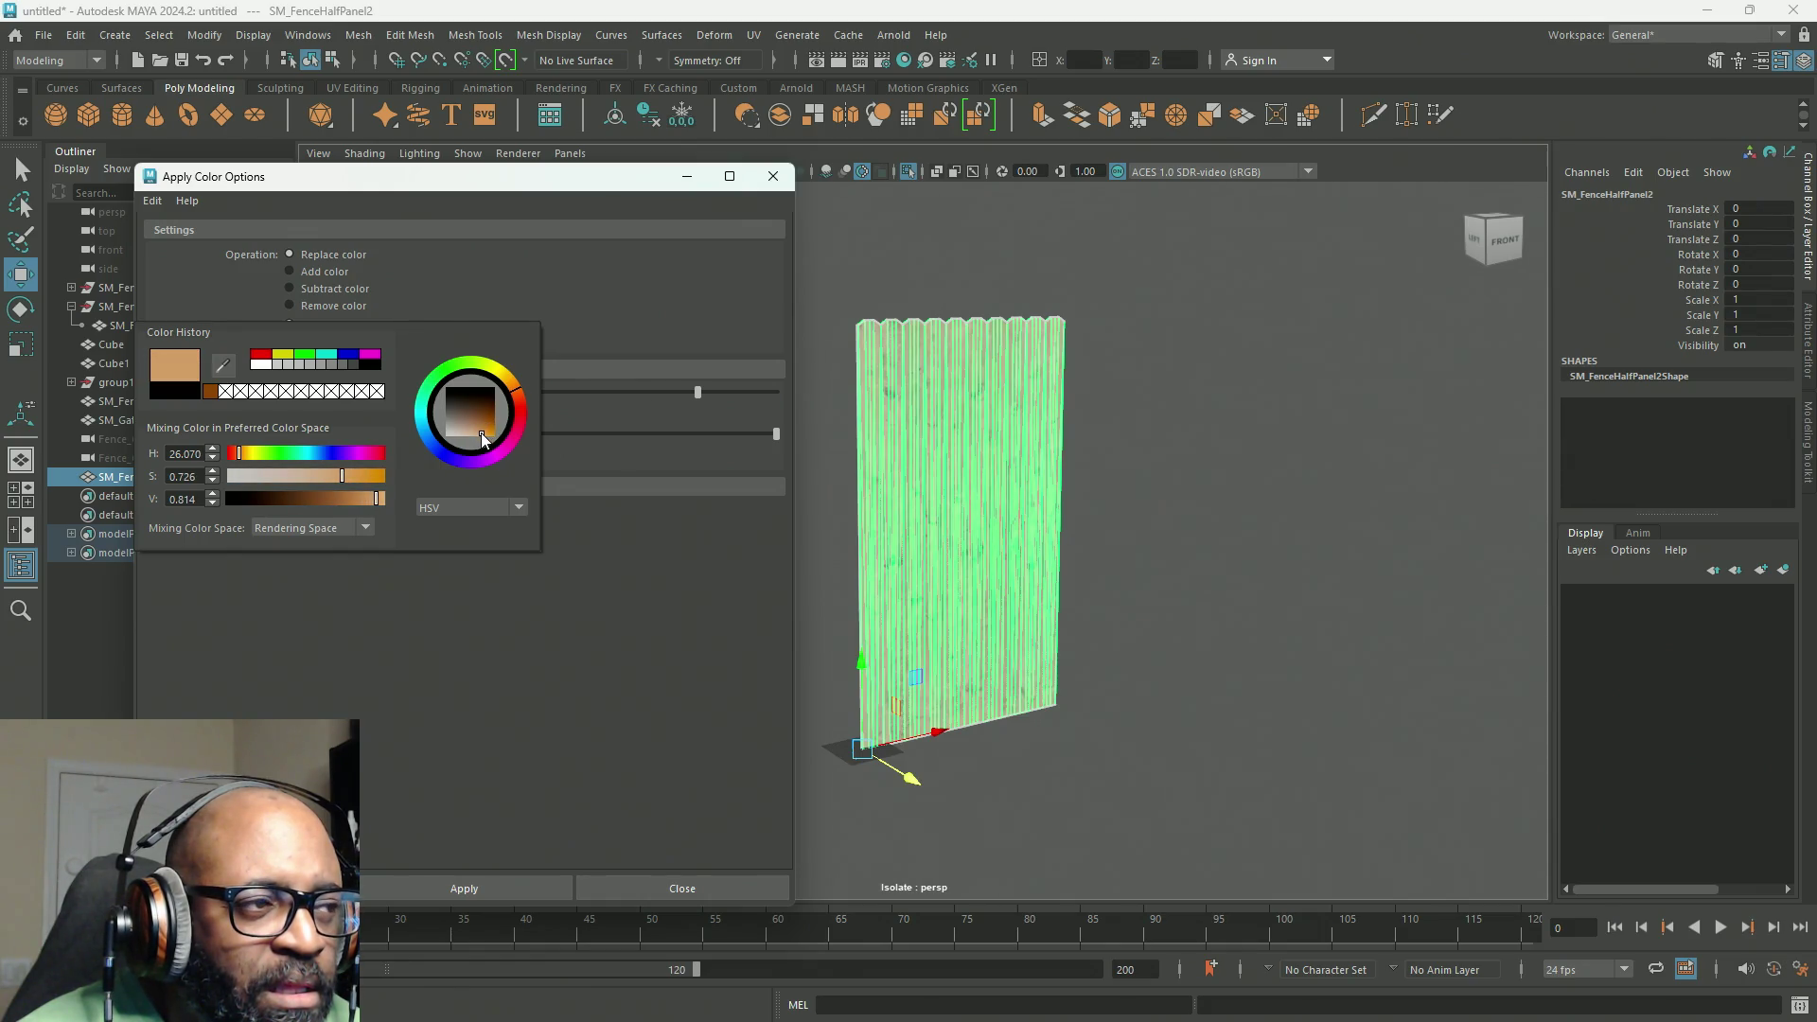
left_click(386, 643)
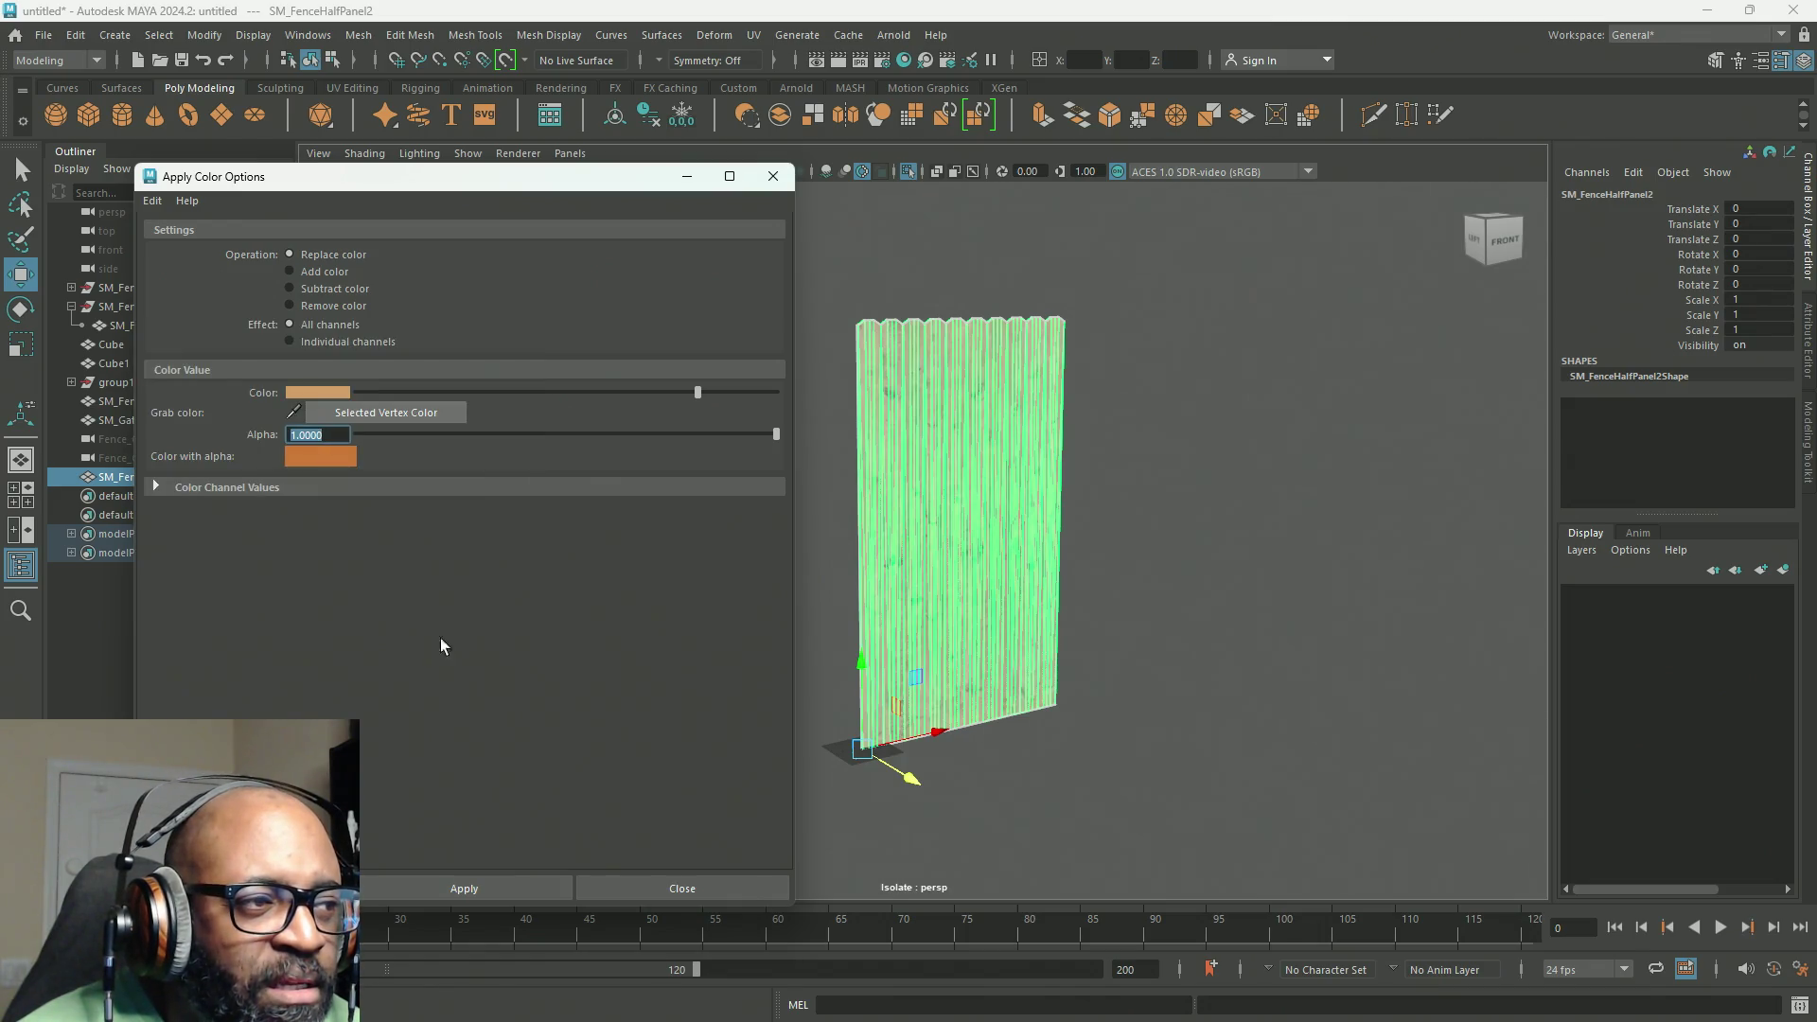
Step: Apply the tan colour to the fence panel's vertices and orbit to check the result
left_click(537, 887)
right_click_drag(1193, 446, 1224, 432)
left_click(1224, 432)
mouse_move(880, 628)
left_mouse_down("alt")
mouse_move(1146, 547)
mouse_move(1116, 690)
mouse_move(1104, 641)
left_mouse_up("alt")
scroll(962, 552, "up", 5)
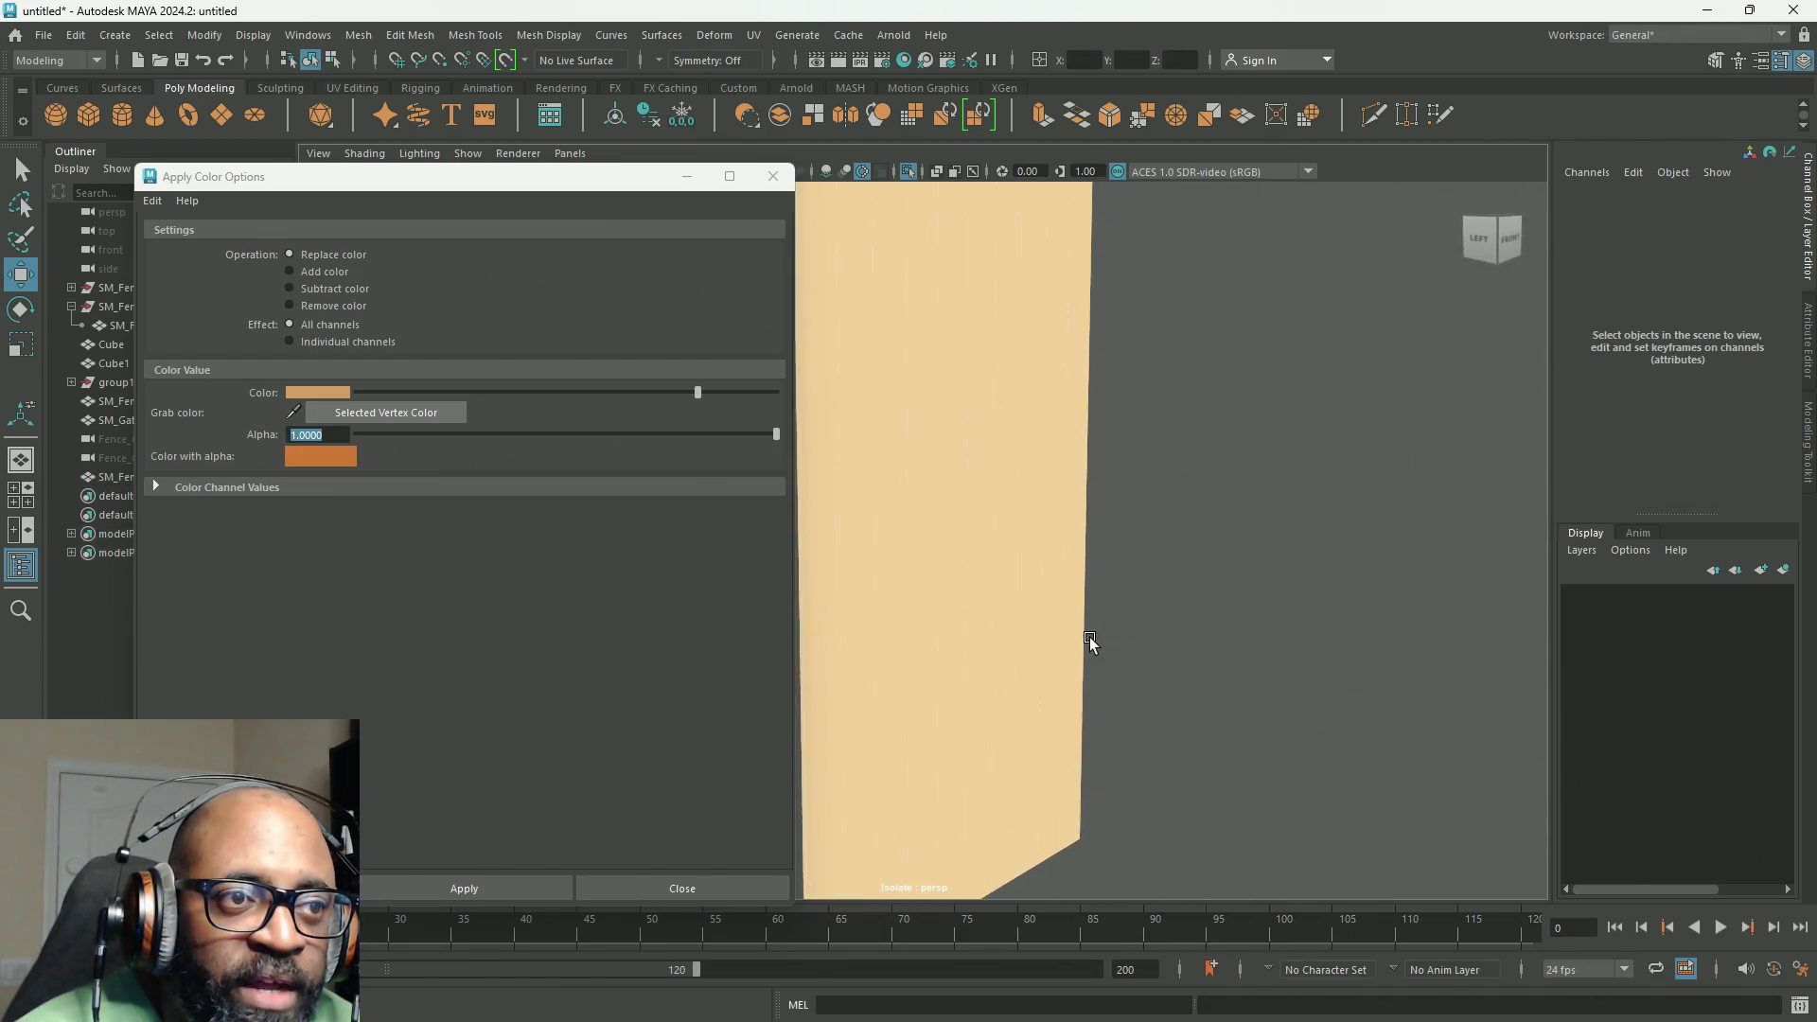
scroll(949, 507, "down", 5)
mouse_move(949, 507)
left_mouse_down("alt")
mouse_move(1087, 571)
mouse_move(1274, 530)
mouse_move(855, 519)
mouse_move(823, 637)
mouse_move(912, 514)
mouse_move(884, 501)
mouse_move(876, 520)
left_mouse_up("alt")
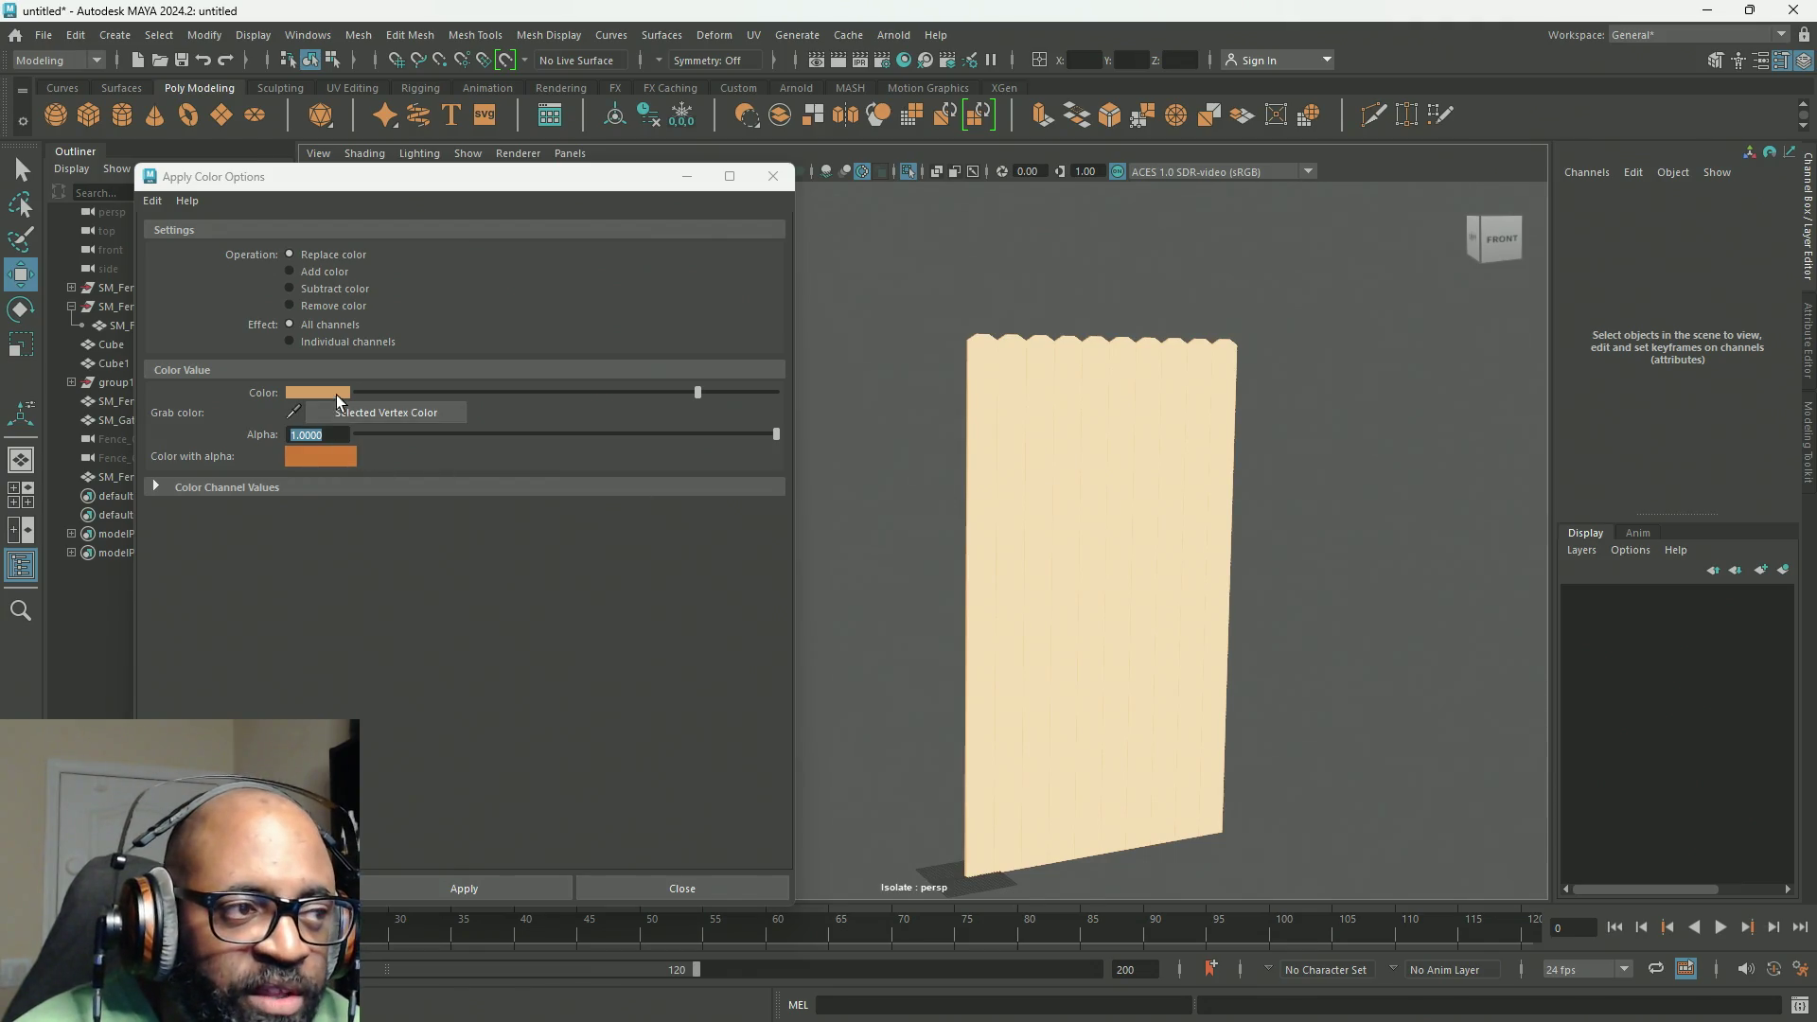
Step: Darken the paint colour's value from 0.814 to 0.607 and reselect the fence panel
left_click(337, 395)
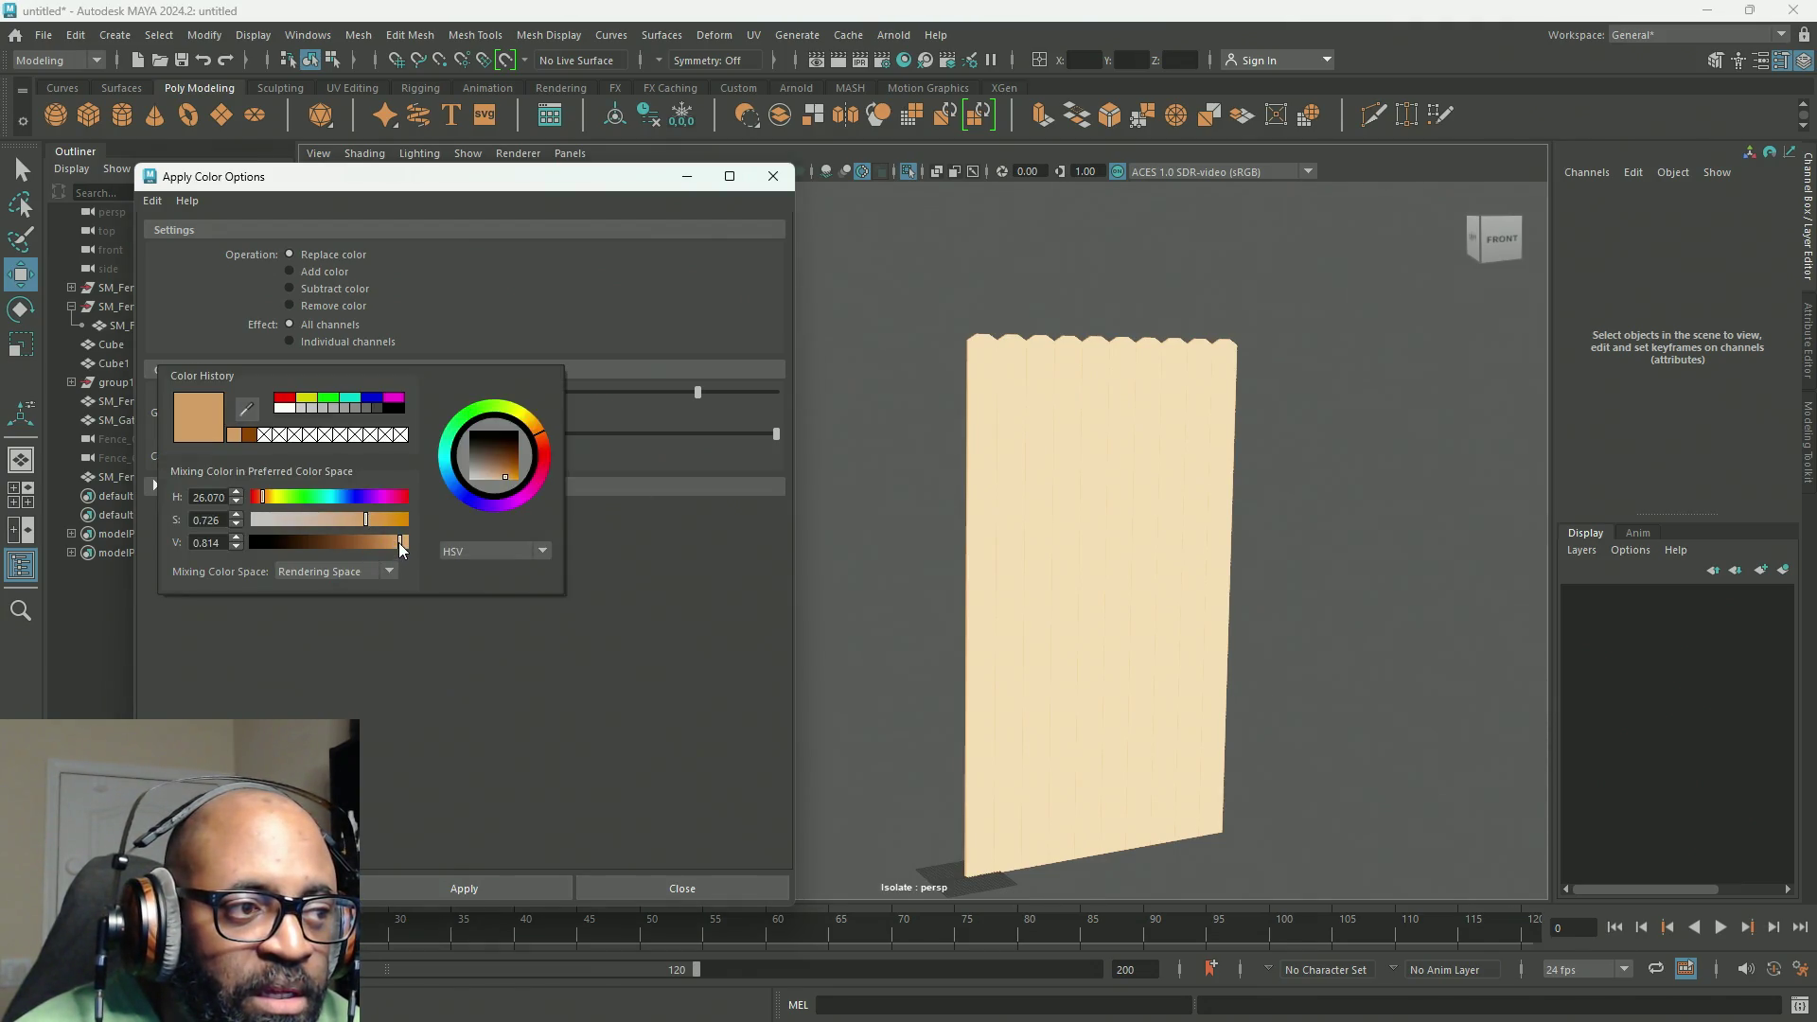
left_click_drag(400, 543, 383, 542)
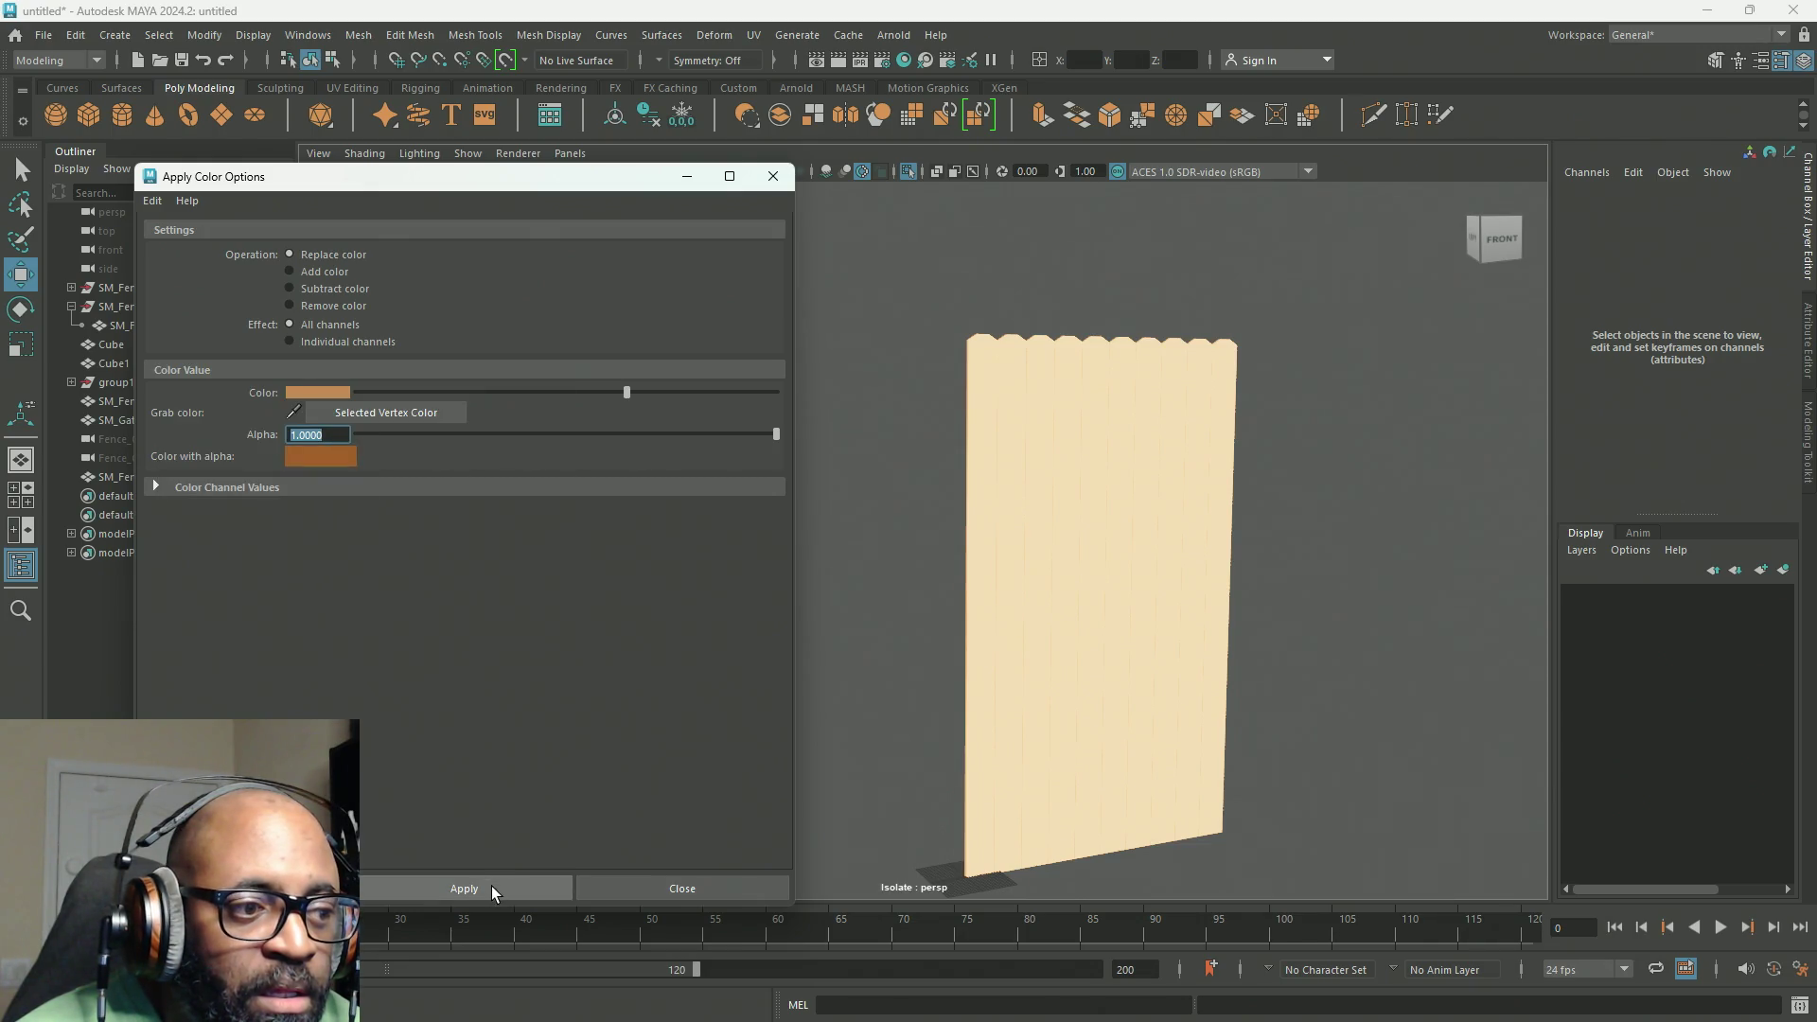
left_click(1144, 479)
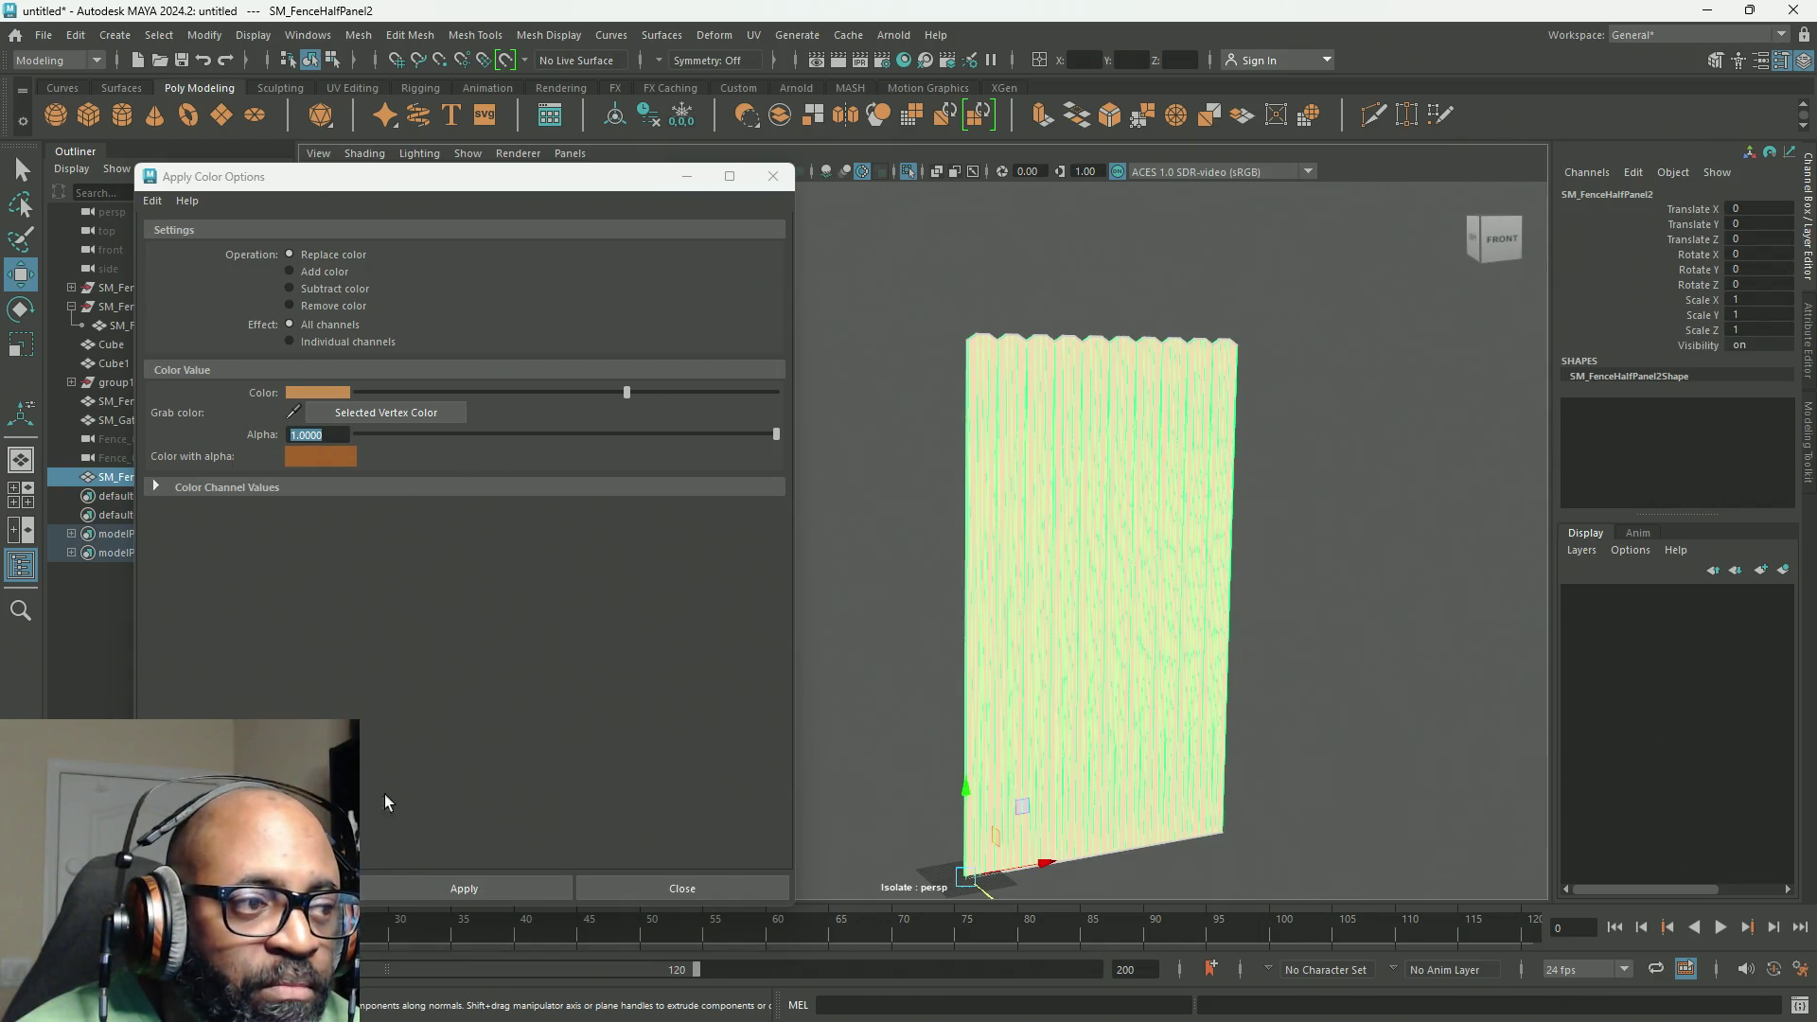
Step: Apply the darker tan to the fence panel's vertices and orbit to inspect it
left_click(415, 887)
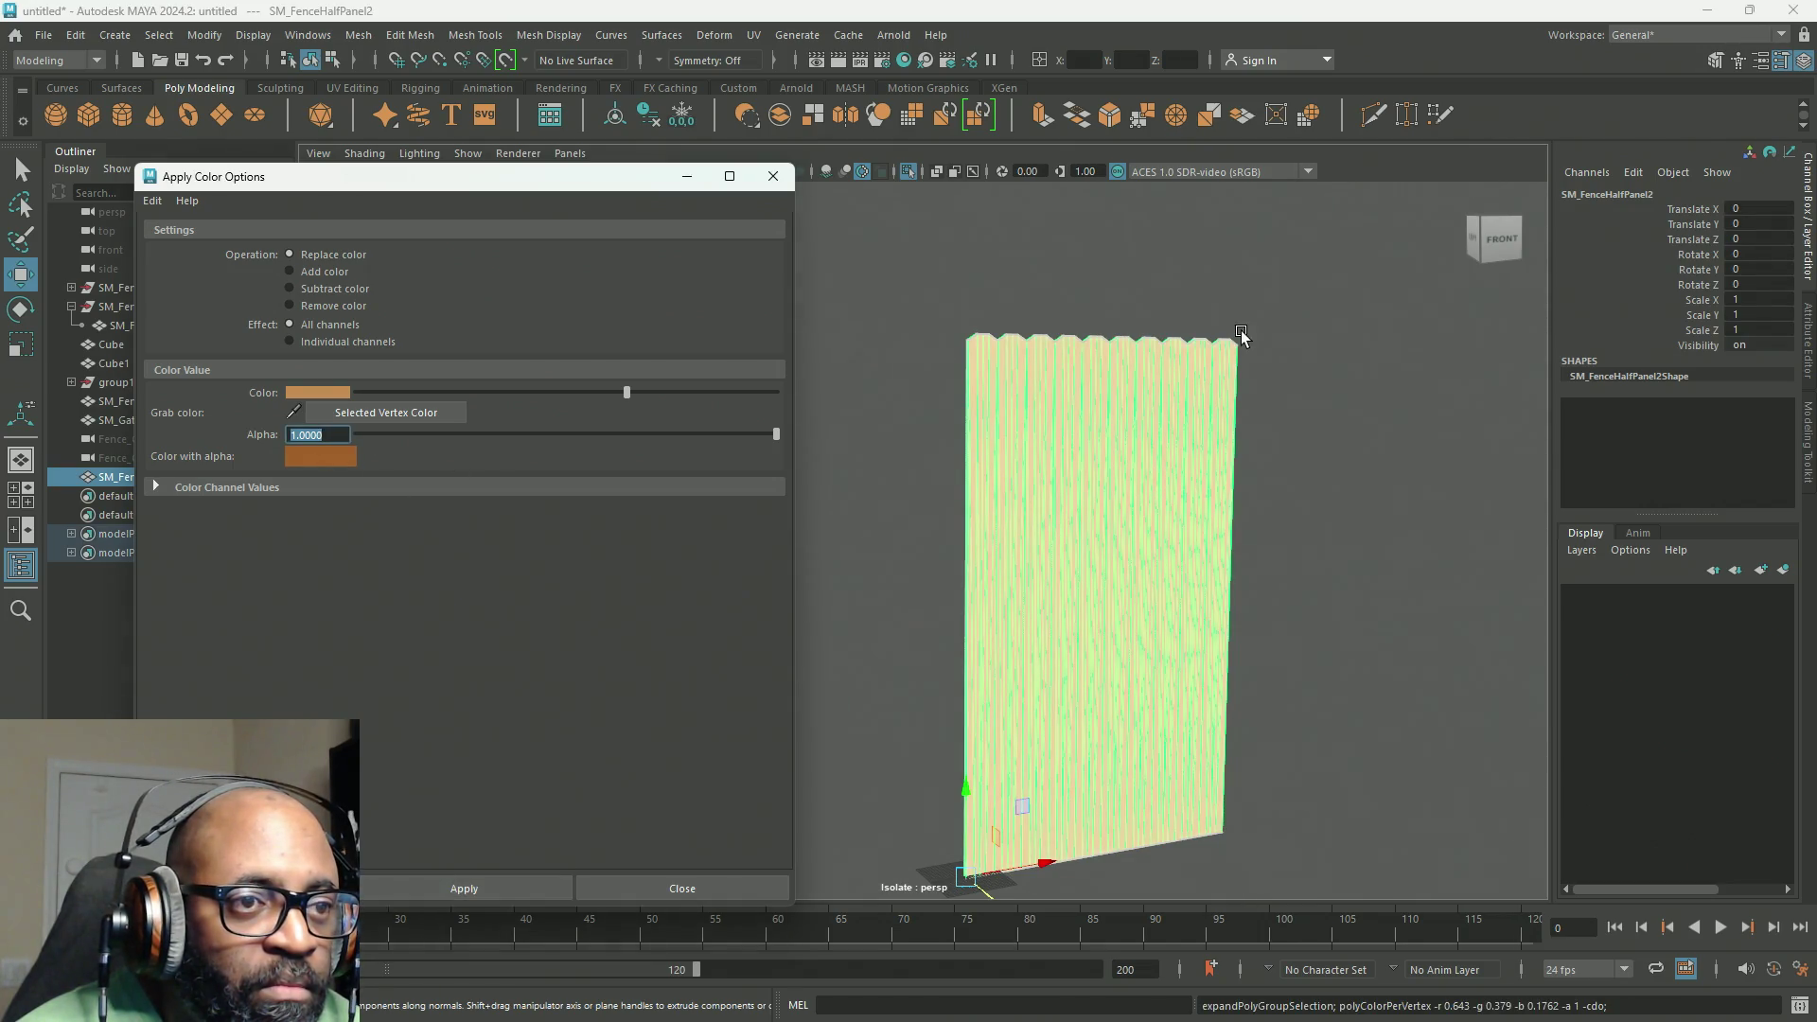
right_click_drag(1240, 336, 1325, 296)
mouse_move(1060, 649)
left_mouse_down("alt")
mouse_move(1090, 639)
mouse_move(1026, 620)
mouse_move(969, 637)
mouse_move(1034, 677)
mouse_move(1032, 617)
mouse_move(1038, 637)
mouse_move(1151, 431)
left_mouse_up("alt")
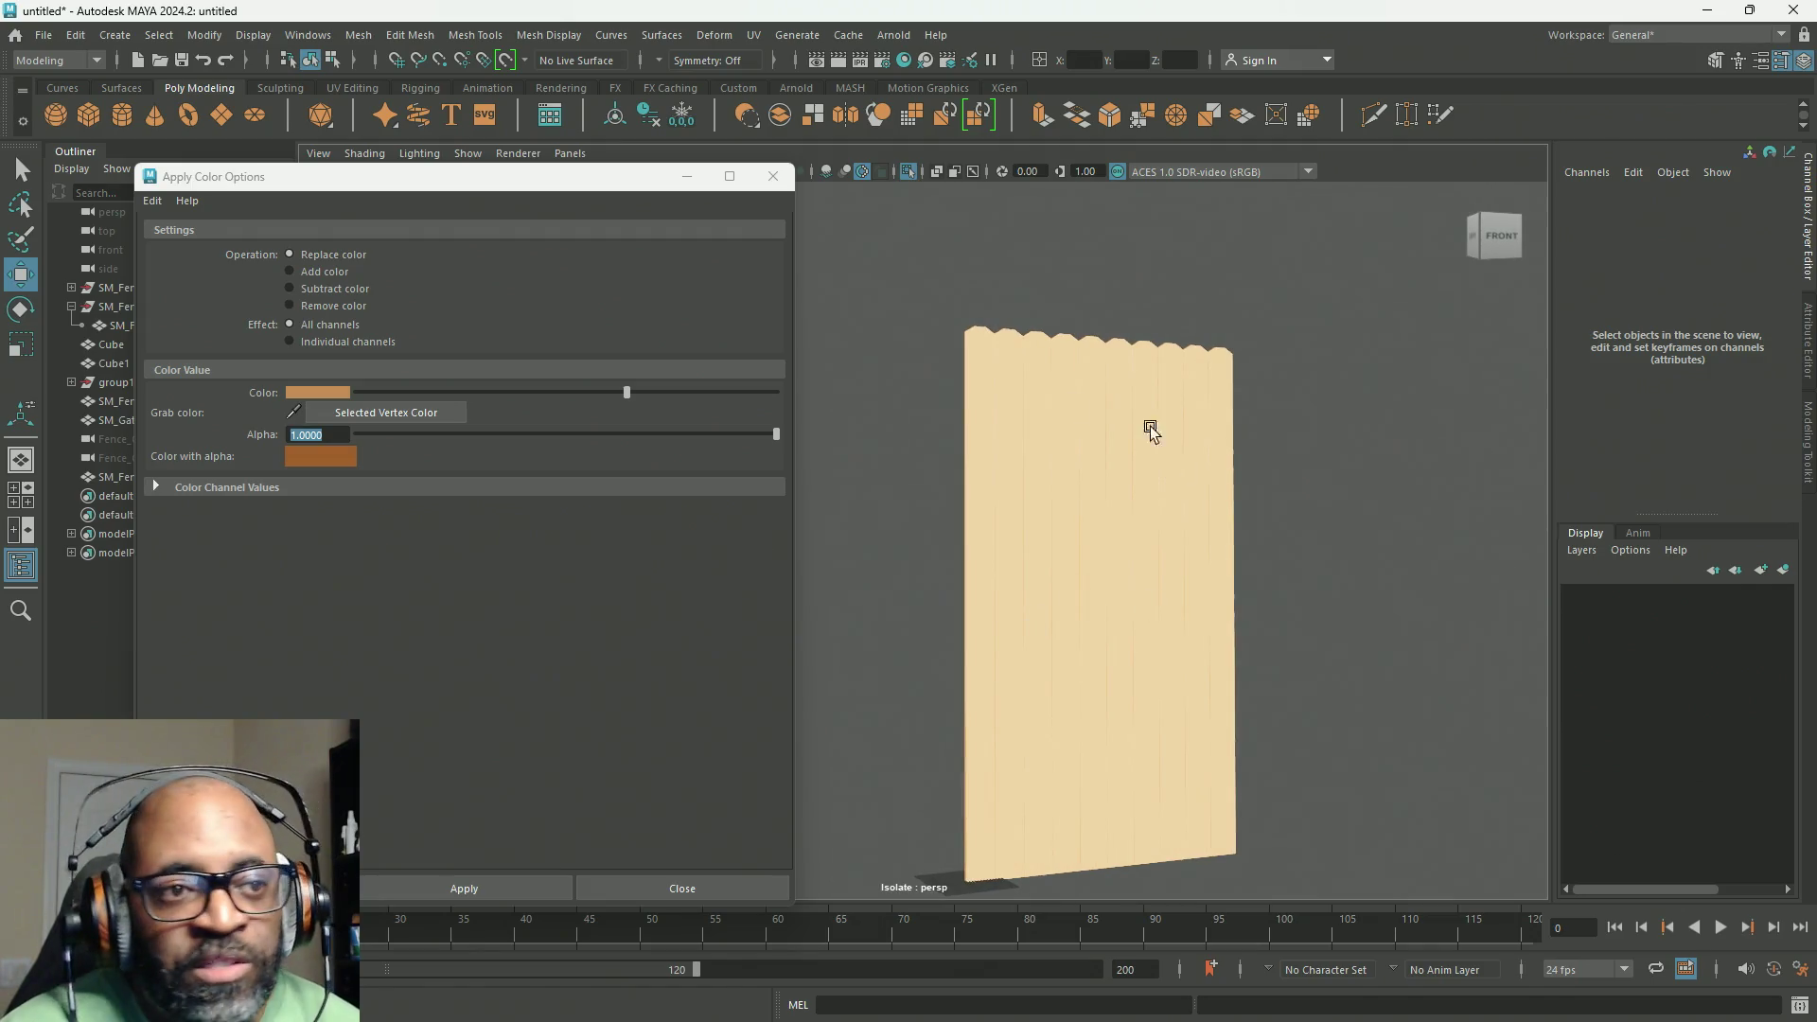
left_click(1065, 357)
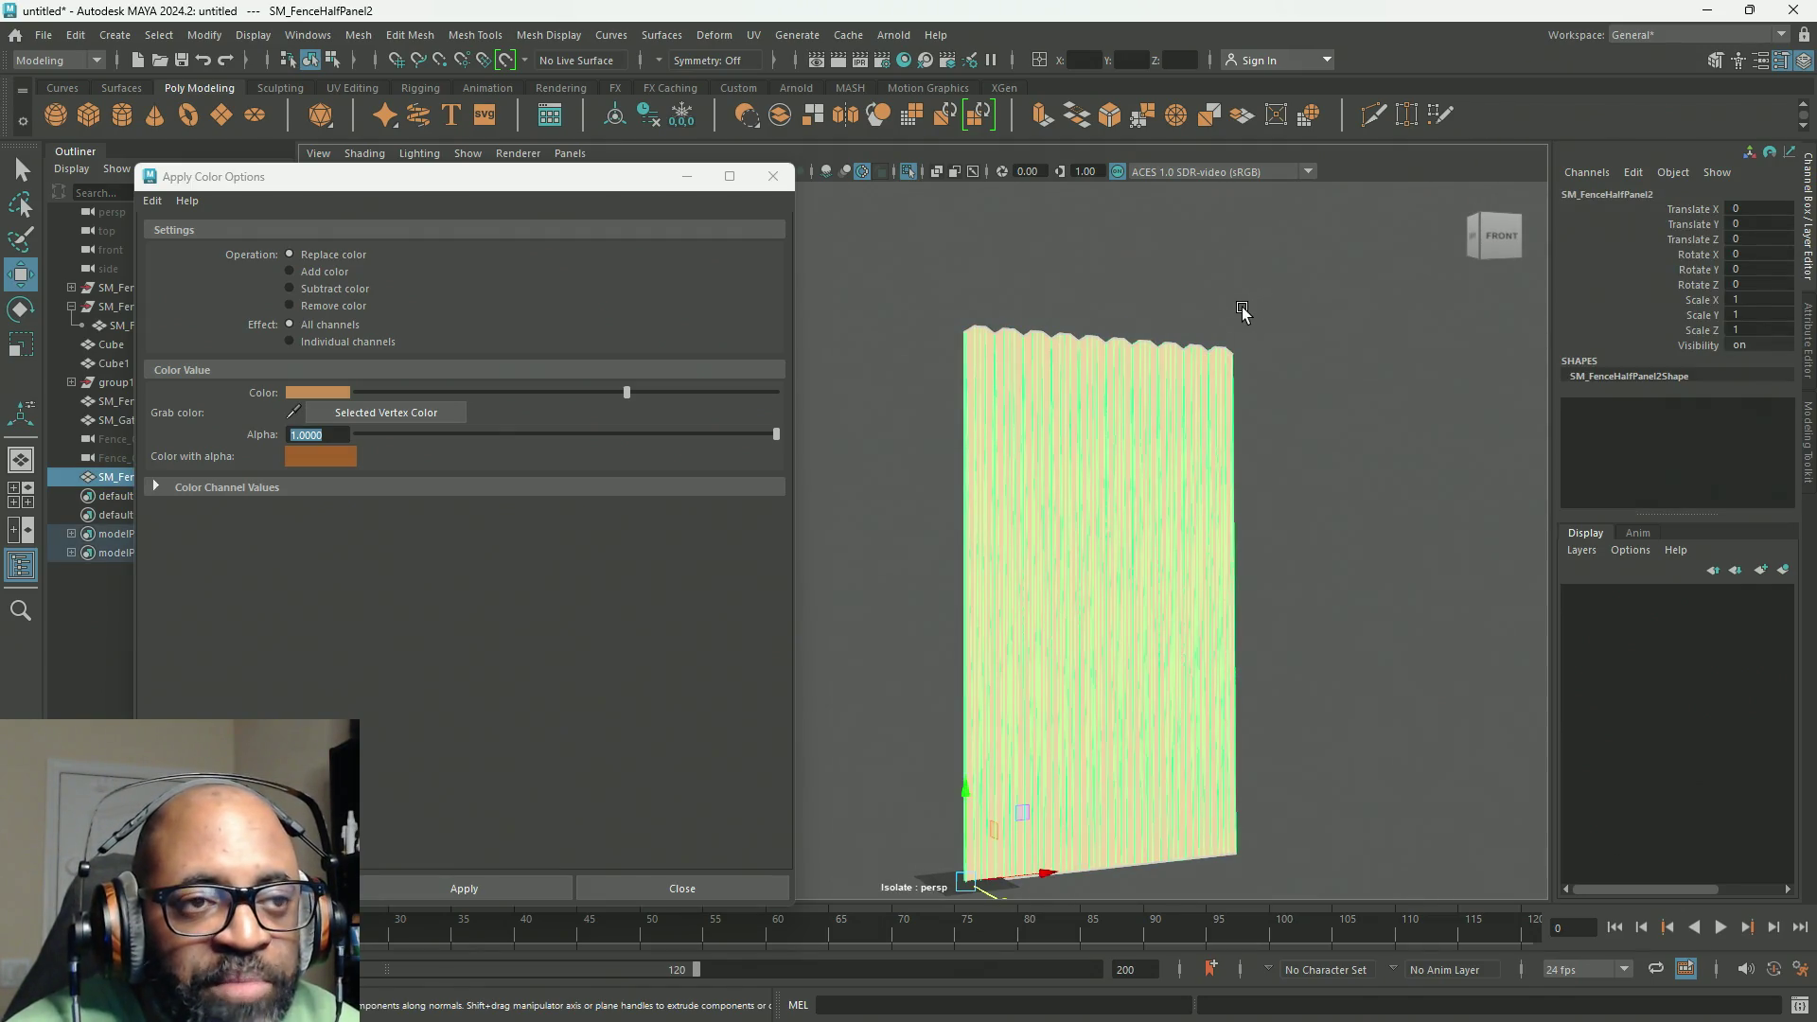
left_click_drag(1257, 394, 1197, 425, "alt")
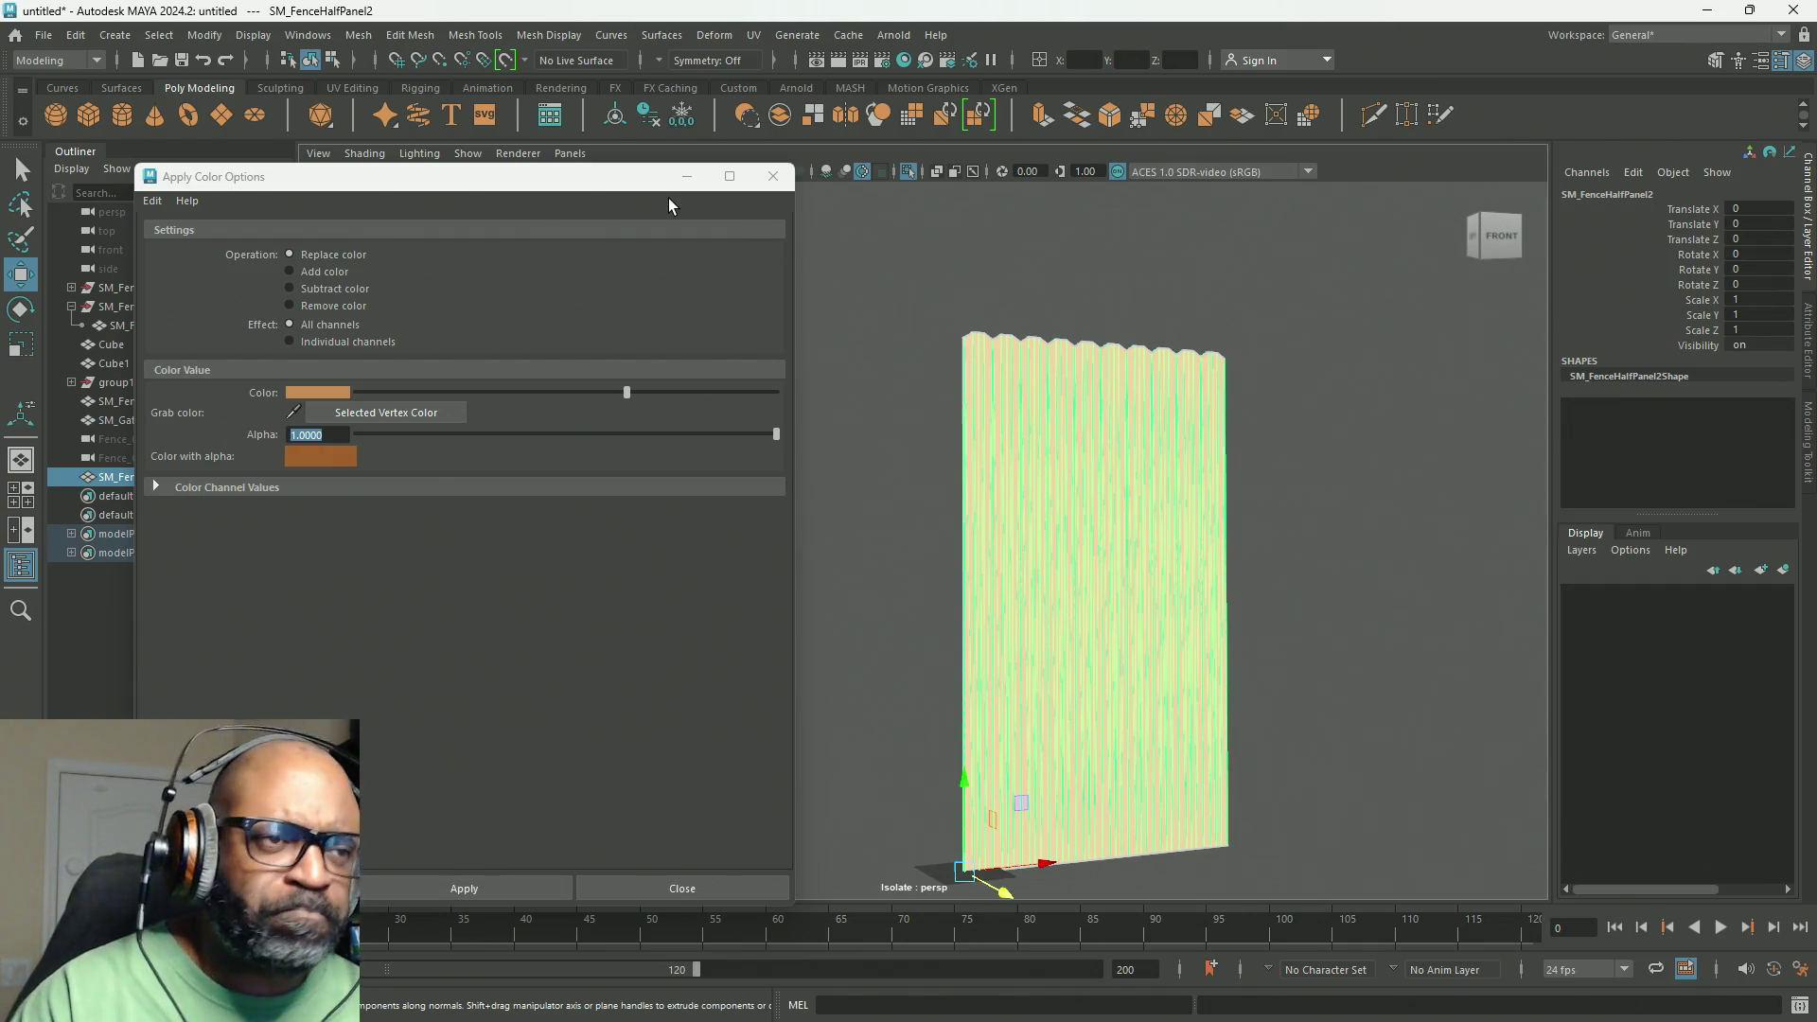
Step: Switch from Maya to the browser showing Google results for 'Color Swatch Texture'
mouse_move(746, 189)
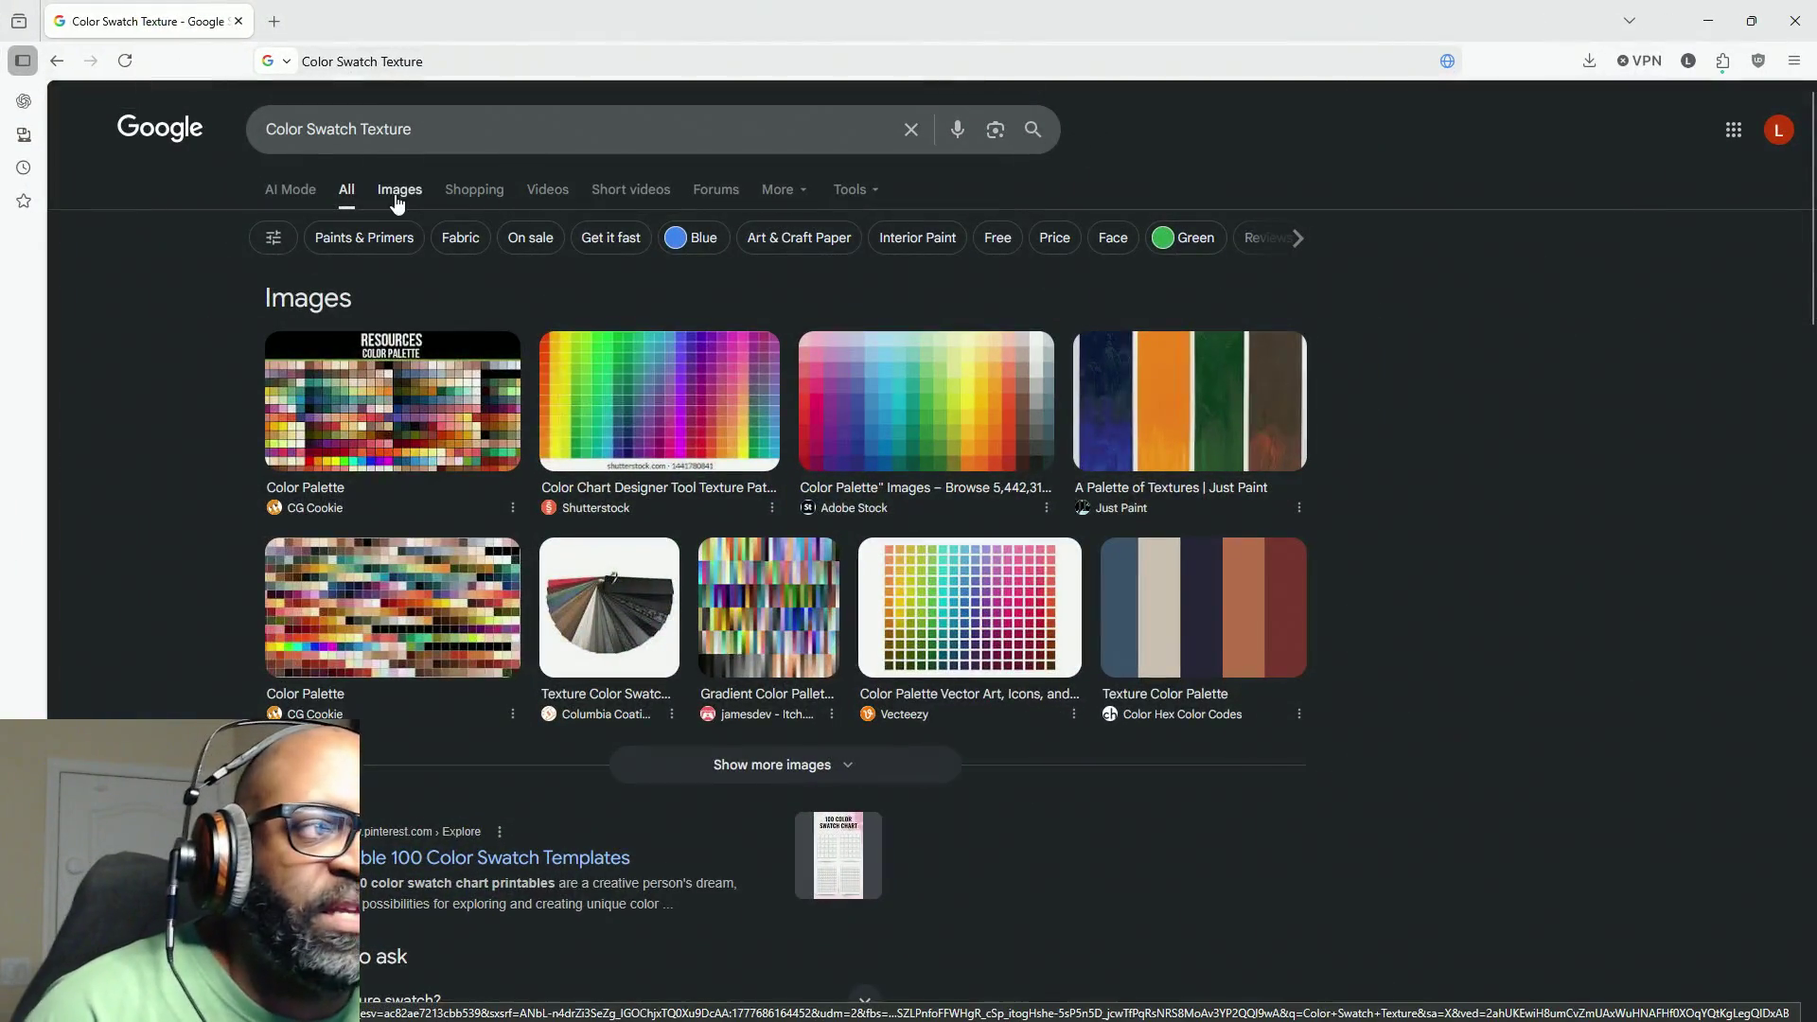
Step: Show image results for 'Color Swatch Texture' and preview the BabylonJS Forum palette grid
left_click(402, 192)
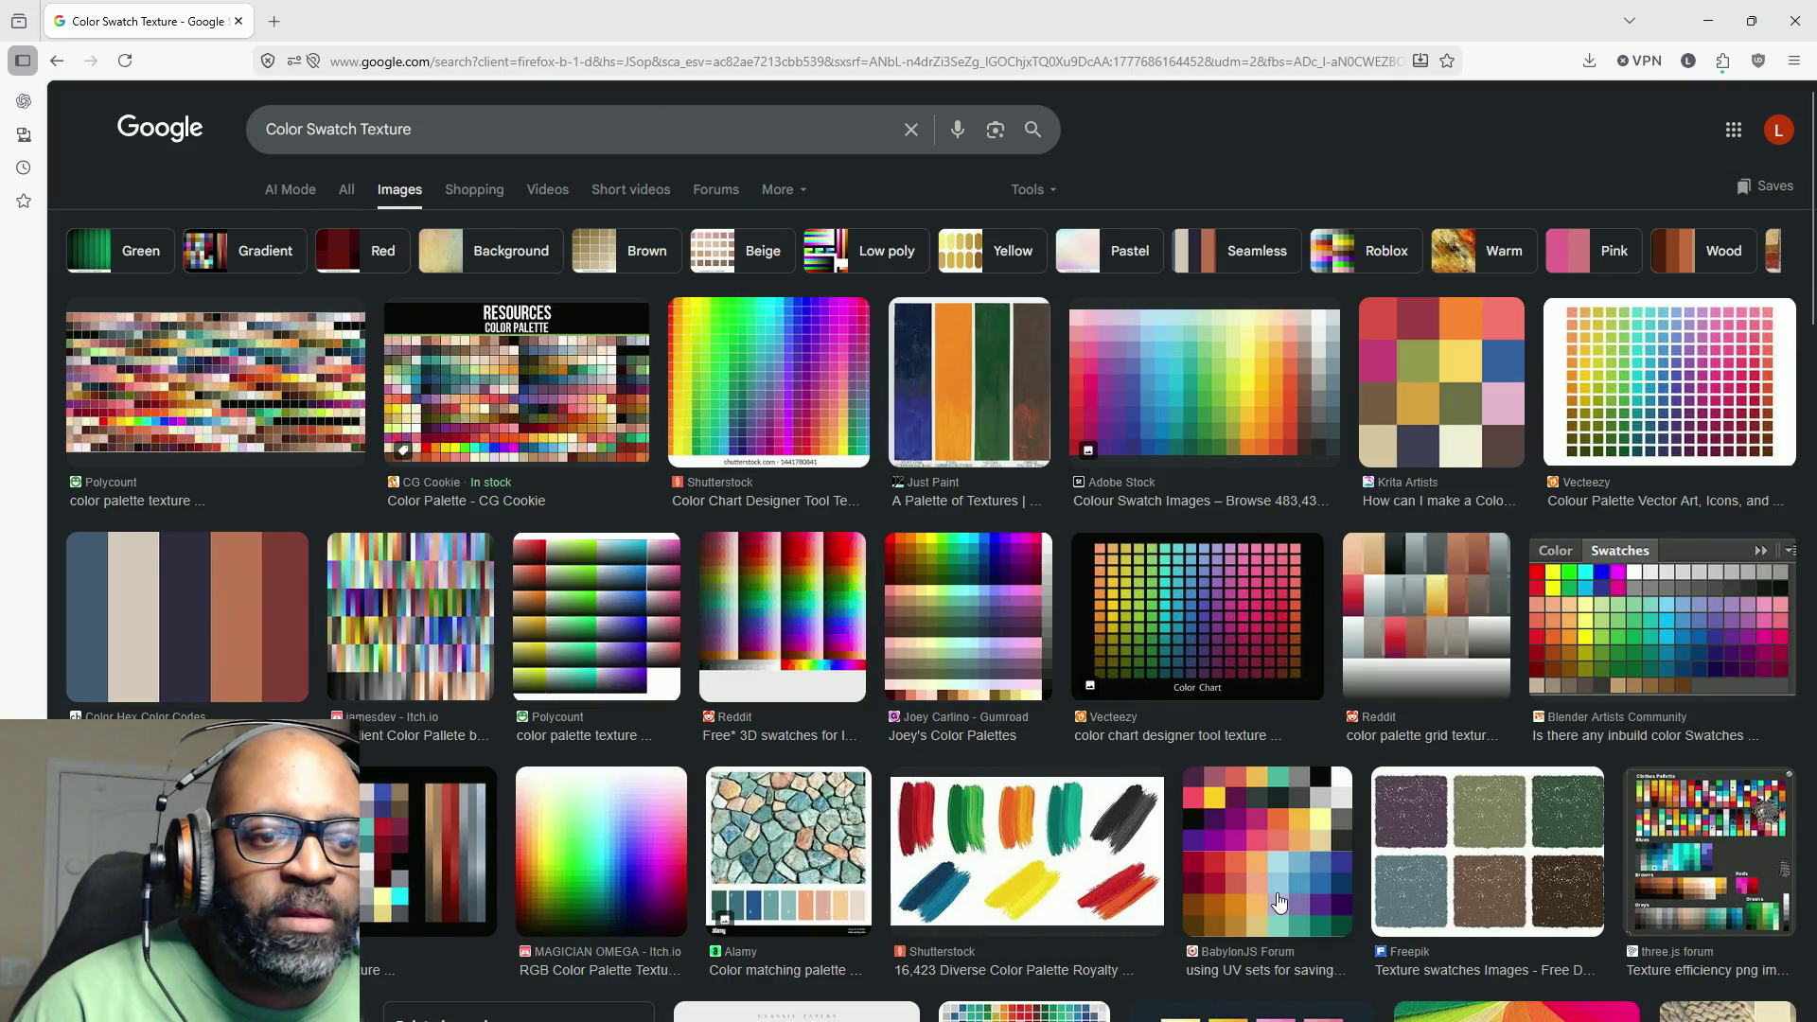
left_click(1262, 838)
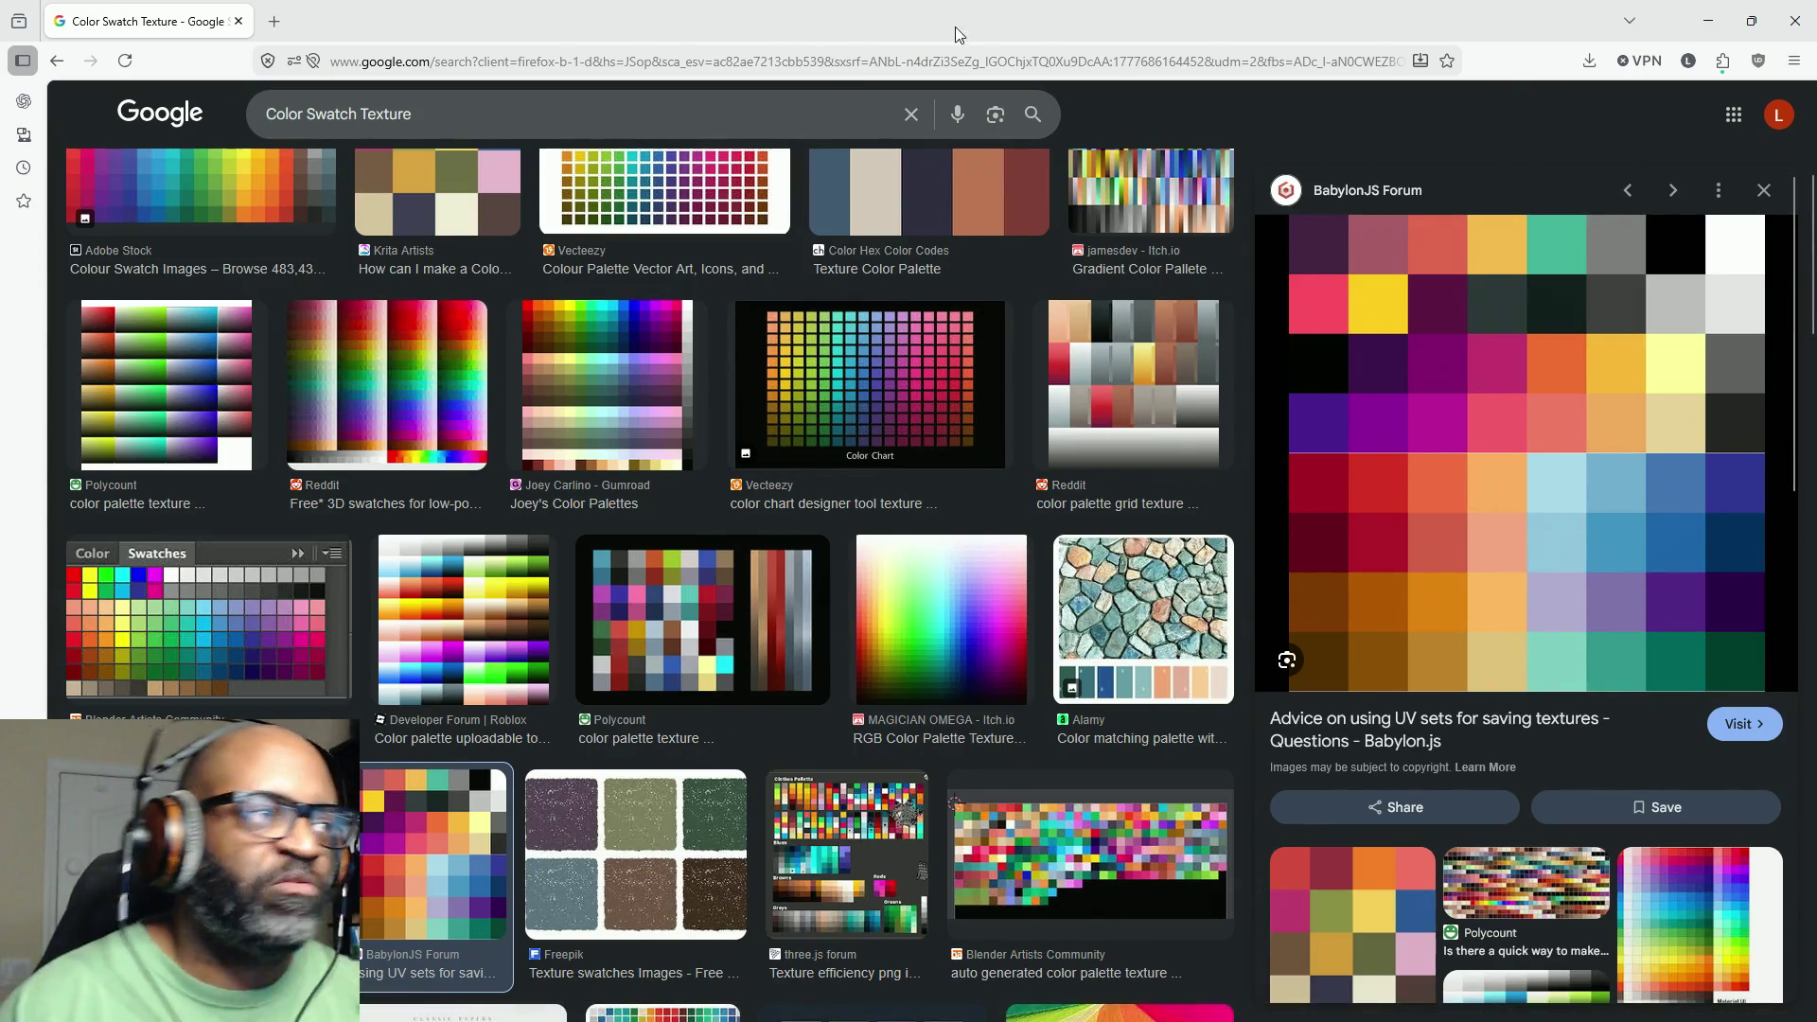
Step: Return to Maya, where SM_FenceHalfPanel2 and the Apply Color Options dialog are waiting
key("alt+Tab")
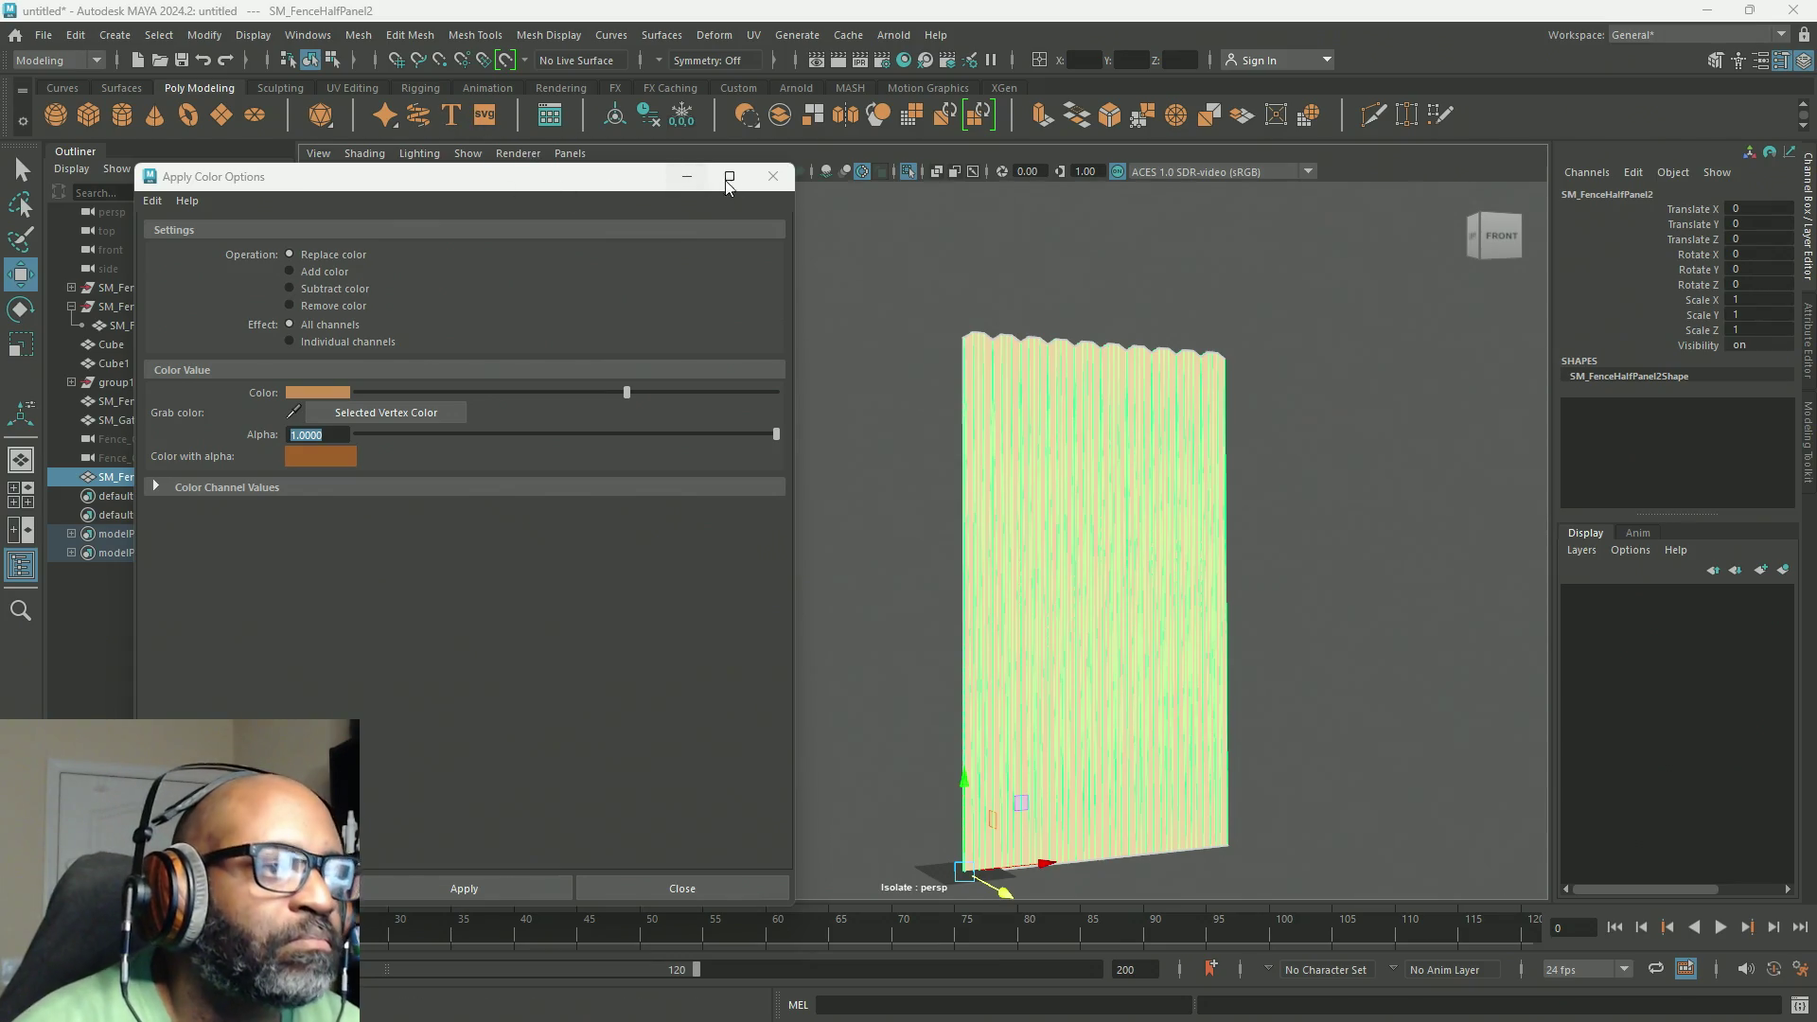
Step: Set the colour settings aside and hide SM_FenceSection through SM_FenceHalfPanel2
left_click(689, 178)
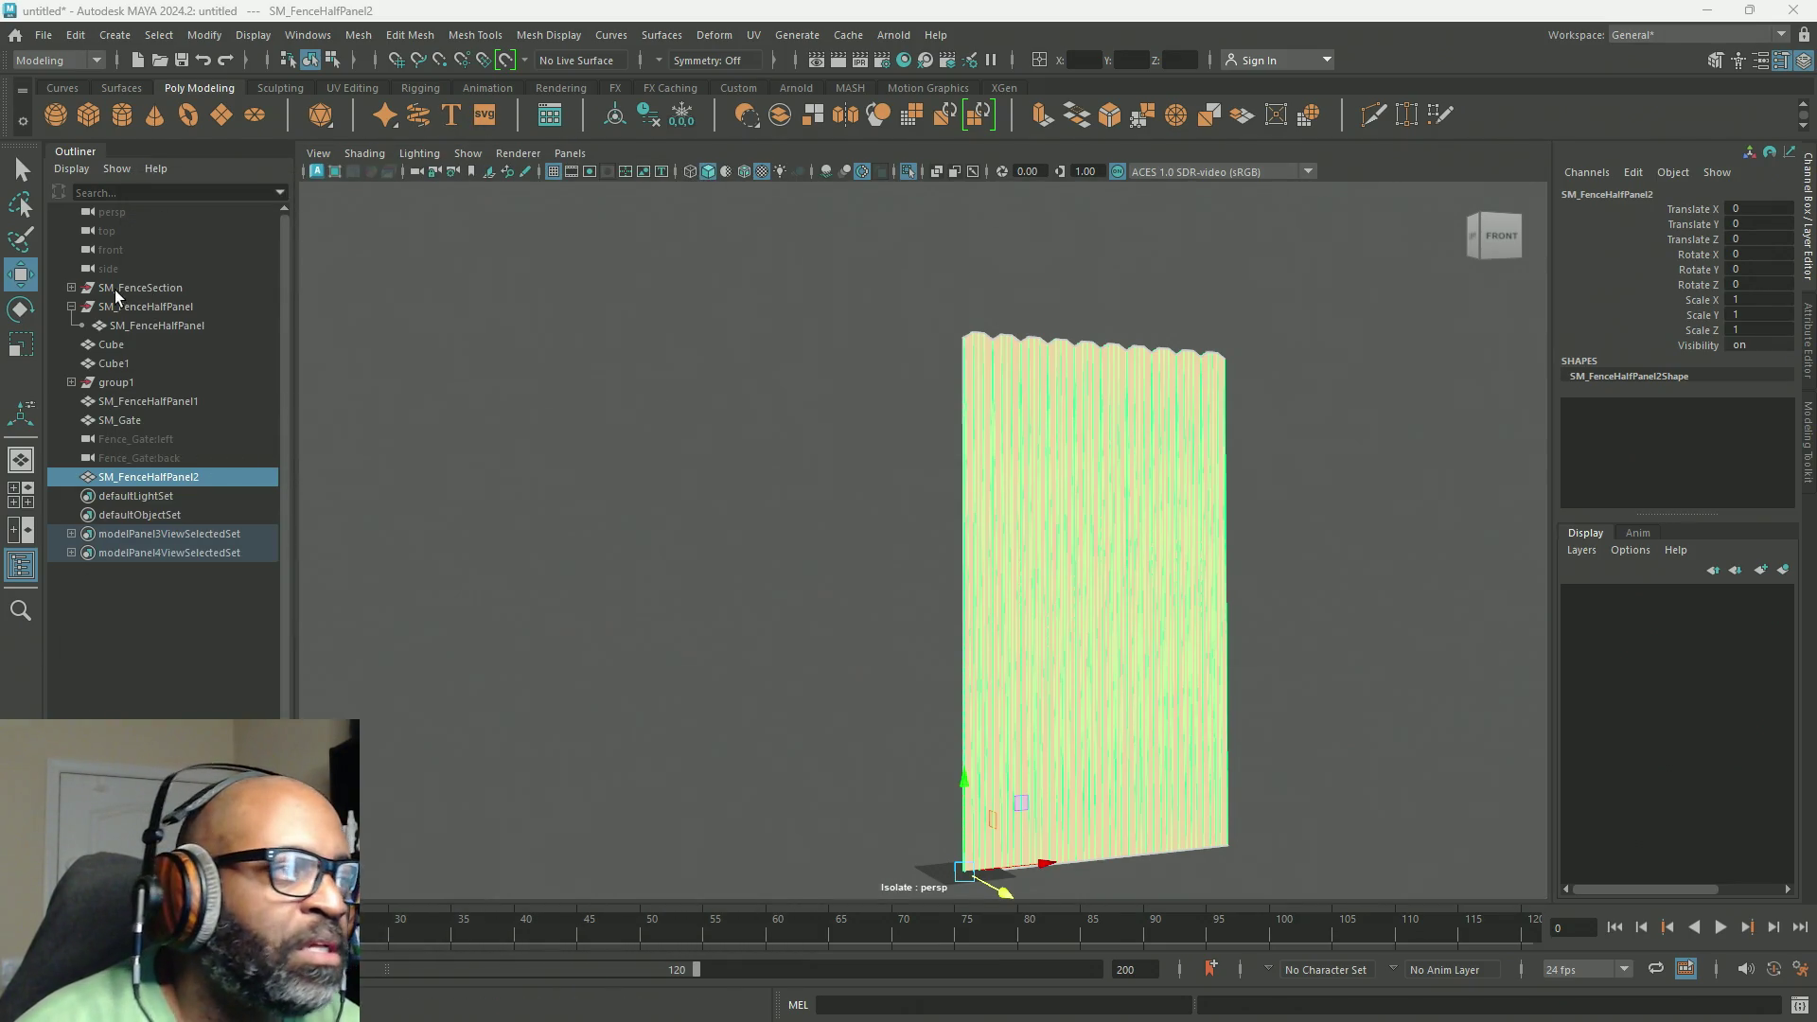
left_click(115, 289)
left_click(158, 477, "shift")
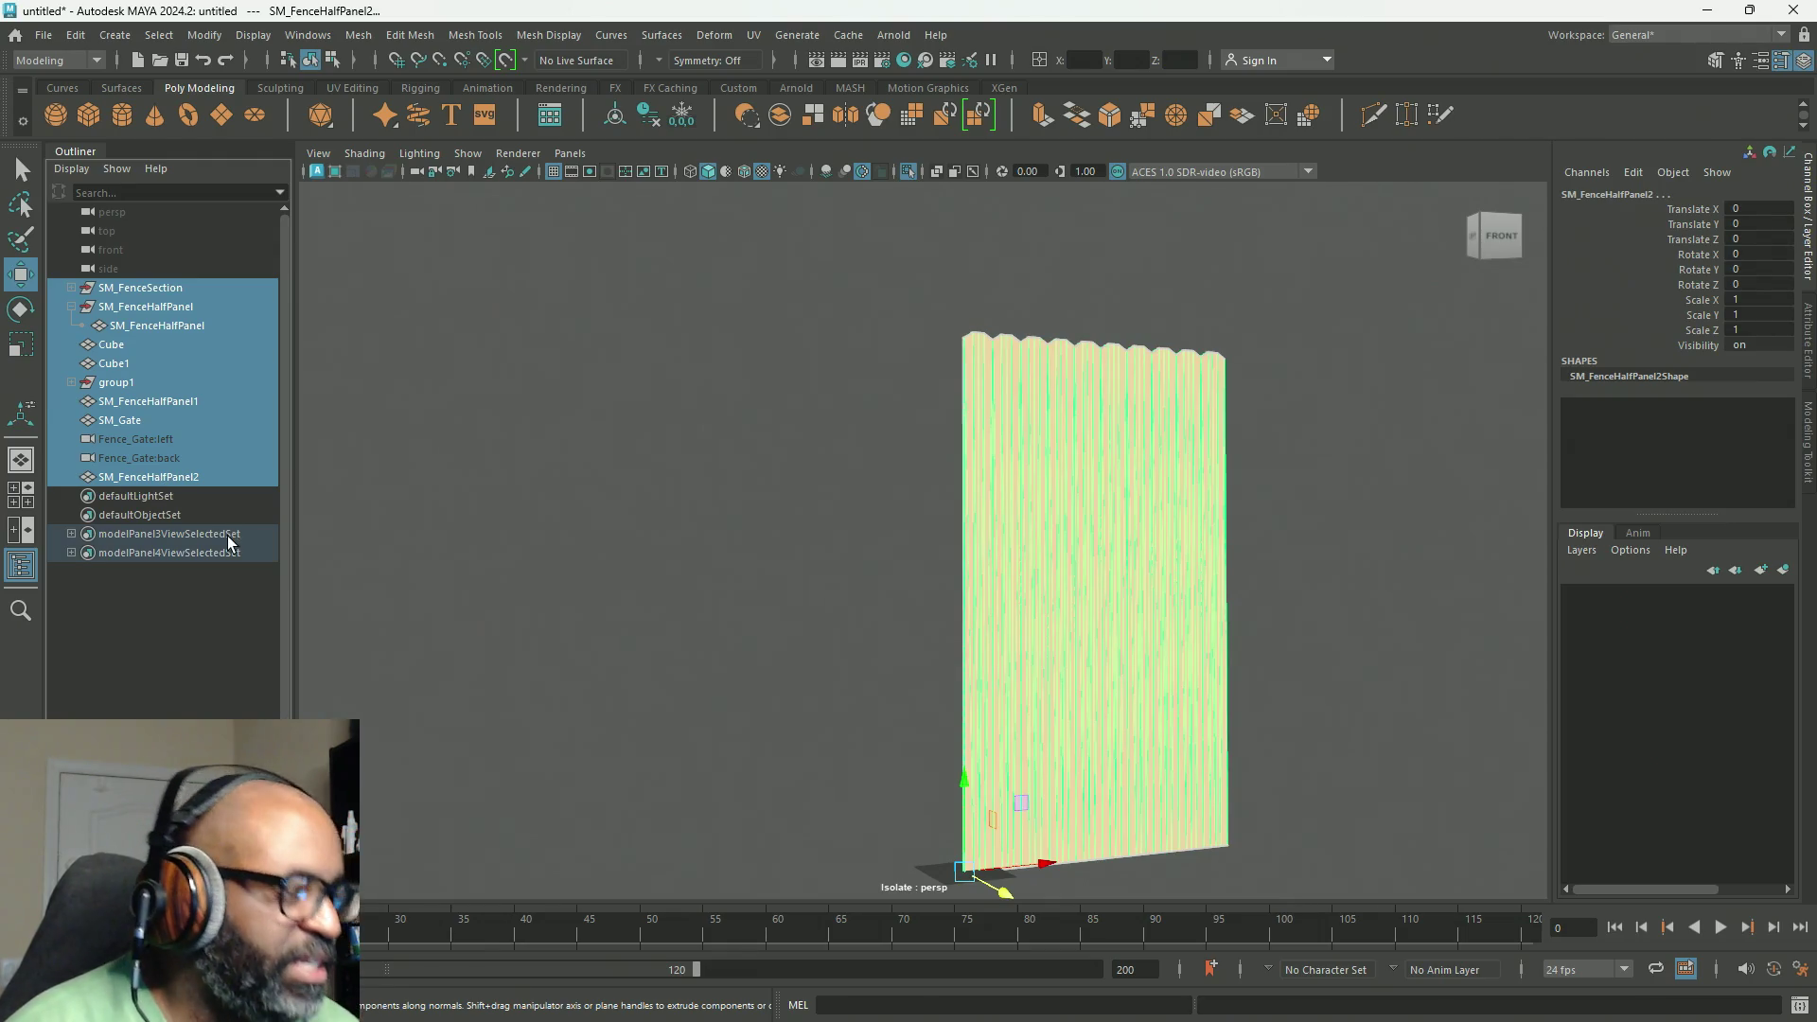
key("ctrl+h")
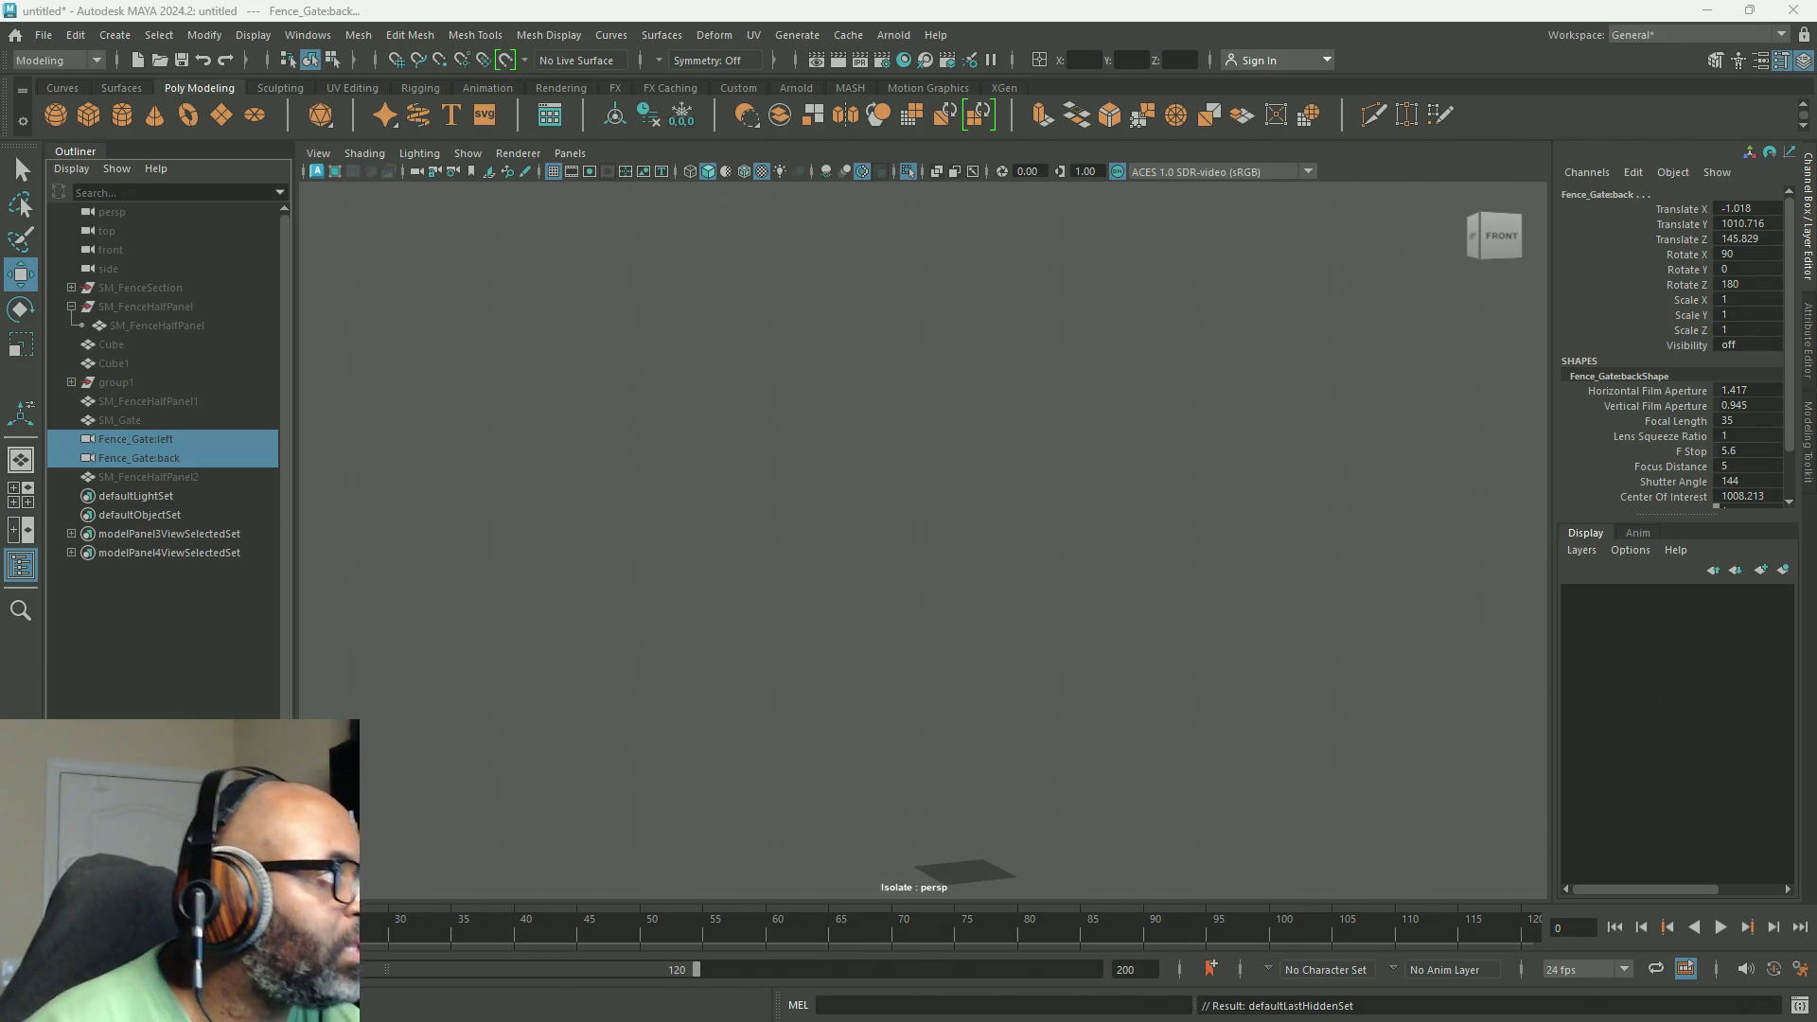
Step: Import the StylizedTree mesh, turn off Isolate Select, and frame the selected tree
left_click_drag(527, 275, 643, 379)
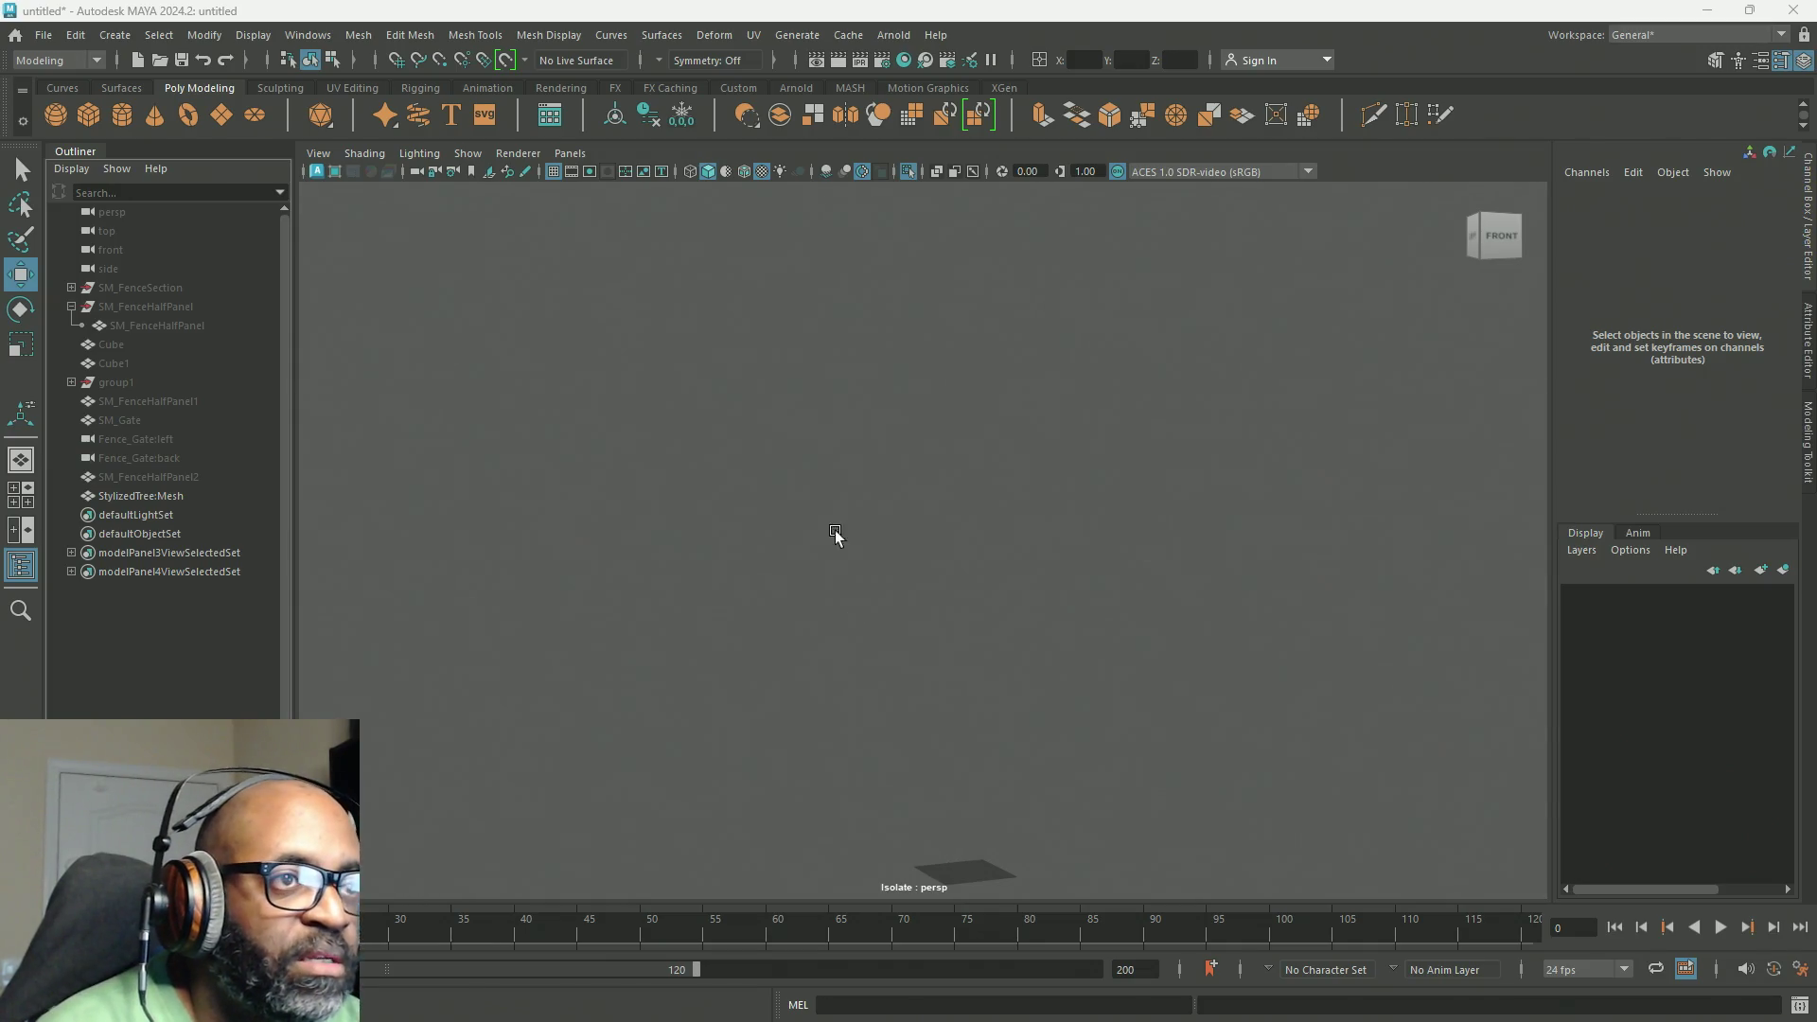
left_click(907, 171)
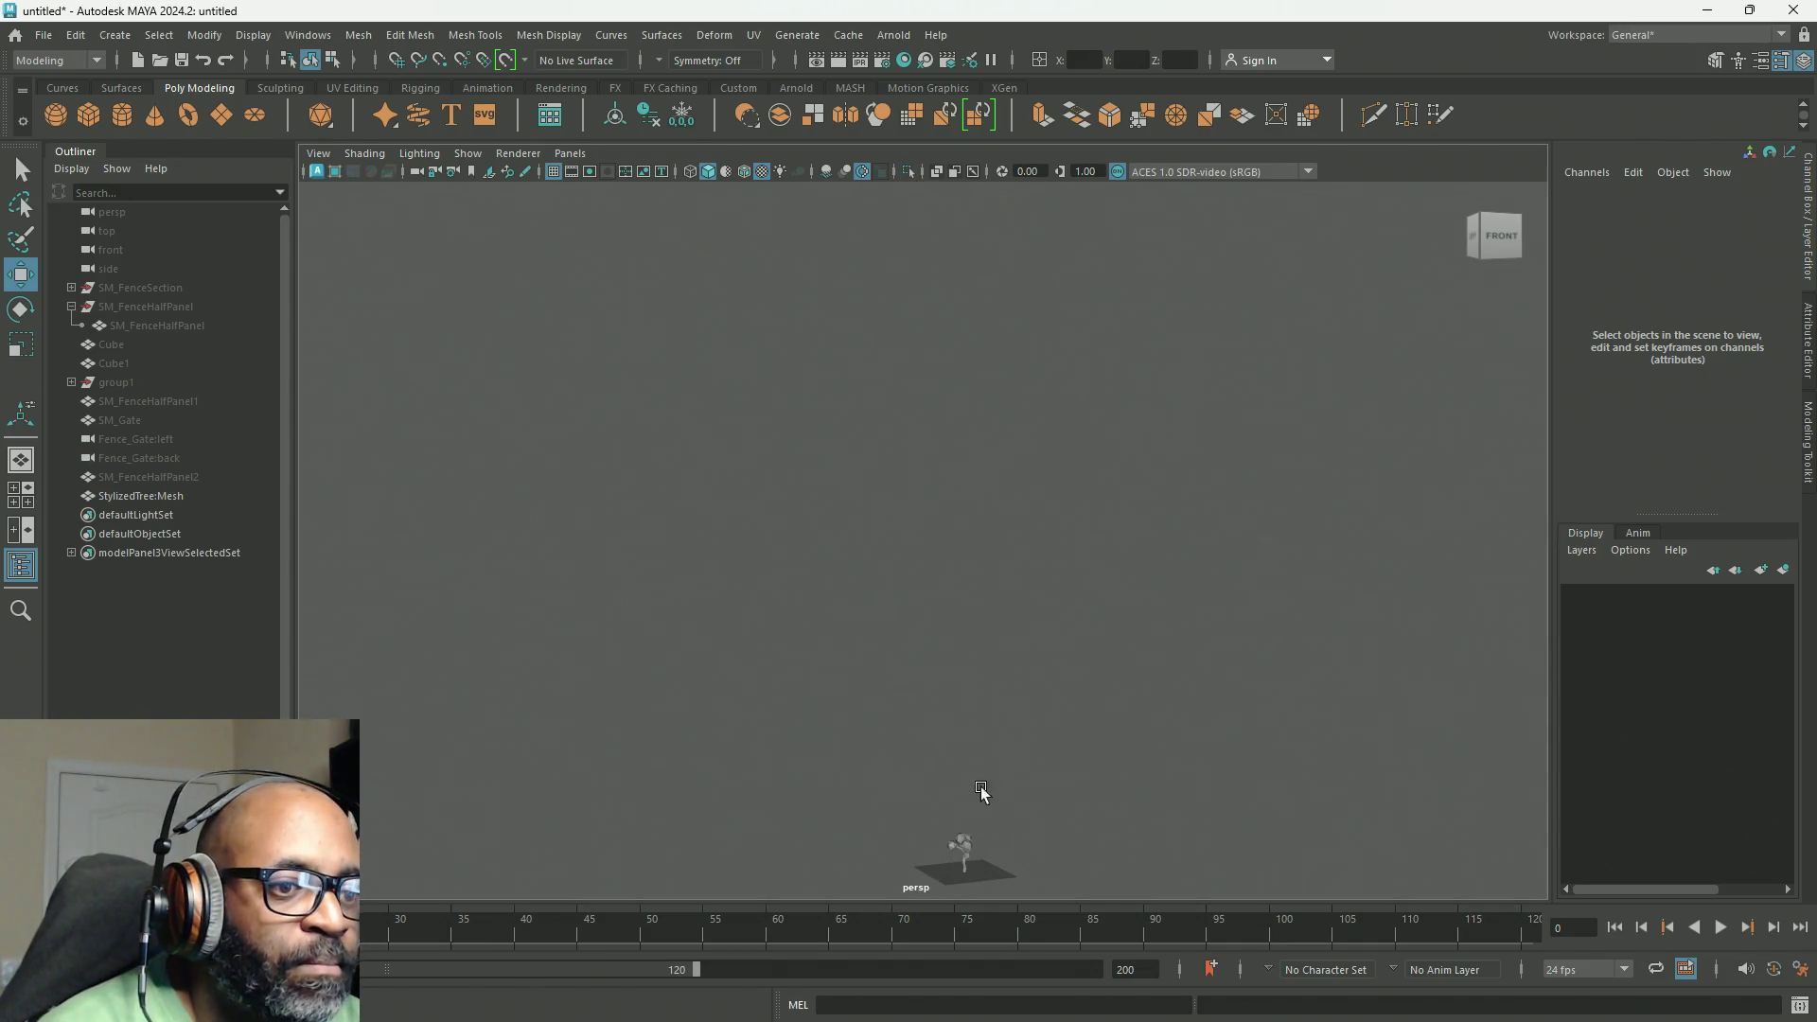
left_click_drag(981, 787, 894, 899)
key("f")
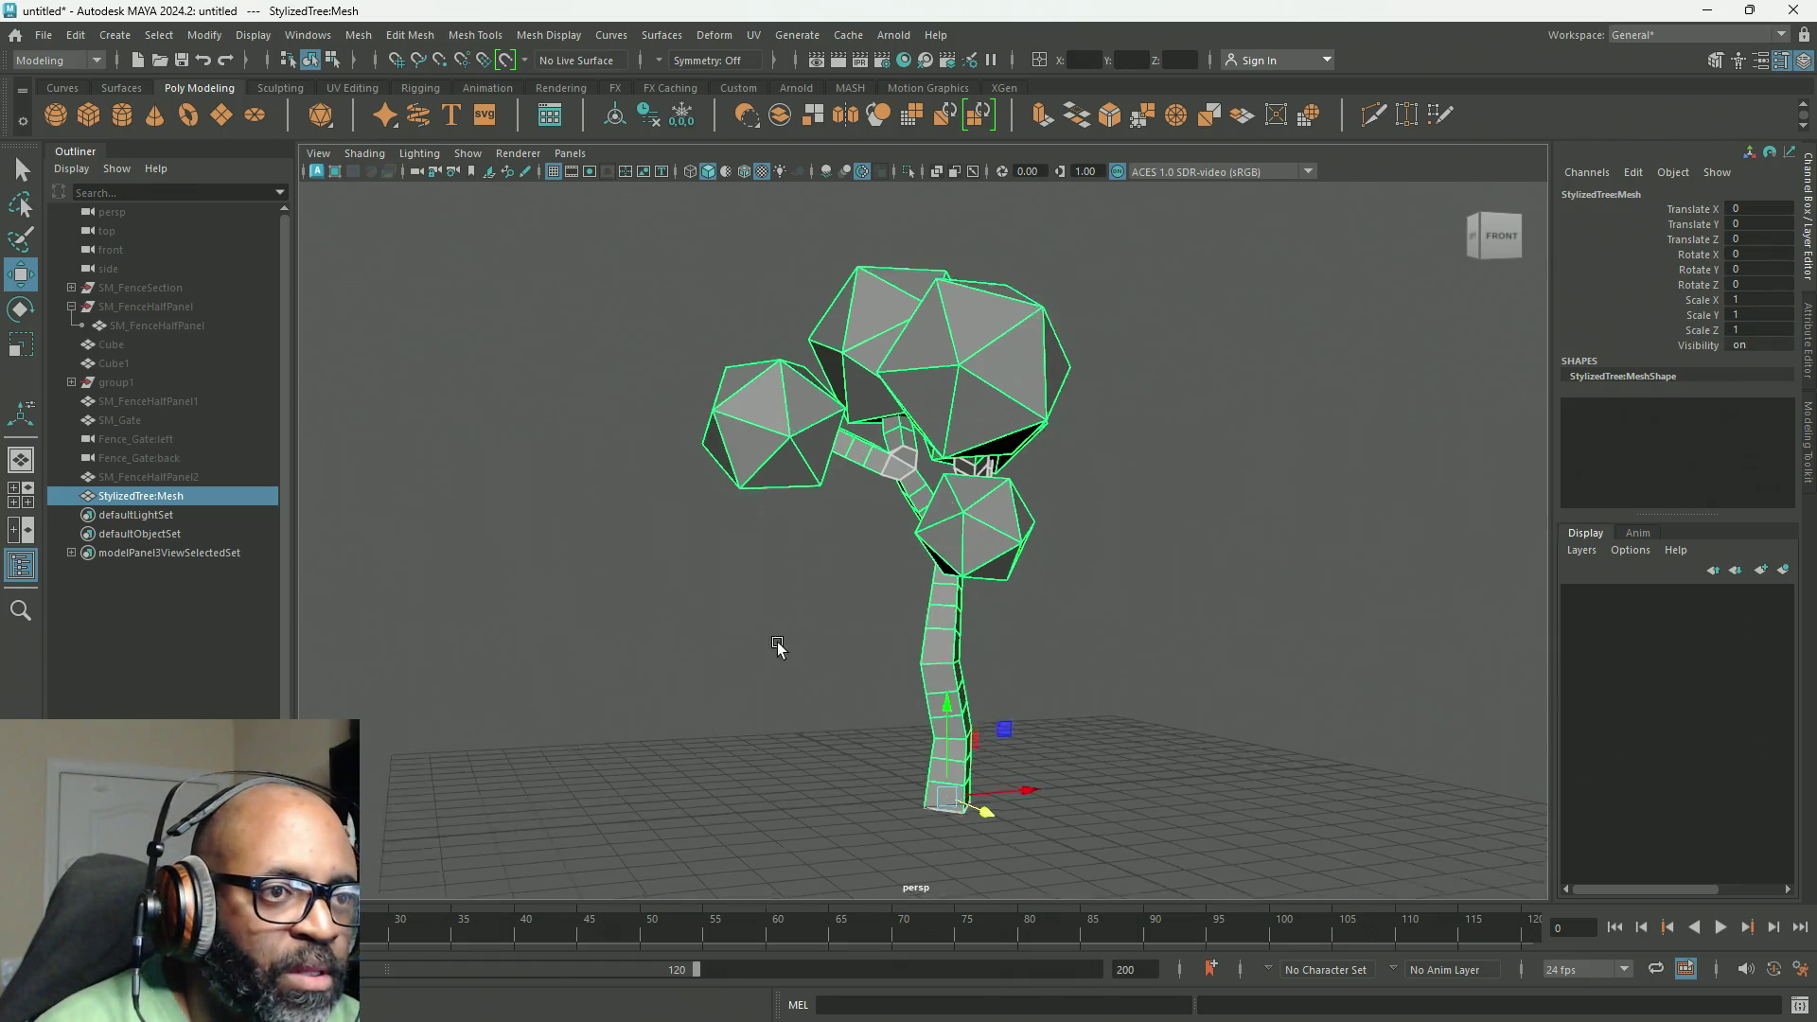
mouse_move(777, 646)
left_mouse_down("alt")
mouse_move(844, 649)
mouse_move(755, 653)
left_mouse_up("alt")
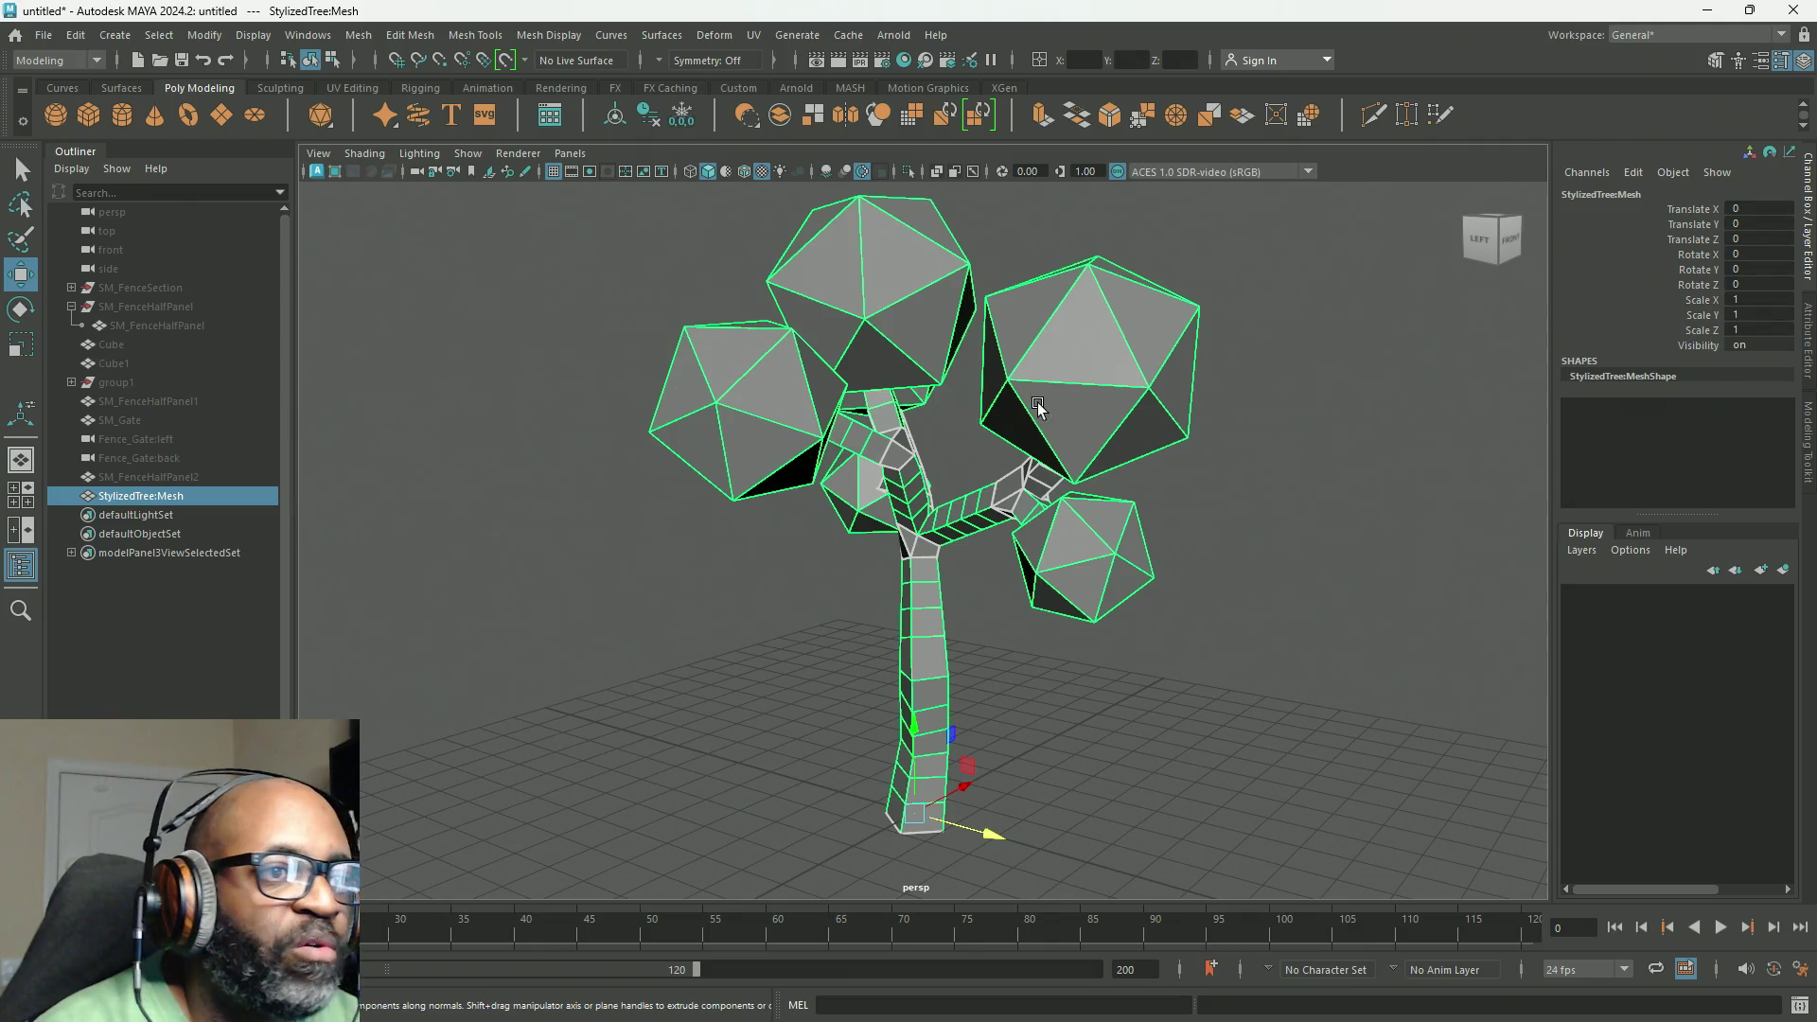
right_click(1083, 383)
Step: Assign a new Lambert material to the tree from its right-click menu
mouse_move(1153, 759)
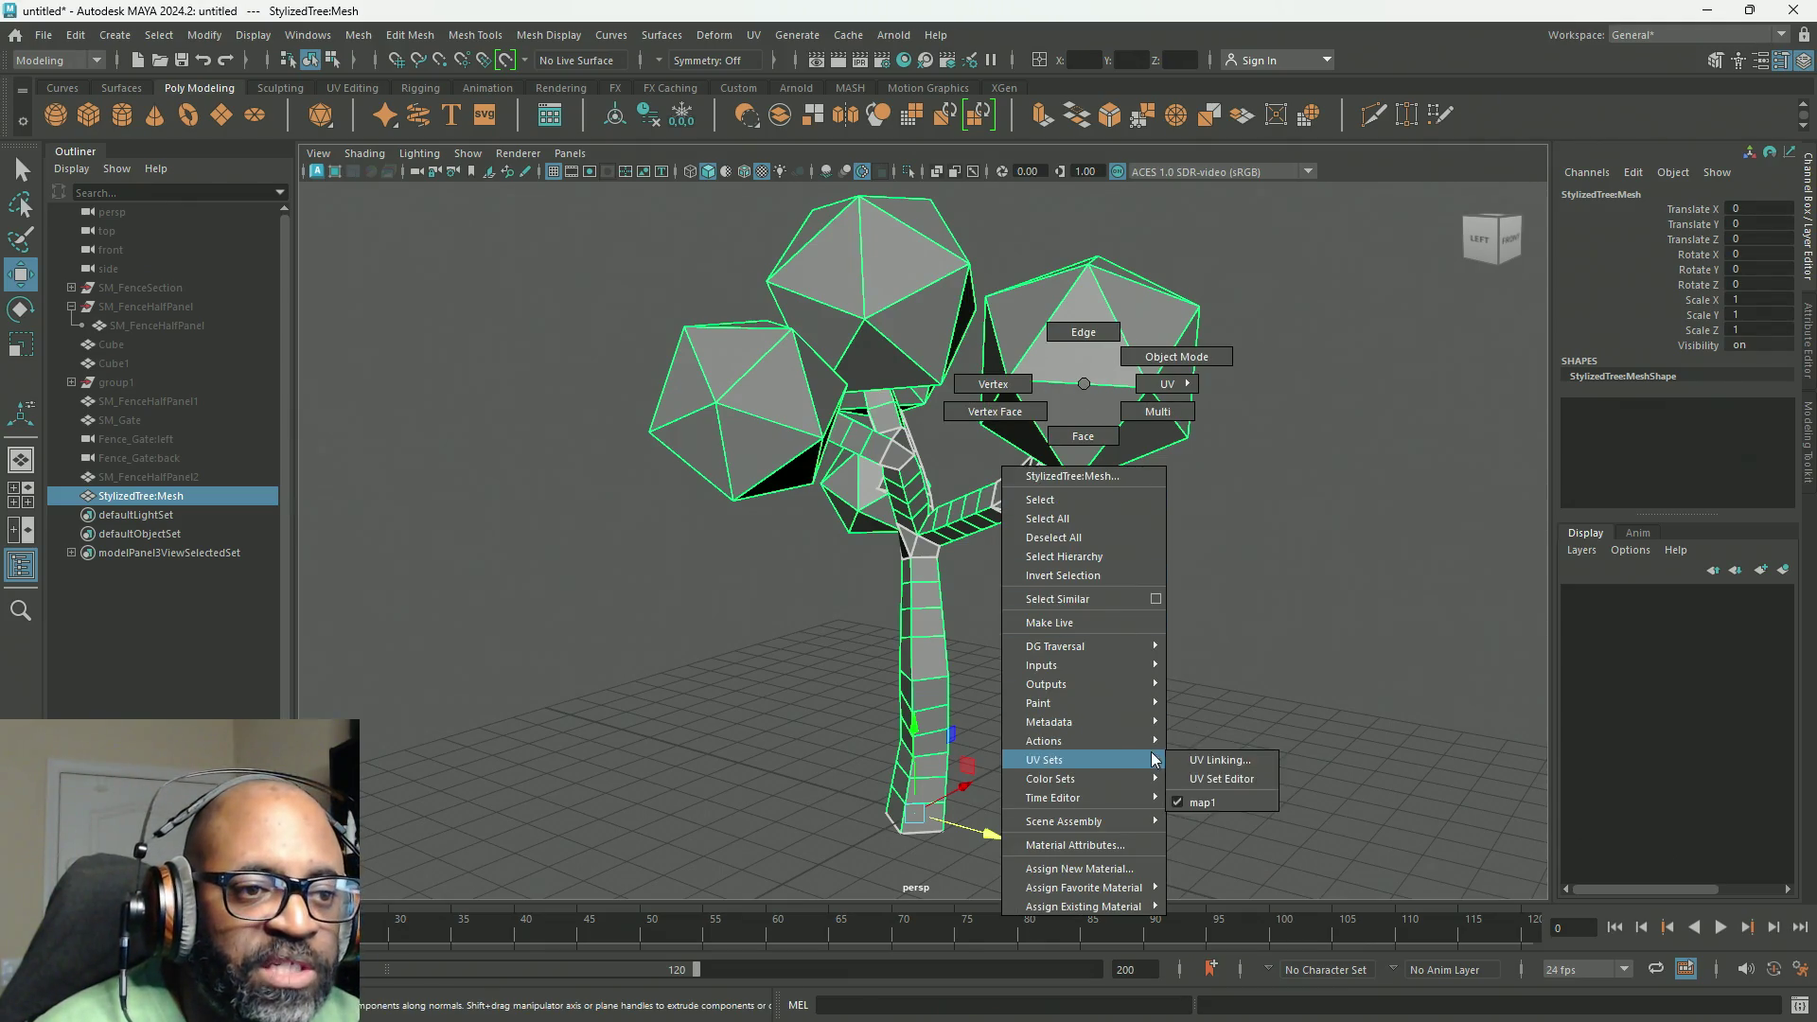
mouse_move(1145, 816)
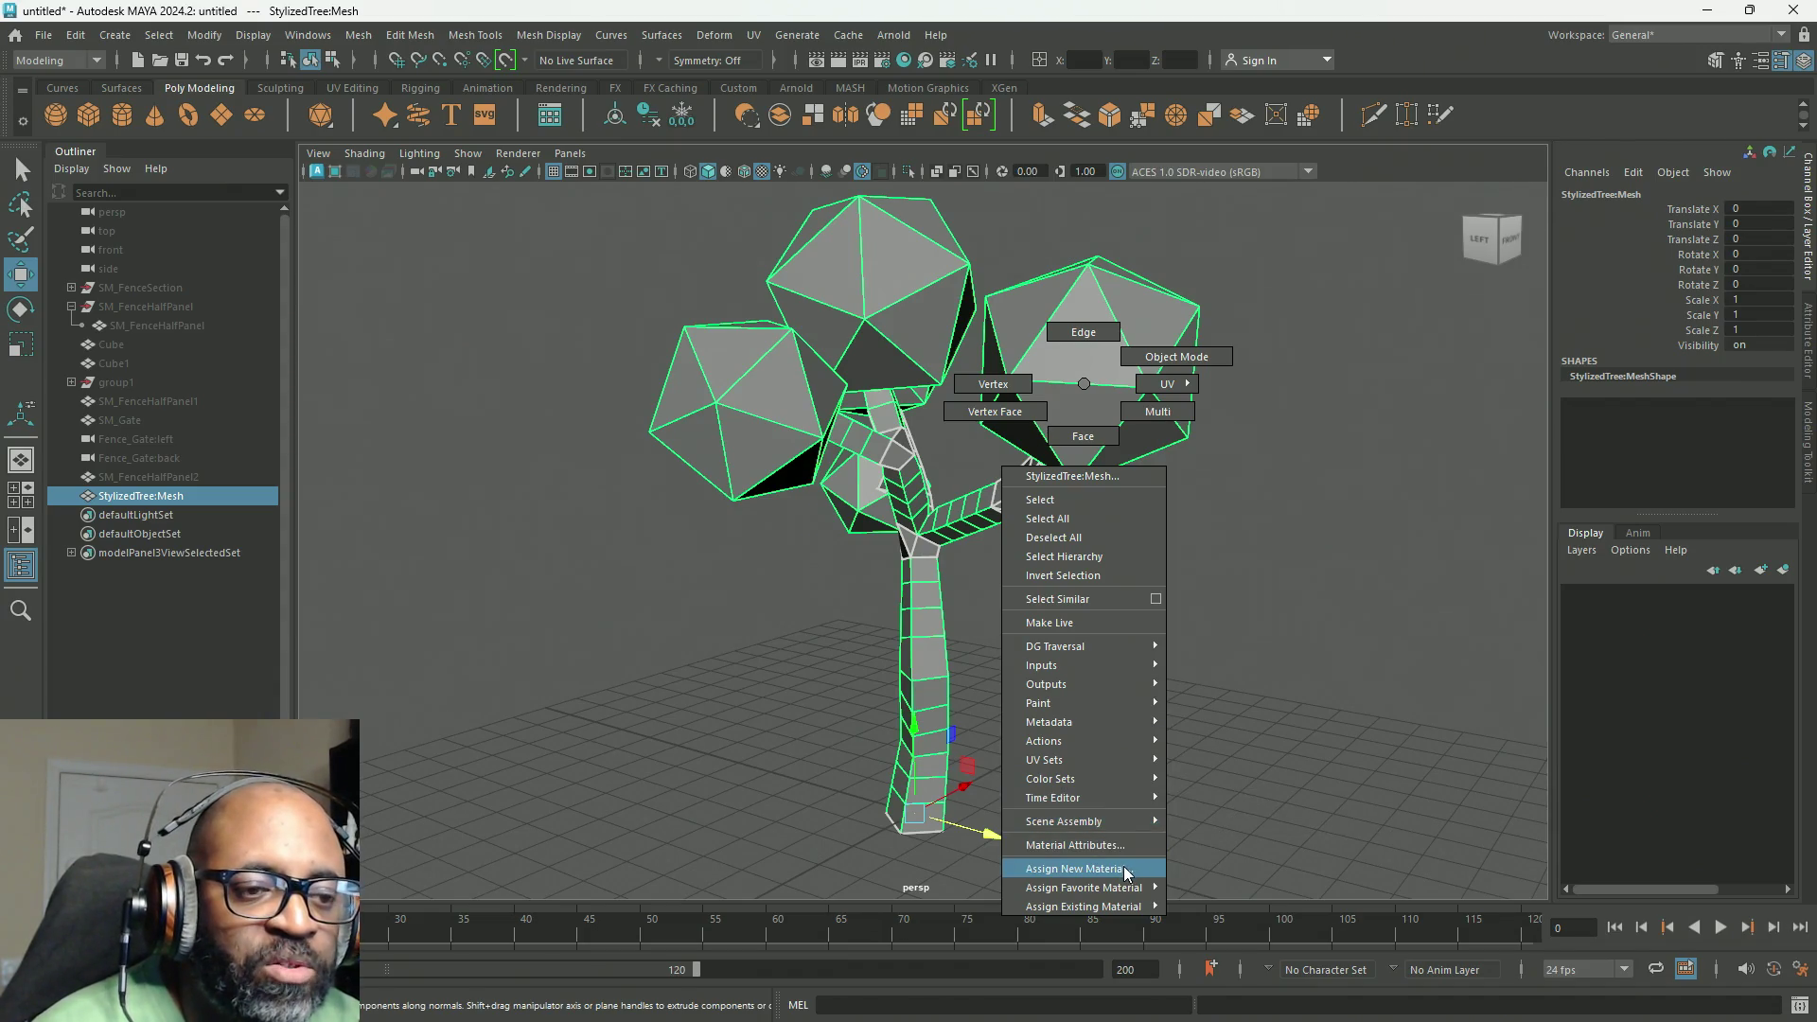
mouse_move(1133, 888)
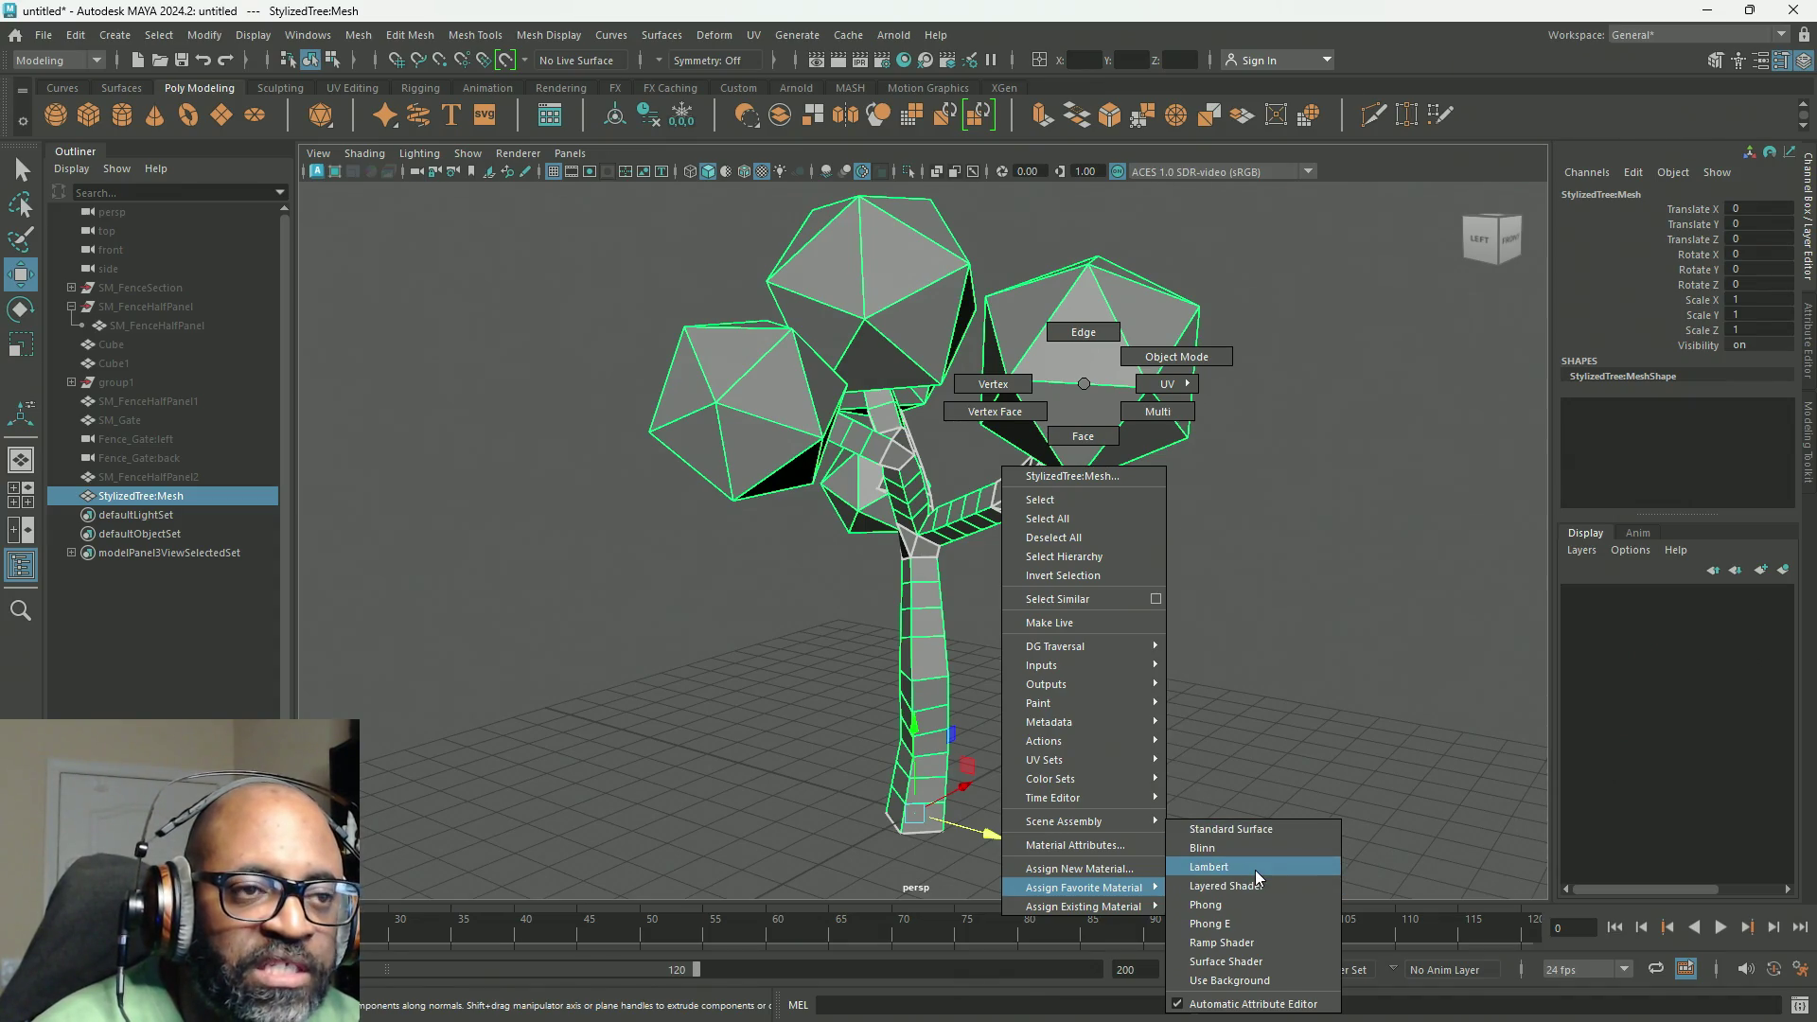
left_click(1257, 870)
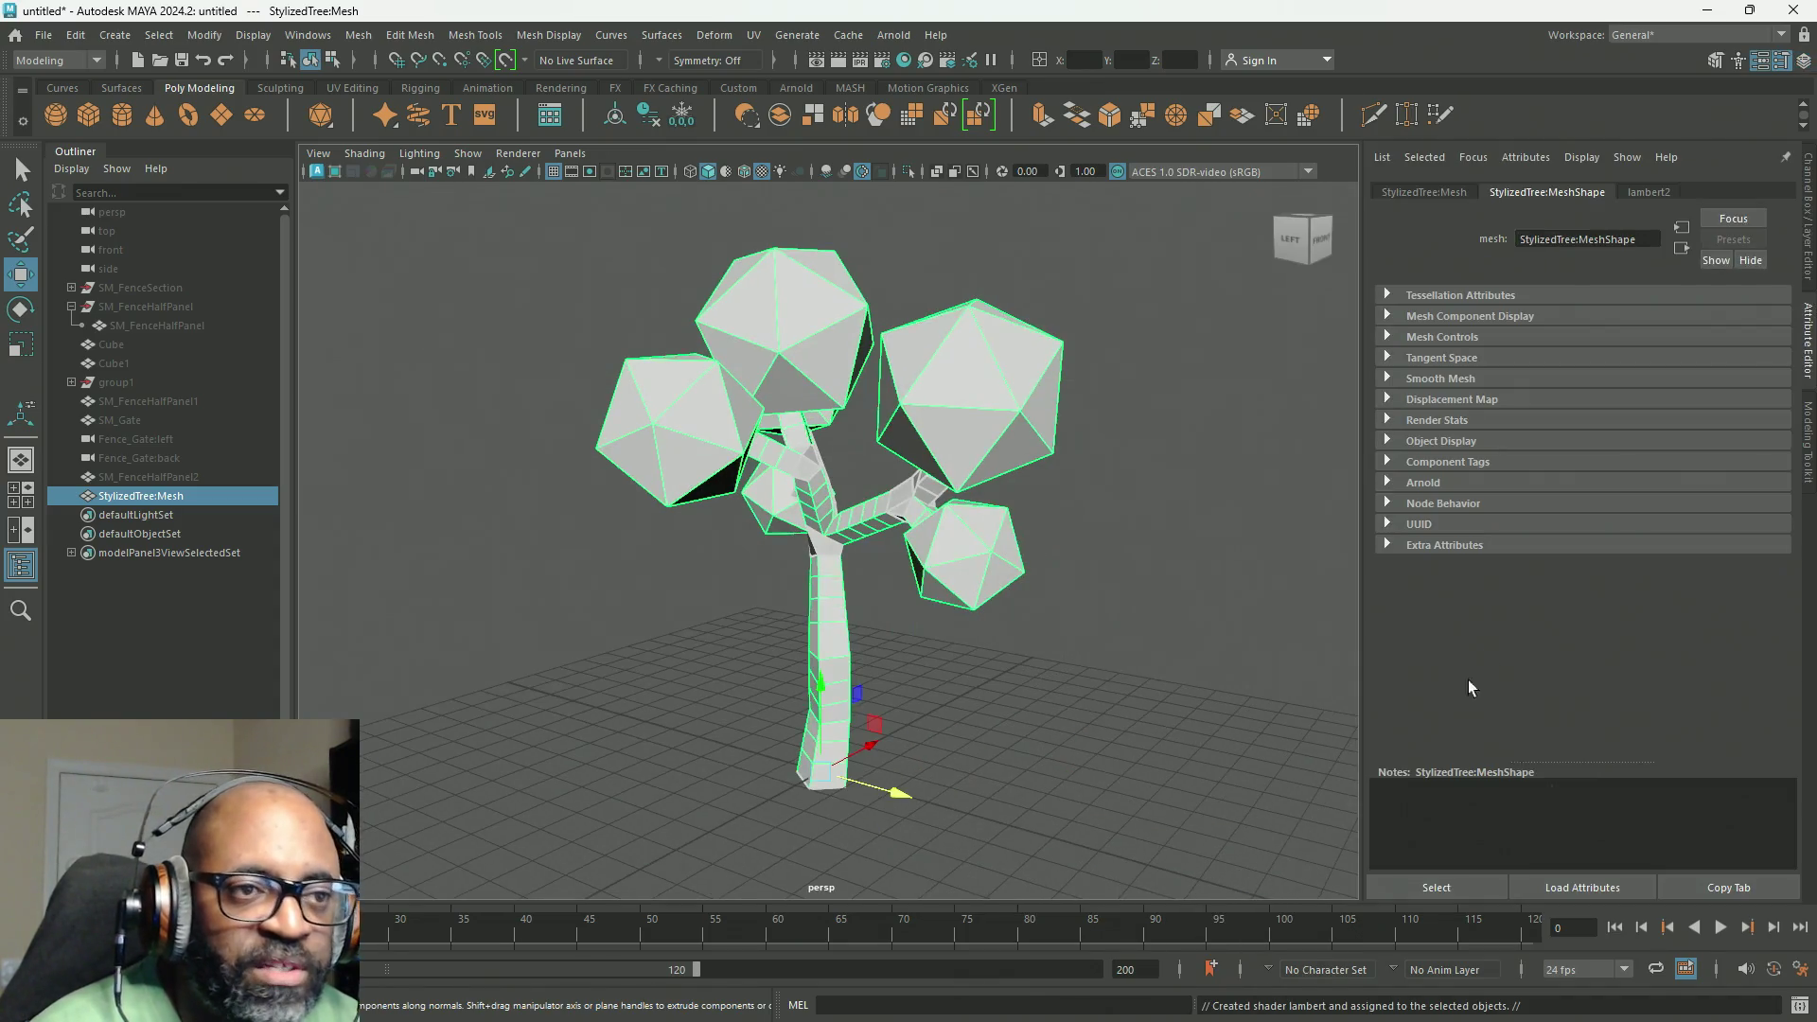
left_click(1661, 194)
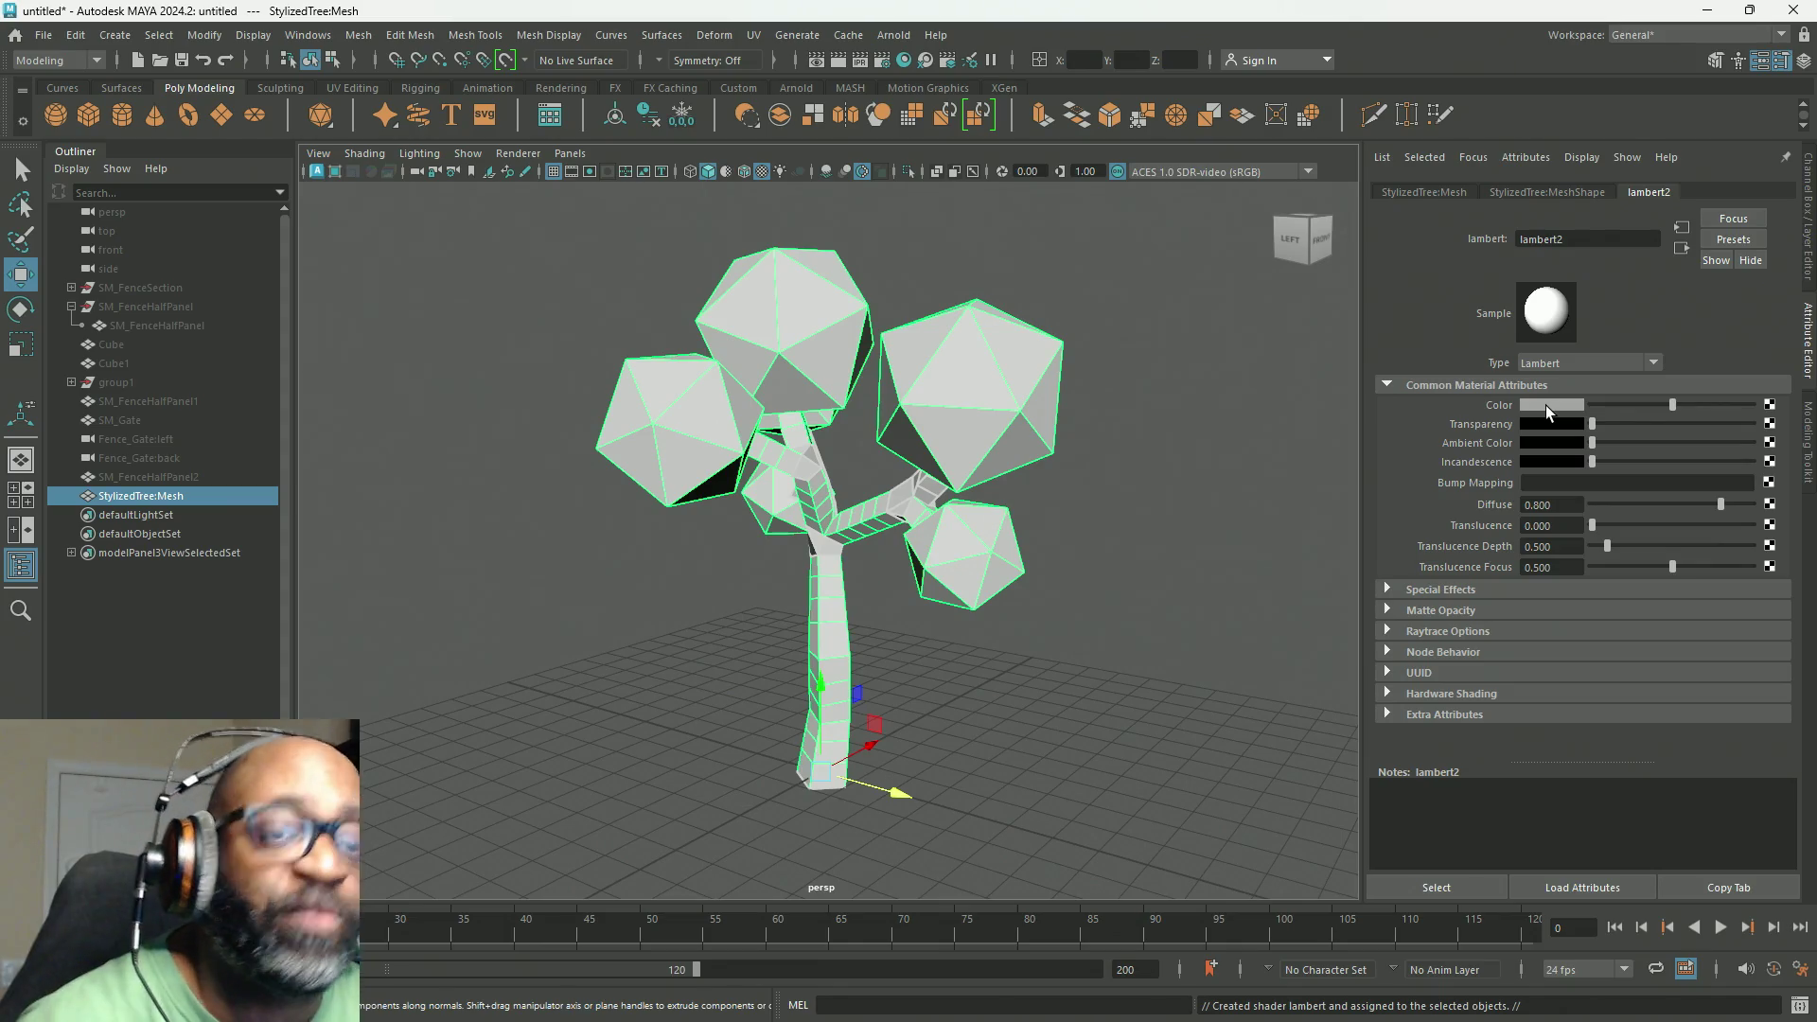
Step: Rename the lambert2 material to S_UniversalShader in the Attribute Editor
left_click(1572, 239)
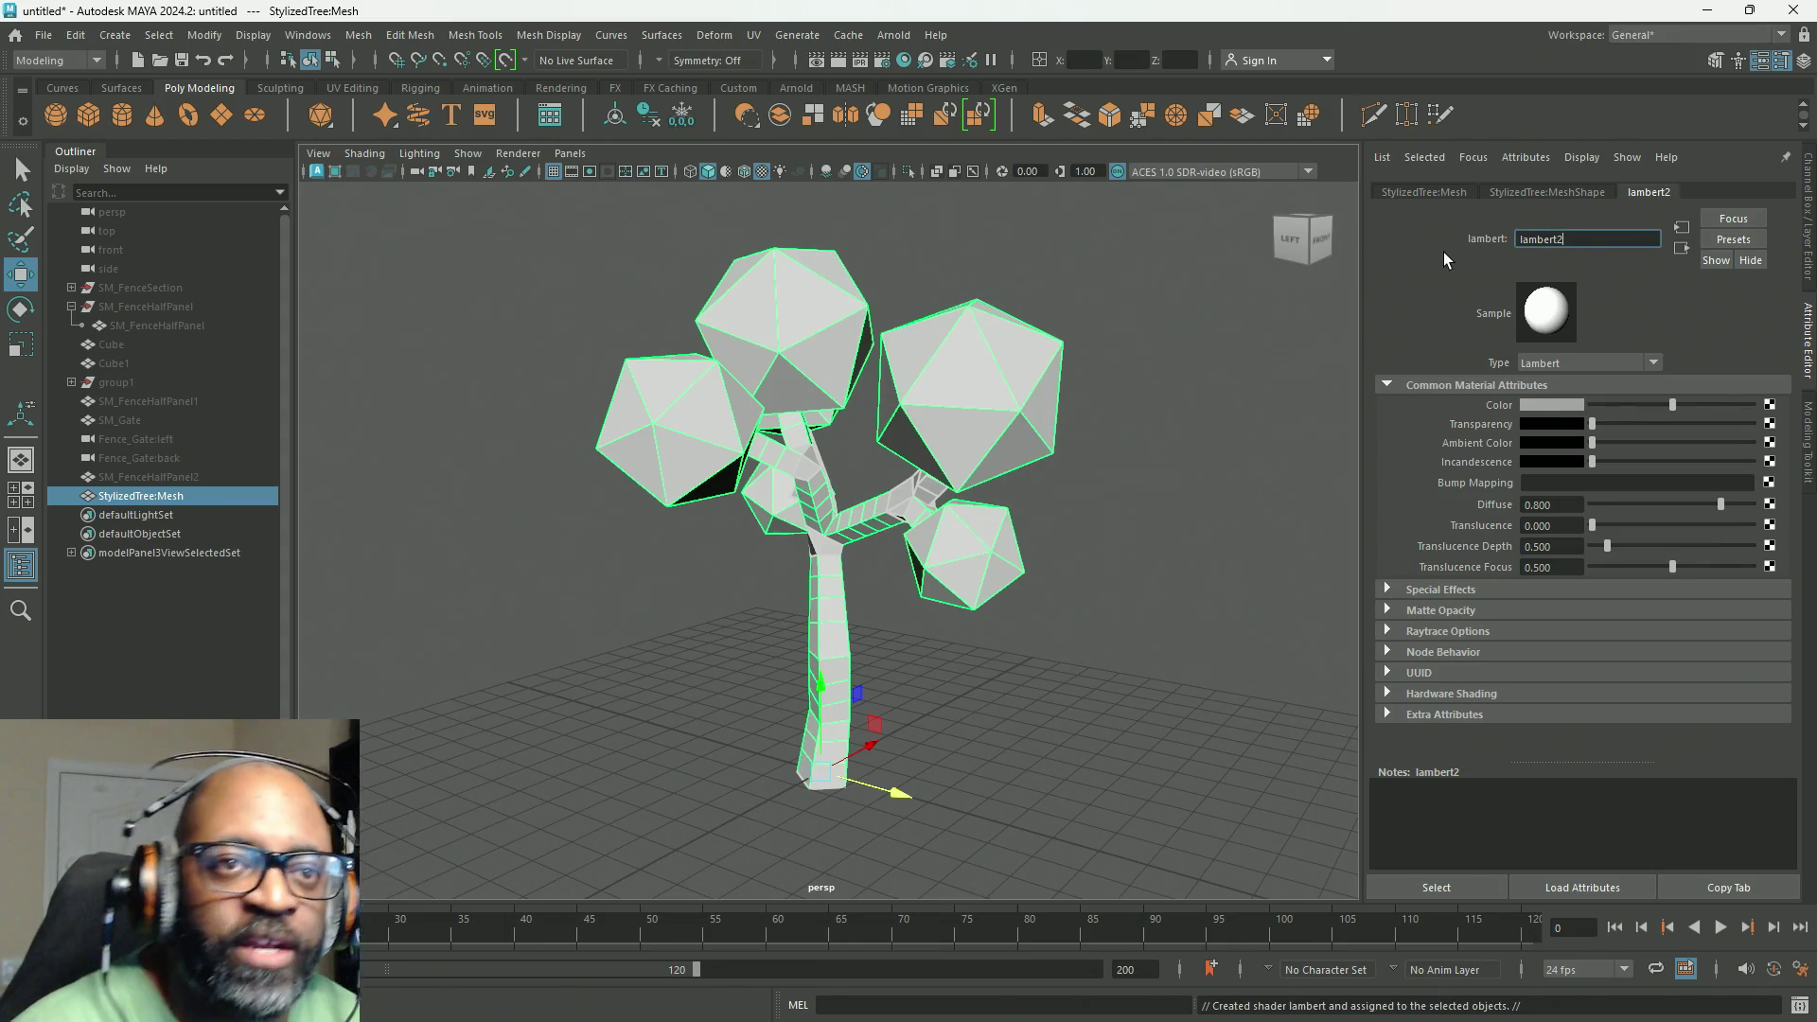
key("ctrl+a")
type("M")
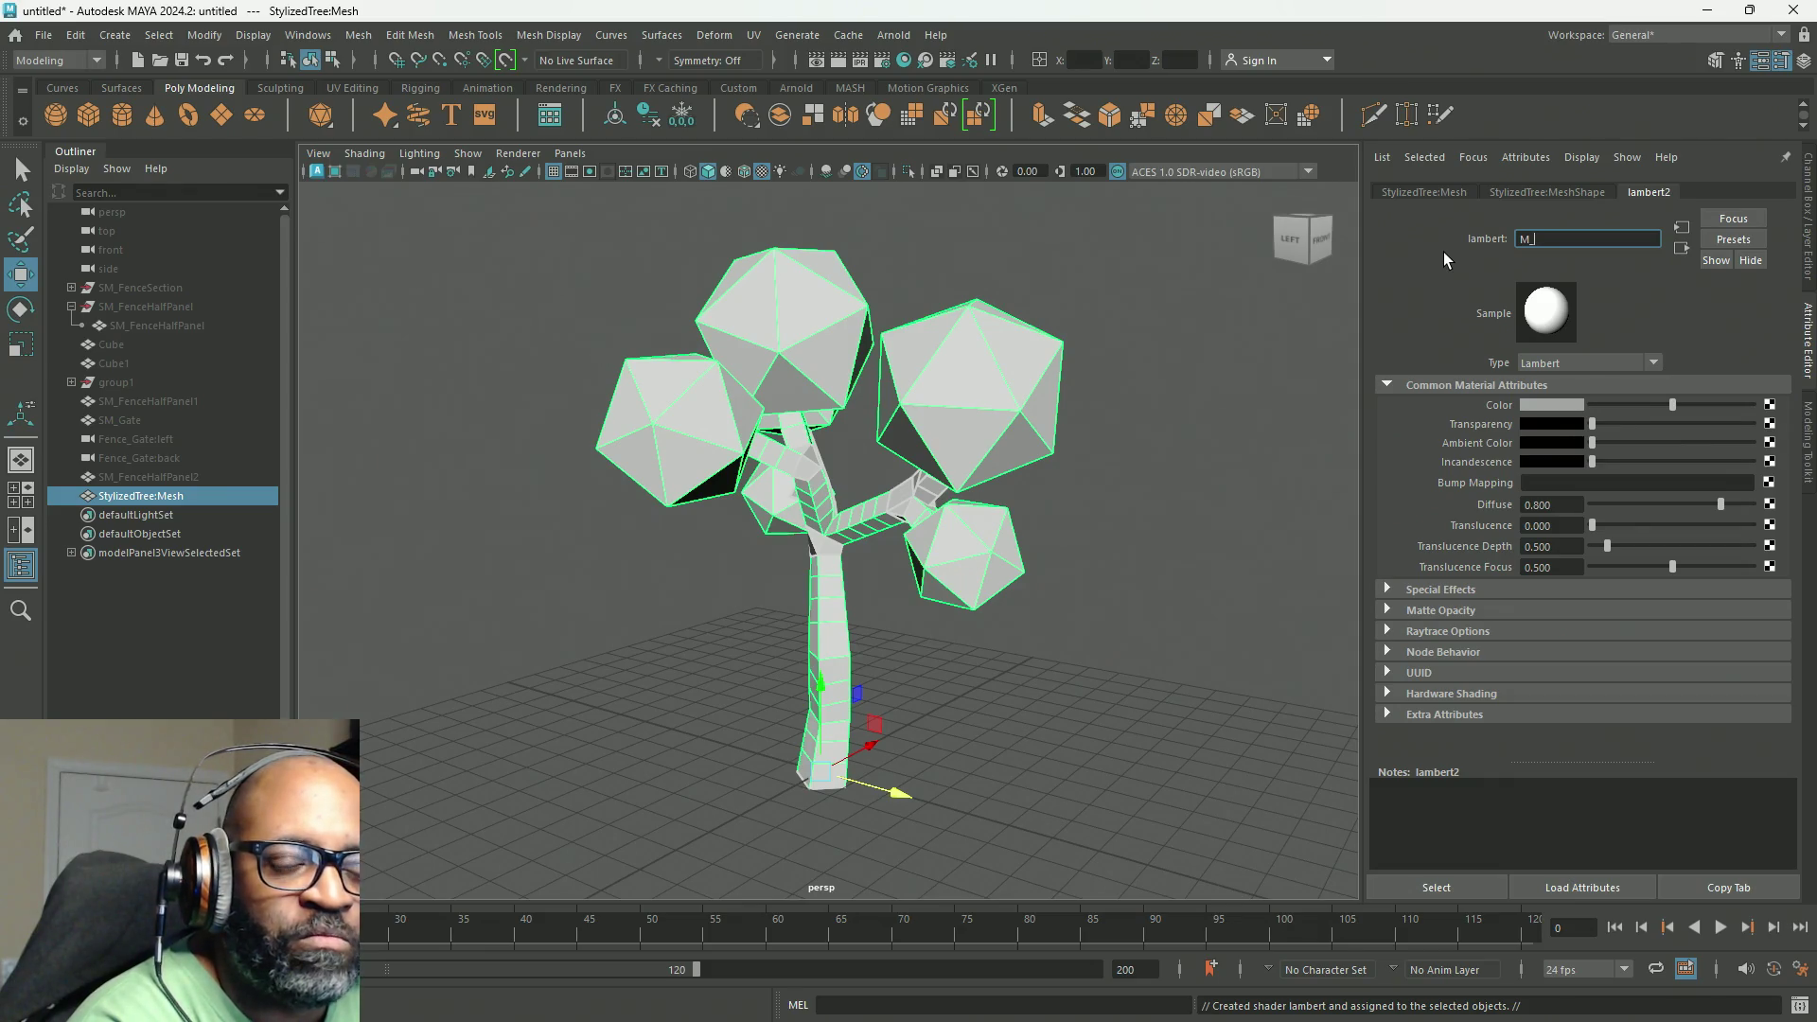
key("BackSpace")
key("BackSpace")
type("S")
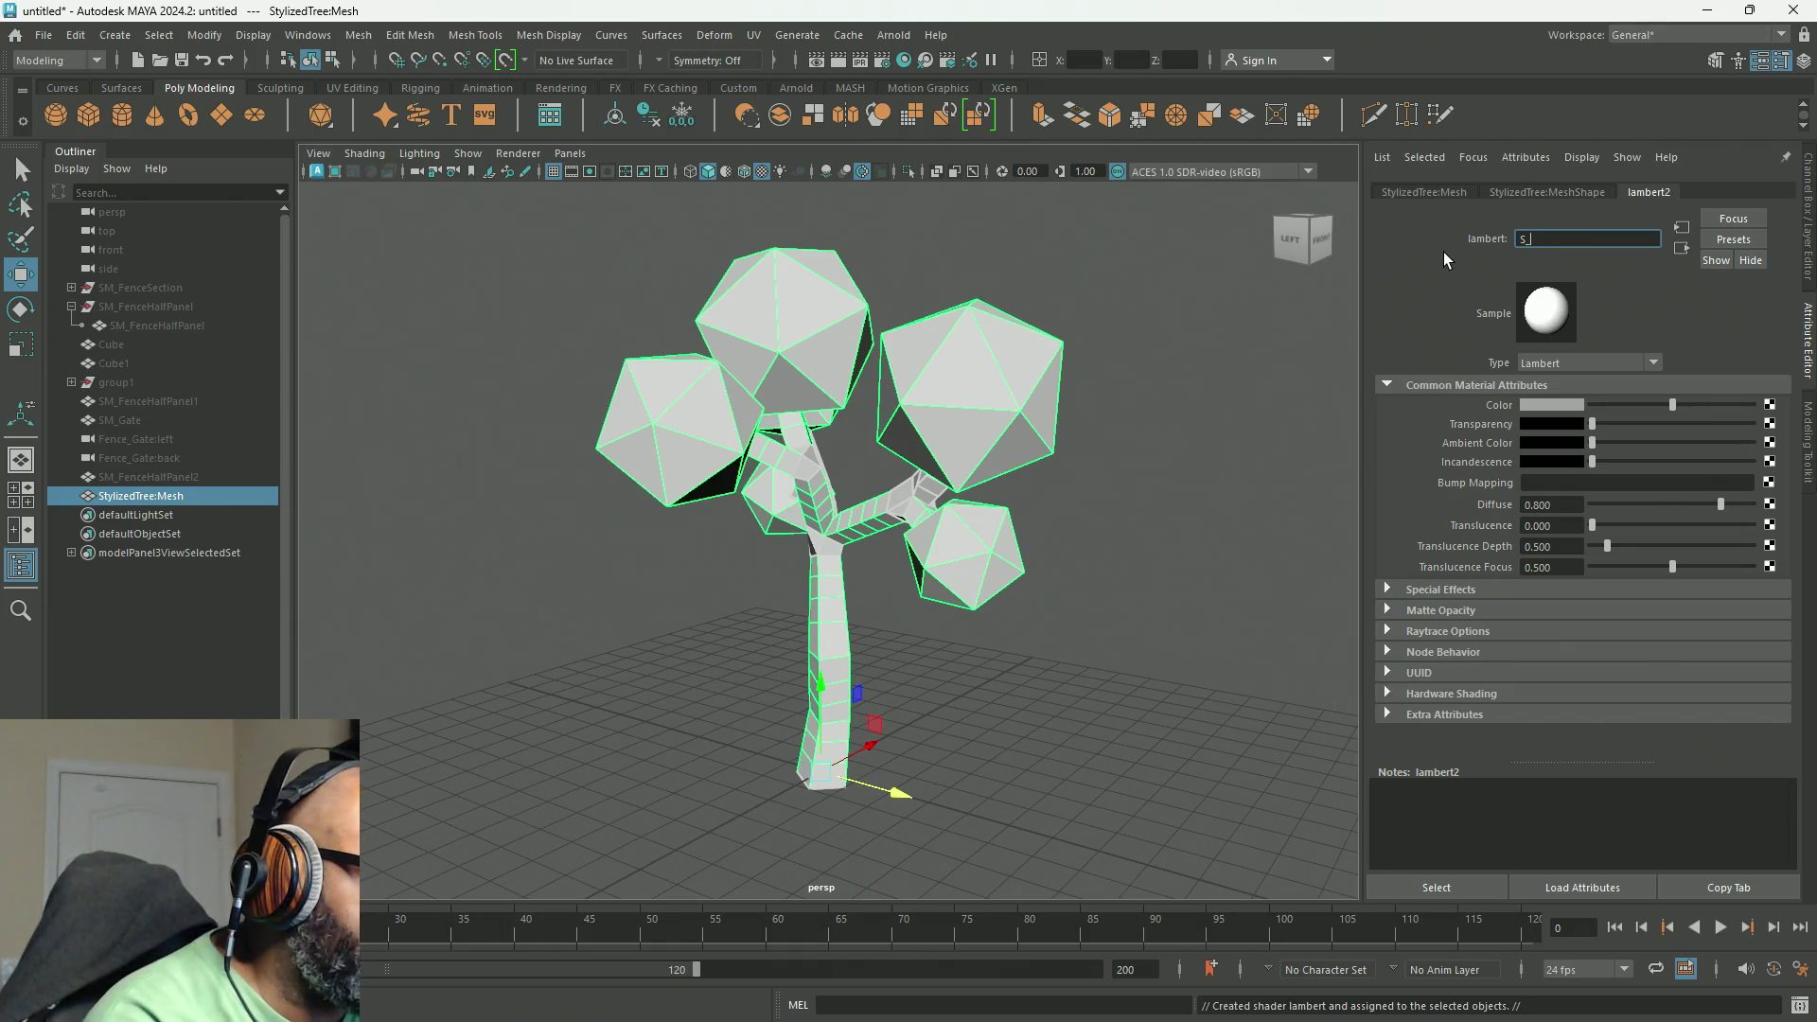
type("Universal")
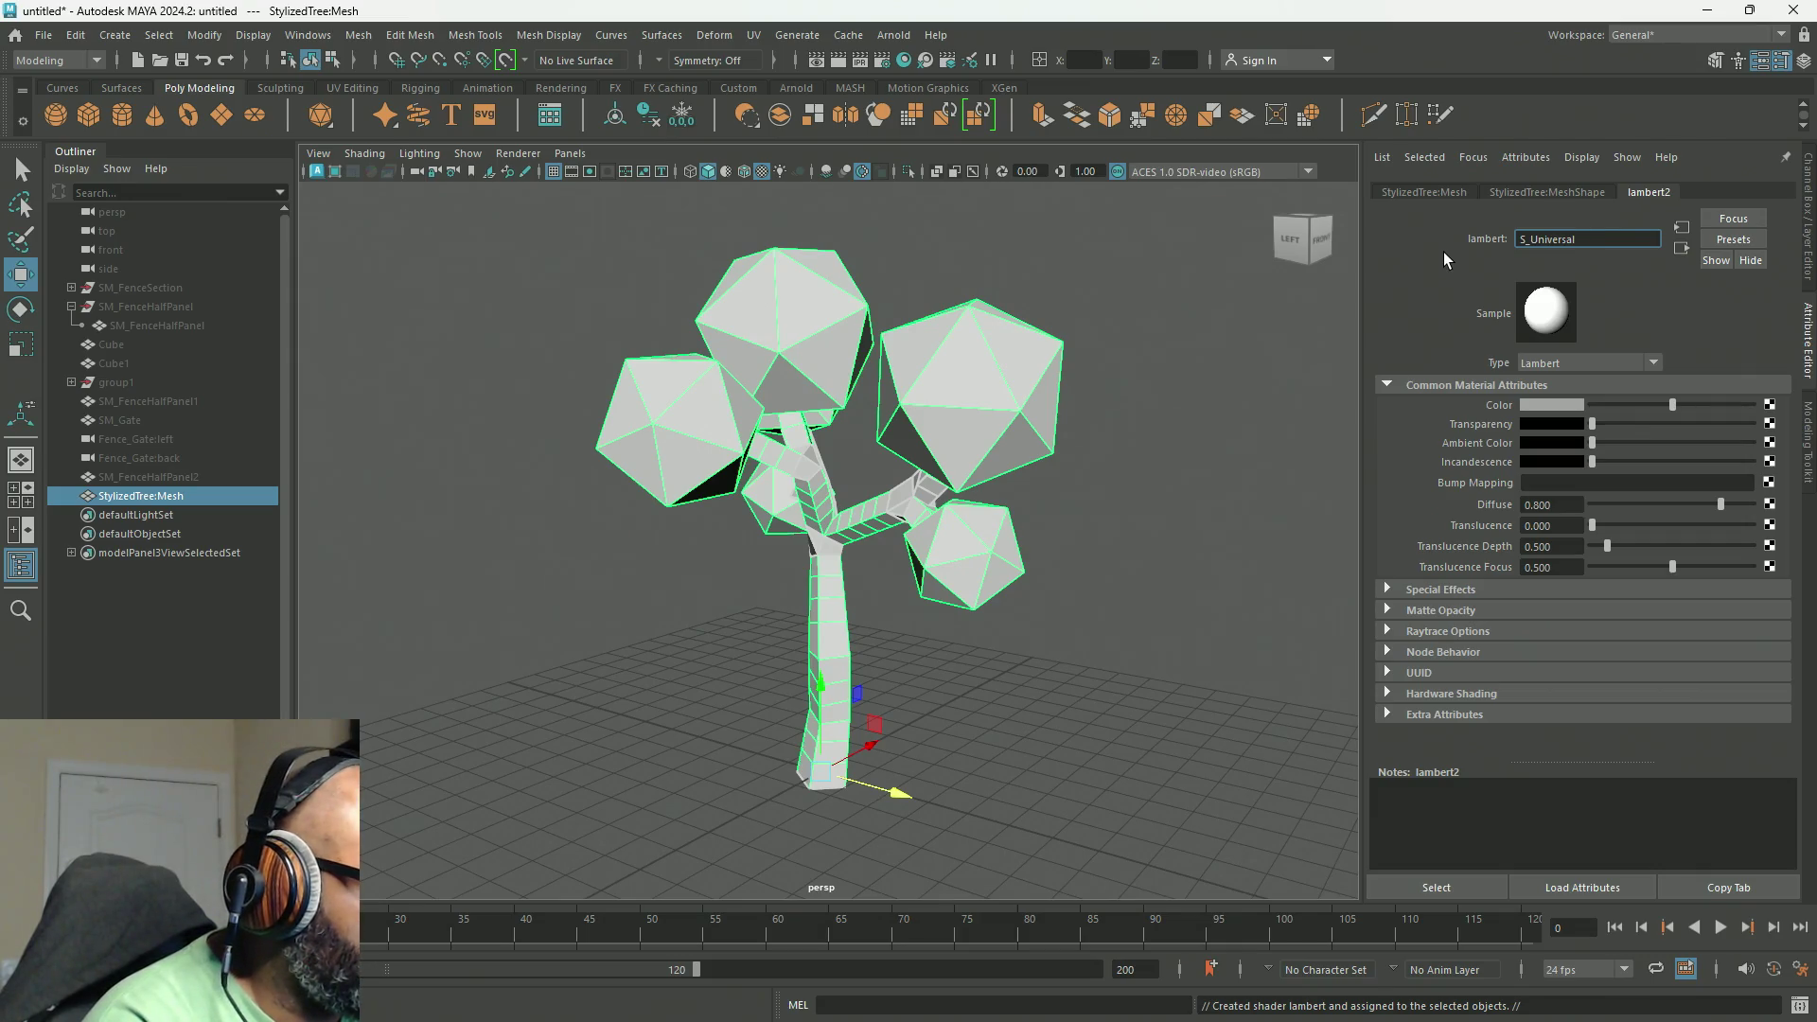
type("Shader")
key("Return")
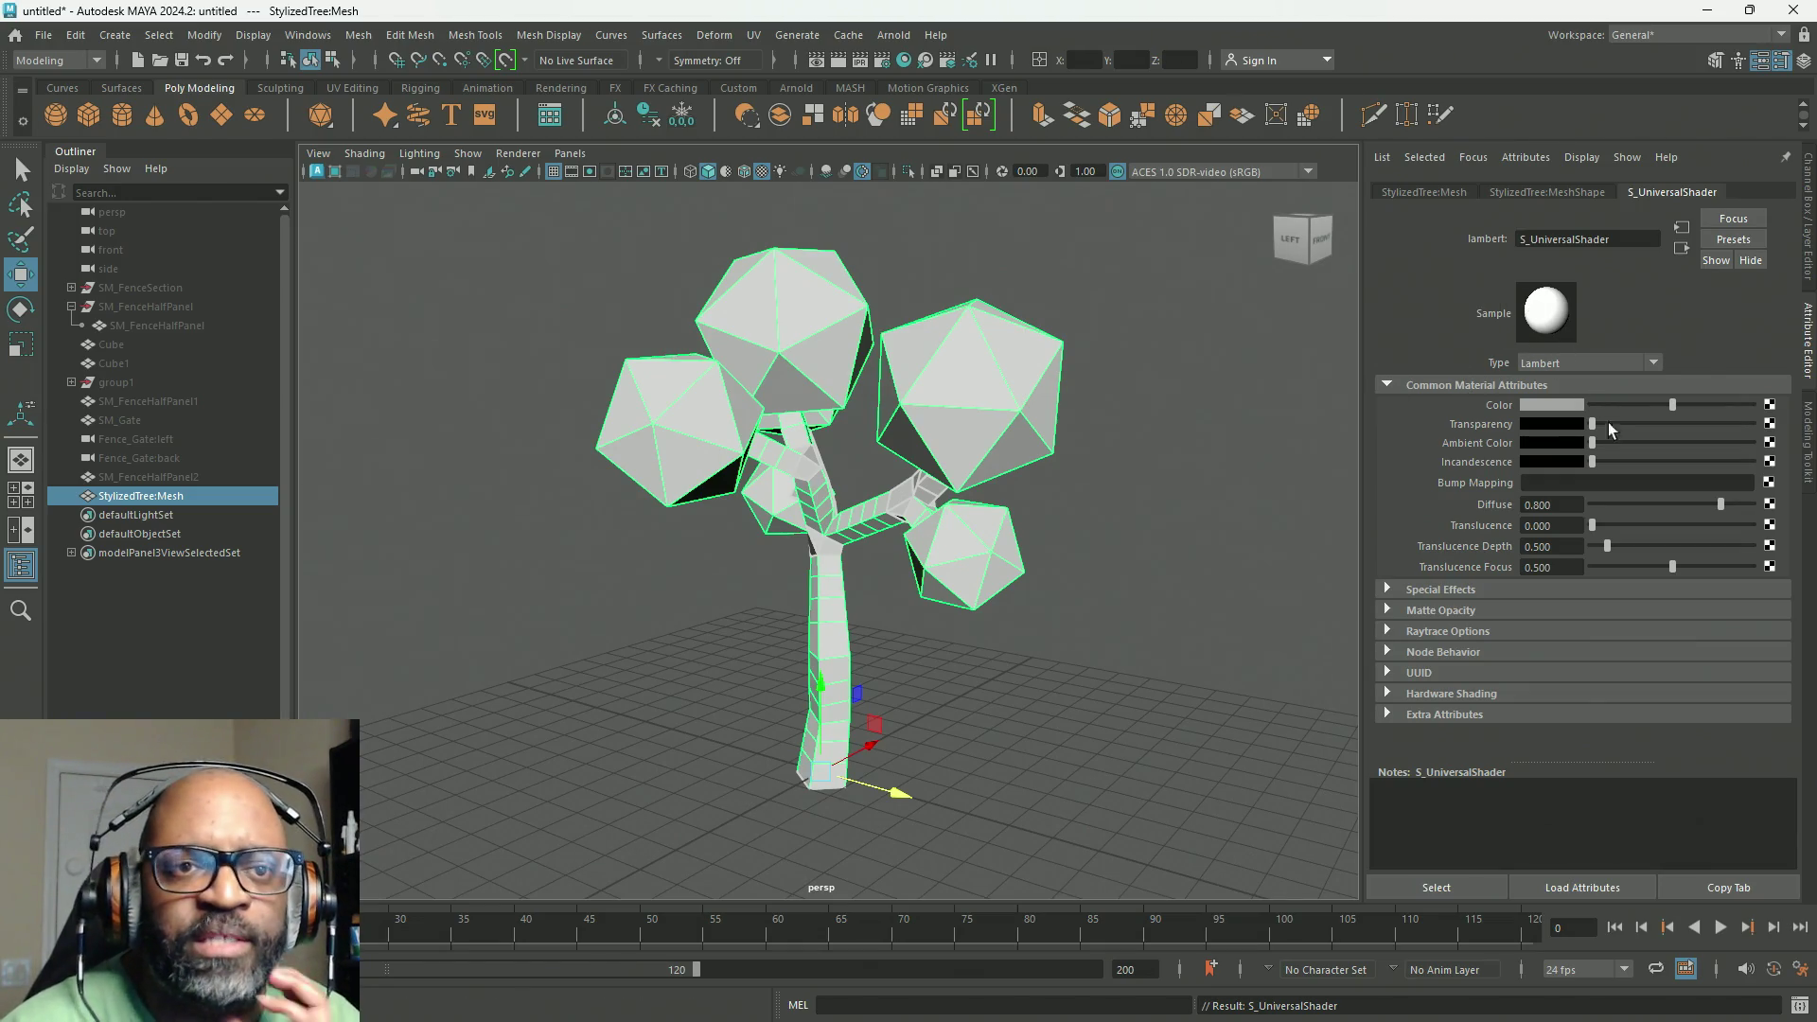
Step: Map a File texture using ColorSwatch.jpg to S_UniversalShader's Color and orbit around the textured tree
left_click(1768, 404)
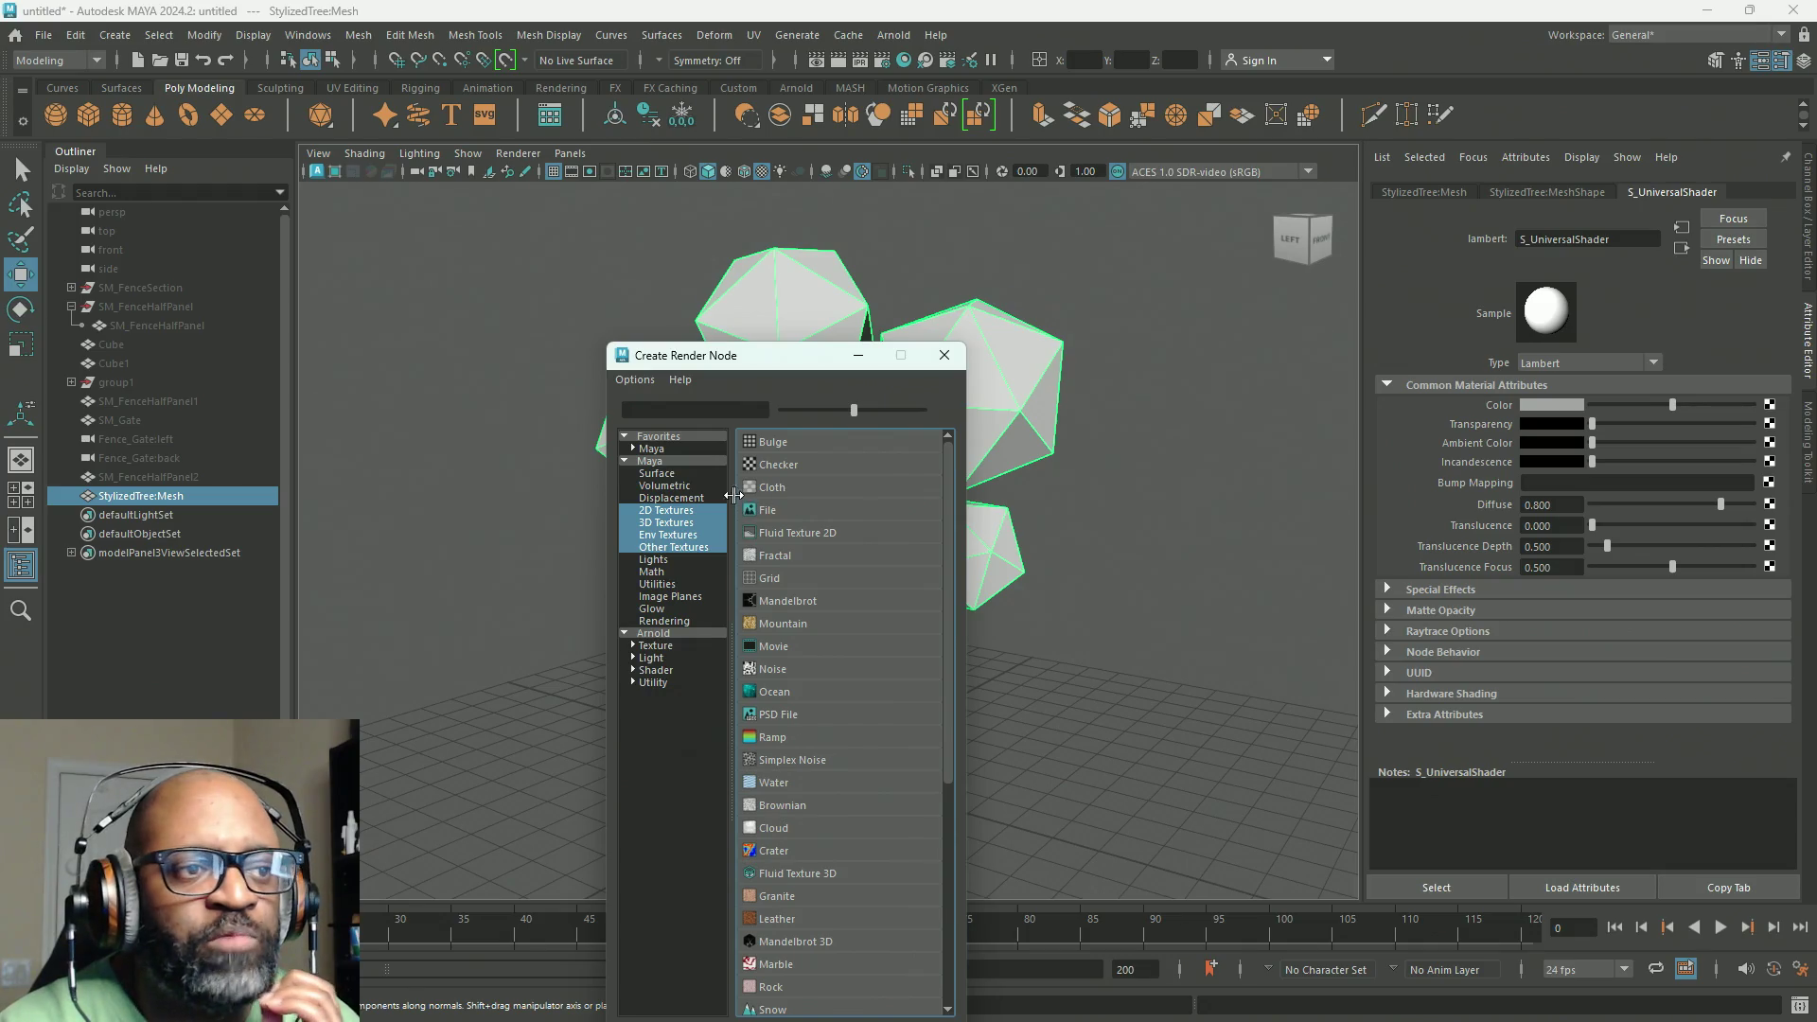
left_click(815, 511)
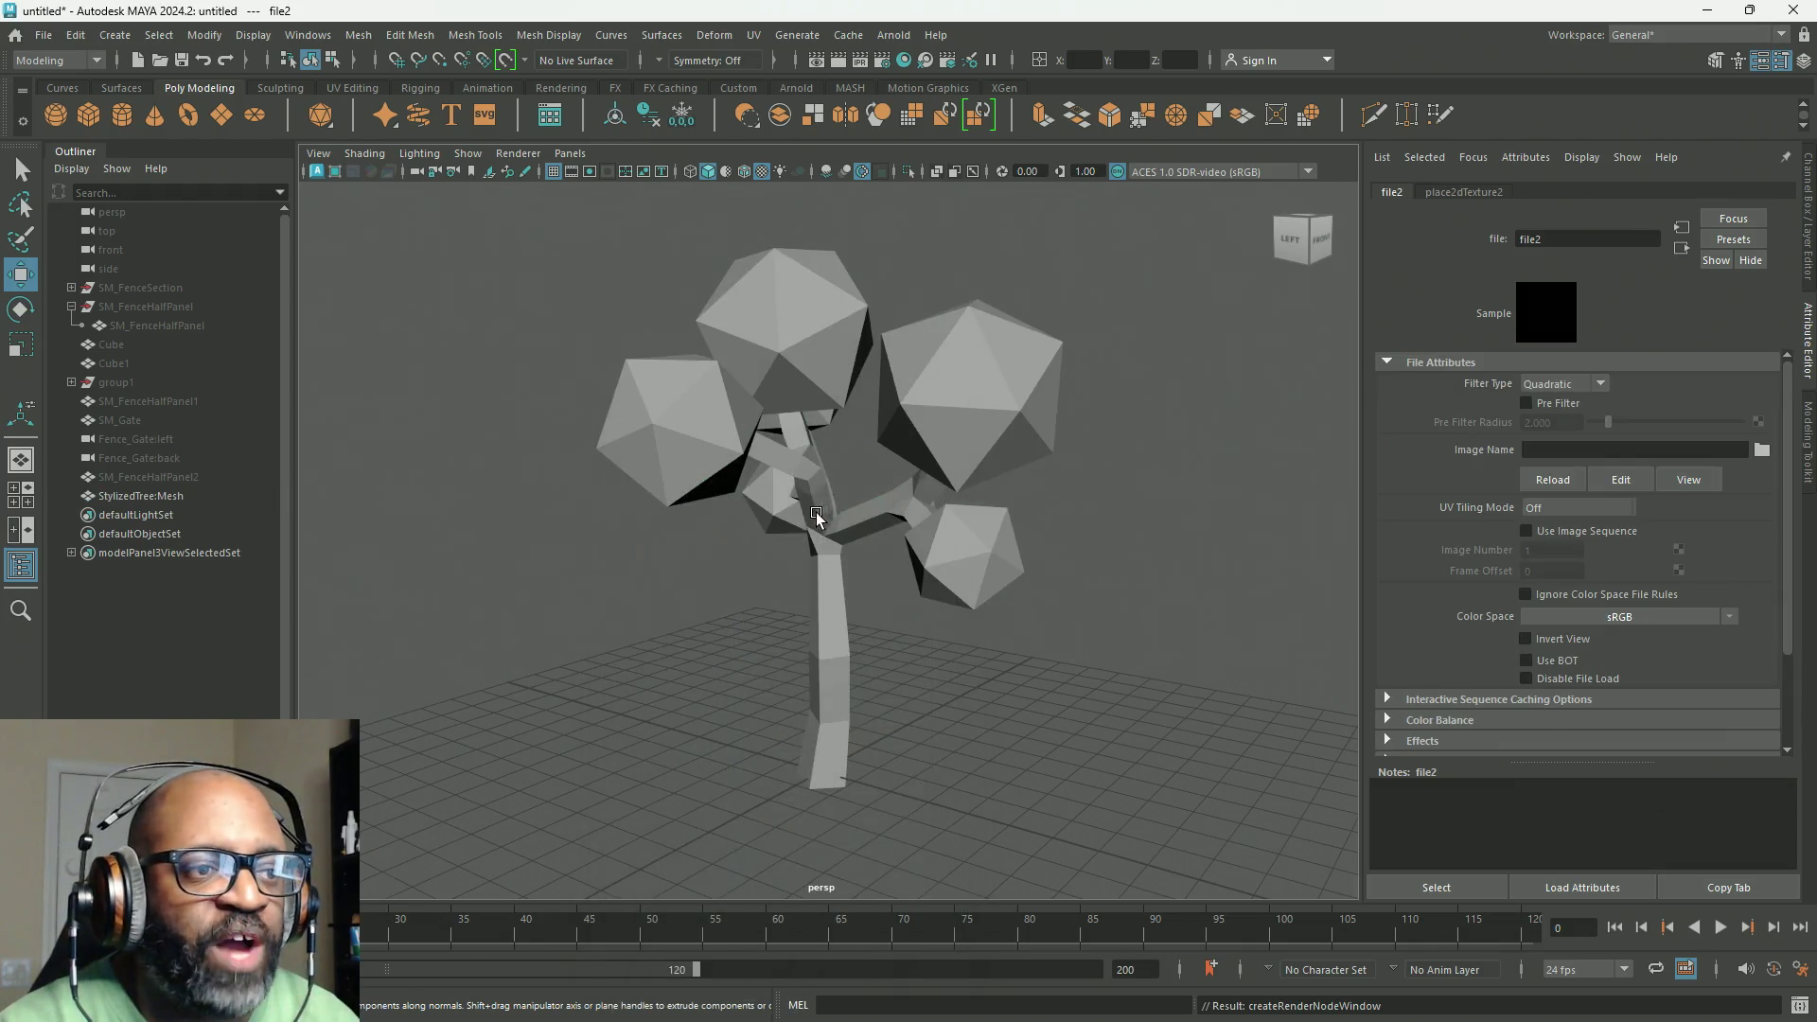
left_click(1762, 450)
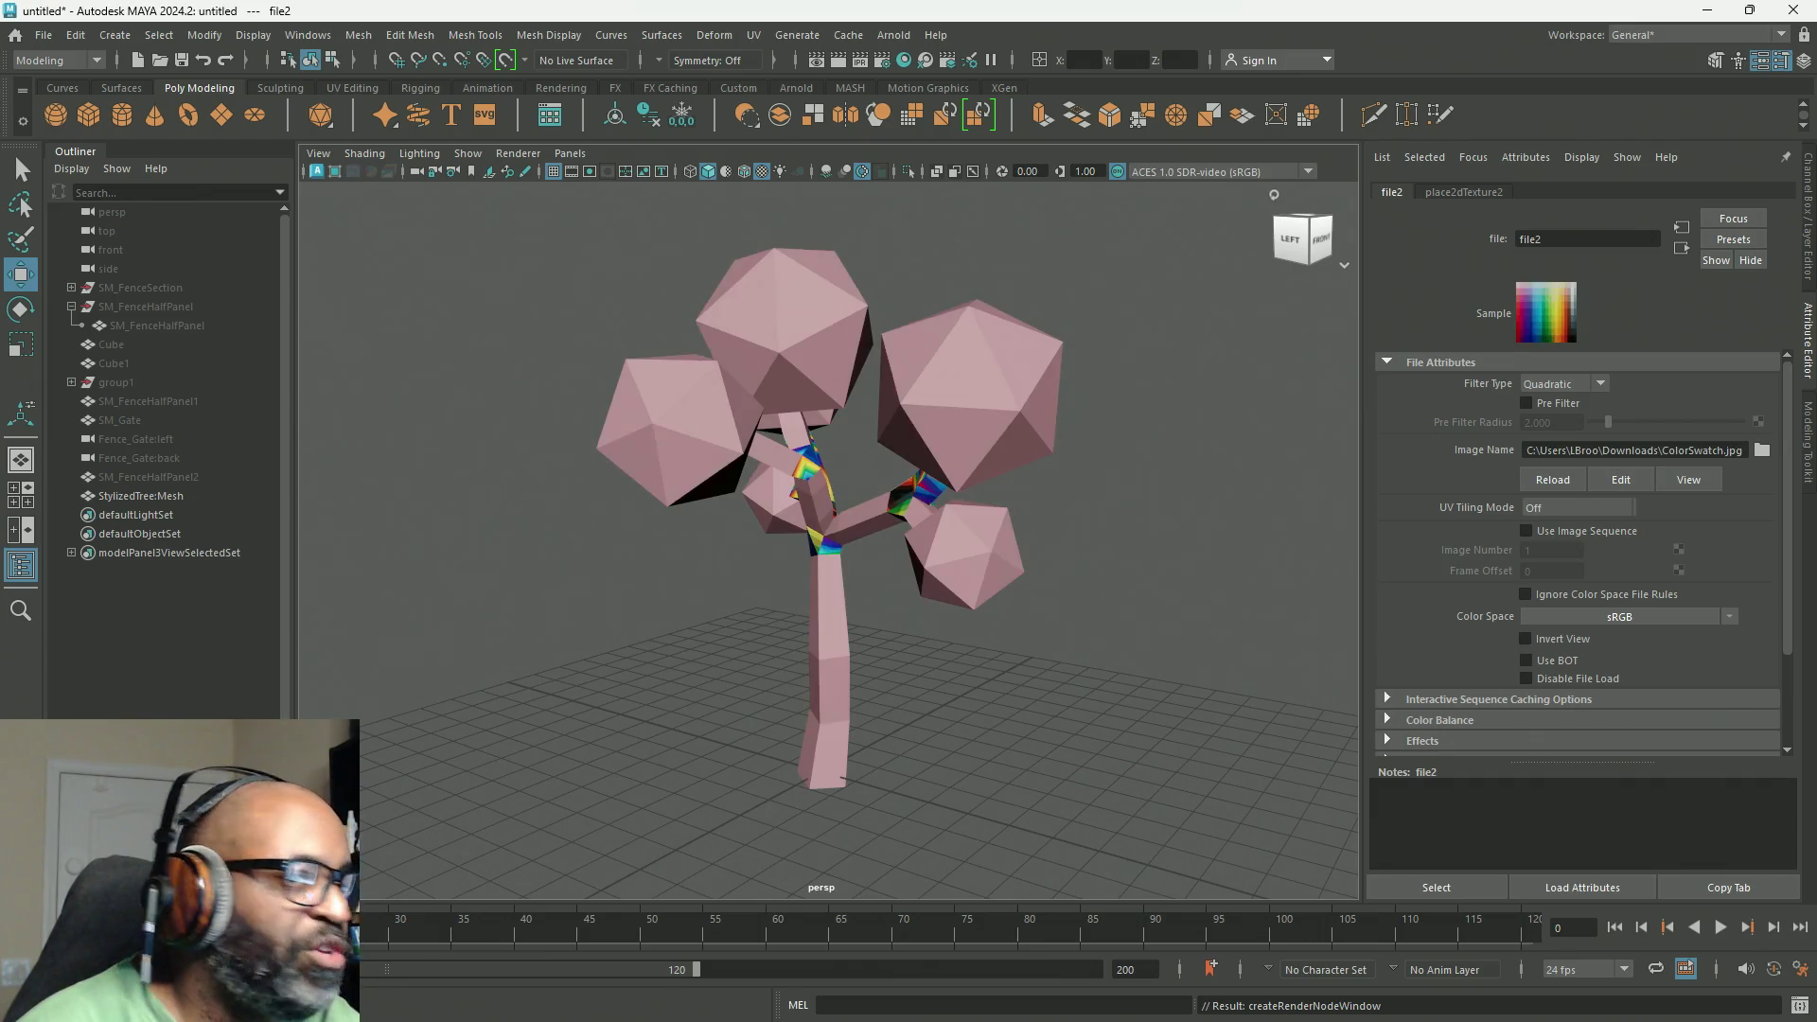
mouse_move(851, 566)
left_mouse_down("alt")
mouse_move(961, 526)
mouse_move(884, 512)
mouse_move(878, 478)
left_mouse_up("alt")
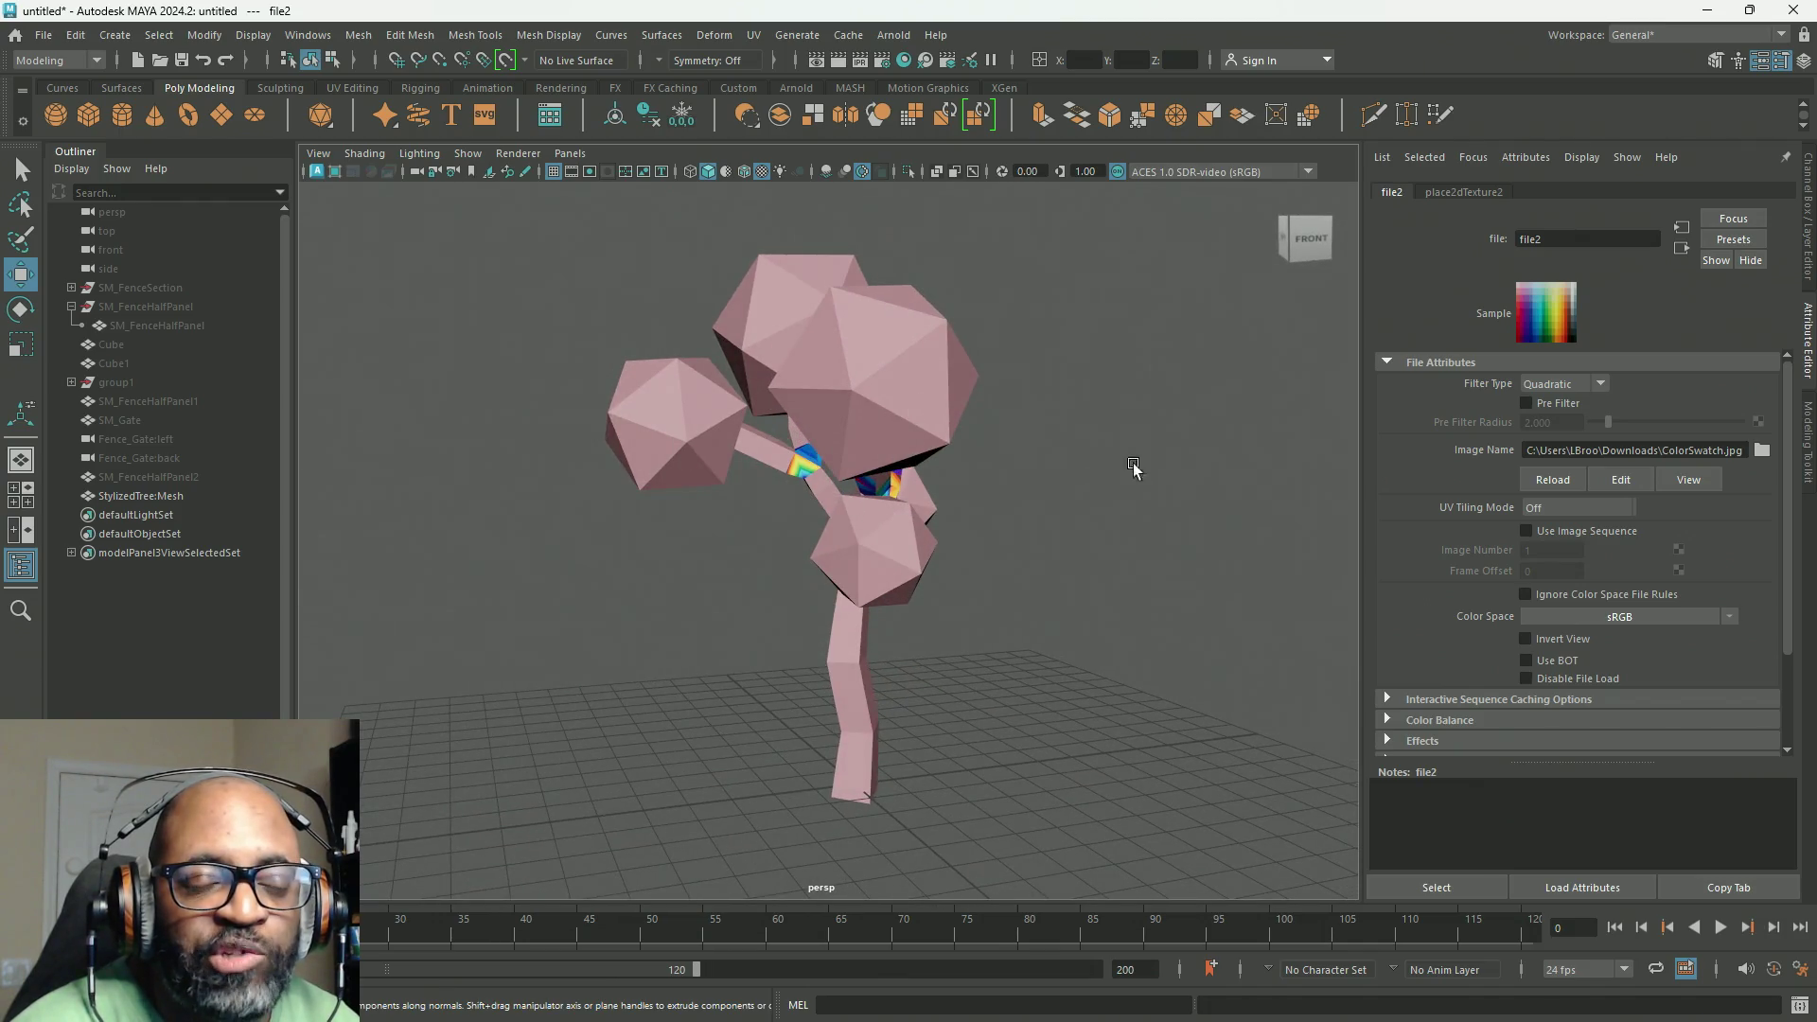
left_click_drag(730, 482, 904, 554, "alt")
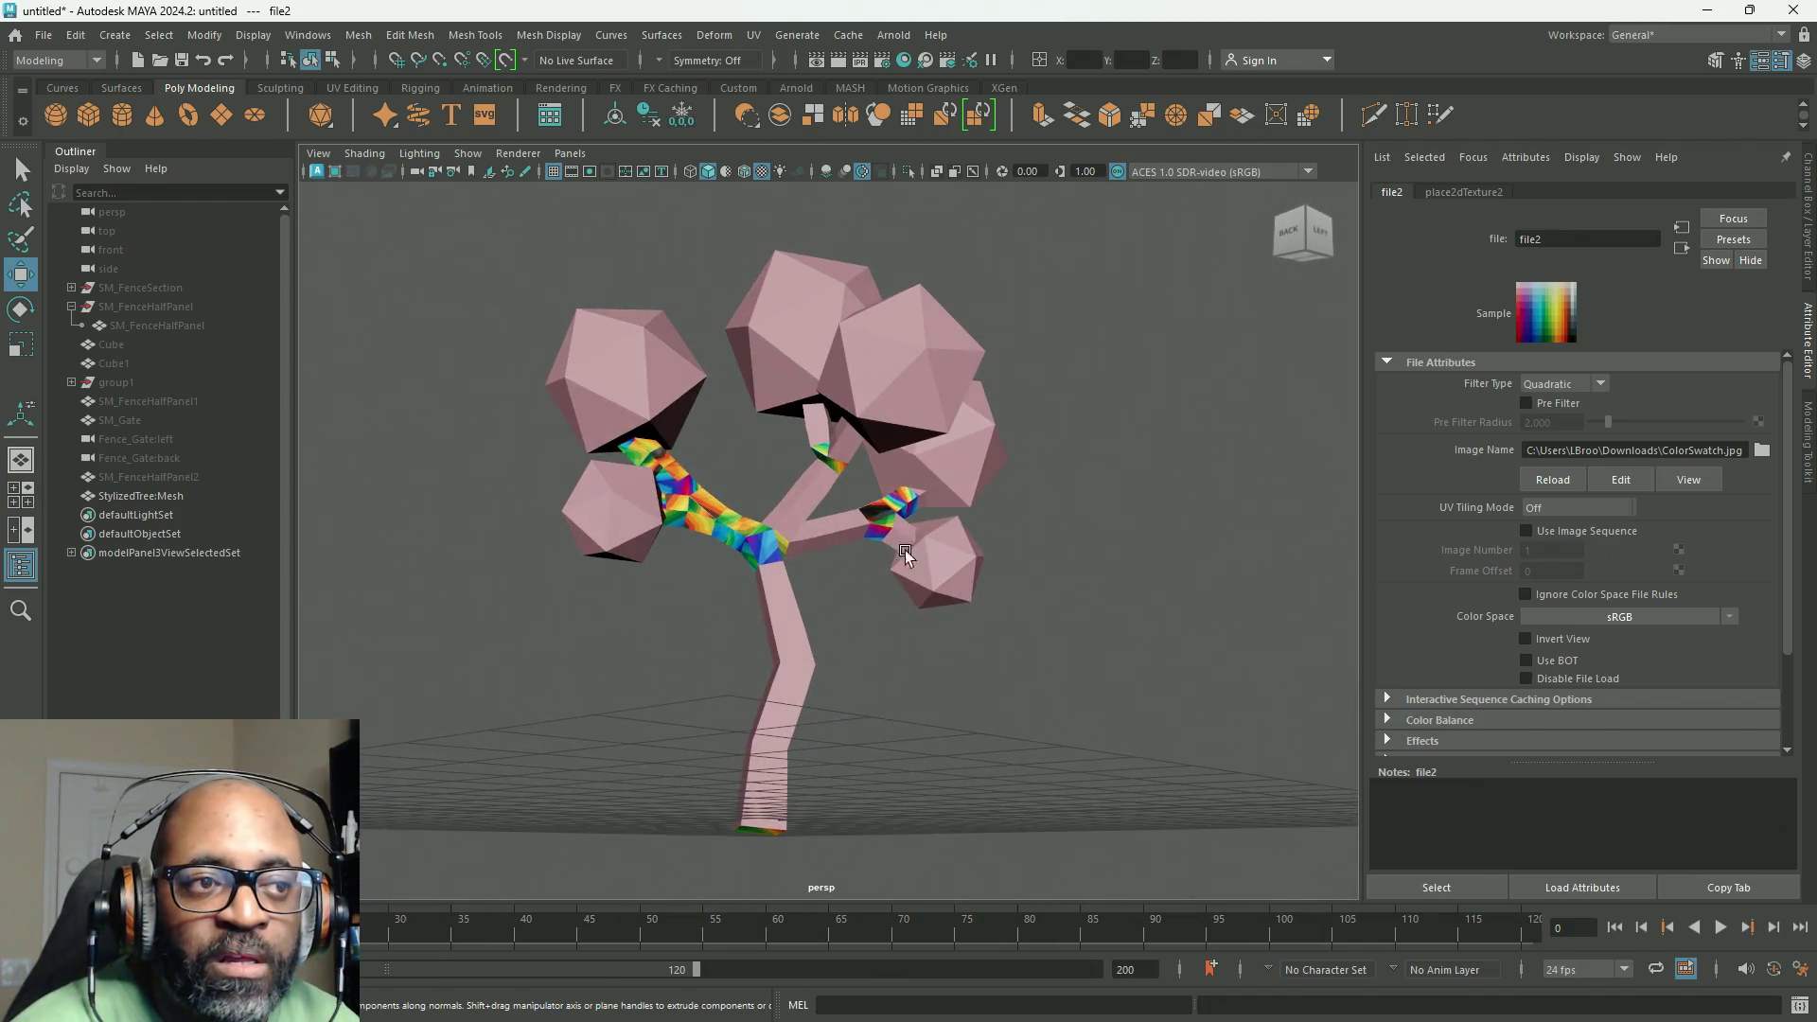
right_click_drag(922, 583, 734, 436, "alt")
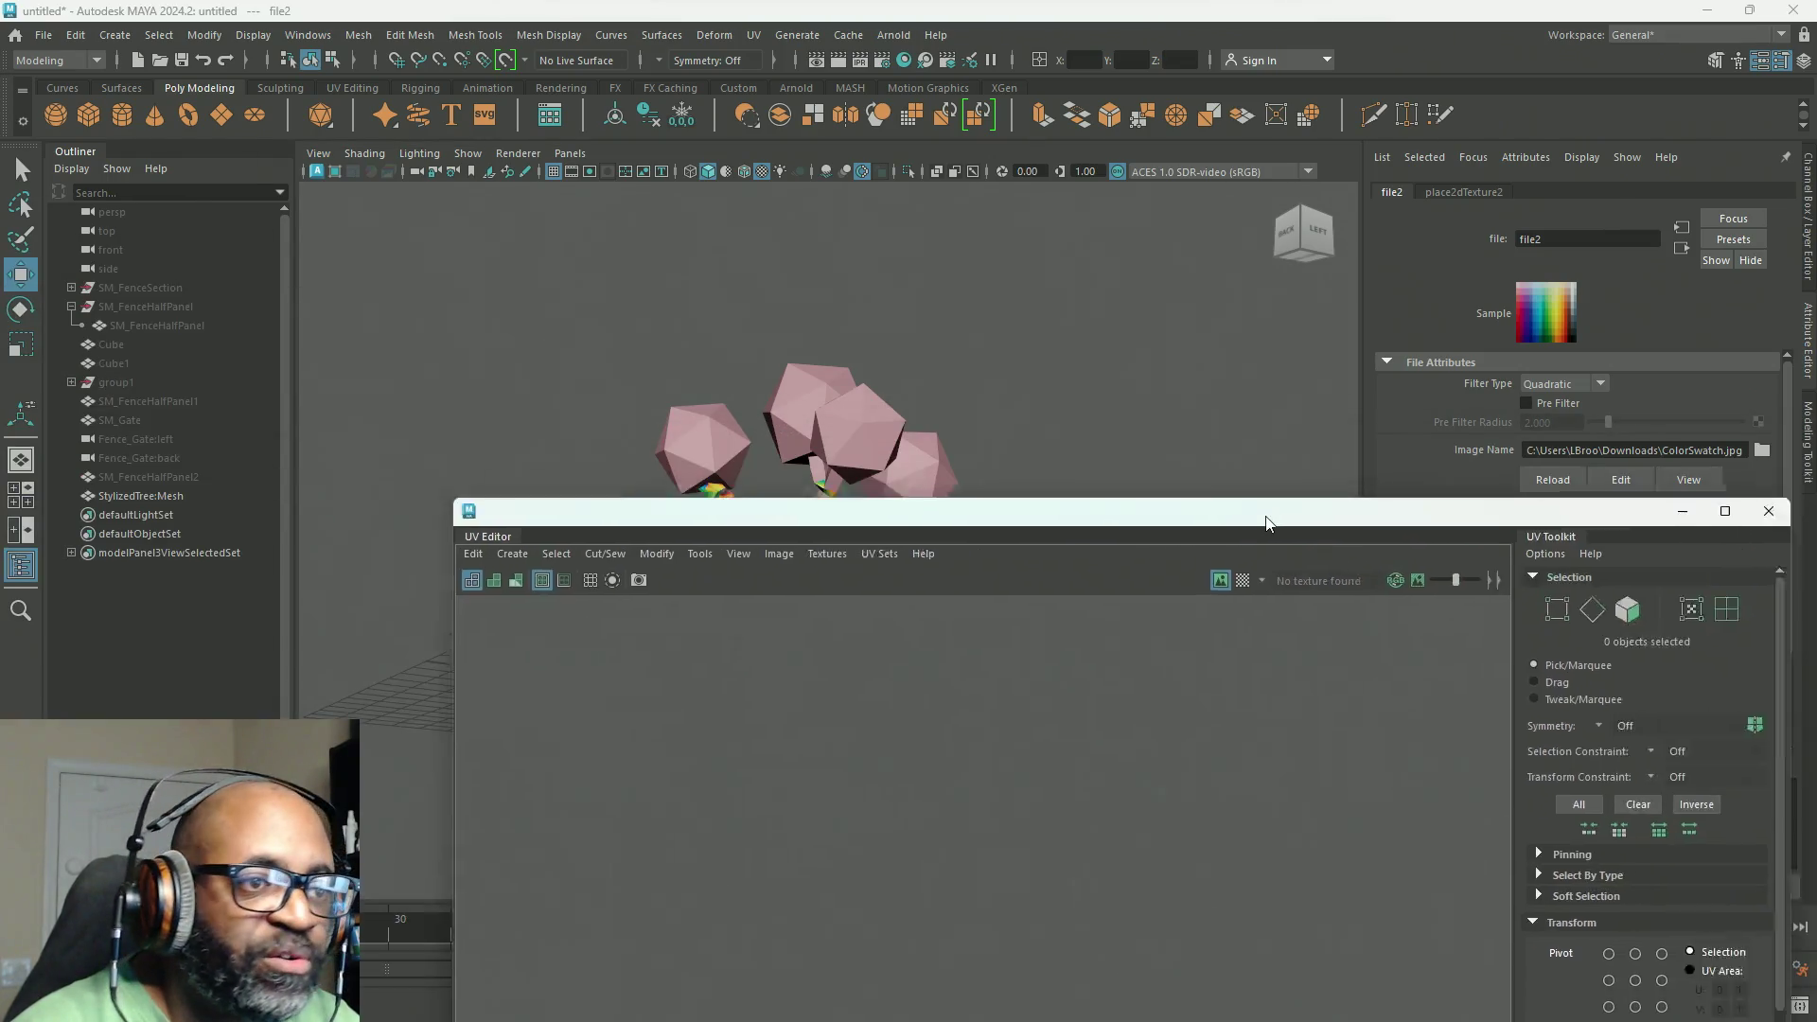
Step: Select all of the tree's UVs and move them right, off the texture, to U 1.944
mouse_move(1230, 519)
left_mouse_down()
mouse_move(795, 679)
mouse_move(1138, 766)
left_mouse_up()
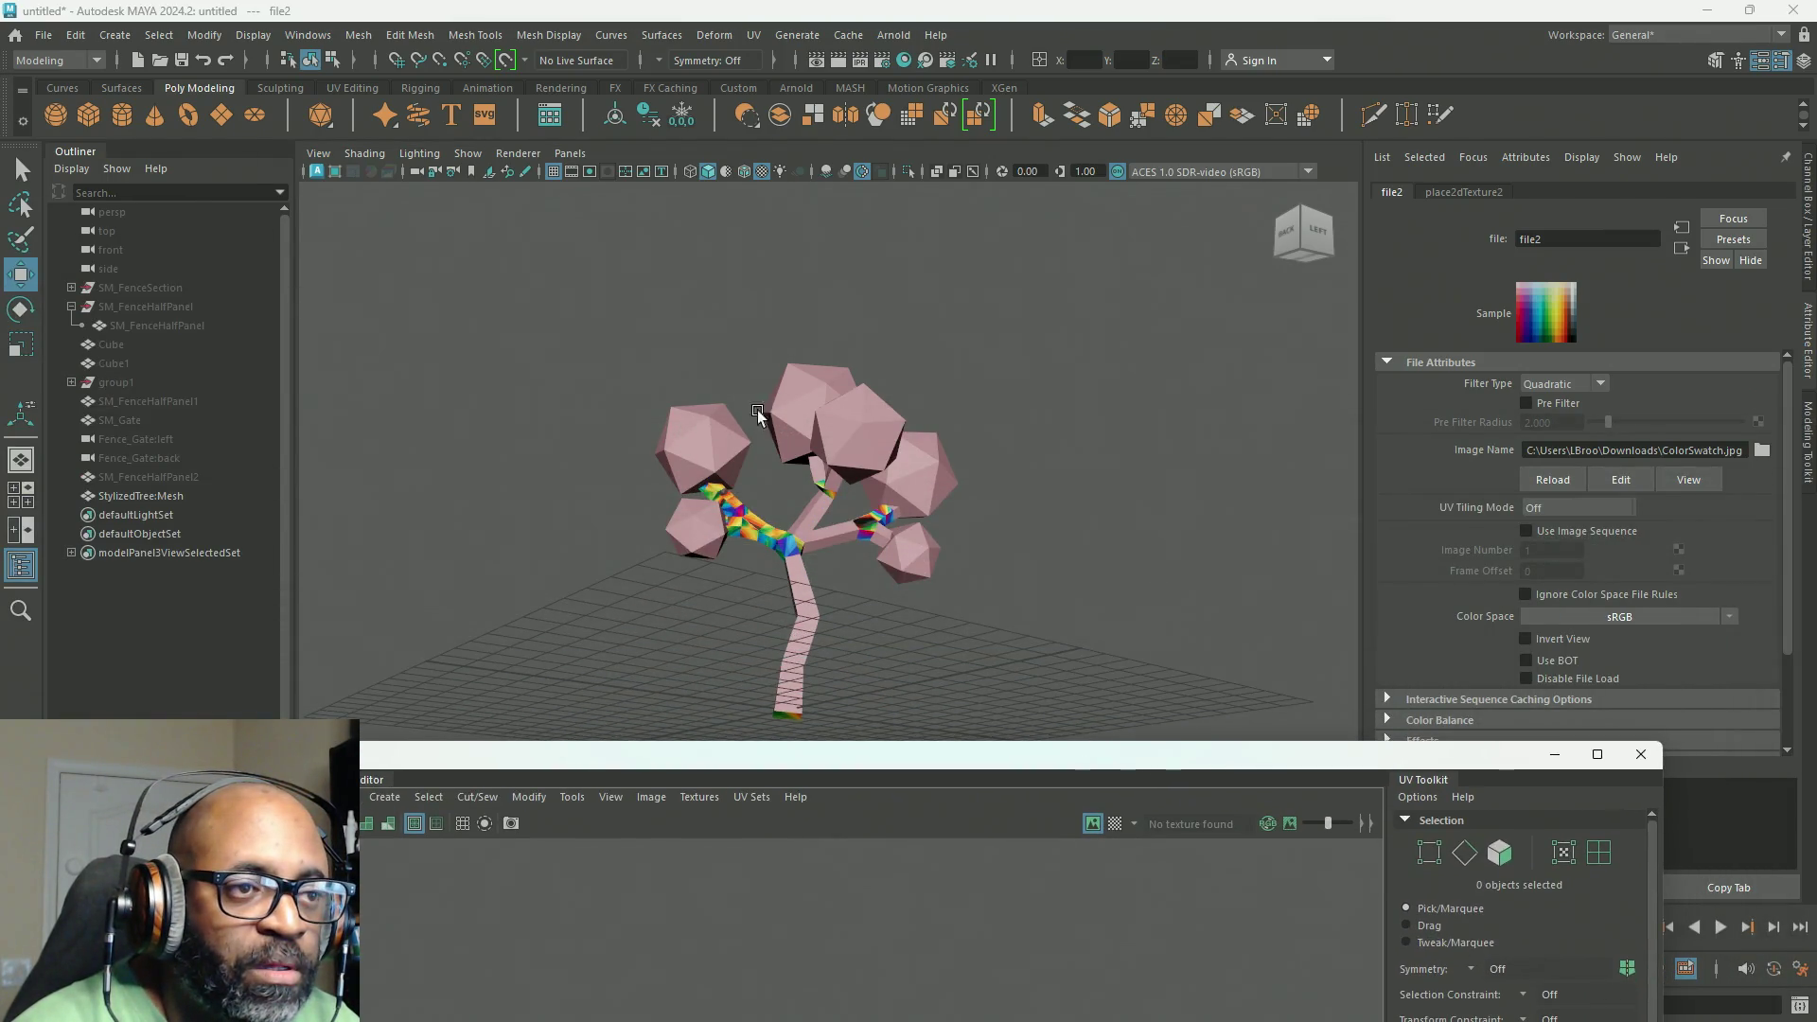
left_click(866, 466)
mouse_move(962, 744)
left_mouse_down()
mouse_move(1099, 345)
mouse_move(1147, 122)
left_mouse_up()
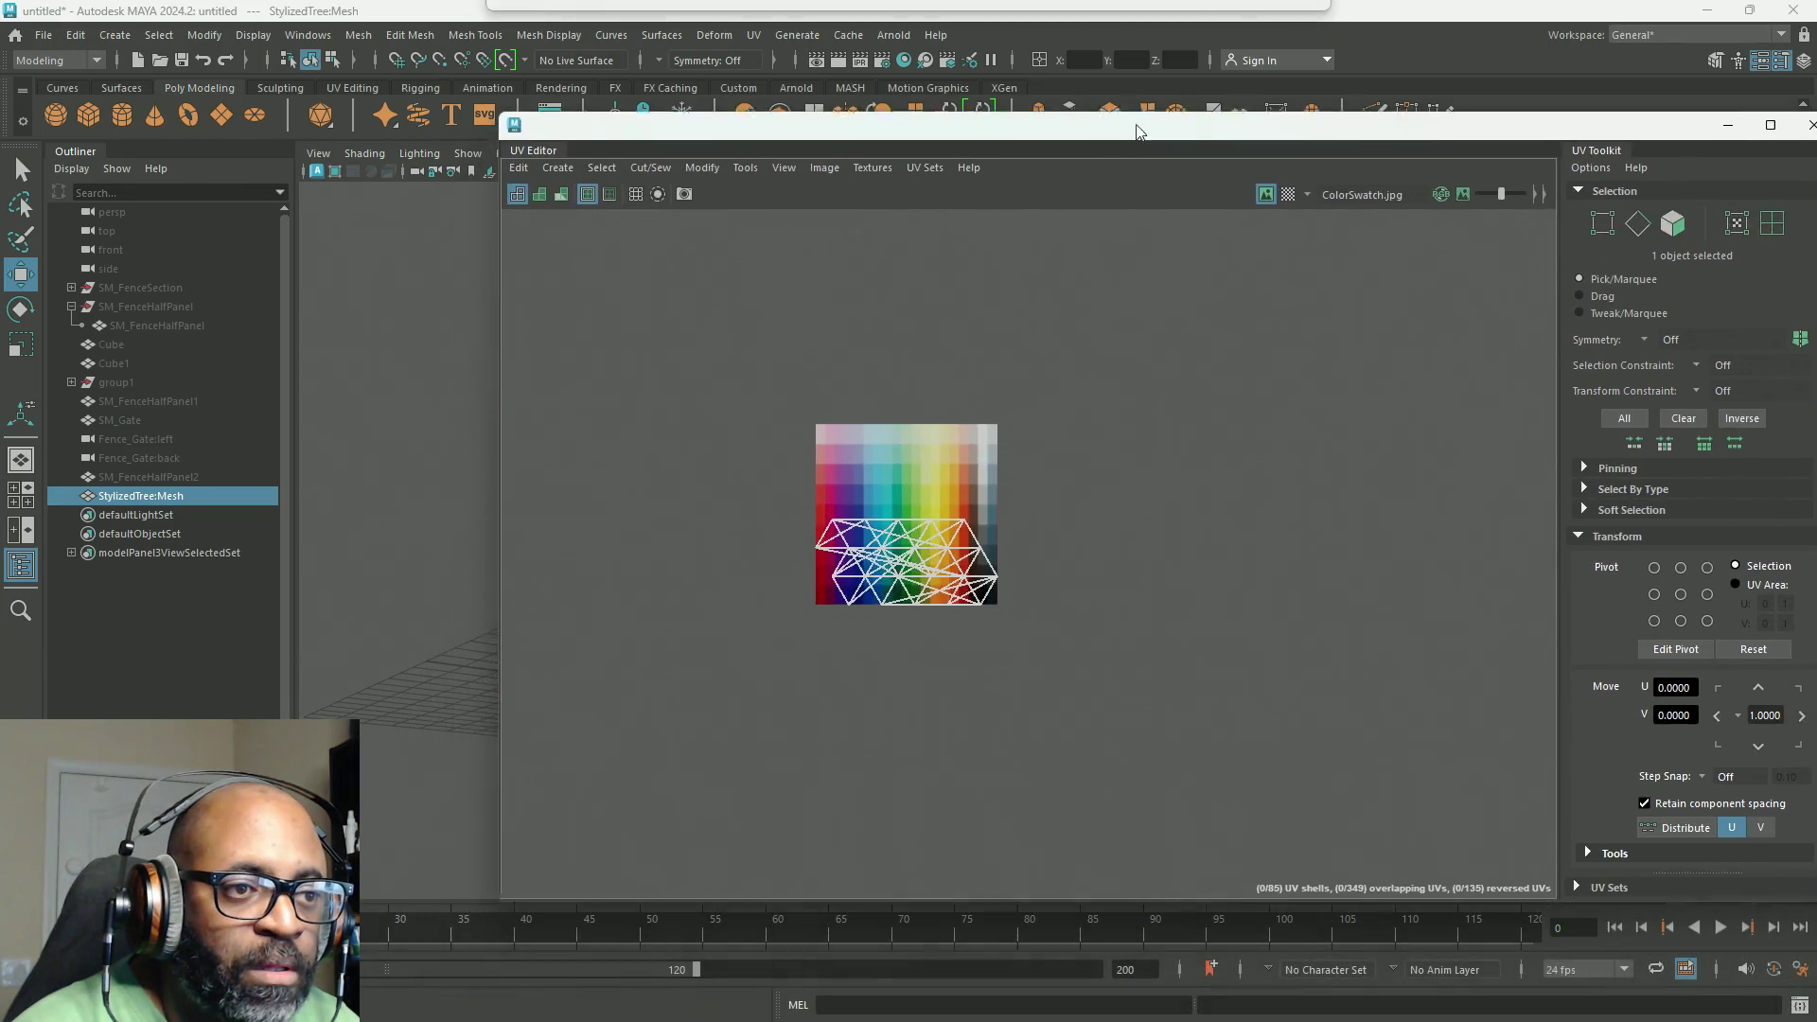
right_click_drag(1170, 365, 1249, 358)
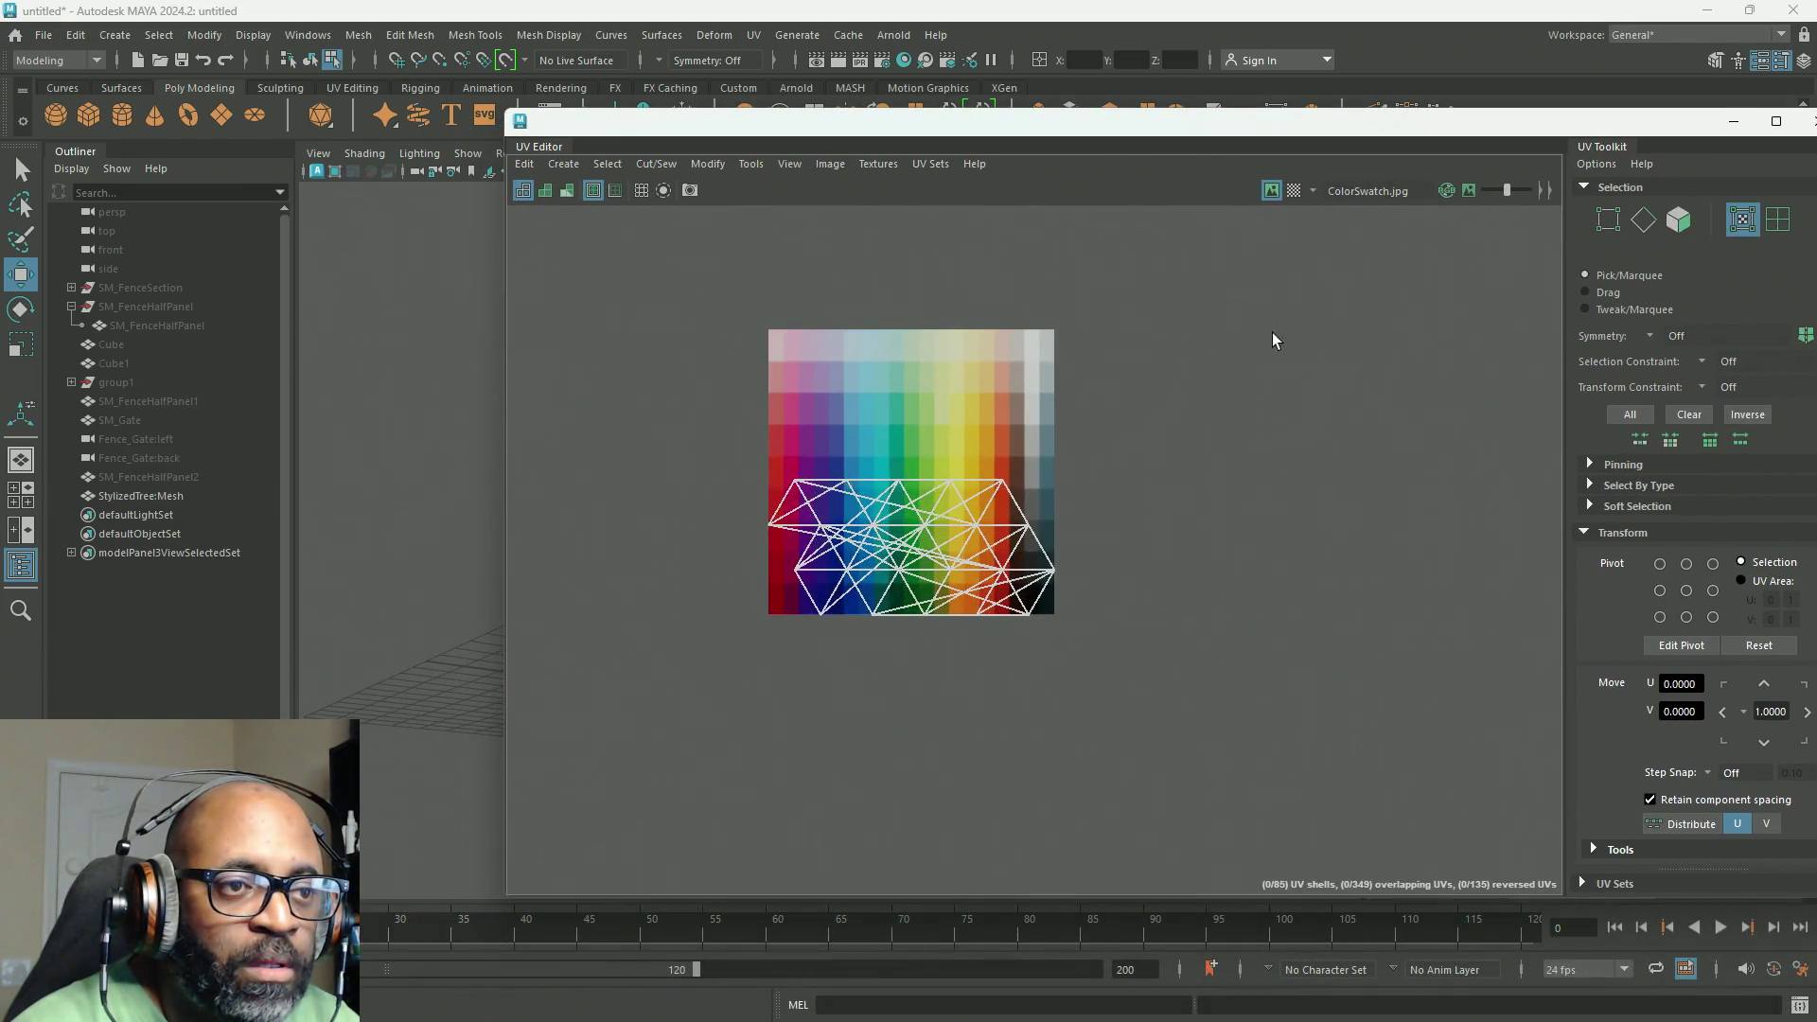
left_click_drag(1269, 308, 649, 738)
left_click_drag(1044, 539, 1463, 543)
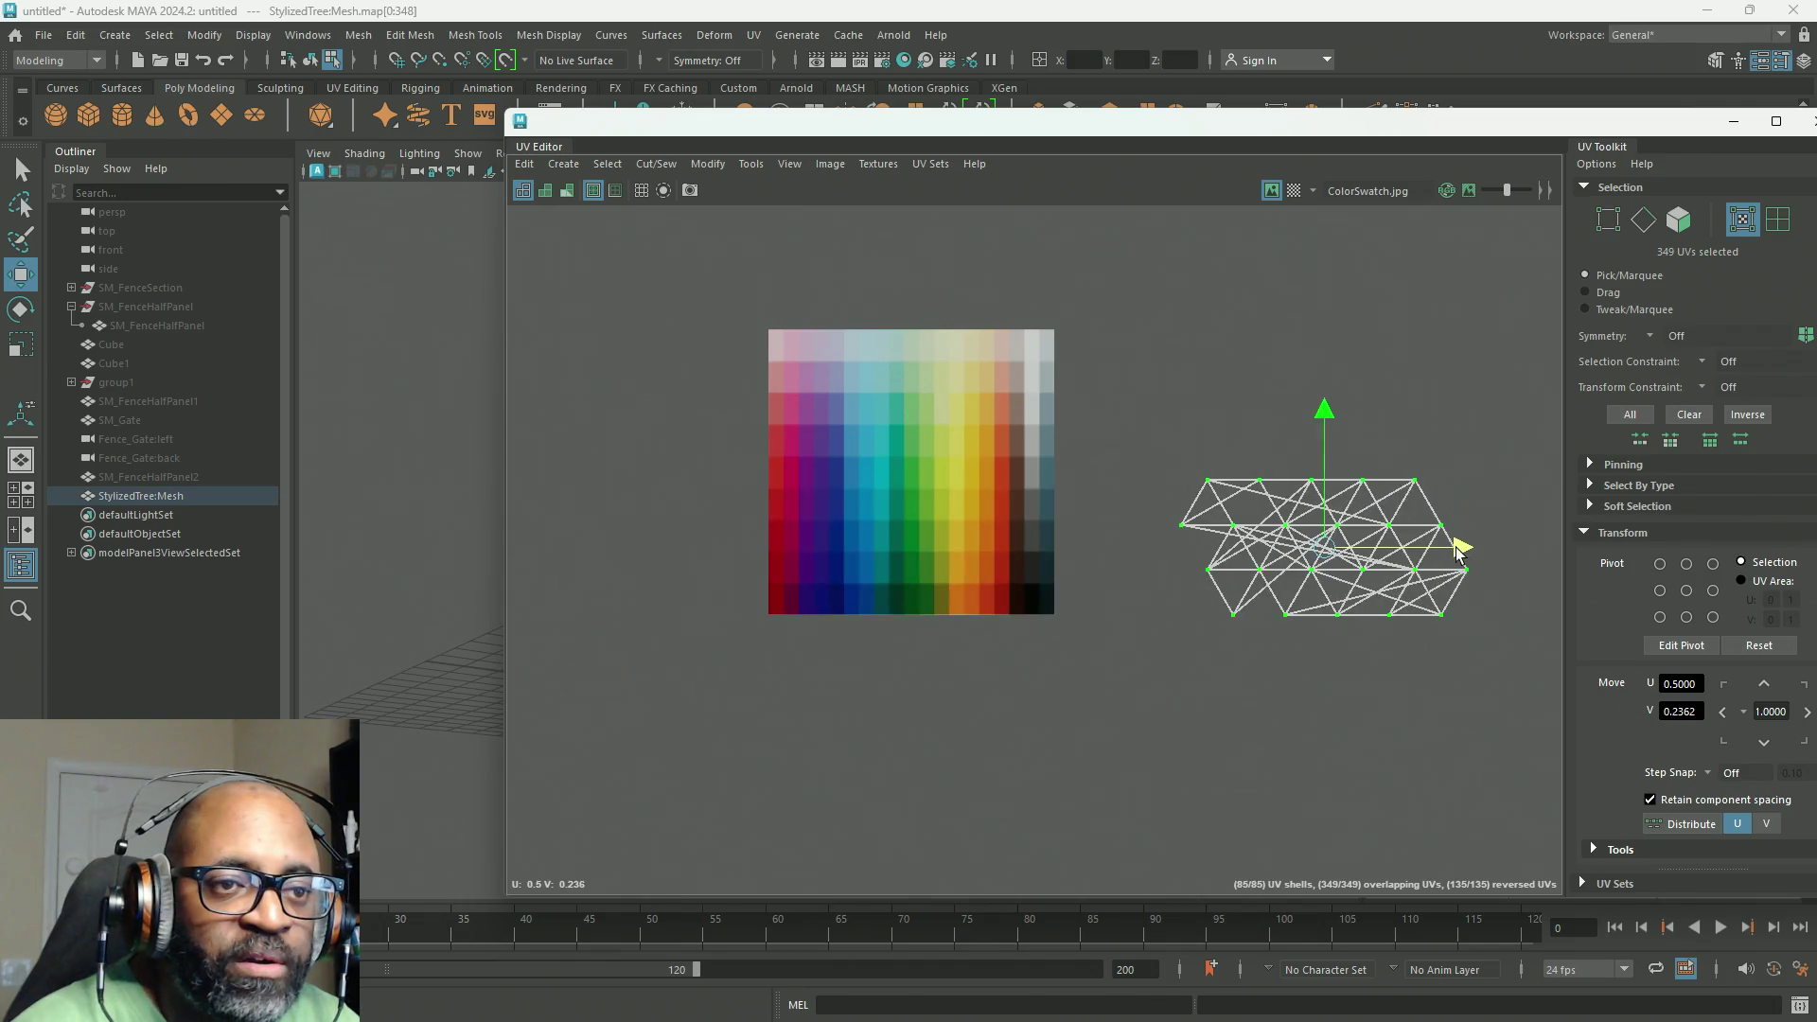
Step: Close the floating UV Editor window to get back to the perspective view
scroll(742, 306, "up", 3)
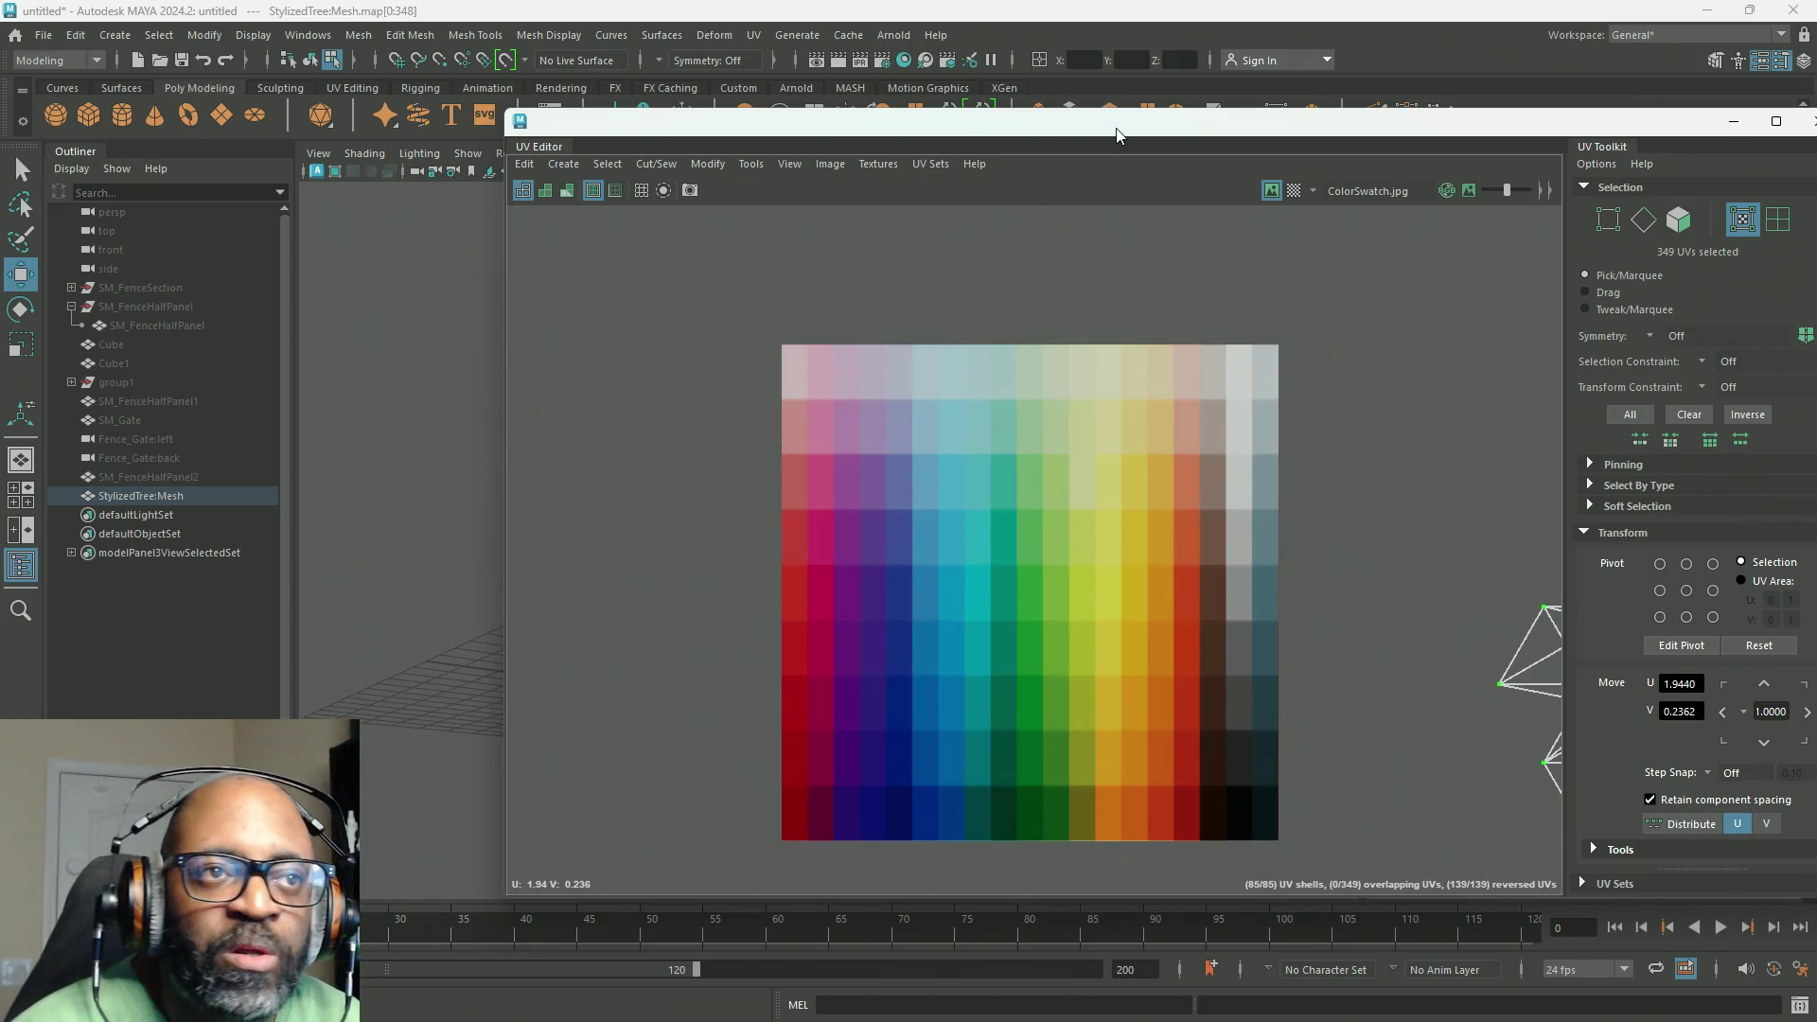
mouse_move(1116, 135)
left_mouse_down()
mouse_move(668, 166)
mouse_move(679, 105)
left_mouse_up()
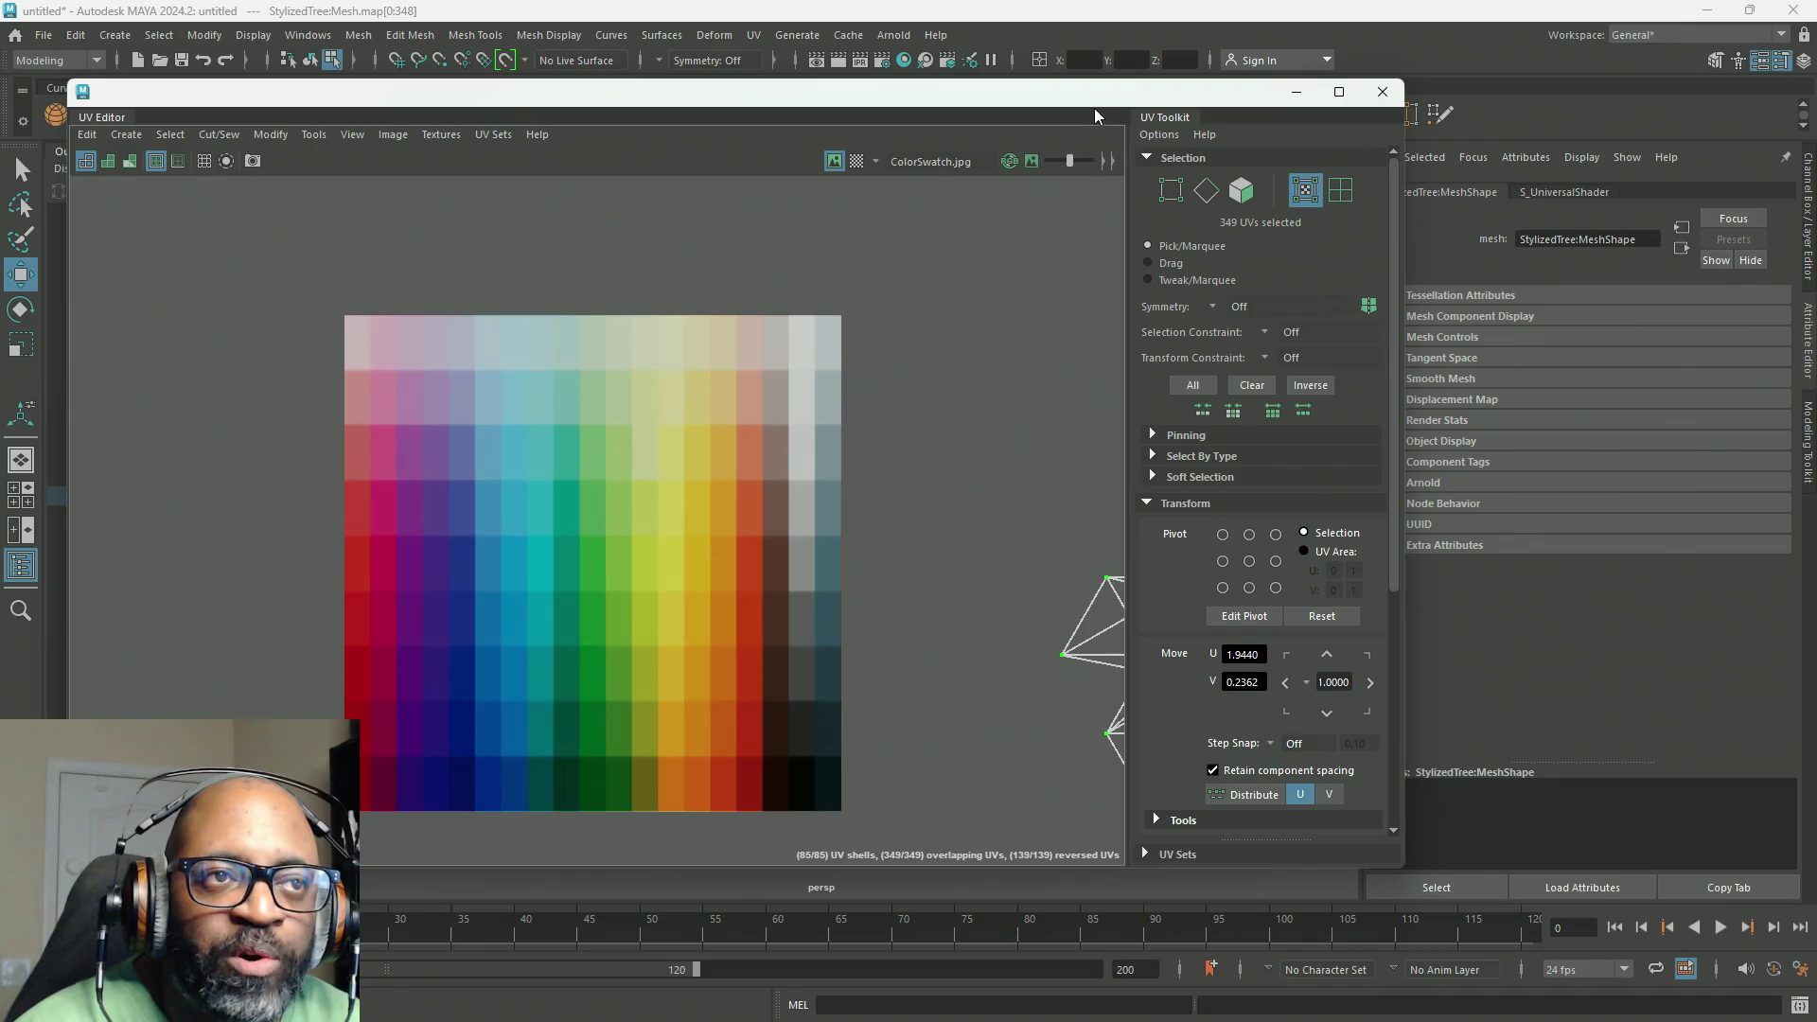
left_click(1381, 91)
Step: Switch the tree to face selection and select the right leaf ball, undoing a stray move
scroll(677, 536, "up", 3)
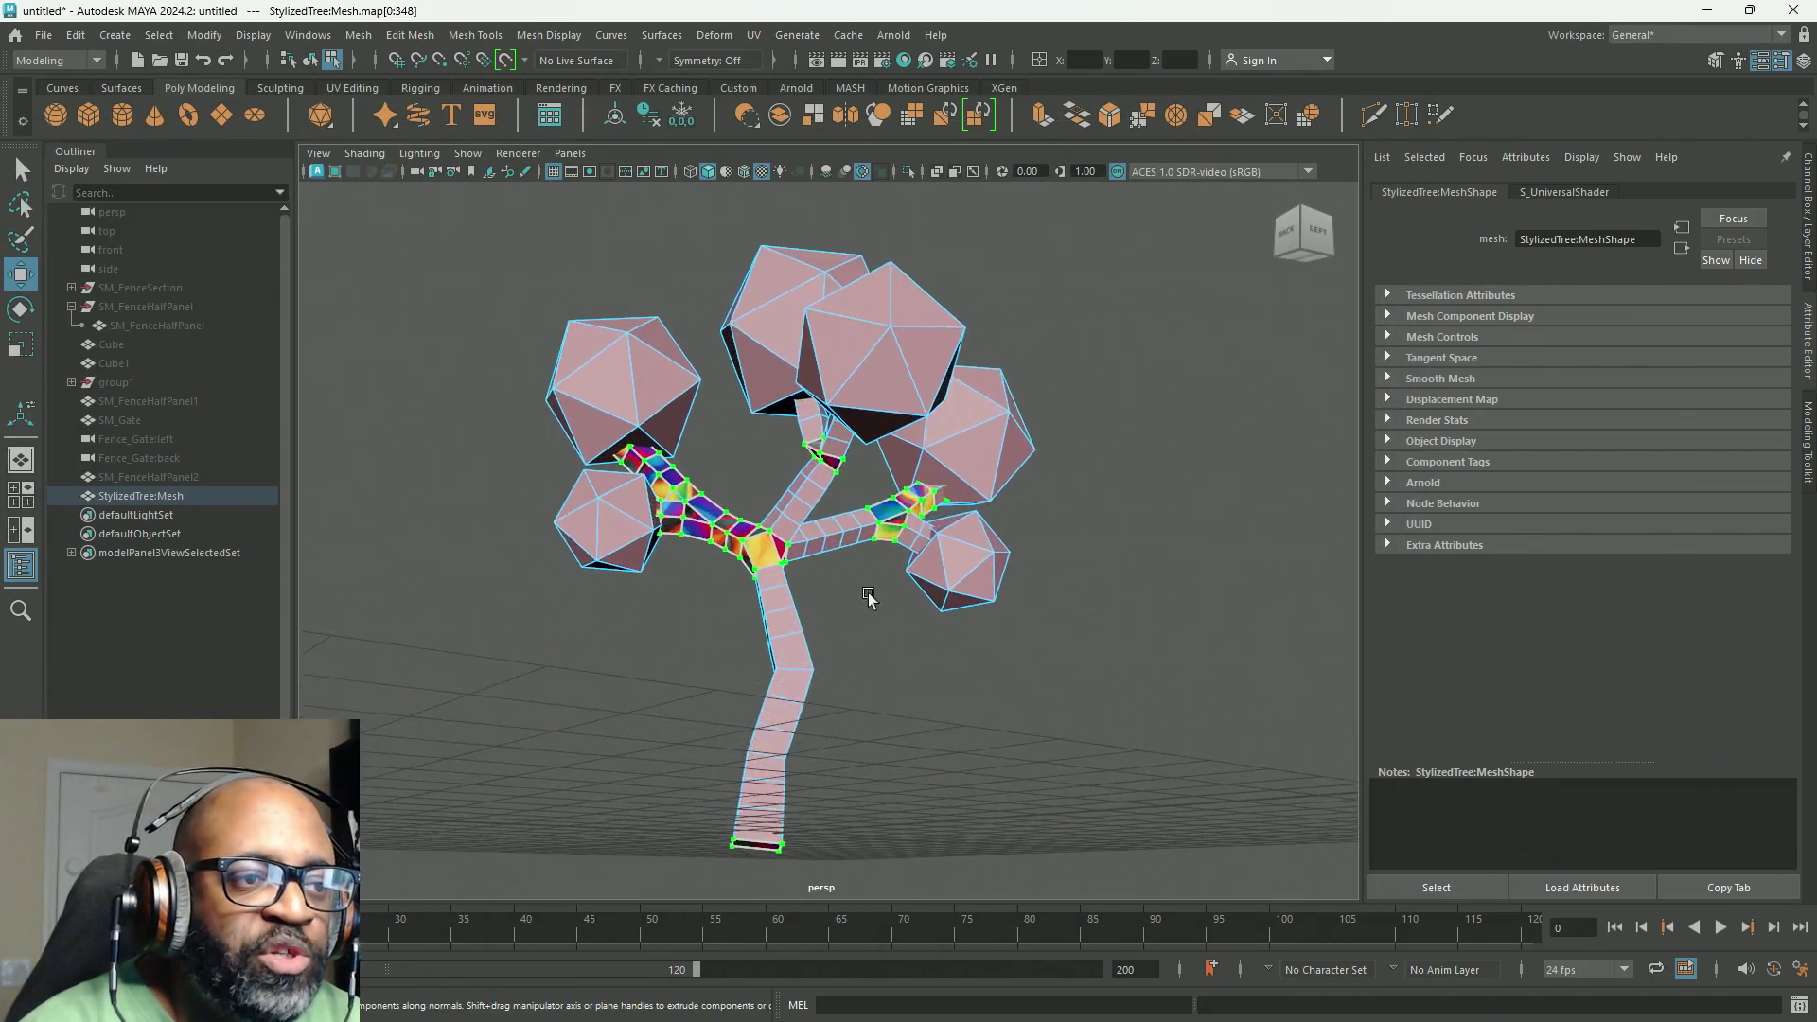
mouse_move(870, 596)
left_mouse_down("alt")
mouse_move(899, 606)
mouse_move(989, 402)
left_mouse_up("alt")
key("q")
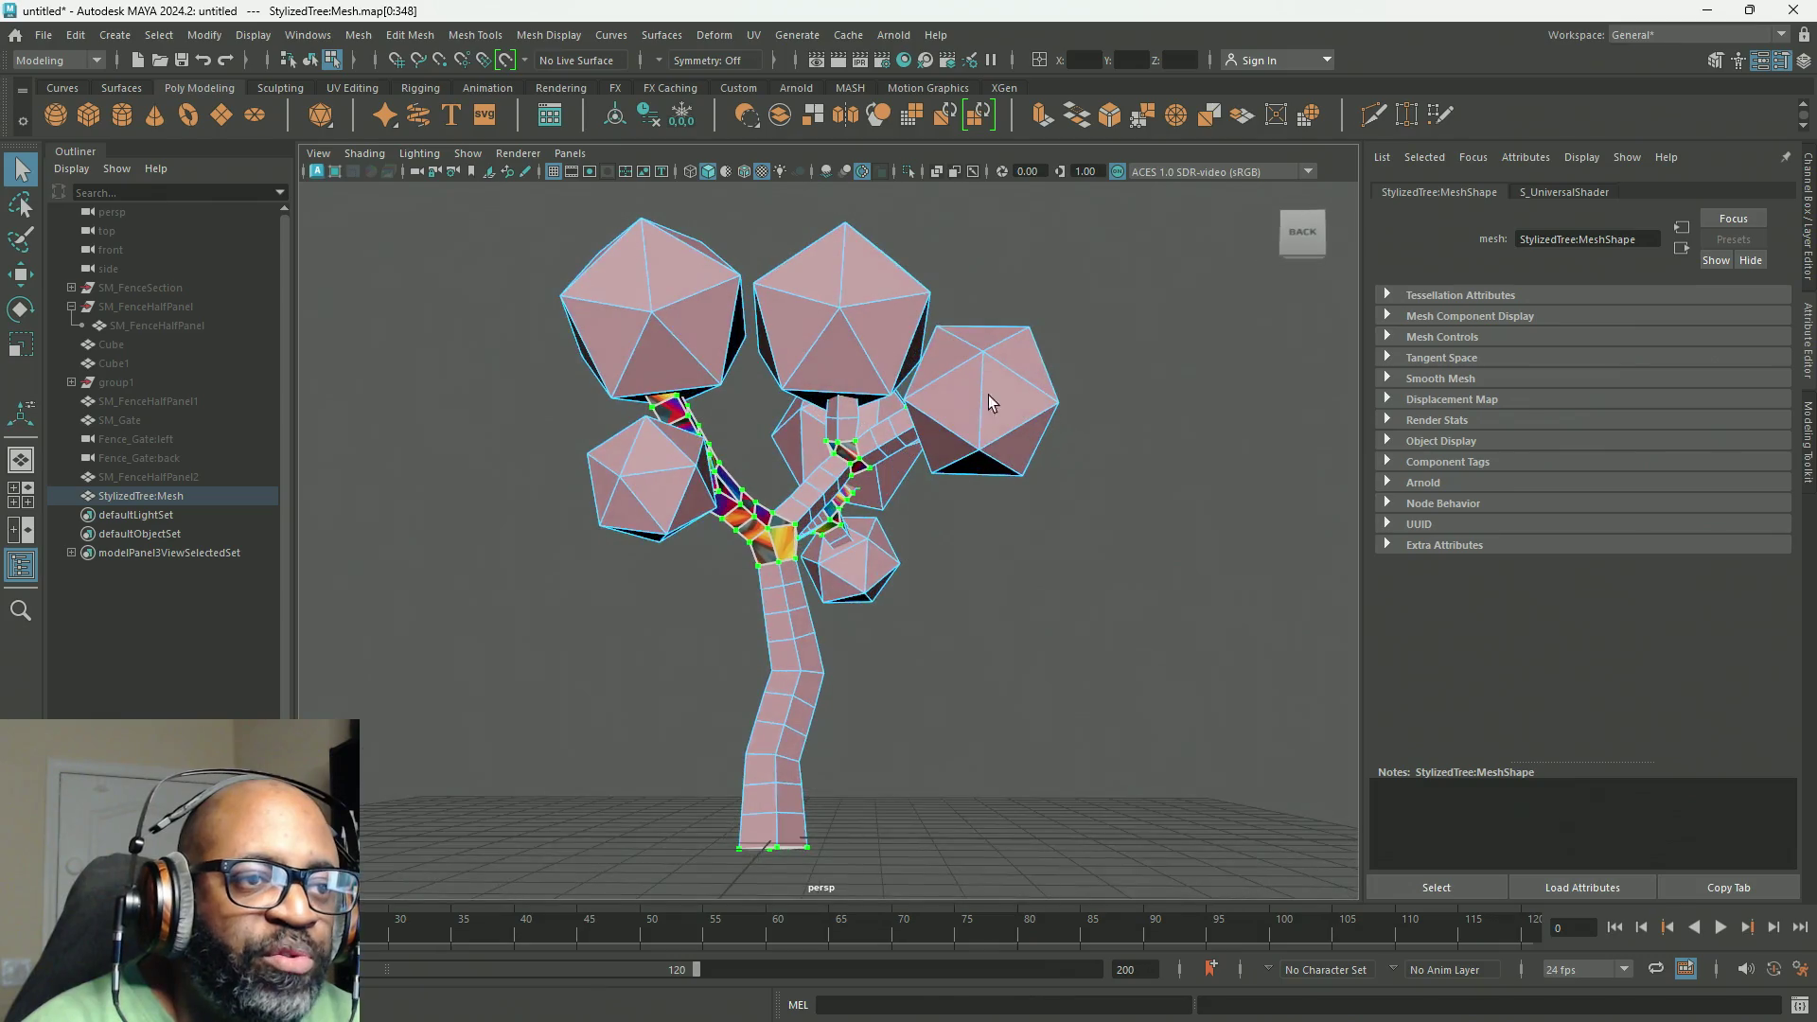
right_click_drag(1029, 352, 1032, 402)
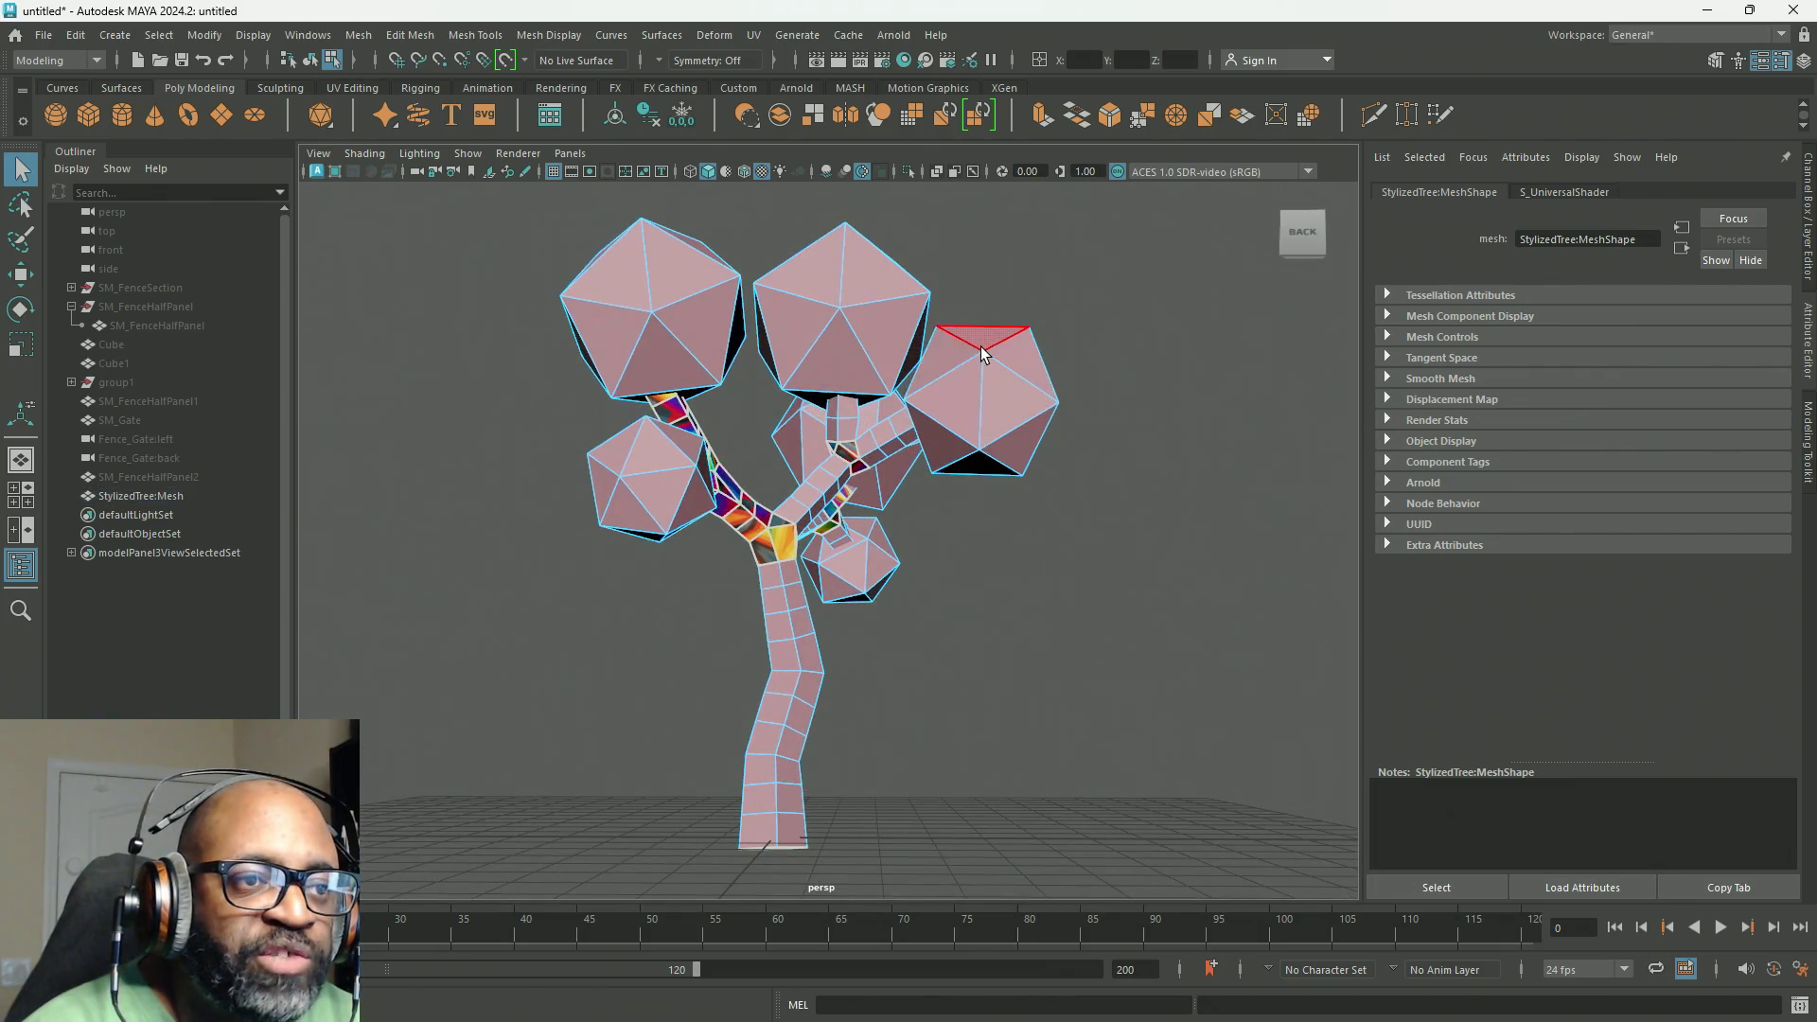
double_click(981, 357)
mouse_move(981, 358)
left_mouse_down("alt")
mouse_move(1010, 540)
mouse_move(911, 573)
left_mouse_up("alt")
key("w")
middle_click_drag(923, 519, 1245, 516)
key("ctrl+z")
left_click_drag(934, 489, 923, 565, "alt")
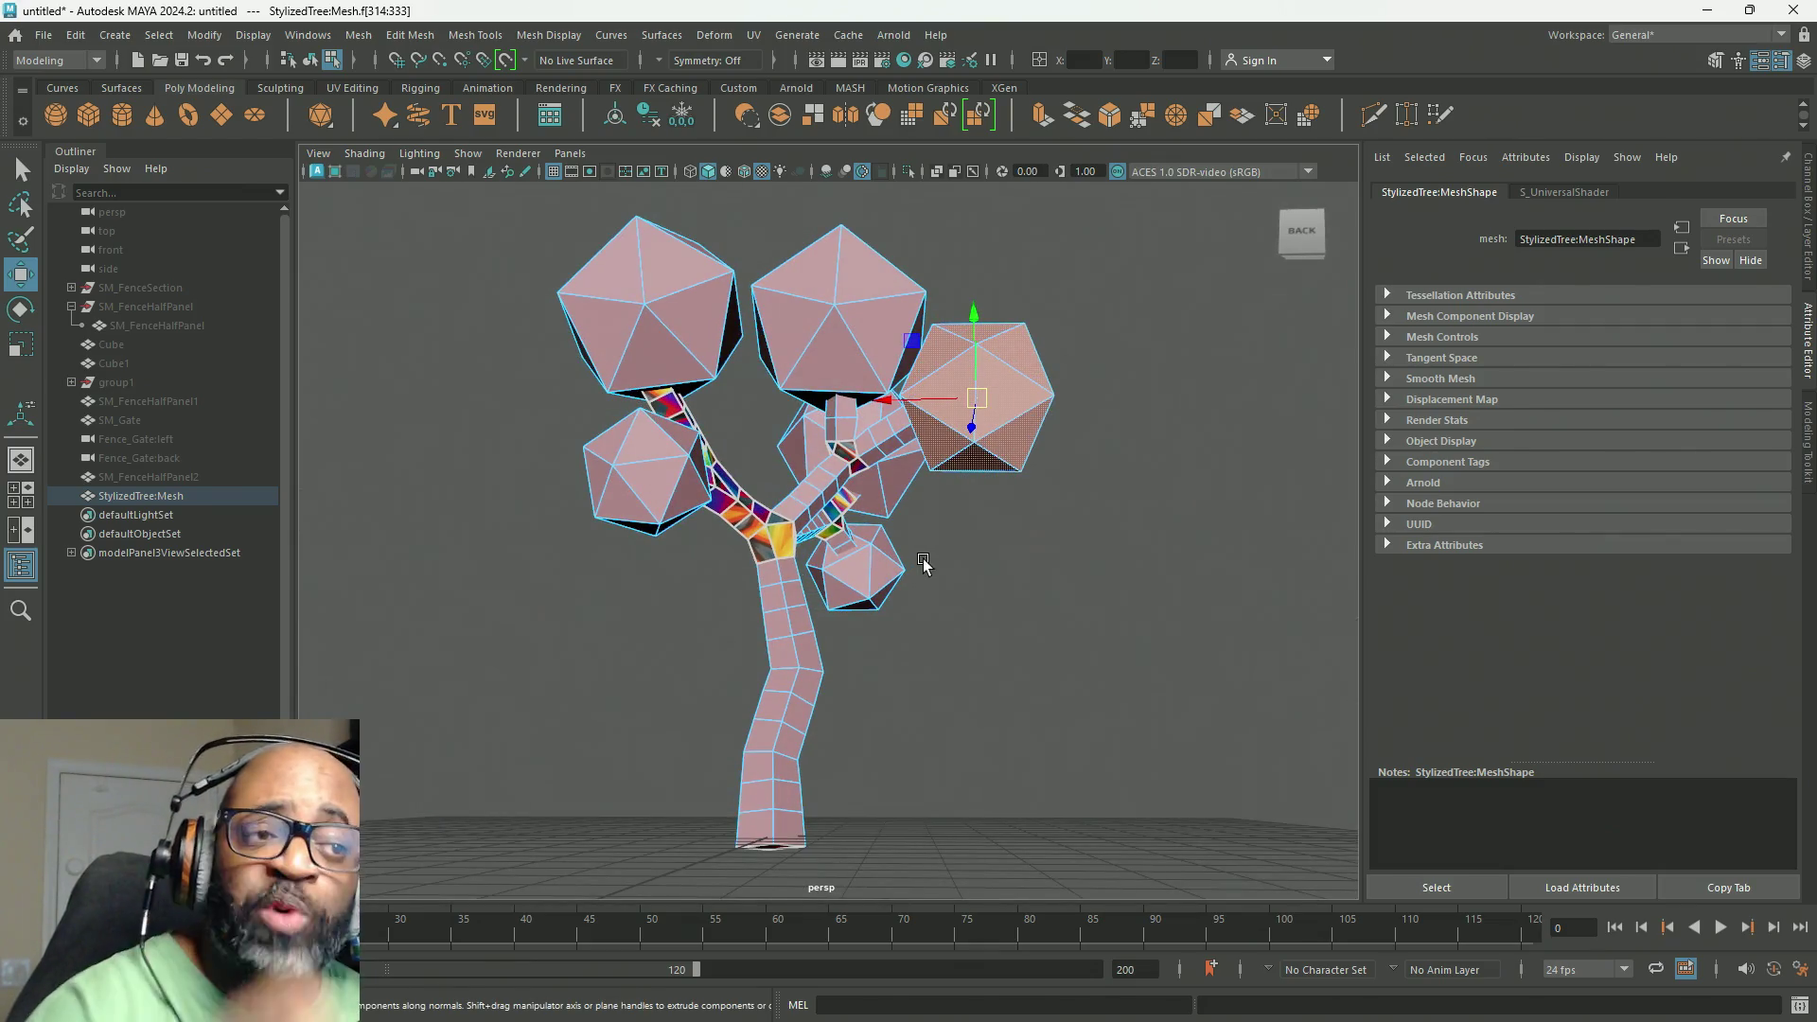
Step: Select the faces of the lower-right, right and central leaf balls
left_click_drag(1008, 527, 984, 492, "alt")
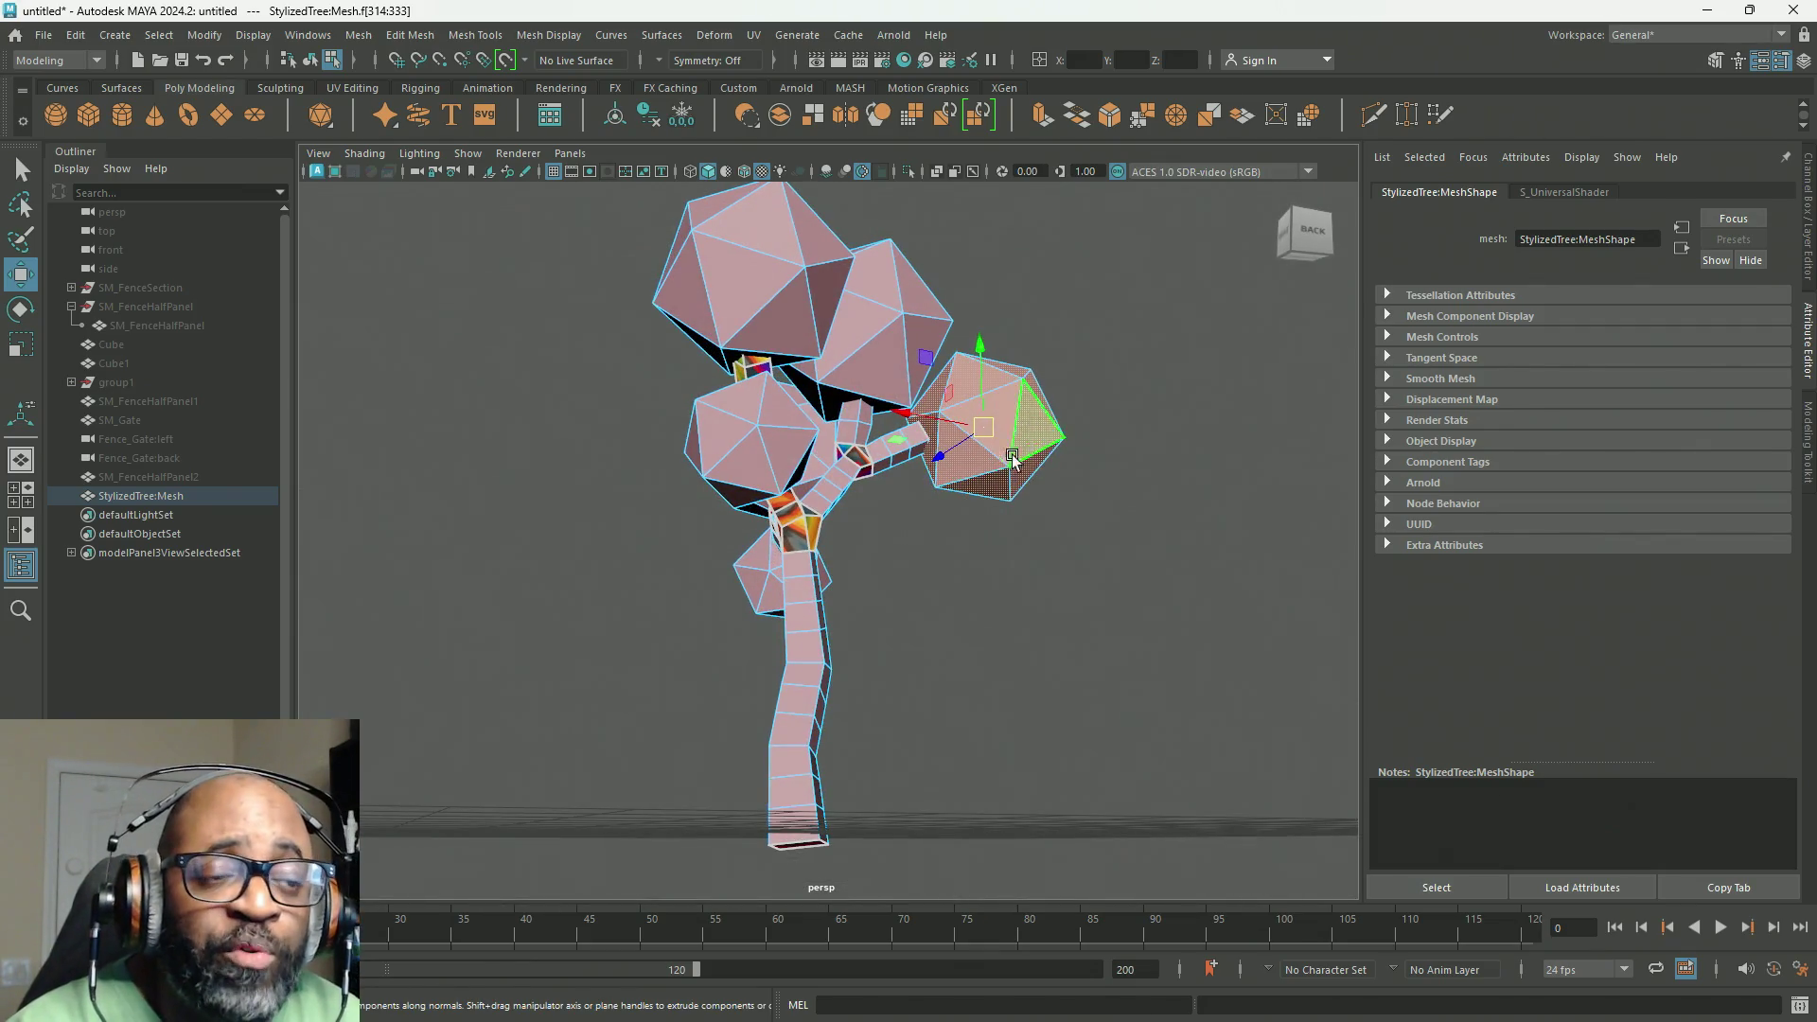
mouse_move(990, 423)
left_mouse_down("alt")
mouse_move(900, 562)
mouse_move(681, 492)
left_mouse_up("alt")
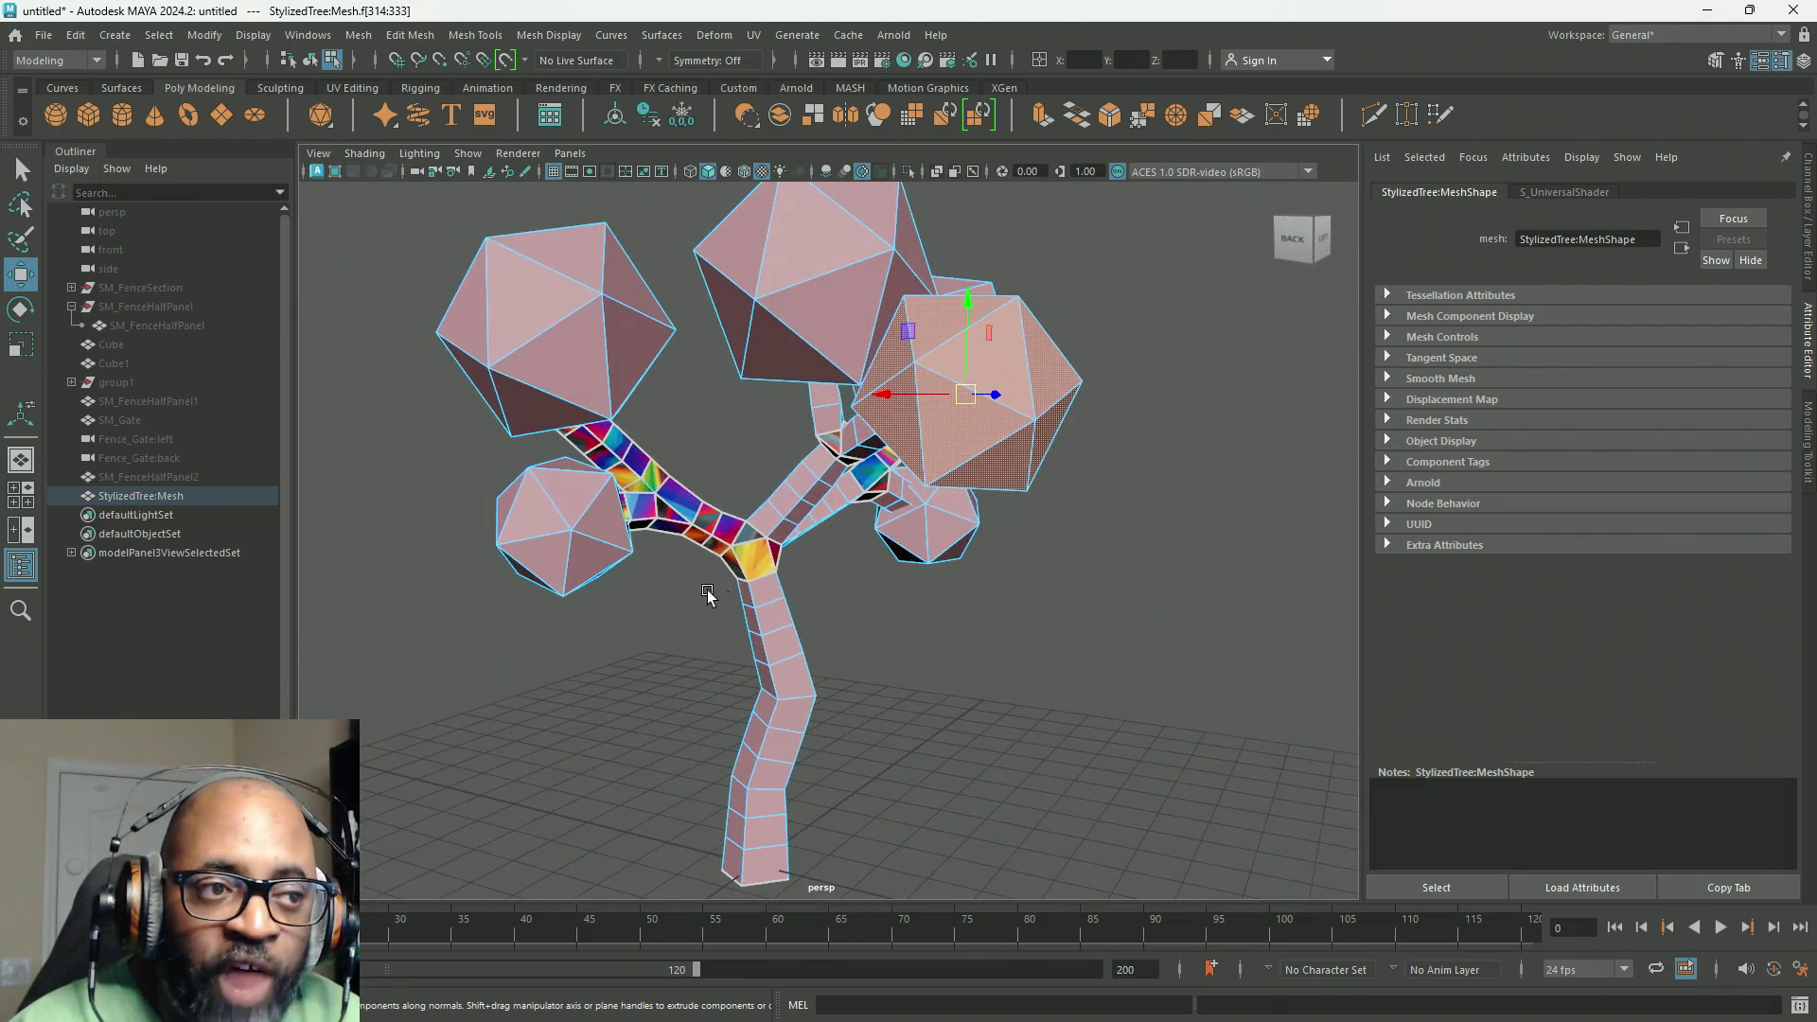
mouse_move(799, 662)
left_mouse_down("alt")
mouse_move(768, 624)
mouse_move(890, 303)
mouse_move(826, 528)
mouse_move(1071, 345)
left_mouse_up("alt")
double_click(1033, 358)
double_click(1047, 530, "shift")
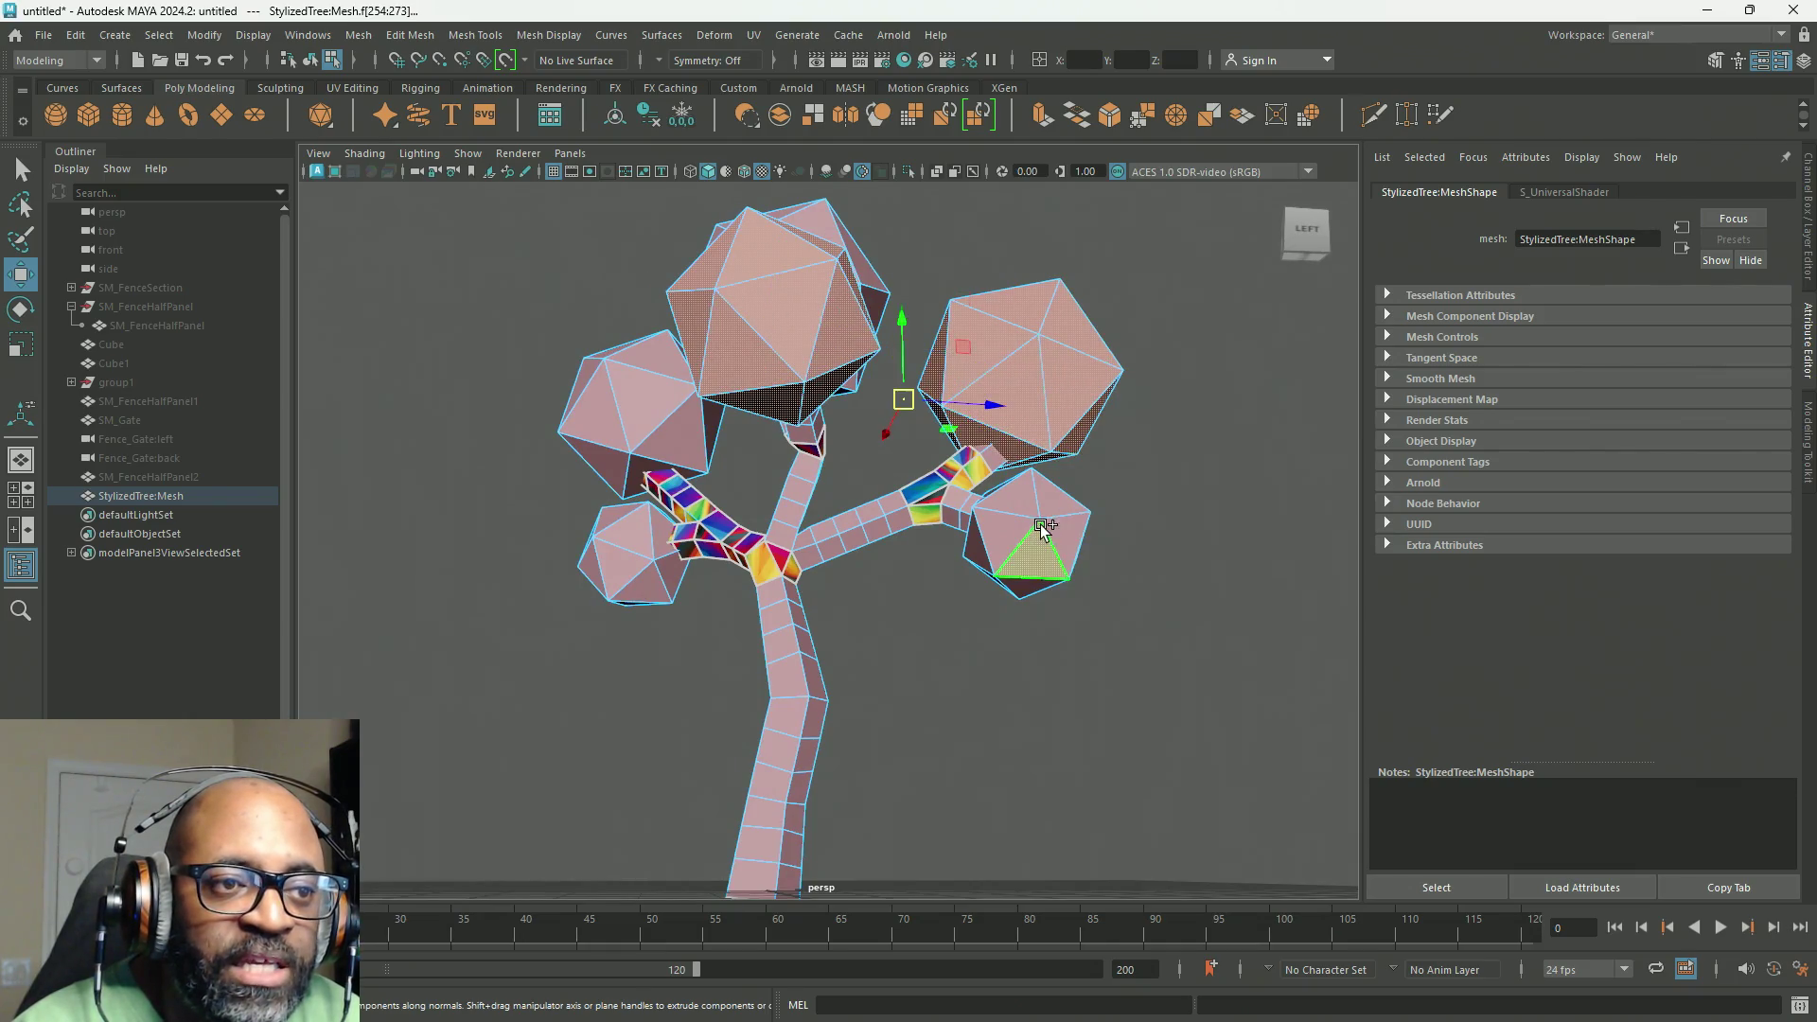
left_click_drag(1047, 544, 833, 644, "alt")
double_click(753, 417, "shift")
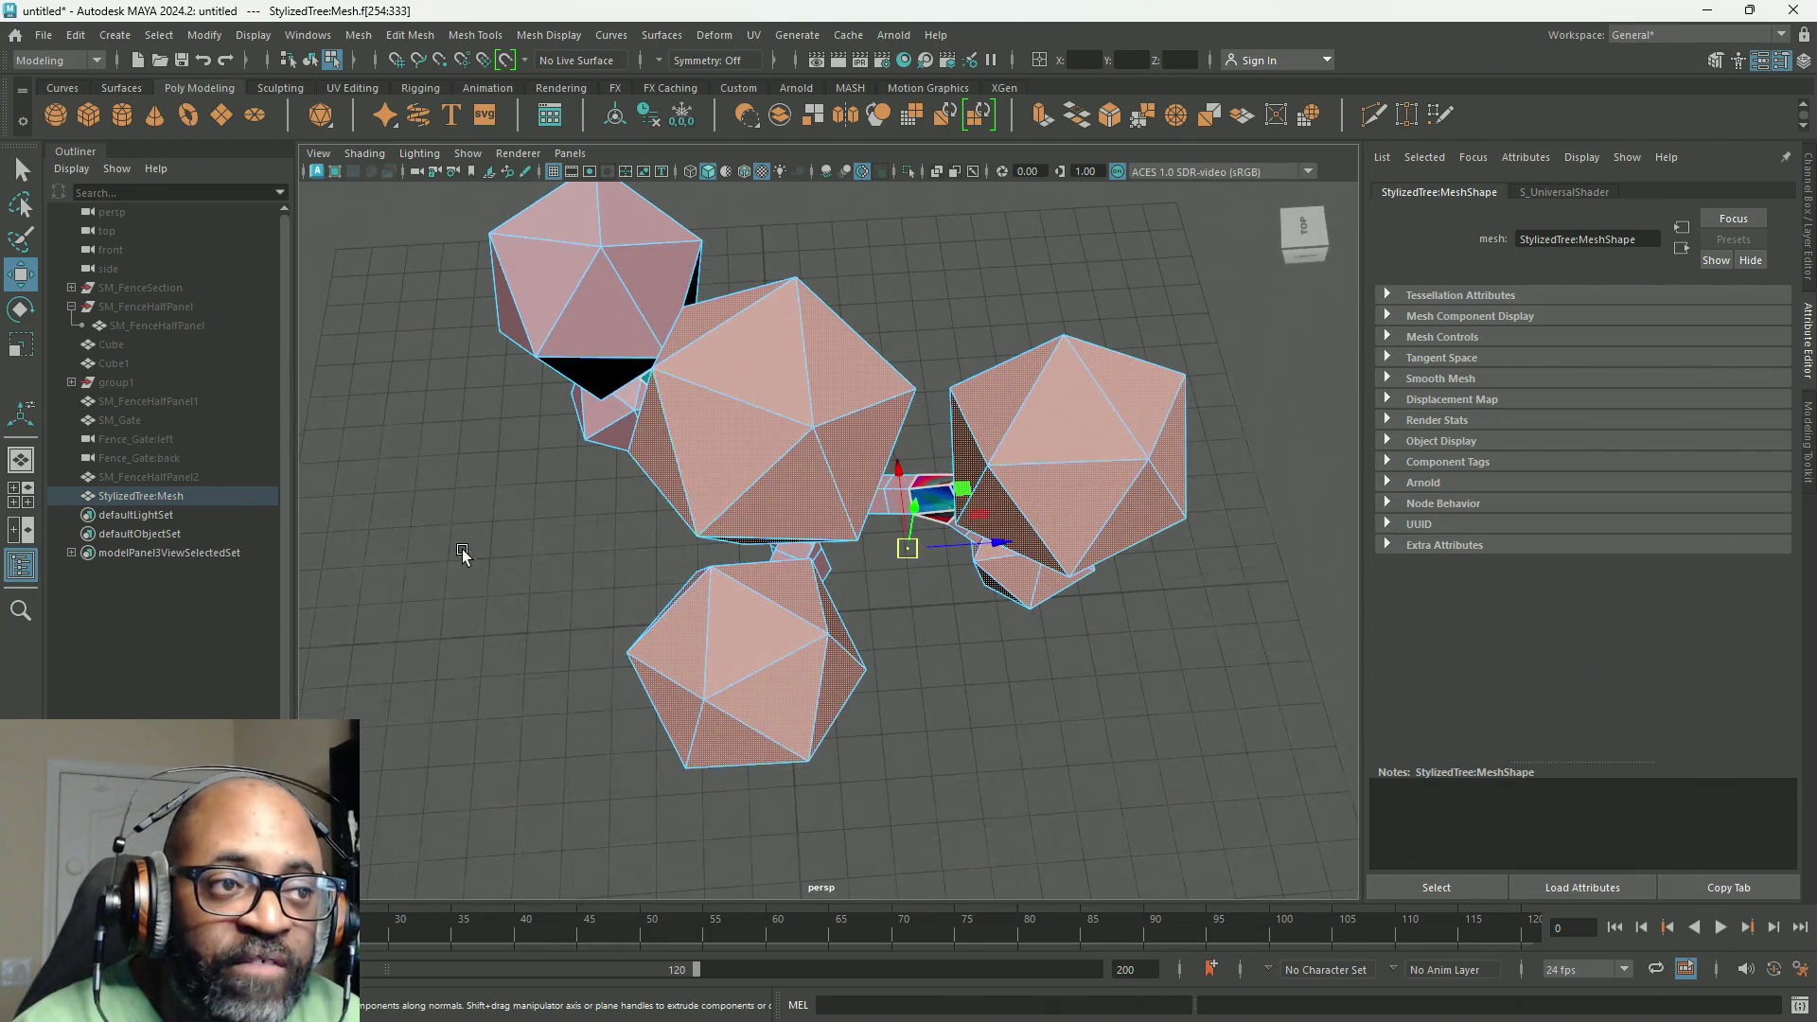
Step: Add the upper-left and lower-left leaf balls' faces and show them in the UV Editor
left_click_drag(461, 549, 799, 630, "alt")
left_click_drag(792, 542, 610, 479, "alt")
double_click(580, 304)
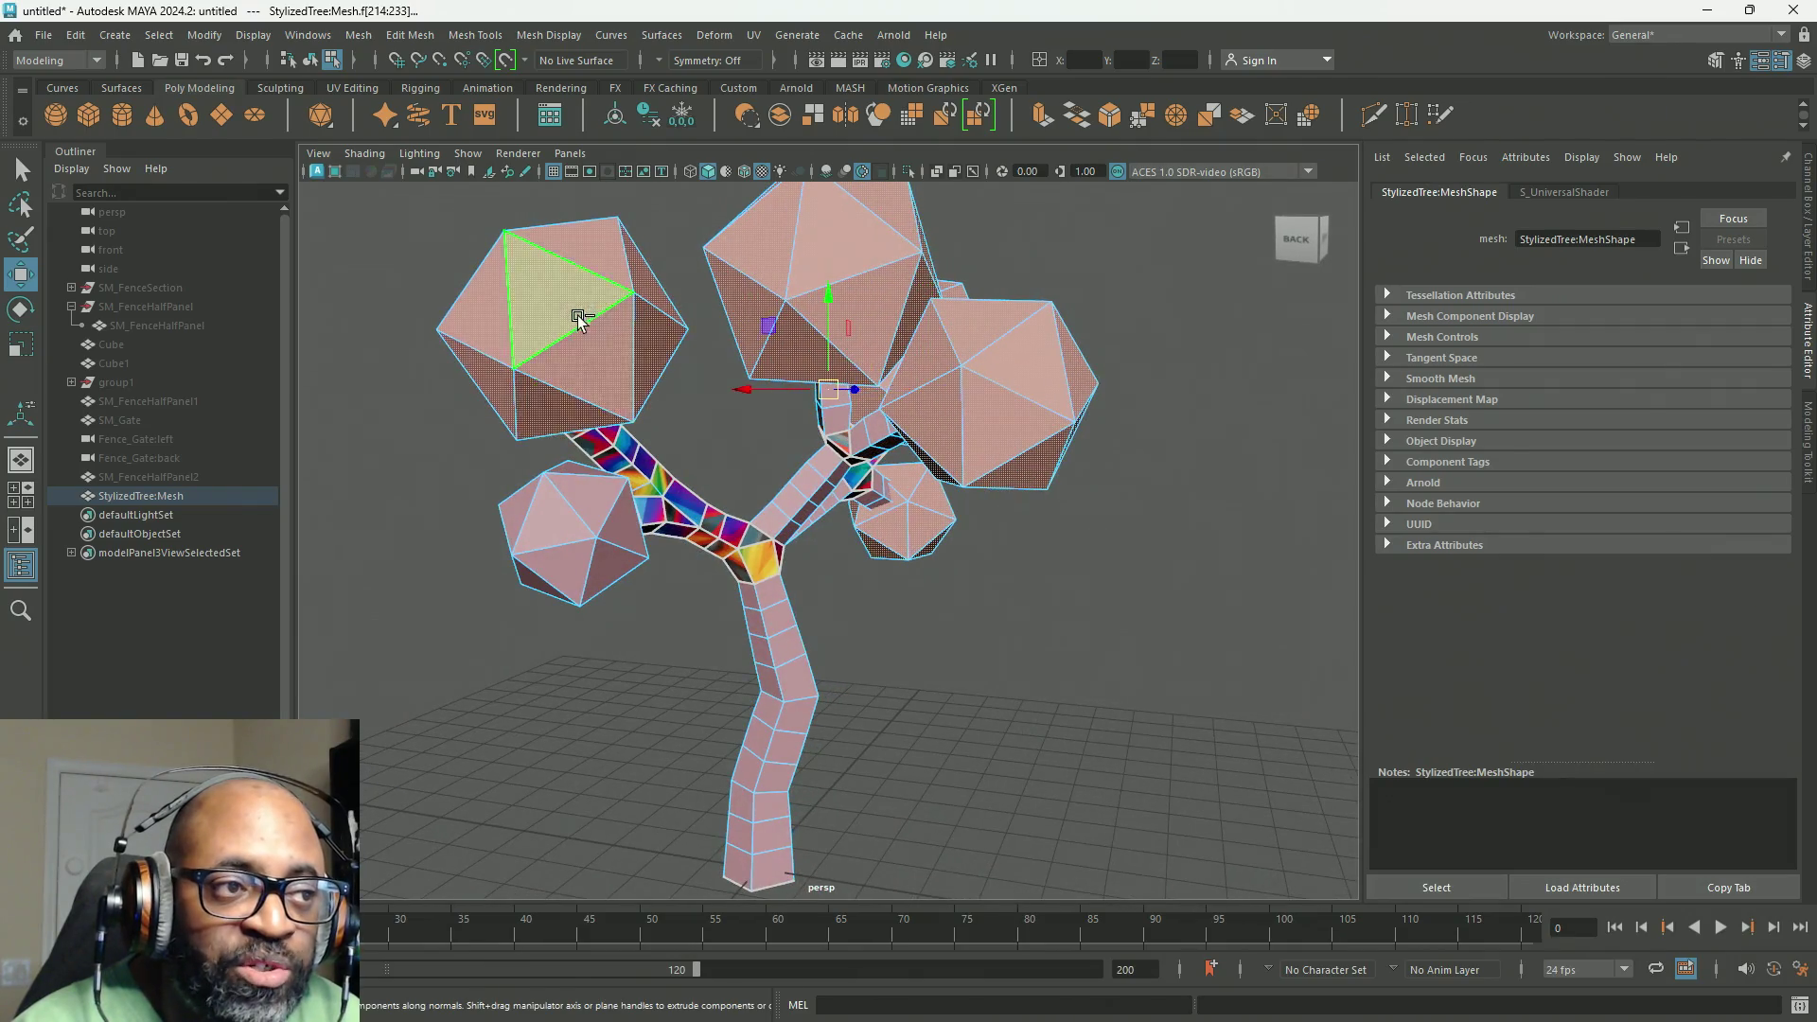
mouse_move(580, 304)
left_mouse_down("alt")
mouse_move(567, 619)
mouse_move(553, 490)
left_mouse_up("alt")
double_click(553, 490, "shift")
left_click_drag(802, 736, 815, 889, "alt")
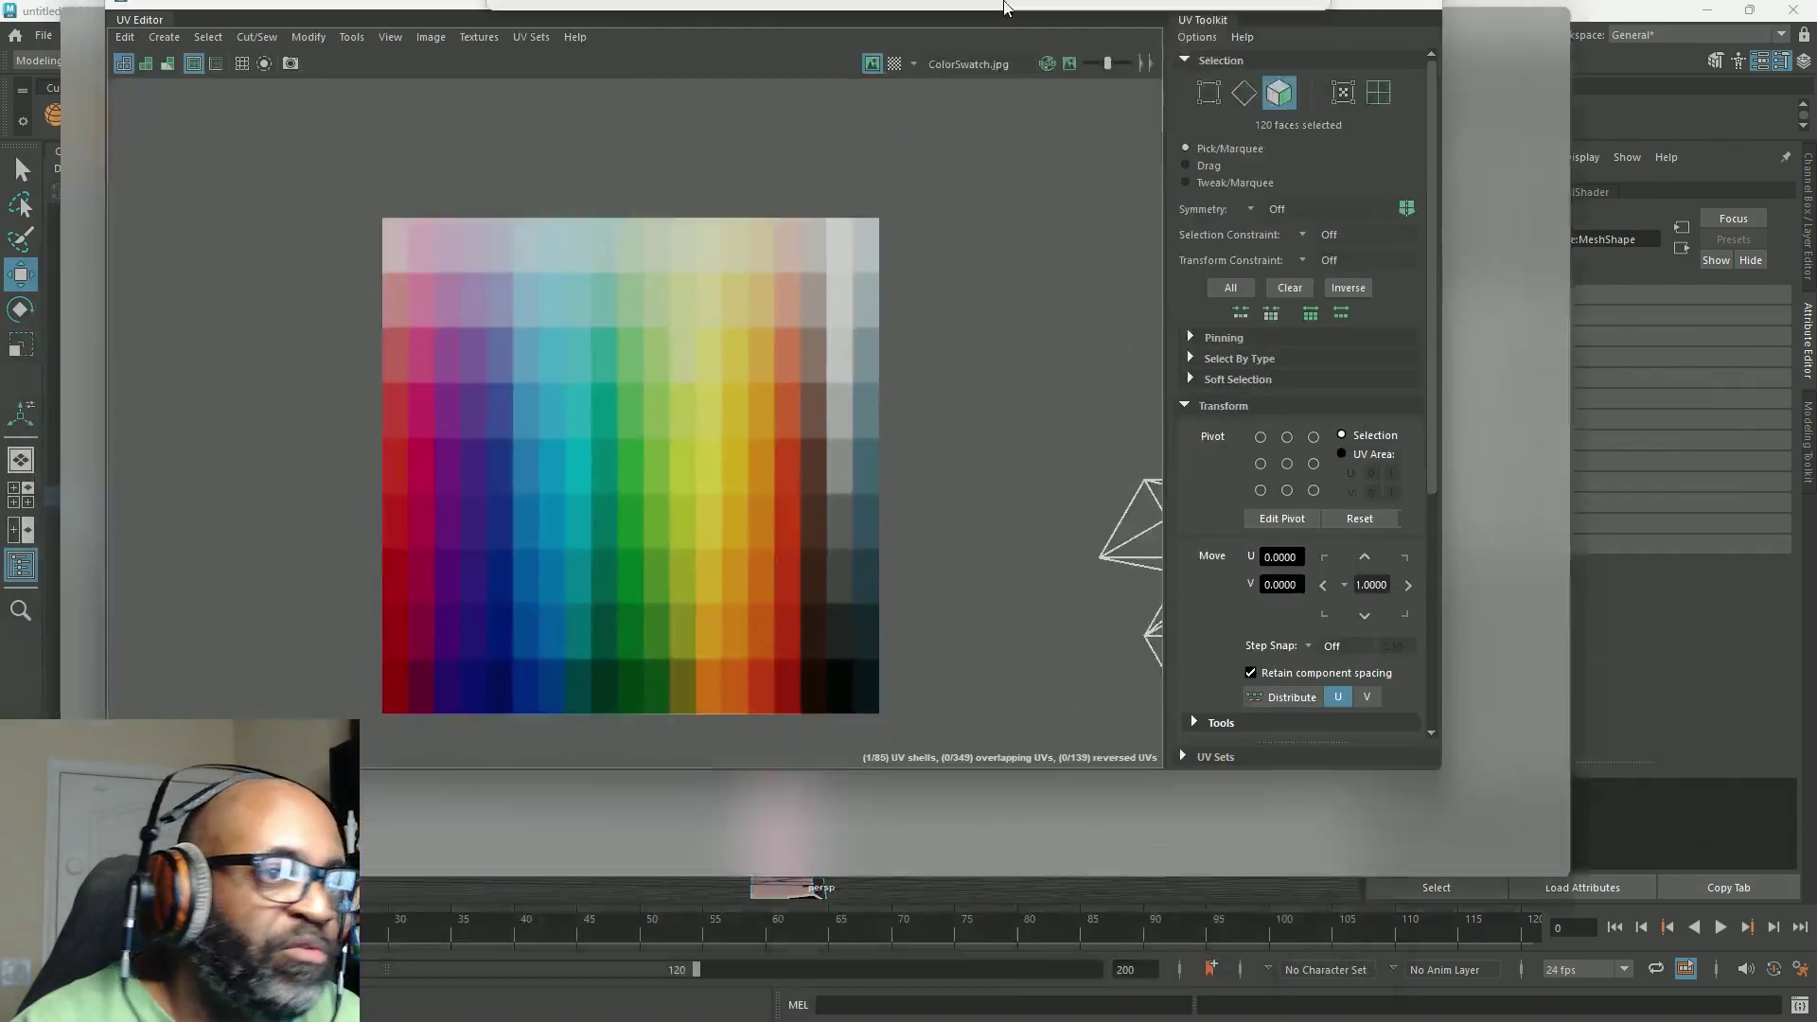
double_click(1052, 54)
Step: Apply Automatic Mapping to the leaf-ball faces from the UV Editor marking menu
scroll(1246, 397, "down", 3)
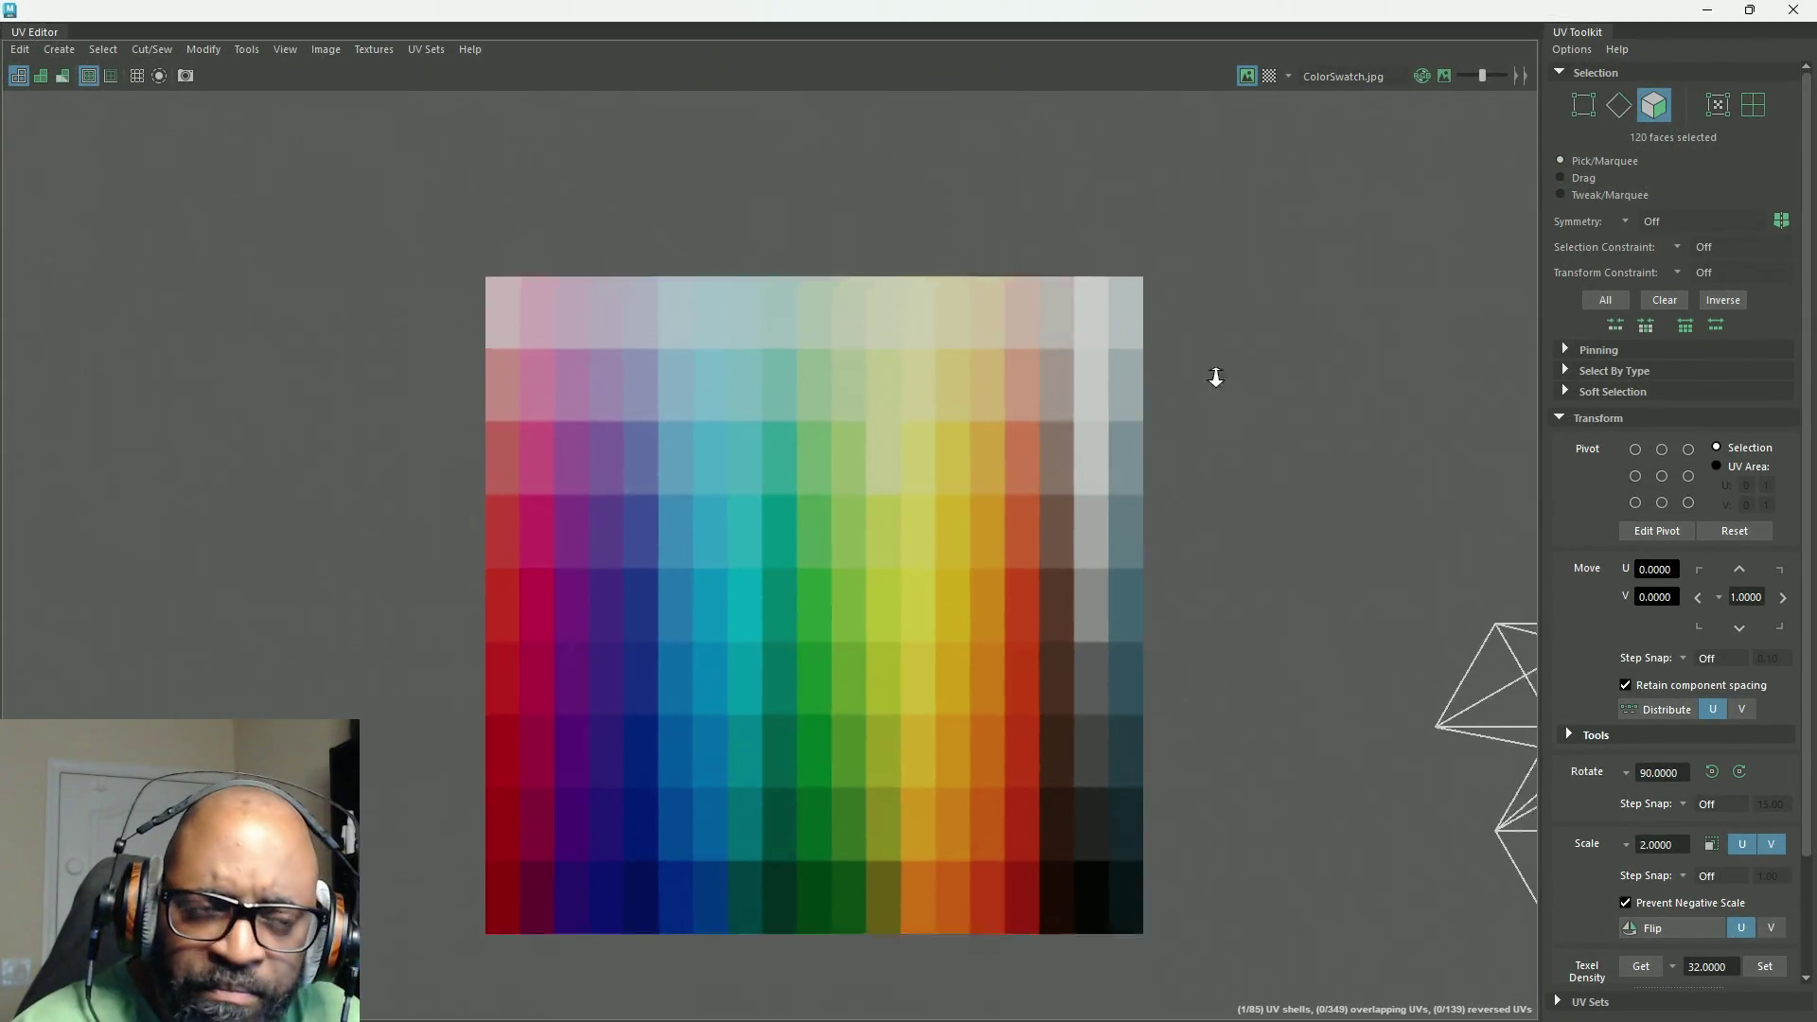
middle_click_drag(1237, 332, 758, 259, "alt")
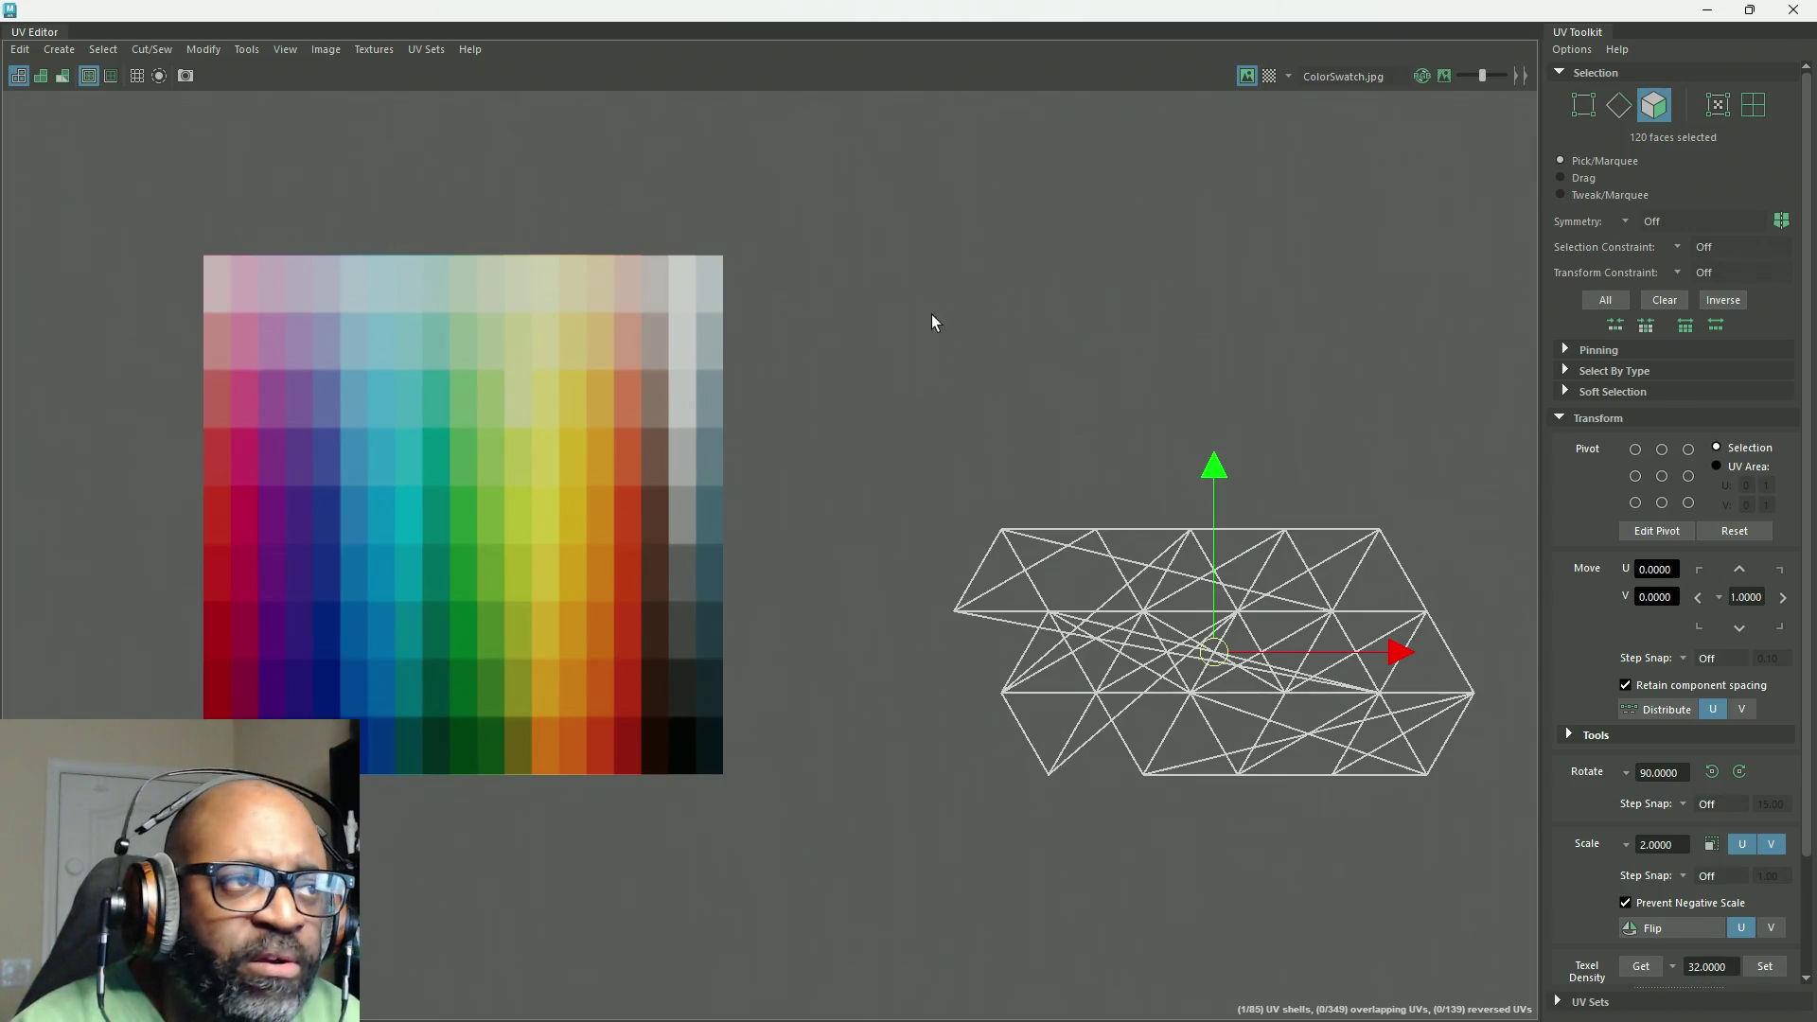
left_click(440, 49)
left_click(475, 84)
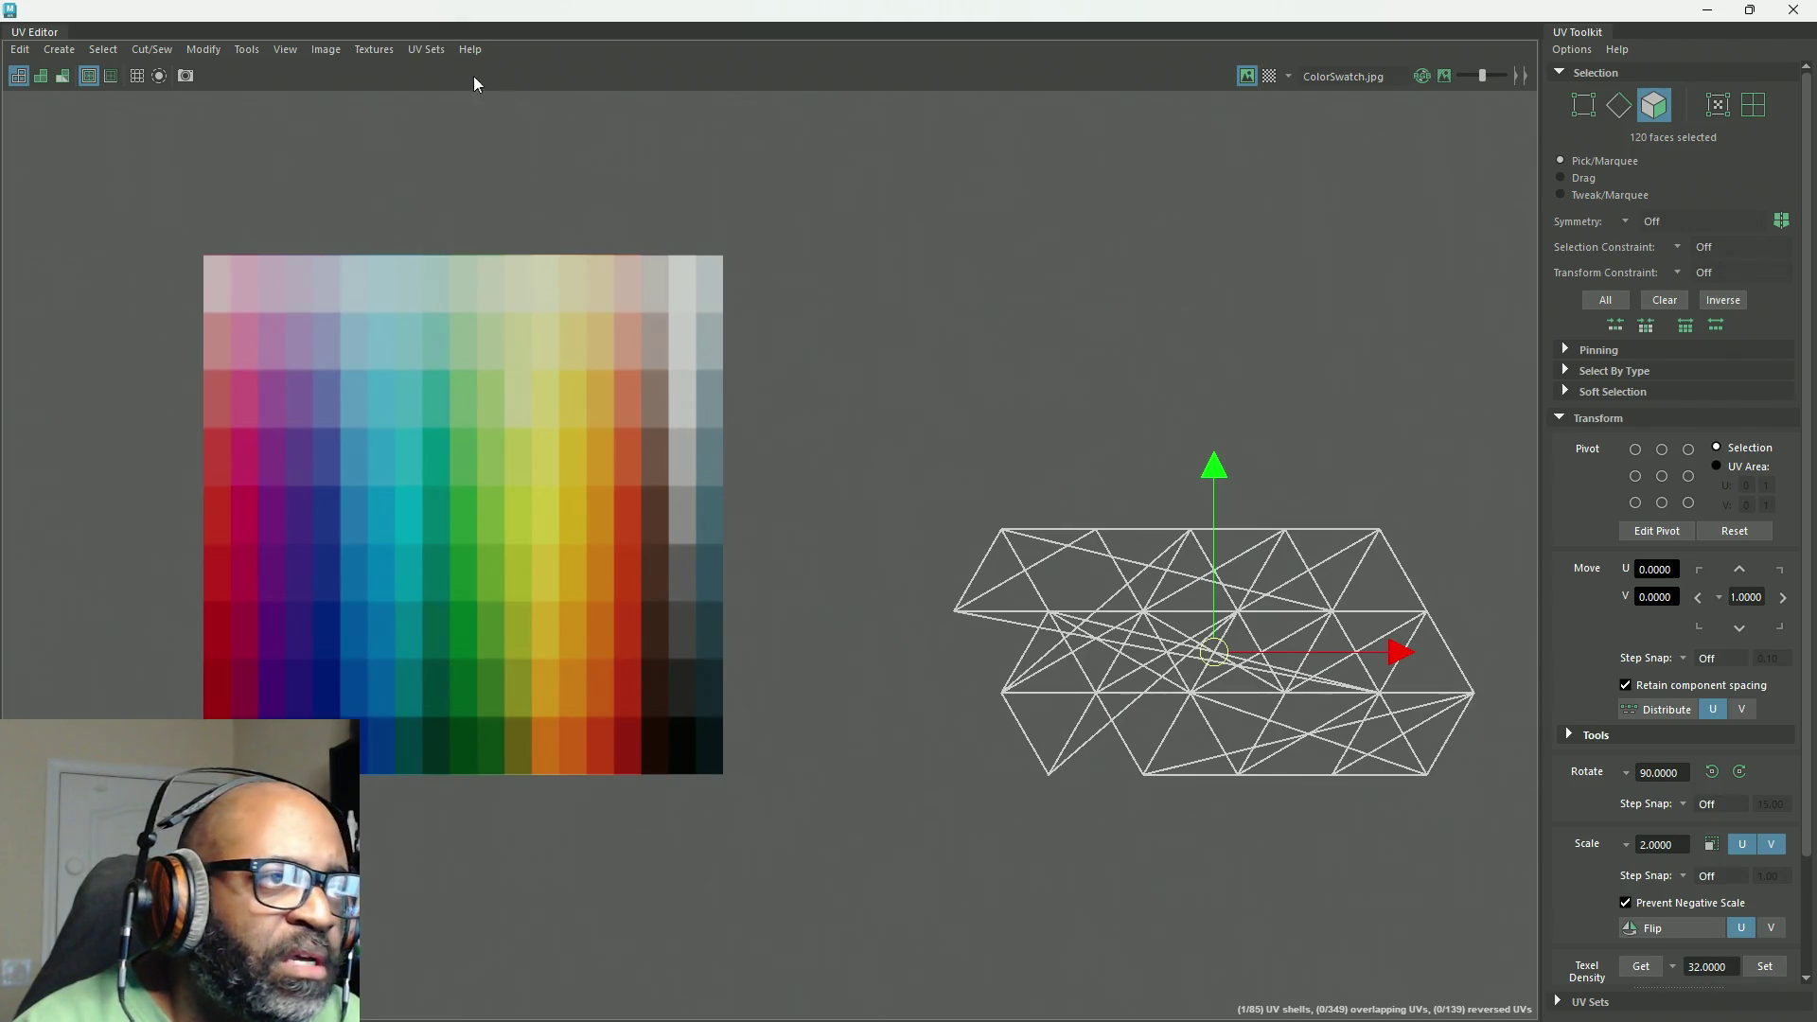
right_click(970, 327, "shift")
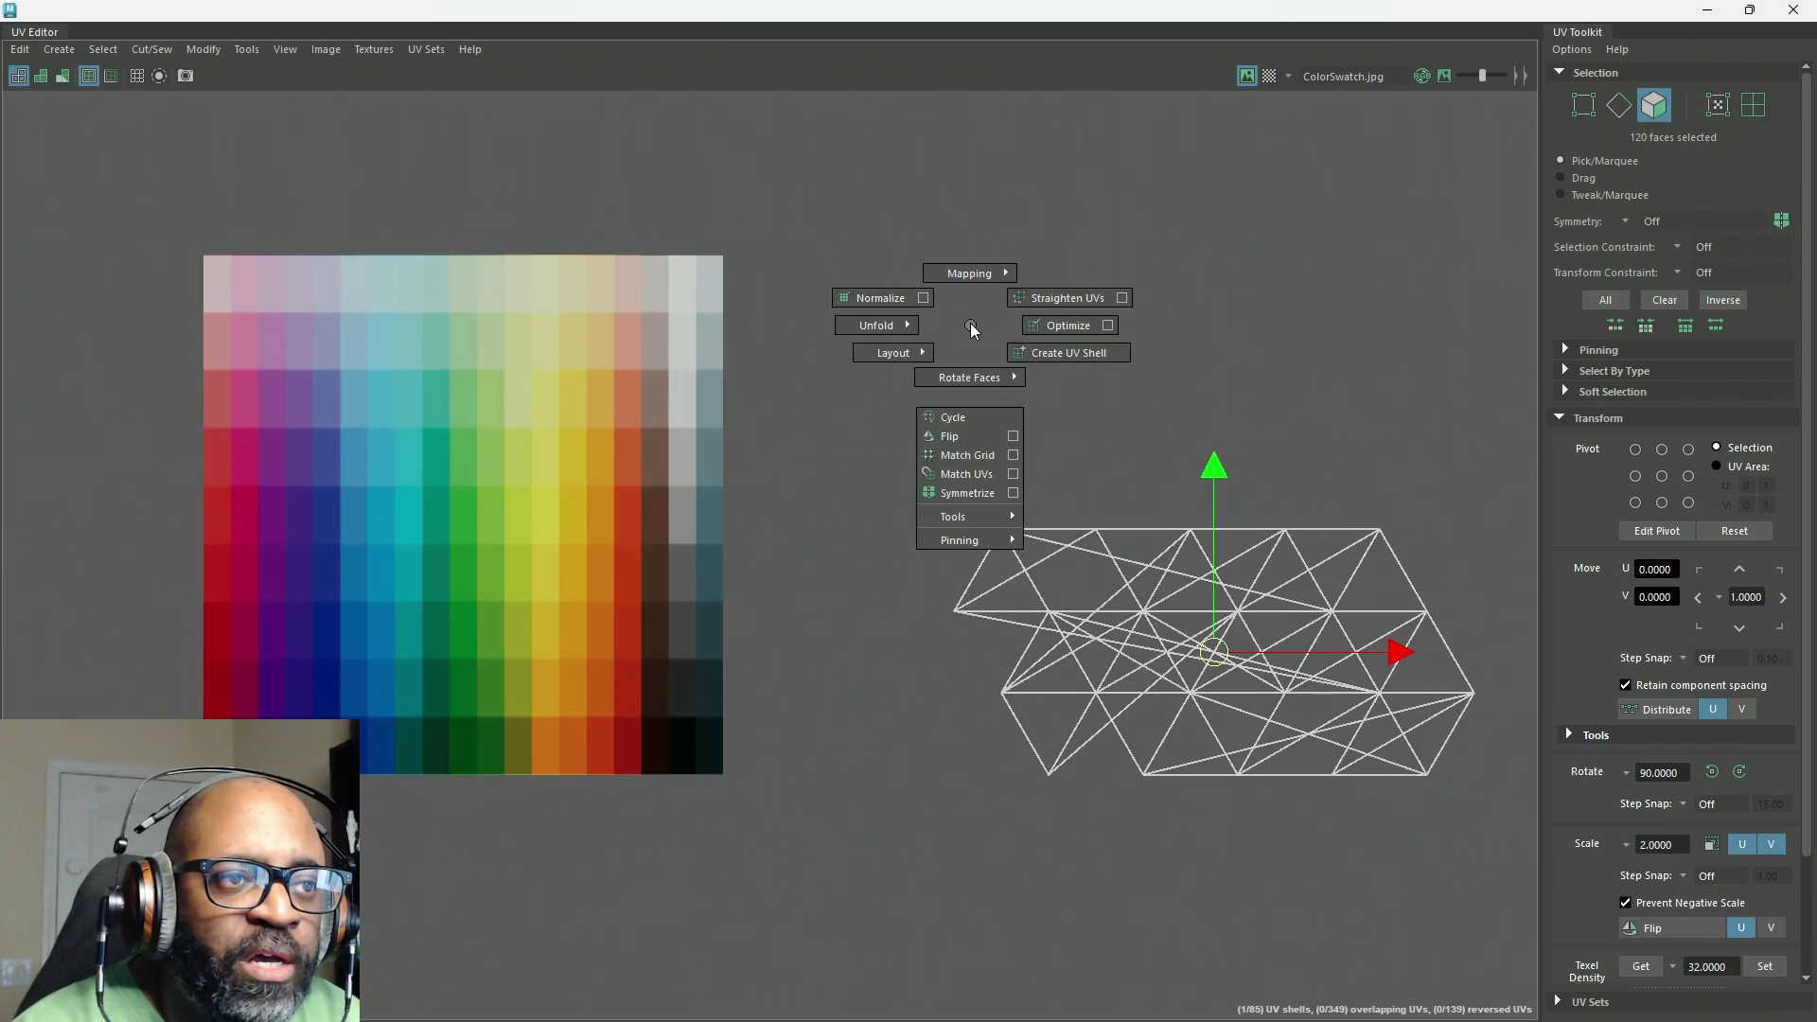
mouse_move(970, 327)
right_mouse_down("shift")
mouse_move(957, 274)
mouse_move(852, 244)
right_mouse_up("shift")
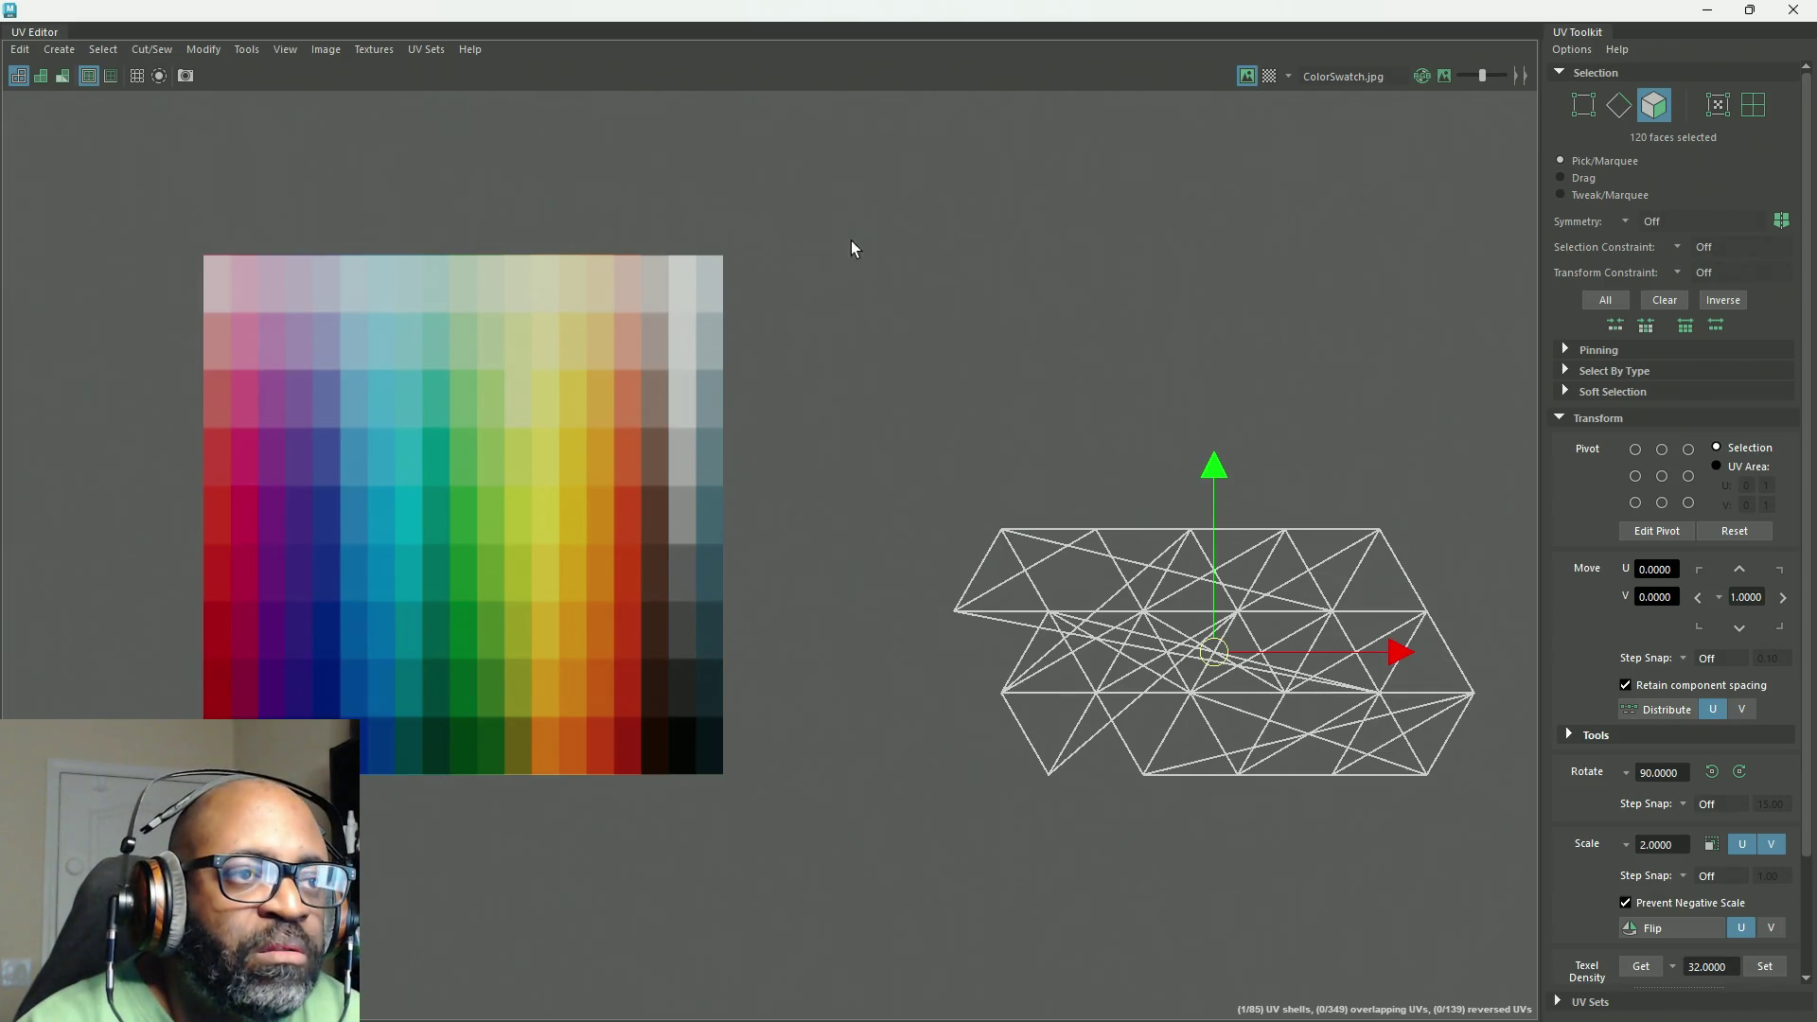
mouse_move(860, 390)
middle_mouse_down("alt")
mouse_move(1032, 431)
mouse_move(1082, 378)
middle_mouse_up("alt")
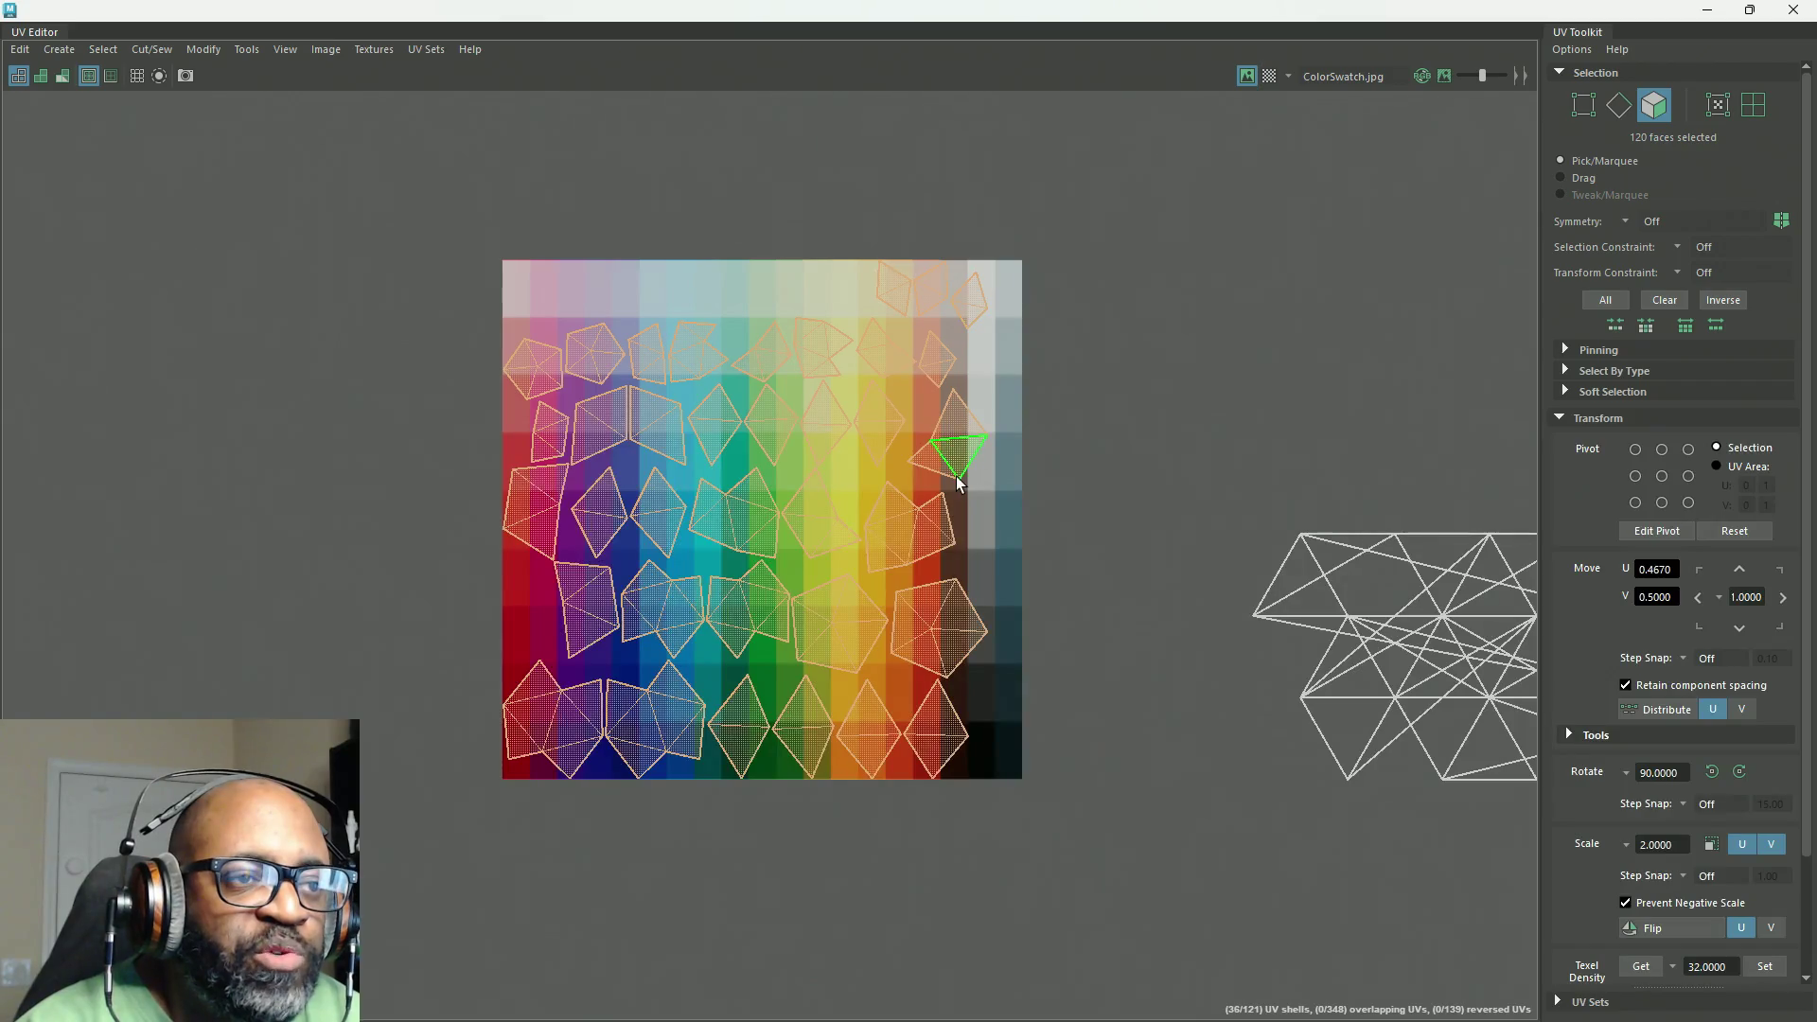
Step: Normalize the leaf UV shells, then reproject them with Planar mapping
right_click(1167, 276, "shift")
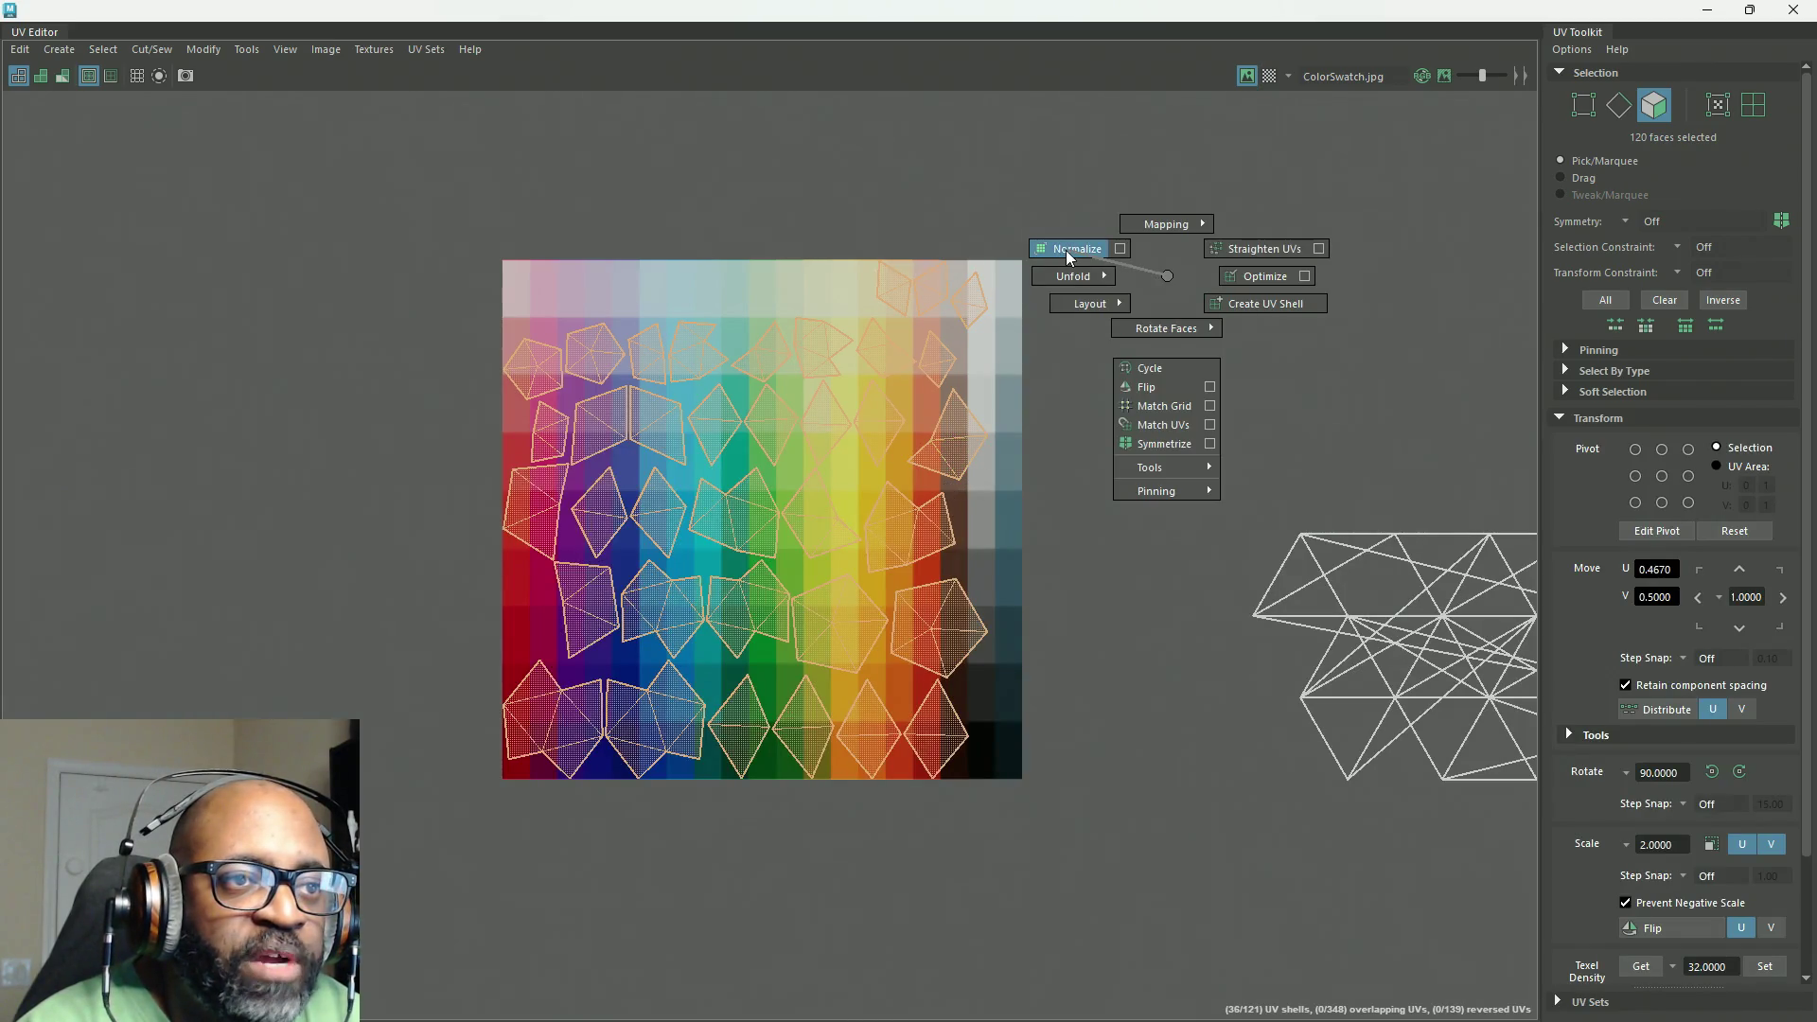
right_click_drag(1065, 250, 1064, 248, "shift")
mouse_move(1251, 359)
right_mouse_down("shift")
mouse_move(1243, 267)
mouse_move(1360, 236)
right_mouse_up("shift")
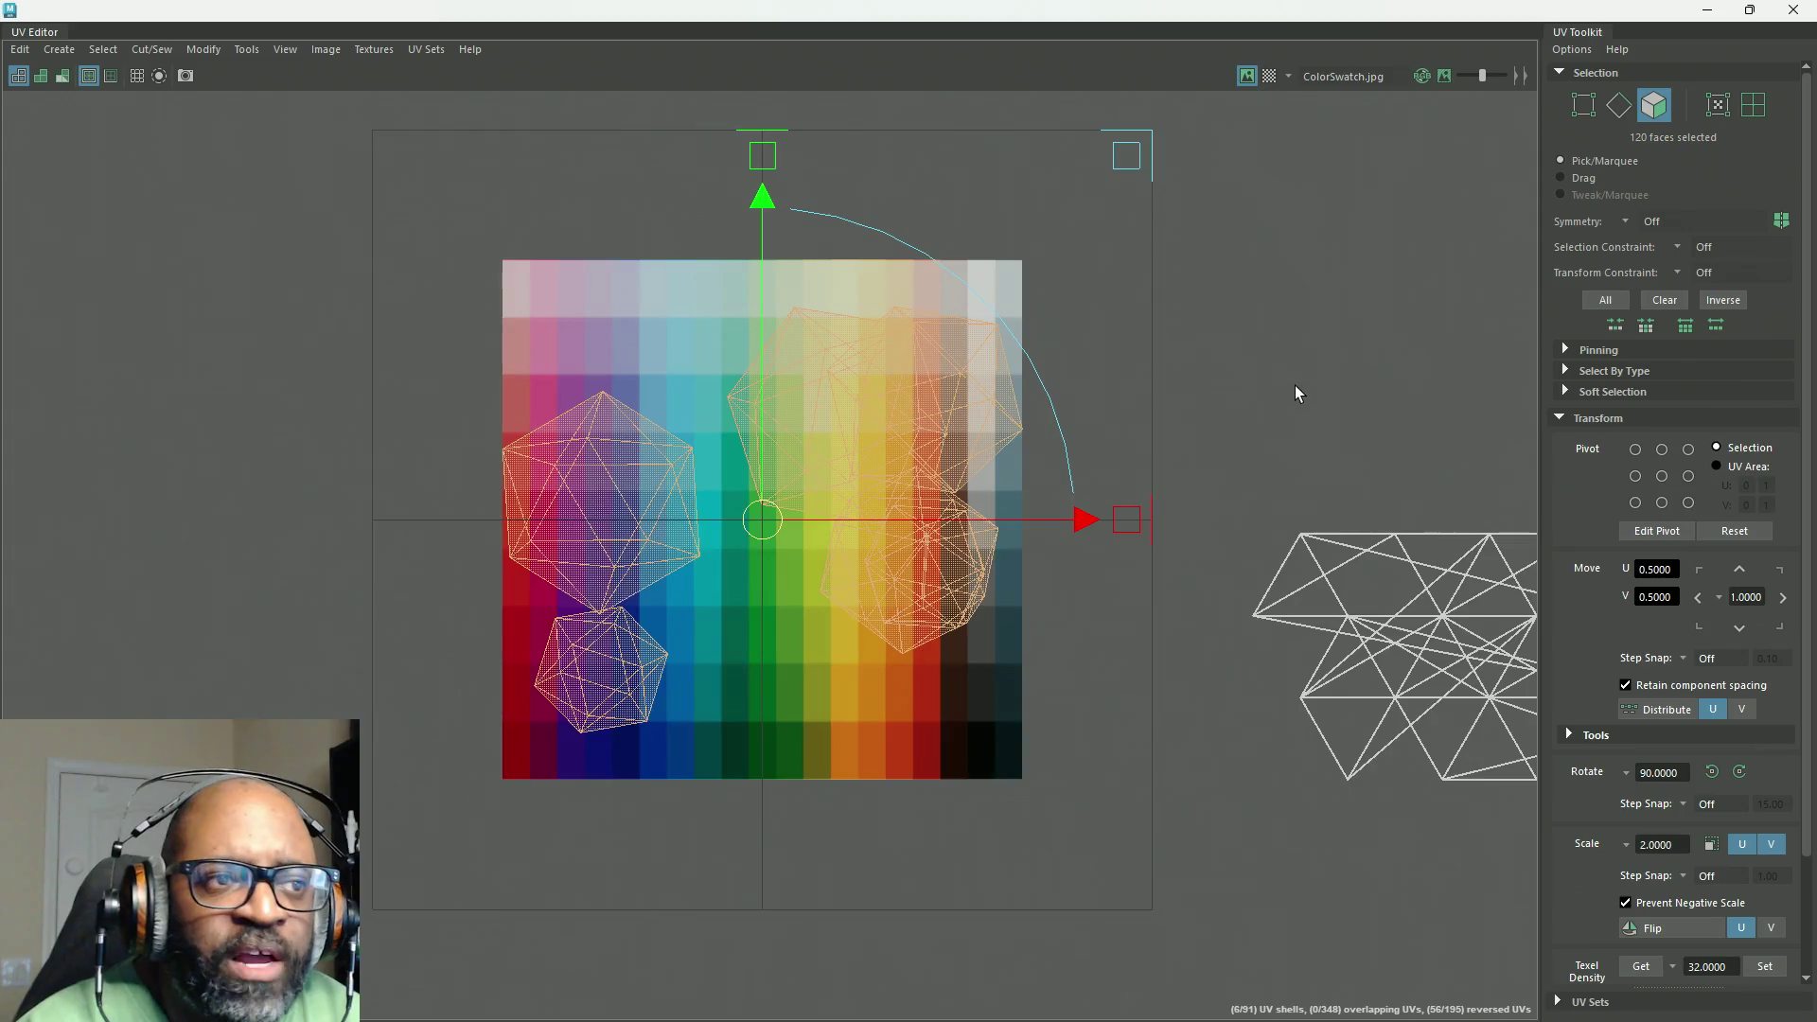
middle_click_drag(1294, 384, 1035, 413, "alt")
right_click_drag(1046, 378, 1048, 276, "shift")
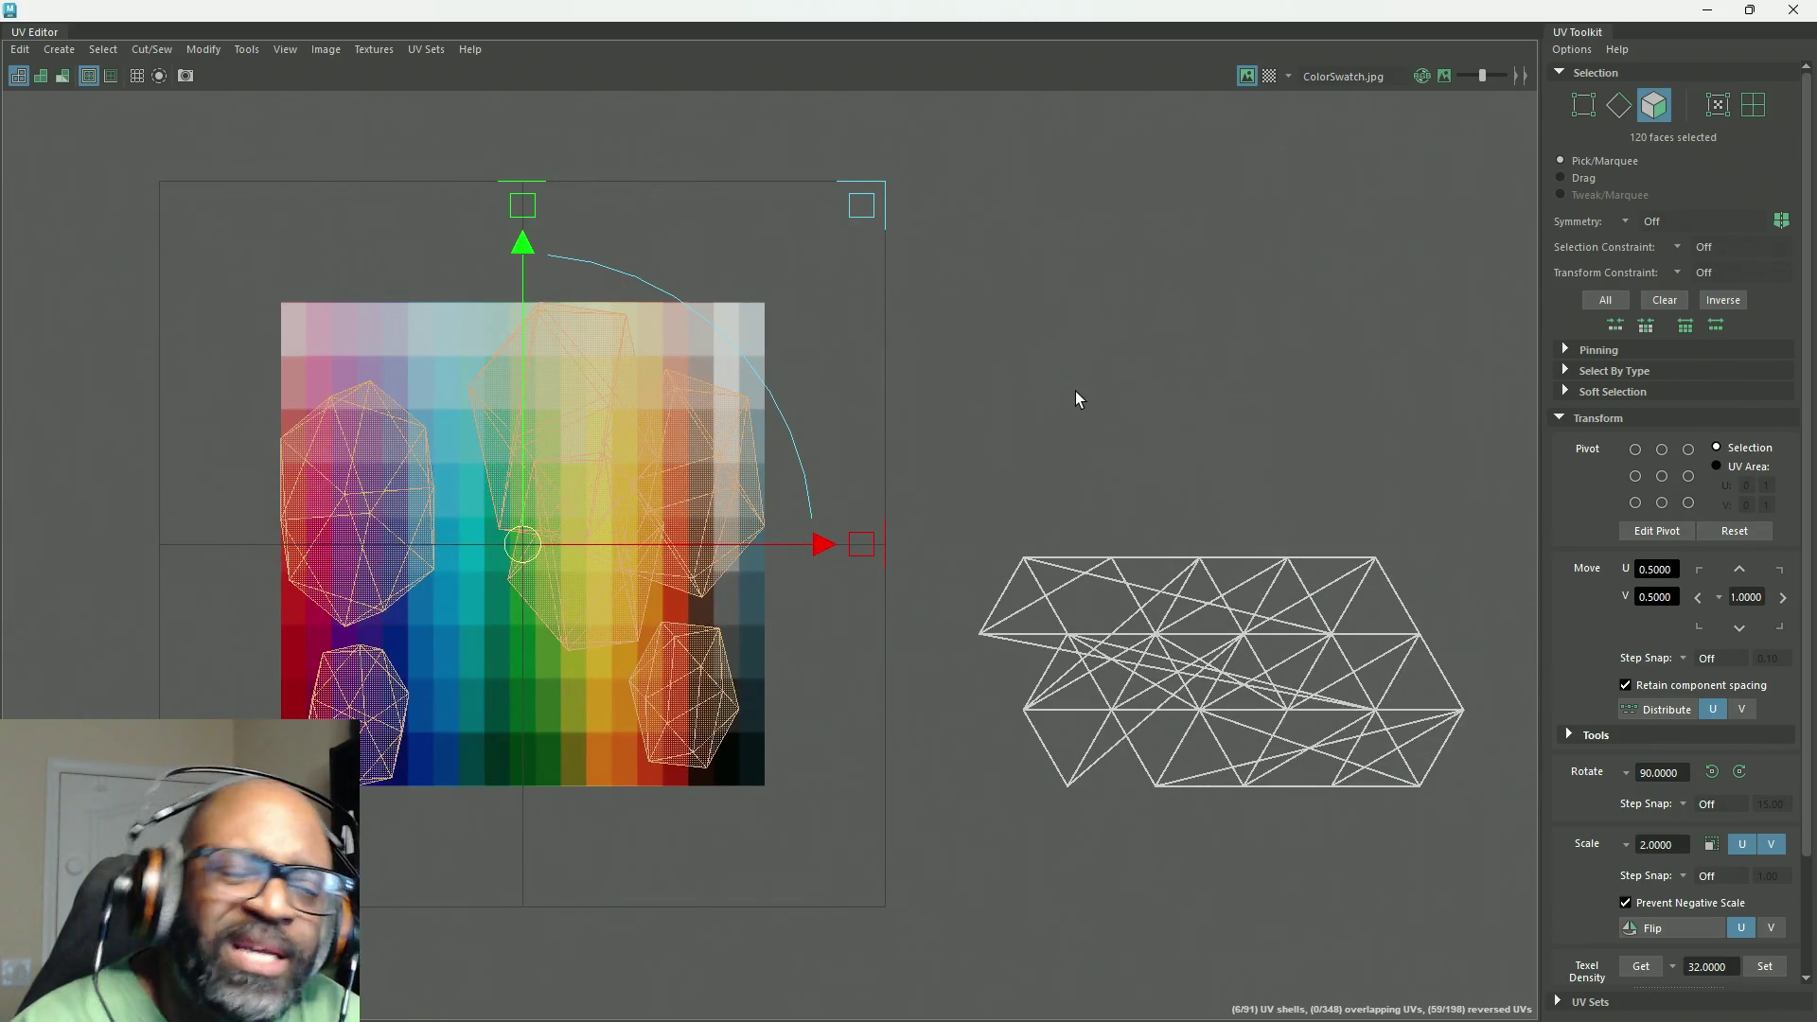
right_click_drag(1076, 394, 1076, 398, "shift")
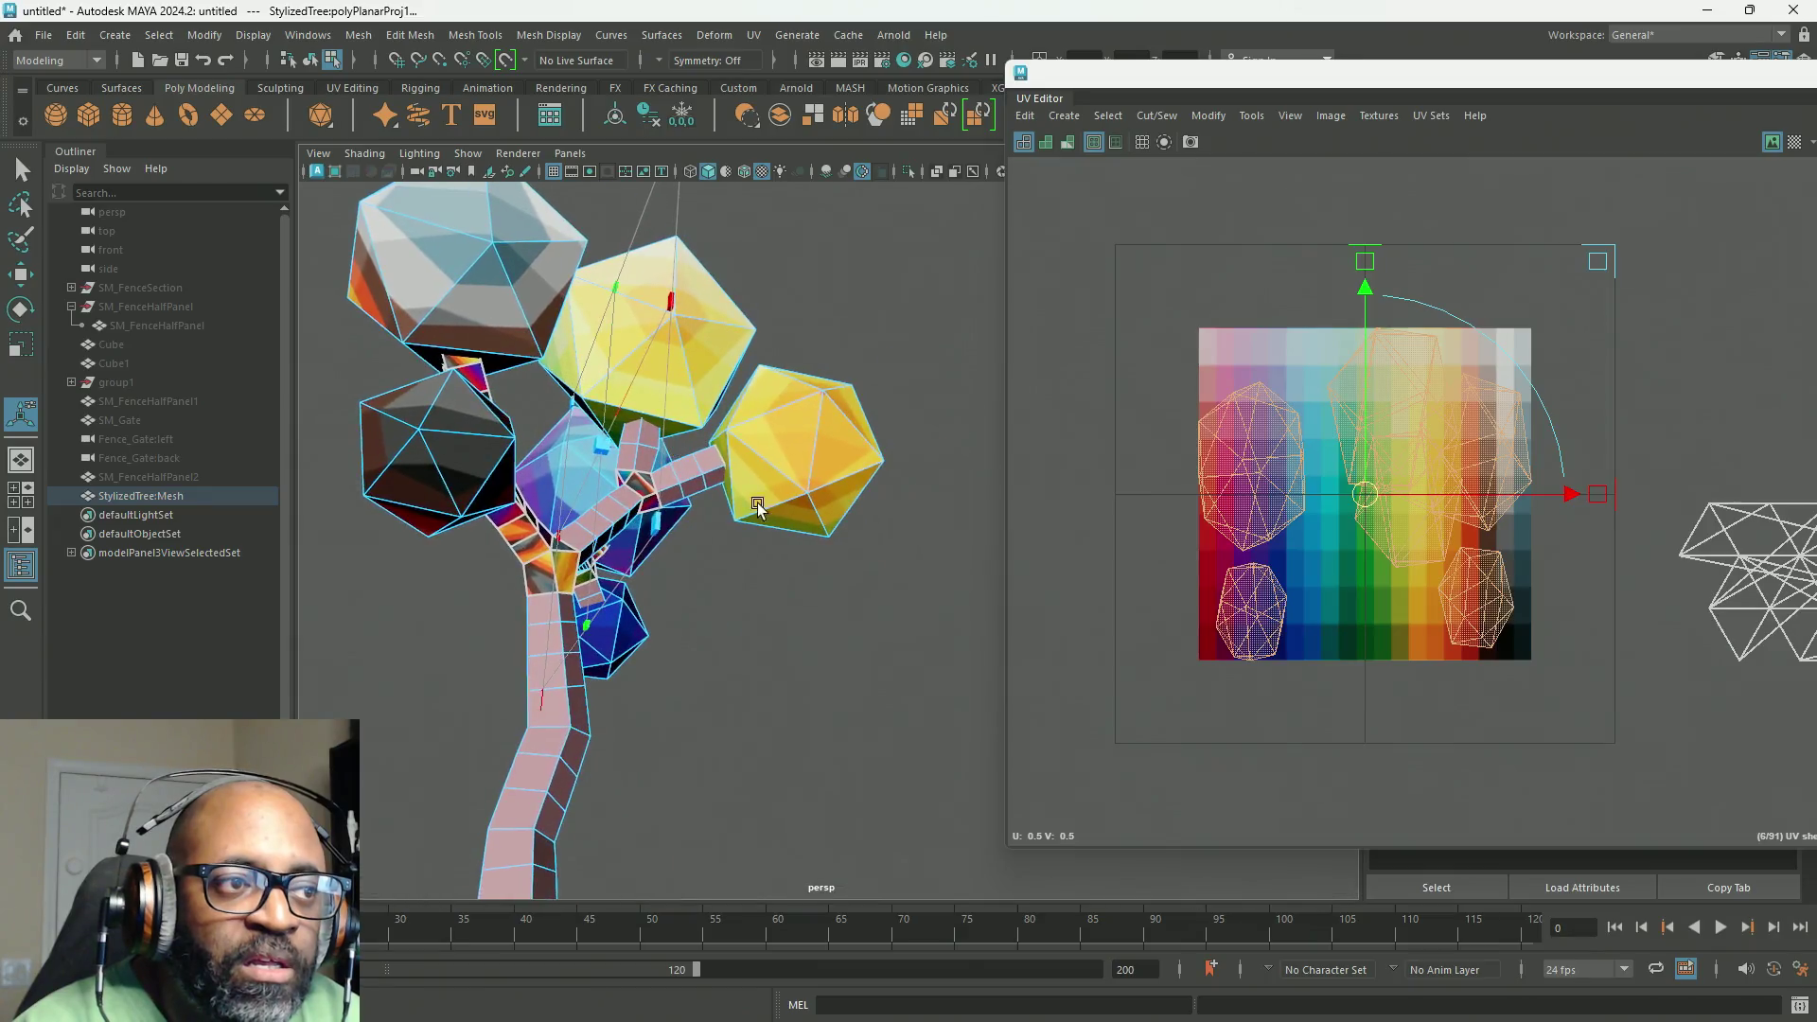
Step: Scale the left leaf UV shell to a point and move it onto a green swatch
middle_click_drag(1251, 290, 1183, 270, "alt")
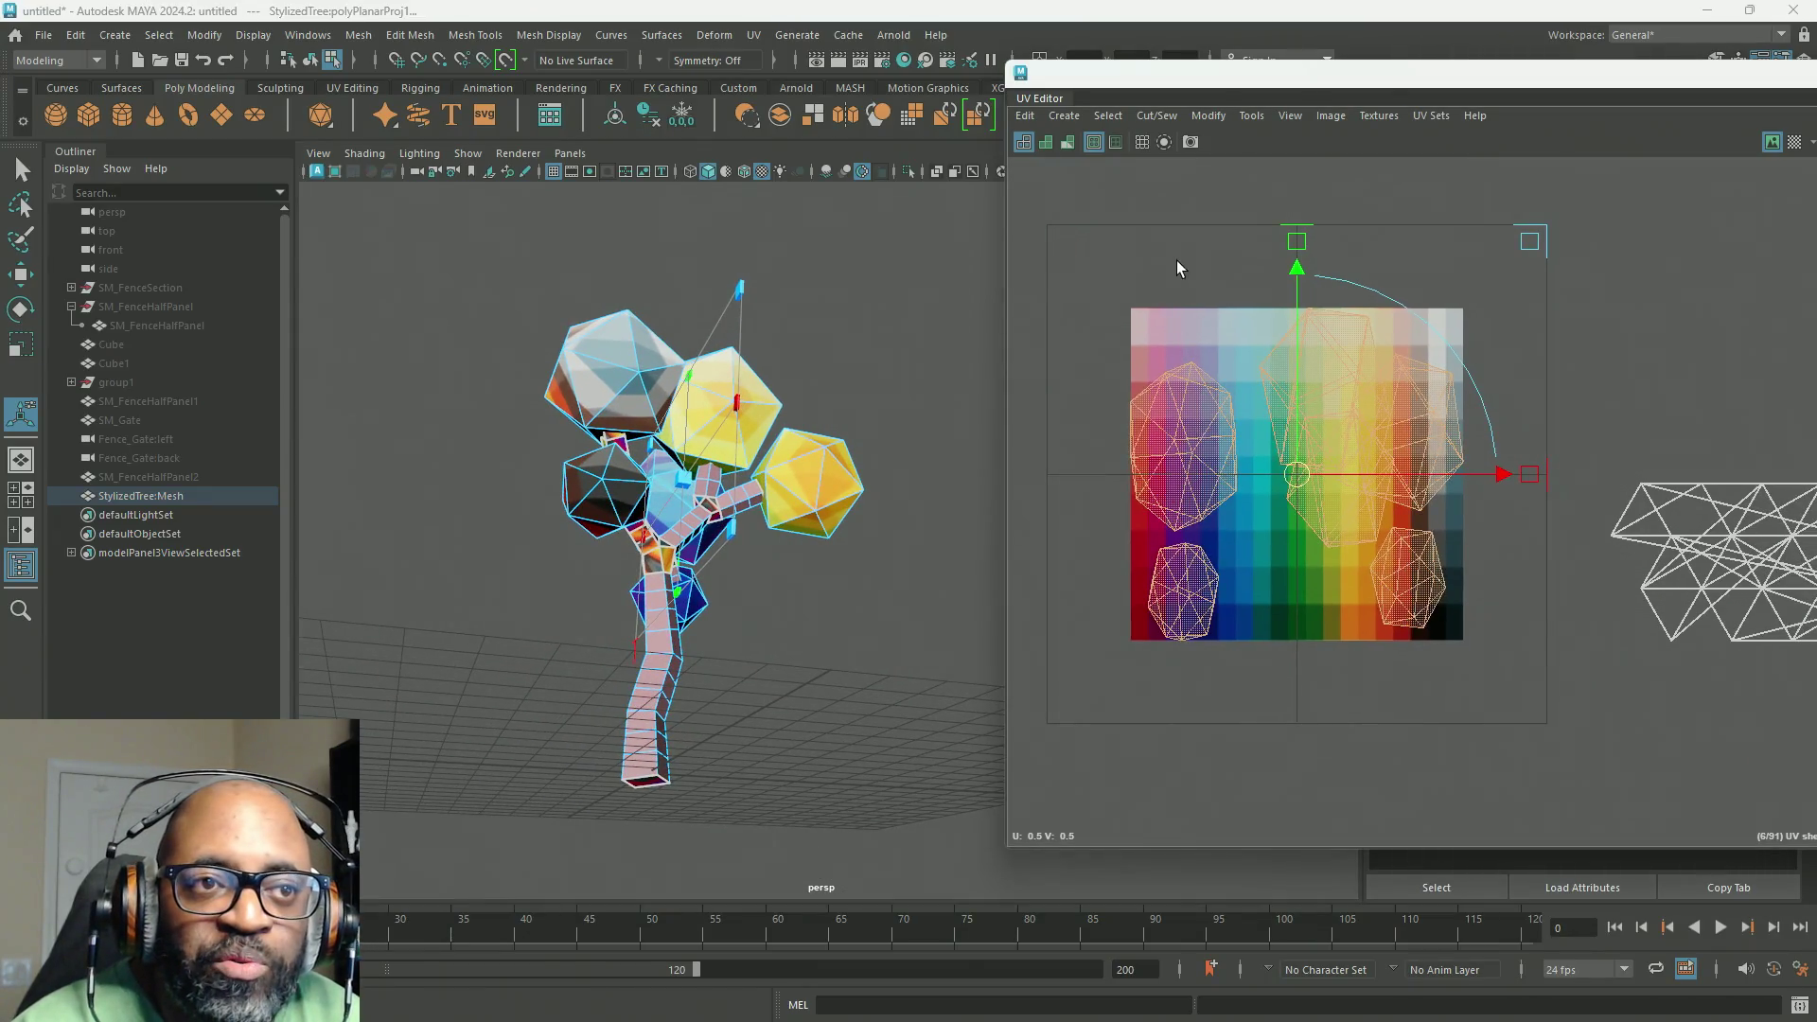
right_click_drag(1183, 269, 919, 267, "shift")
left_click_drag(1065, 277, 1247, 535)
key("r")
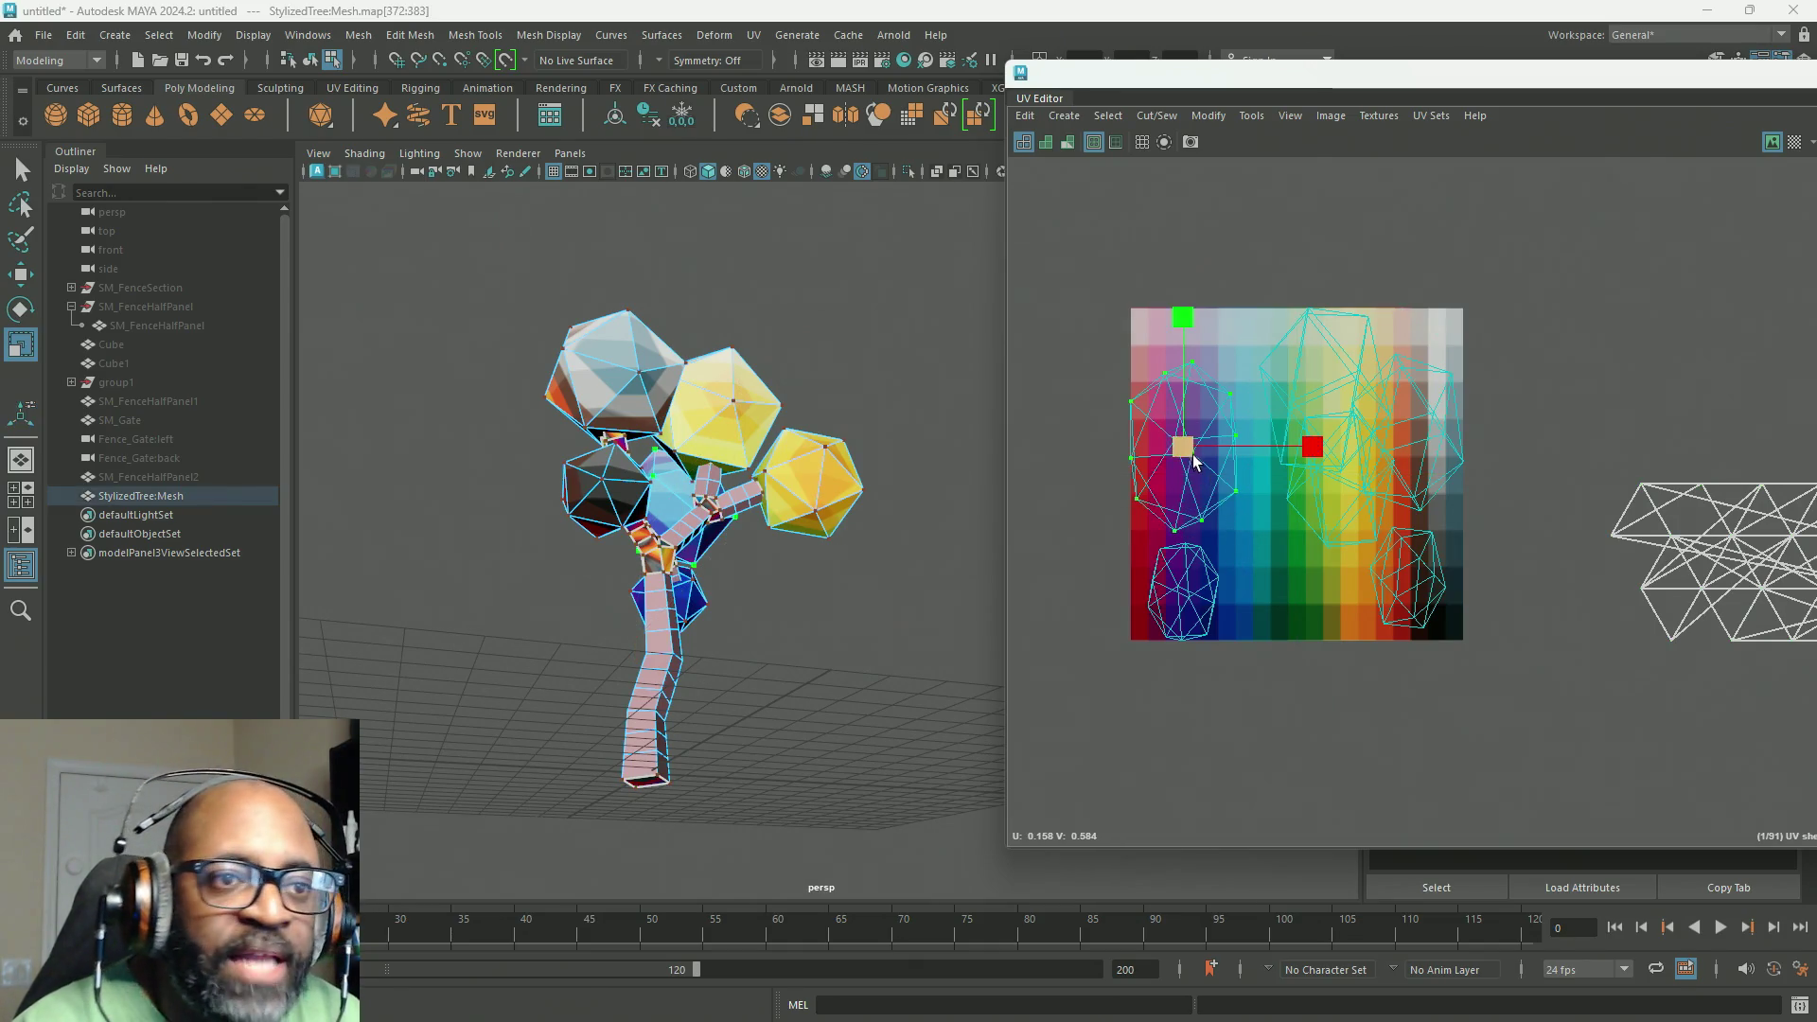
left_click_drag(1192, 454, 1071, 416)
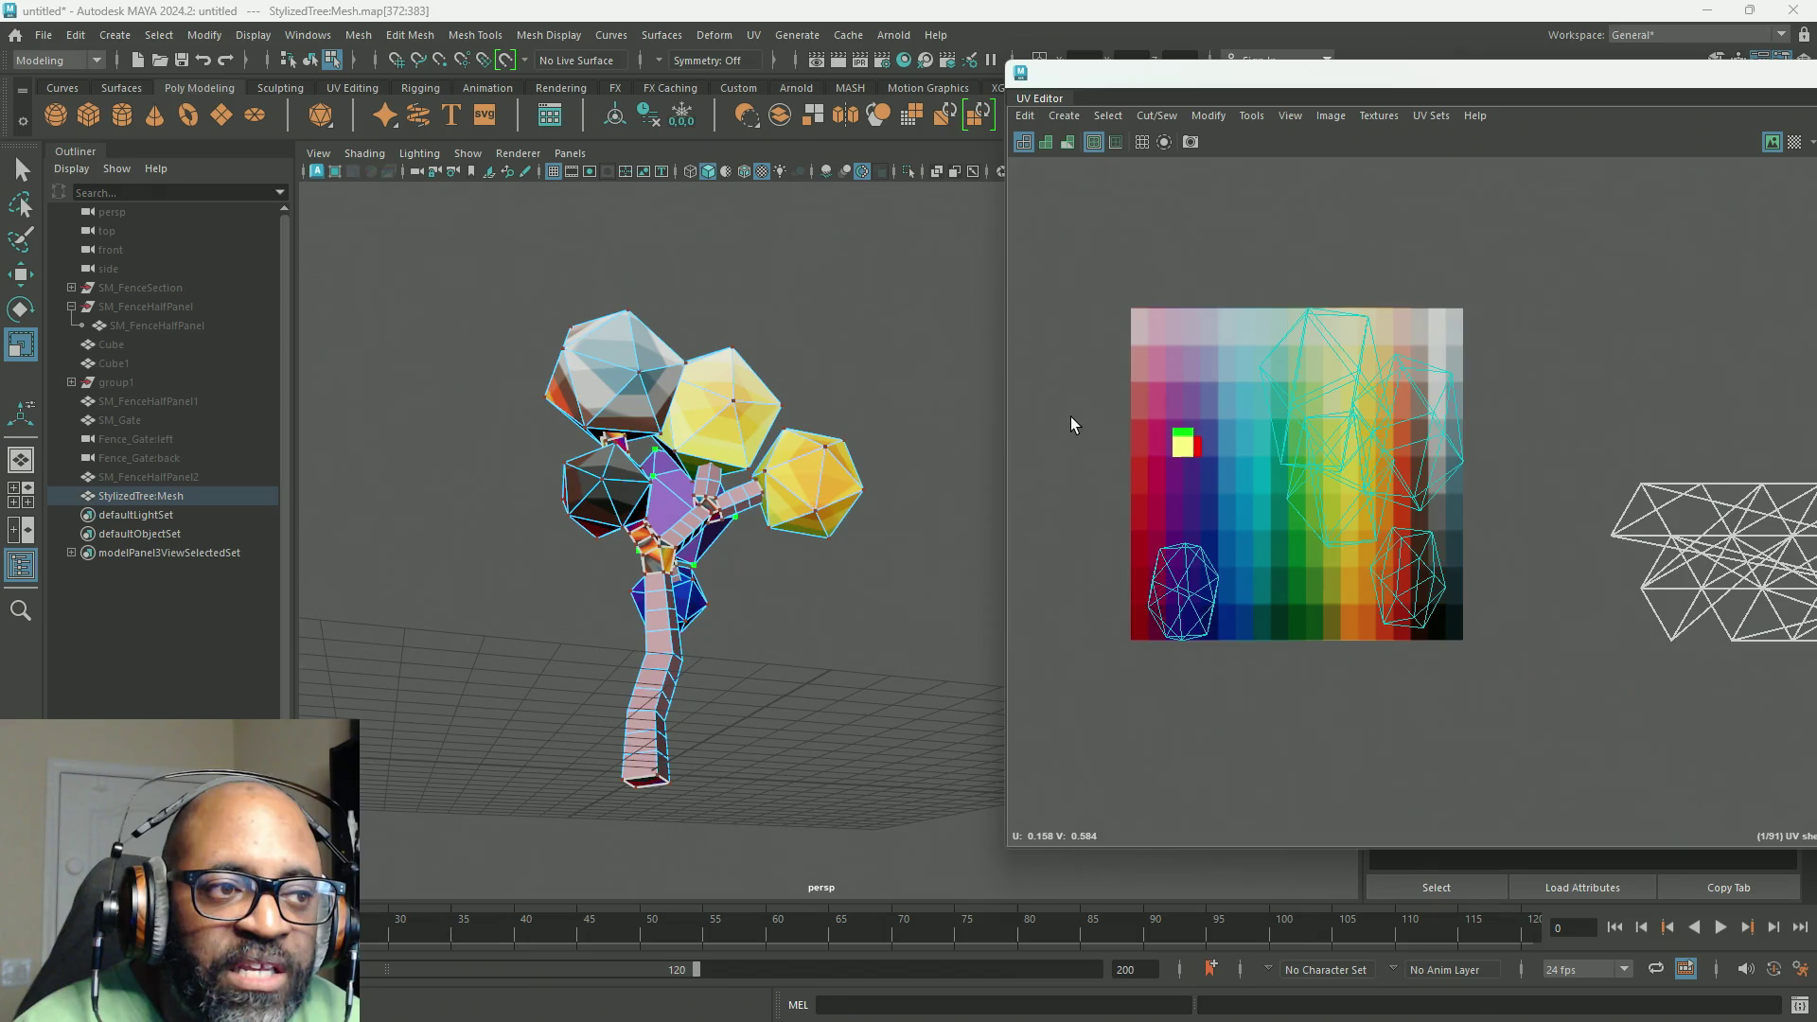
key("3")
key("w")
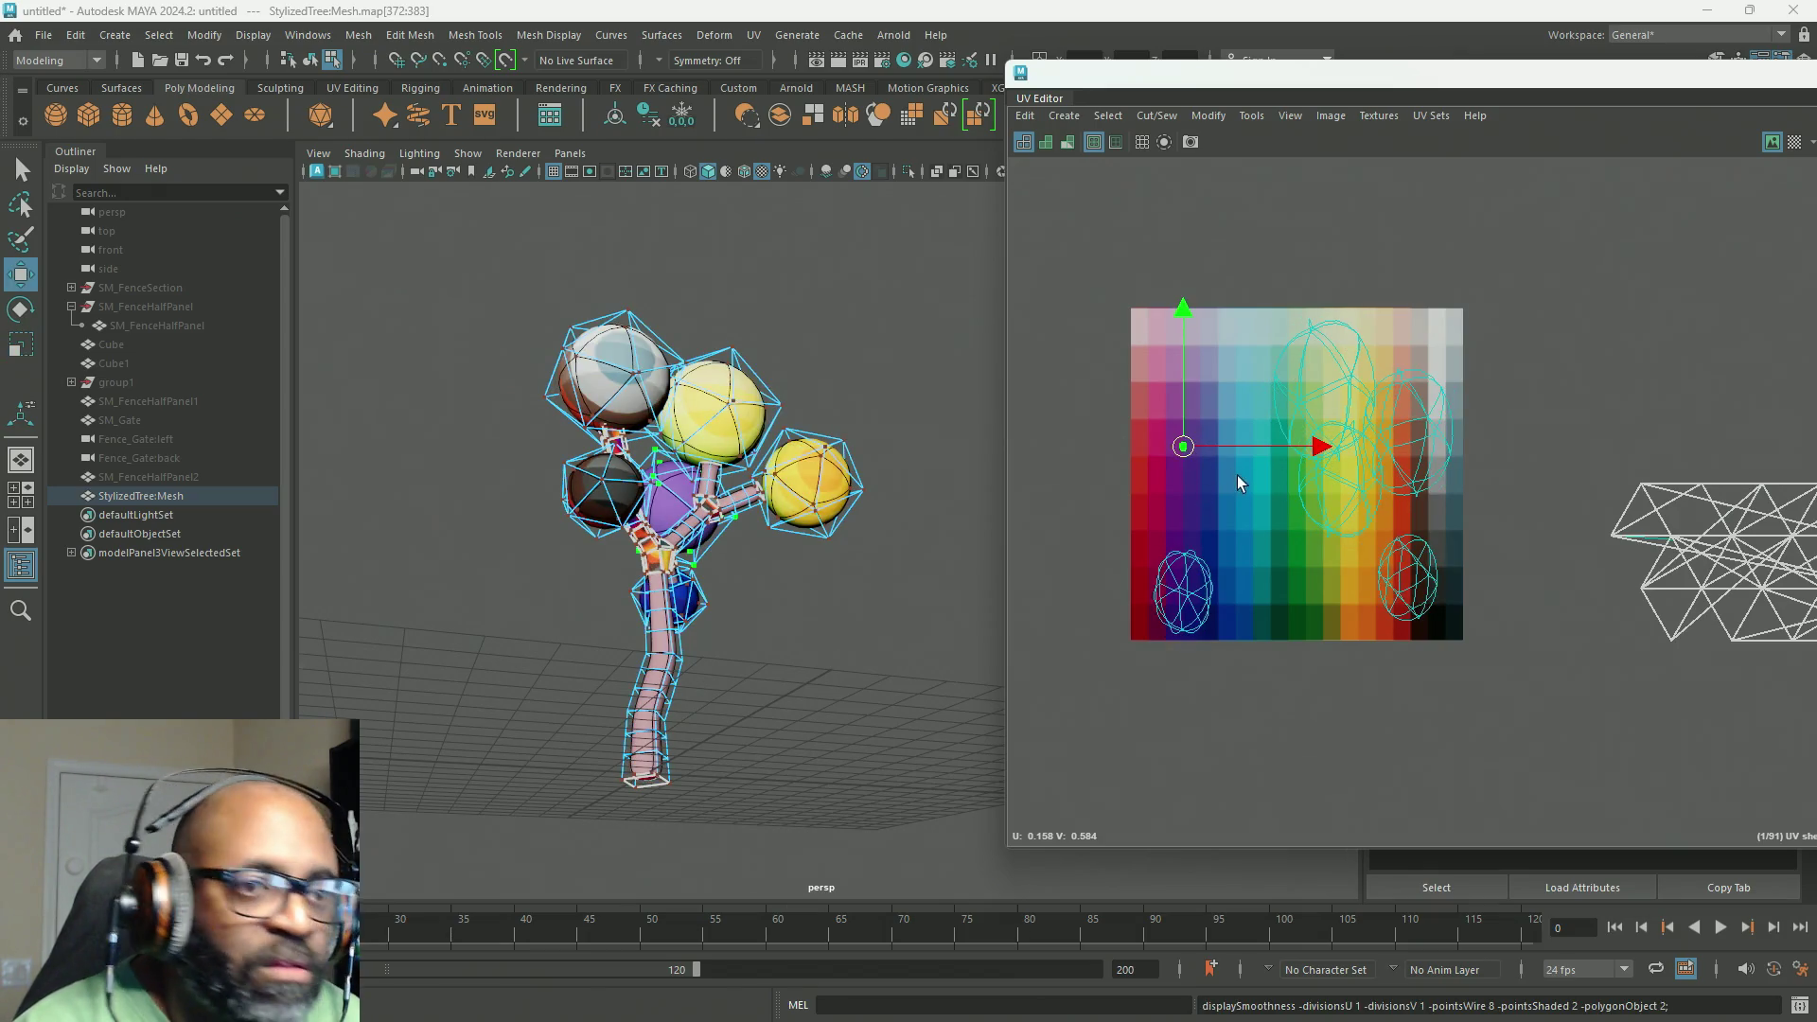
scroll(1213, 466, "up", 3)
mouse_move(1168, 437)
left_mouse_down()
mouse_move(1353, 513)
mouse_move(1362, 615)
left_mouse_up()
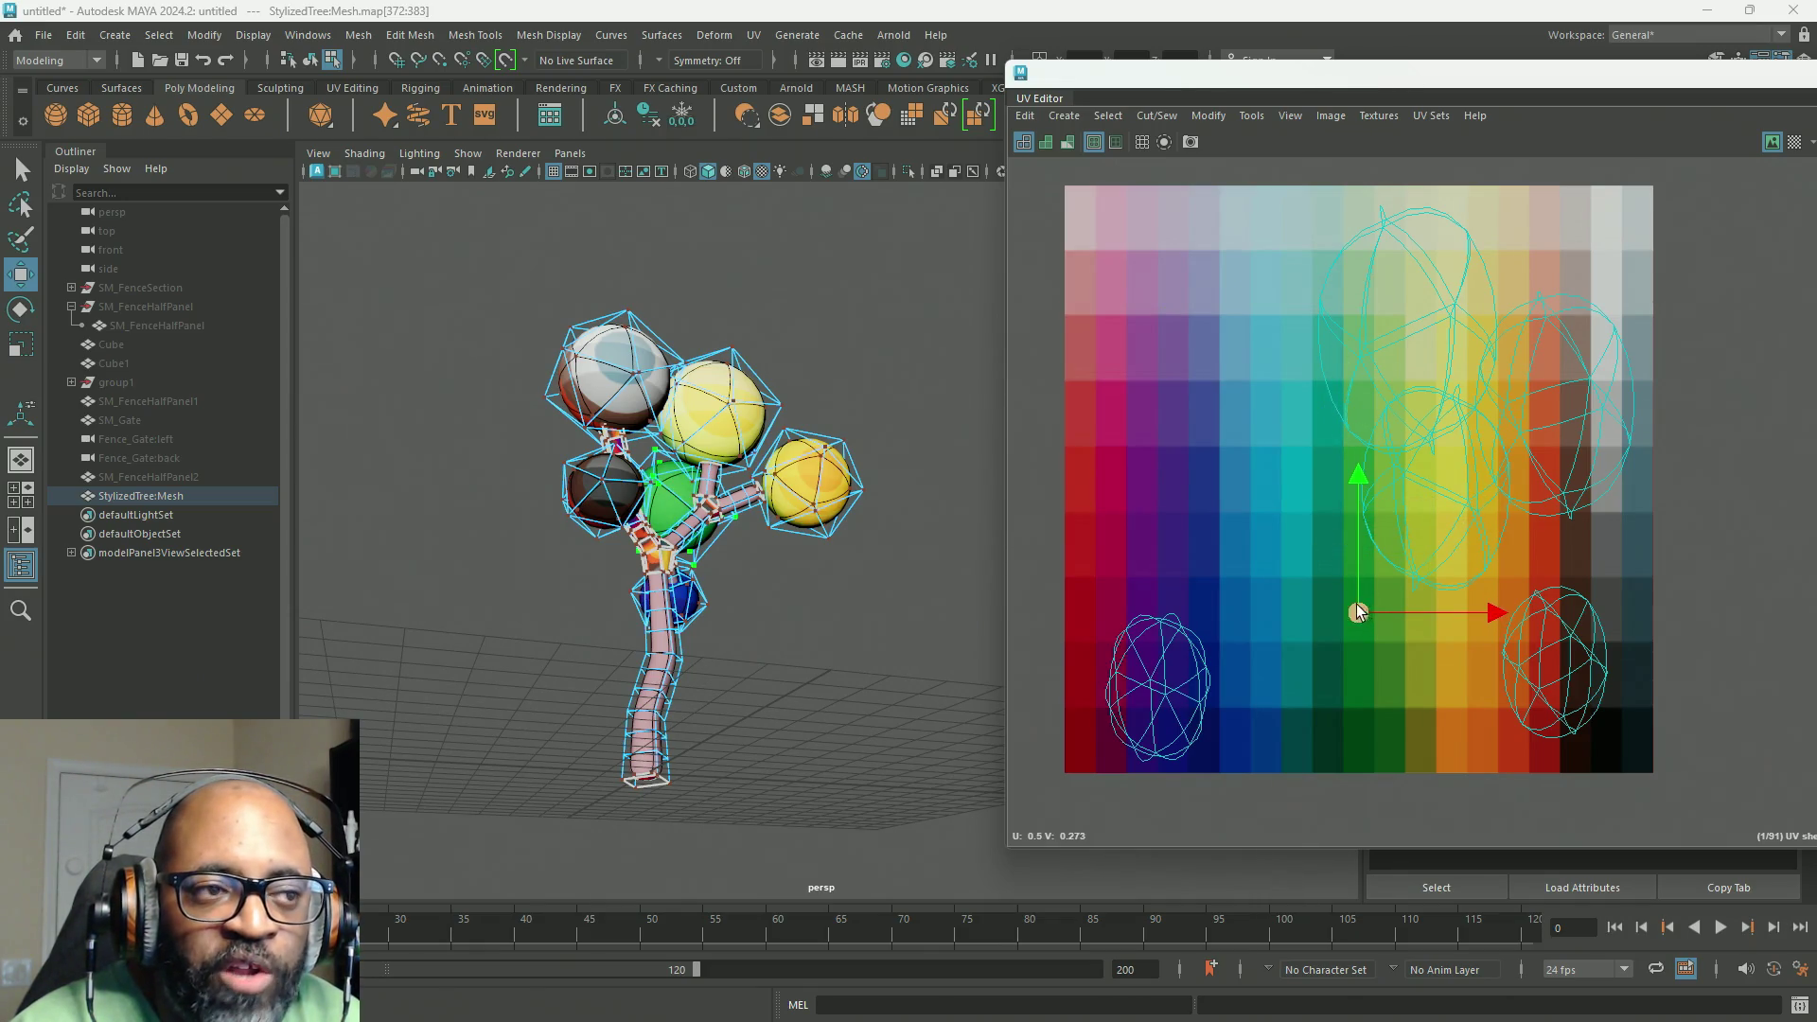
mouse_move(757, 539)
left_mouse_down("alt")
mouse_move(907, 598)
mouse_move(641, 463)
mouse_move(613, 504)
left_mouse_up("alt")
key("1")
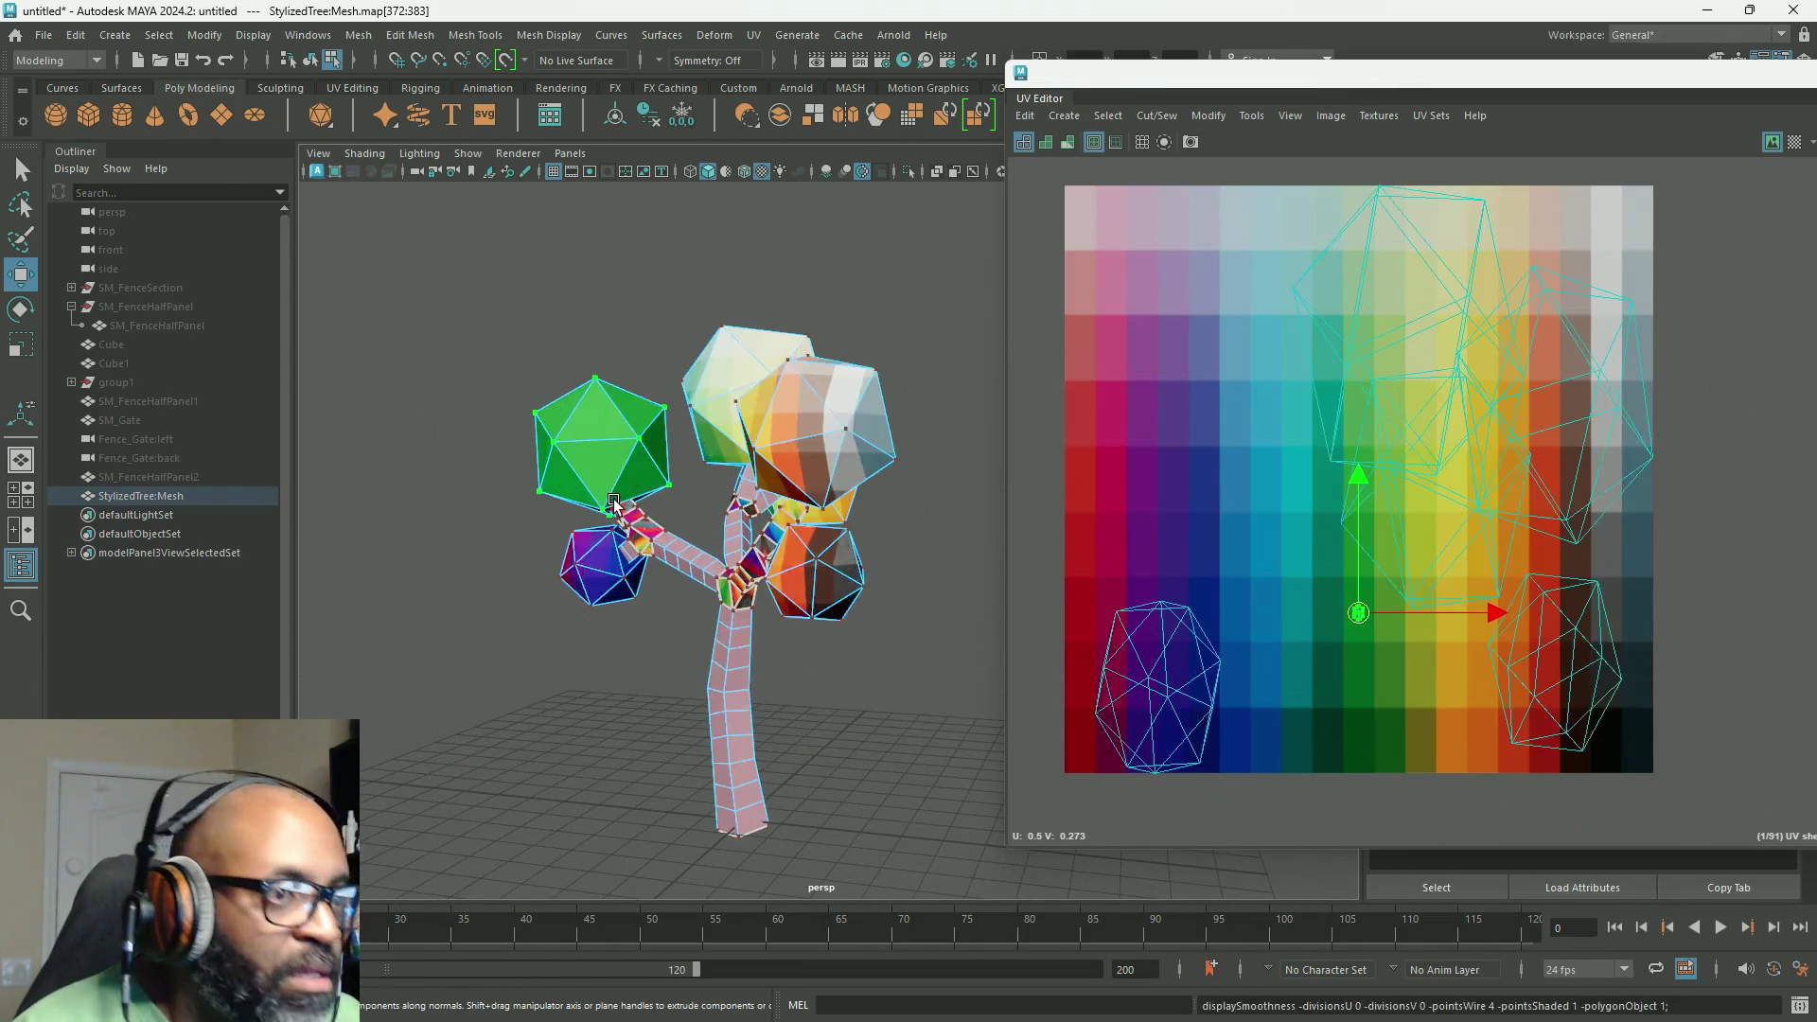
Step: Scale the lower-left leaf shell to a point and place it on a green swatch
middle_click_drag(1268, 577, 1258, 543, "alt")
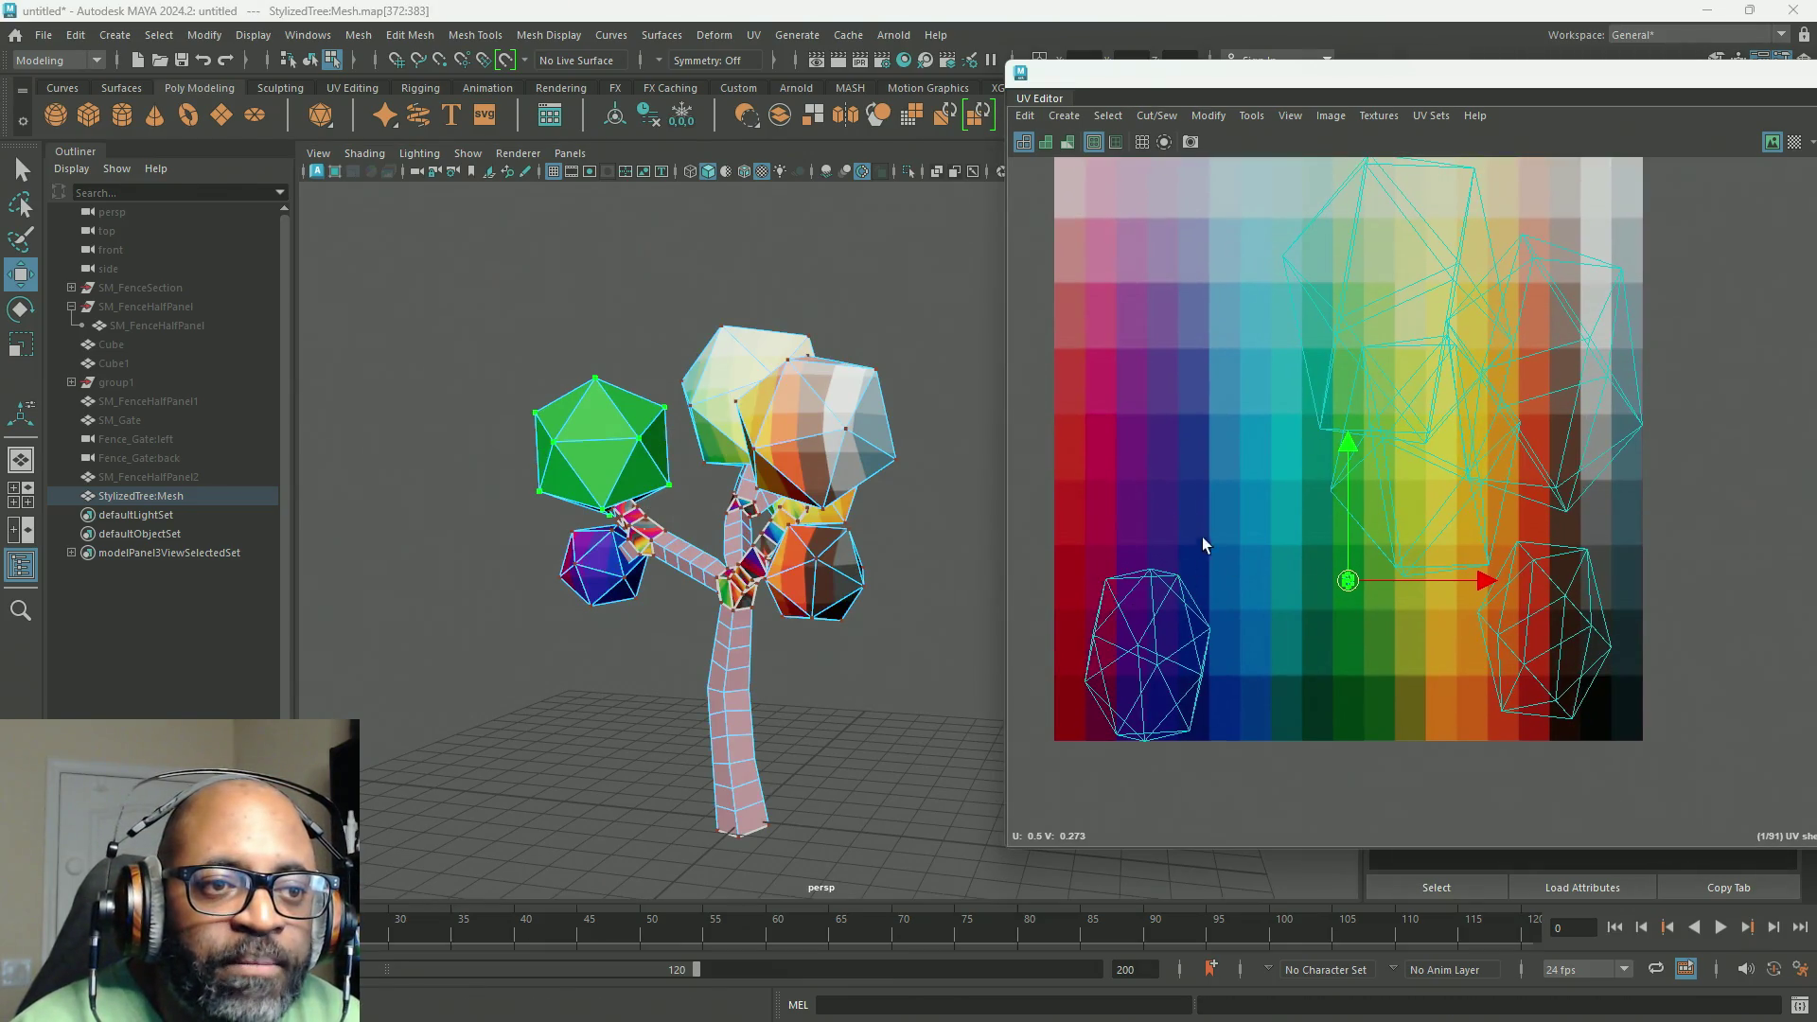
left_click(1119, 681)
key("r")
mouse_move(1046, 748)
middle_mouse_down()
mouse_move(1063, 710)
mouse_move(1038, 698)
middle_mouse_up()
key("w")
mouse_move(1148, 653)
left_mouse_down()
mouse_move(1265, 636)
mouse_move(1351, 594)
left_mouse_up()
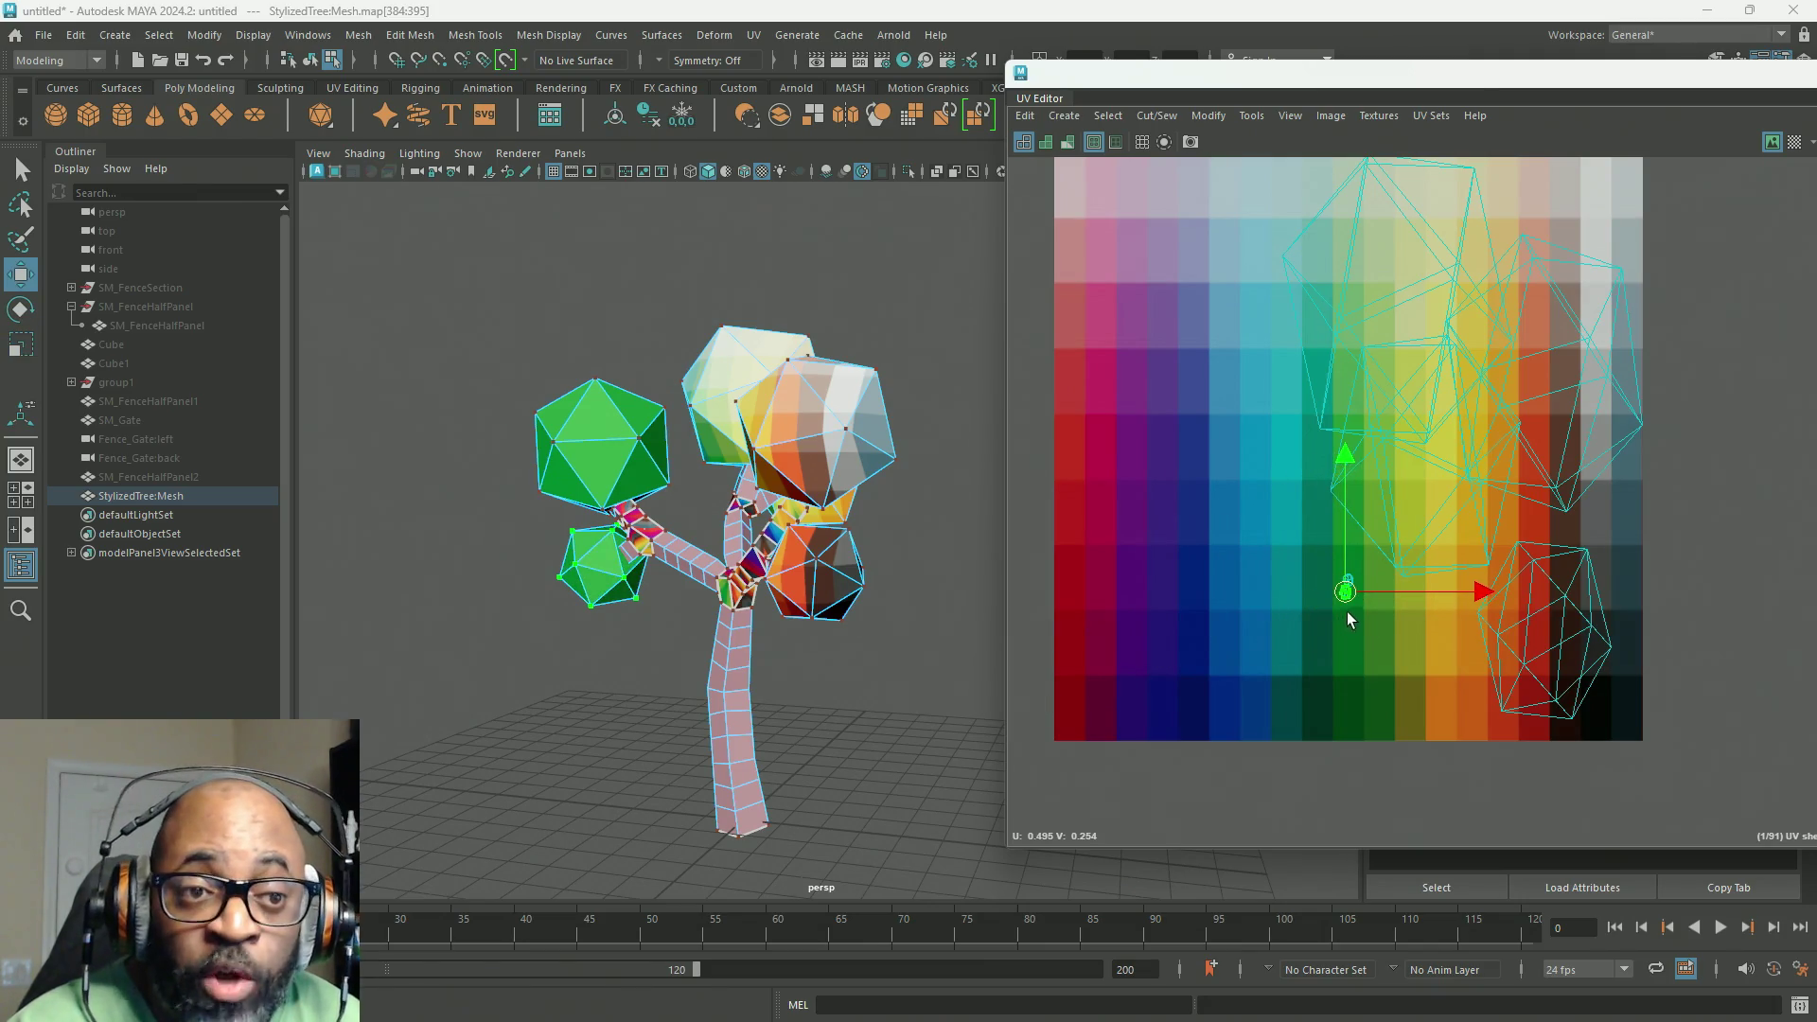
middle_click_drag(1355, 605, 1153, 657, "alt")
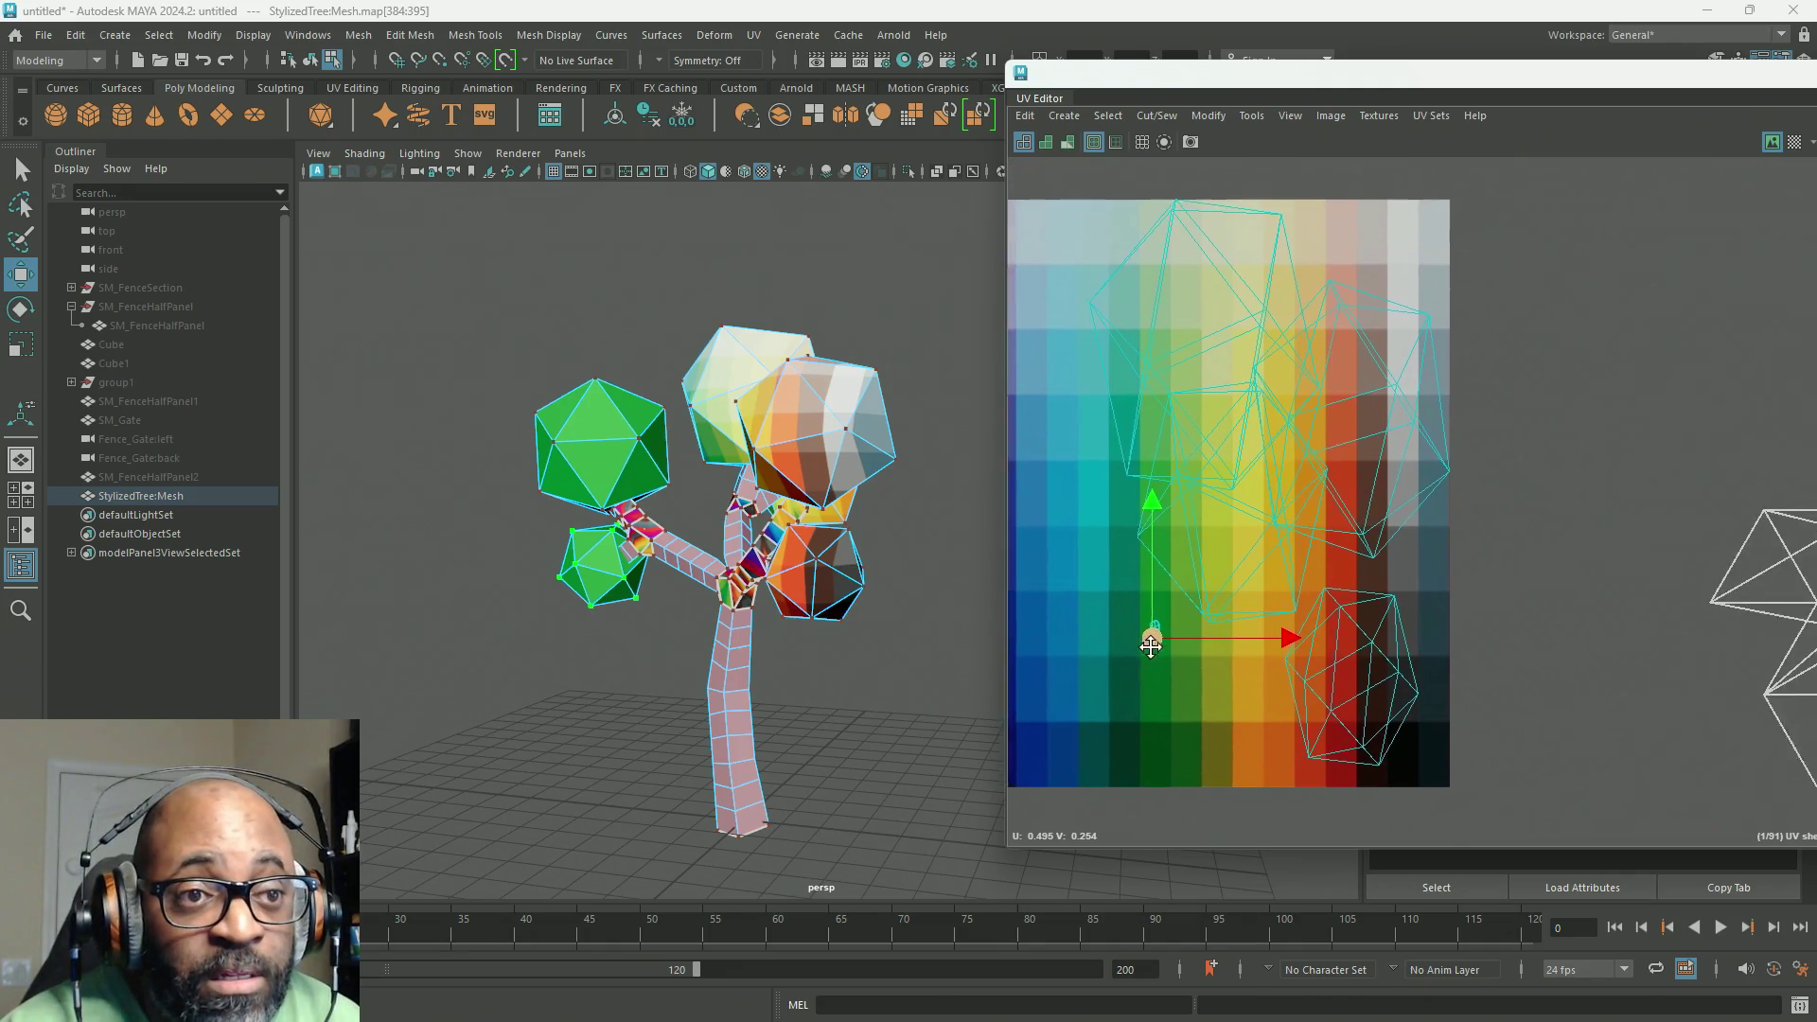
Step: Shrink the red and yellow leaves' UV shells and move them onto green squares
left_click(1393, 693)
key("r")
left_click_drag(1342, 681, 1225, 701)
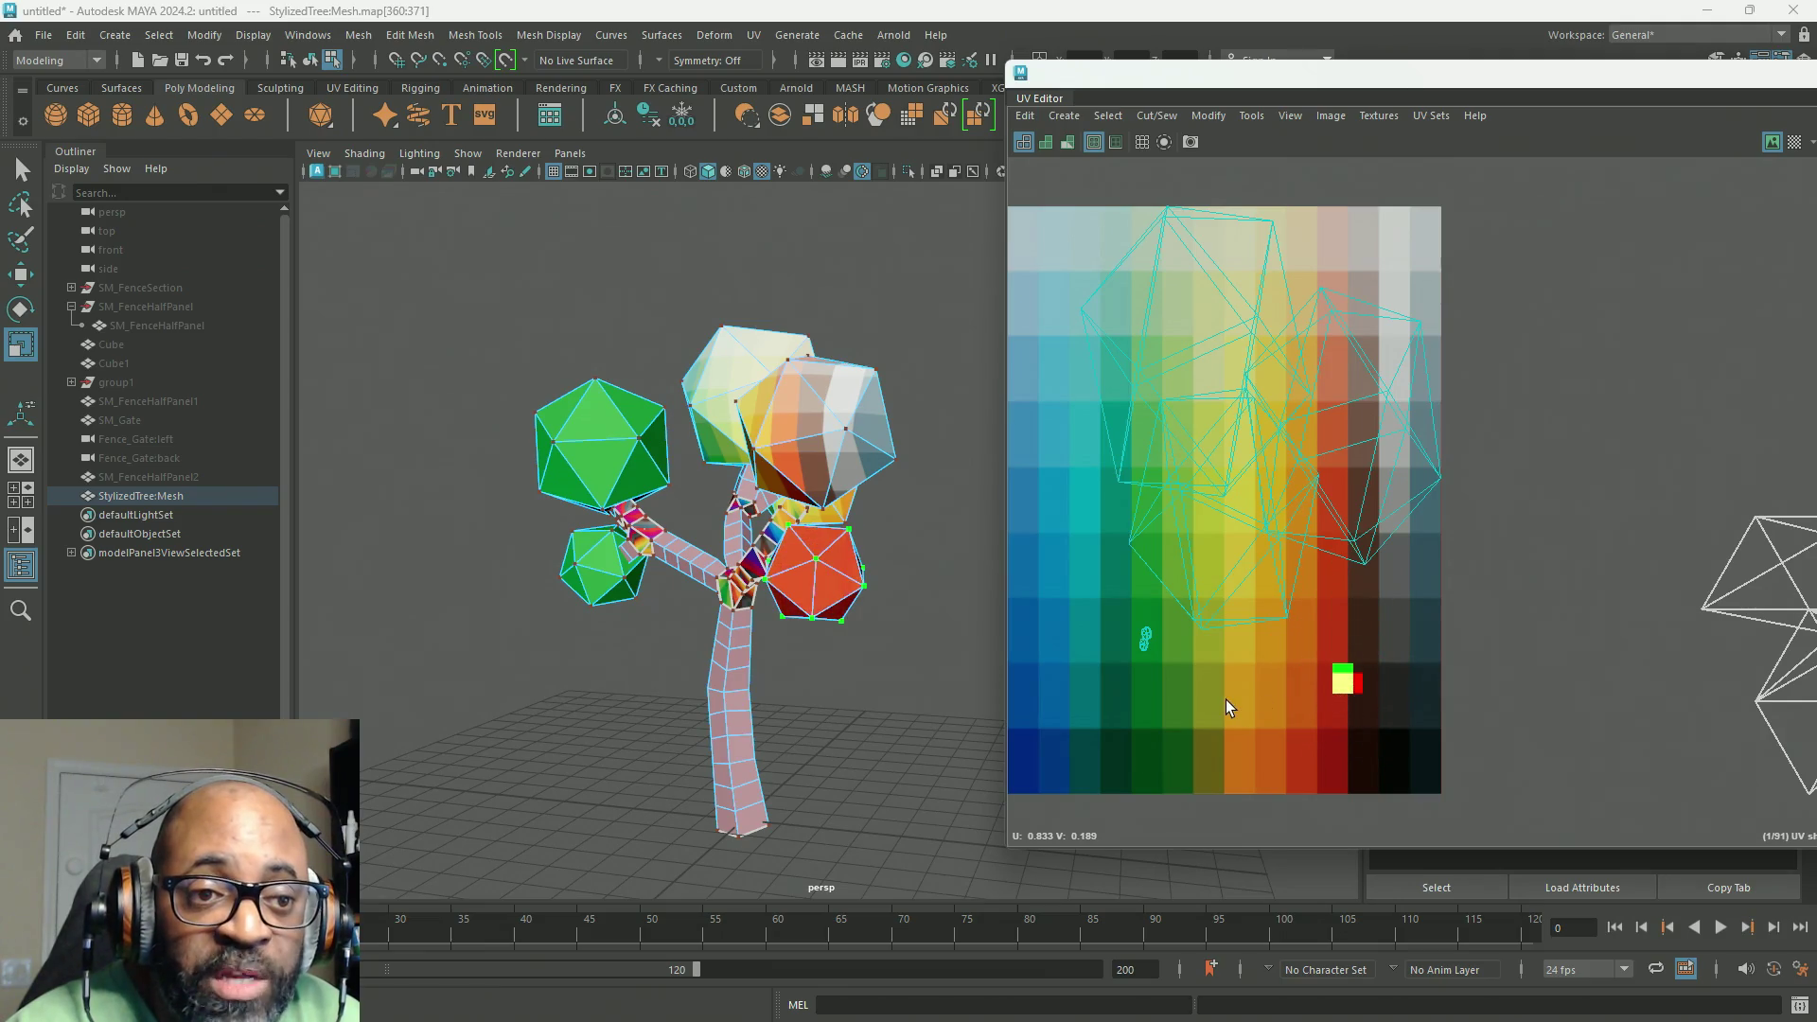
key("w")
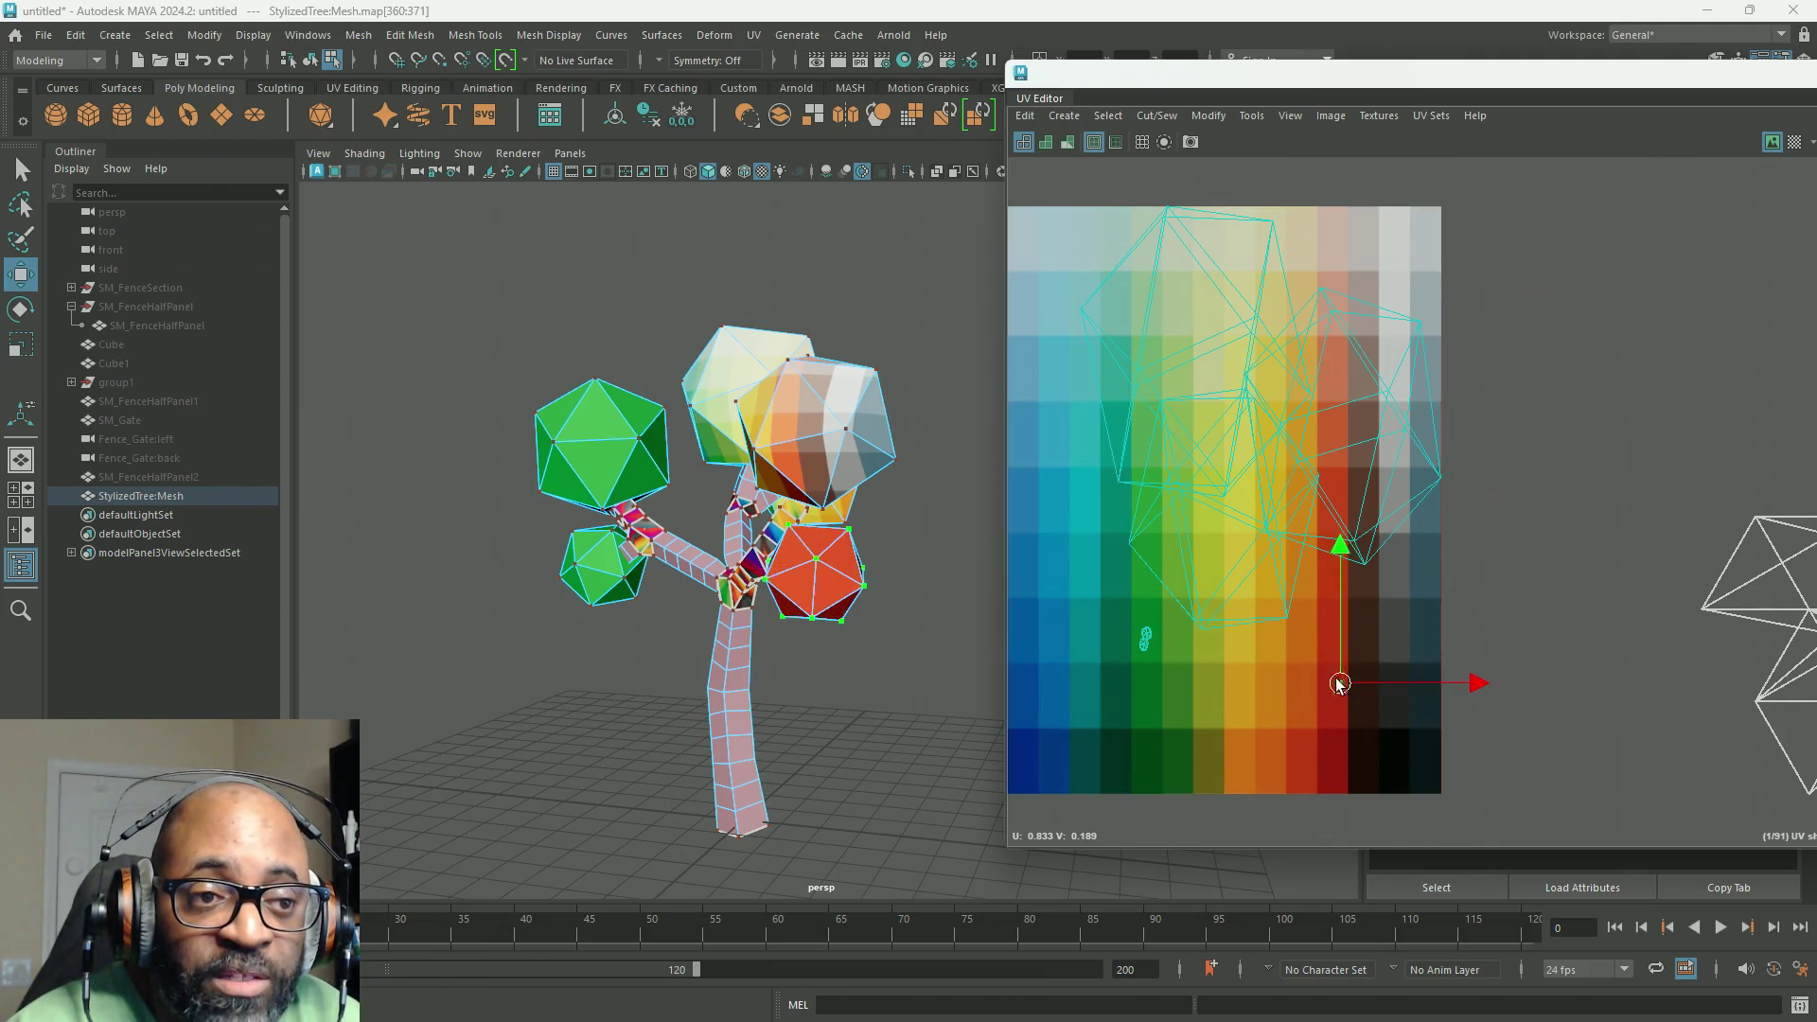
left_click_drag(1338, 683, 1150, 651)
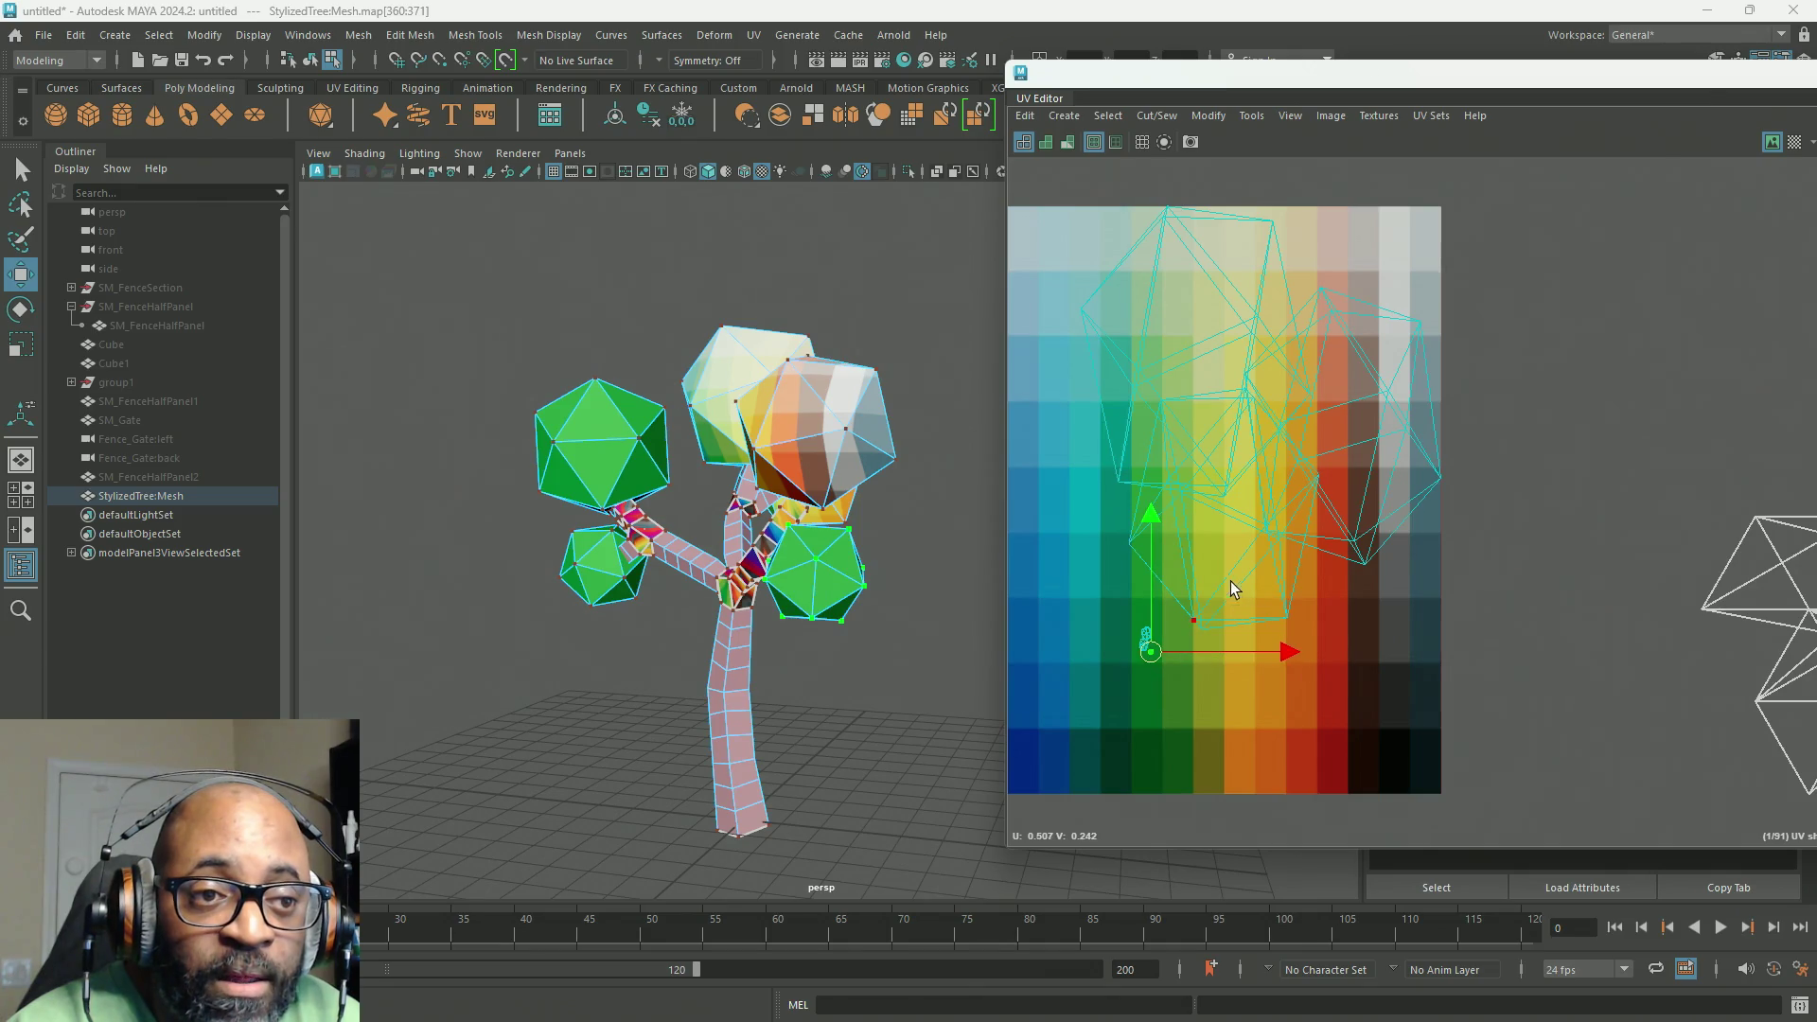
left_click(1226, 512)
key("r")
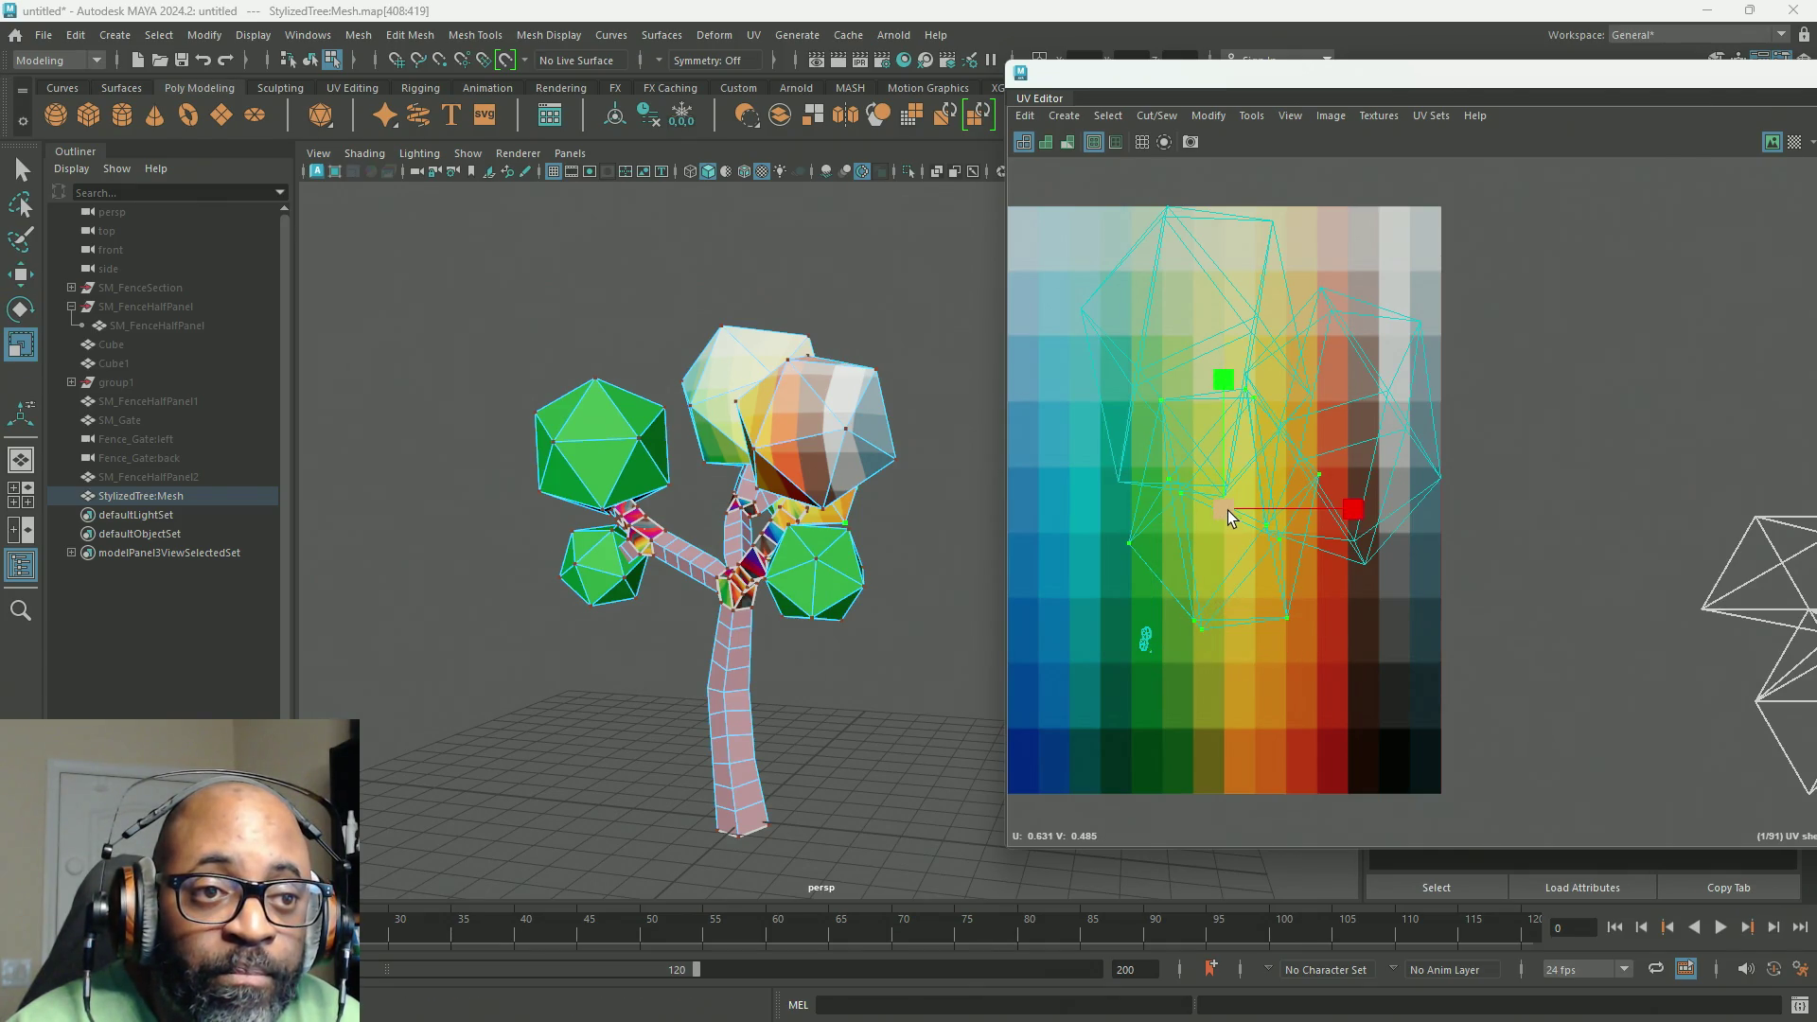
key("w")
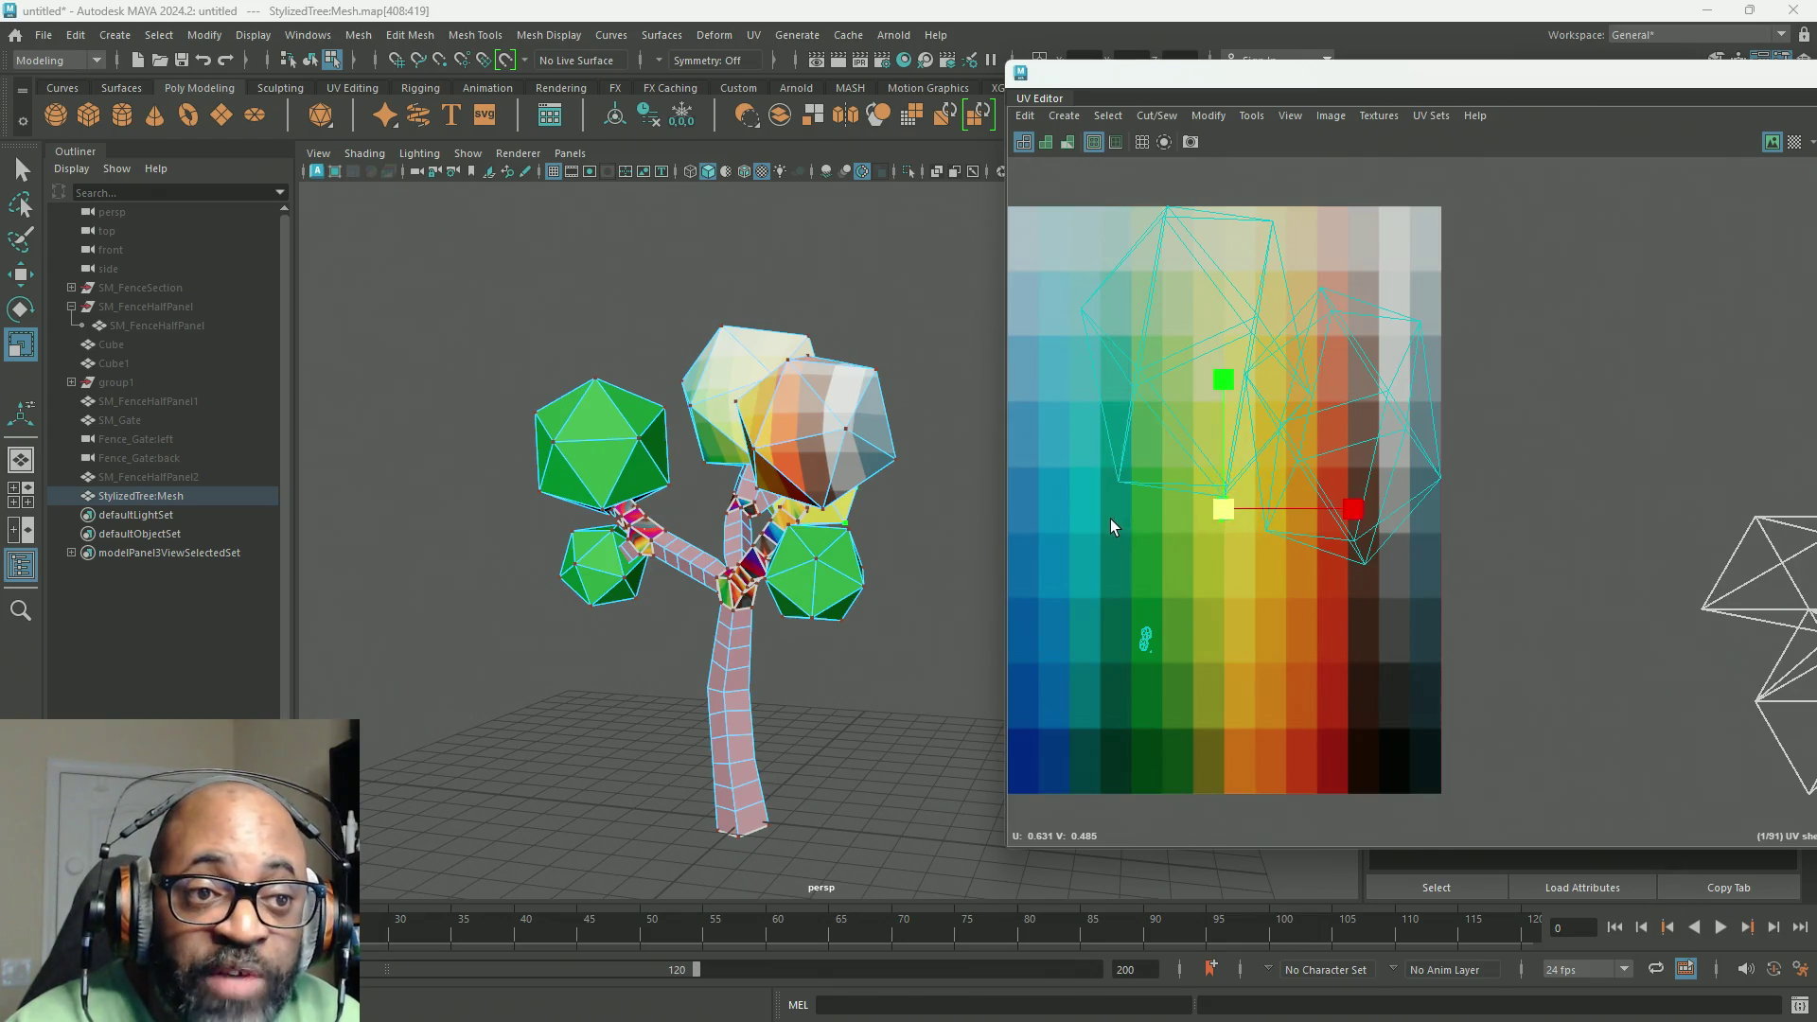
left_click_drag(1229, 515, 1148, 622)
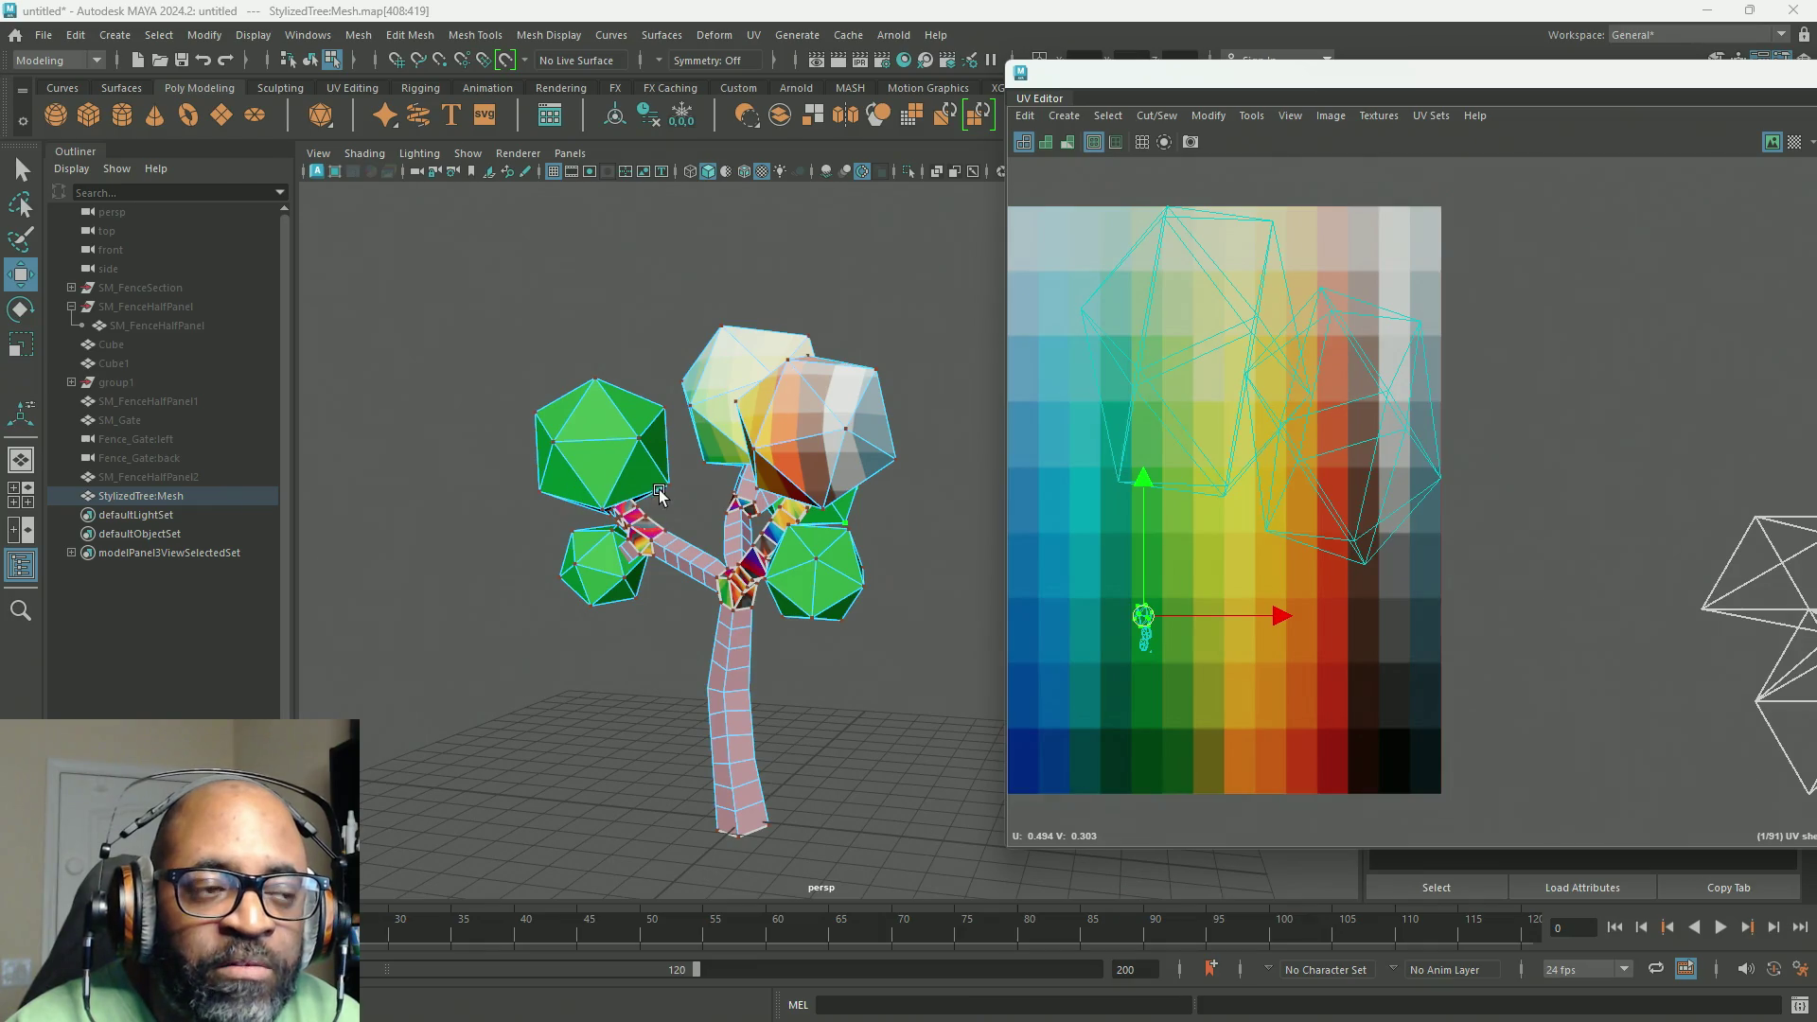
Step: Shrink the top-left and orange right-hand leaf shells and move them onto green
scroll(616, 521, "down", 2)
scroll(1197, 502, "up", 1)
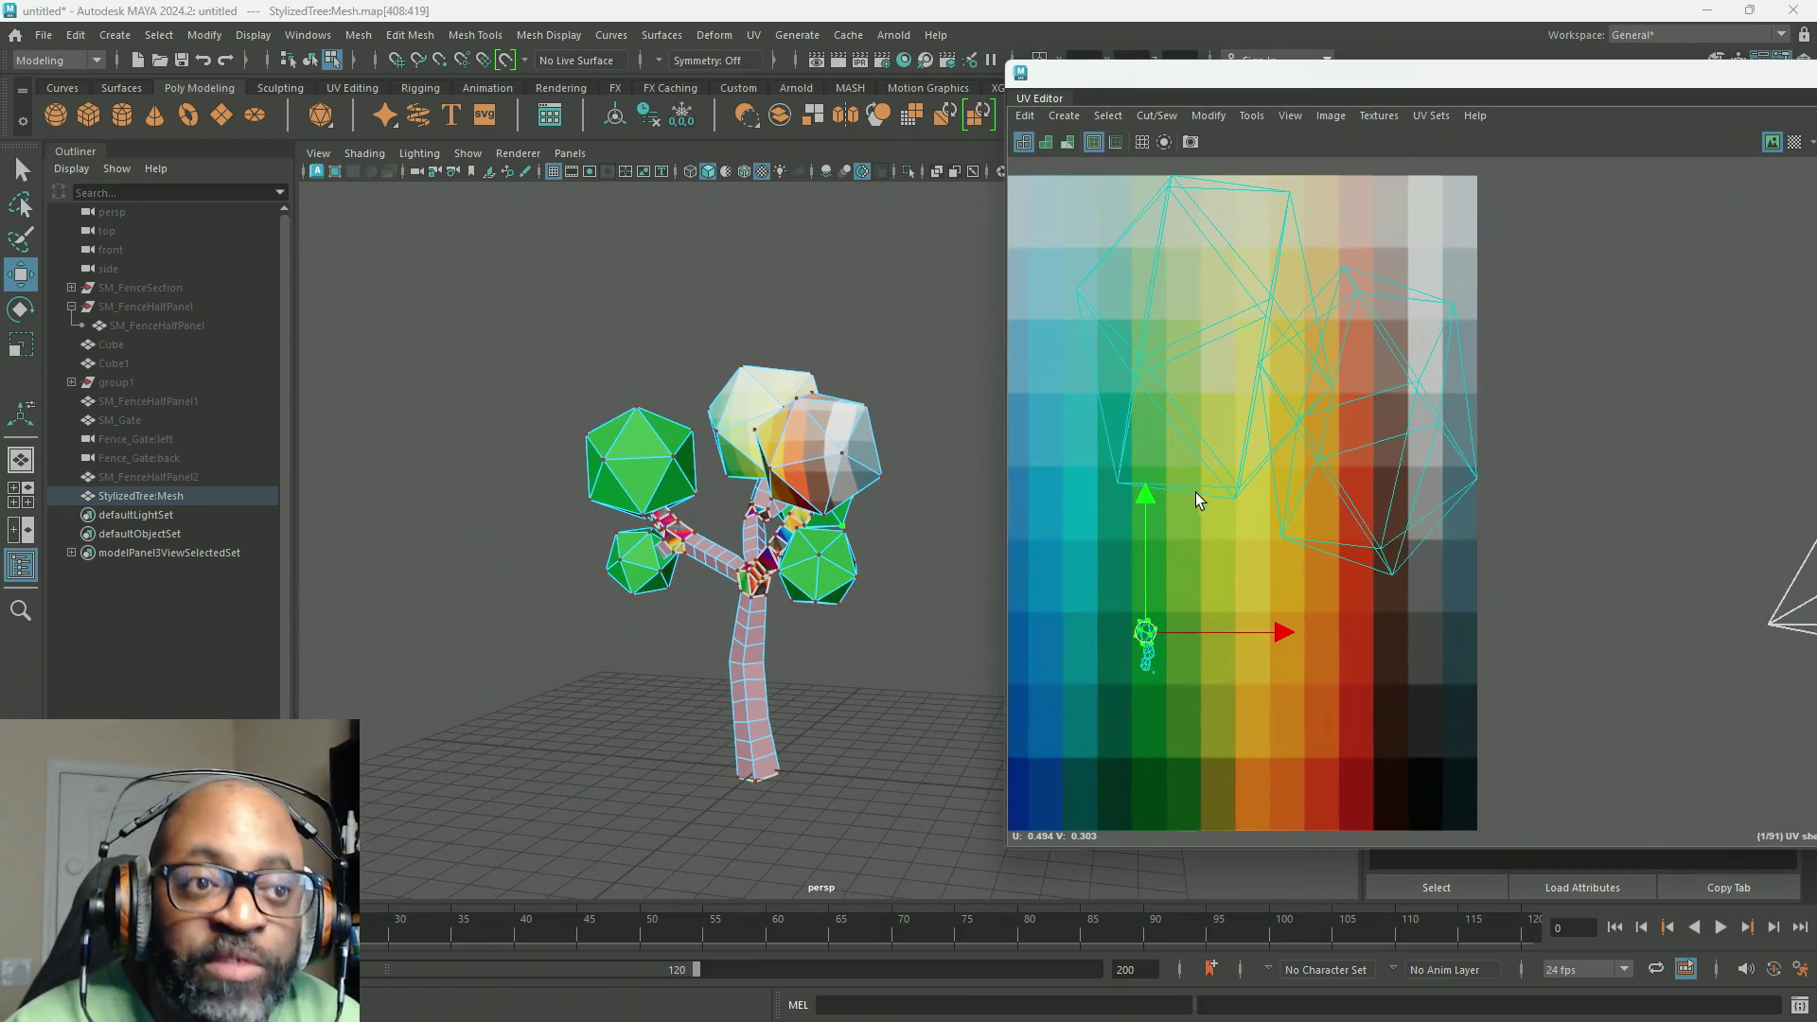
left_click(1140, 352)
key("r")
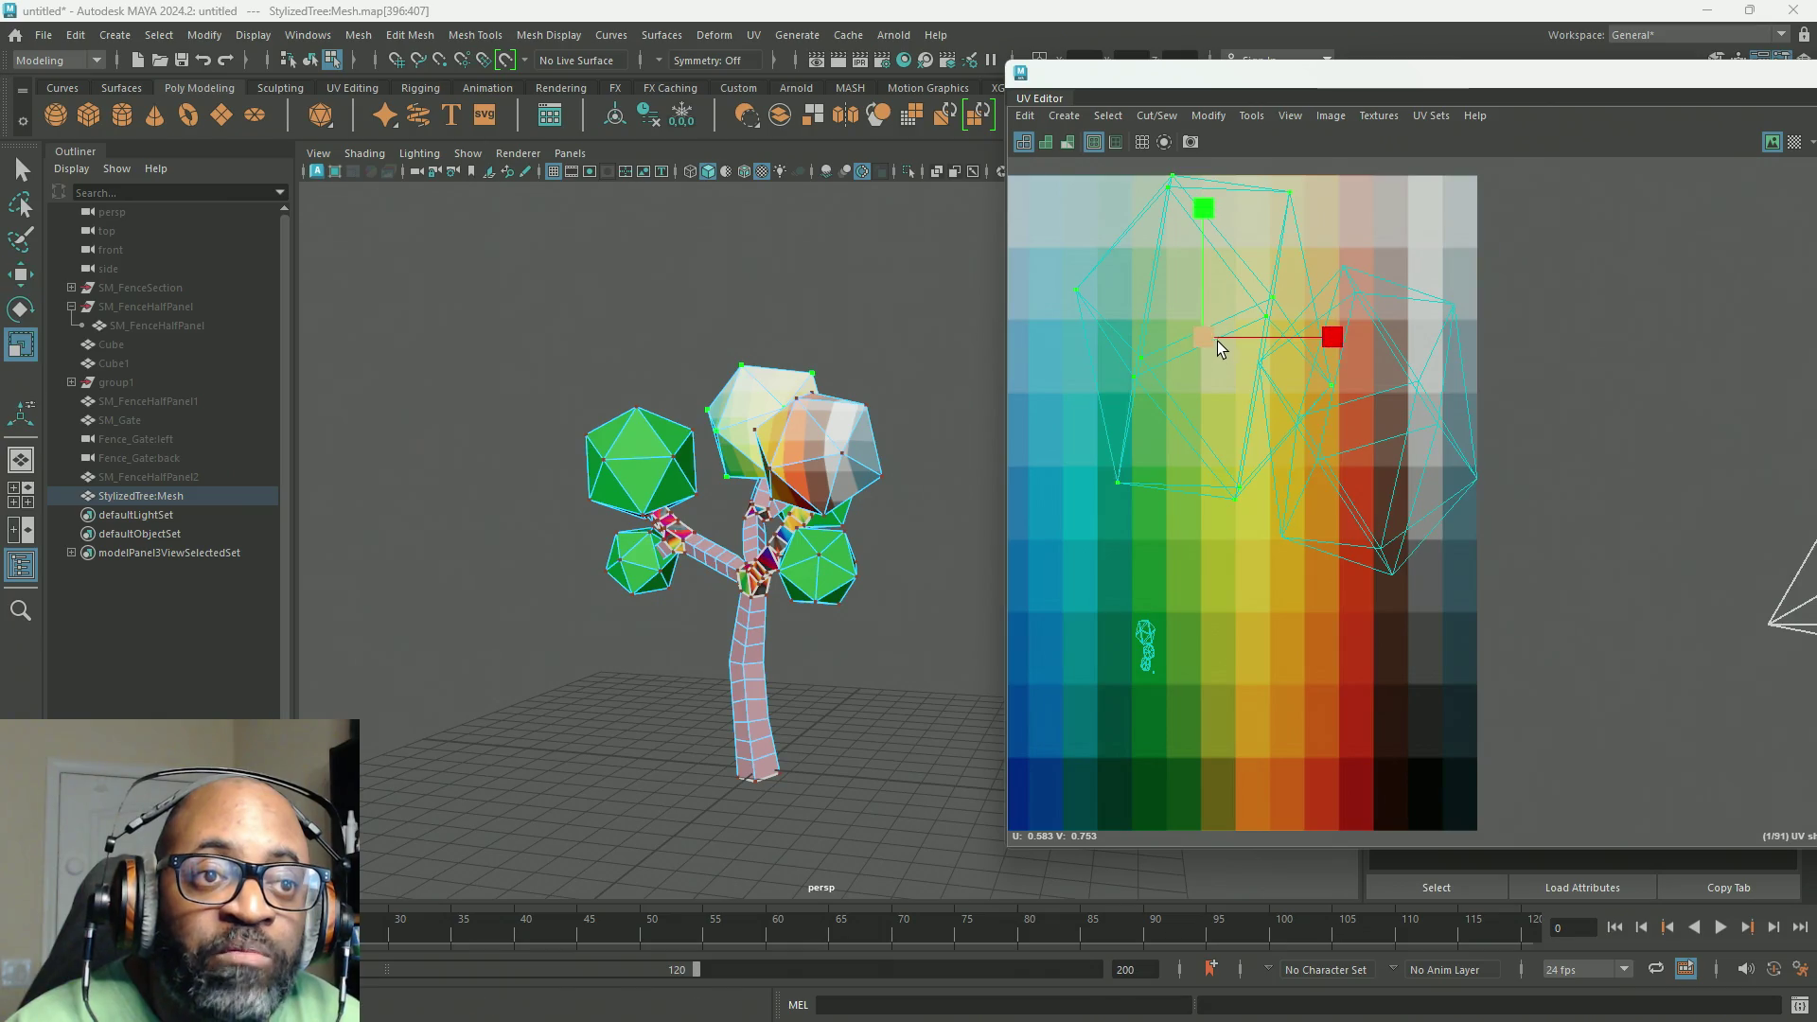
left_click_drag(1216, 341, 1079, 278)
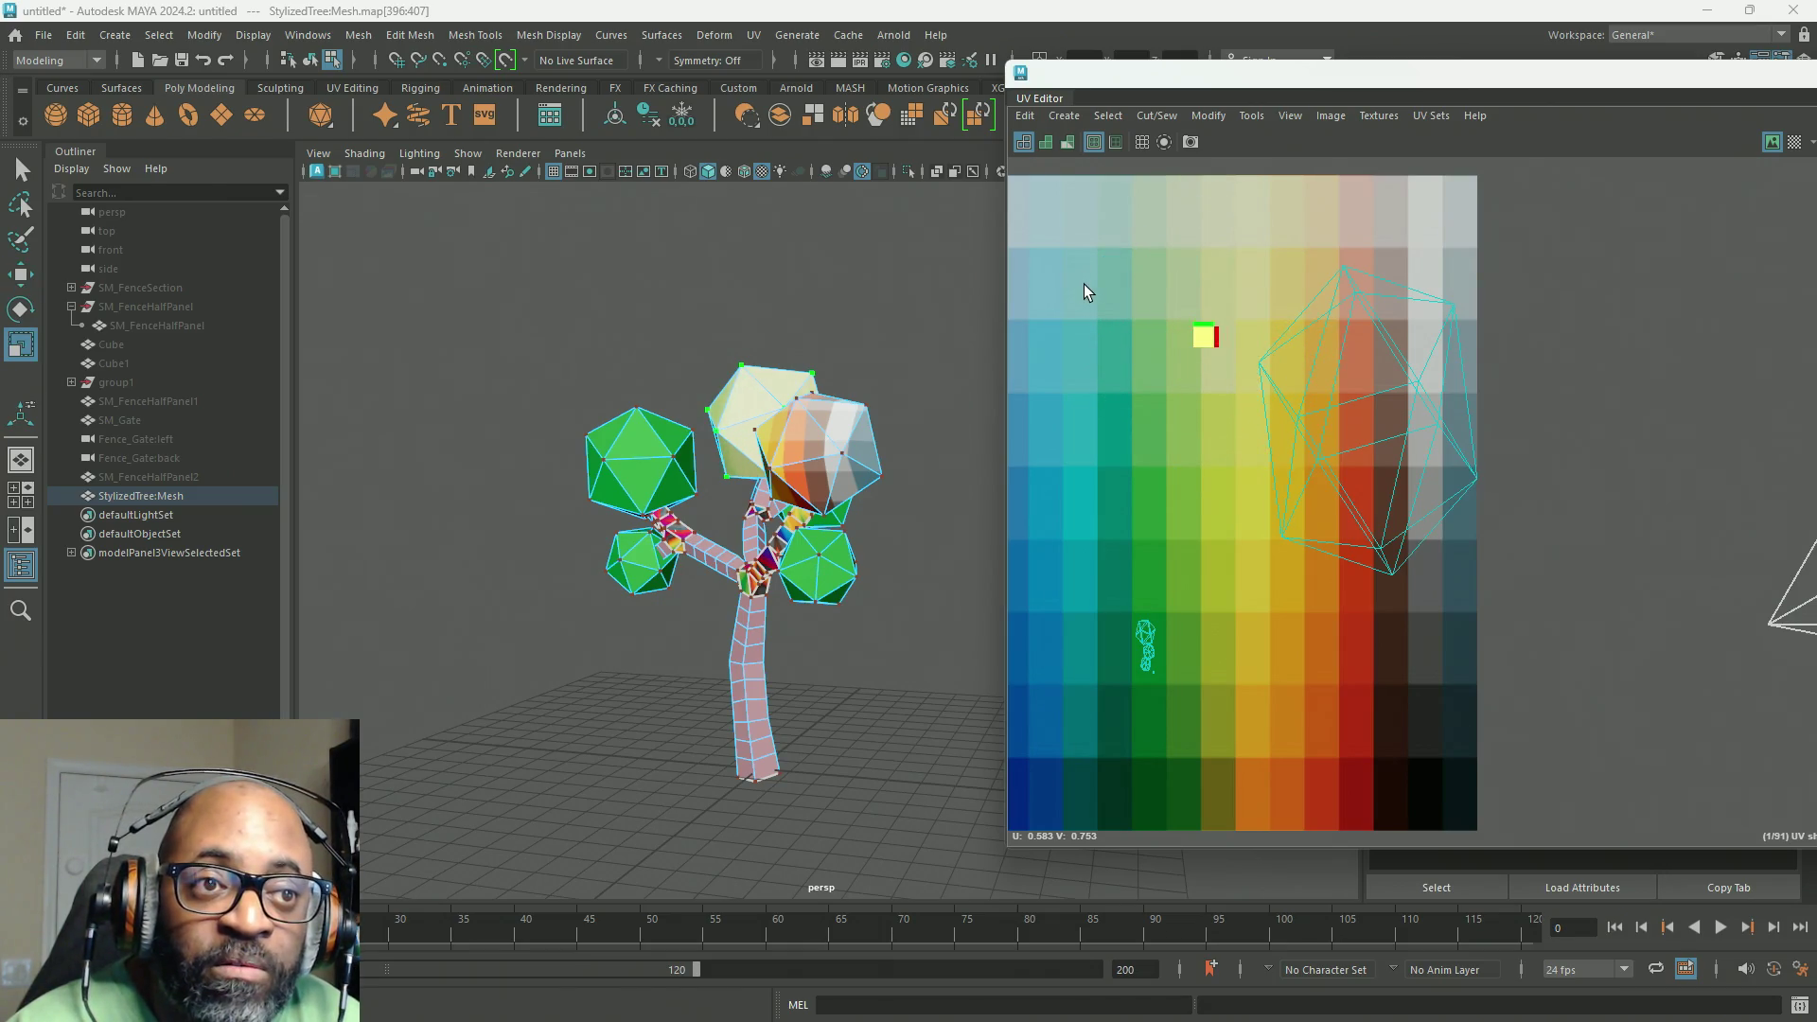
key("w")
left_click_drag(1205, 345, 1147, 657)
left_click(1304, 419)
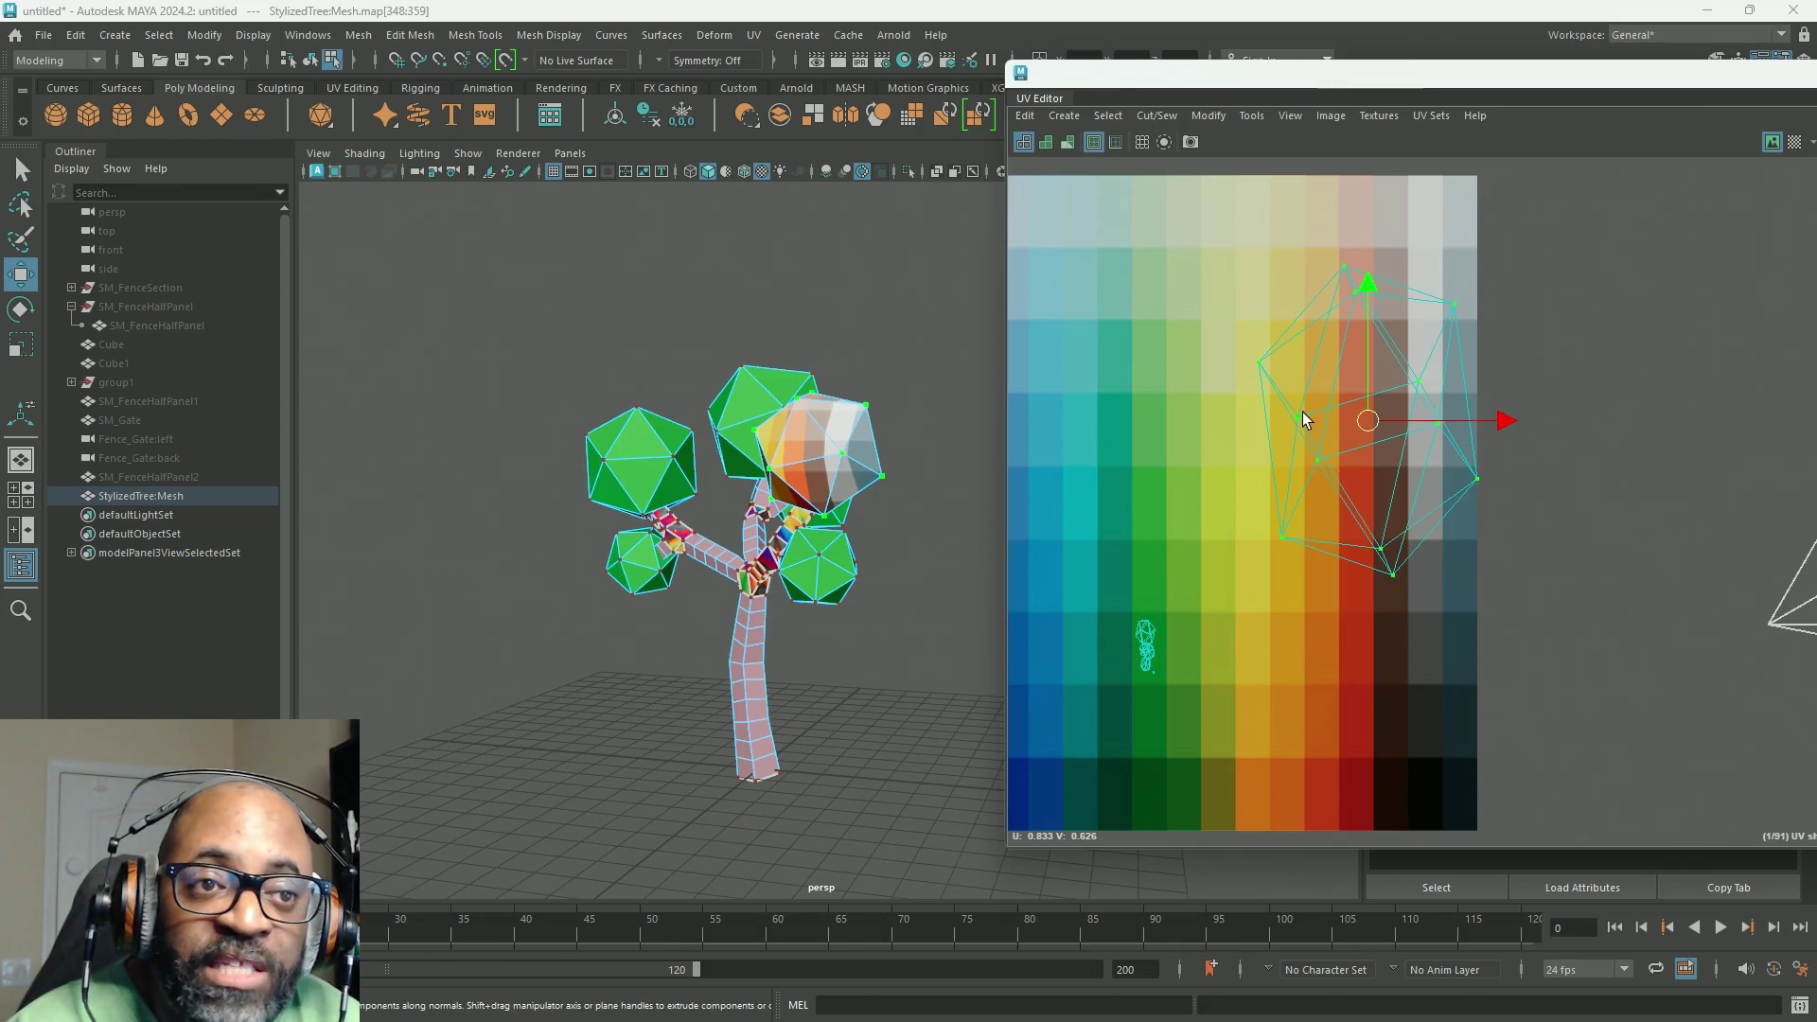
key("r")
mouse_move(1370, 417)
left_mouse_down()
mouse_move(1209, 332)
mouse_move(1253, 350)
left_mouse_up()
key("w")
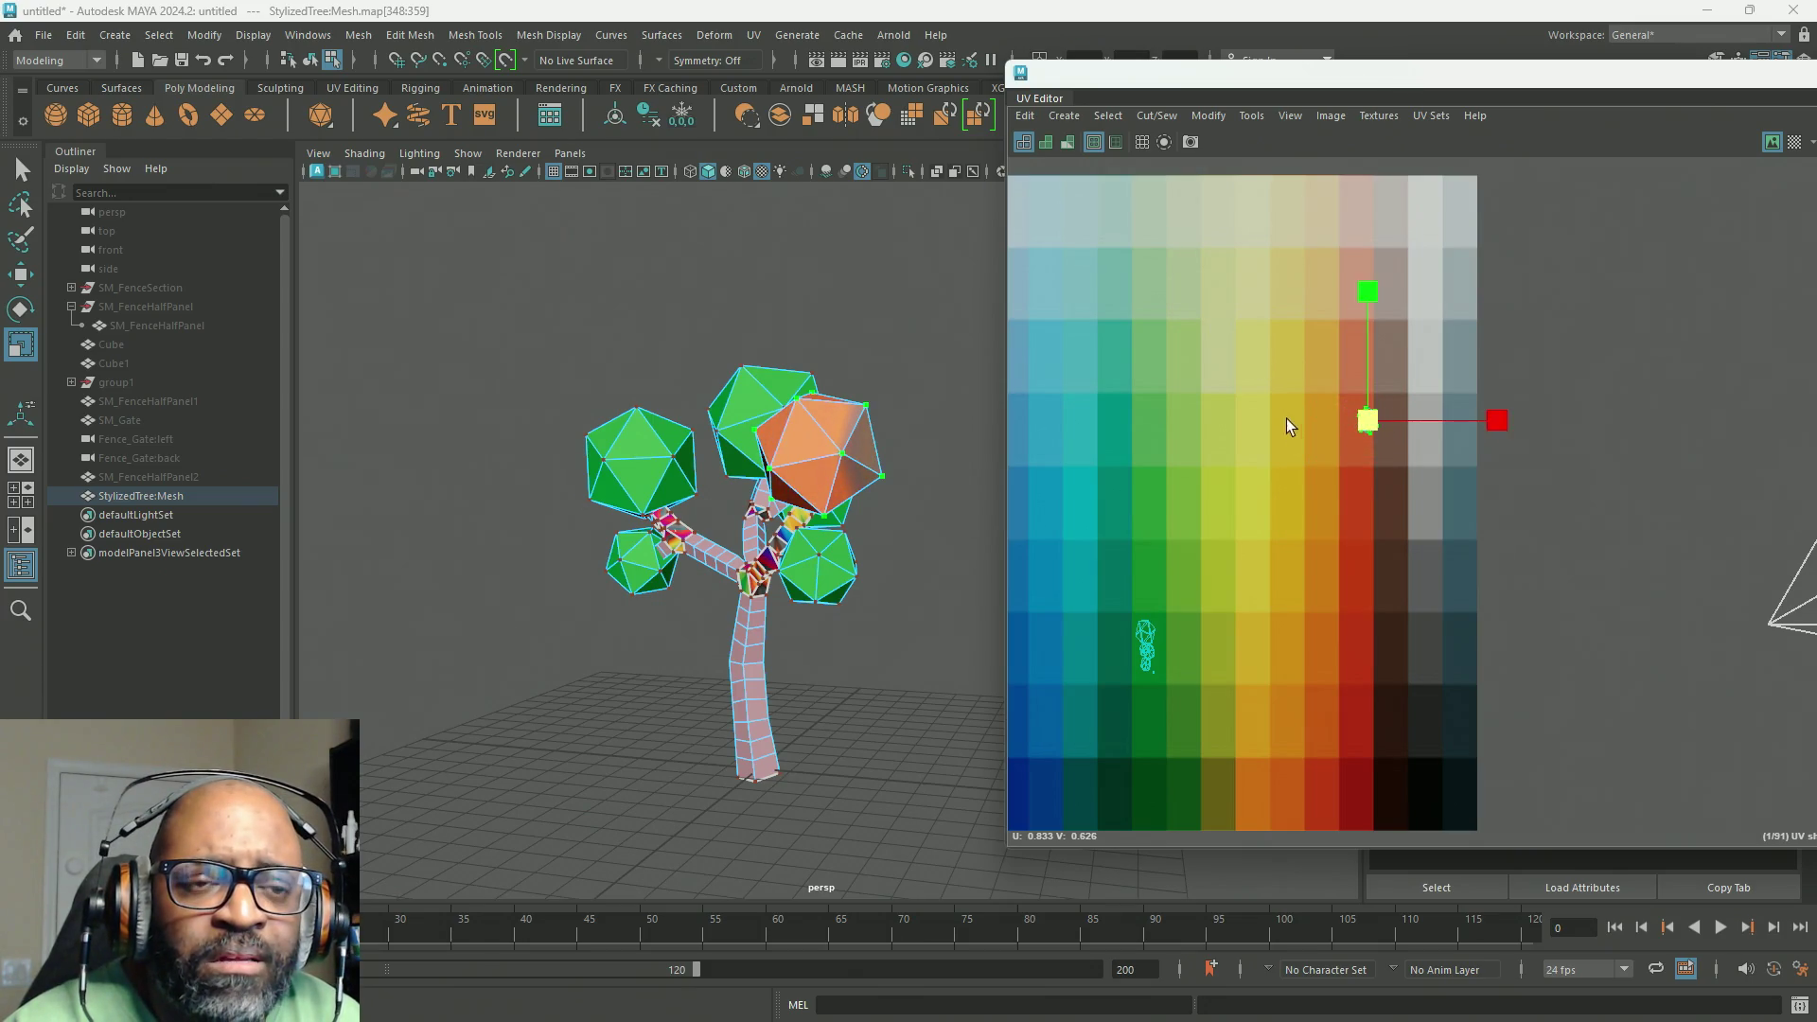
left_click_drag(1372, 426, 1152, 662)
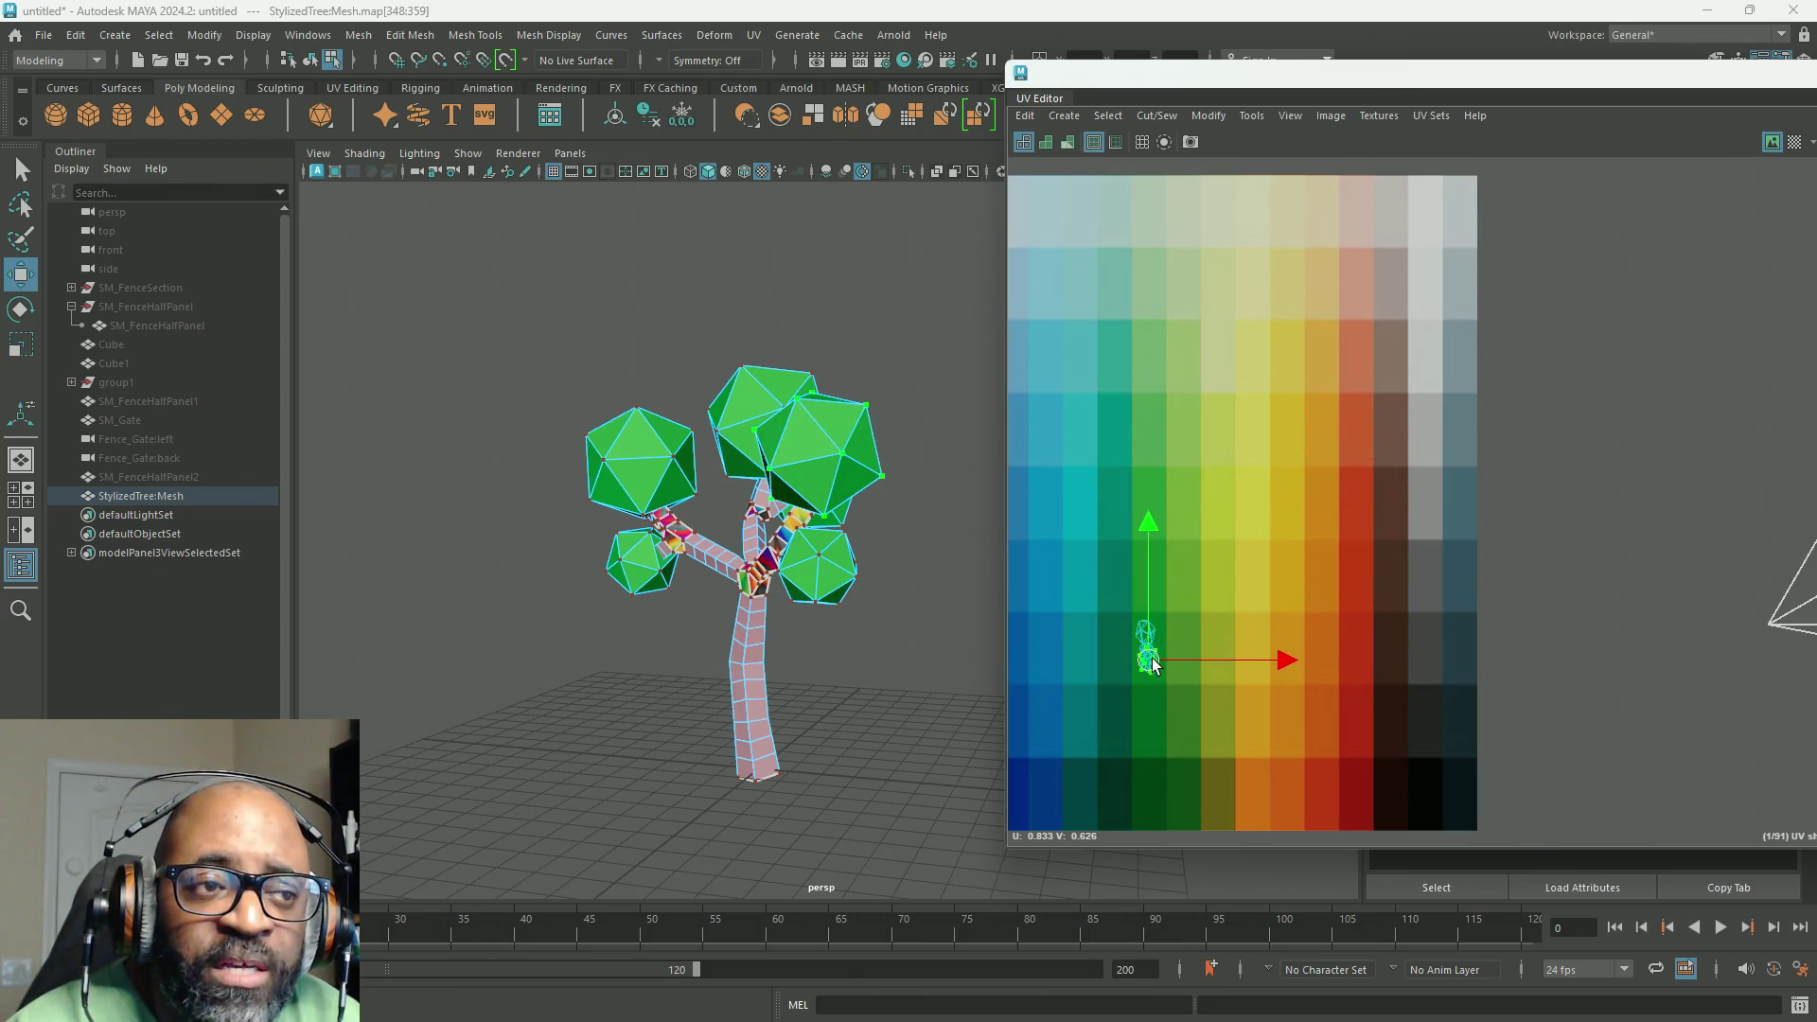
scroll(888, 607, "down", 3)
Step: Switch to UV mode and marquee-select the leftover UVs lying beside the texture
scroll(1379, 559, "down", 4)
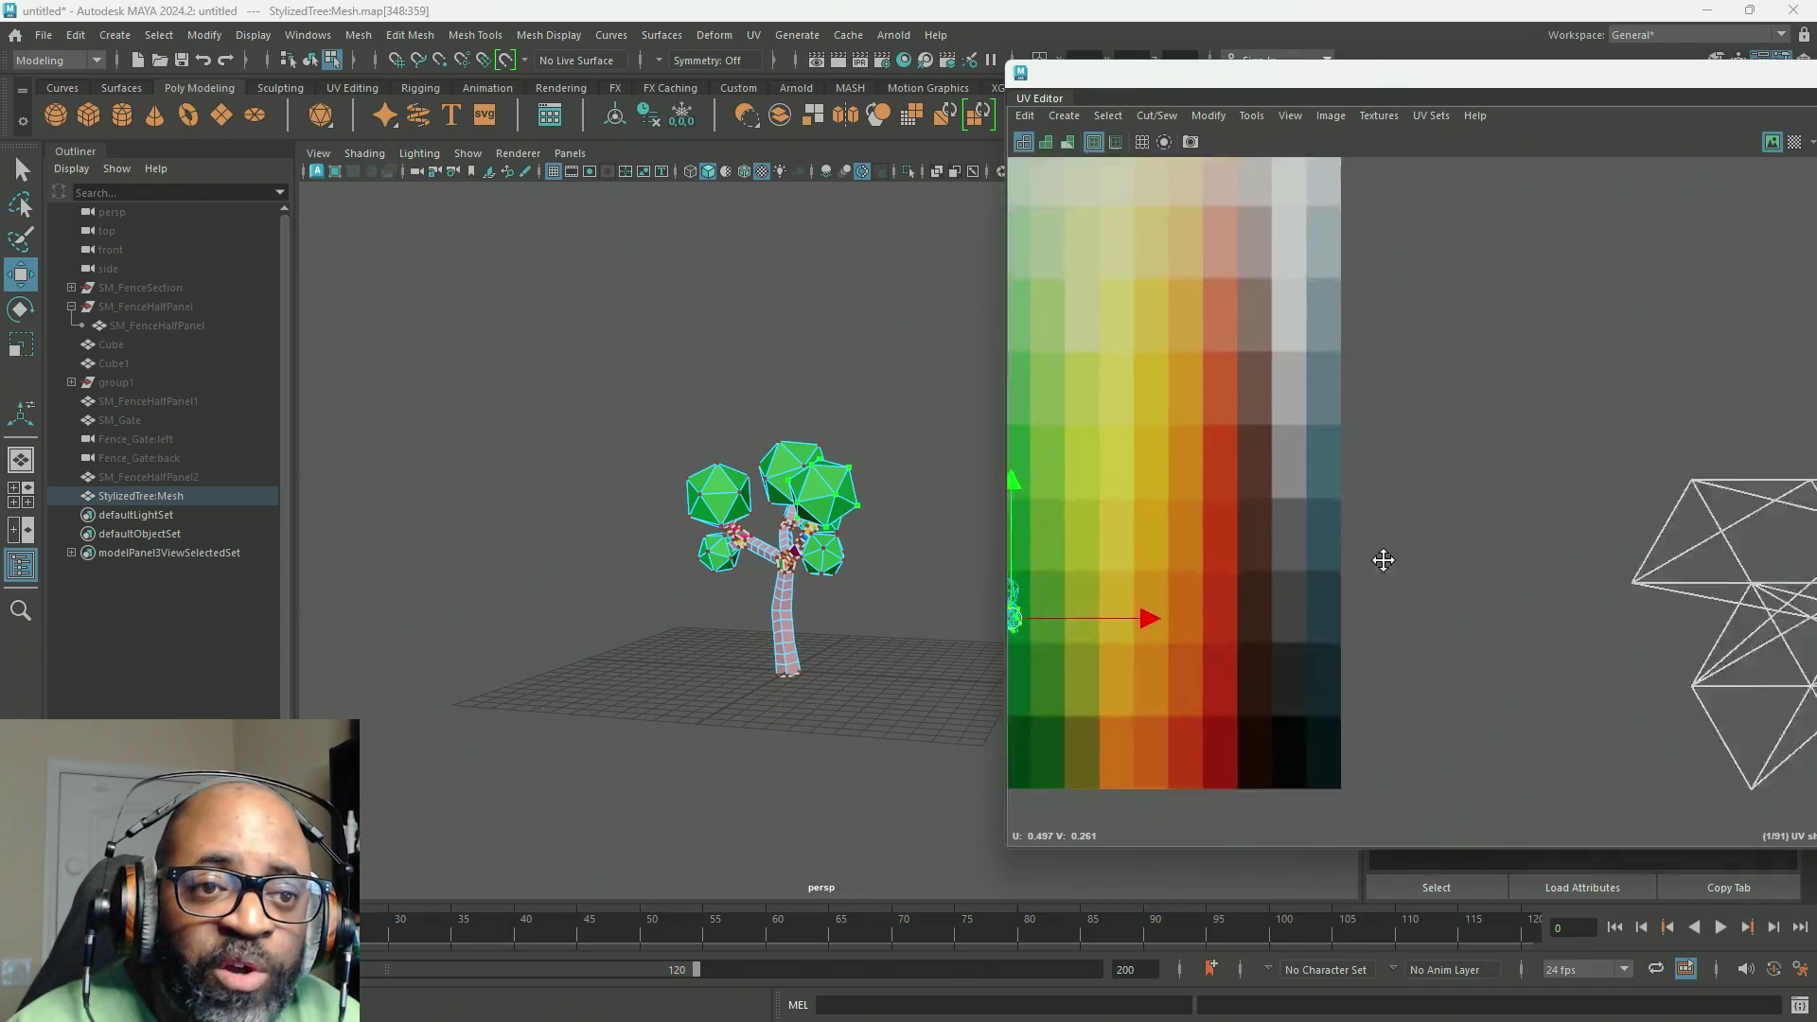
scroll(1487, 580, "down", 2)
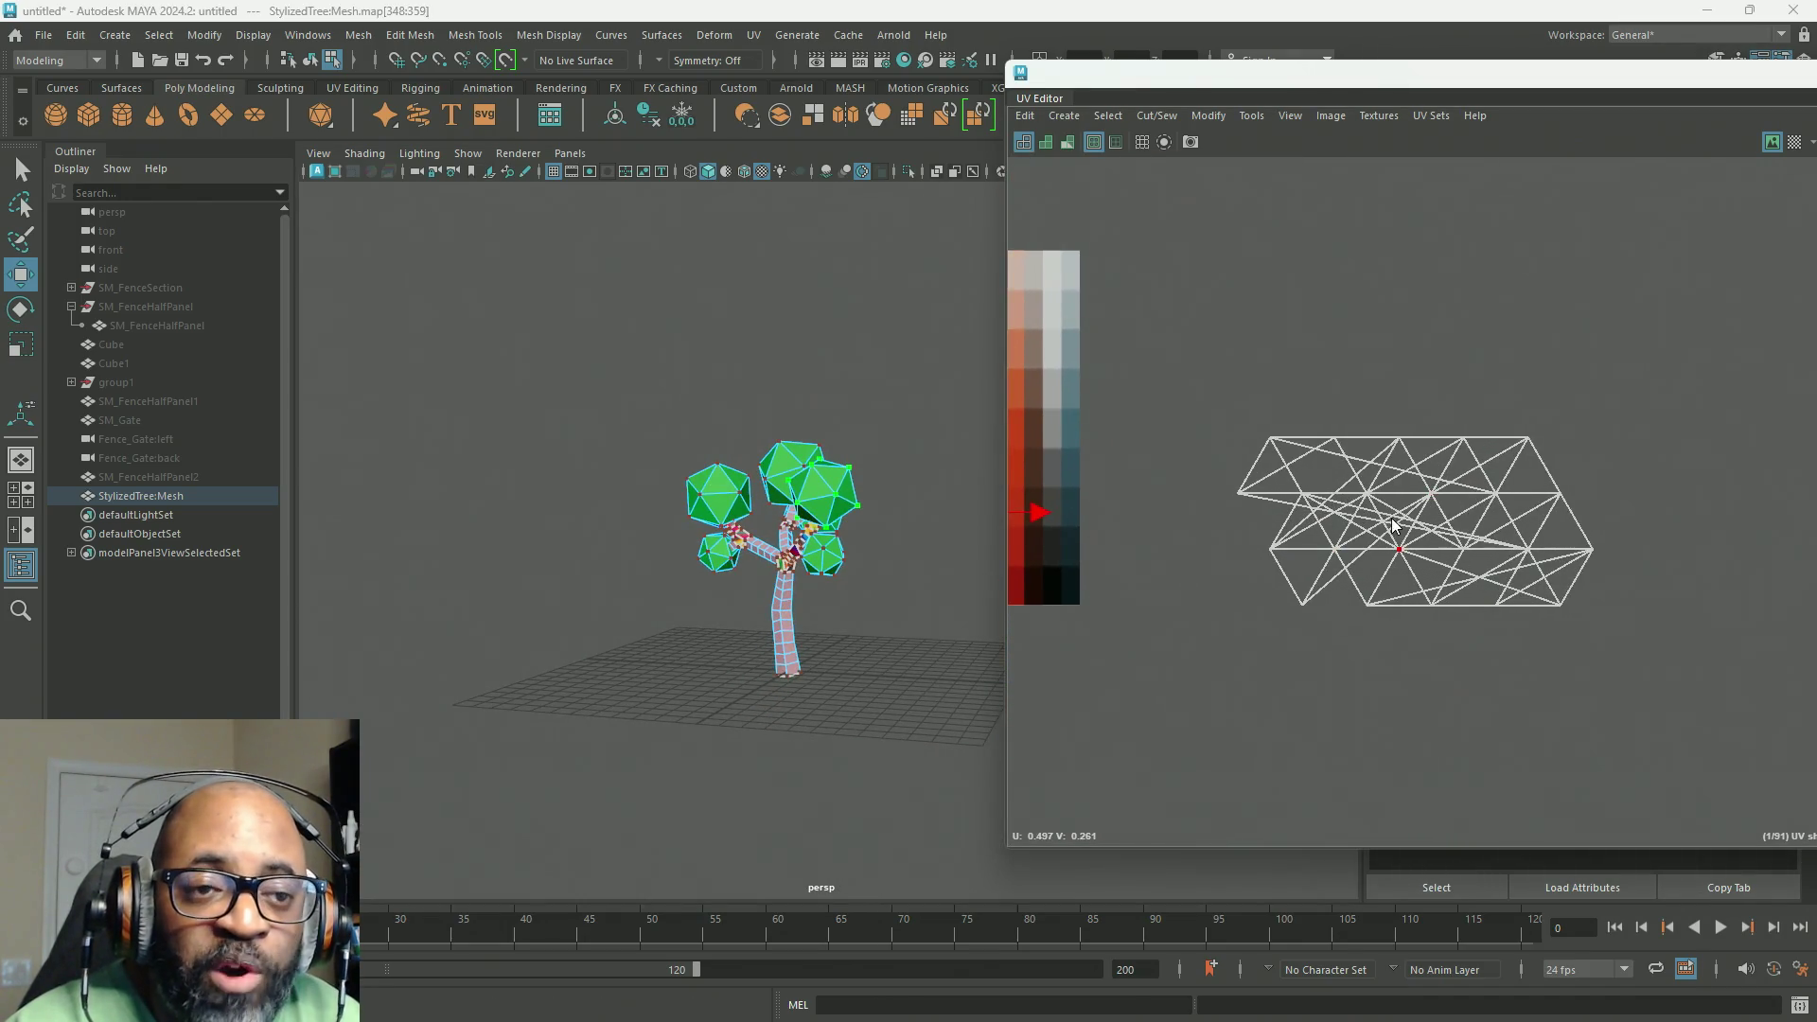
right_click_drag(1390, 518, 1412, 522)
left_click(1463, 520)
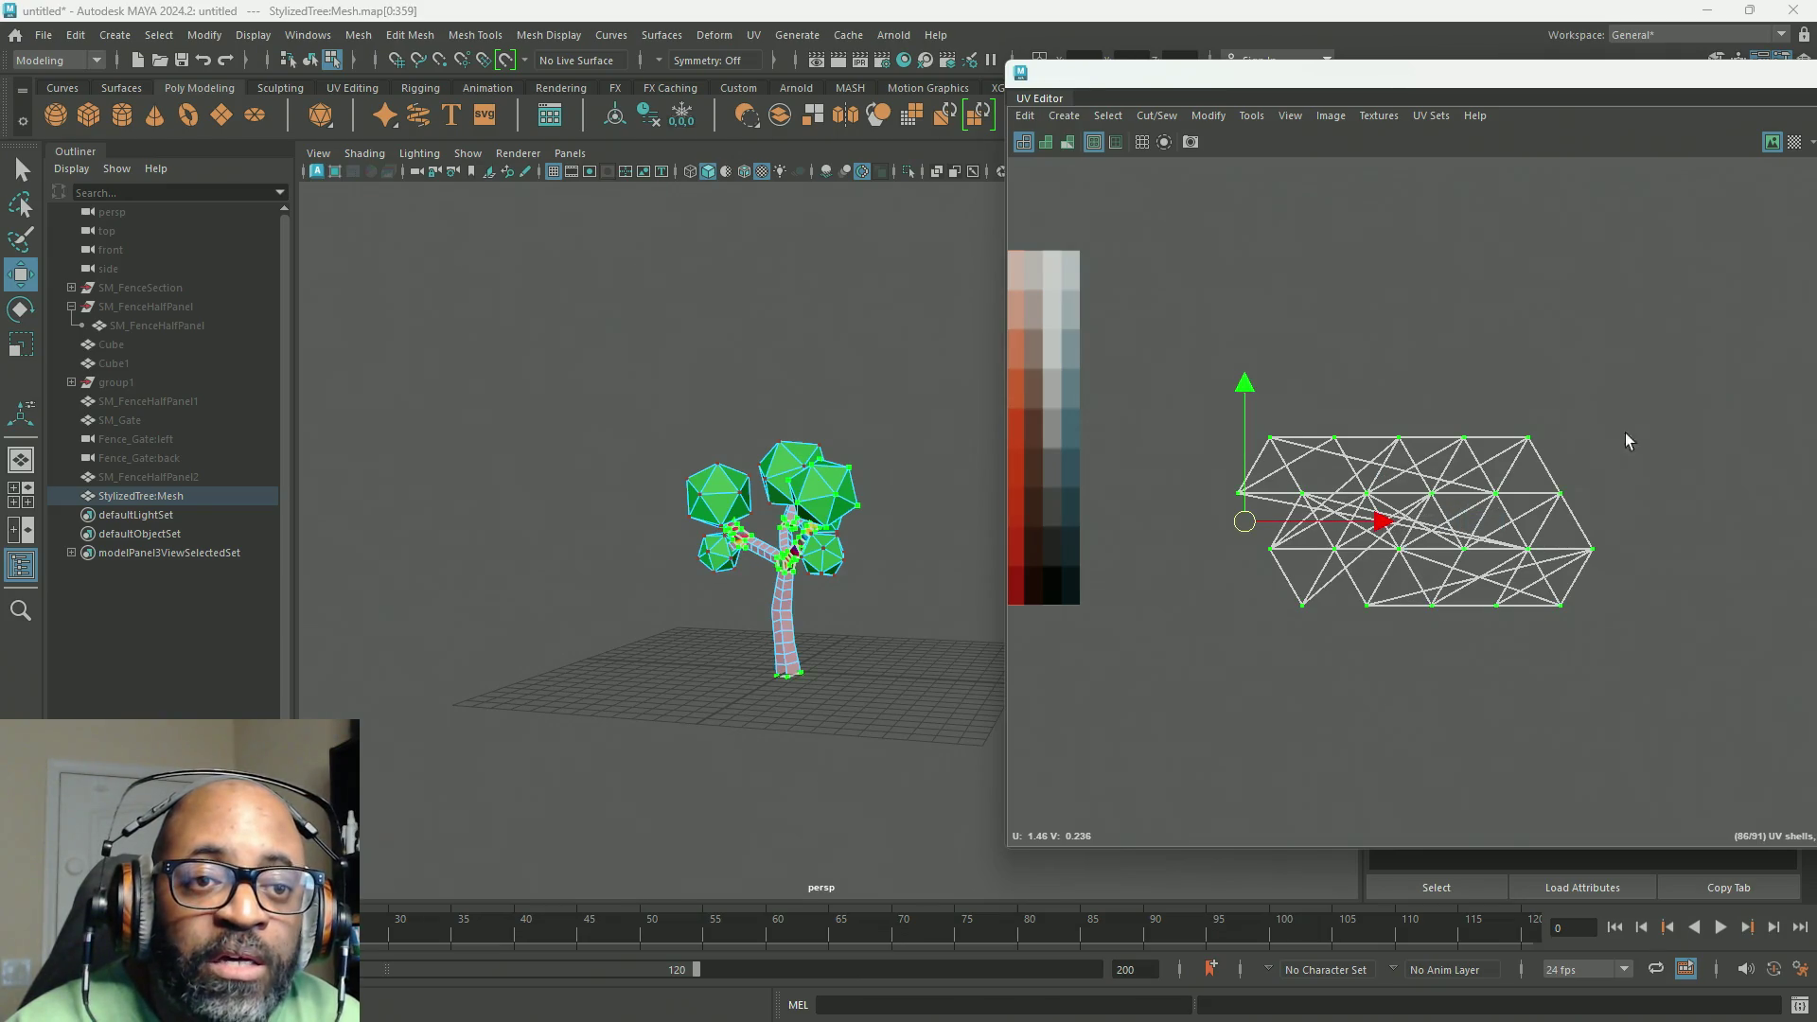
mouse_move(1690, 354)
left_mouse_down()
mouse_move(1160, 682)
mouse_move(1213, 689)
left_mouse_up()
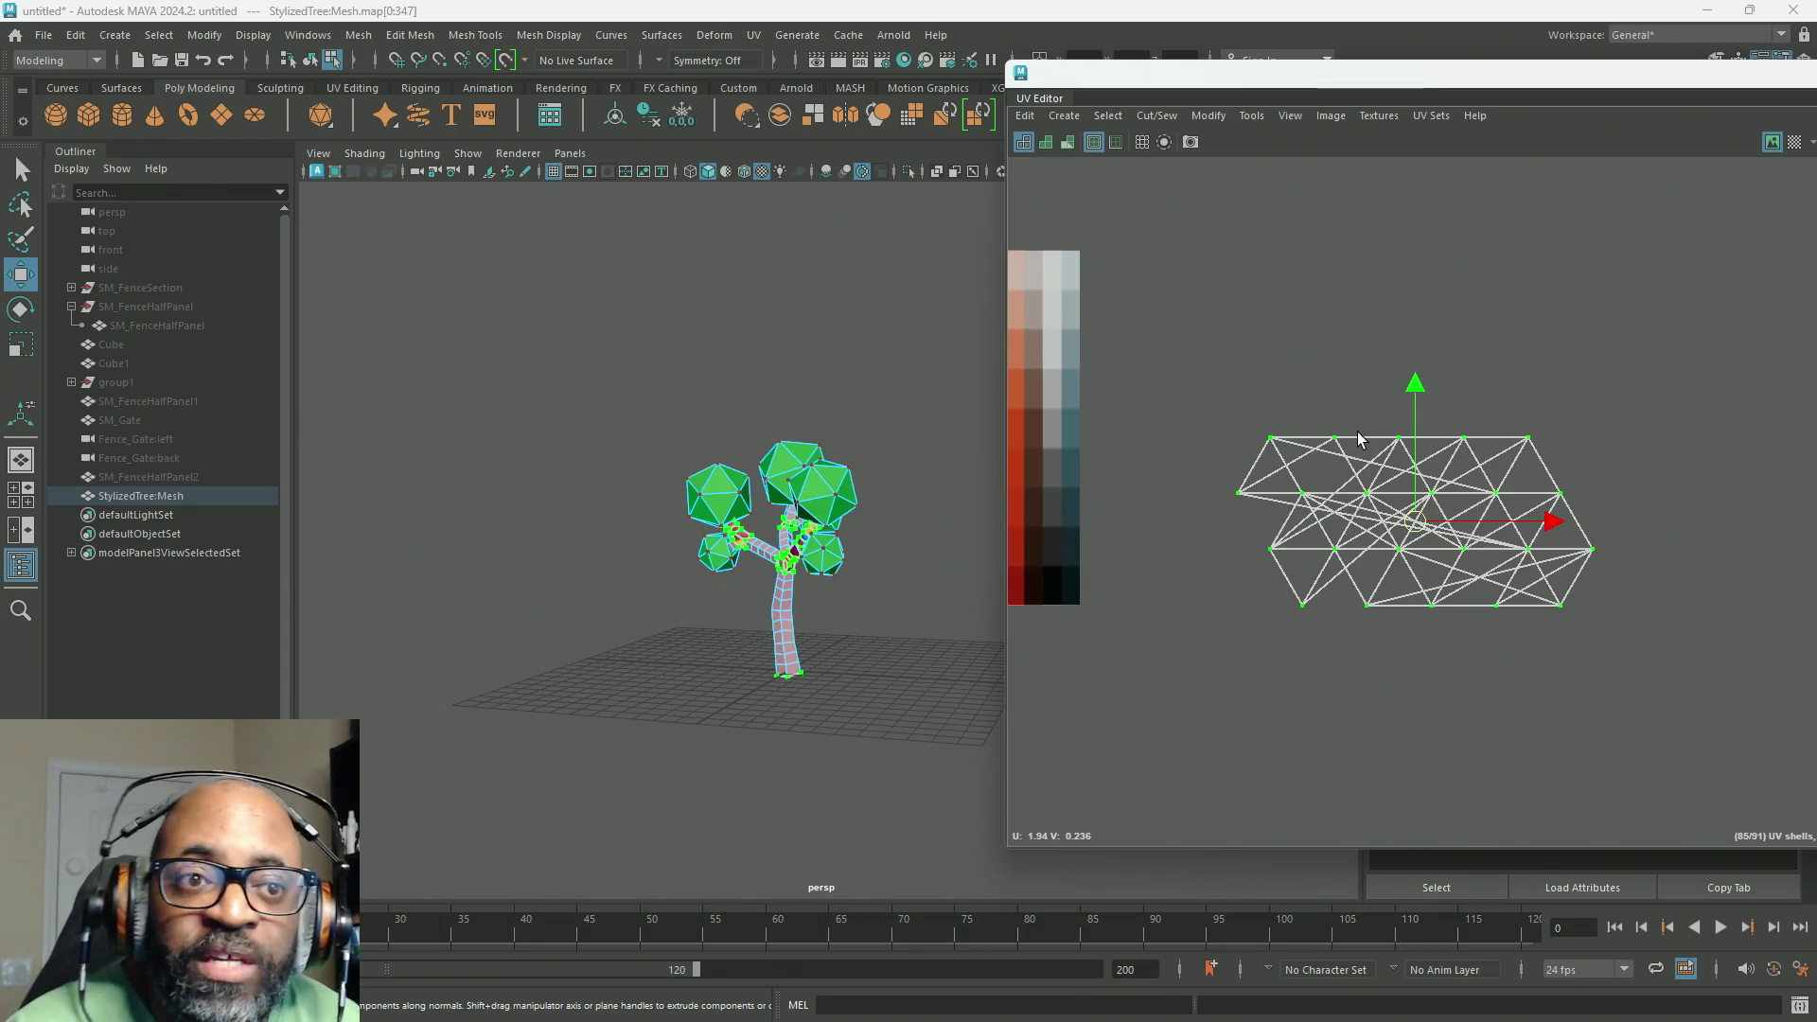
Step: Look over the UV snapping options without applying, then bring up the UV Sets list
mouse_move(1438, 307)
right_mouse_down("shift")
mouse_move(1445, 232)
mouse_move(1454, 305)
right_mouse_up("shift")
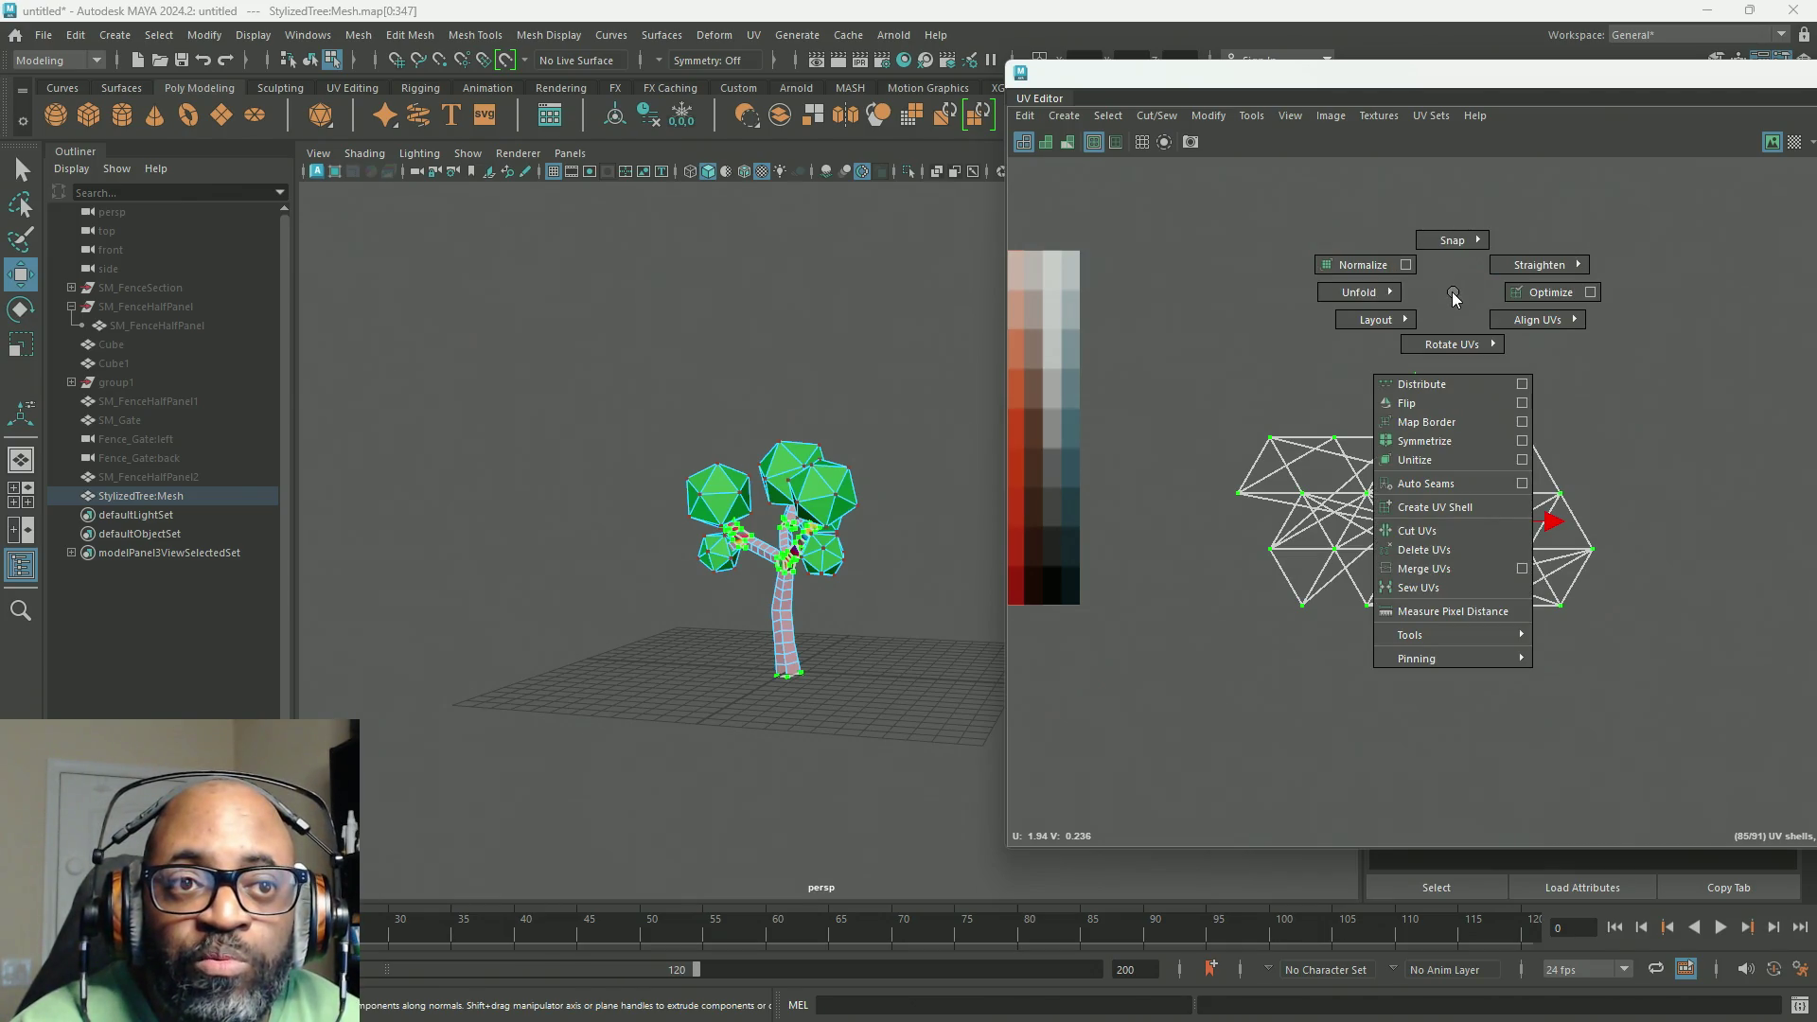
right_click_drag(1454, 299, 1450, 292, "shift")
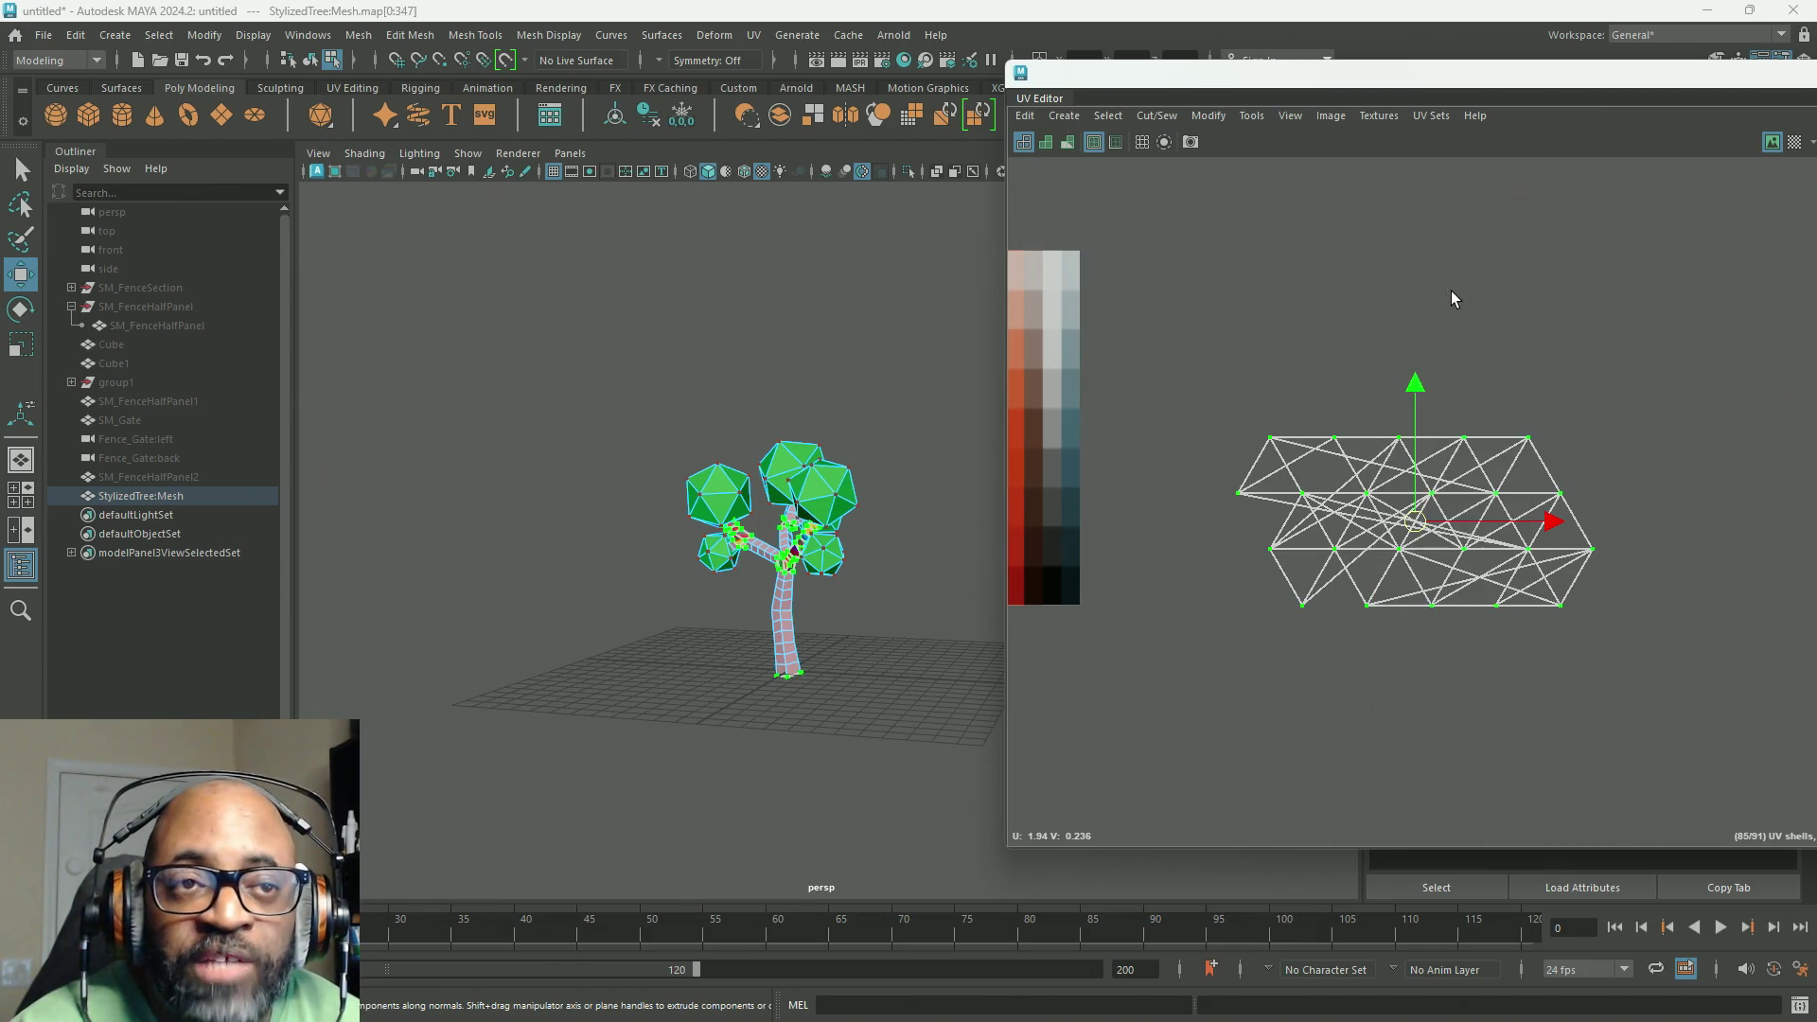
left_click(1435, 117)
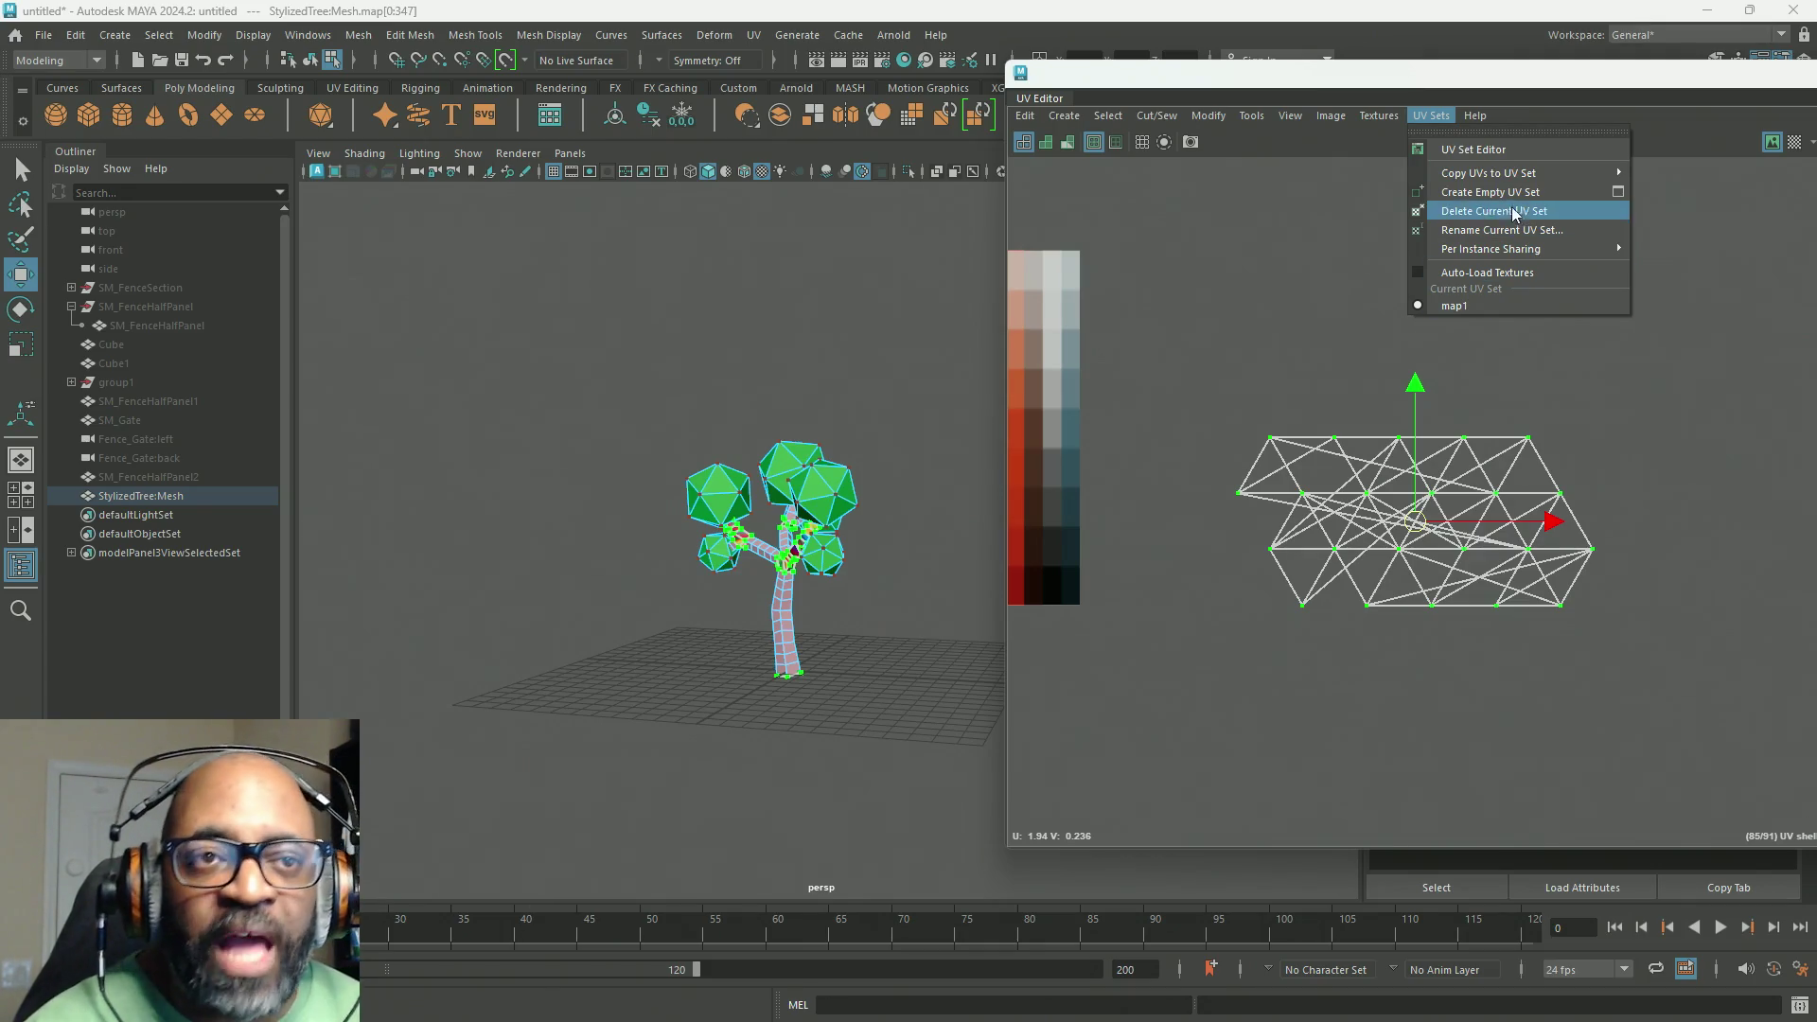
Step: Choose the map1 UV set and shrink the selected shell onto the brown swatch squares
left_click(1454, 305)
mouse_move(1240, 425)
middle_mouse_down("alt")
mouse_move(1506, 397)
mouse_move(1241, 410)
middle_mouse_up("alt")
scroll(1377, 402, "down", 1)
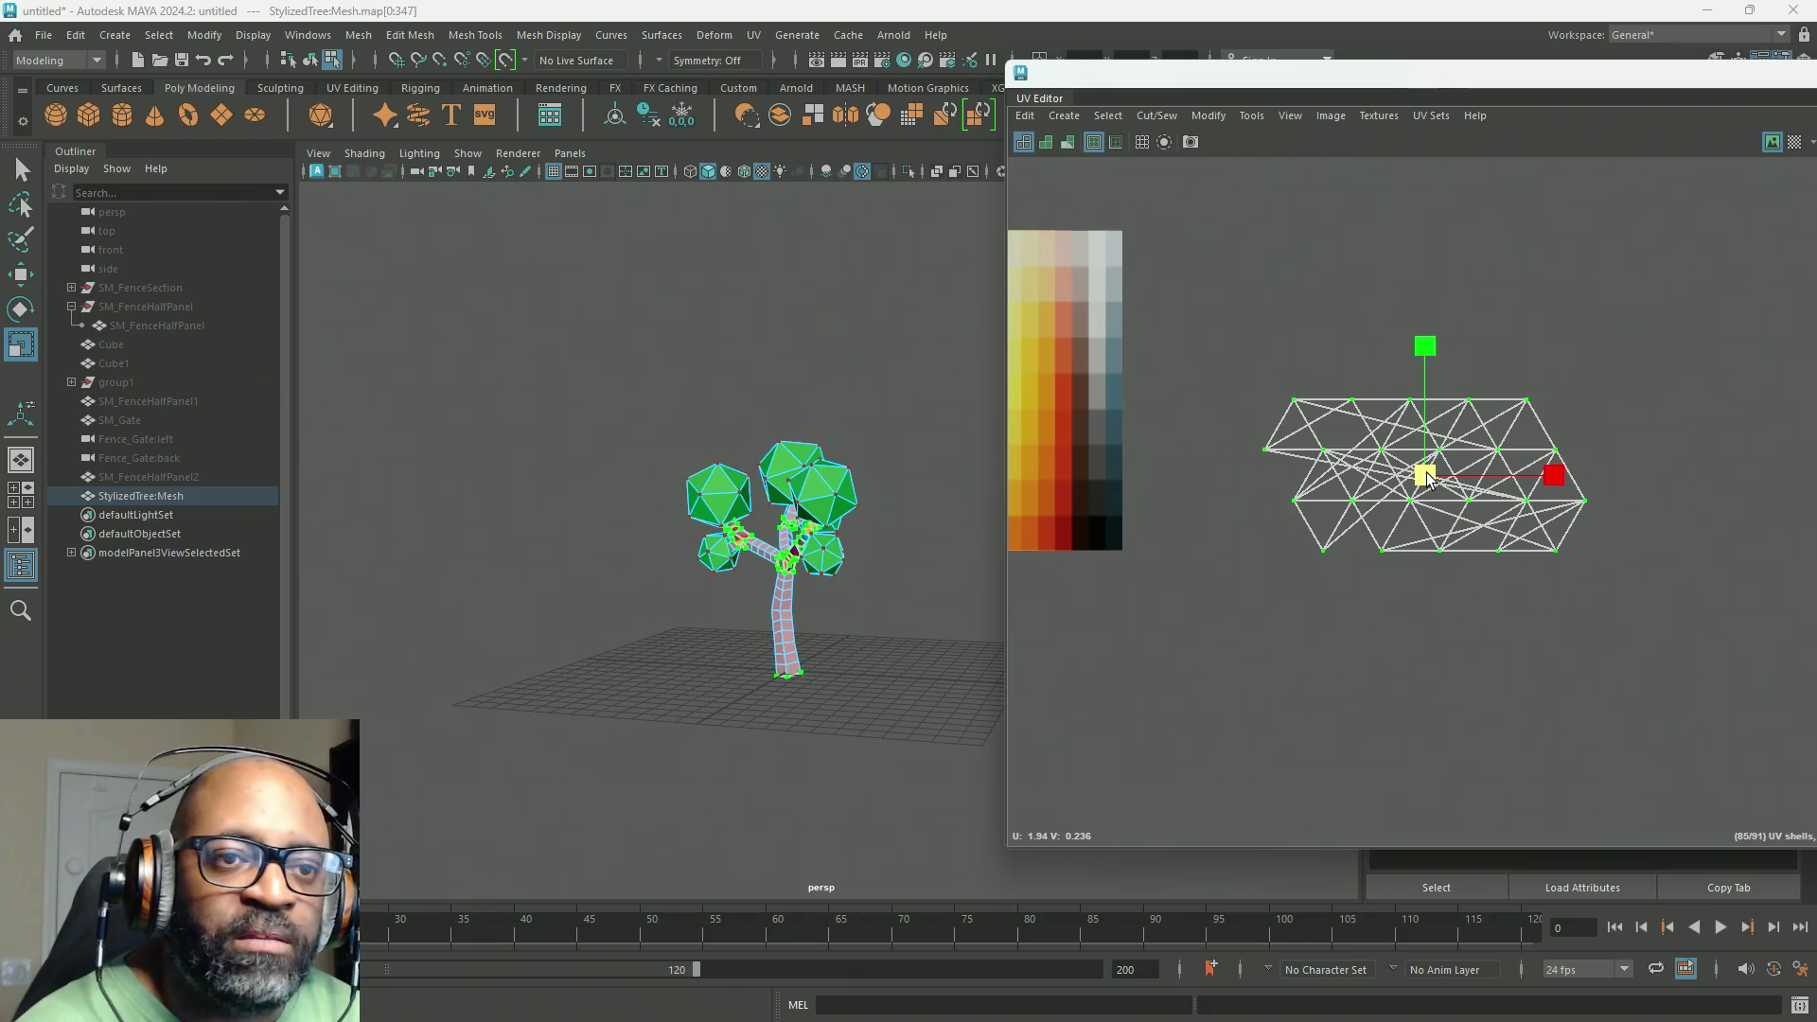
middle_click_drag(1425, 478, 1671, 445, "alt")
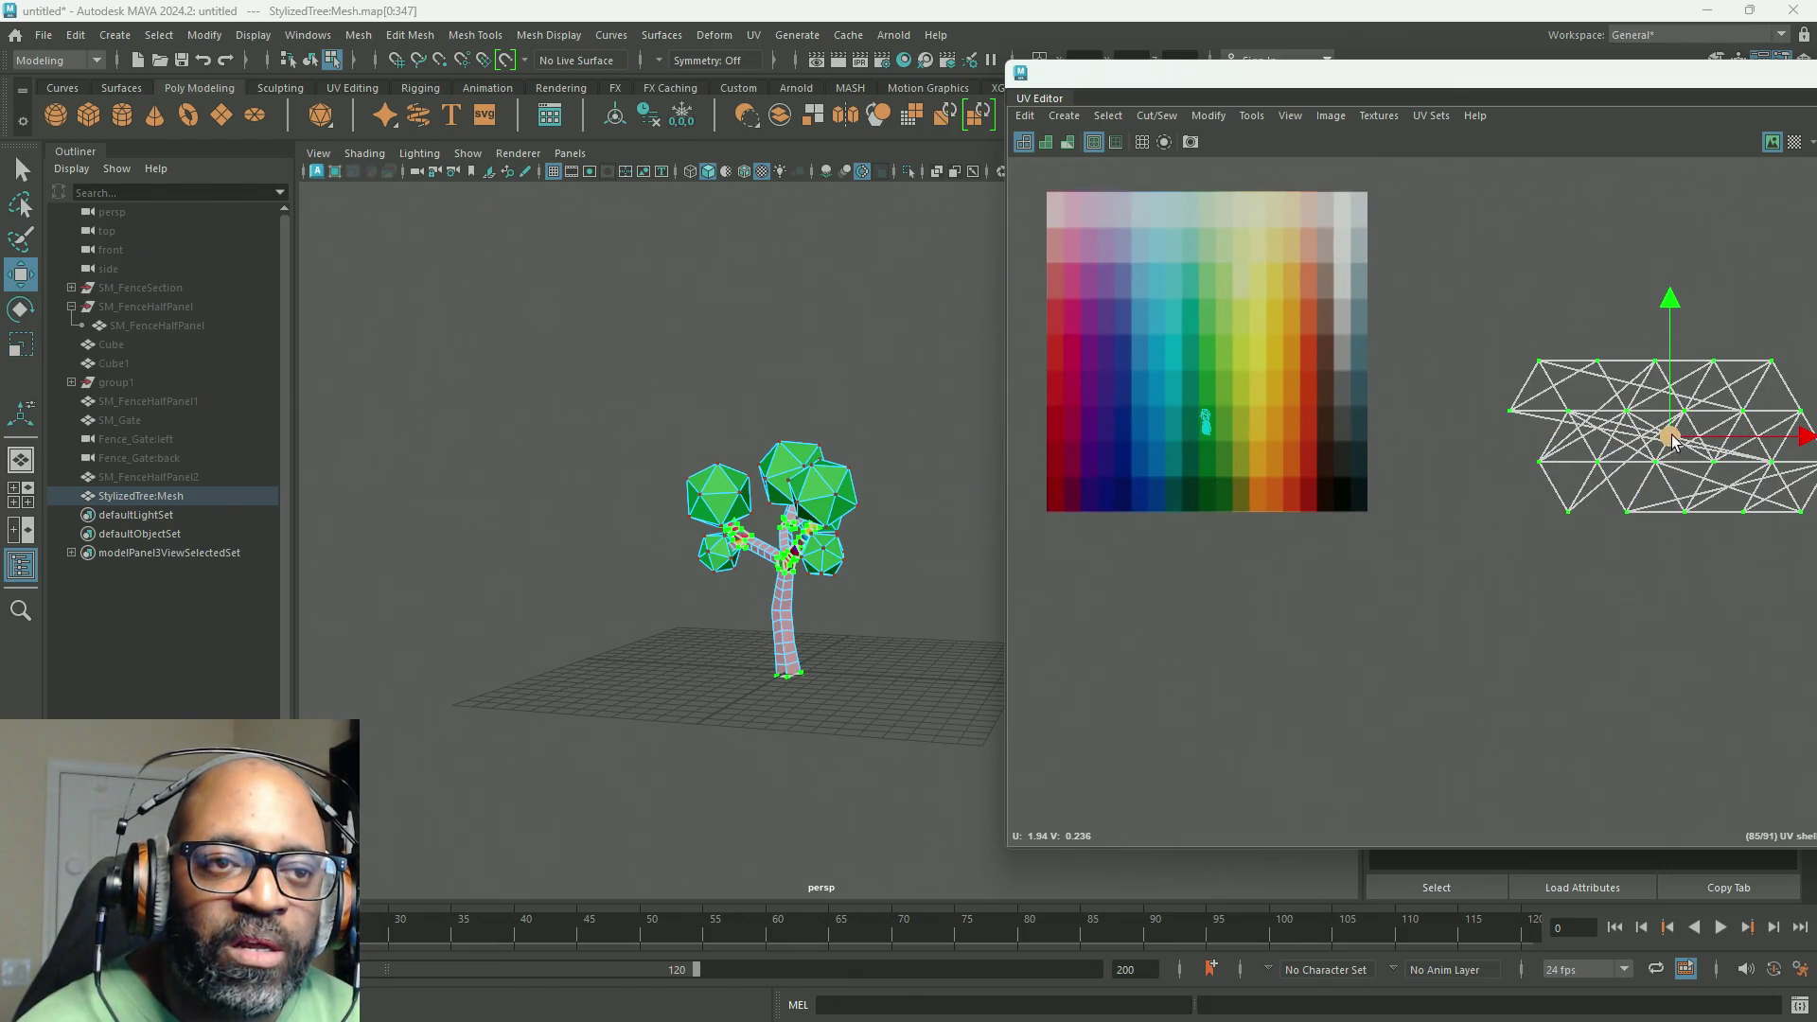
left_click_drag(1671, 444, 1223, 408)
key("r")
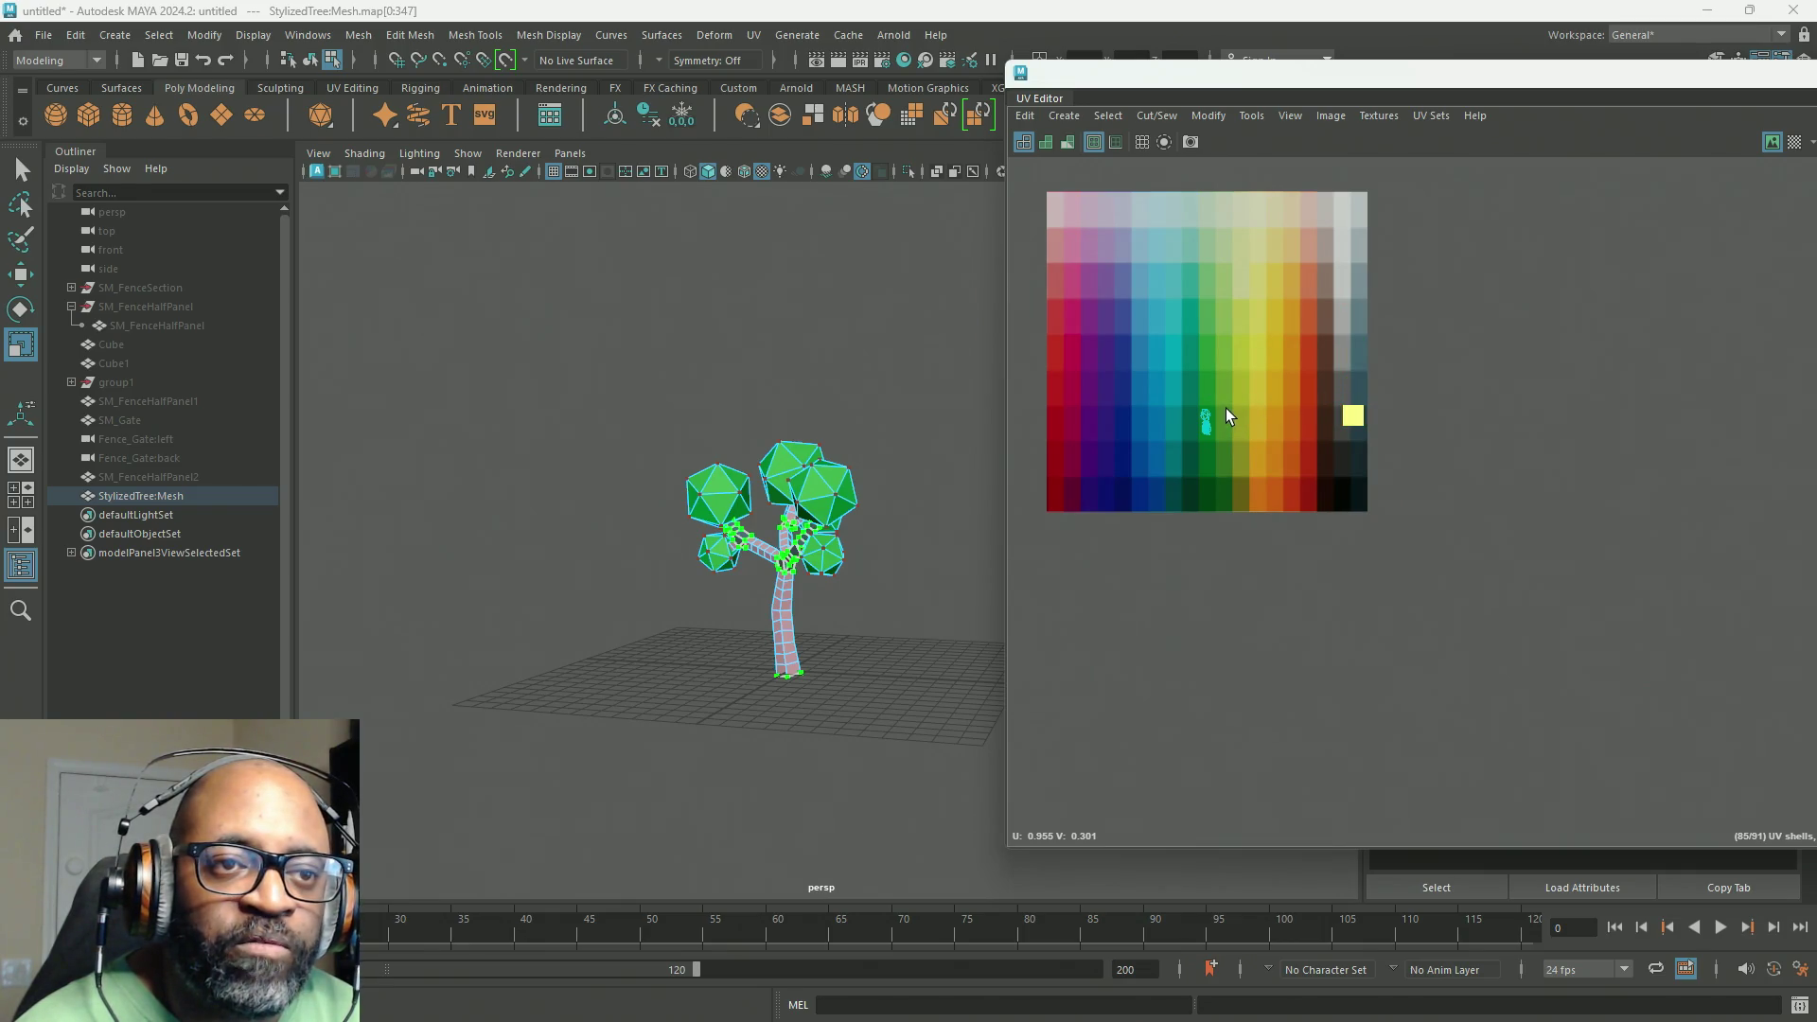
key("w")
middle_click_drag(1326, 428, 1435, 461, "alt")
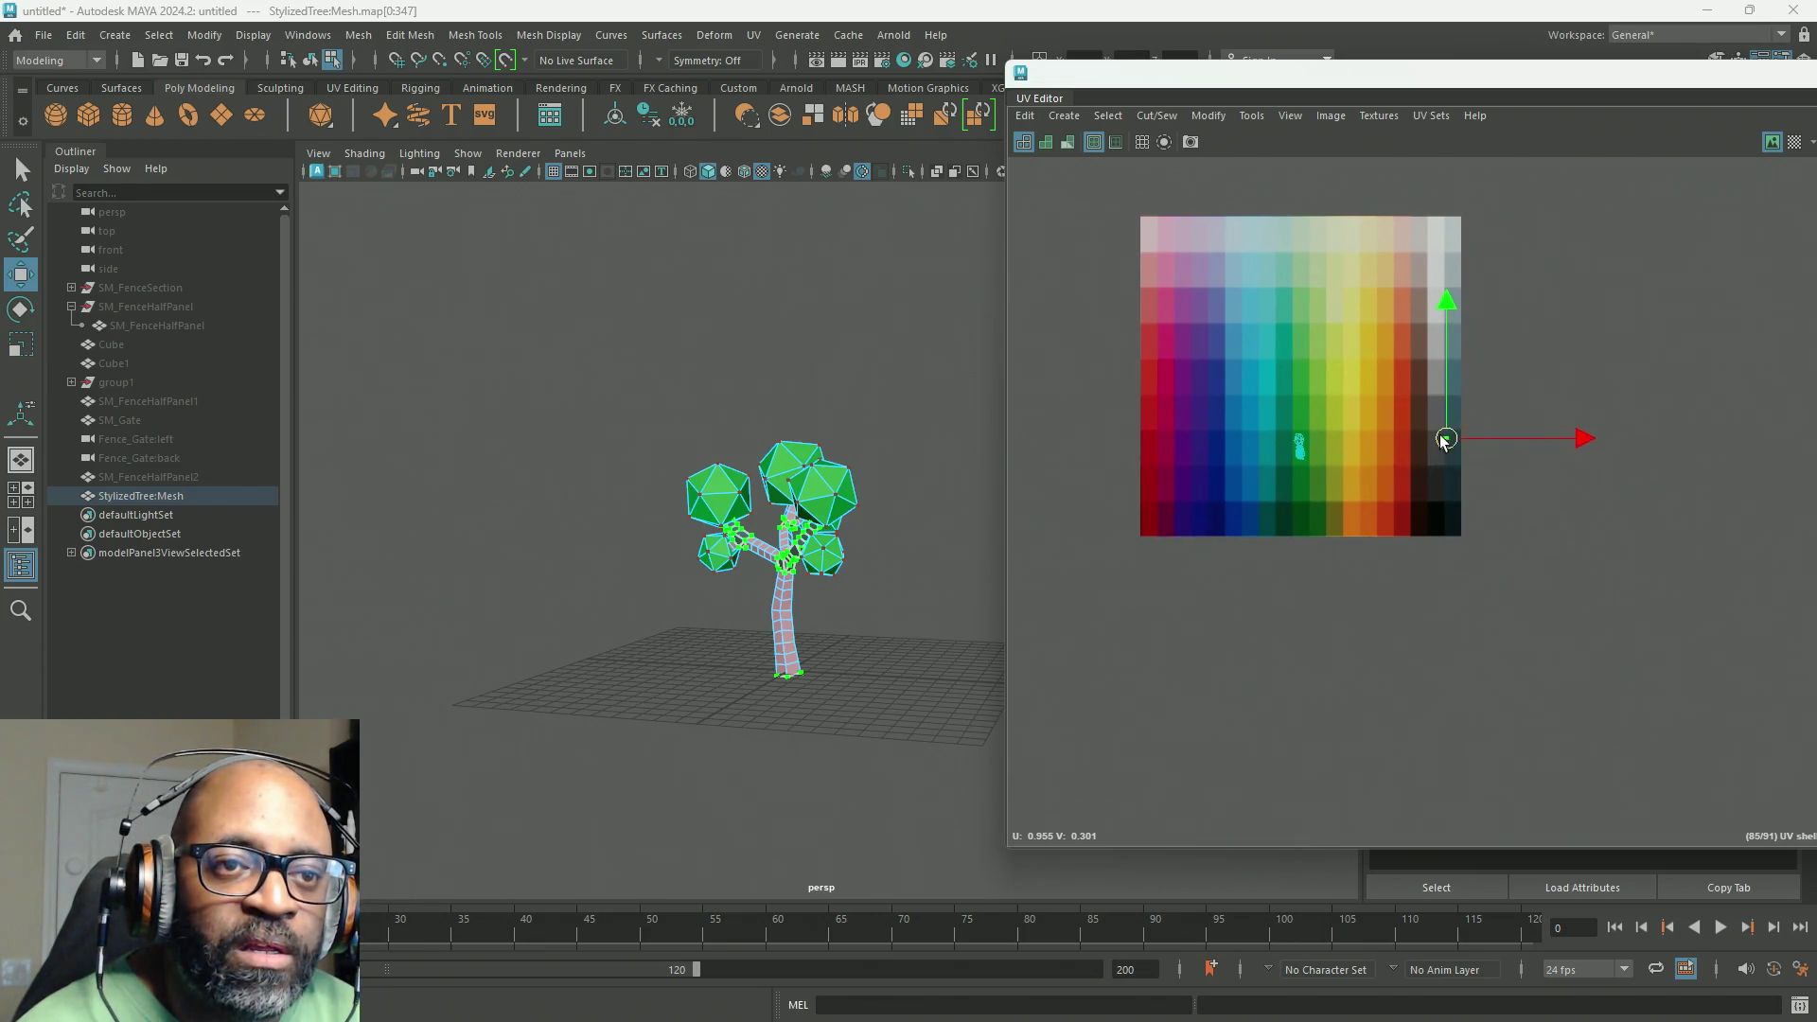
left_click_drag(1445, 441, 1404, 451)
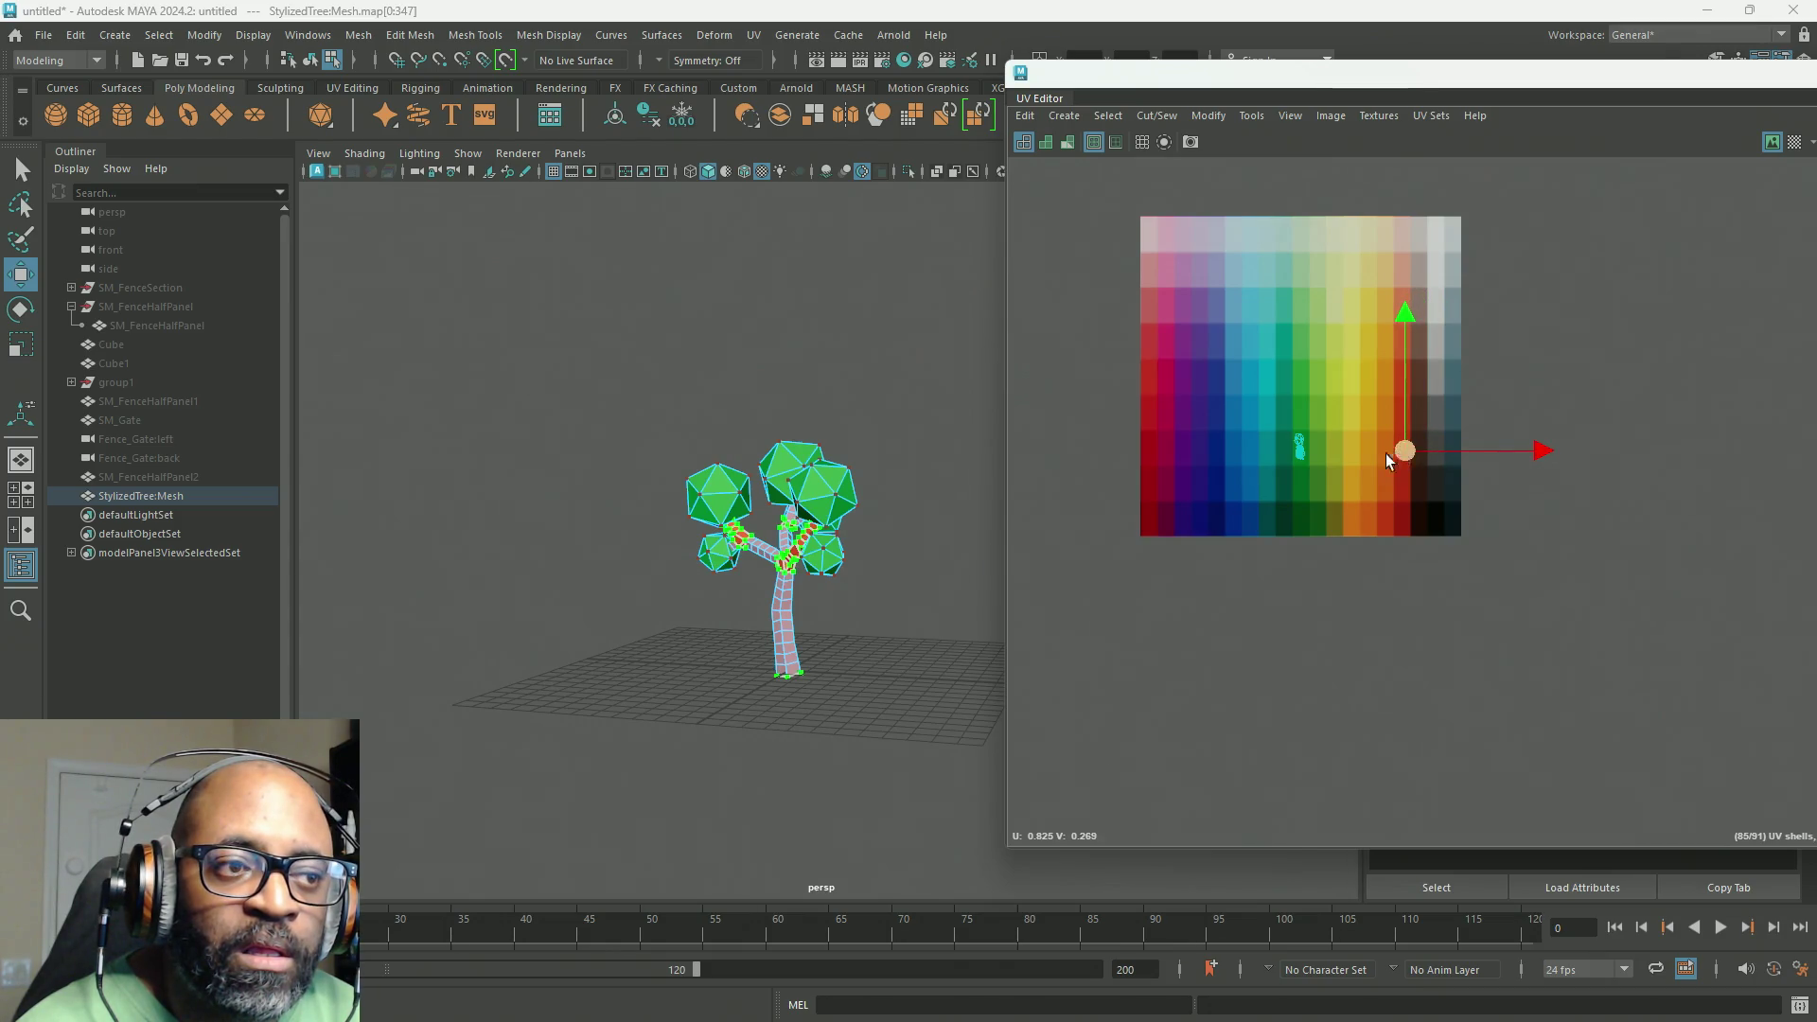
scroll(1455, 397, "up", 3)
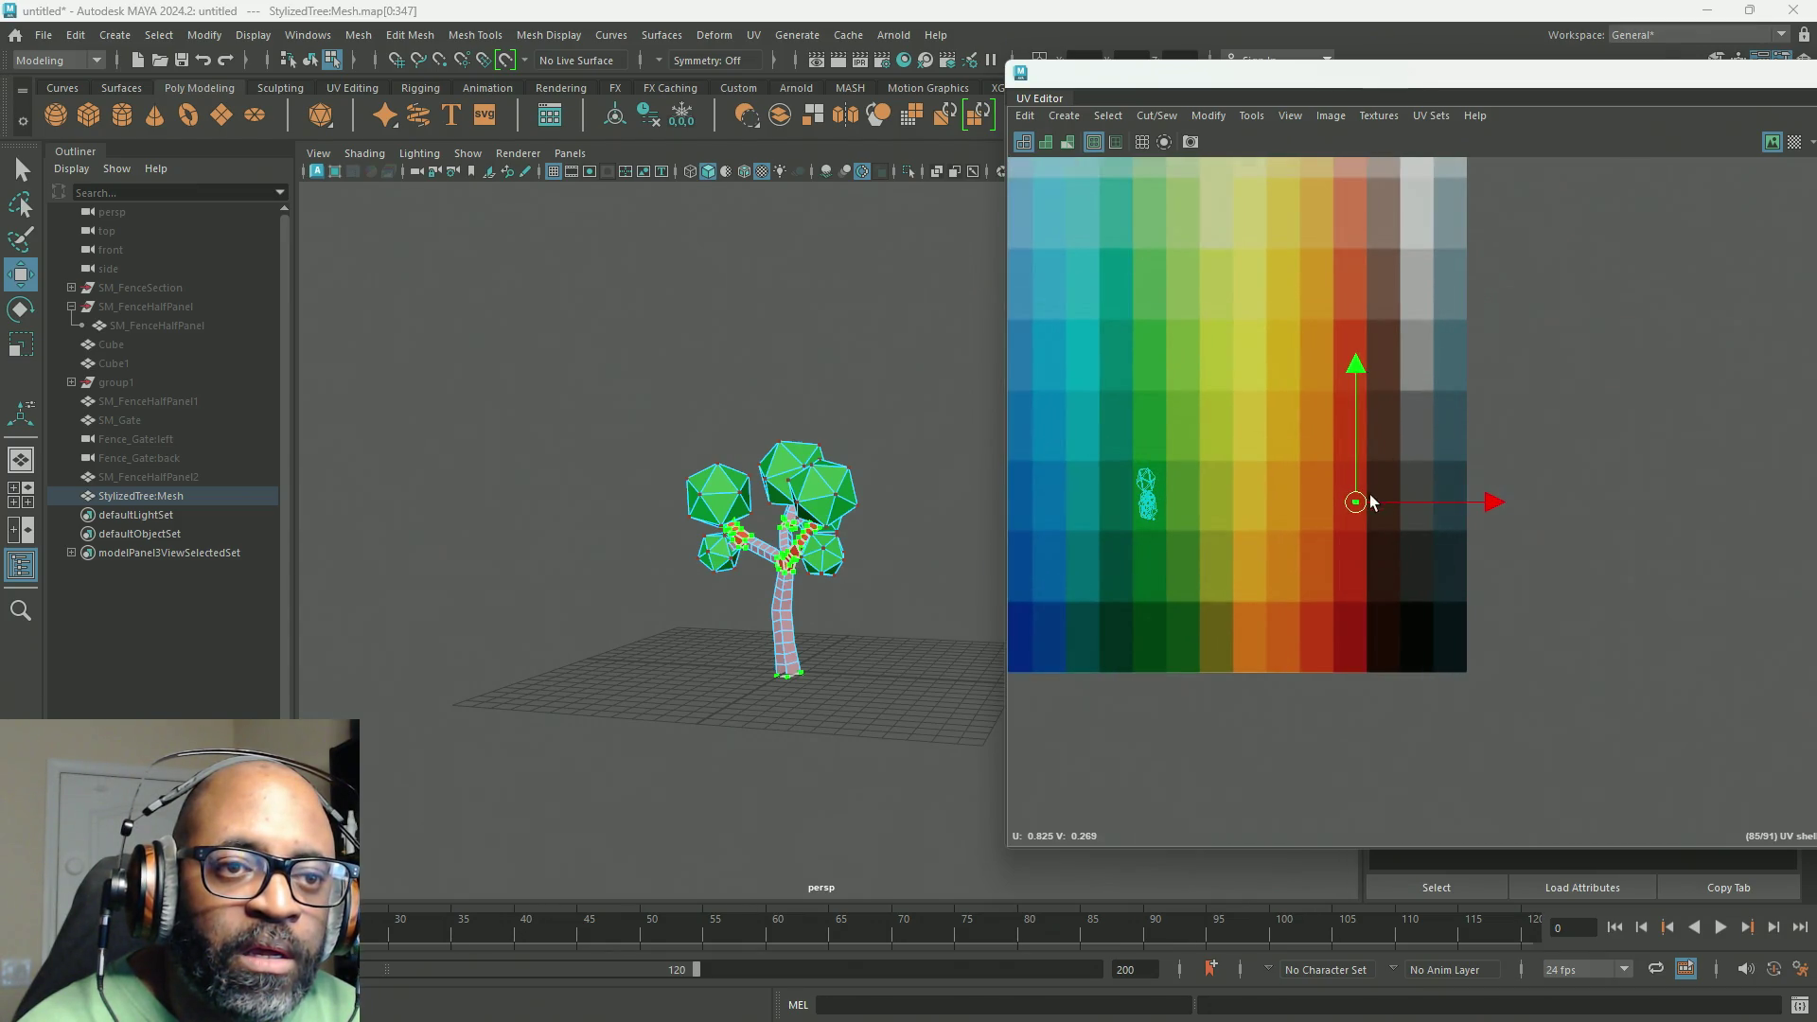
left_click_drag(1372, 502, 1396, 503)
Step: Centre the colour grid in the UV panel and clear the UV selection
scroll(1535, 605, "down", 5)
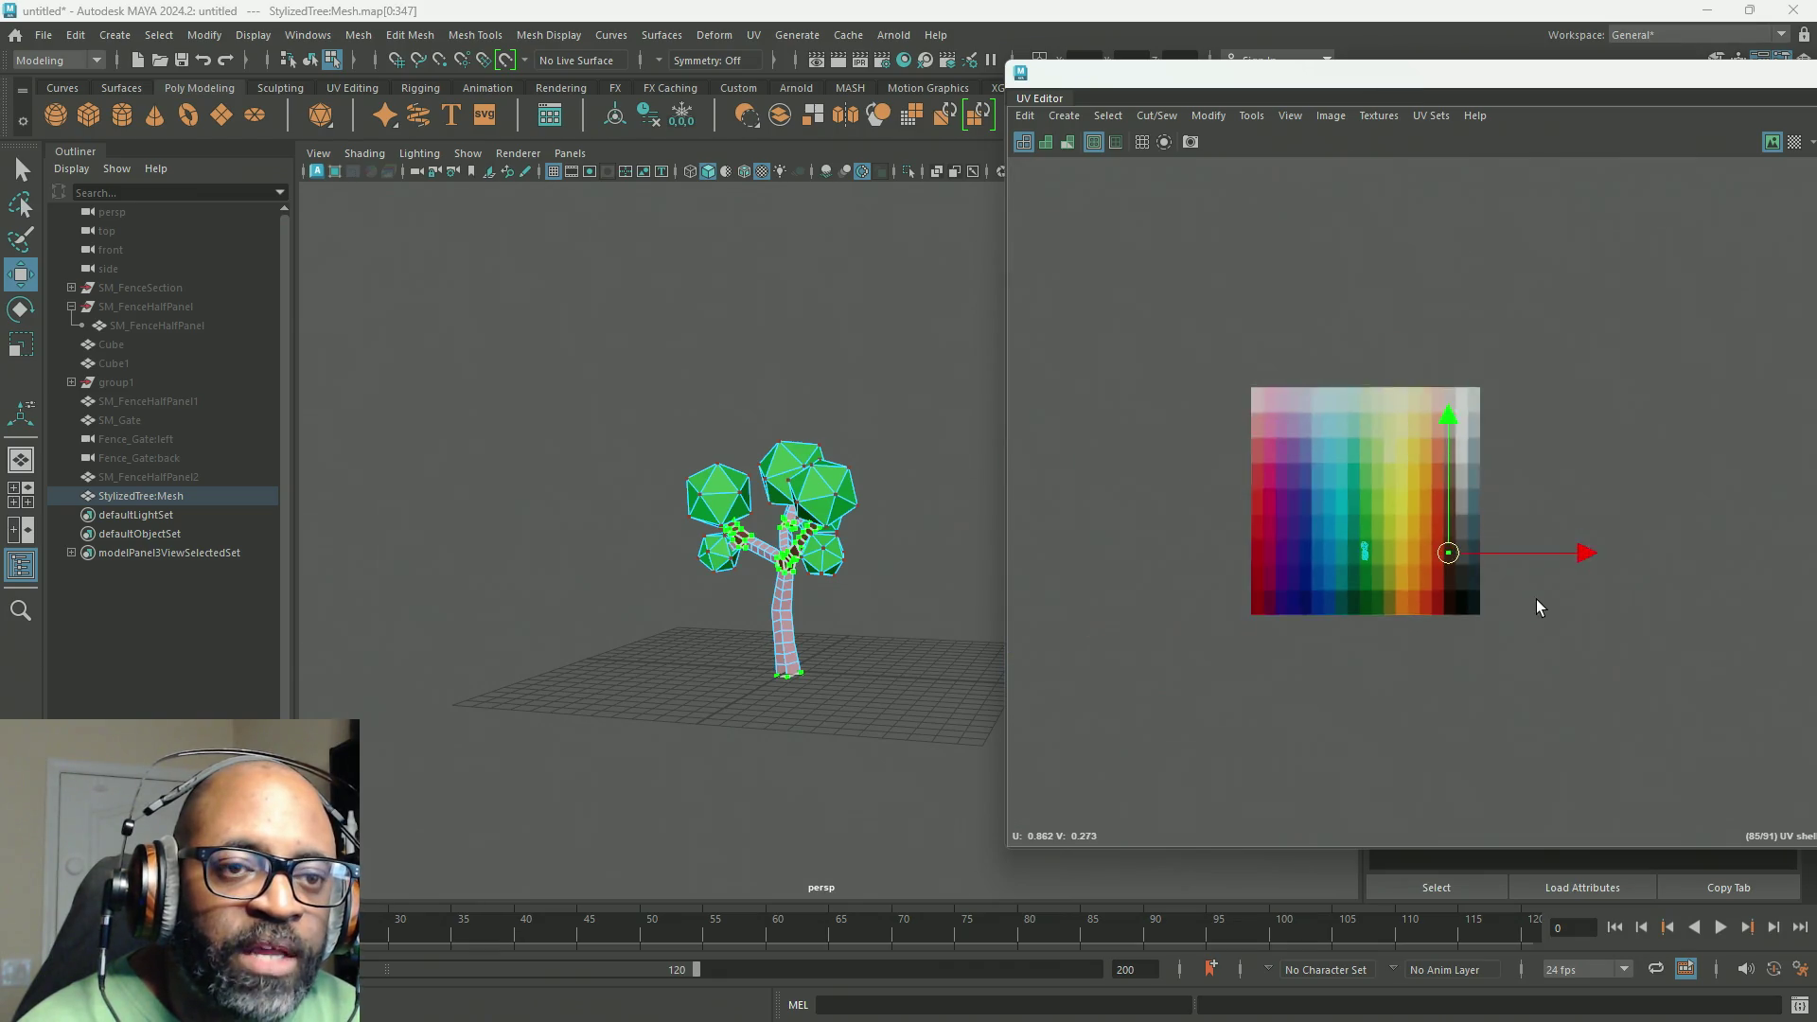
scroll(1570, 641, "down", 4)
middle_click_drag(1610, 669, 1326, 499, "alt")
scroll(1310, 493, "up", 2)
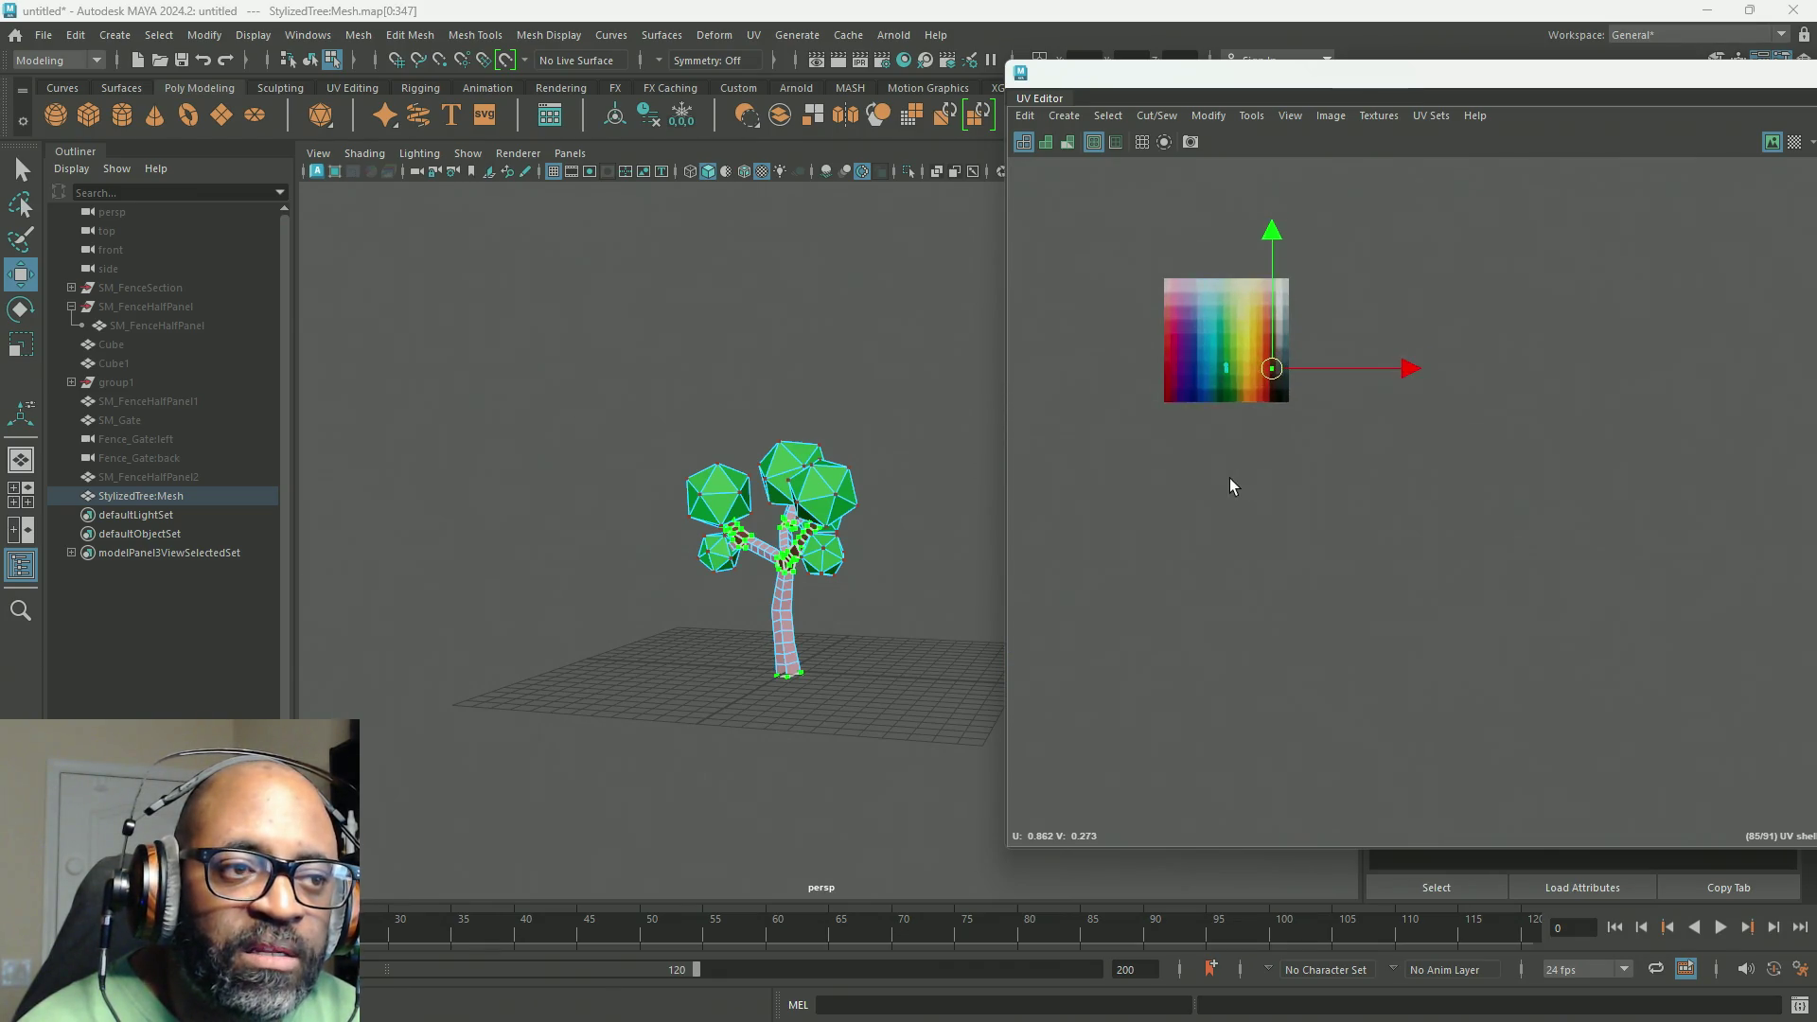
scroll(1236, 454, "up", 3)
middle_click_drag(1237, 454, 1444, 661, "alt")
scroll(1480, 511, "up", 3)
middle_click_drag(1480, 511, 1373, 551, "alt")
left_click(1536, 670)
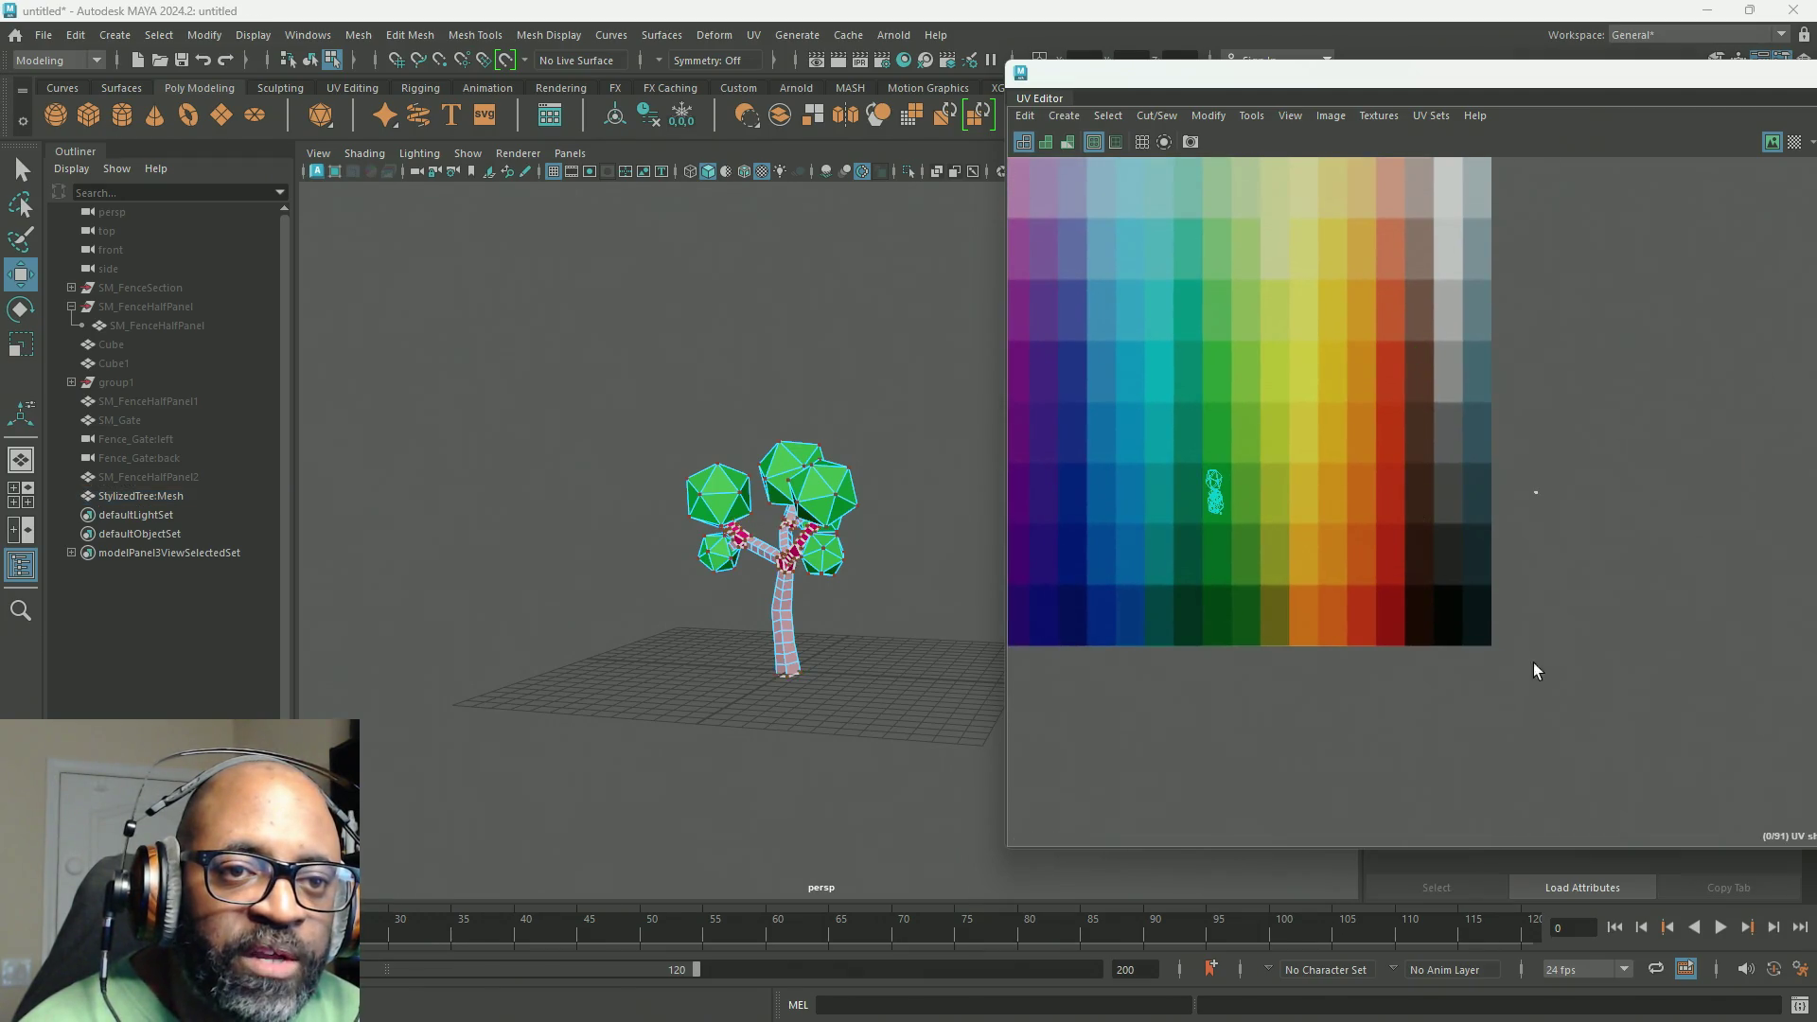
Step: Select the trunk and branch faces and give them Normal-Based UV mapping
right_click_drag(776, 506, 776, 632)
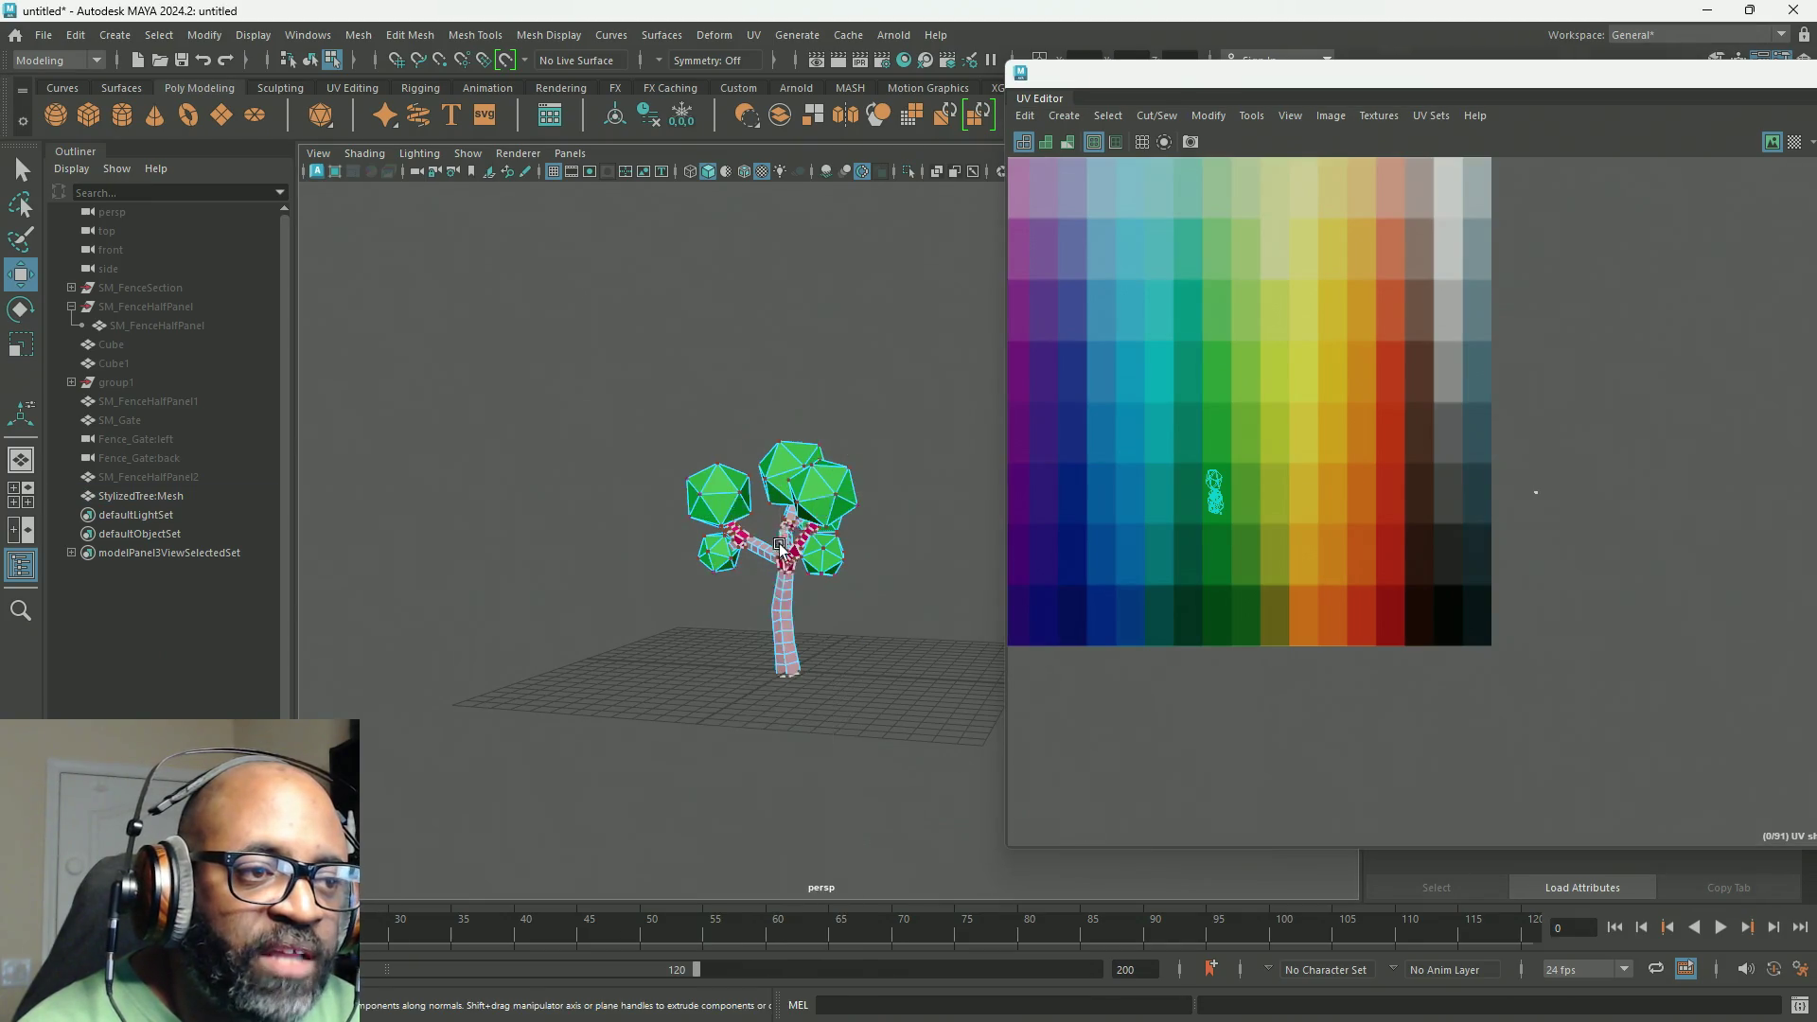
double_click(784, 637)
double_click(784, 637)
middle_click_drag(1491, 527, 1251, 589, "alt")
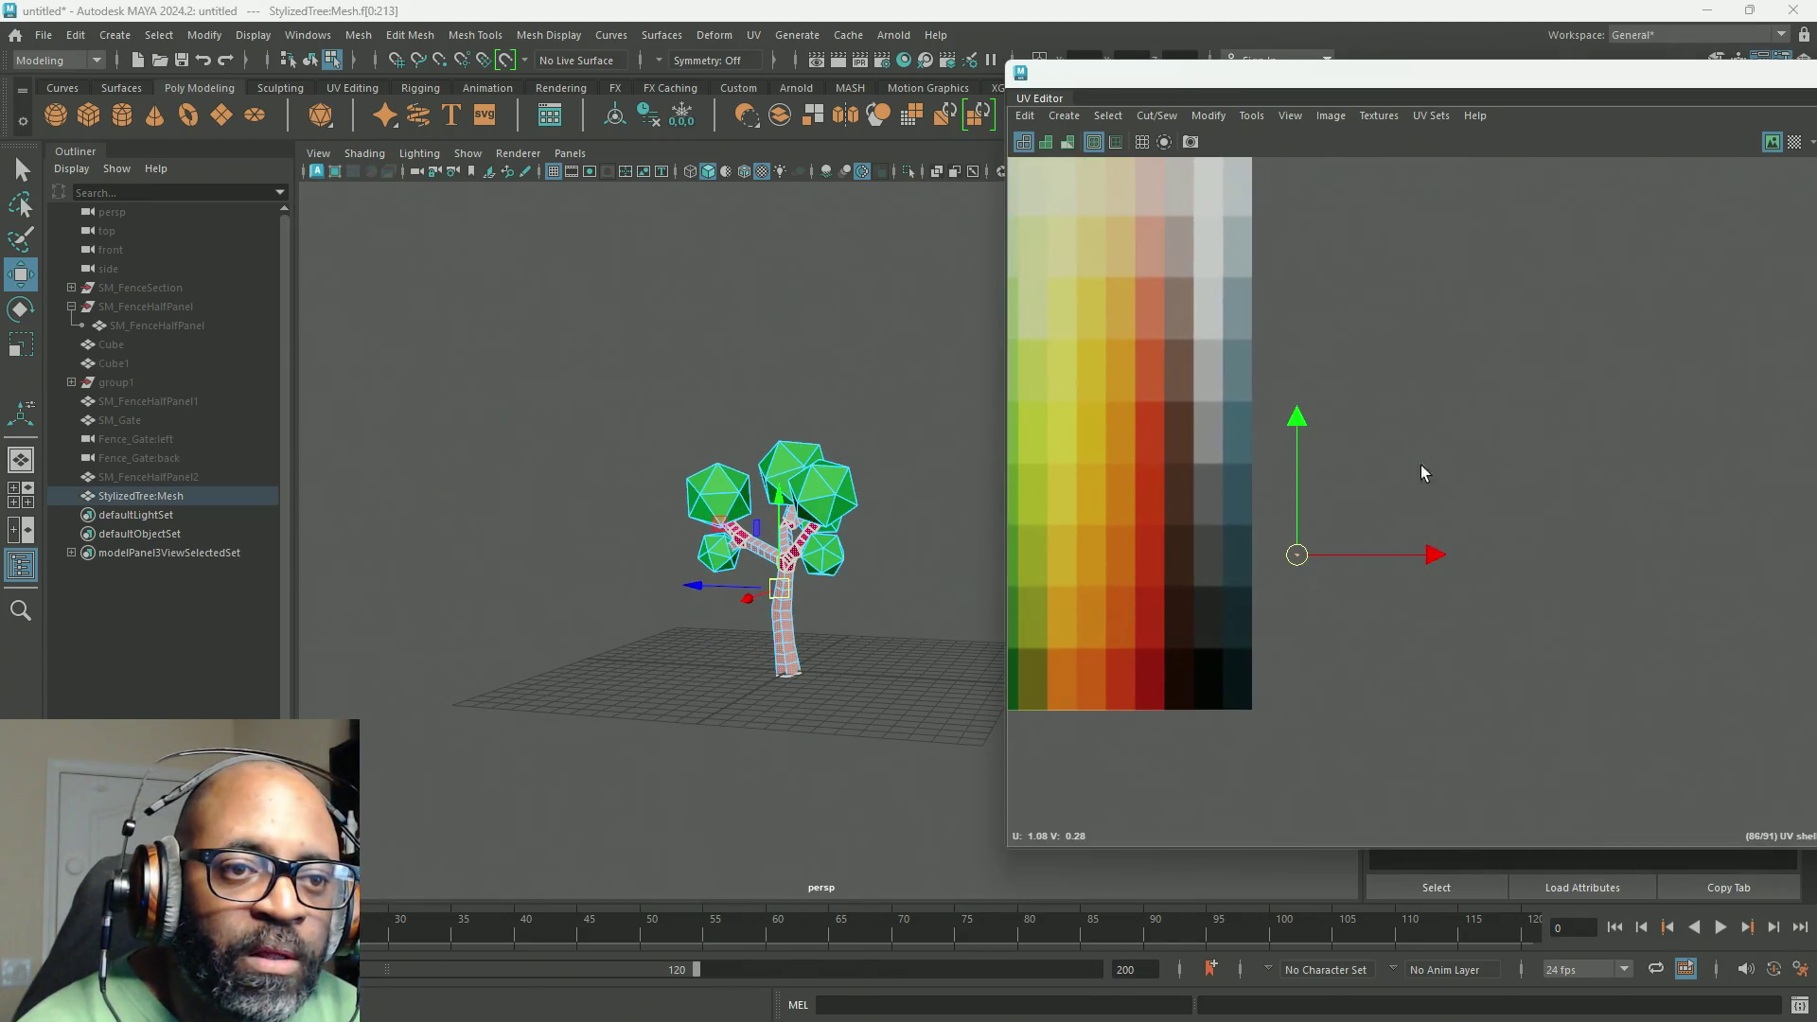
mouse_move(1467, 415)
right_mouse_down("shift")
mouse_move(1467, 337)
mouse_move(1573, 301)
right_mouse_up("shift")
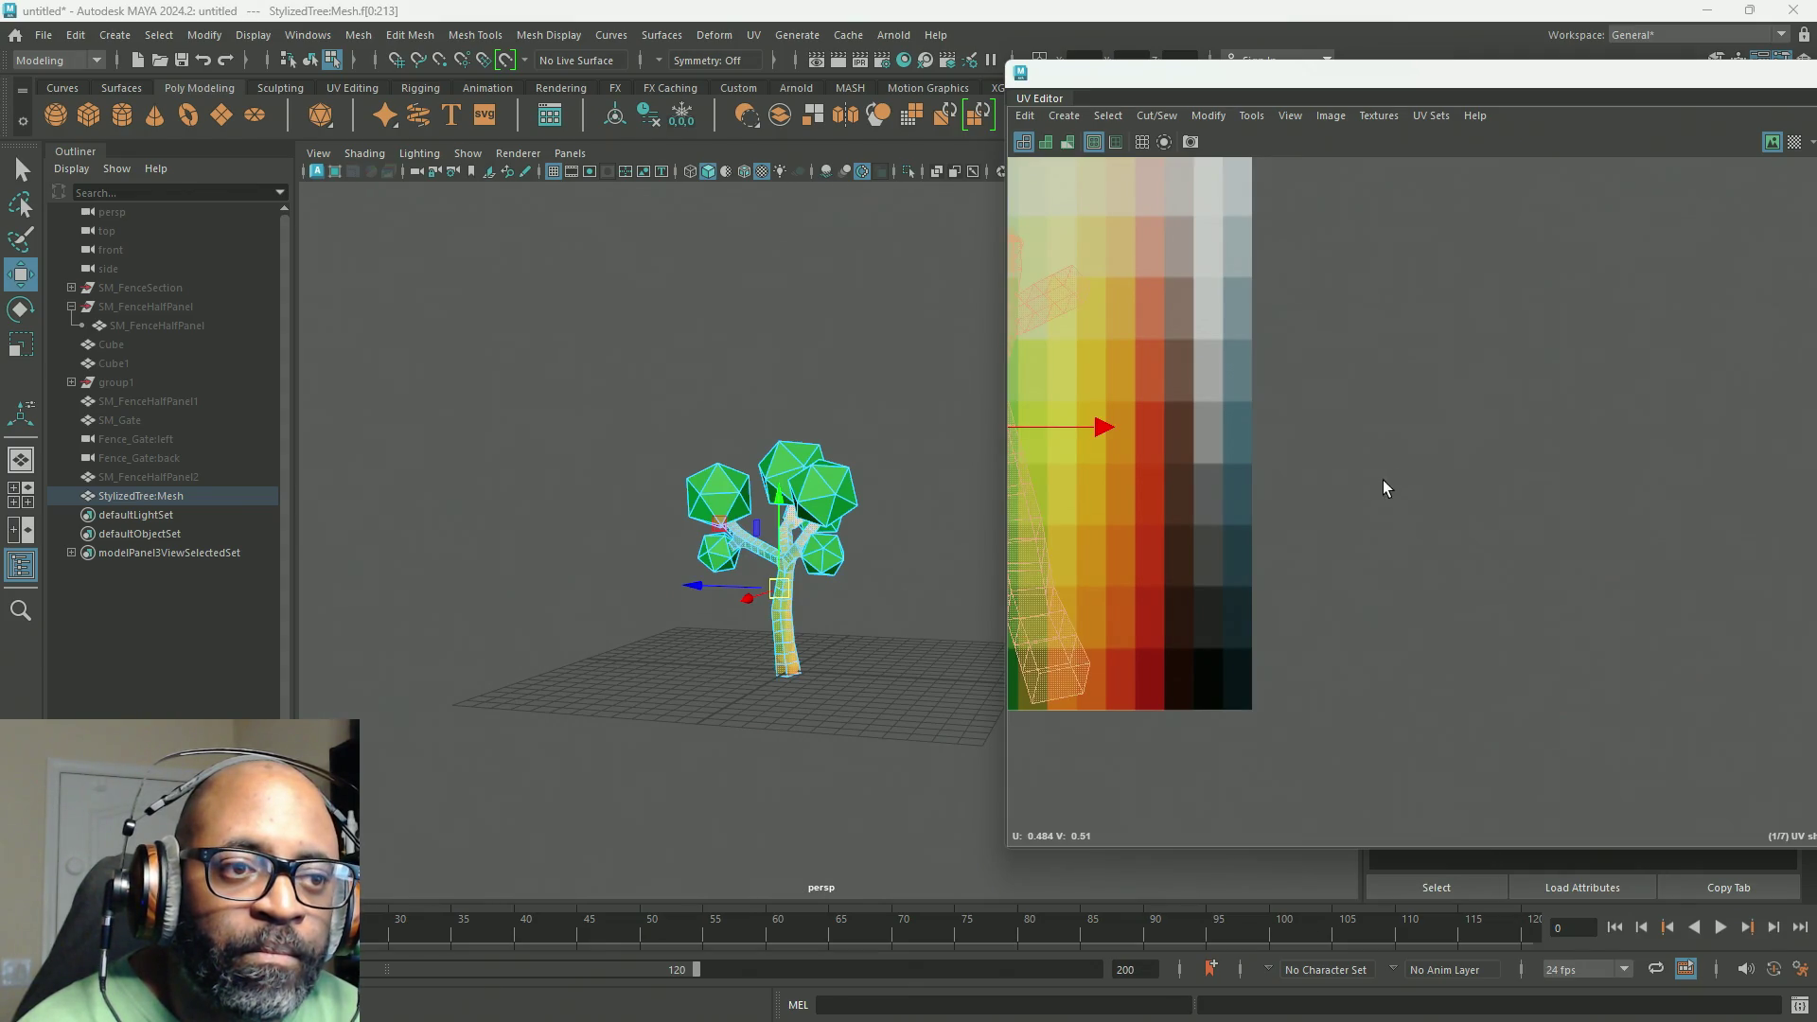
key("f")
Step: Shrink the trunk UVs onto a dark brown swatch, then deselect to view the result
key("w")
mouse_move(1154, 460)
left_mouse_down()
mouse_move(1272, 478)
mouse_move(1273, 543)
mouse_move(1262, 487)
mouse_move(1163, 449)
left_mouse_up()
scroll(1271, 530, "up", 2)
key("r")
key("w")
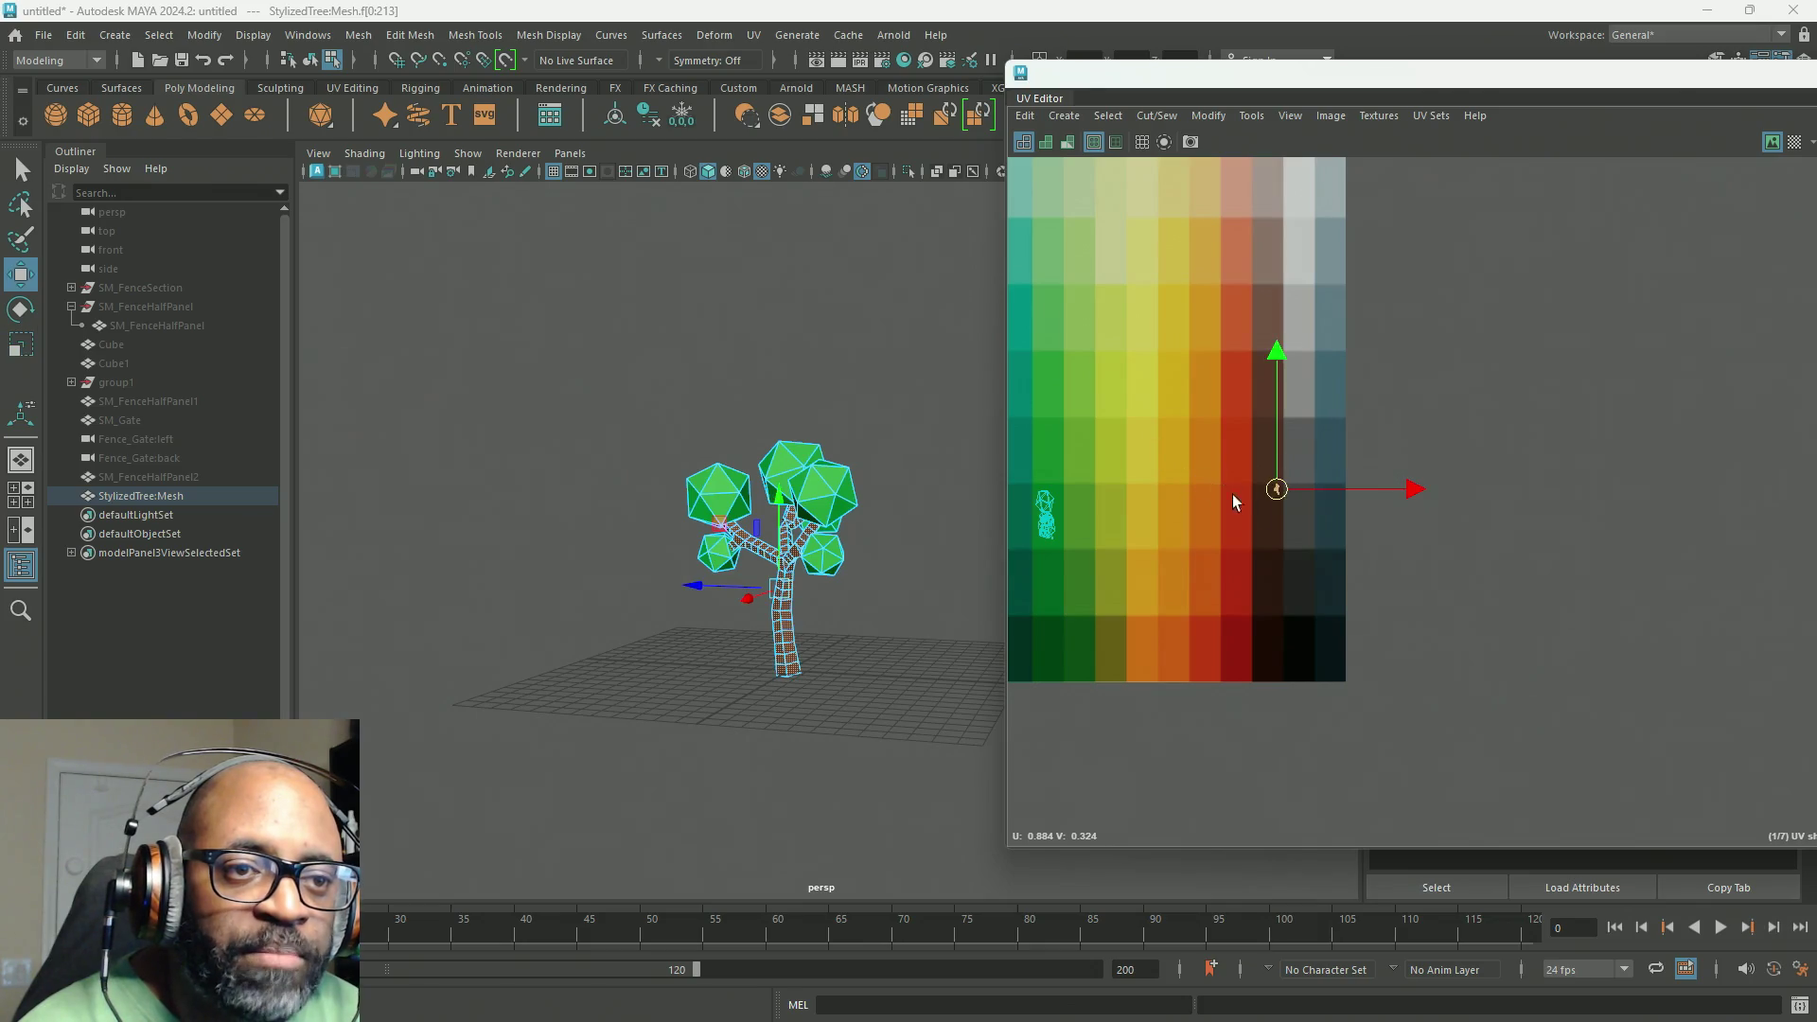
left_click_drag(1277, 490, 1269, 520)
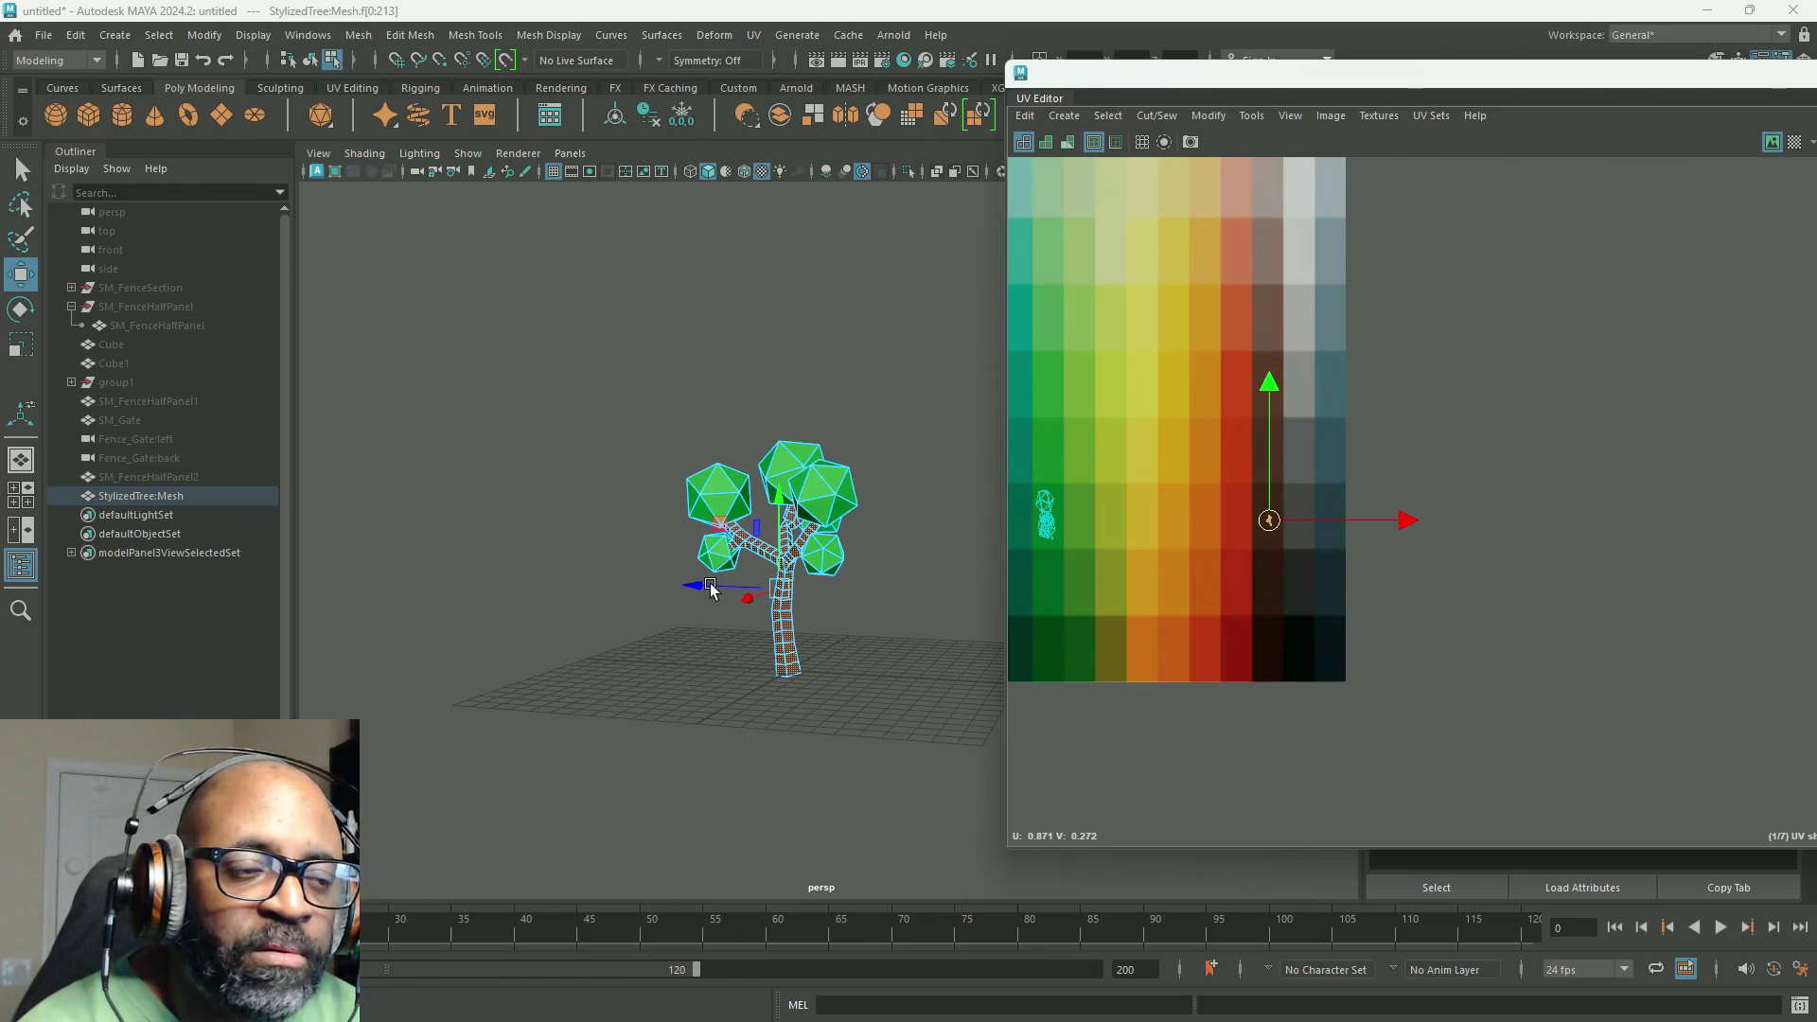
scroll(900, 727, "up", 3)
scroll(814, 609, "up", 5)
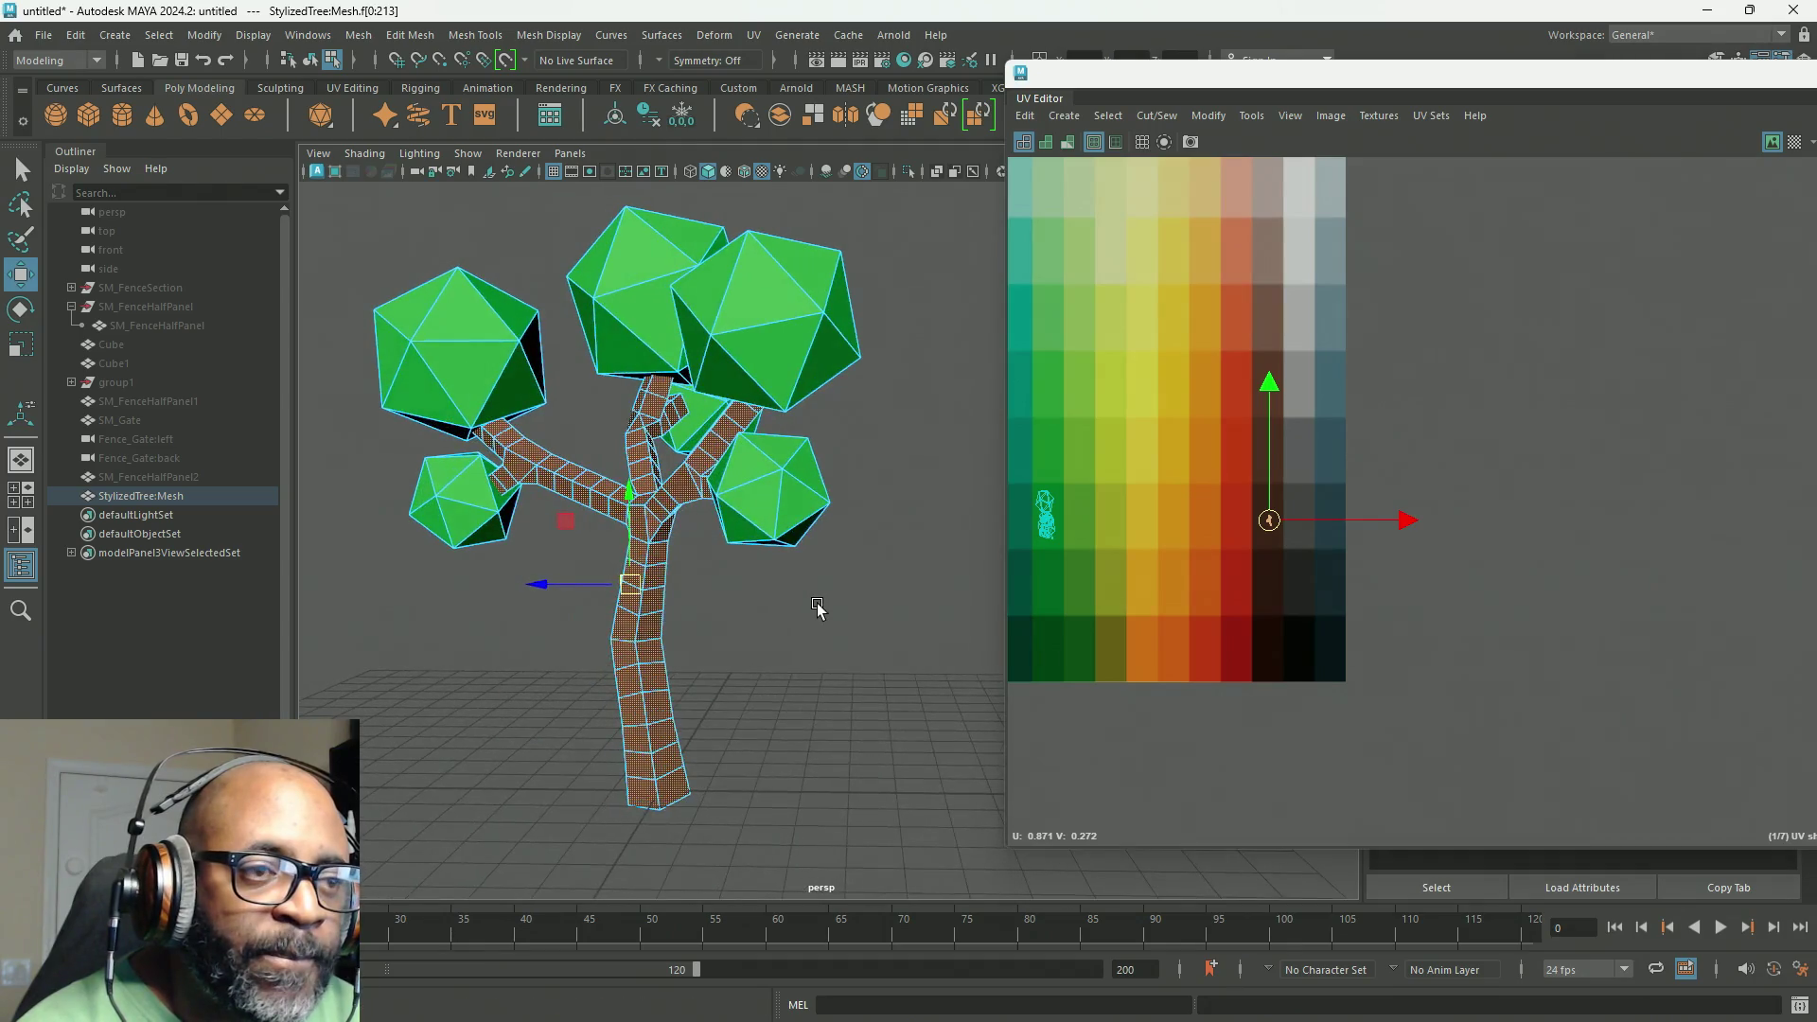
right_click_drag(719, 388, 892, 438)
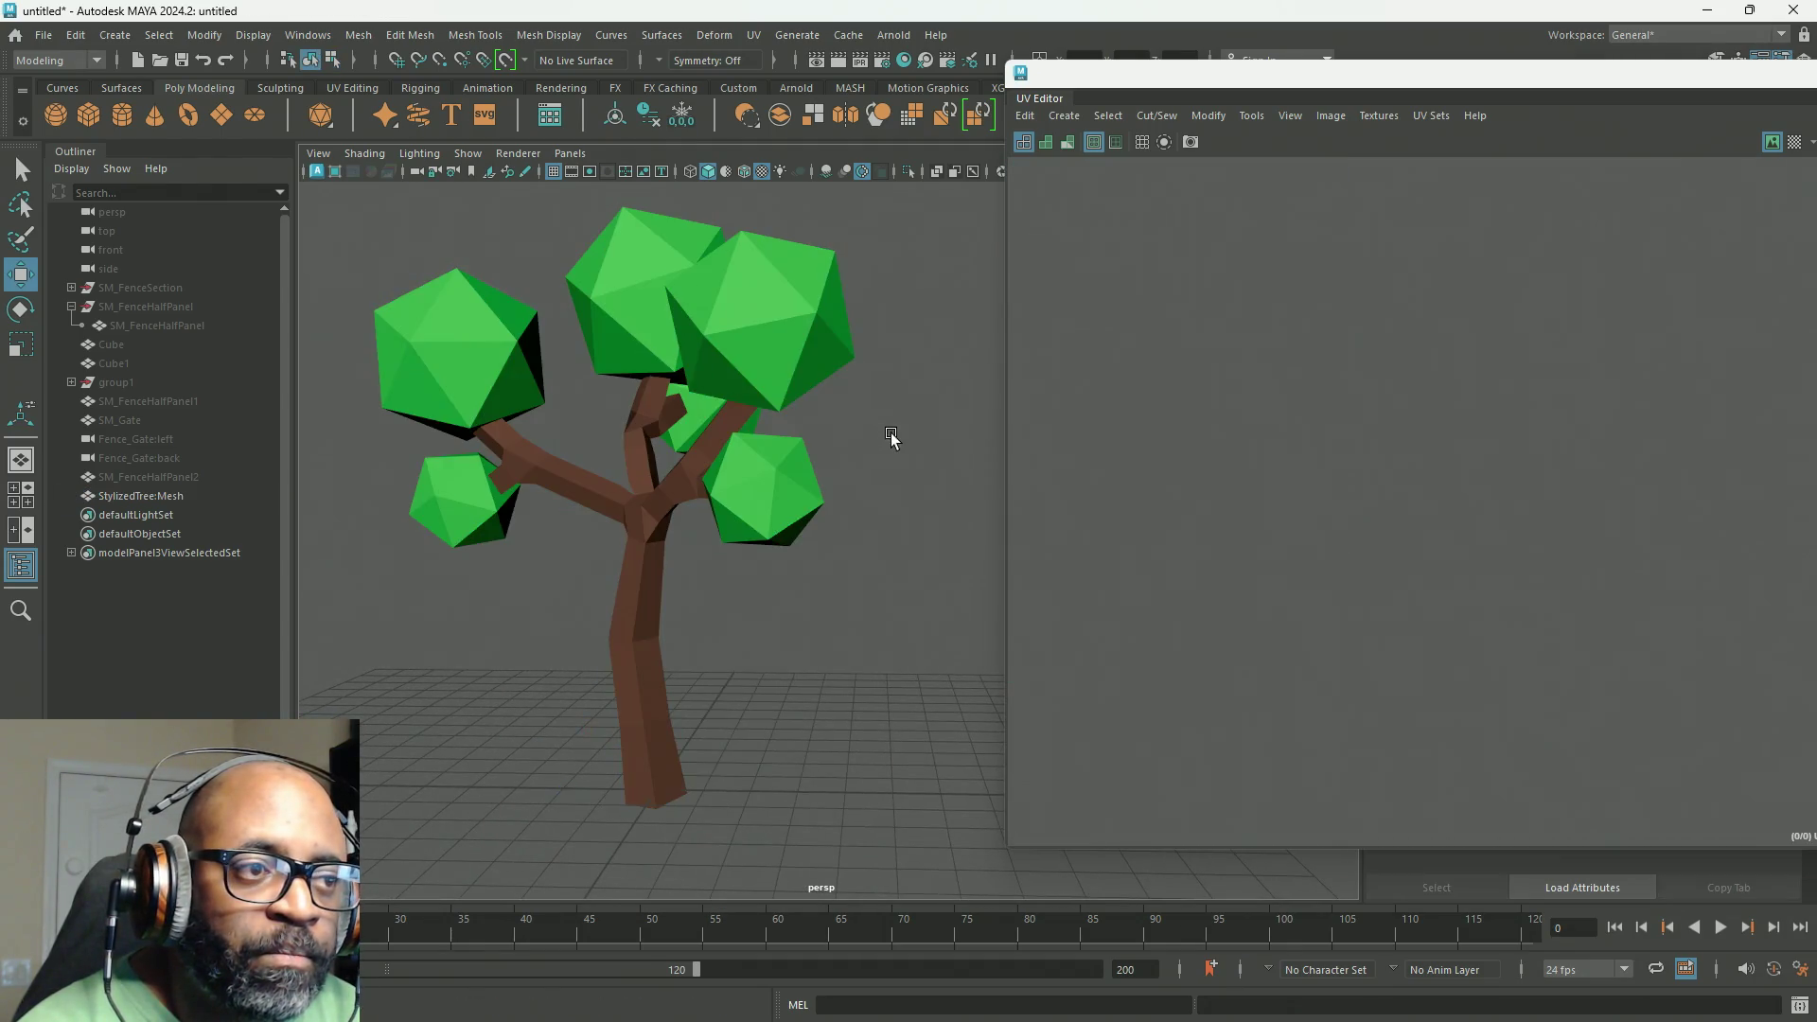
Step: Select the whole tree mesh and frame its UVs over the palette texture
scroll(687, 613, "down", 5)
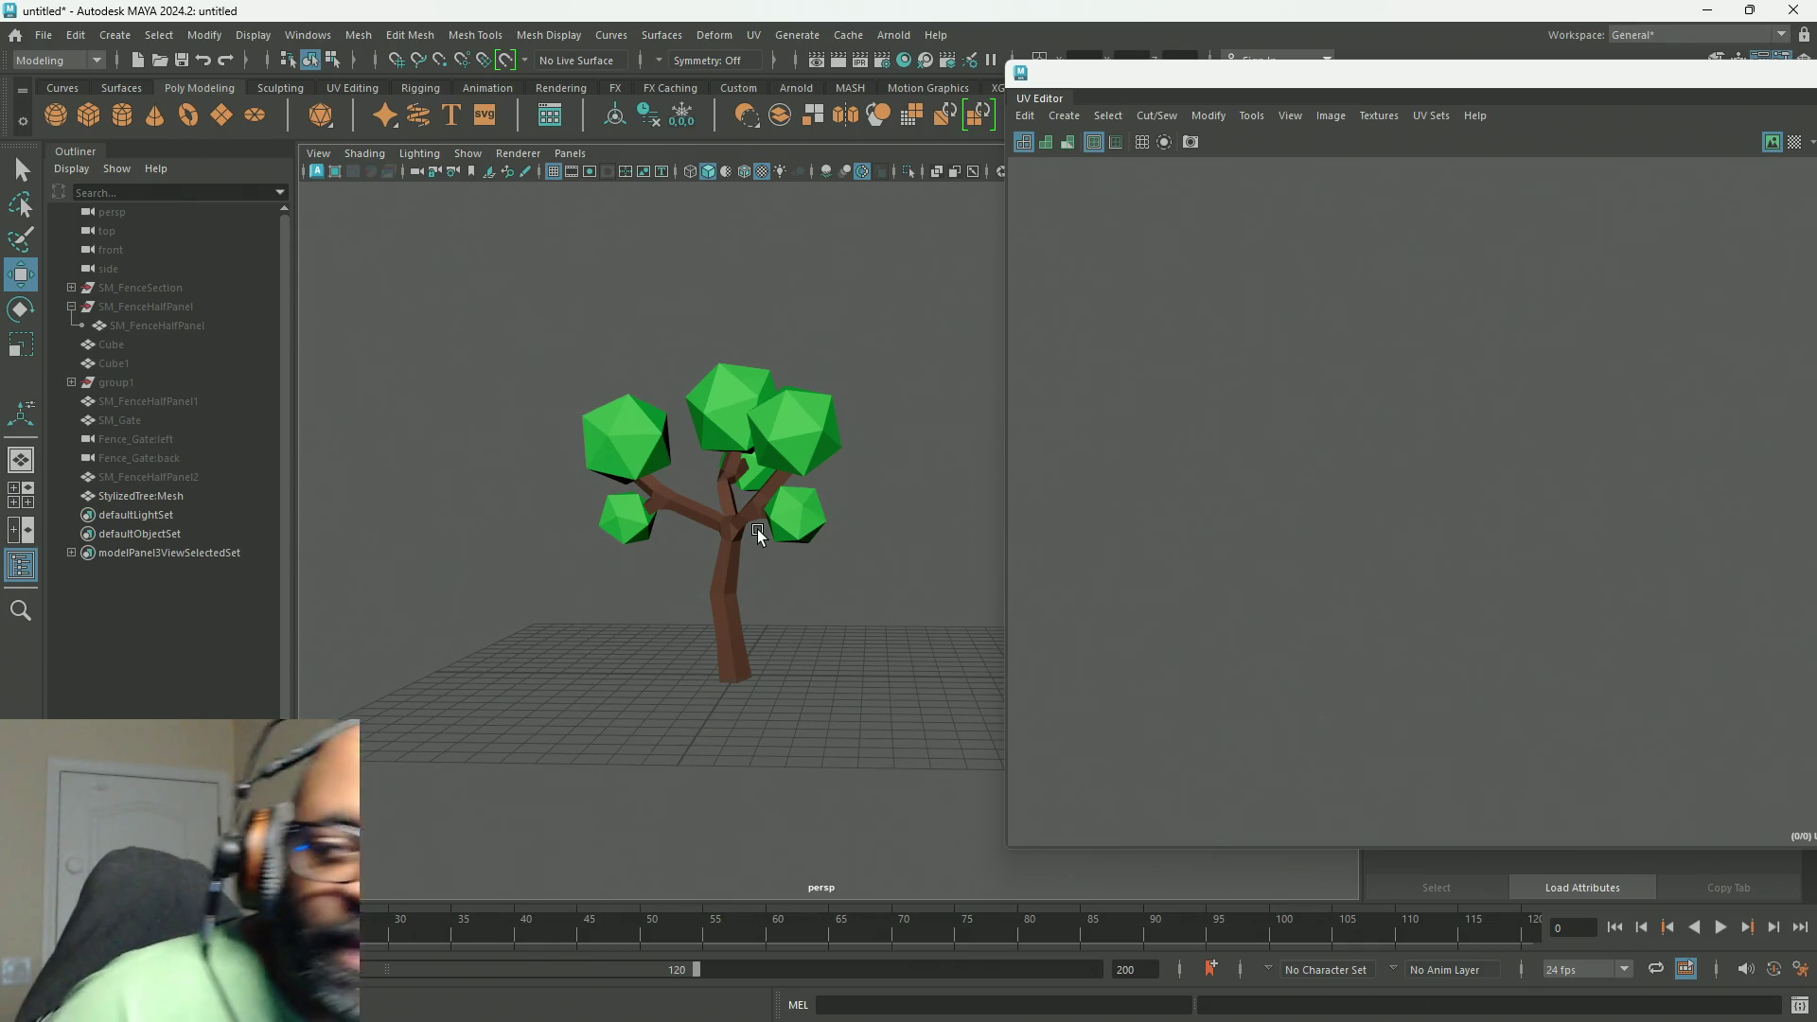
scroll(779, 485, "up", 5)
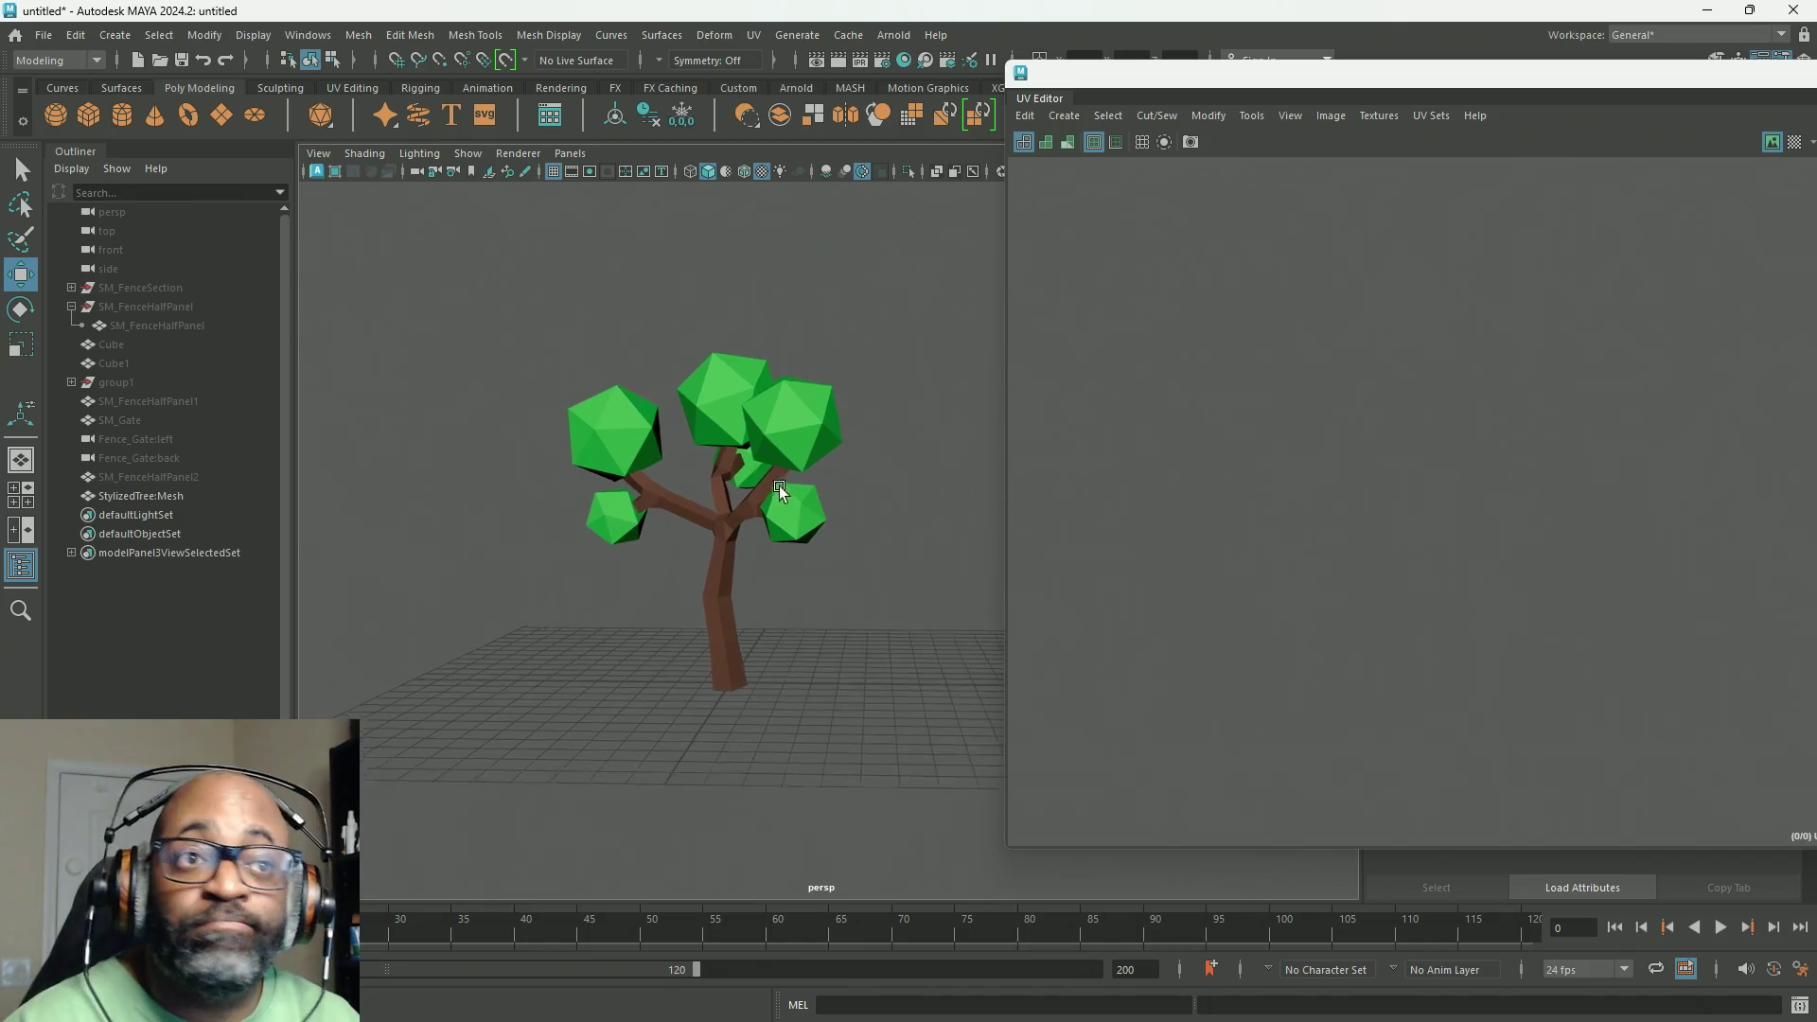
left_click(470, 470)
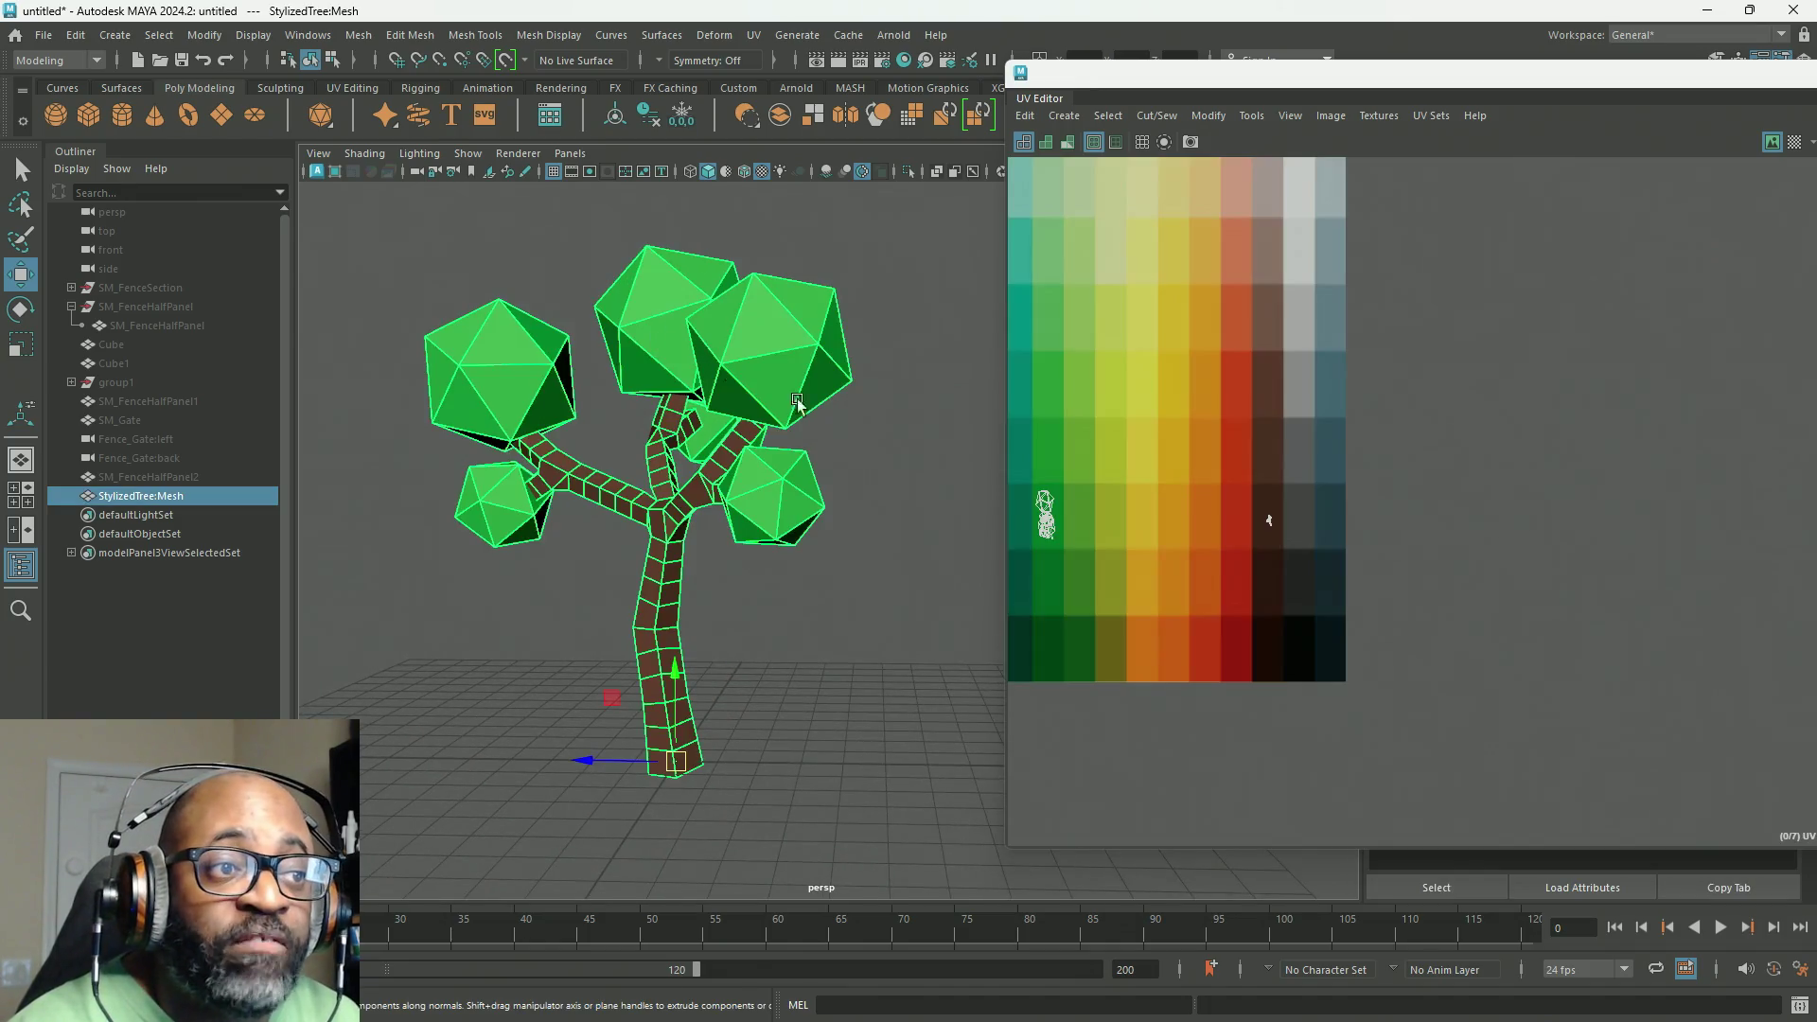
scroll(1291, 430, "down", 5)
middle_click_drag(1210, 353, 1394, 350, "alt")
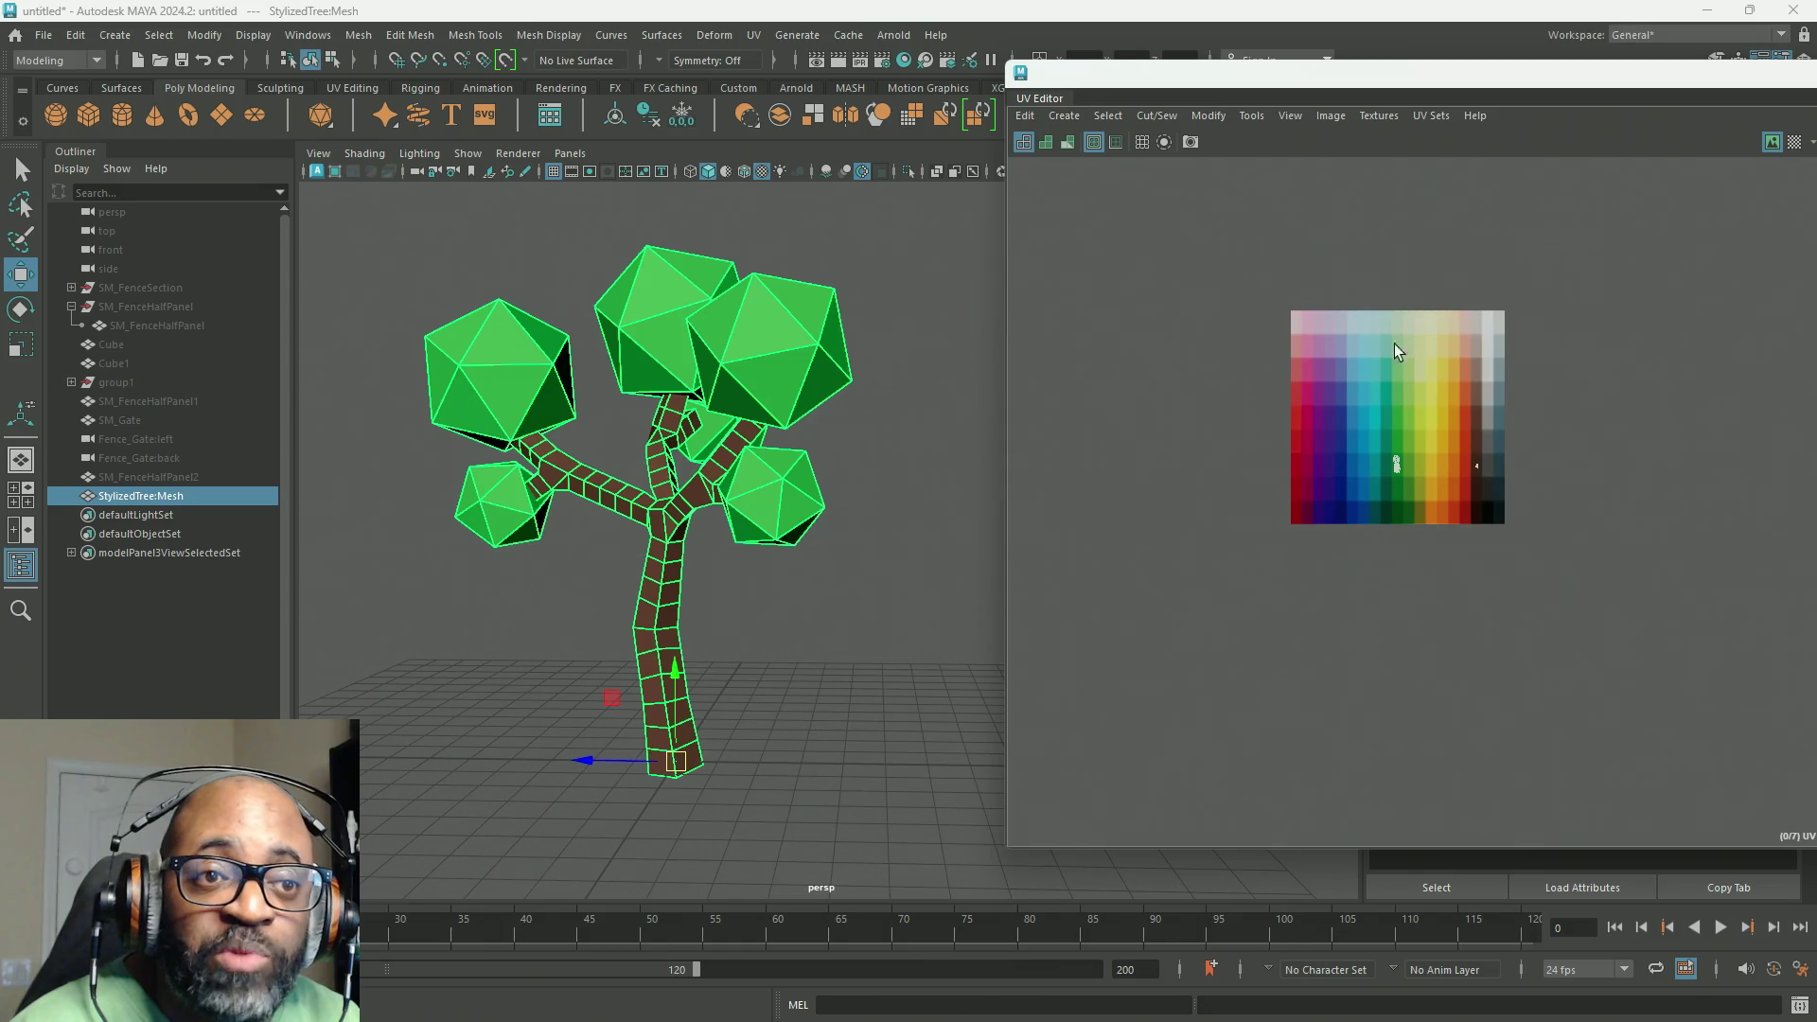
scroll(1362, 454, "up", 5)
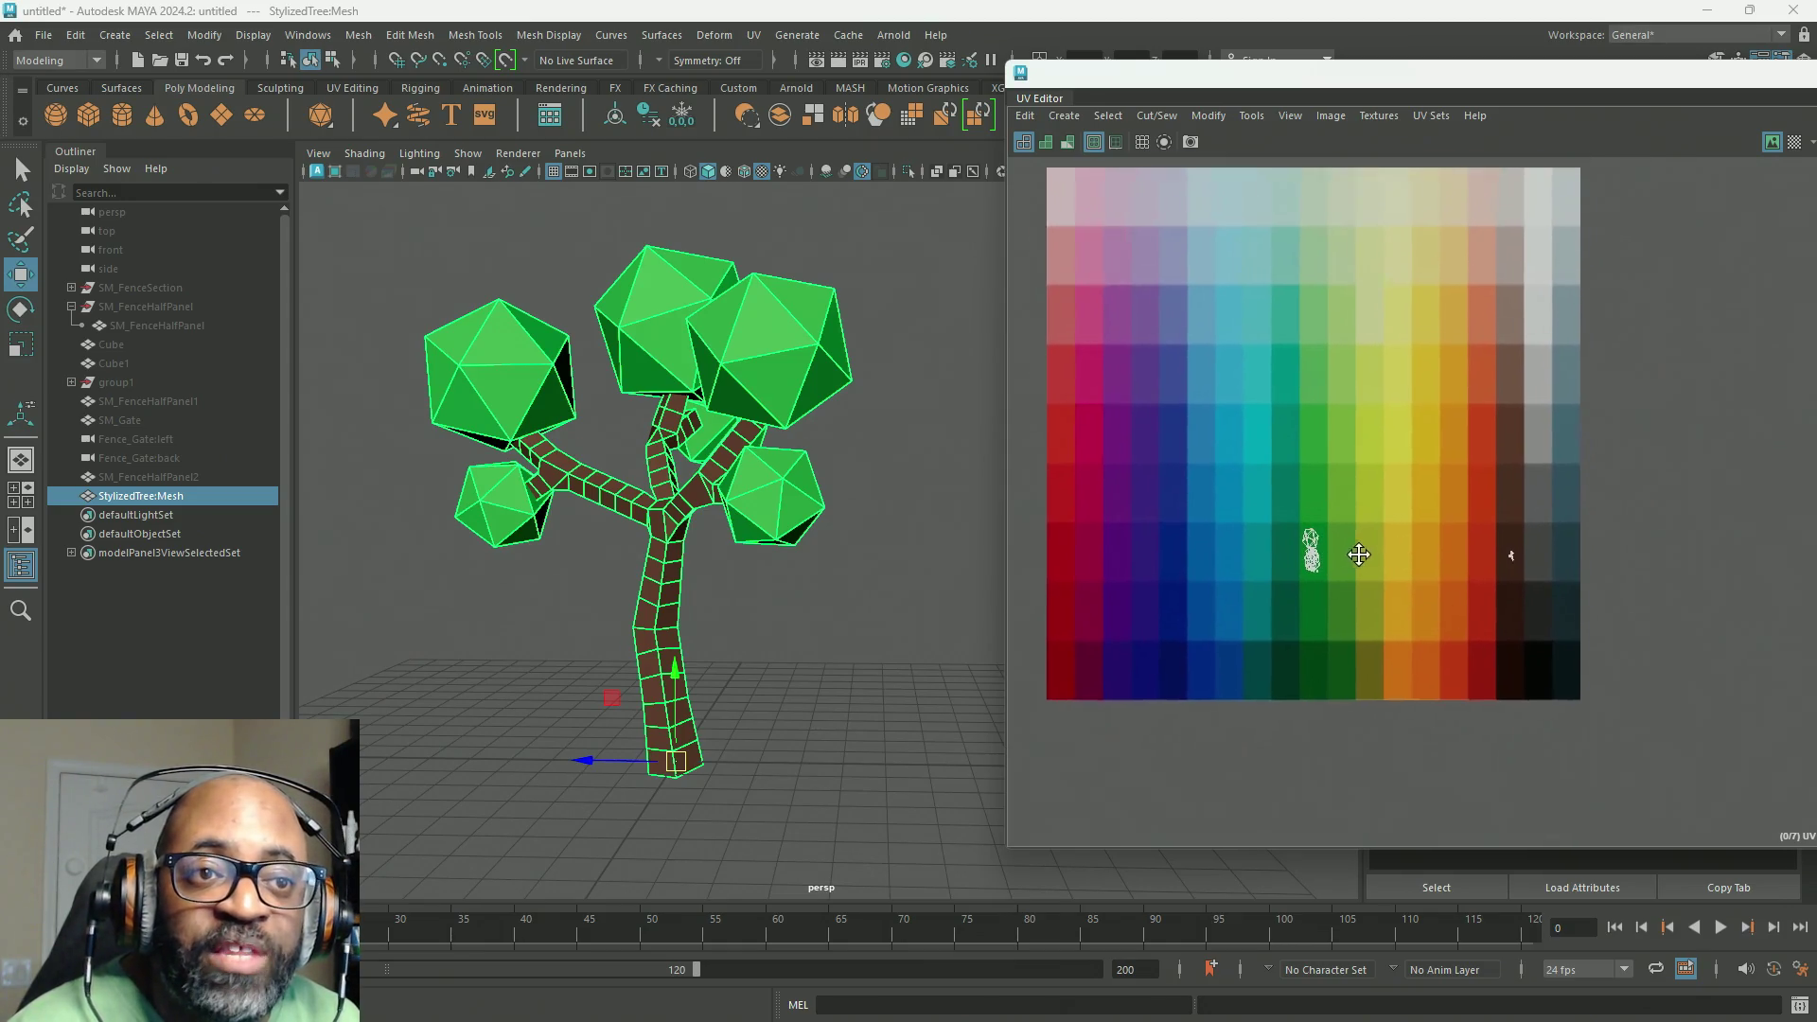
scroll(1478, 582, "down", 3)
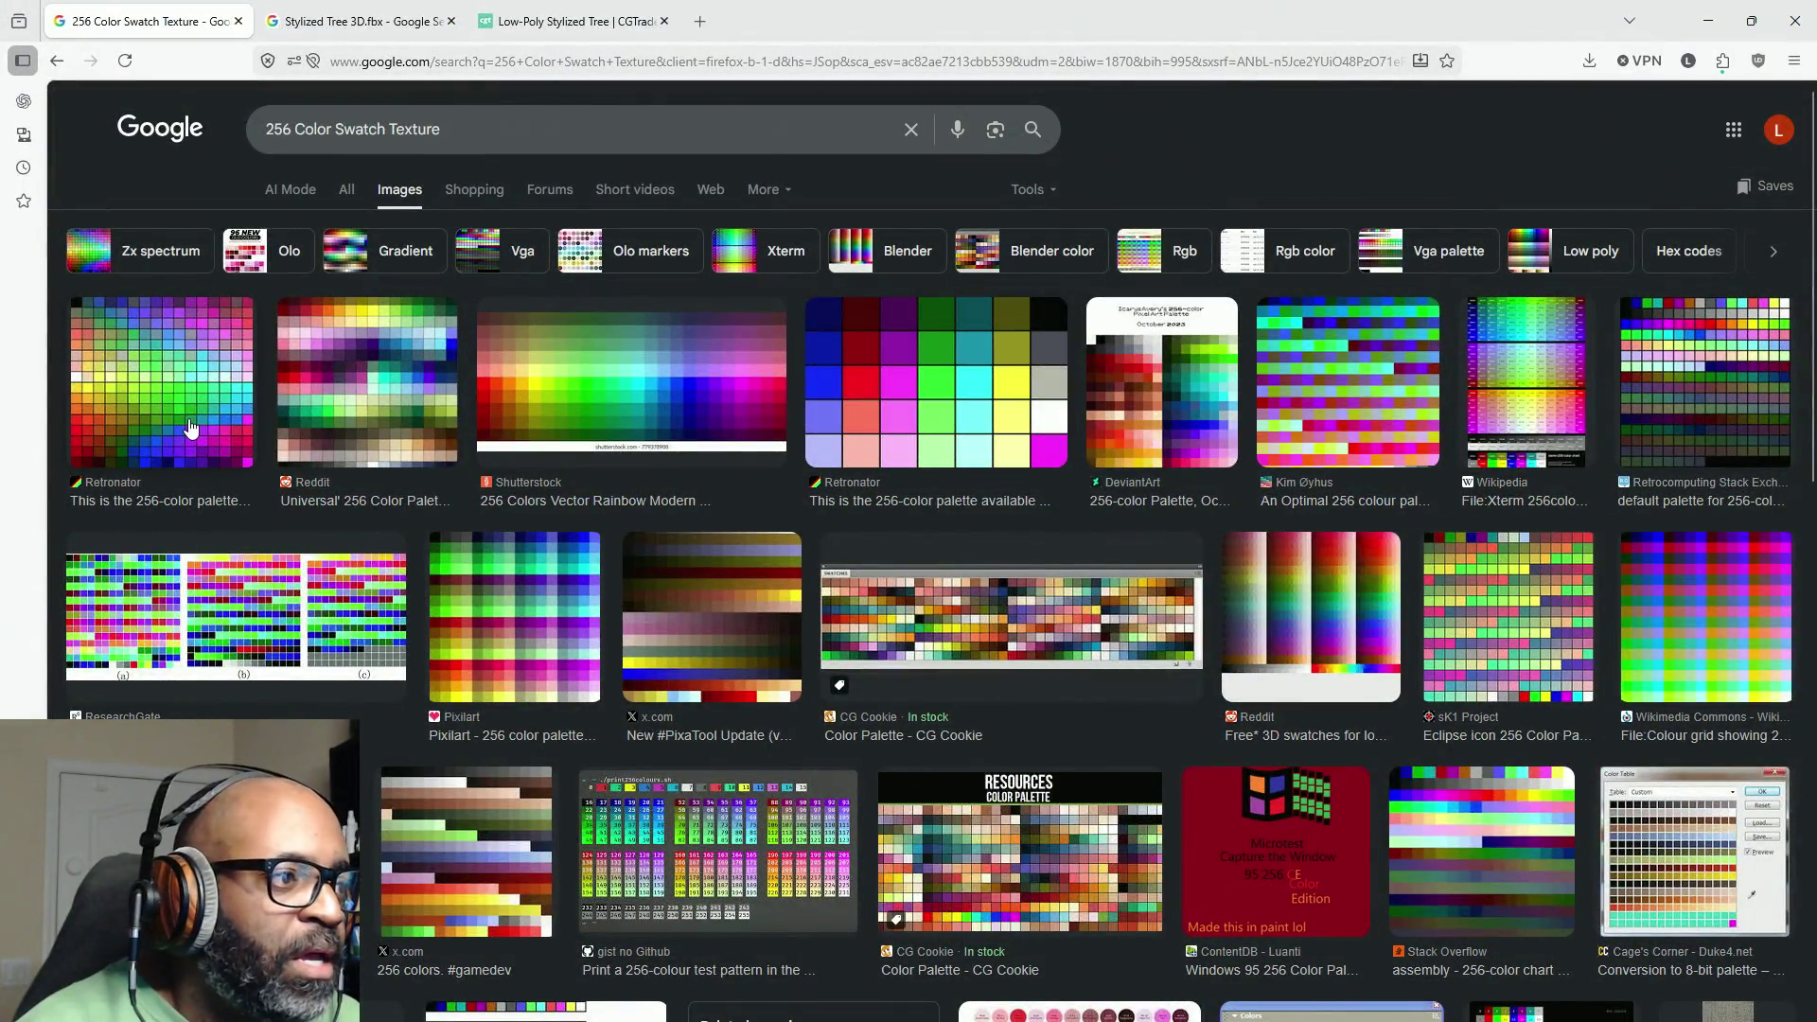
Step: Preview the Reddit 'Universal 256 Color Palette' image, then minimize the browser back to Maya
left_click(318, 396)
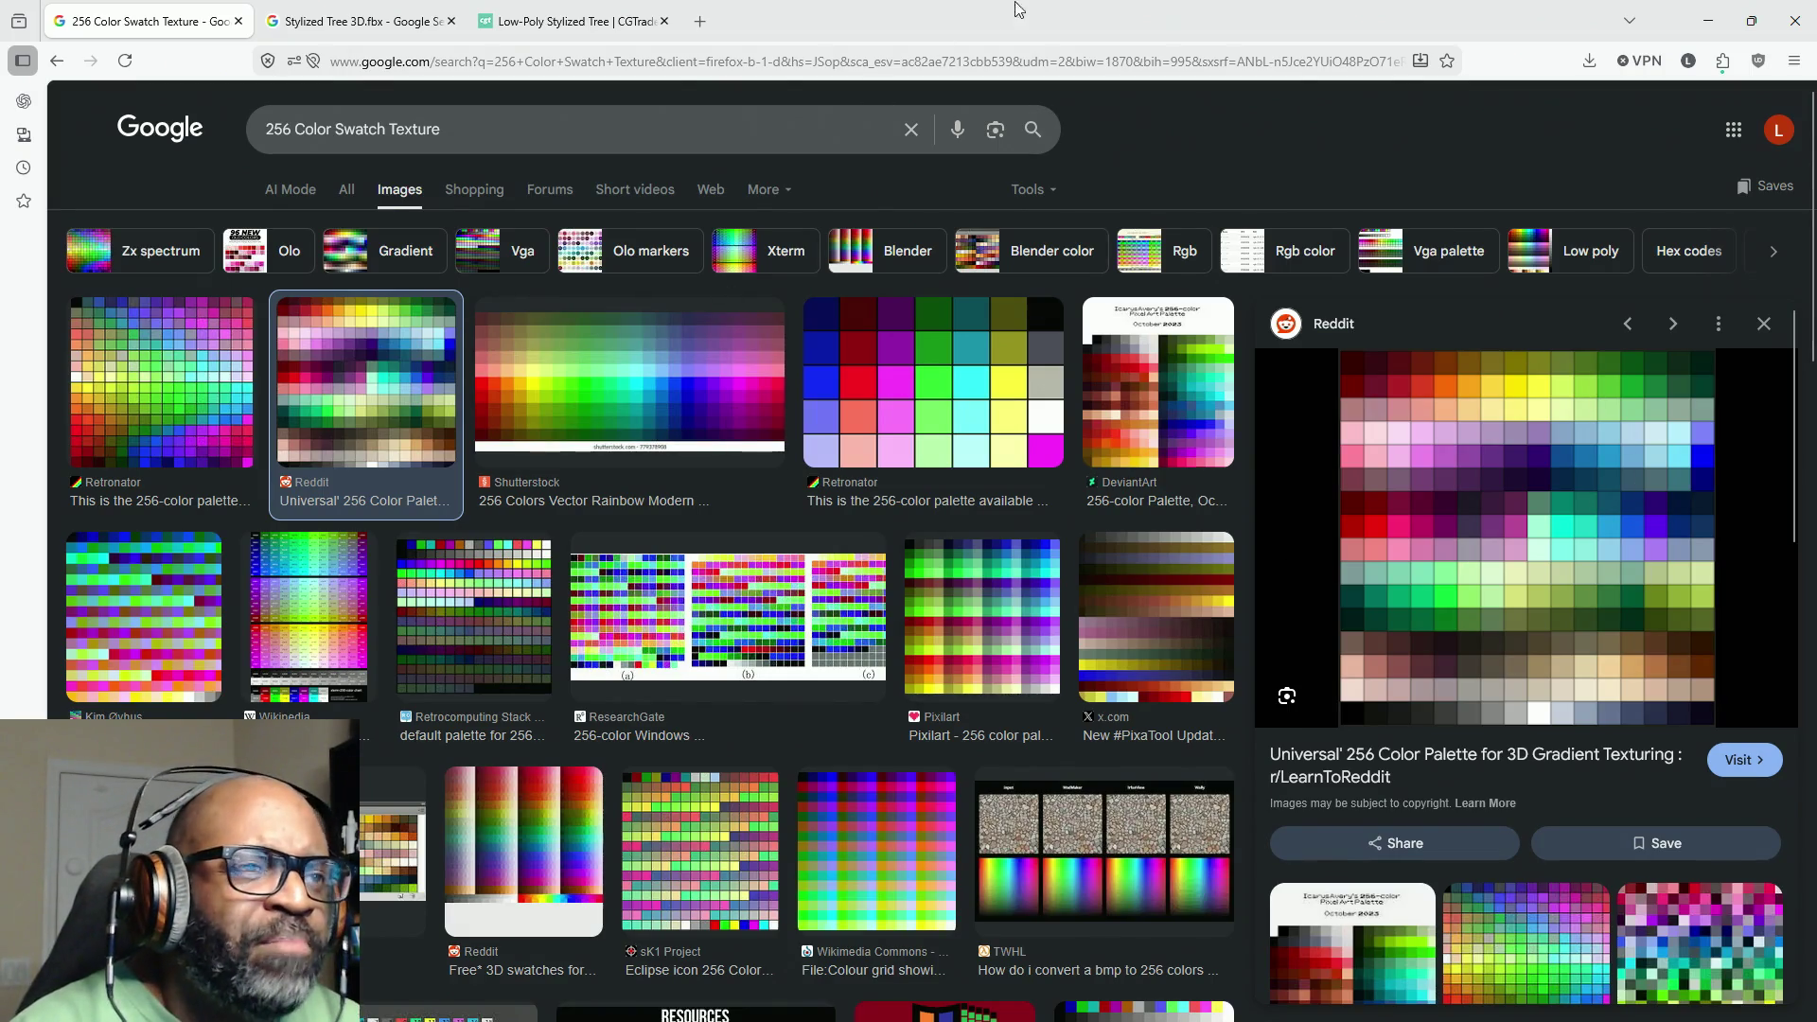
left_click(1707, 20)
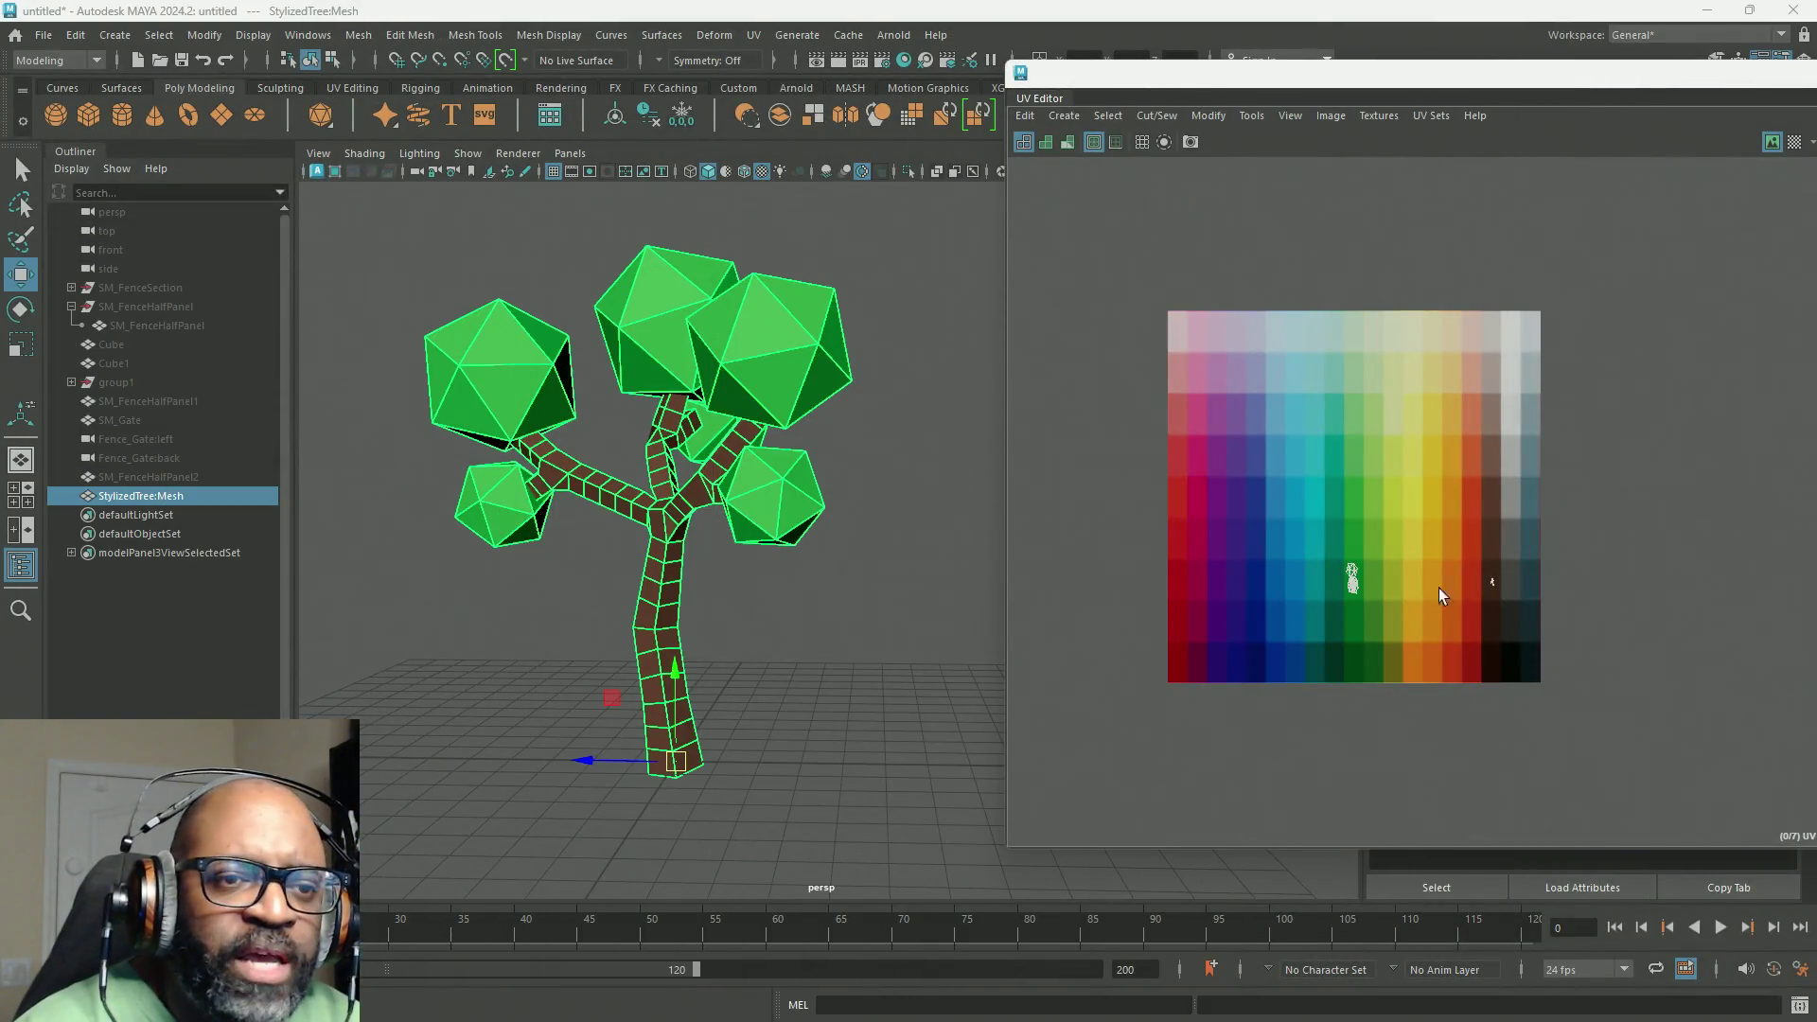
Step: Tumble and zoom in on the finished tree from above, then deselect it
mouse_move(757, 407)
left_mouse_down("alt")
mouse_move(814, 373)
mouse_move(696, 354)
mouse_move(475, 405)
mouse_move(889, 434)
mouse_move(723, 417)
left_mouse_up("alt")
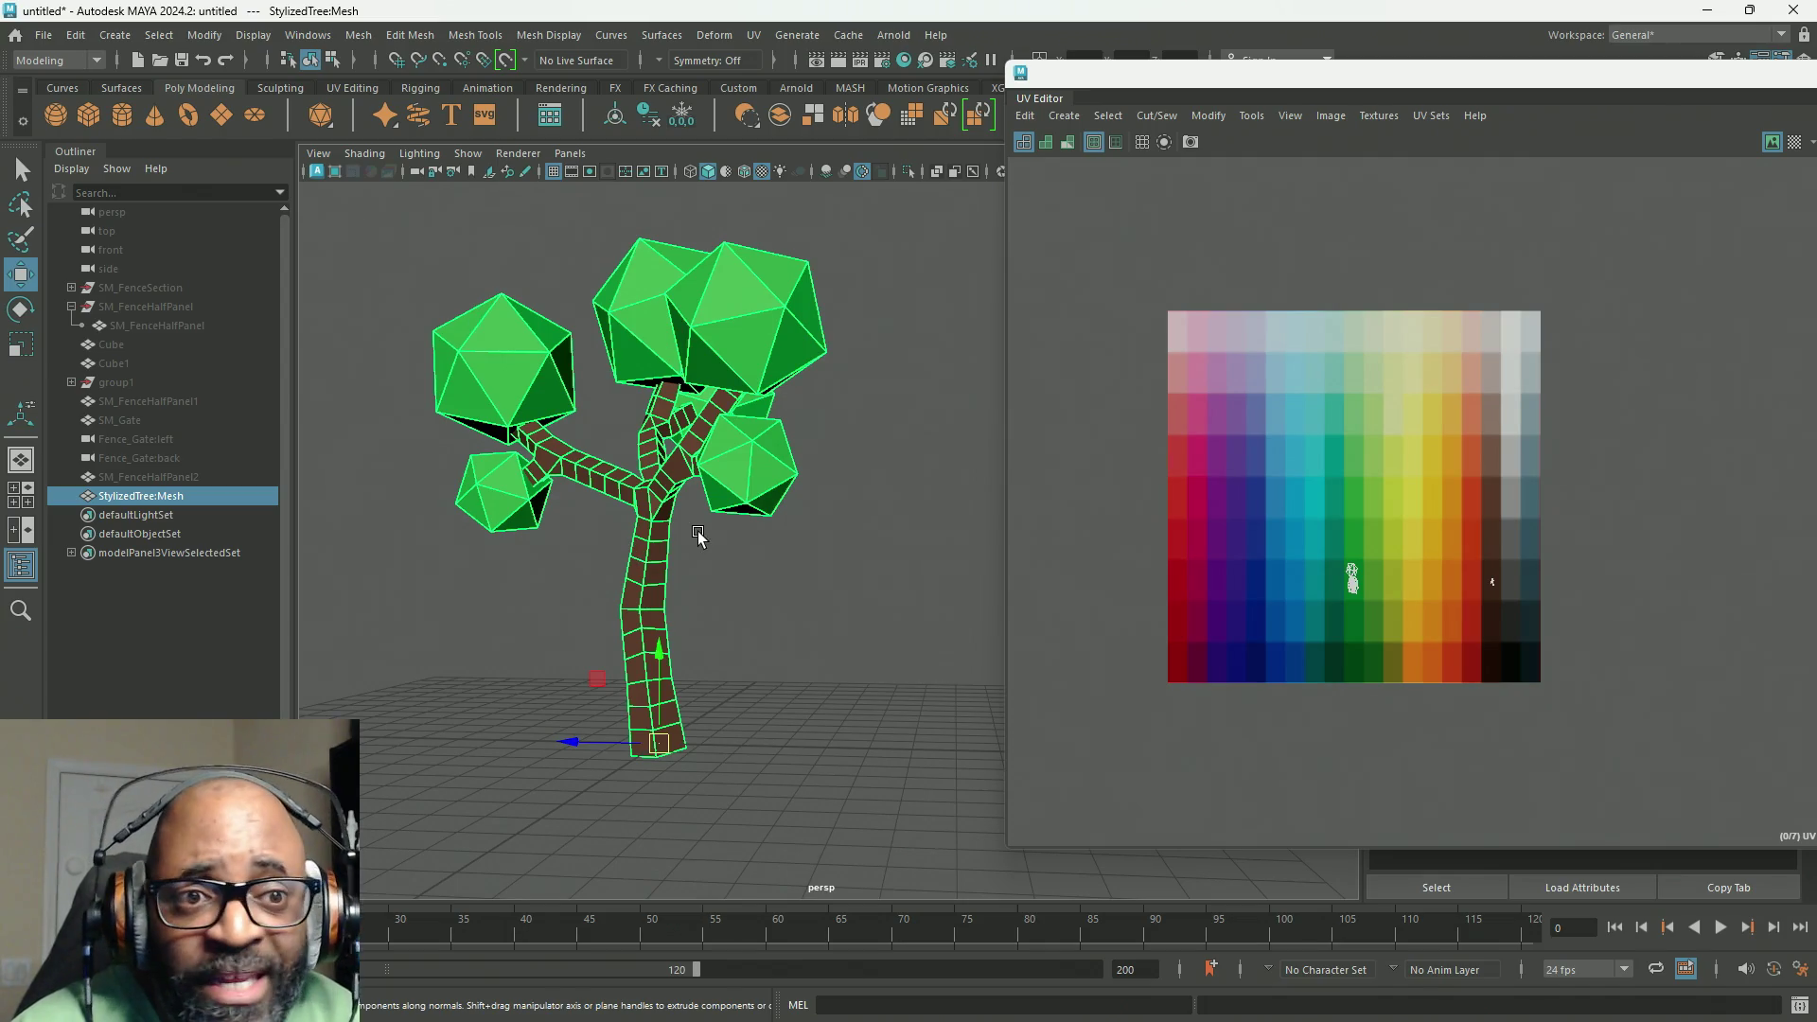
left_click_drag(730, 412, 588, 515, "alt")
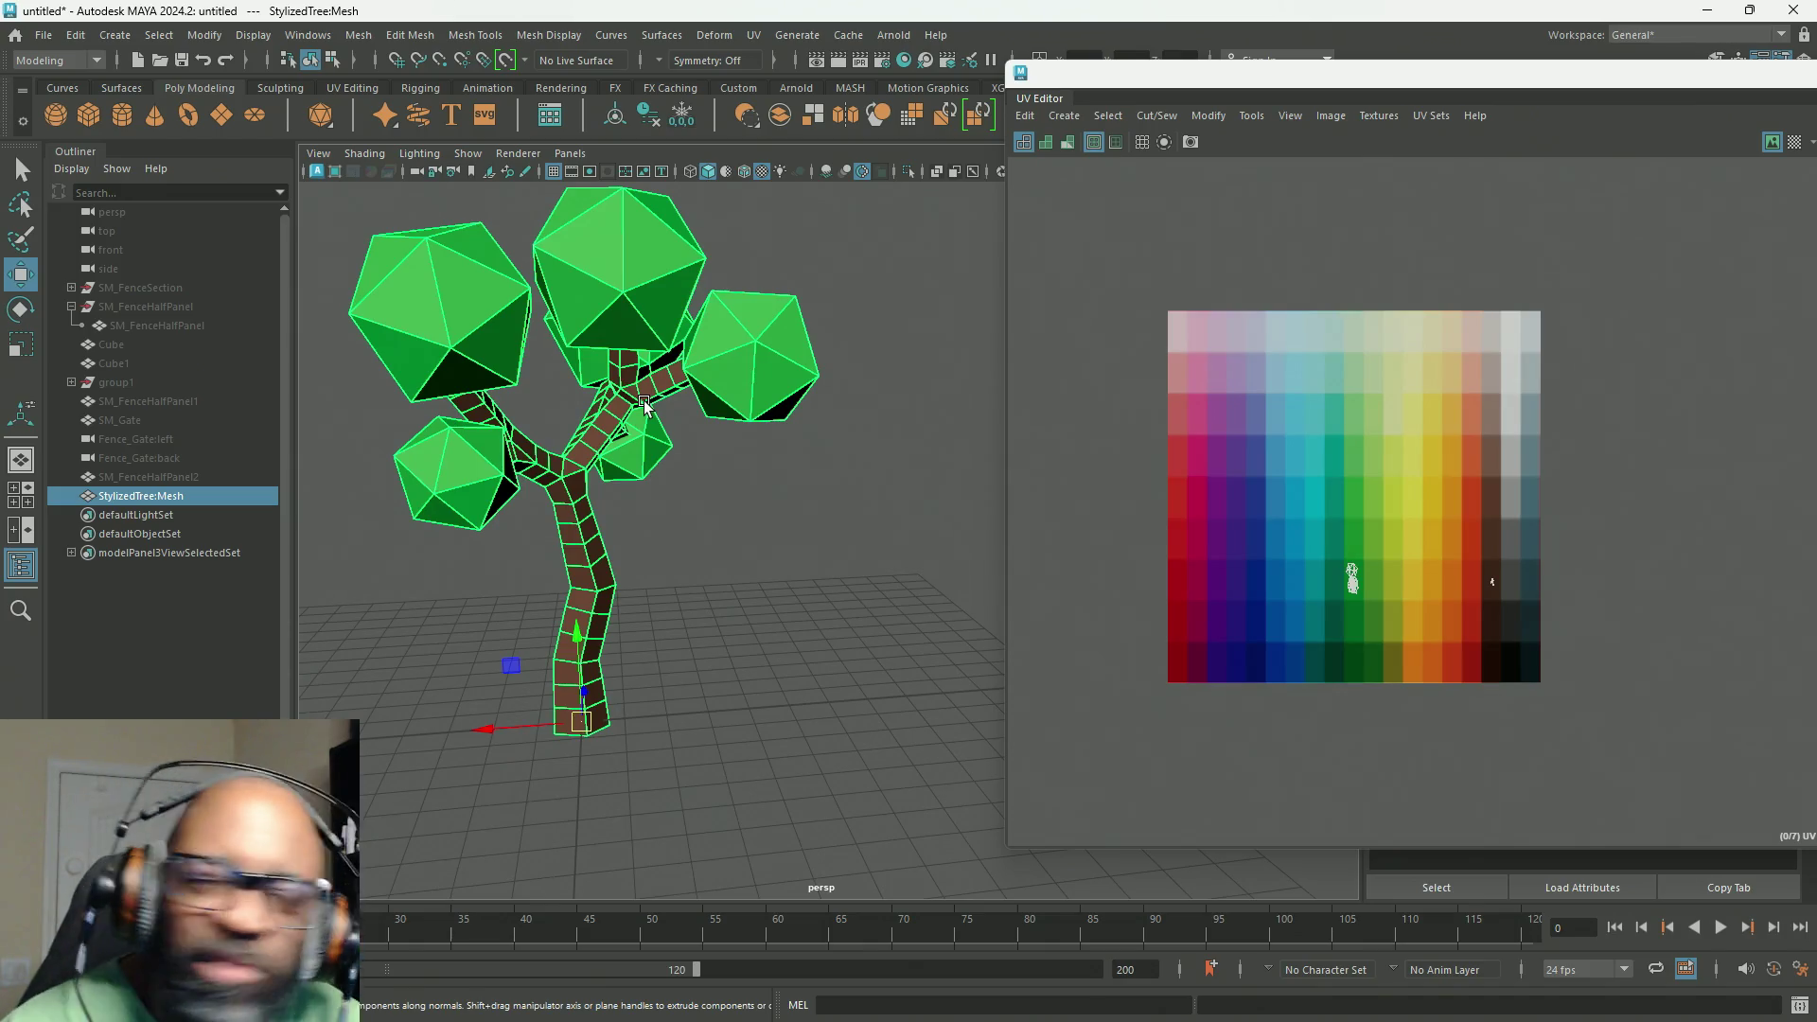
mouse_move(798, 445)
left_mouse_down("alt")
mouse_move(613, 386)
mouse_move(754, 427)
left_mouse_up("alt")
scroll(795, 467, "up", 5)
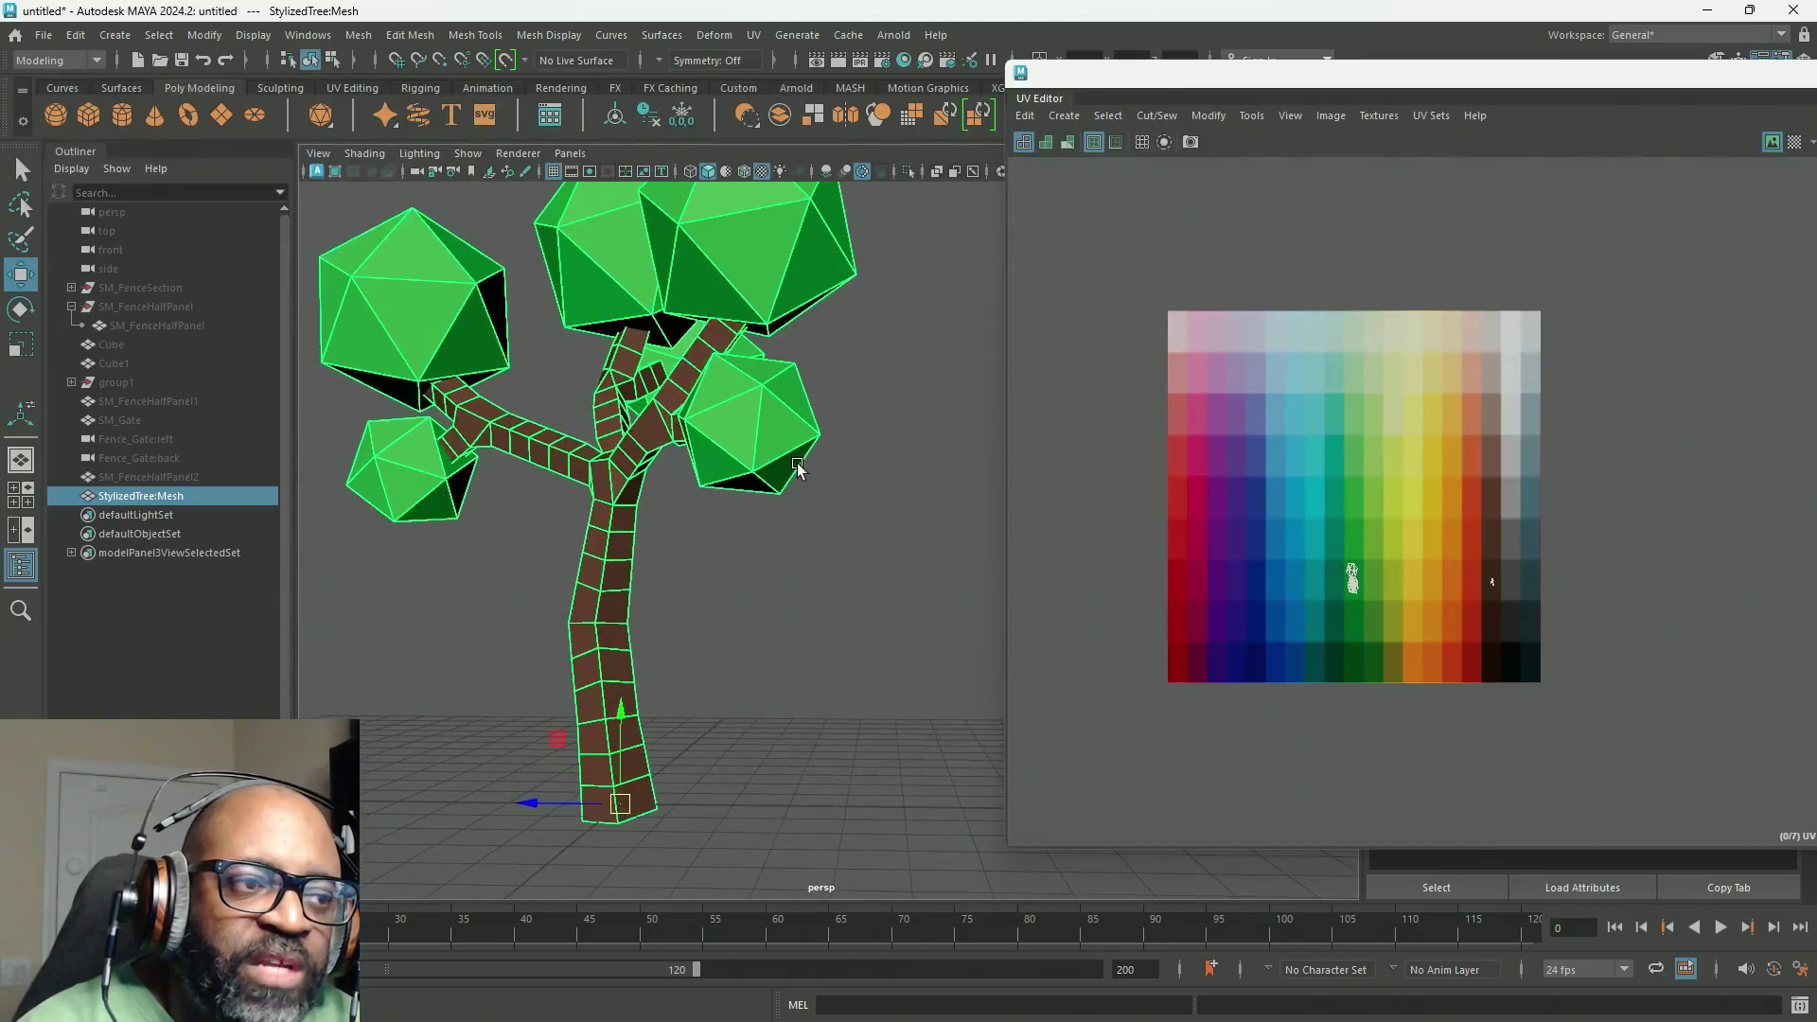
left_click_drag(762, 499, 728, 454, "alt")
right_click_drag(729, 454, 839, 391)
left_click(838, 391)
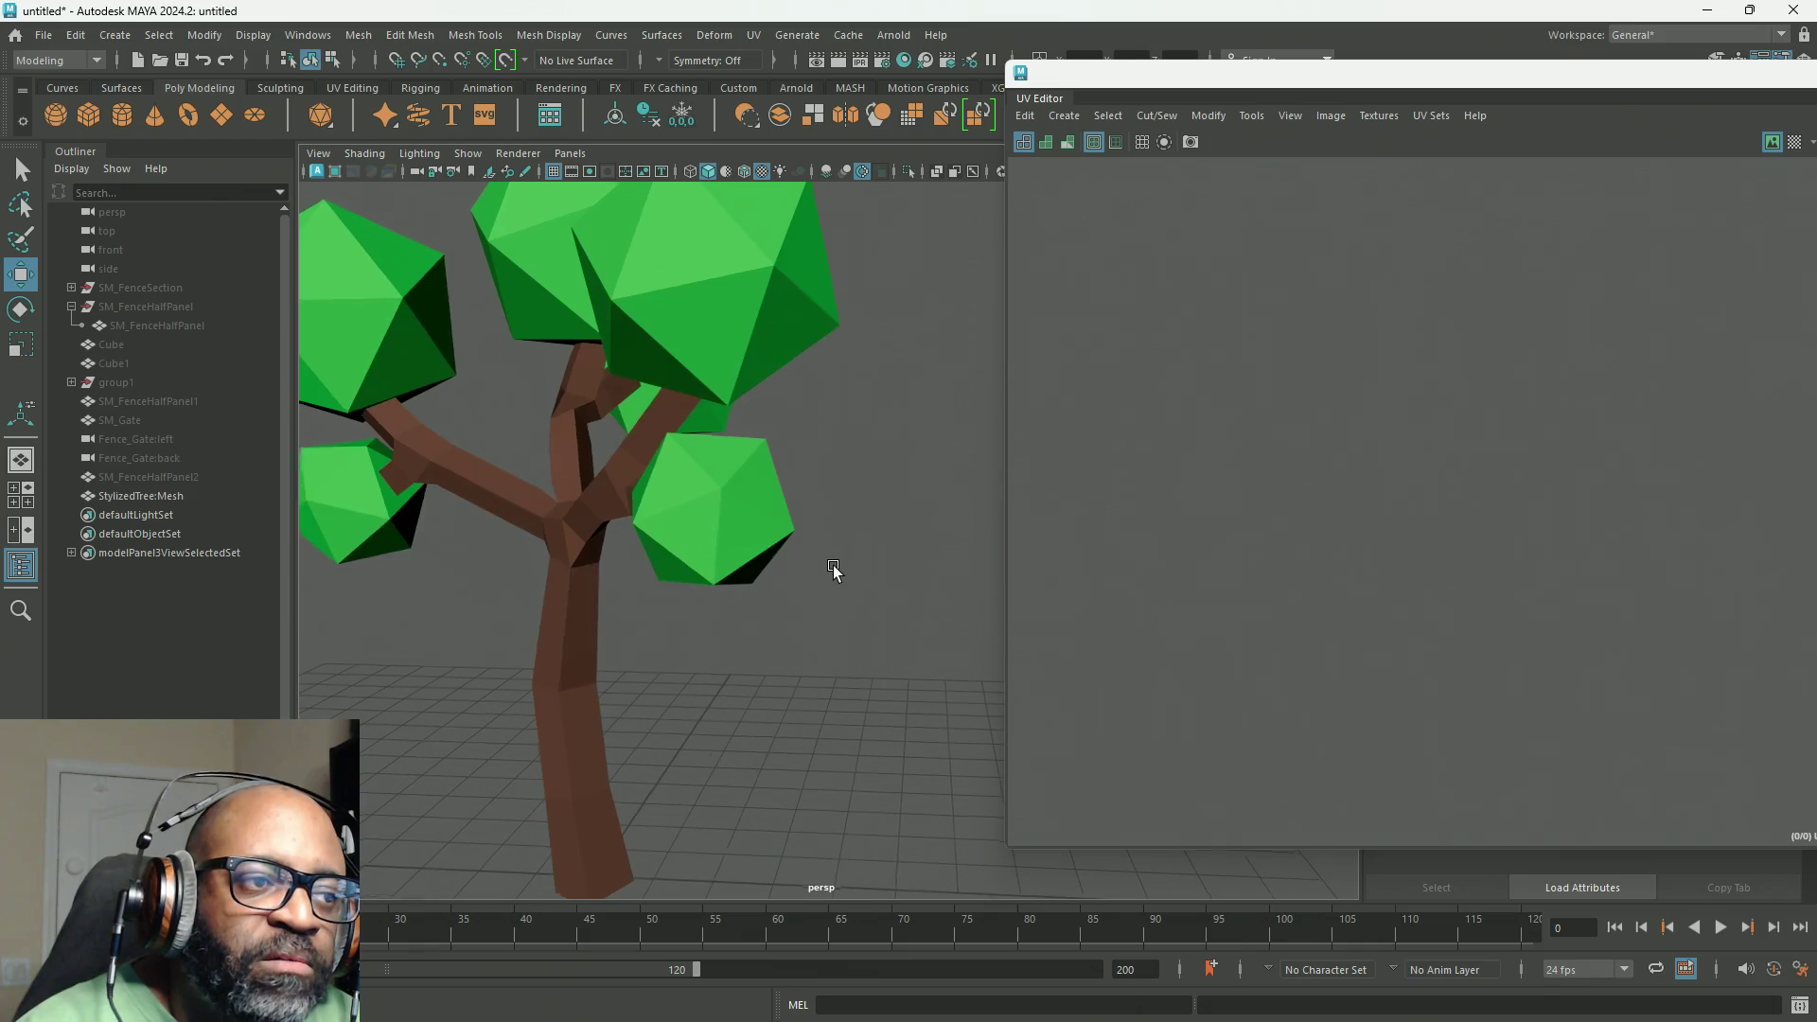
Step: Orbit around the deselected tree to inspect its brown trunk and green canopy from several sides
mouse_move(832, 564)
left_mouse_down("alt")
mouse_move(687, 535)
mouse_move(595, 541)
left_mouse_up("alt")
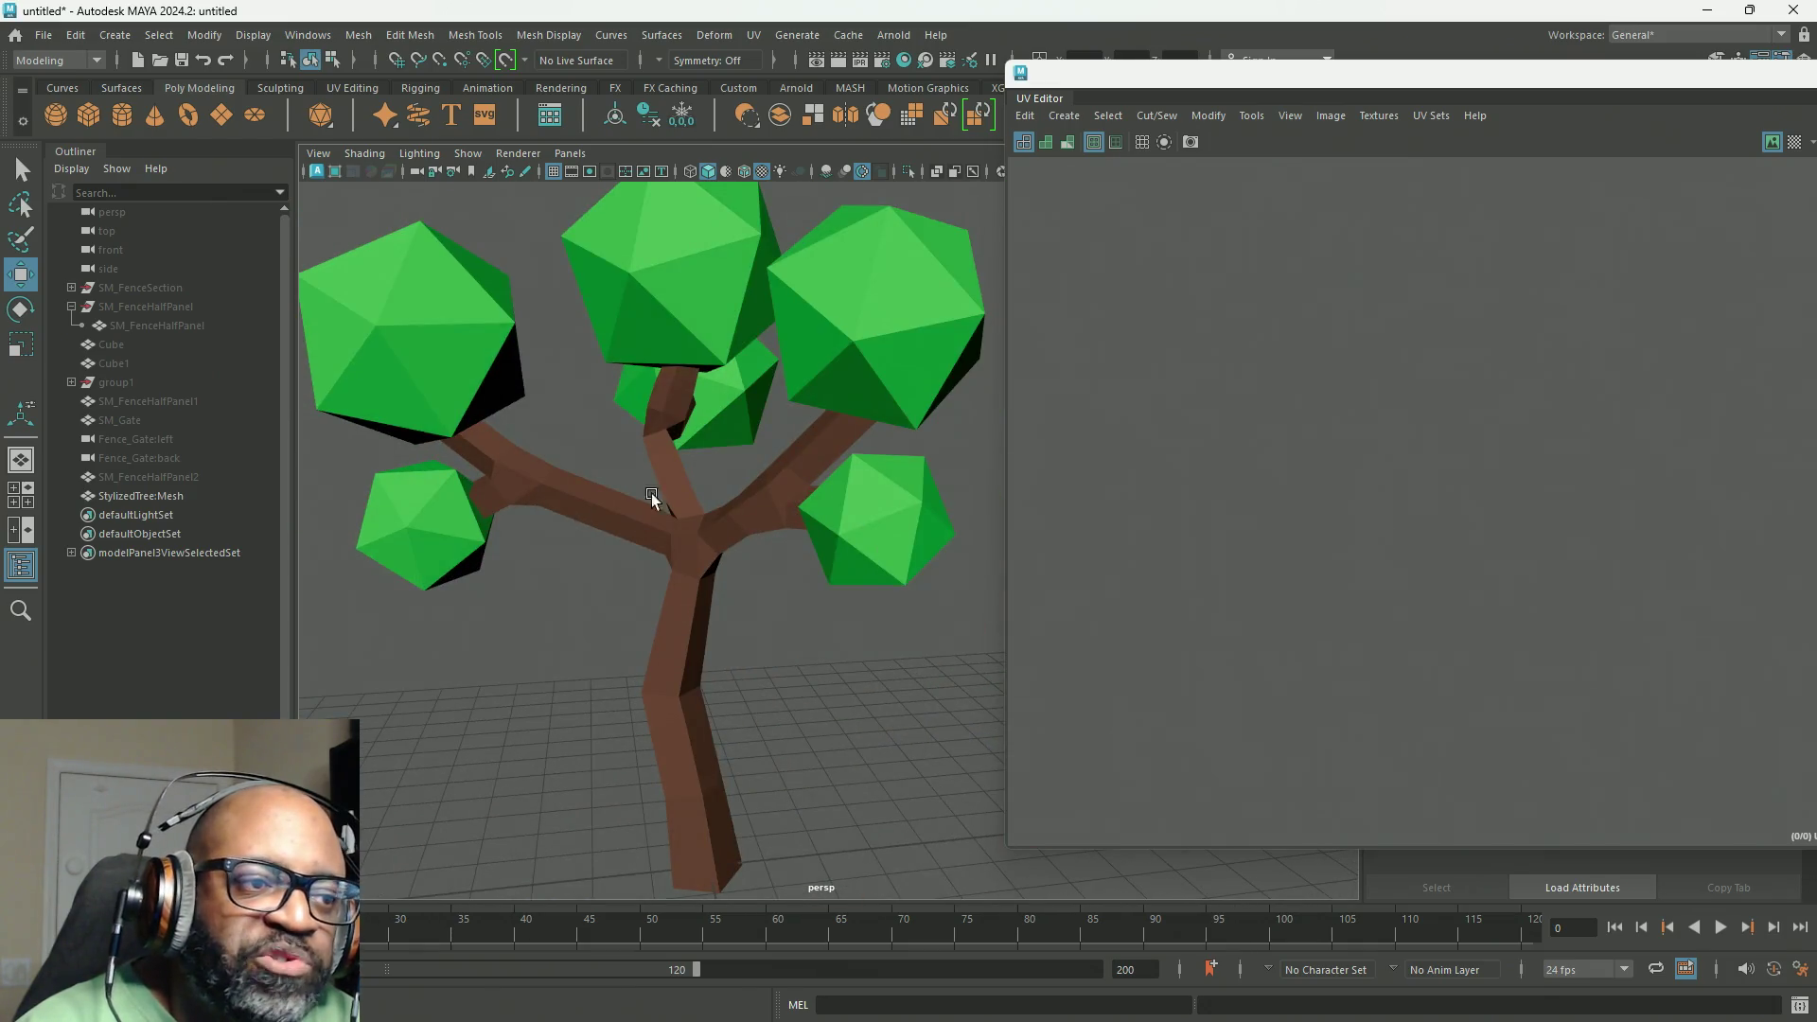
right_click_drag(843, 600, 713, 532, "alt")
mouse_move(712, 532)
left_mouse_down("alt")
mouse_move(723, 596)
mouse_move(683, 598)
left_mouse_up("alt")
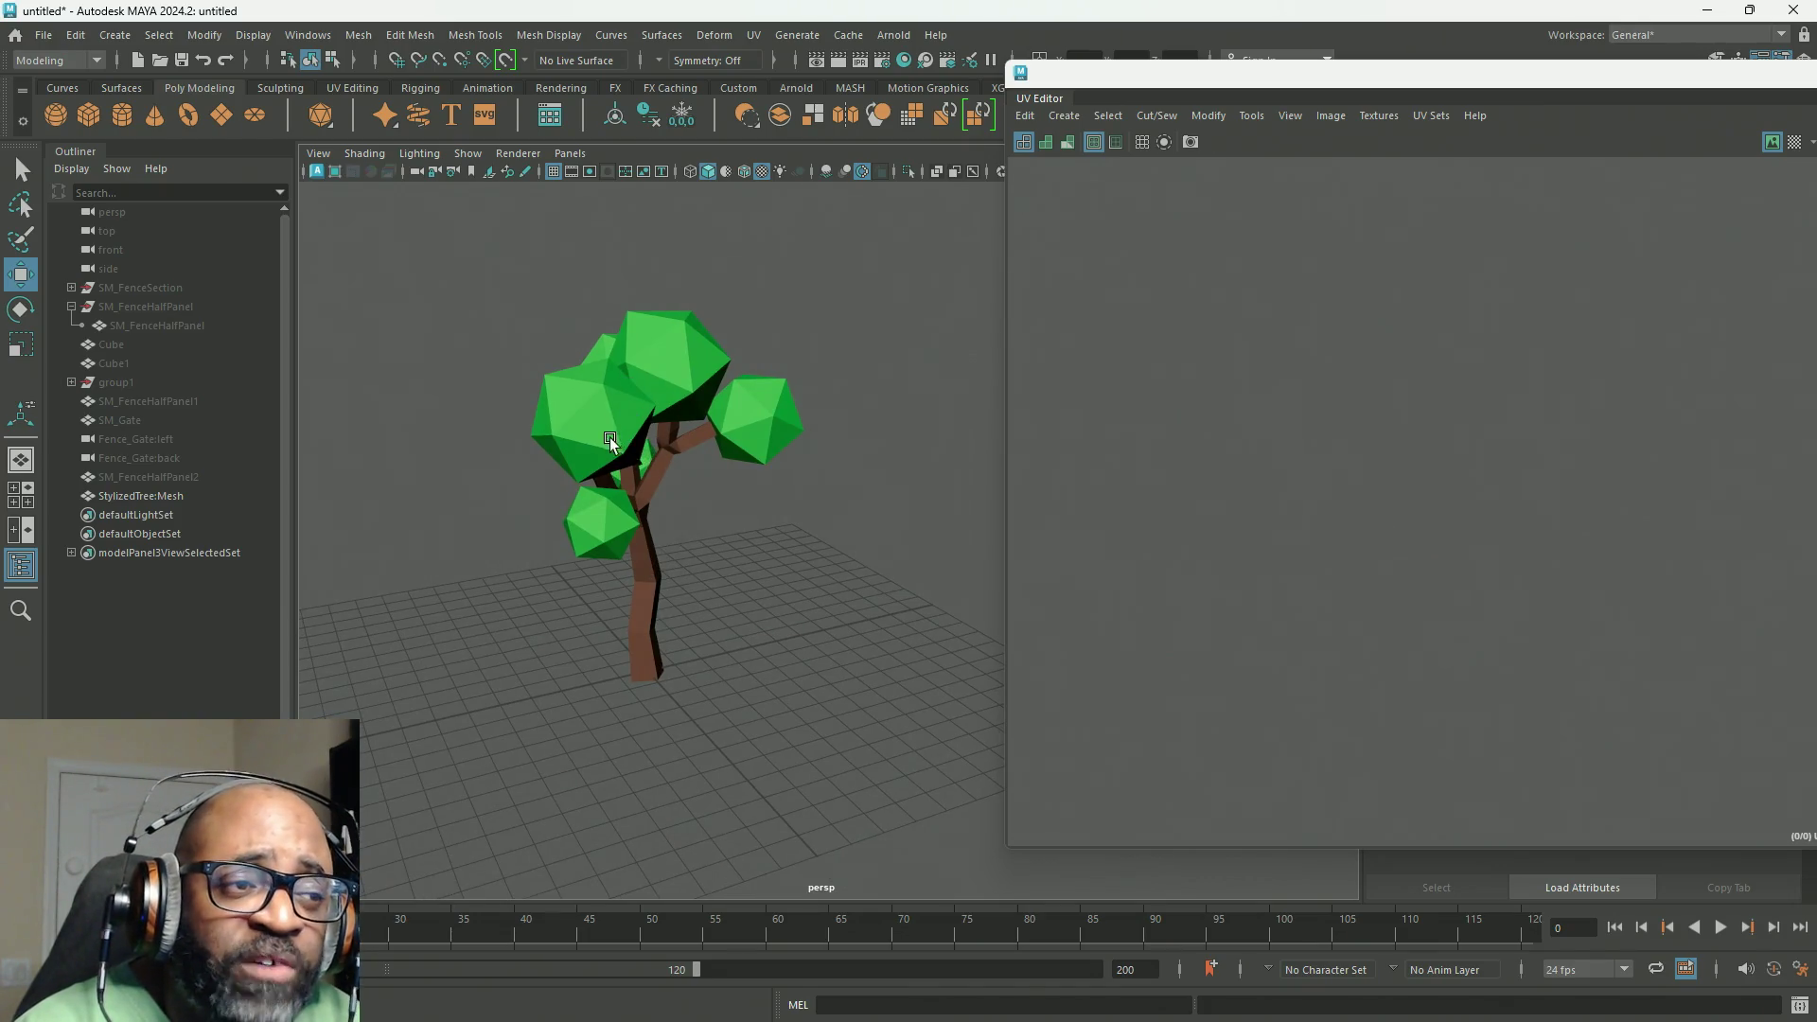
mouse_move(611, 441)
left_mouse_down("alt")
mouse_move(810, 410)
mouse_move(730, 384)
mouse_move(657, 416)
mouse_move(768, 476)
left_mouse_up("alt")
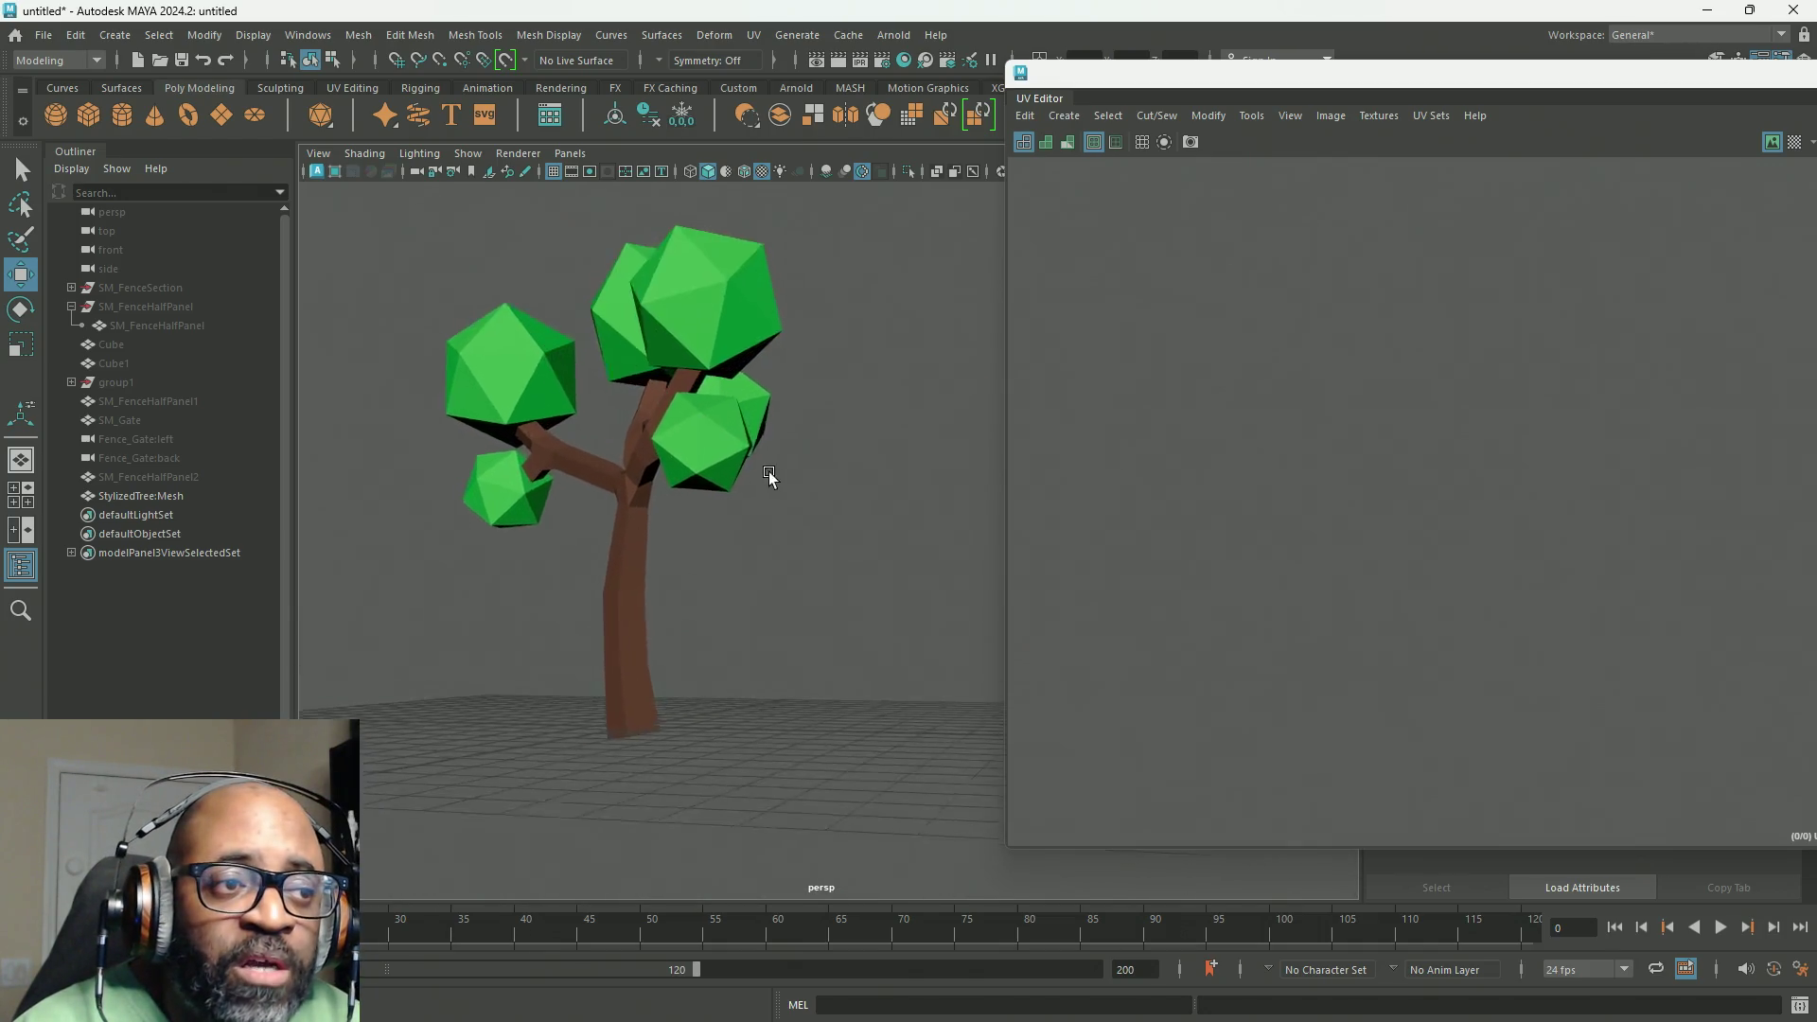
right_click_drag(768, 476, 813, 503, "alt")
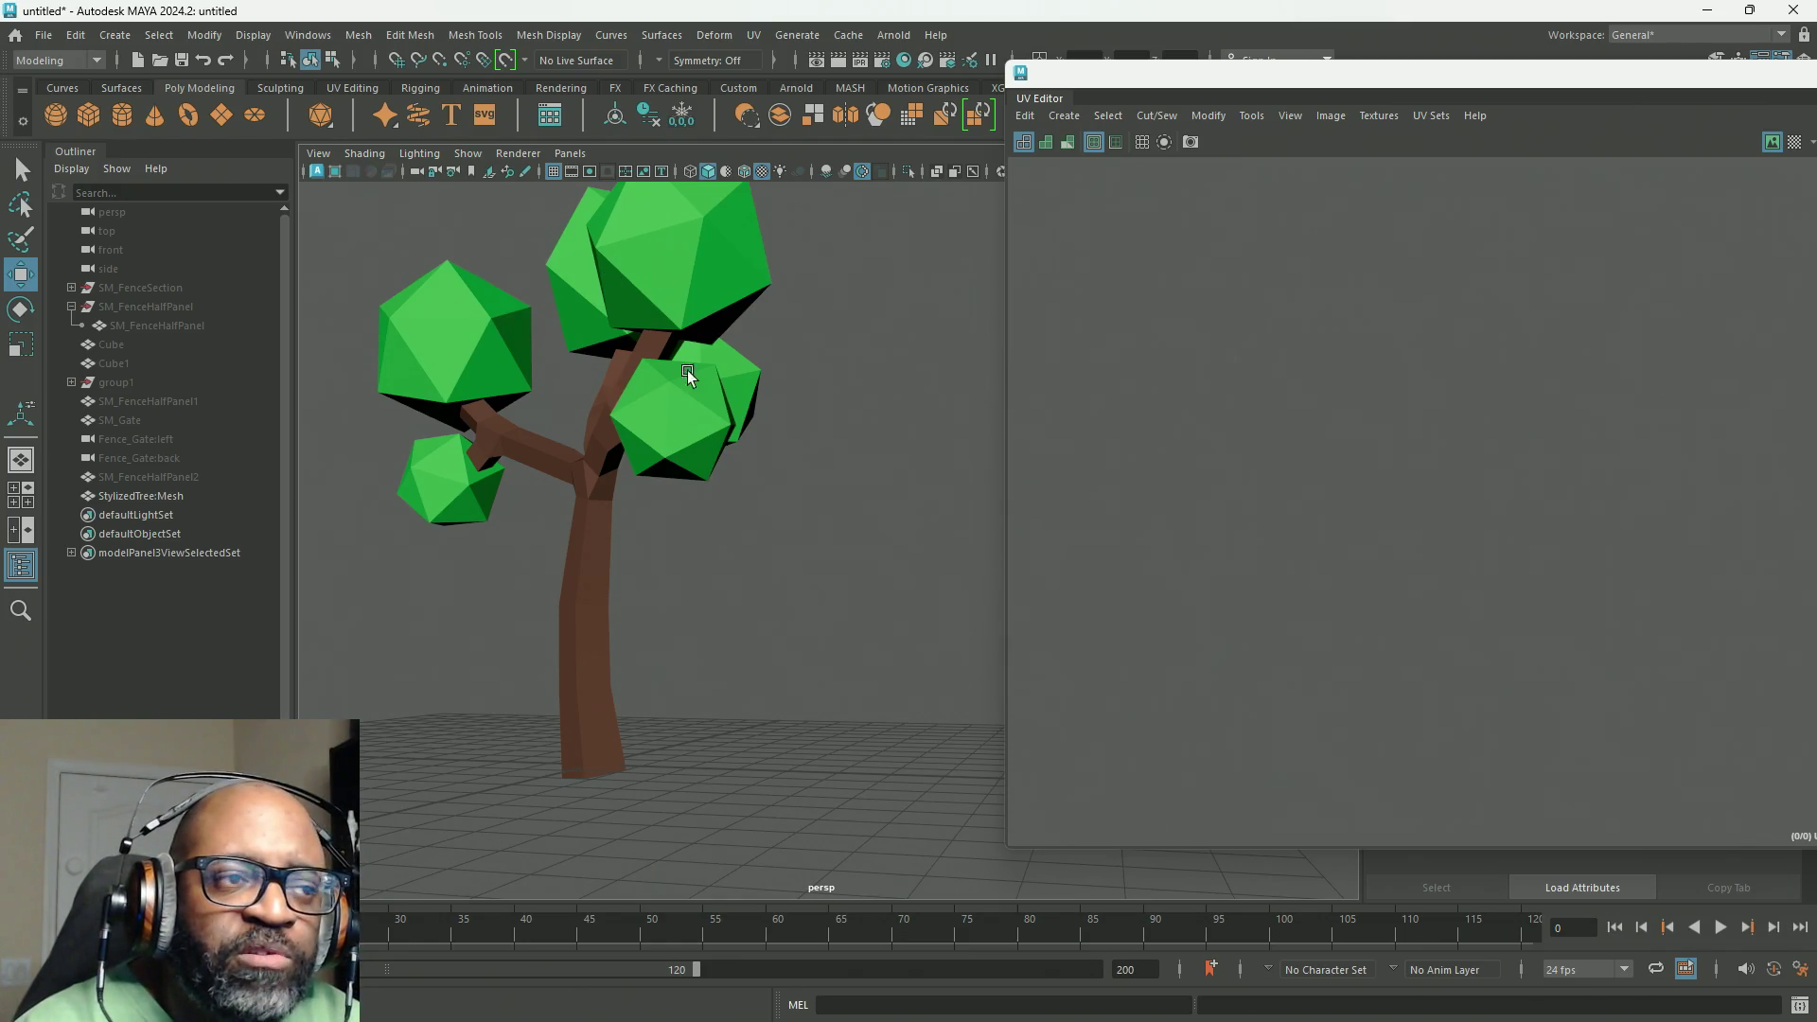
mouse_move(690, 373)
left_mouse_down("alt")
mouse_move(736, 402)
mouse_move(696, 398)
mouse_move(716, 523)
mouse_move(338, 530)
mouse_move(878, 492)
mouse_move(537, 534)
mouse_move(775, 507)
mouse_move(623, 407)
left_mouse_up("alt")
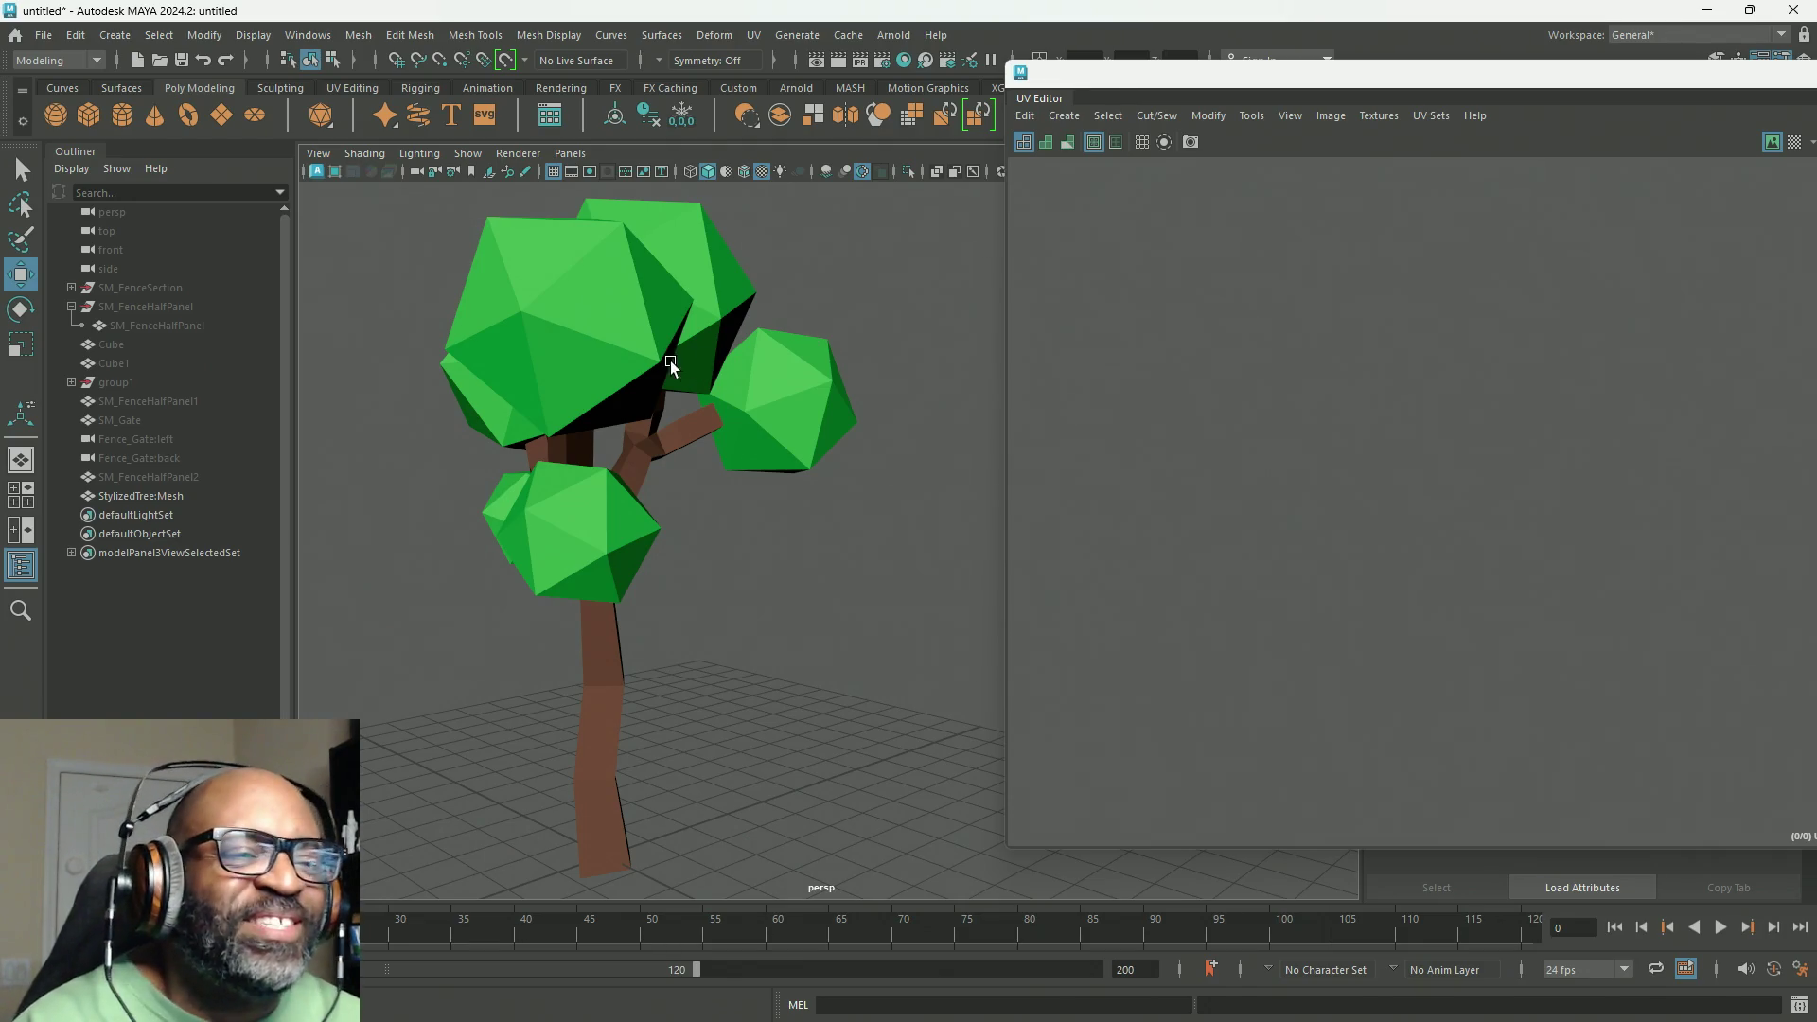
left_click_drag(673, 367, 716, 331, "alt")
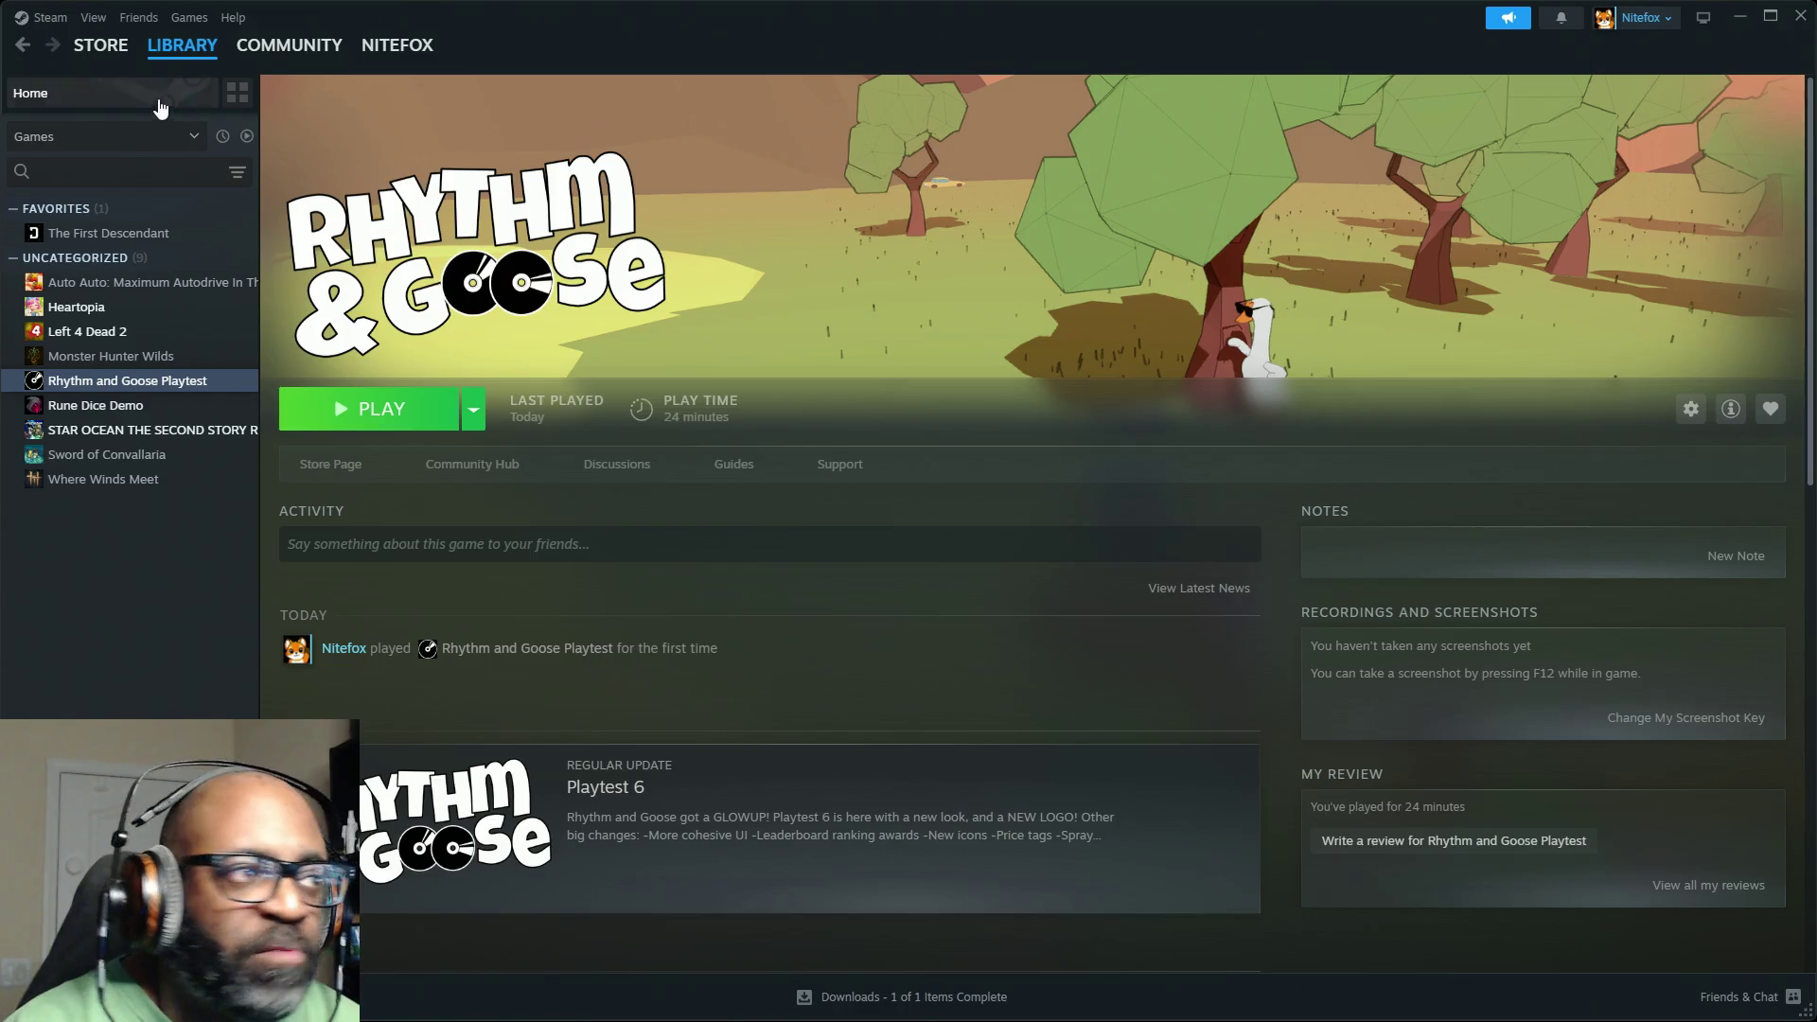
Step: Add Finding Fern to the cart from the Steam store's wishlist
left_click(100, 44)
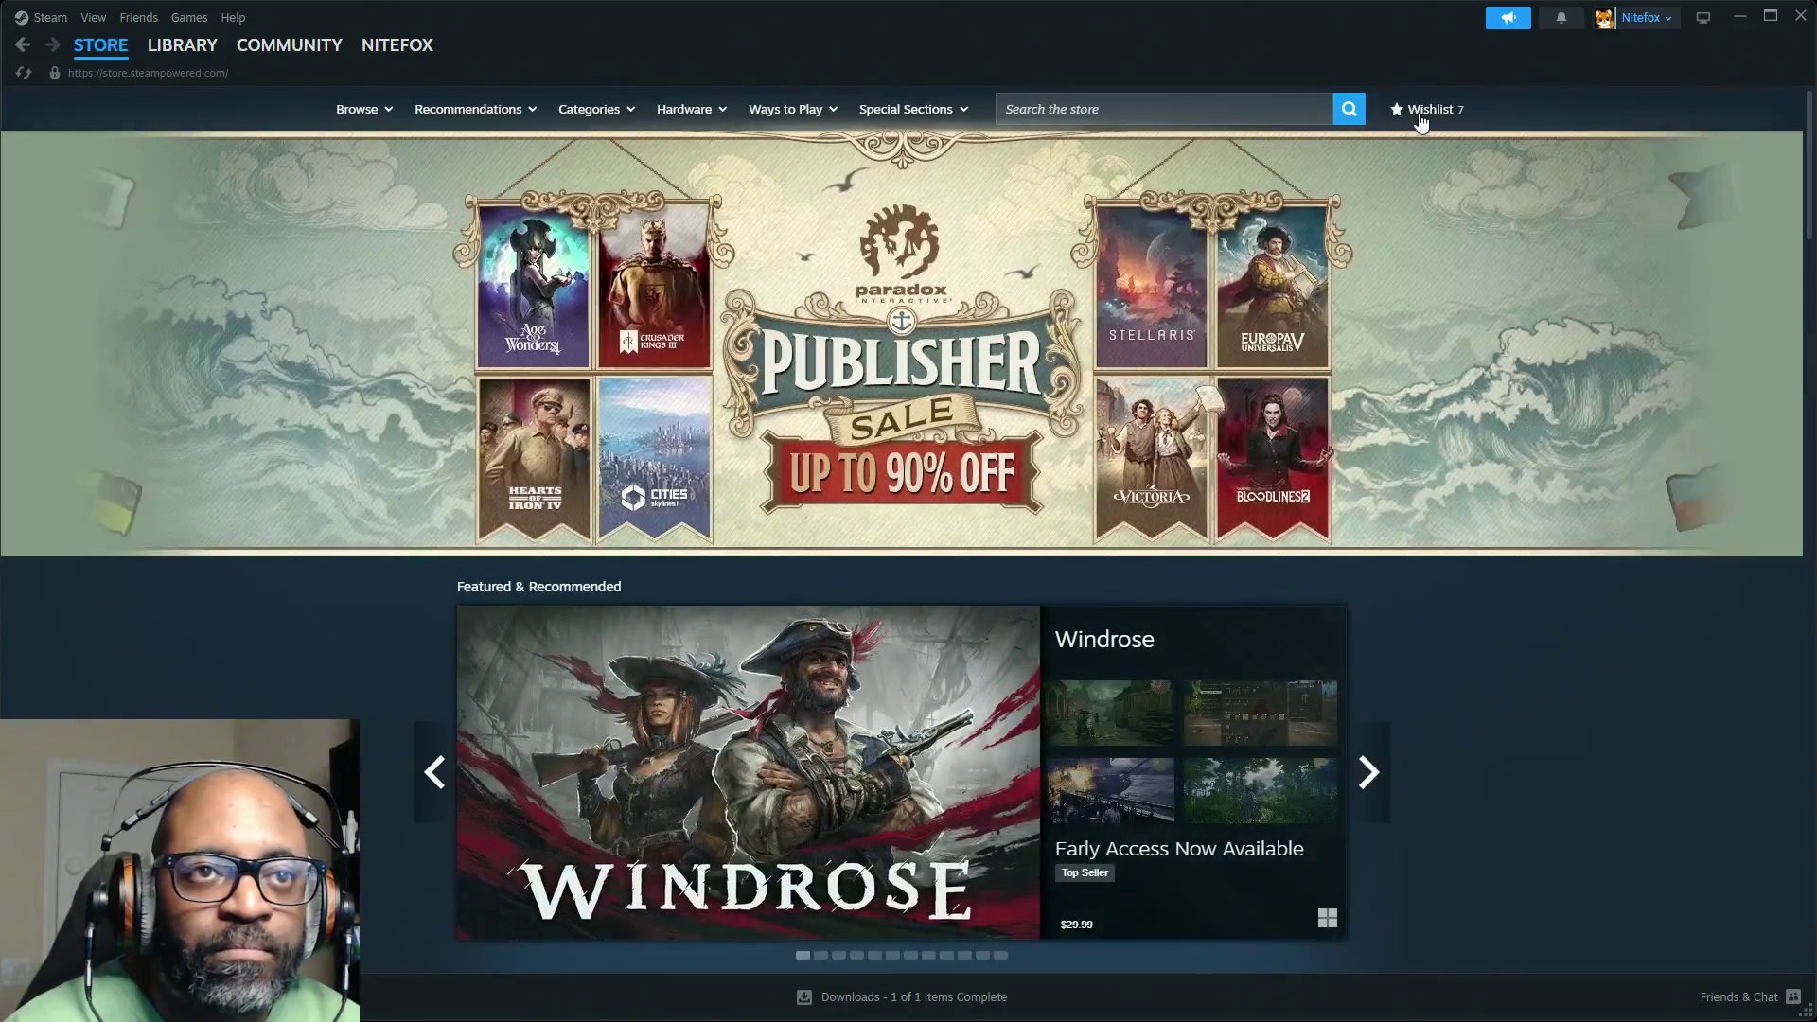
left_click(1422, 113)
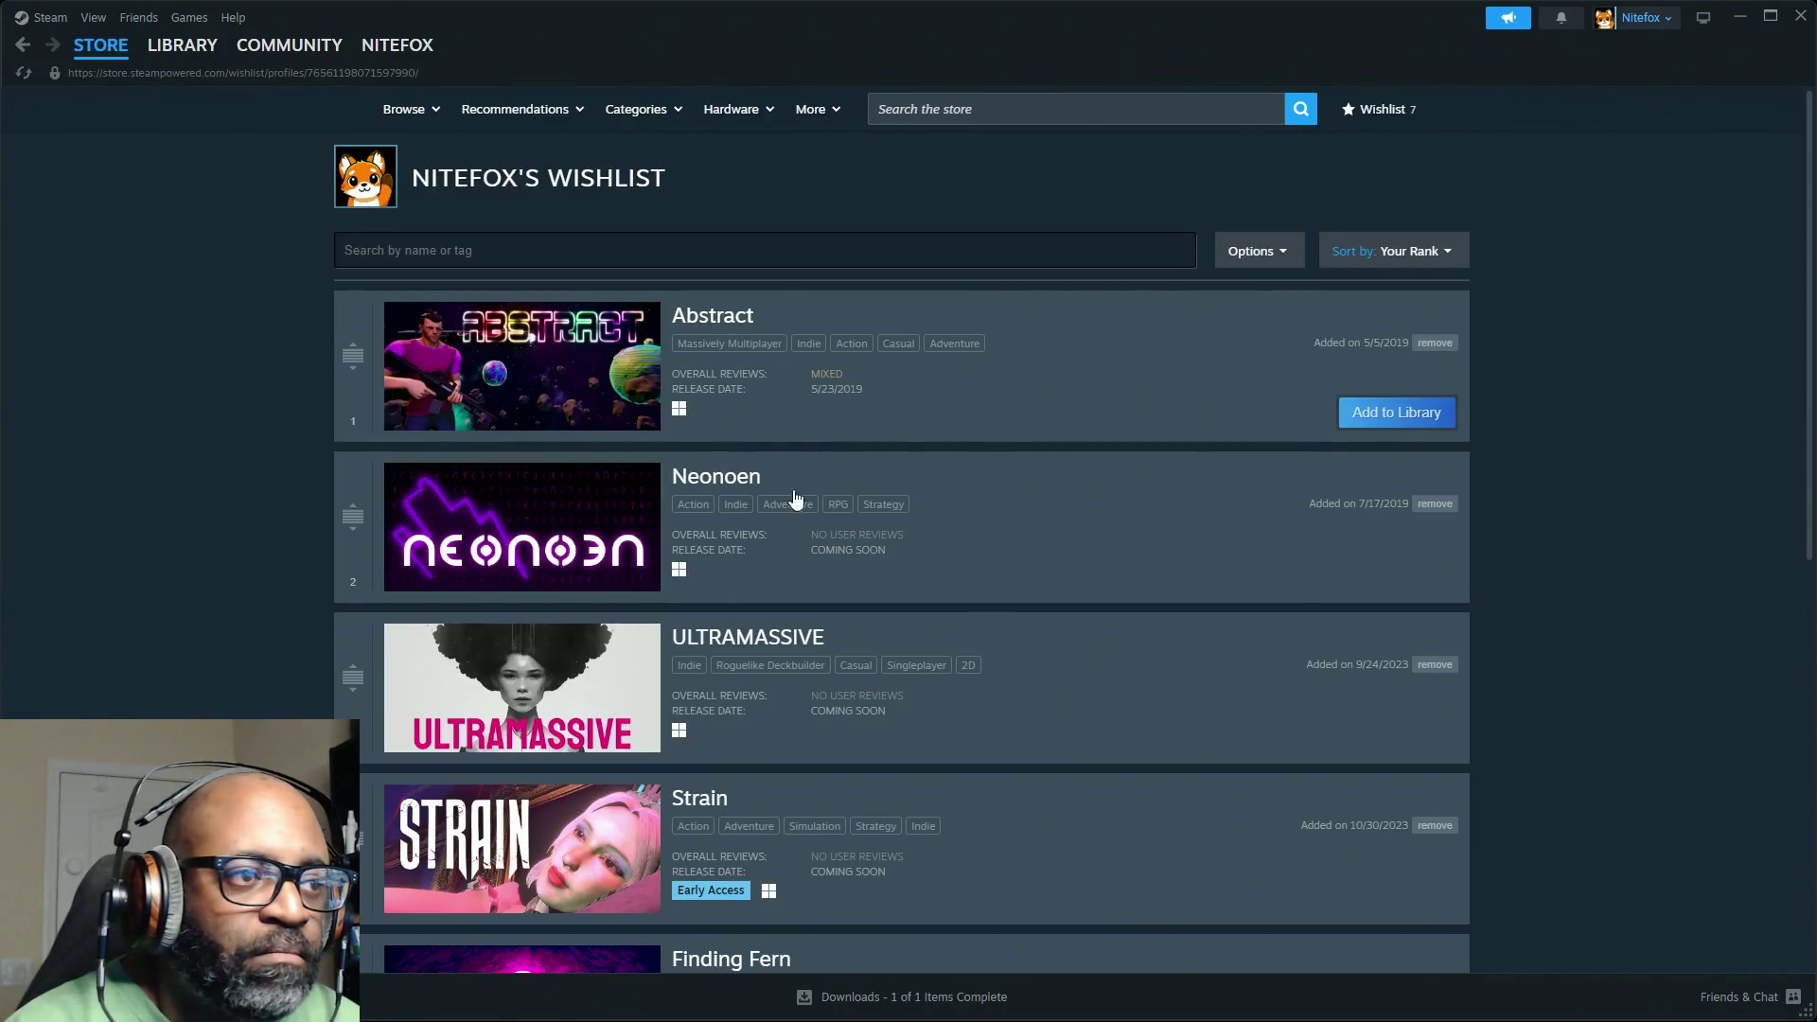
scroll(578, 700, "down", 4)
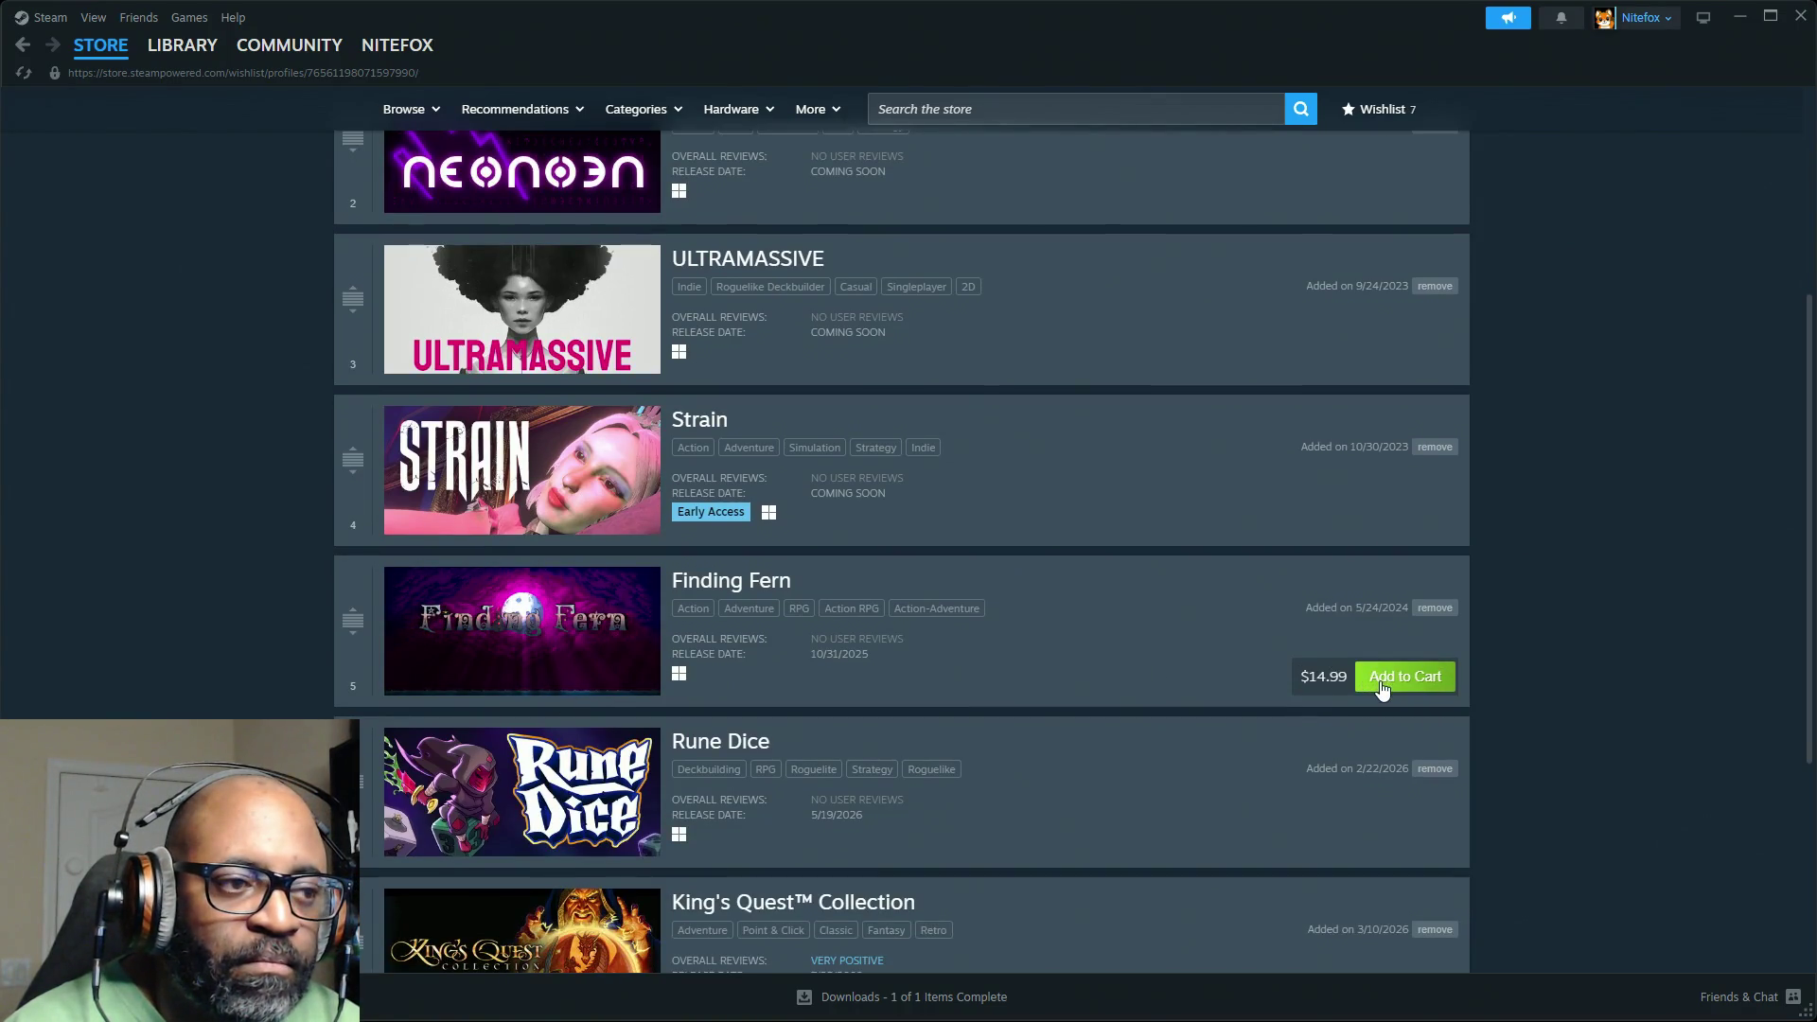
left_click(1377, 676)
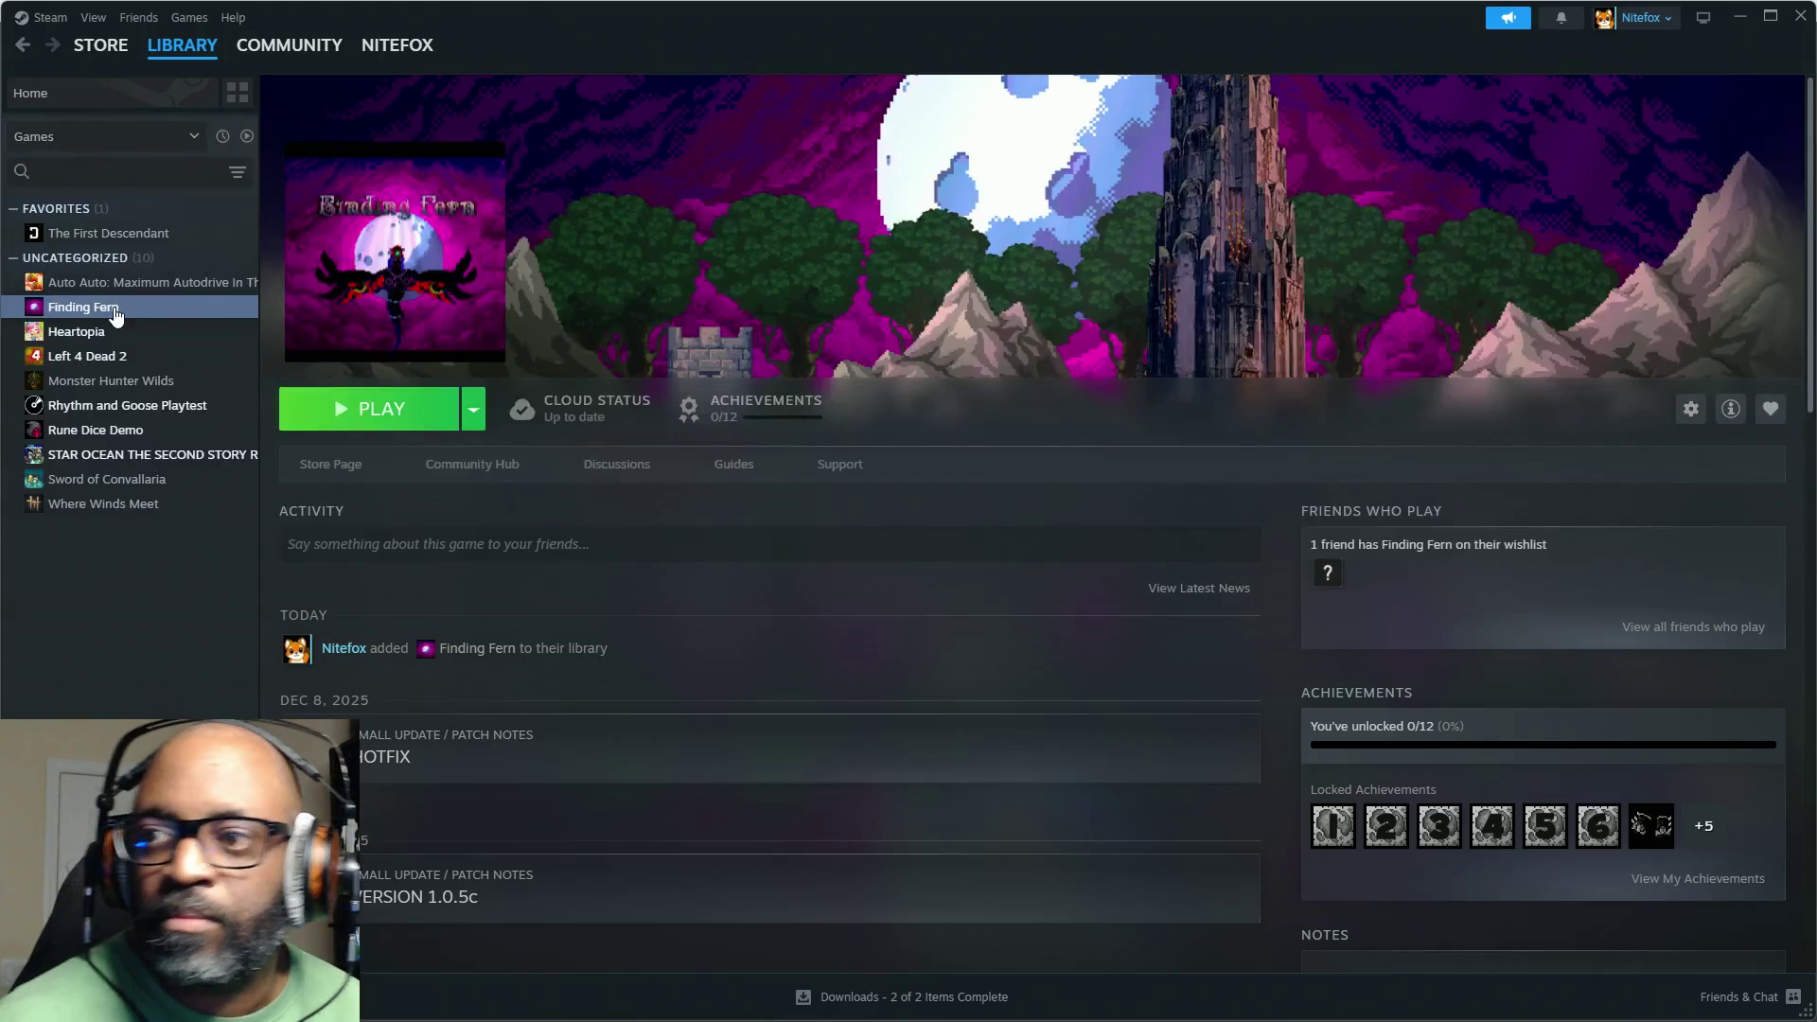
Step: Return from Steam to the Maya tree scene
key("alt+Tab")
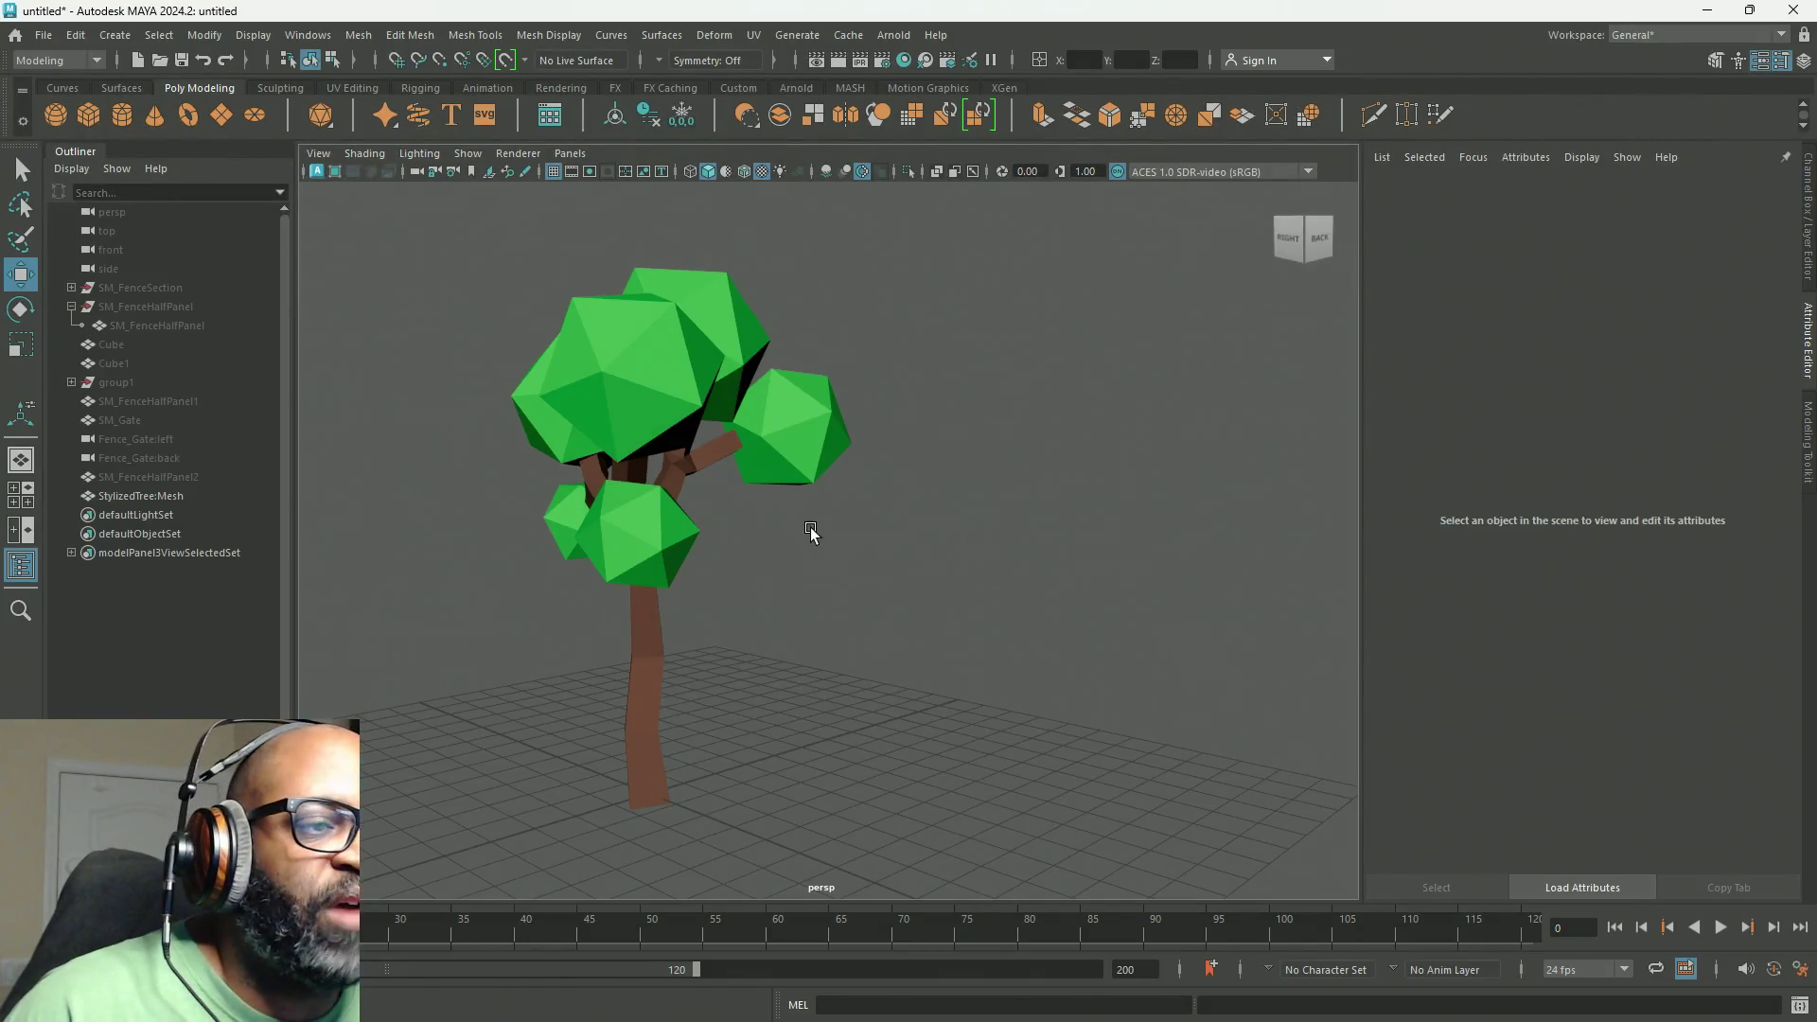
Step: Orbit and zoom the persp view, then select the tree to show its S_UniversalShader lambert material
mouse_move(811, 530)
left_mouse_down("alt")
mouse_move(860, 486)
mouse_move(693, 608)
mouse_move(883, 604)
left_mouse_up("alt")
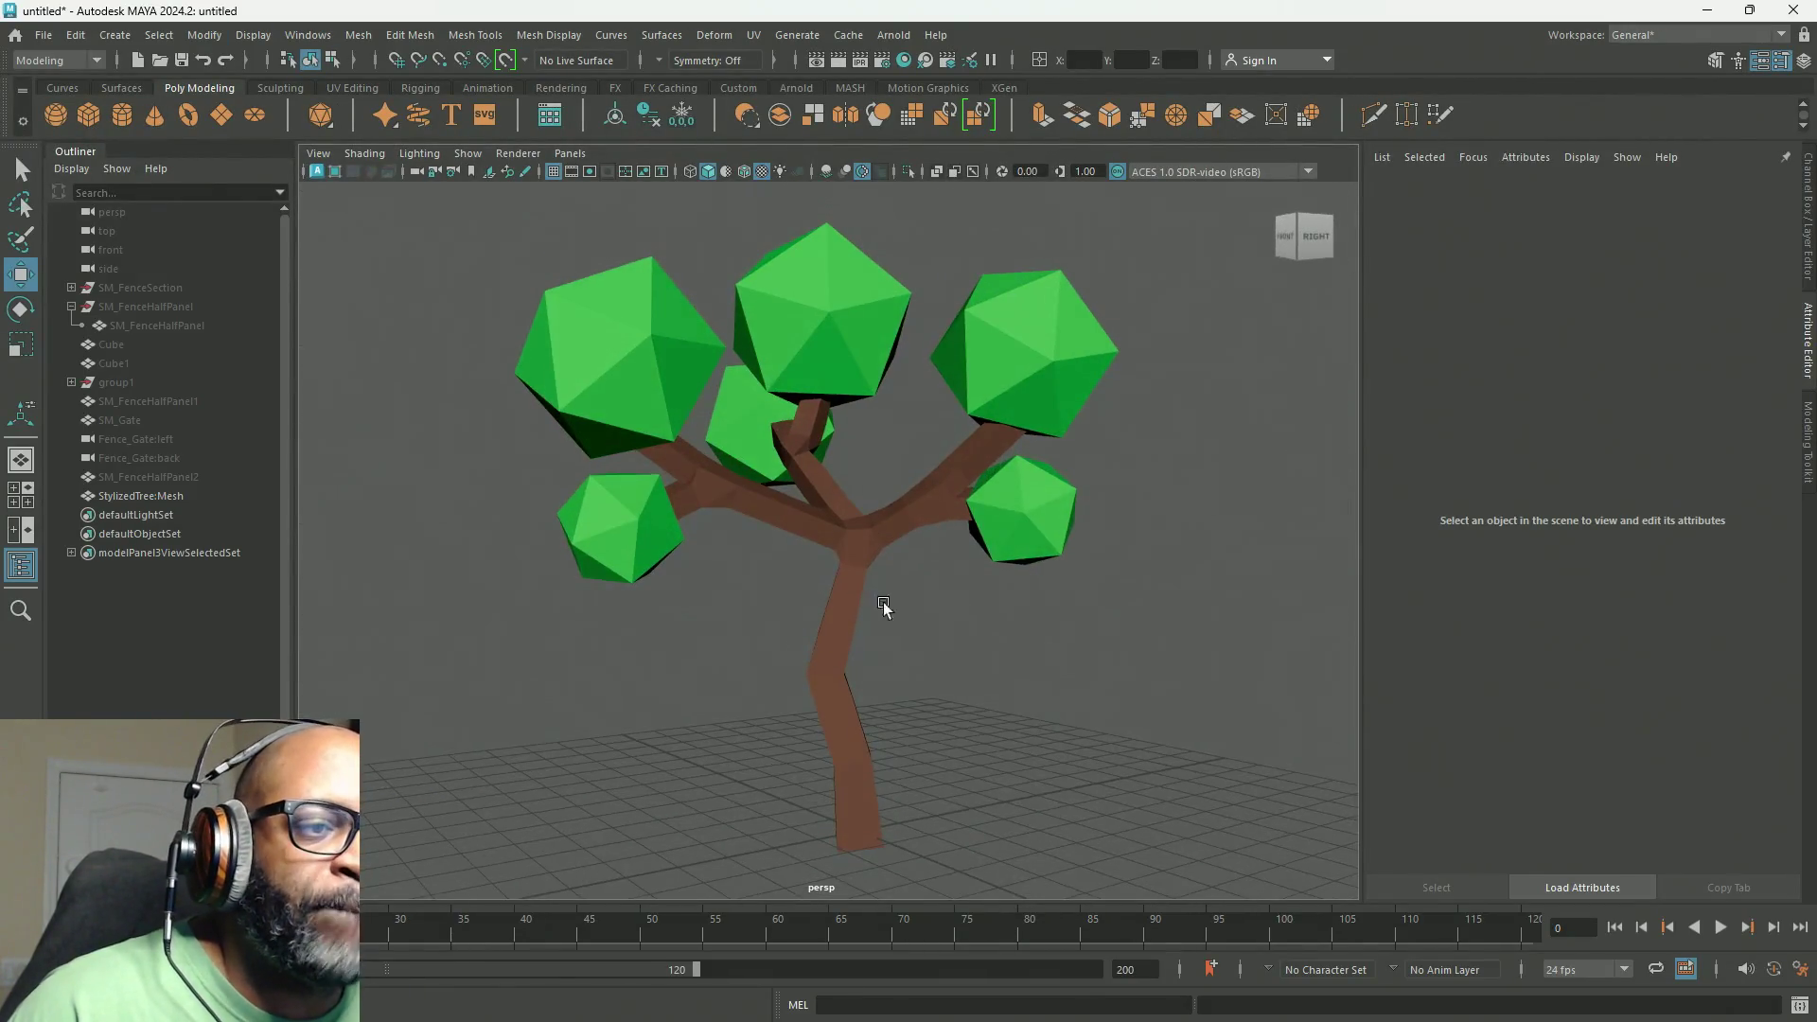
scroll(883, 602, "up", 5)
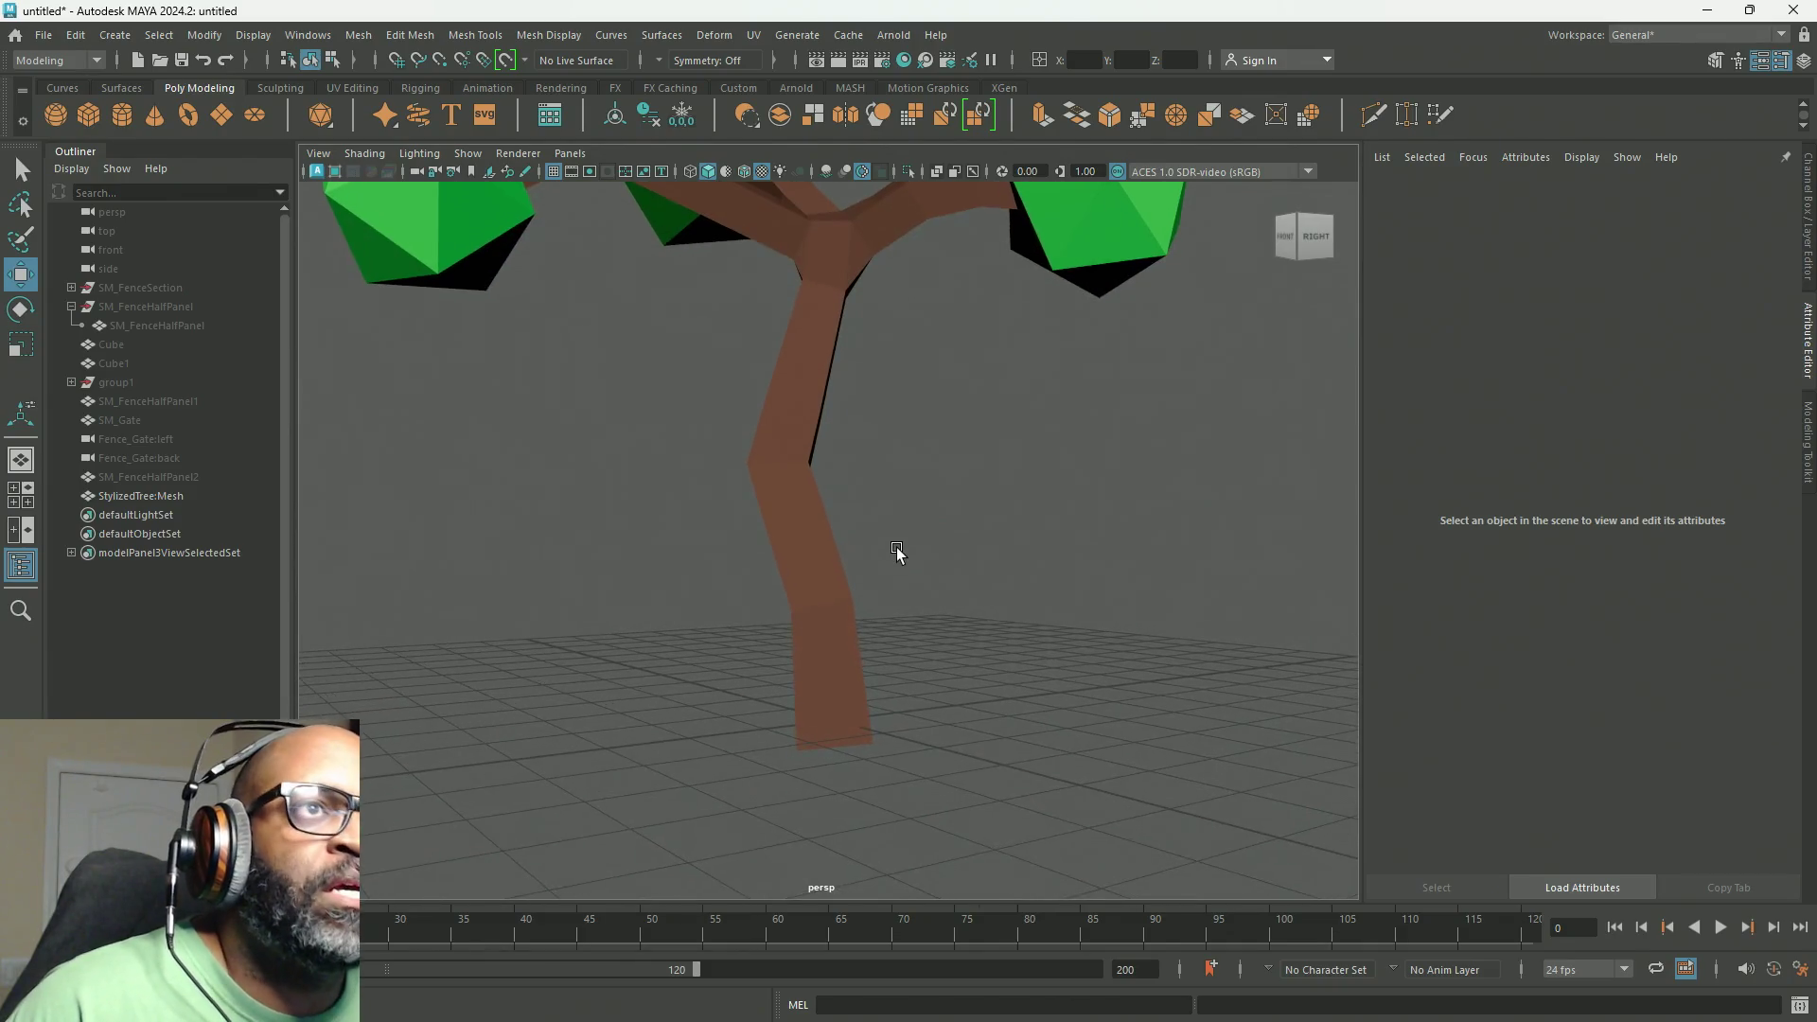
left_click(825, 488)
mouse_move(1006, 653)
left_mouse_down("alt")
mouse_move(950, 604)
mouse_move(1076, 513)
mouse_move(698, 337)
mouse_move(914, 521)
mouse_move(806, 460)
left_mouse_up("alt")
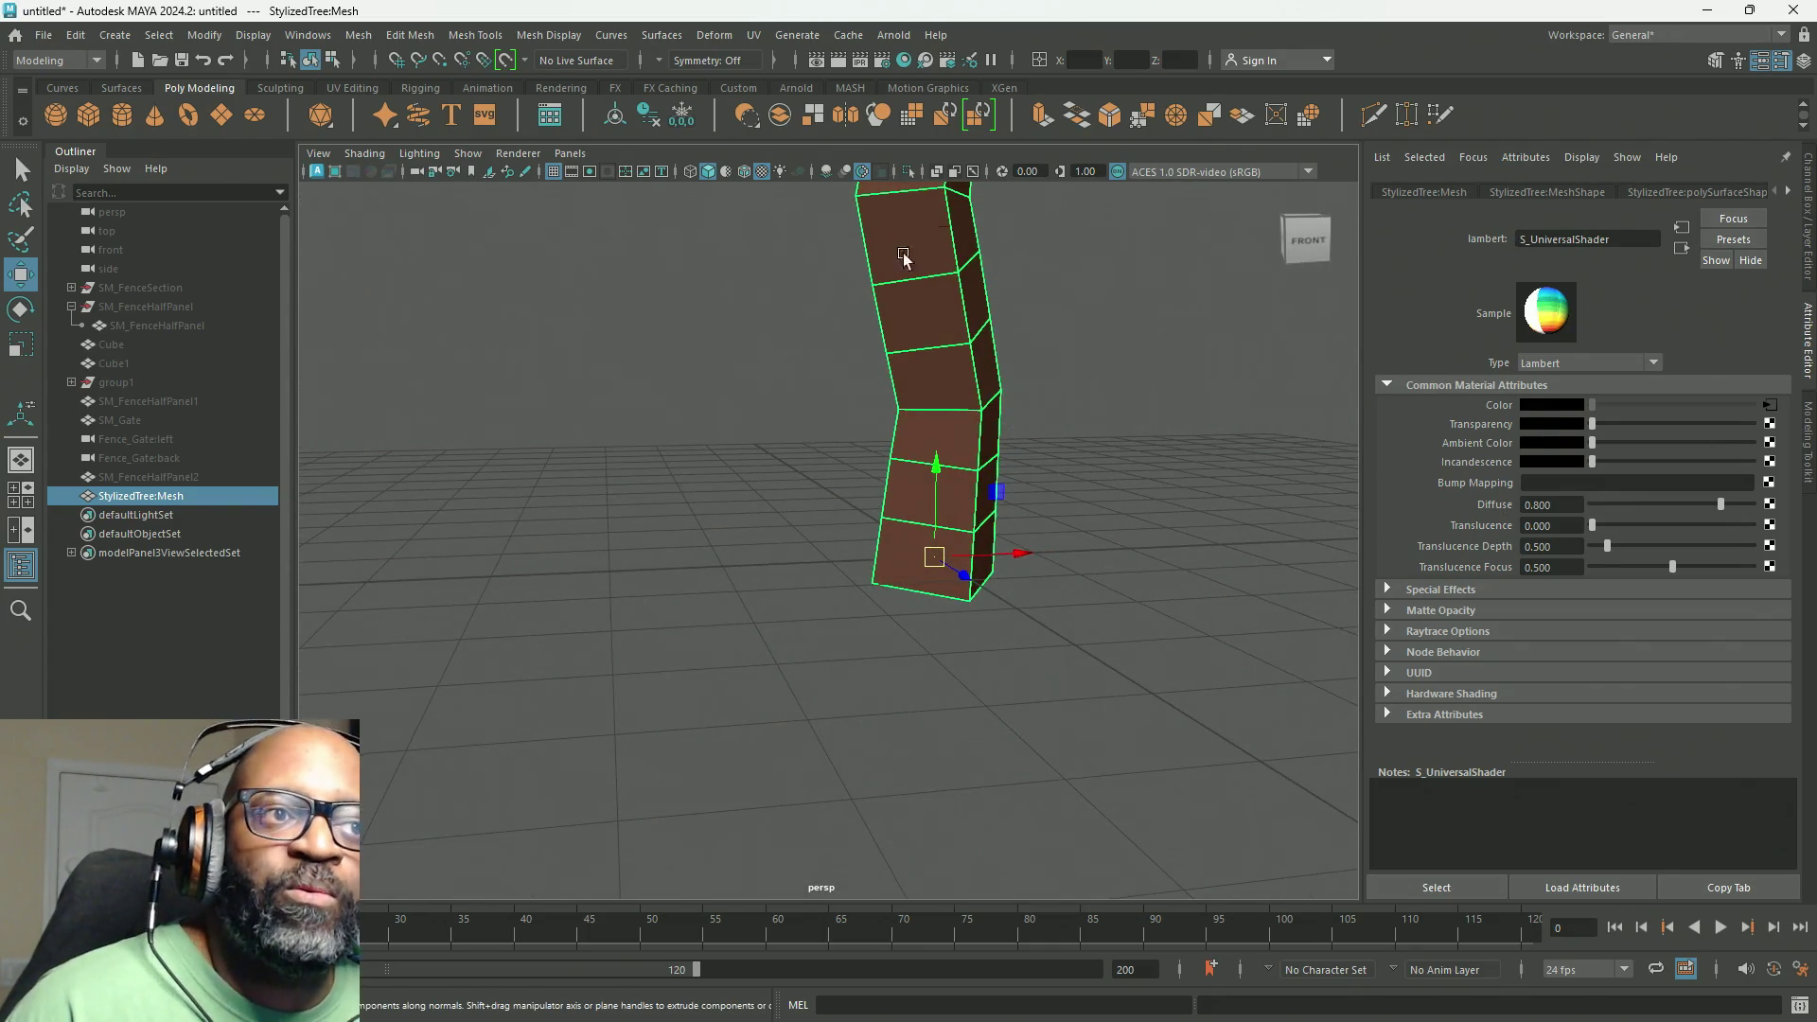
Step: Break the texture connection on the S_UniversalShader Color attribute
right_click(1502, 409)
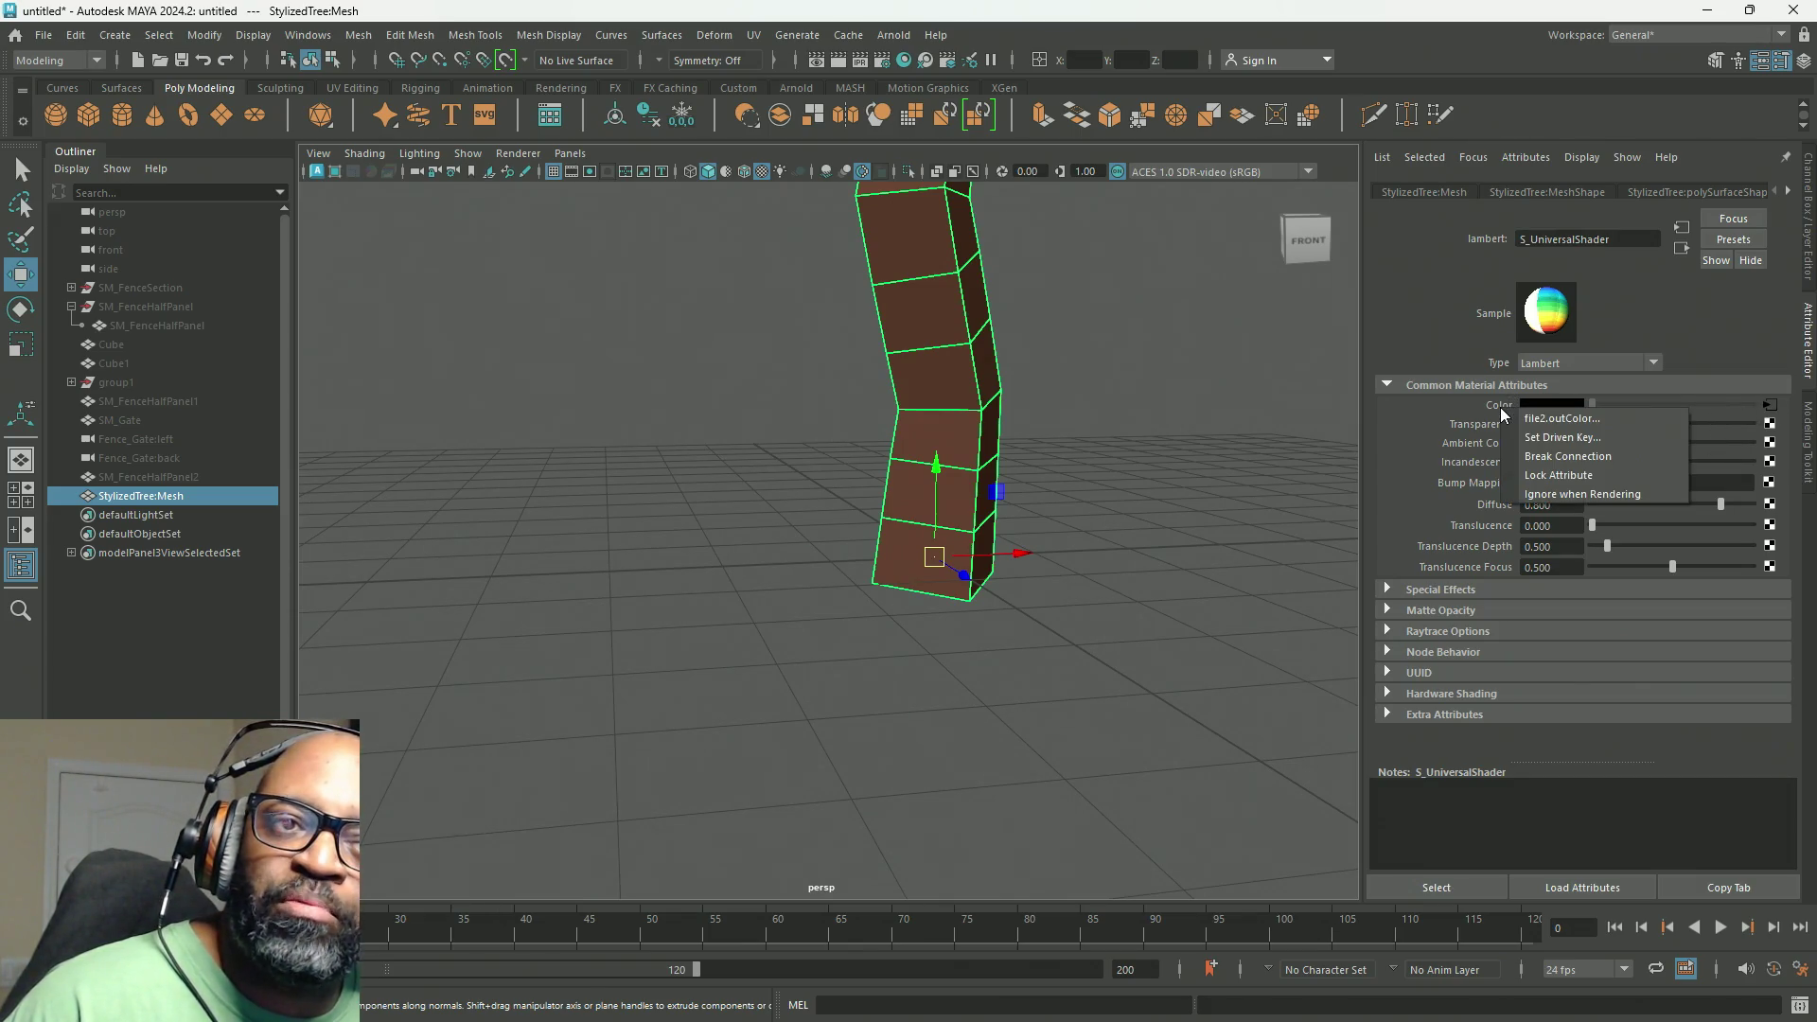
left_click(1523, 456)
Step: In vertex mode, select the vertices of all five leaf spheres together
scroll(688, 303, "down", 5)
mouse_move(688, 303)
left_mouse_down("alt")
mouse_move(729, 322)
mouse_move(814, 464)
mouse_move(900, 386)
mouse_move(839, 306)
left_mouse_up("alt")
scroll(900, 386, "up", 2)
mouse_move(838, 305)
right_mouse_down()
mouse_move(847, 336)
mouse_move(748, 305)
right_mouse_up()
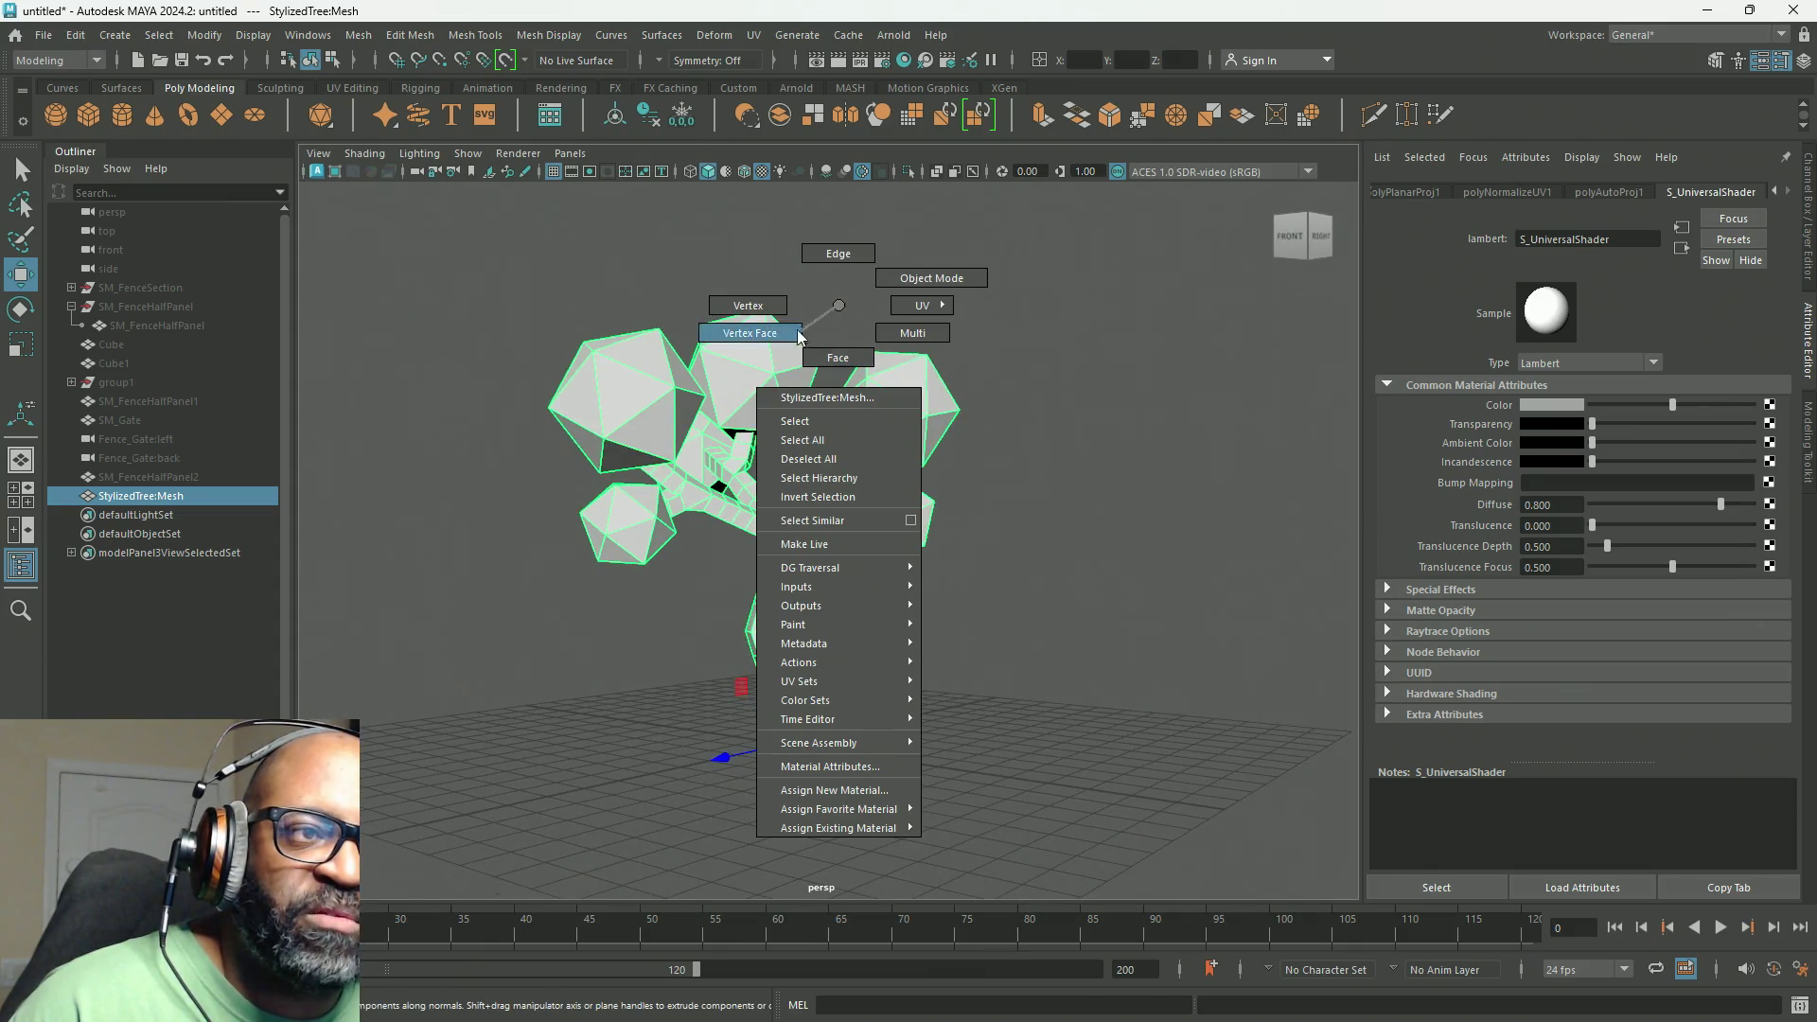
left_click_drag(943, 401, 924, 405, "alt")
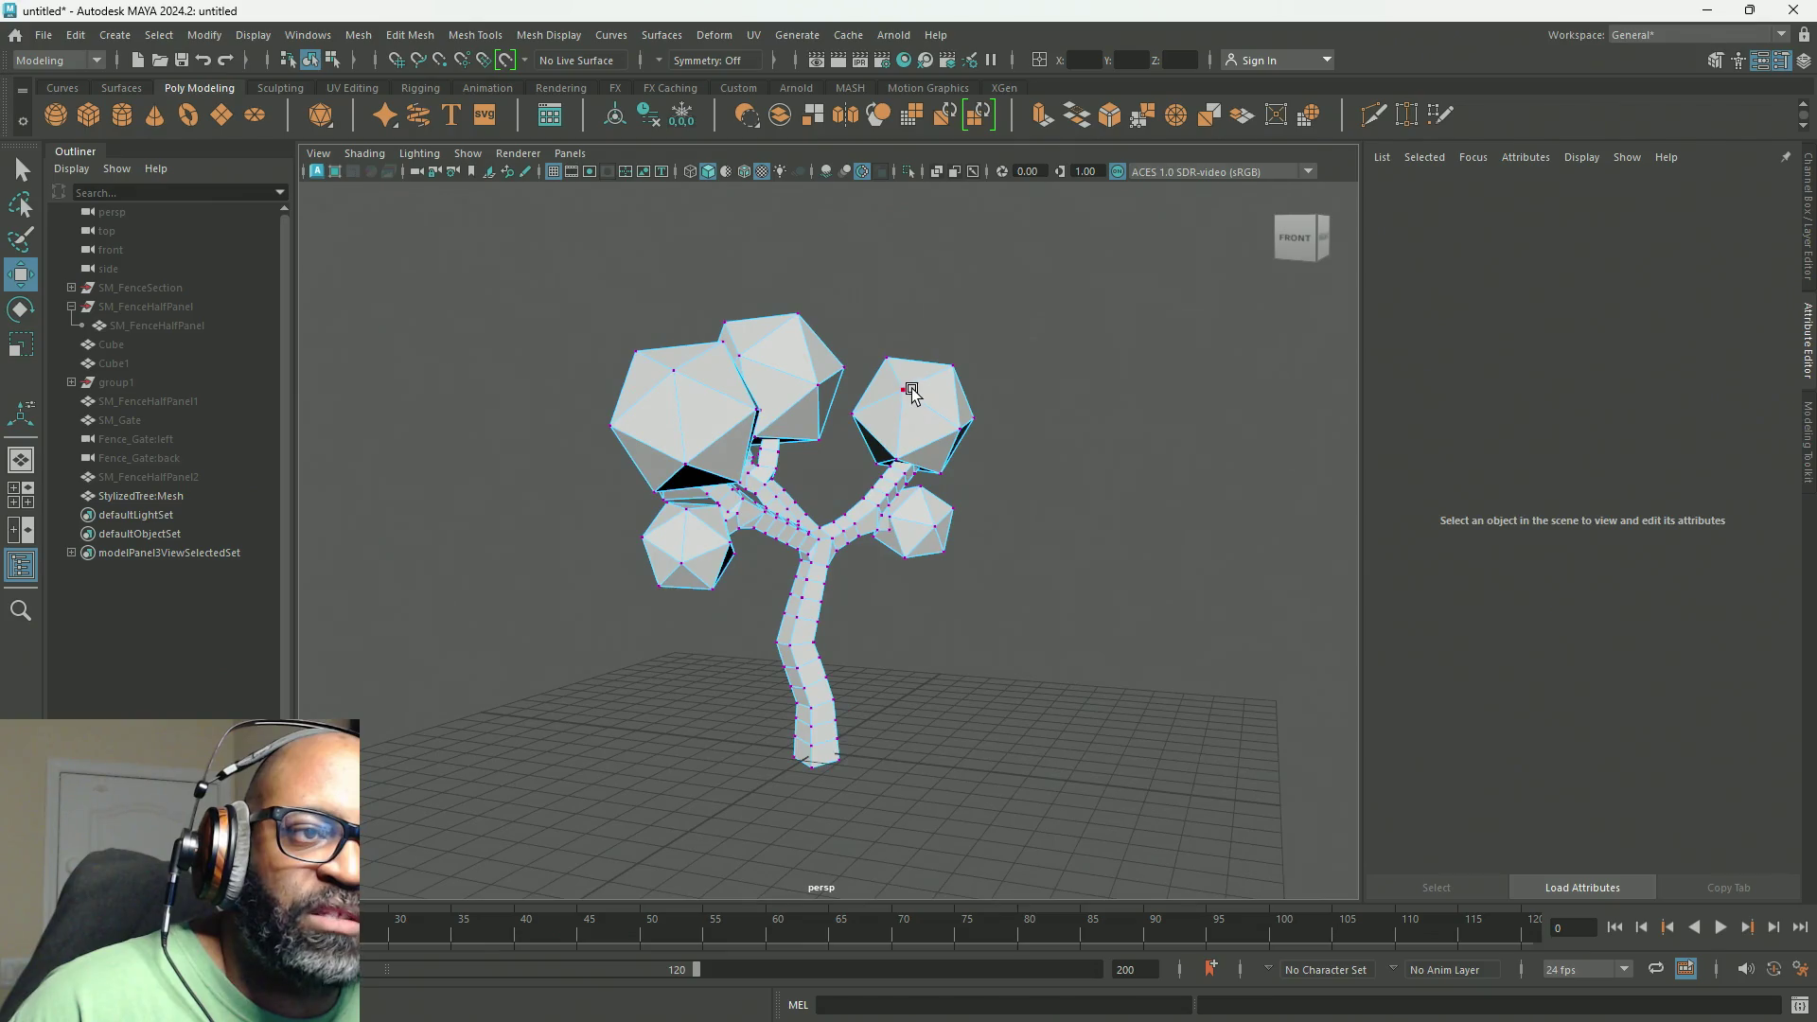
left_click_drag(845, 348, 981, 479)
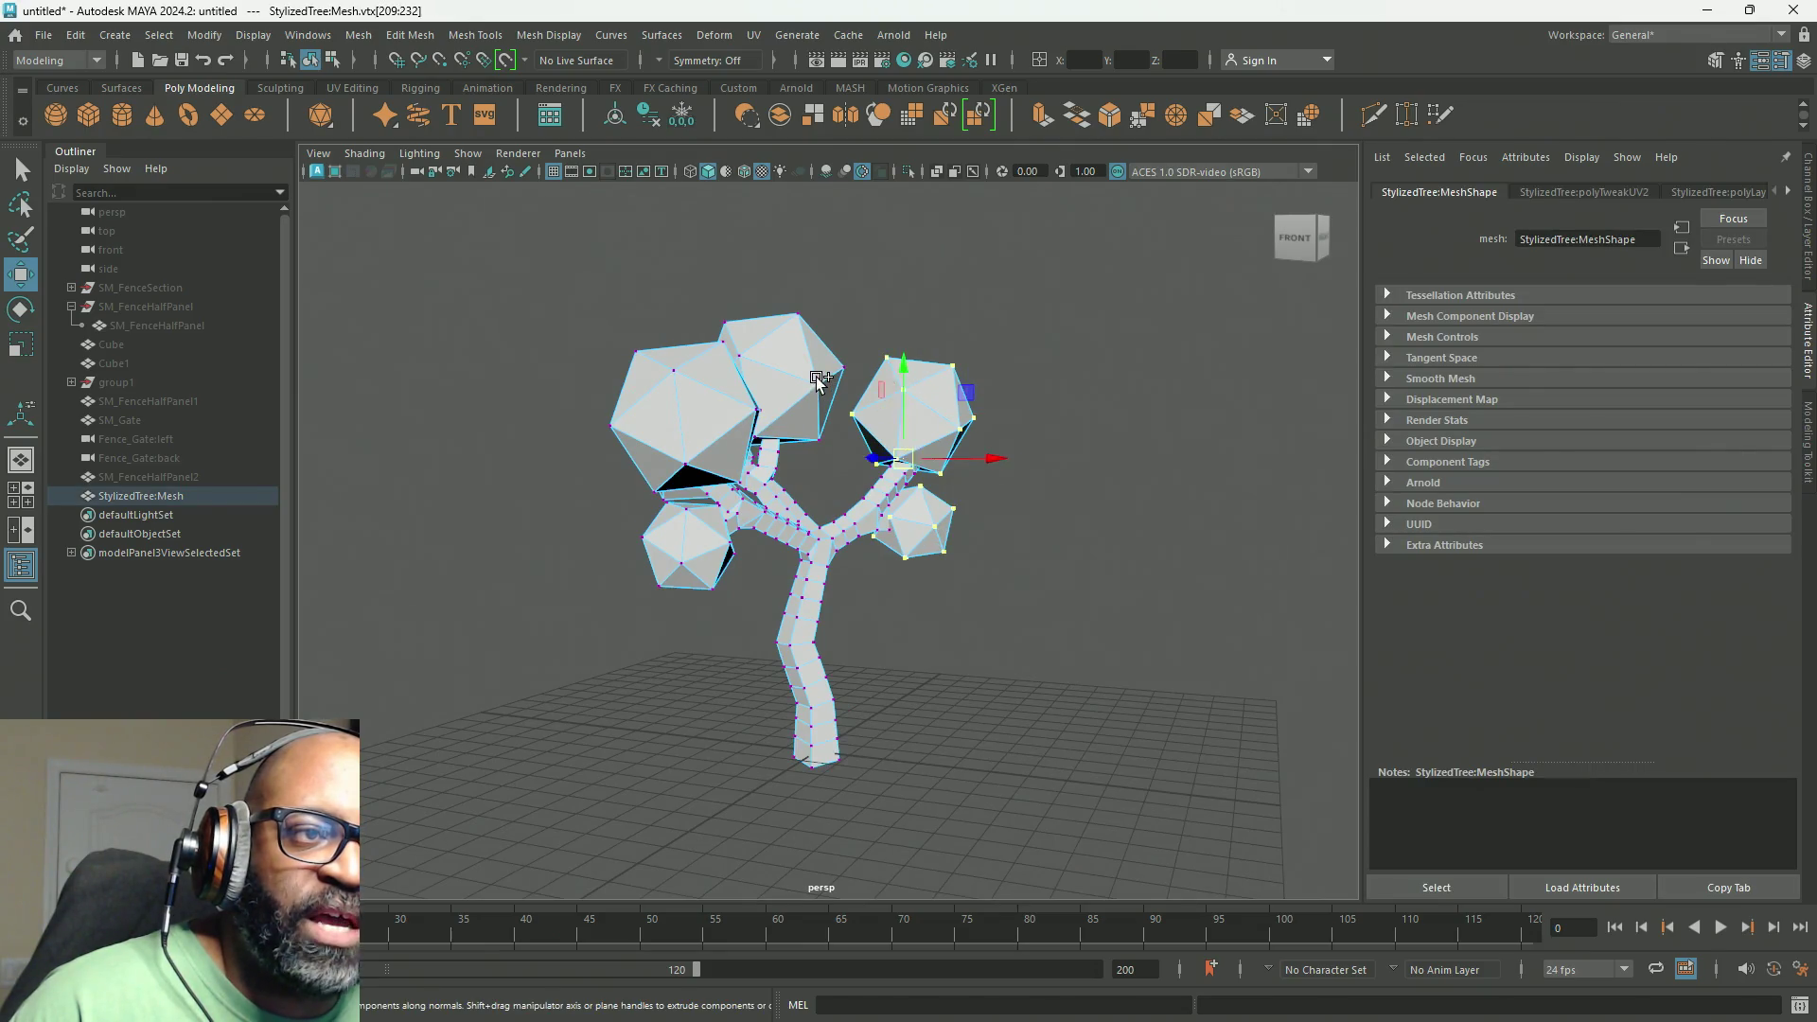
left_click(674, 380, "shift")
left_click(690, 558, "shift")
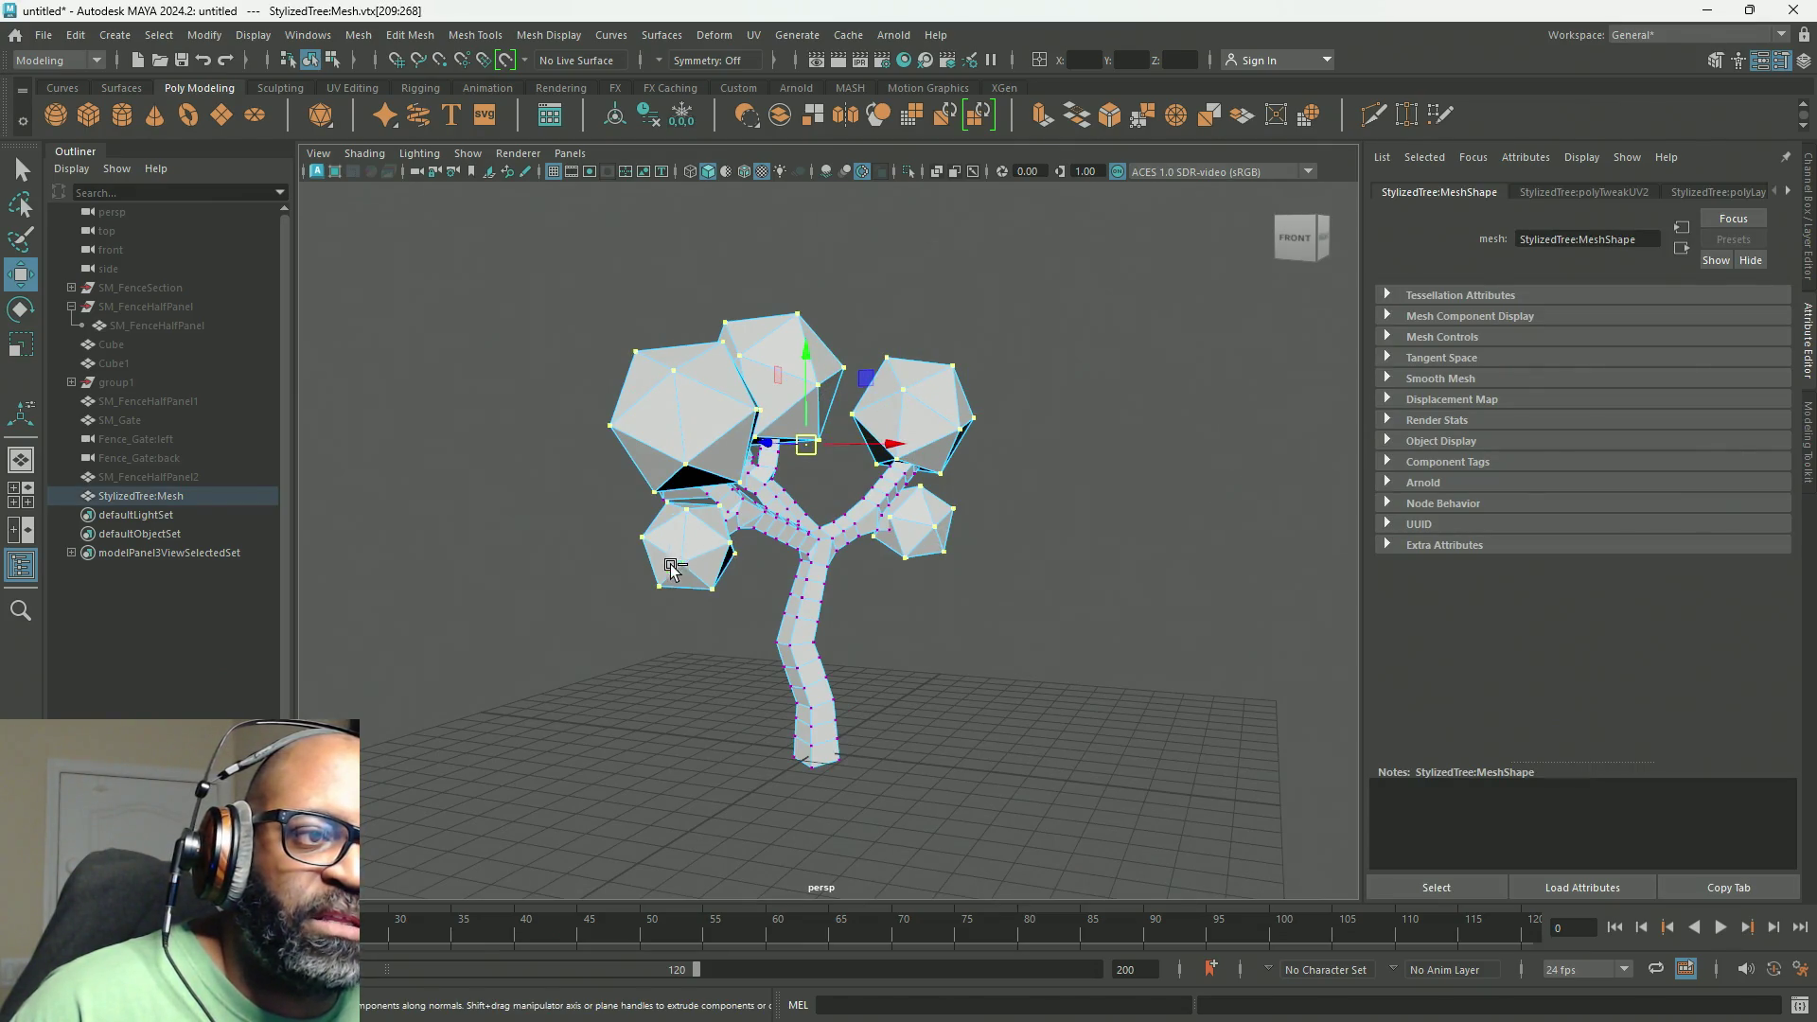
left_click_drag(691, 558, 808, 599, "alt")
left_click(913, 468, "shift")
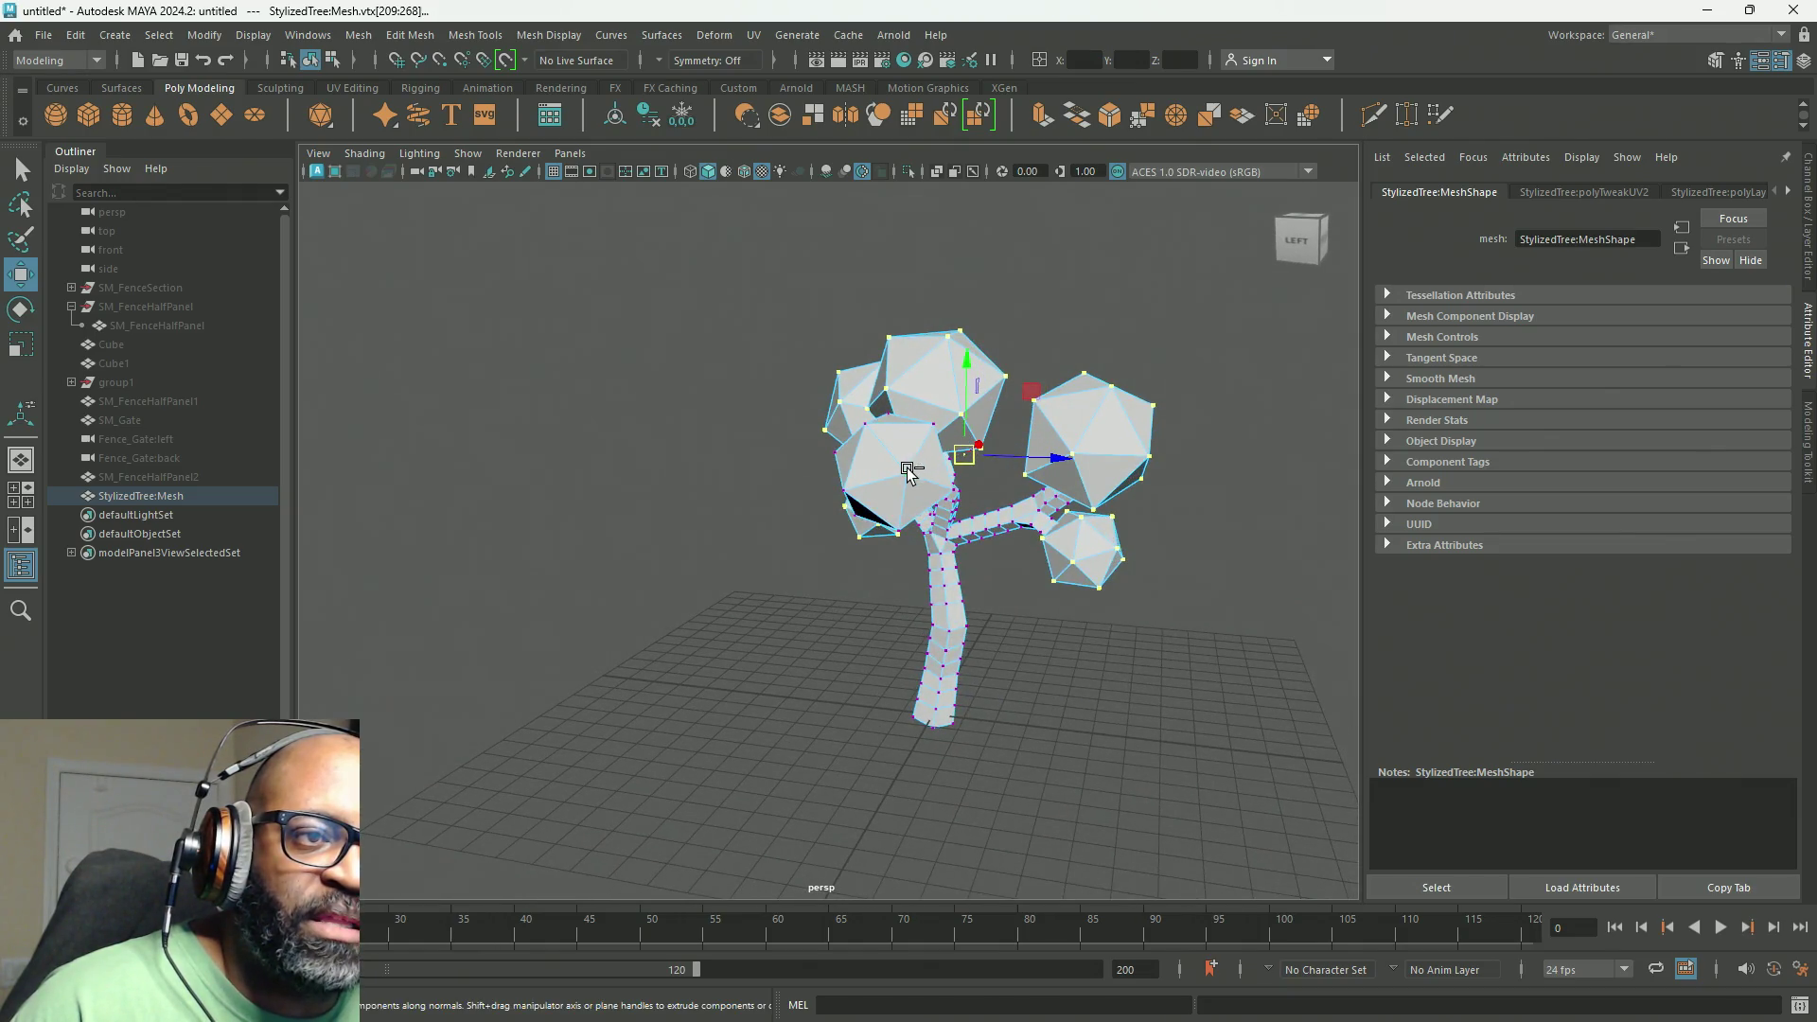
left_click(548, 35)
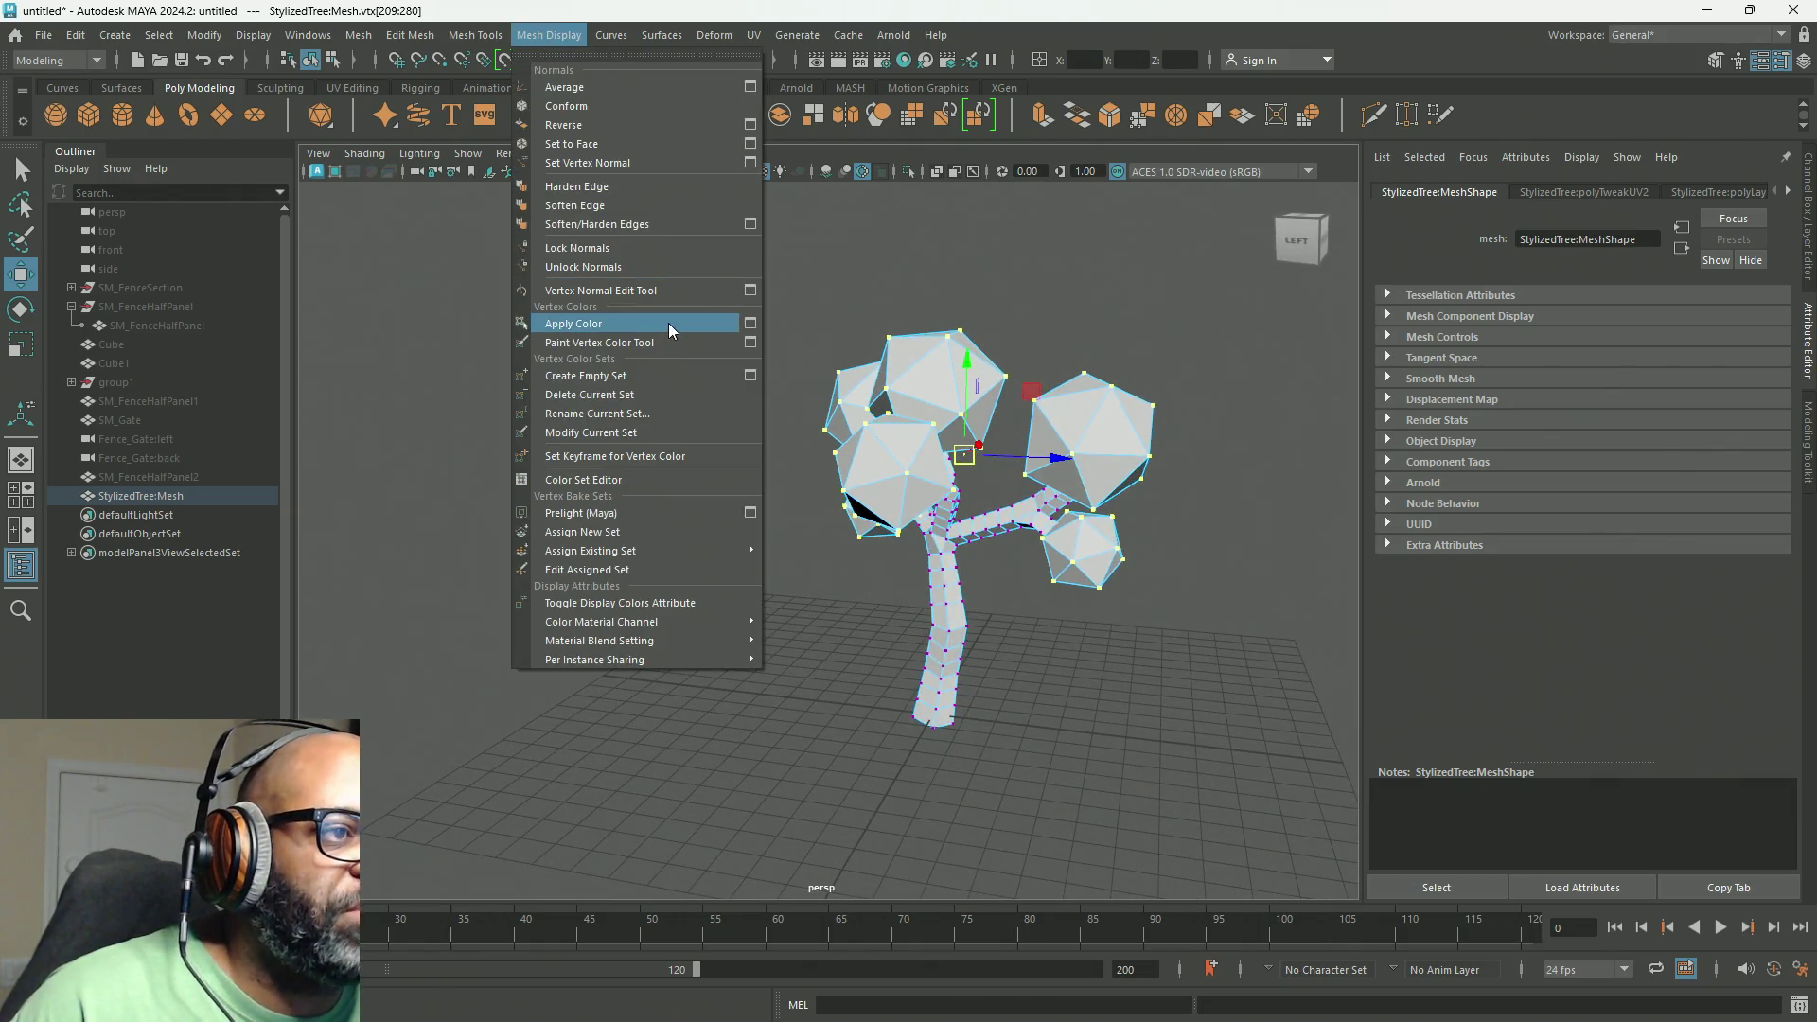
Step: Apply a green vertex colour to the selected leaf vertices via Apply Color options
left_click(751, 322)
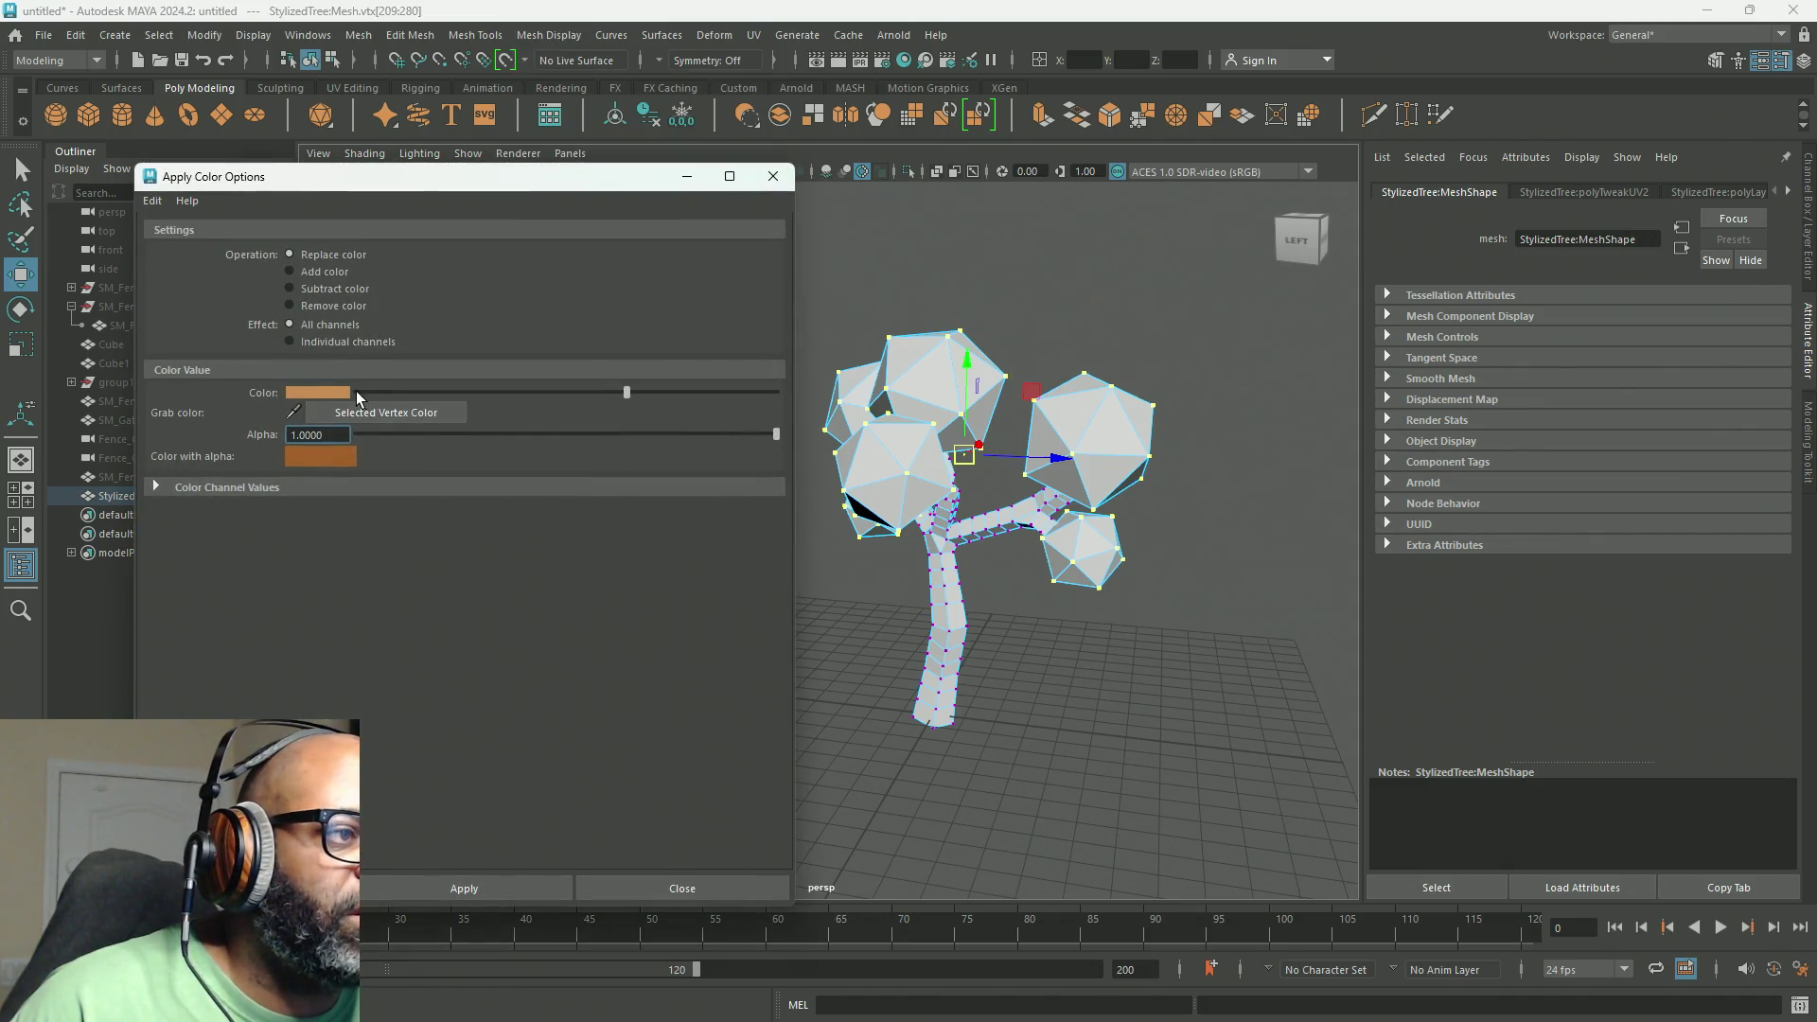
left_click(317, 392)
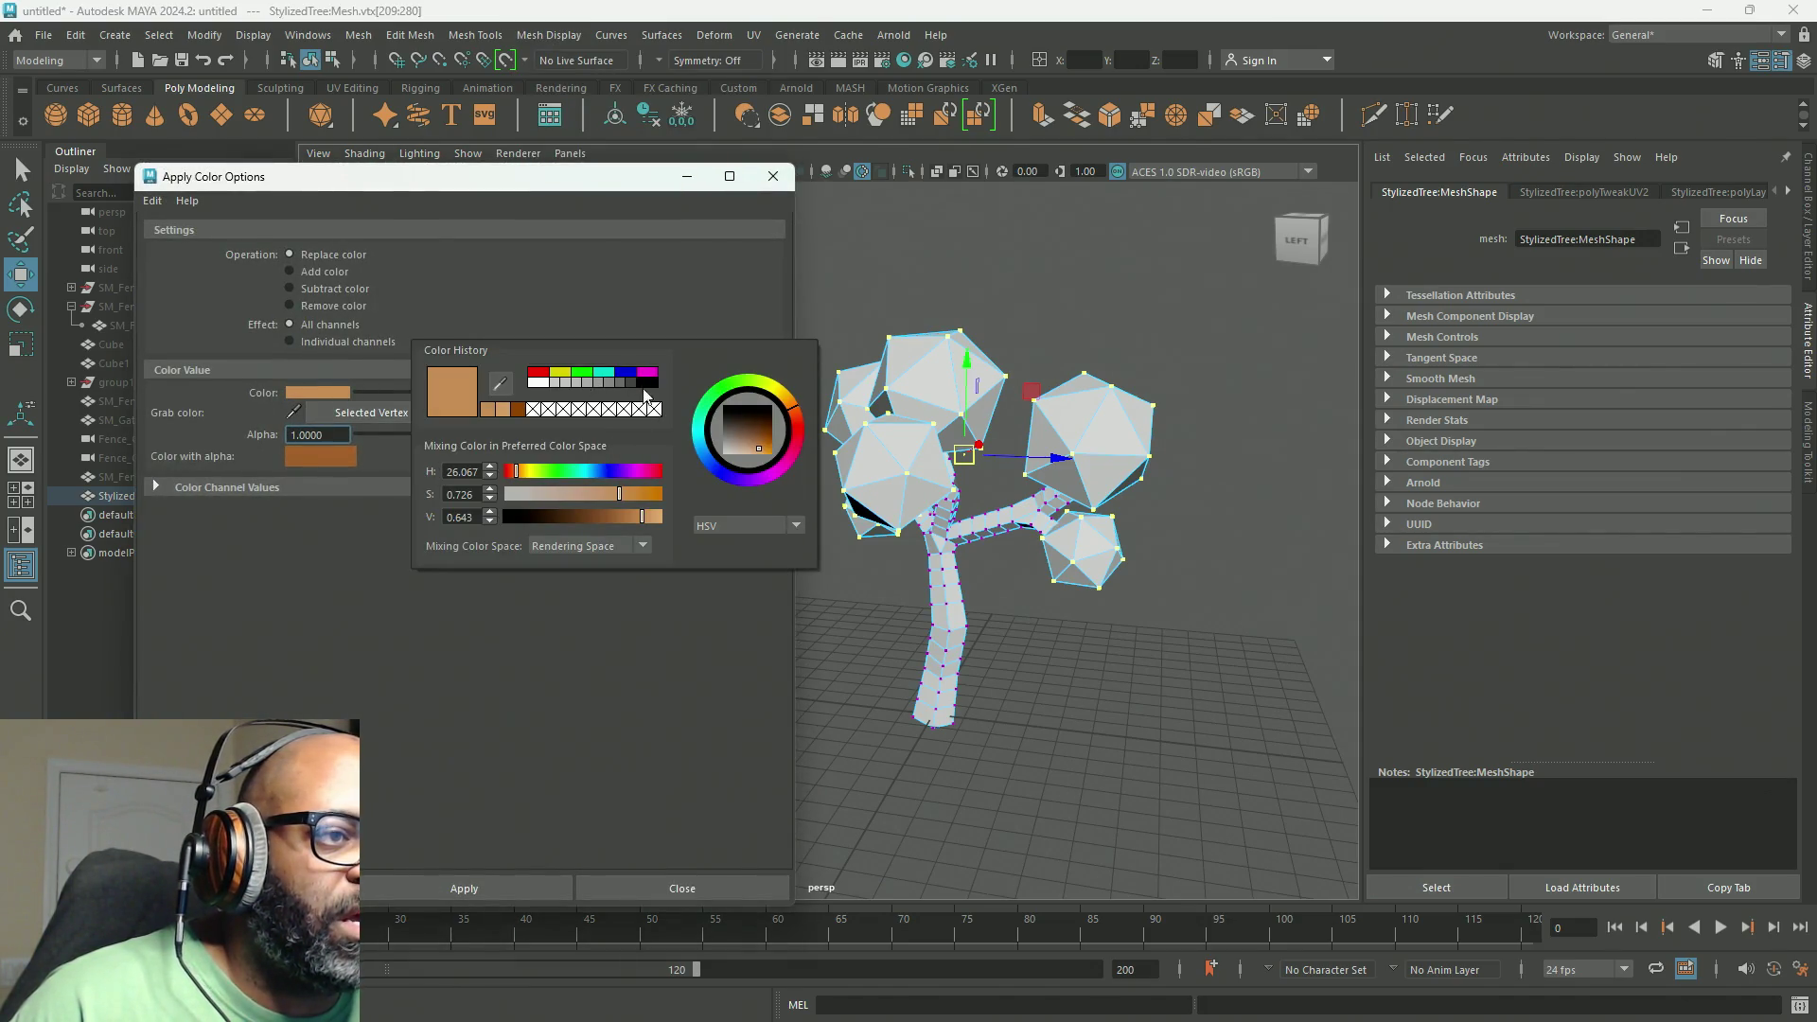
left_click(583, 373)
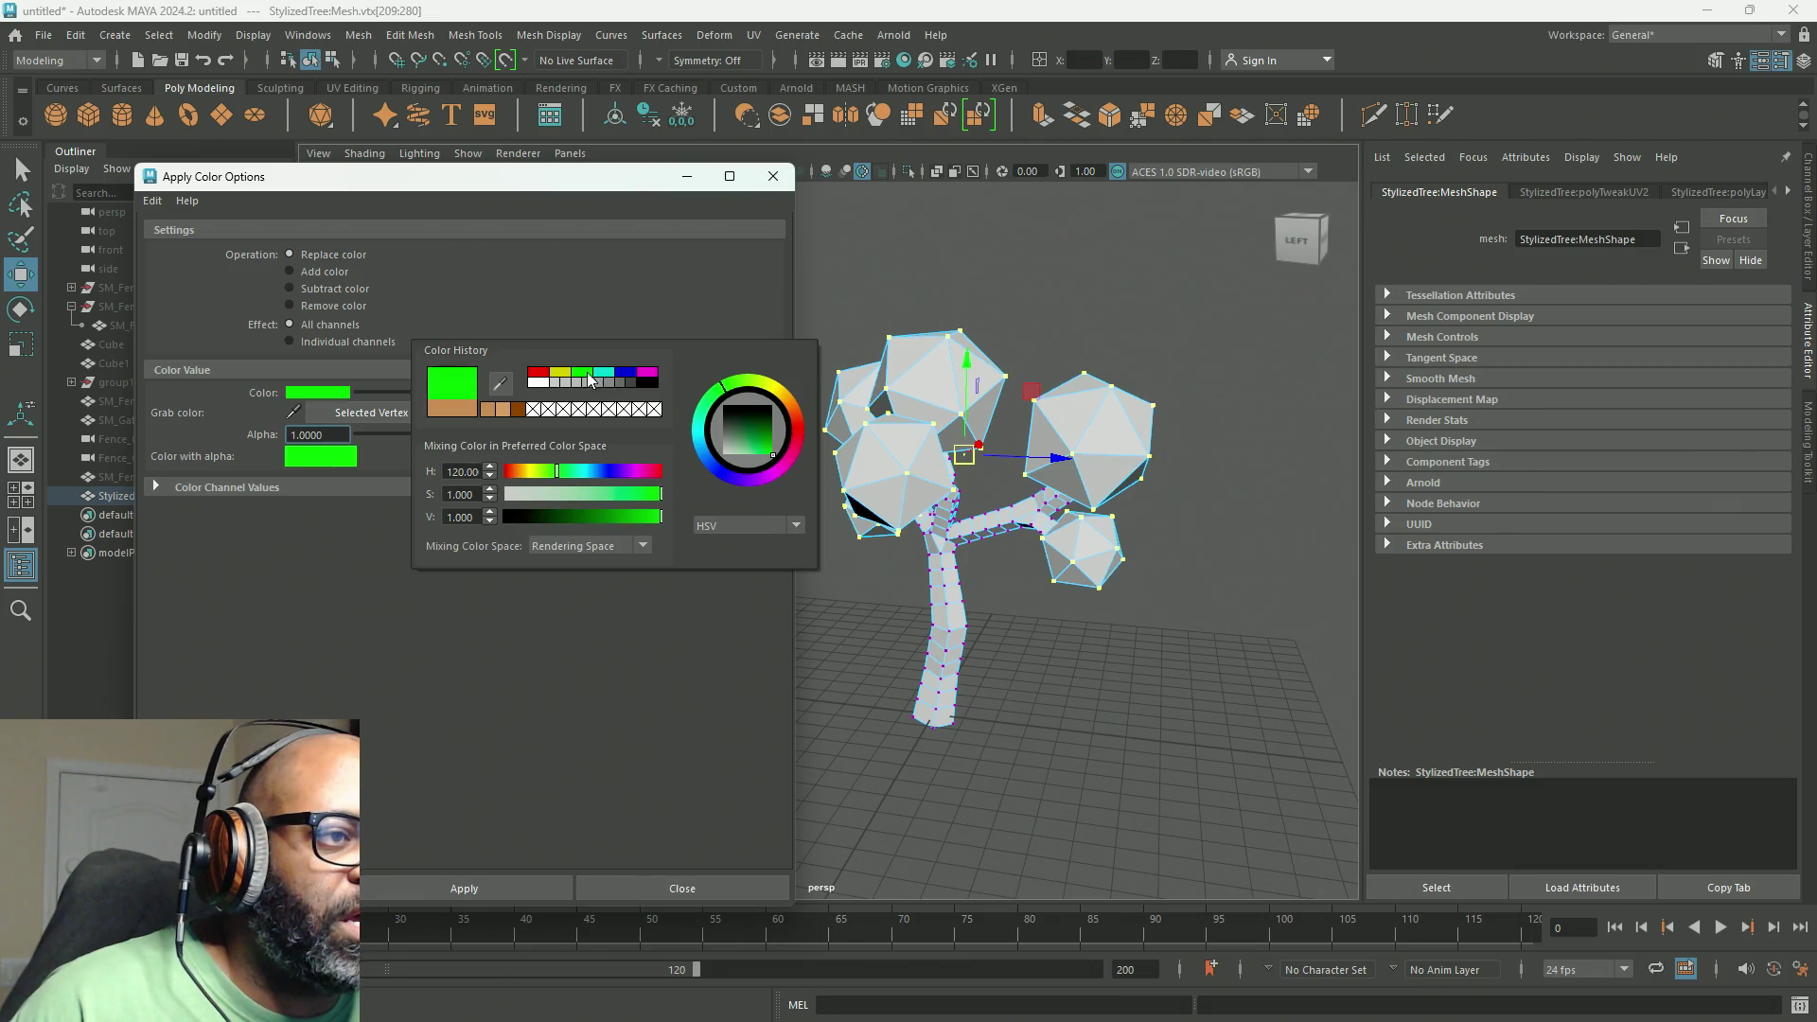
left_click(768, 451)
left_click_drag(769, 451, 771, 439)
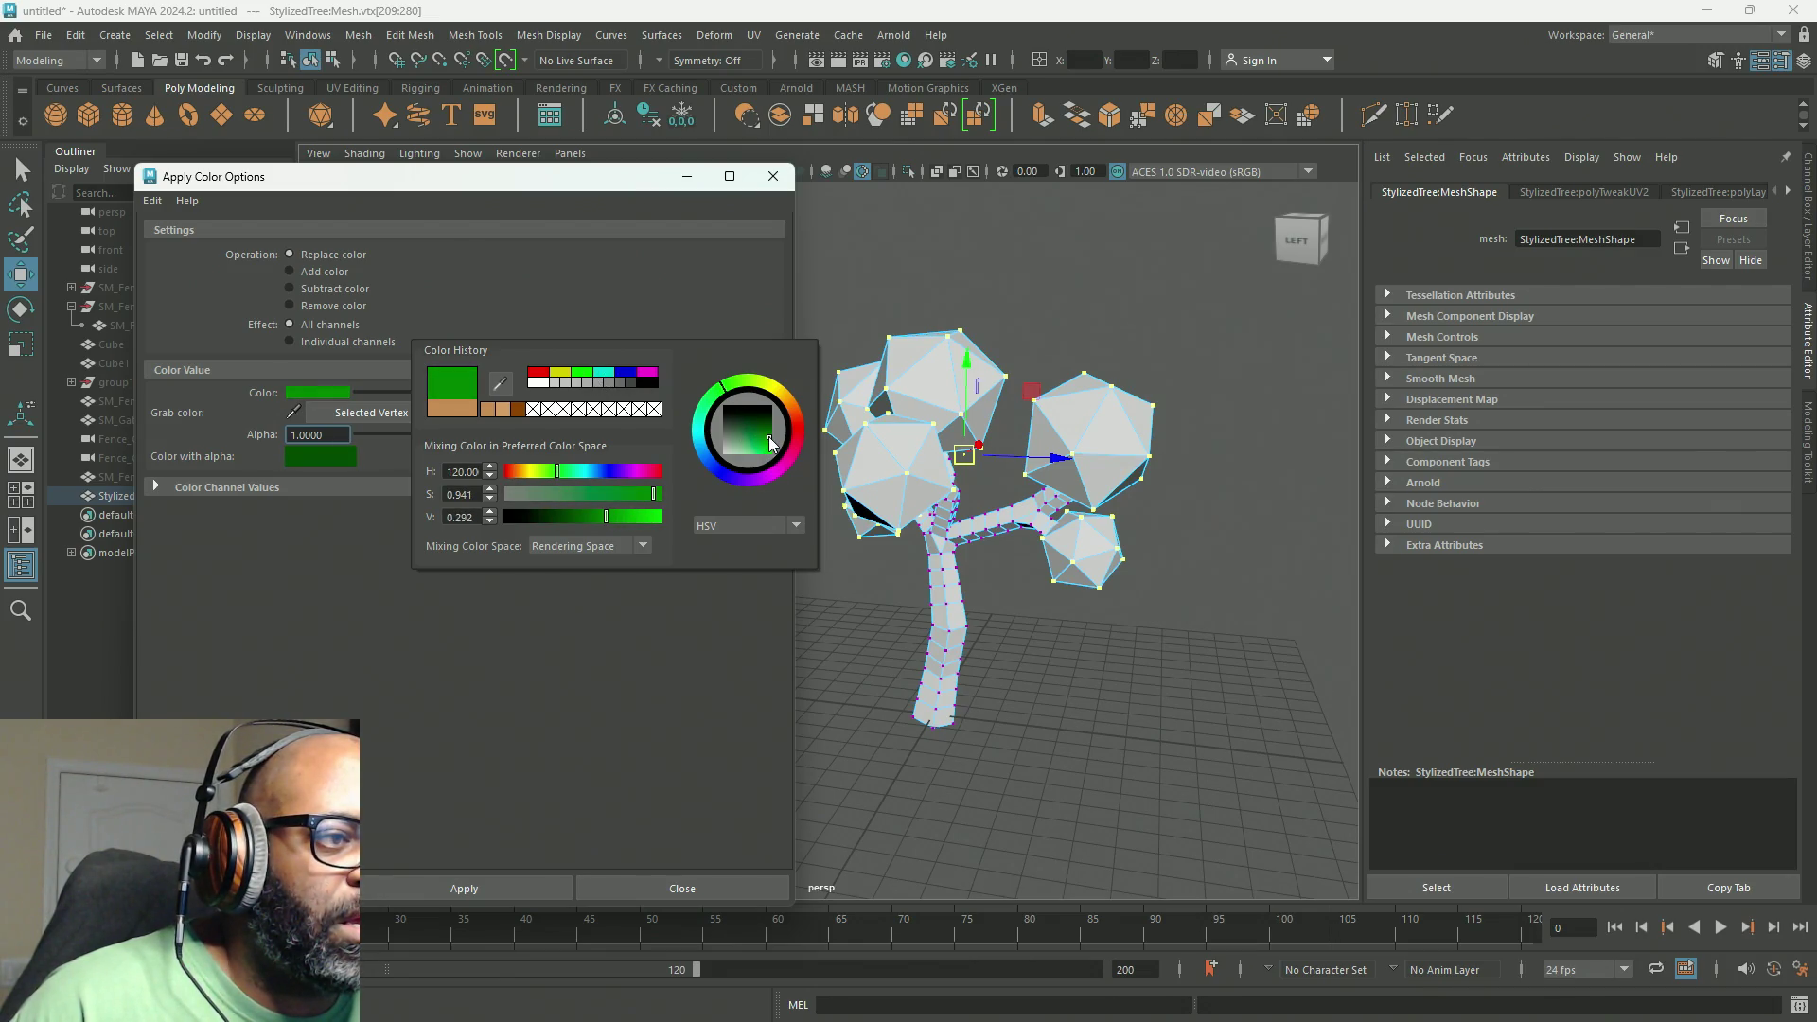
left_click(515, 890)
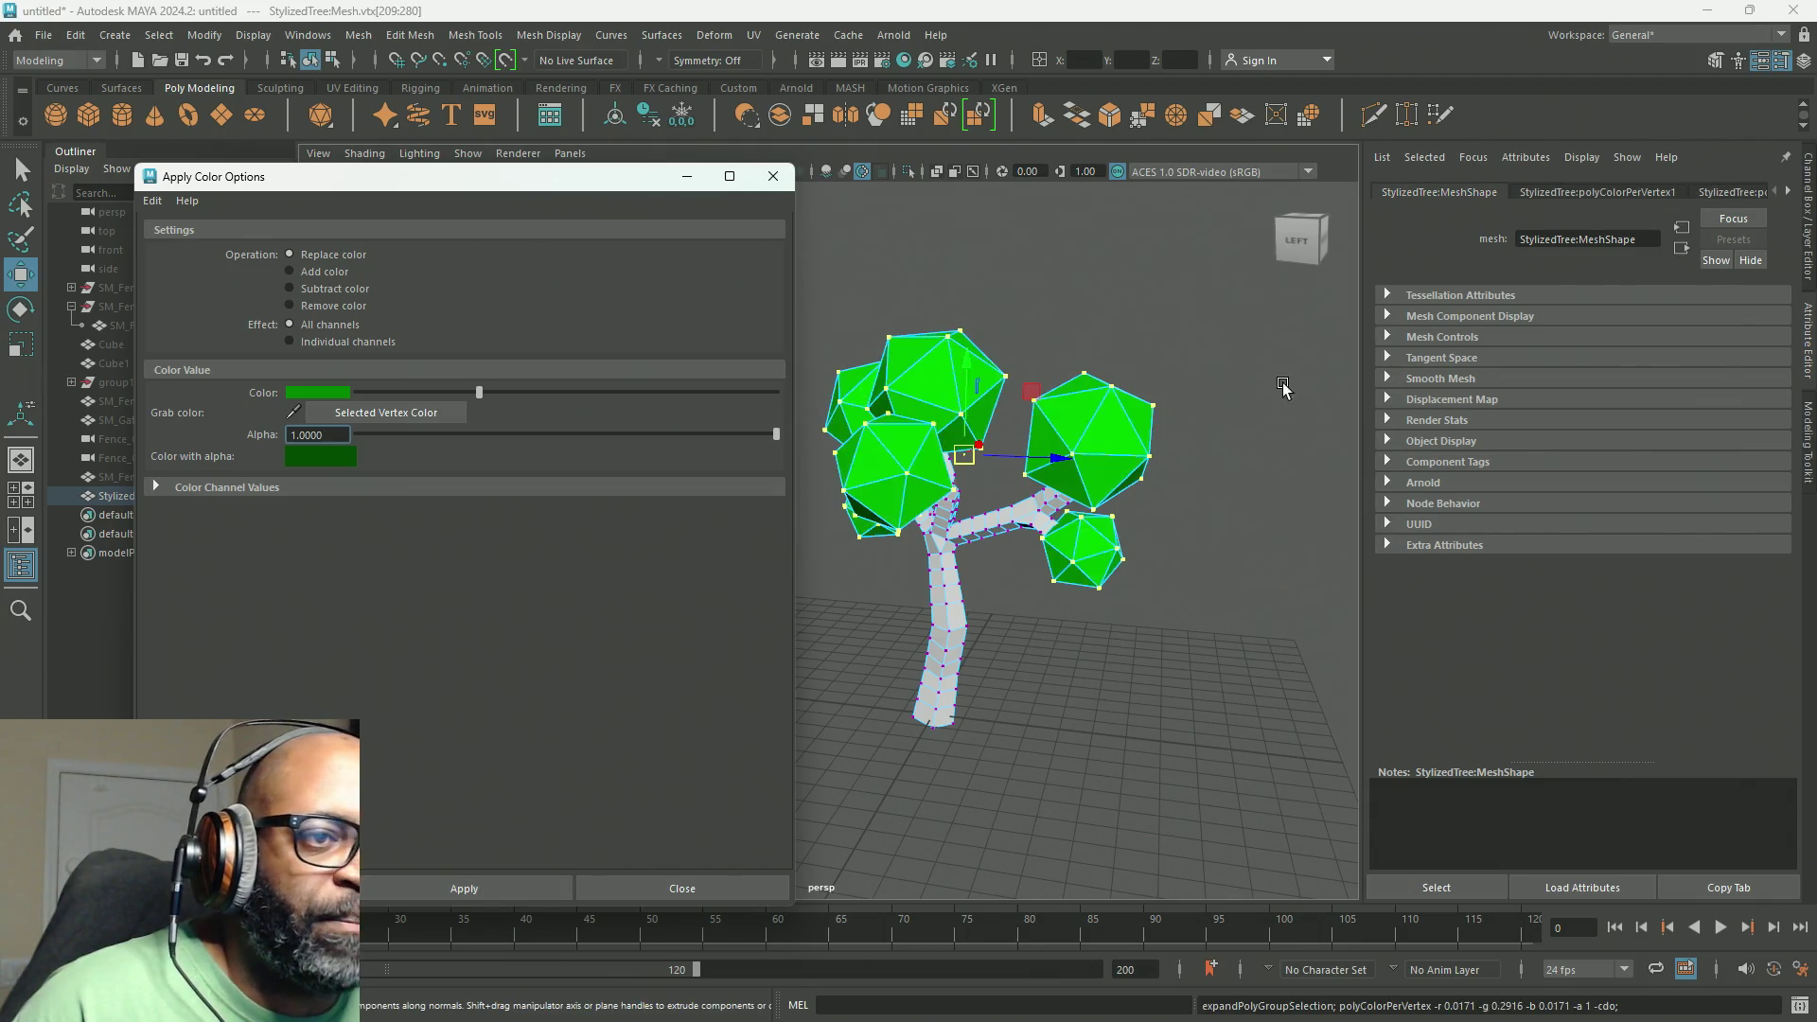
Step: Darken the green twice, reapplying it to the leaf vertices each time
left_click(316, 394)
left_click_drag(381, 548, 368, 558)
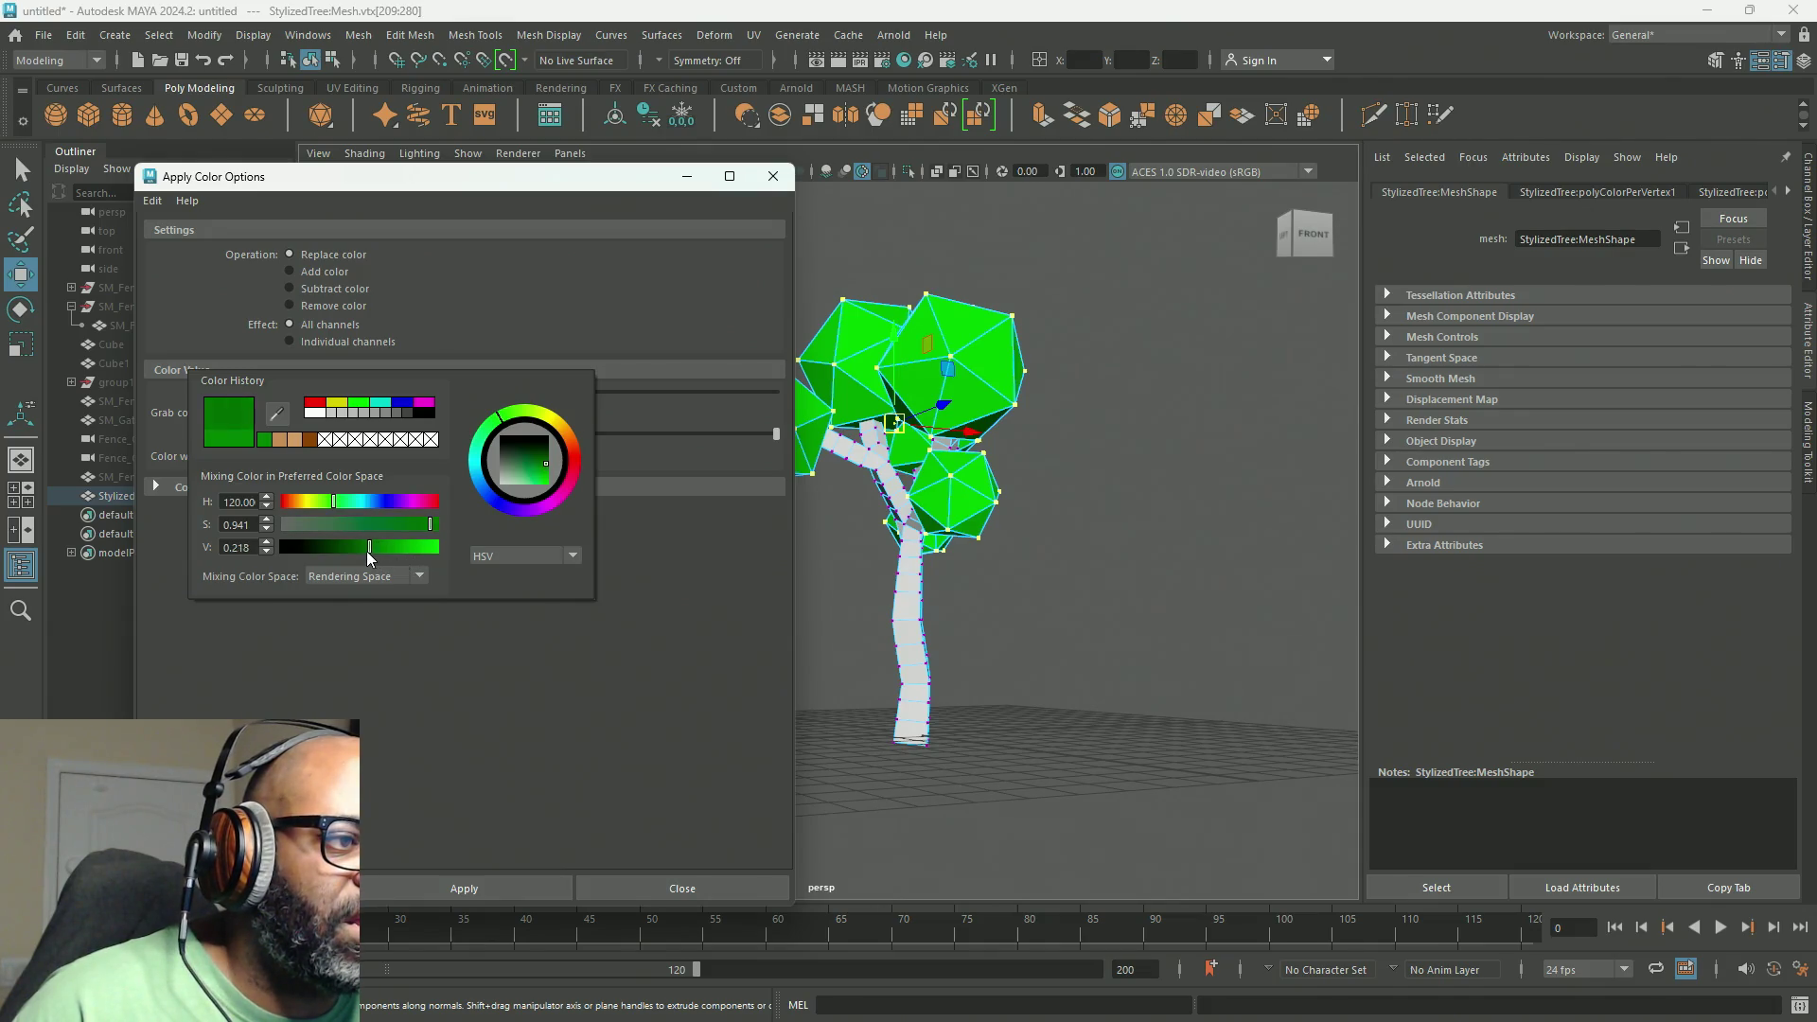
left_click(463, 890)
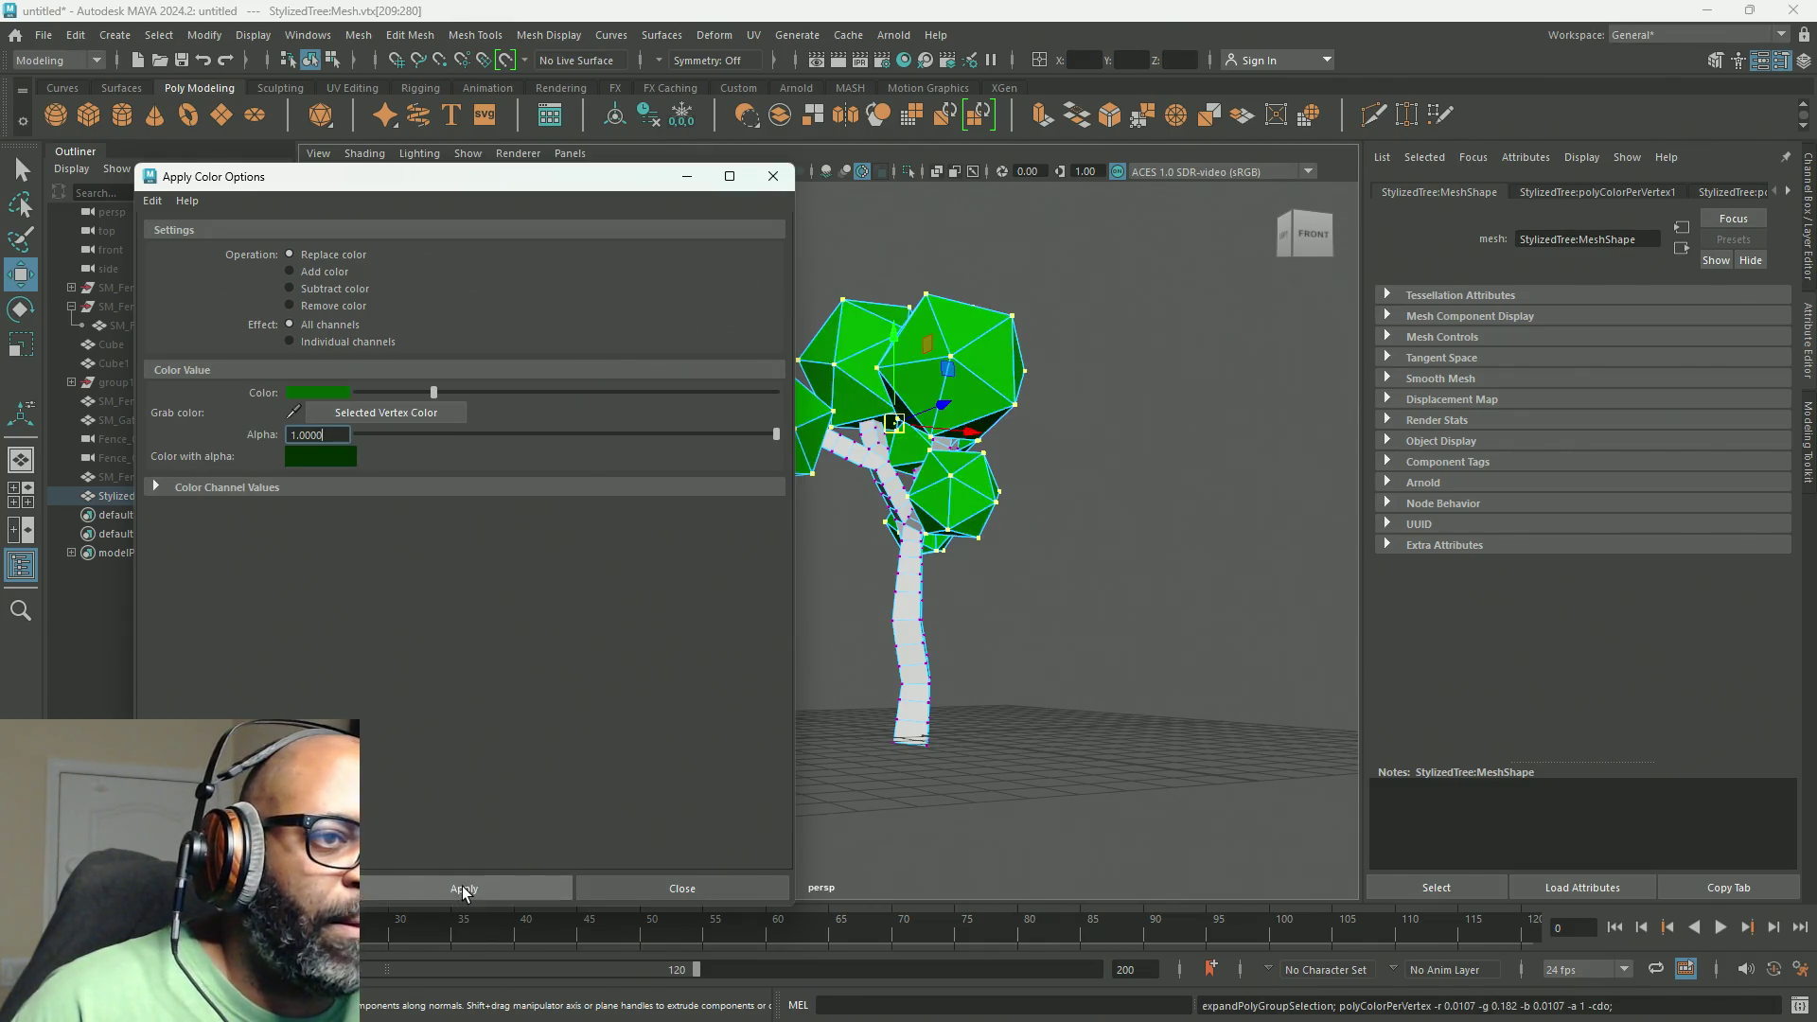
left_click_drag(852, 606, 1052, 620, "alt")
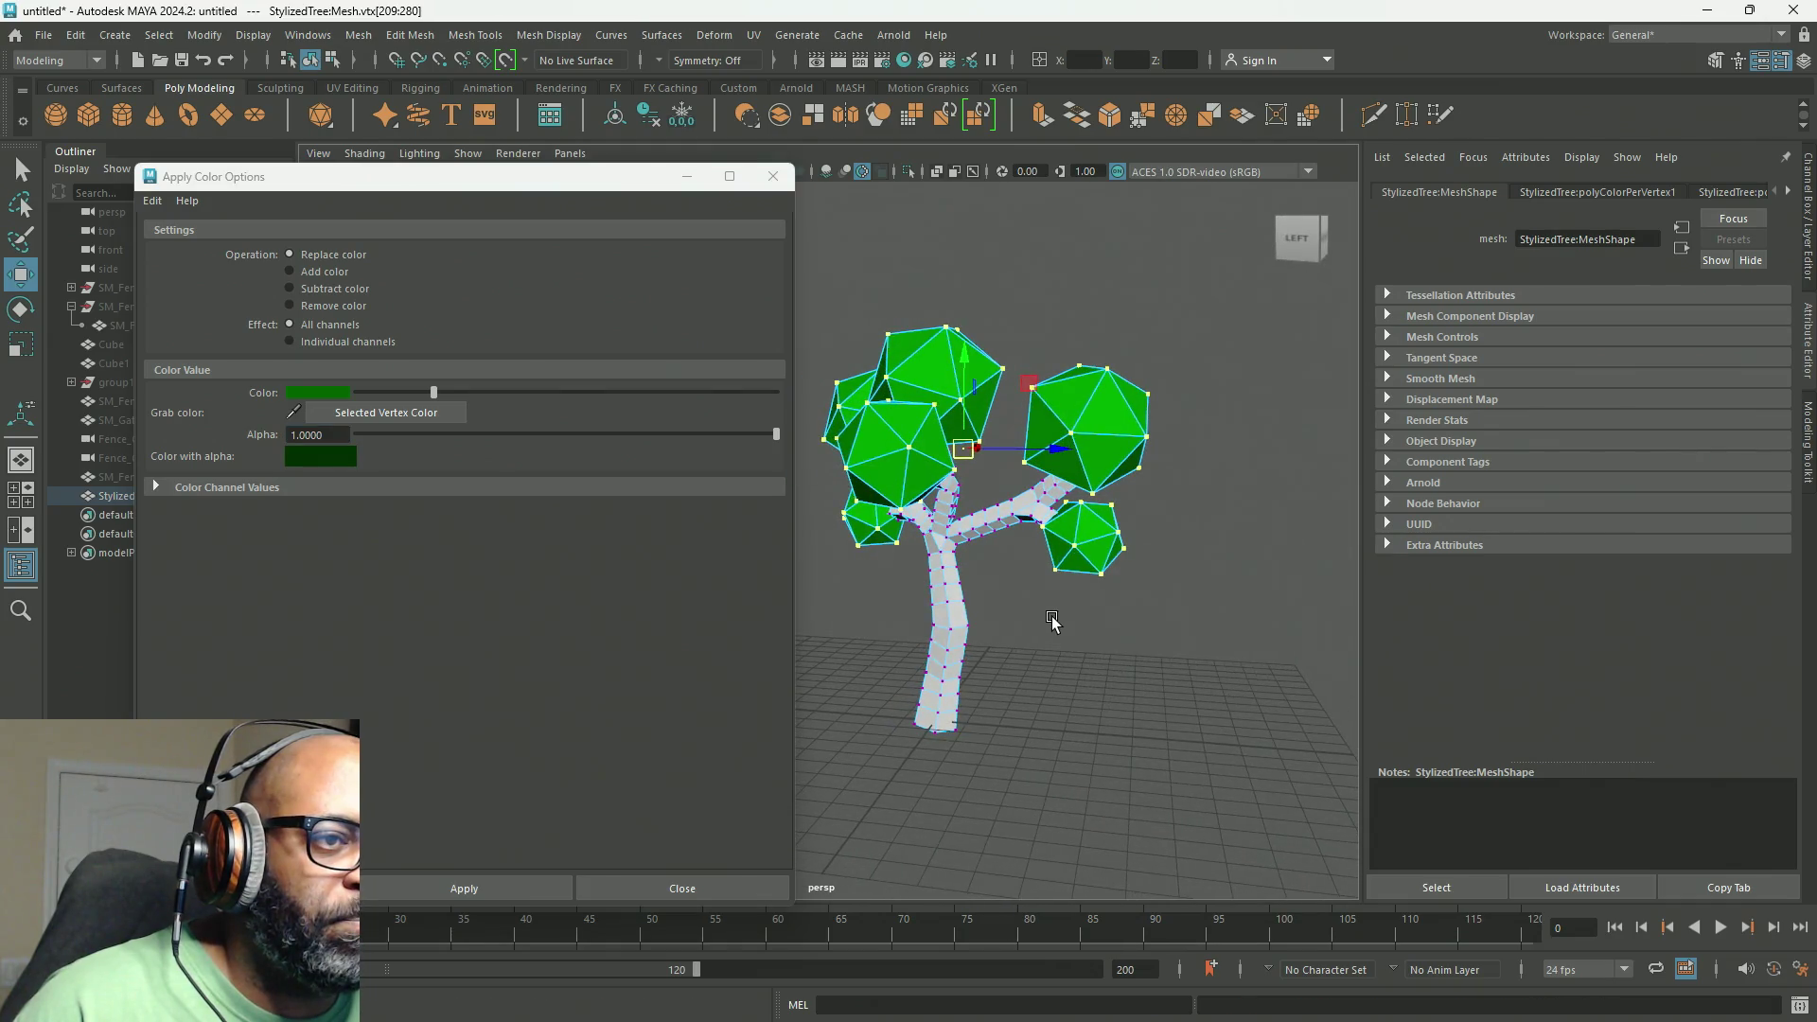
left_click(320, 393)
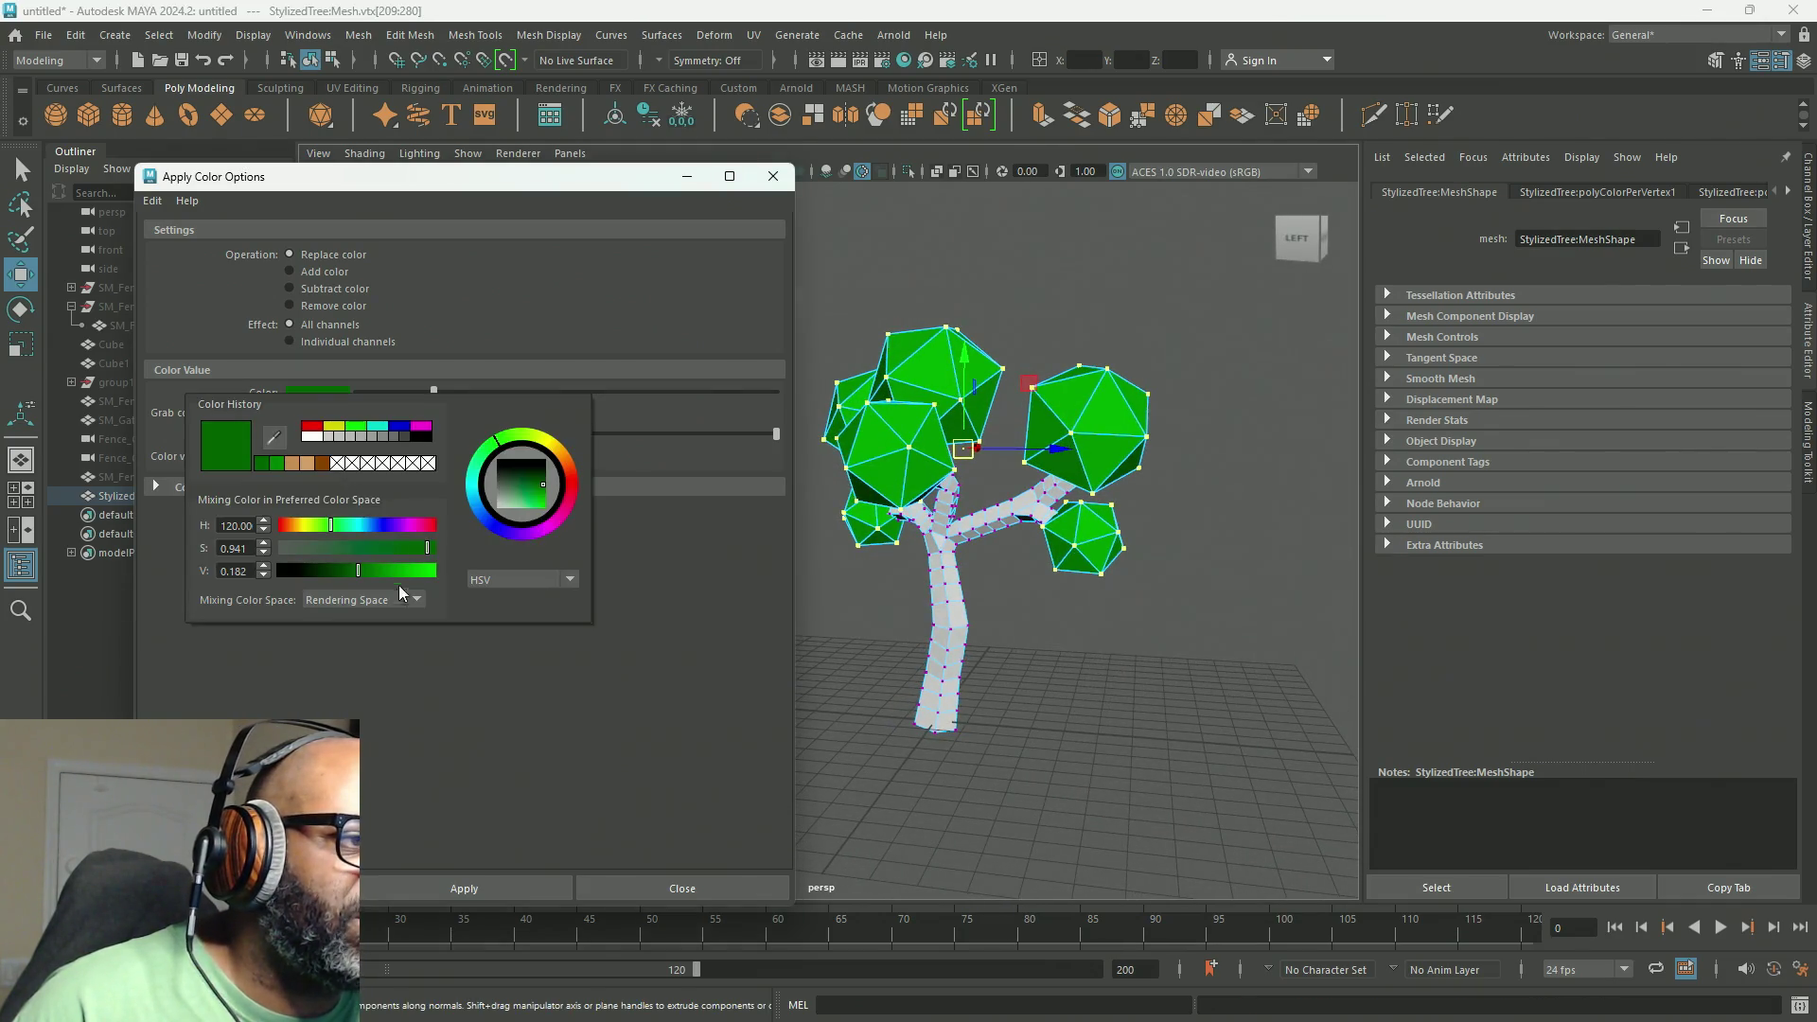
left_click_drag(362, 571, 339, 571)
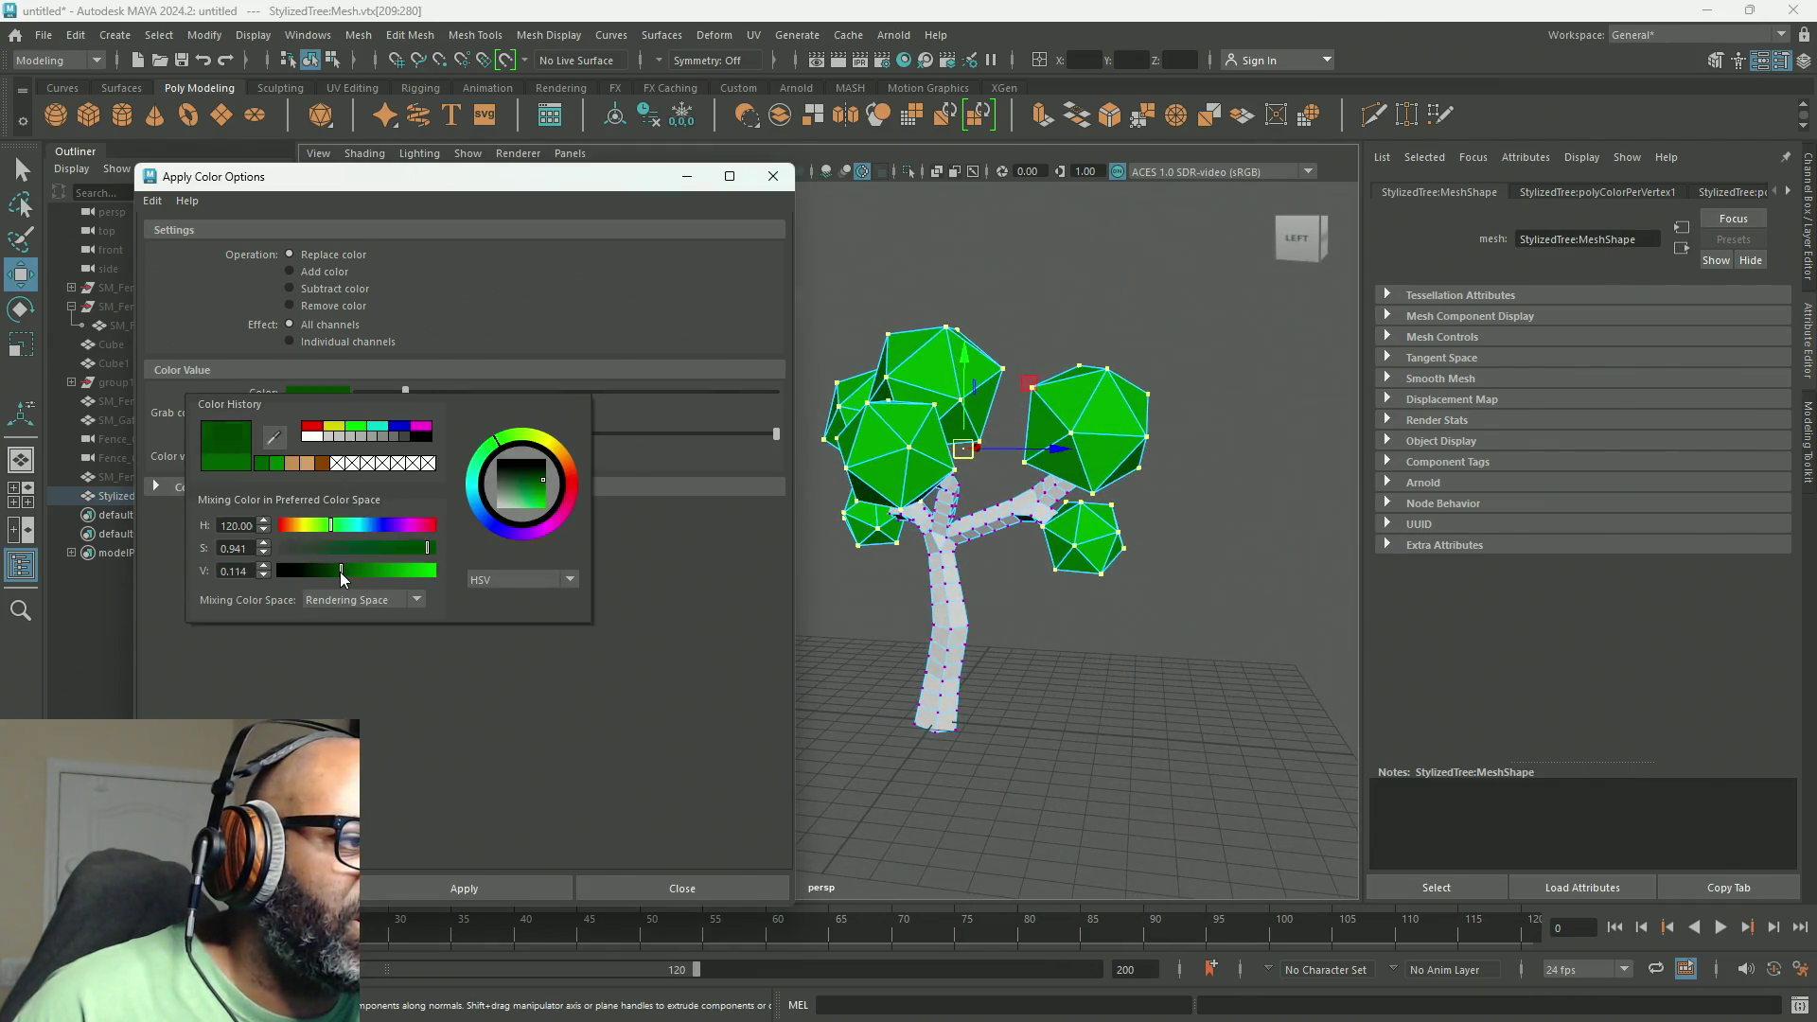
left_click(431, 880)
Step: Return to Object Mode and deselect the tree to view the dark-green leaves
left_click_drag(975, 317, 1068, 311, "alt")
right_click_drag(1069, 311, 1119, 290)
left_click(1056, 352)
mouse_move(1056, 369)
left_mouse_down("alt")
mouse_move(1127, 406)
mouse_move(1099, 466)
mouse_move(925, 353)
mouse_move(1027, 369)
mouse_move(1027, 293)
left_mouse_up("alt")
Step: Orbit, zoom and pan around the dark-green-leaved tree, then switch to the gradient color map image results
left_click_drag(1009, 365, 1007, 501, "alt")
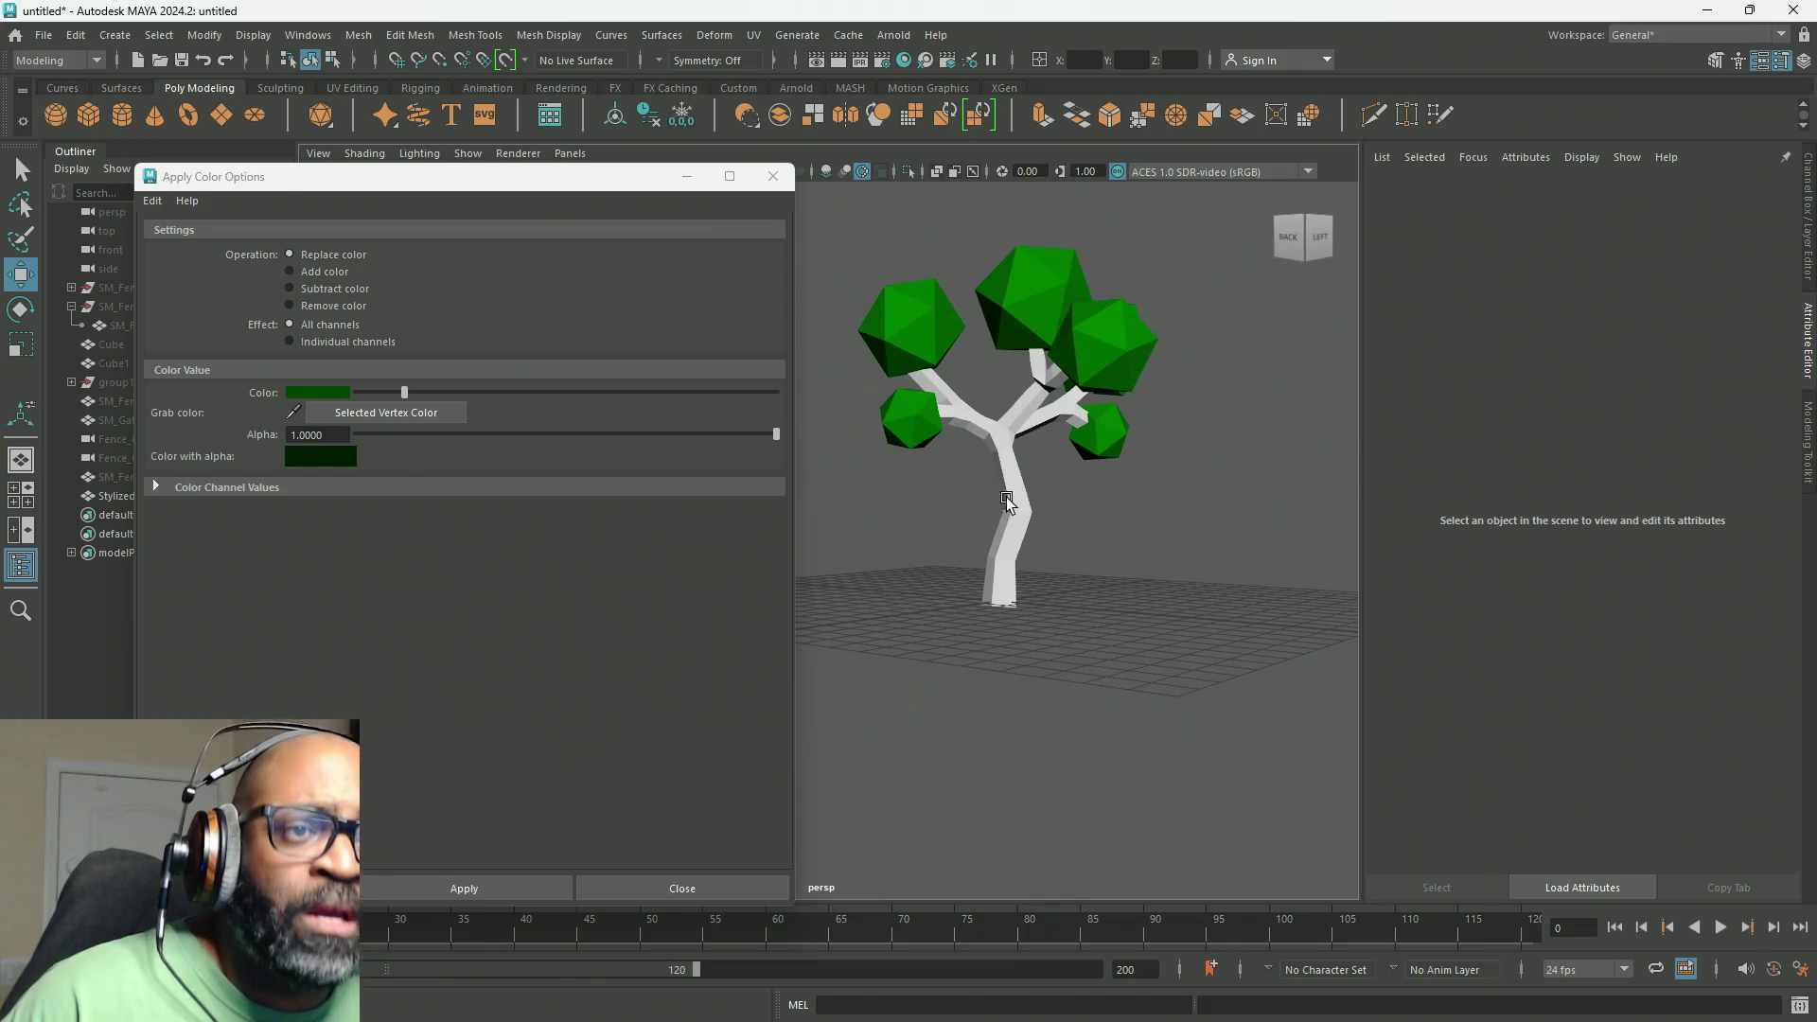
scroll(1007, 502, "up", 3)
scroll(1026, 271, "up", 4)
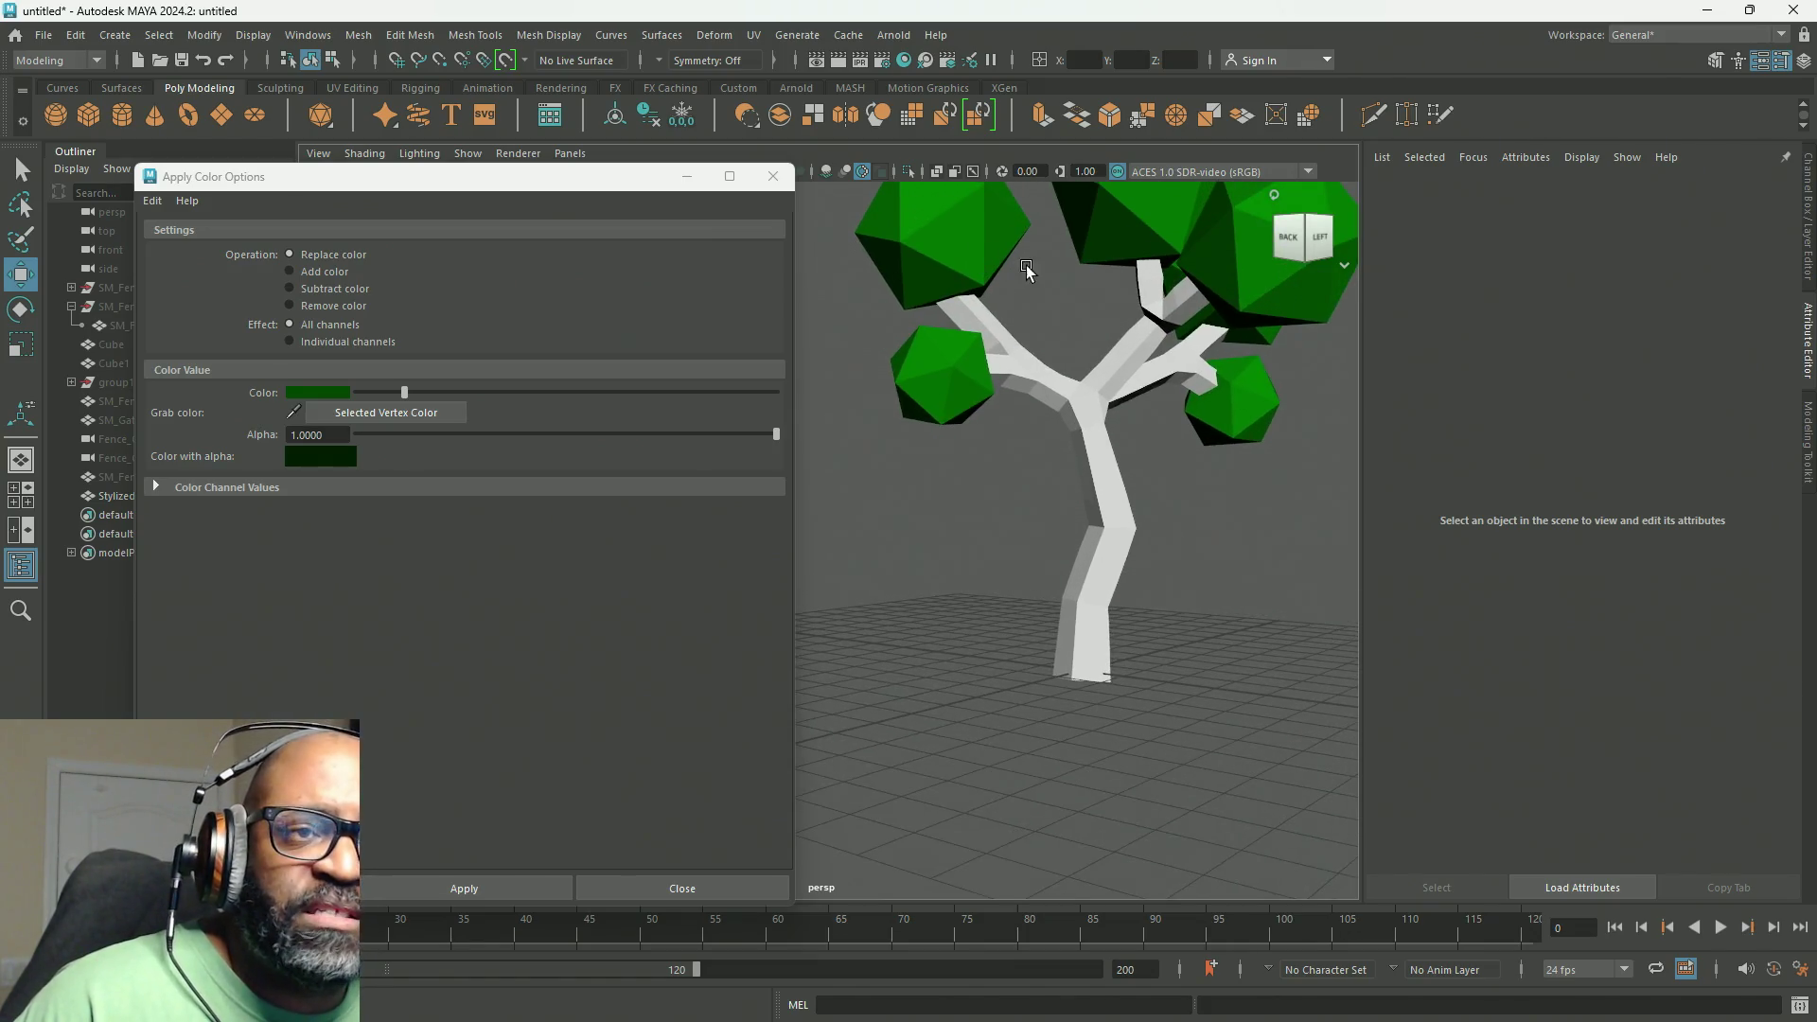
middle_click_drag(1026, 271, 993, 328, "alt")
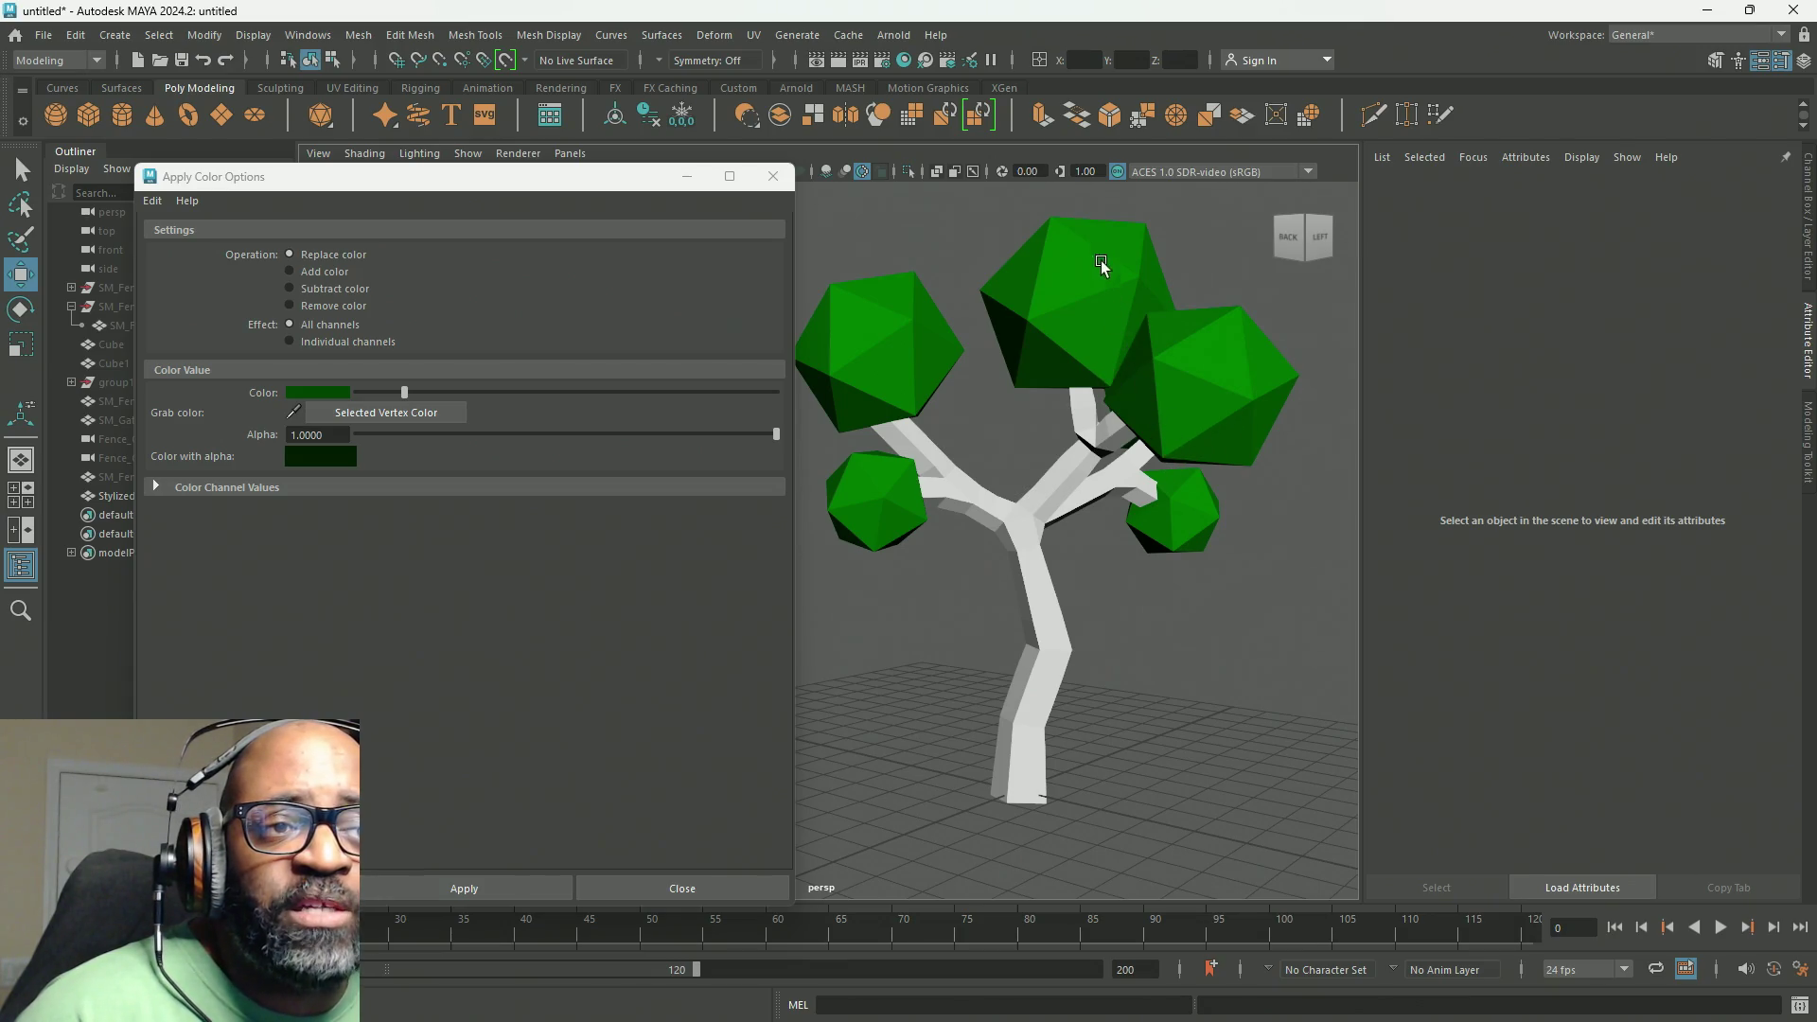
left_click_drag(1049, 349, 1075, 330, "alt")
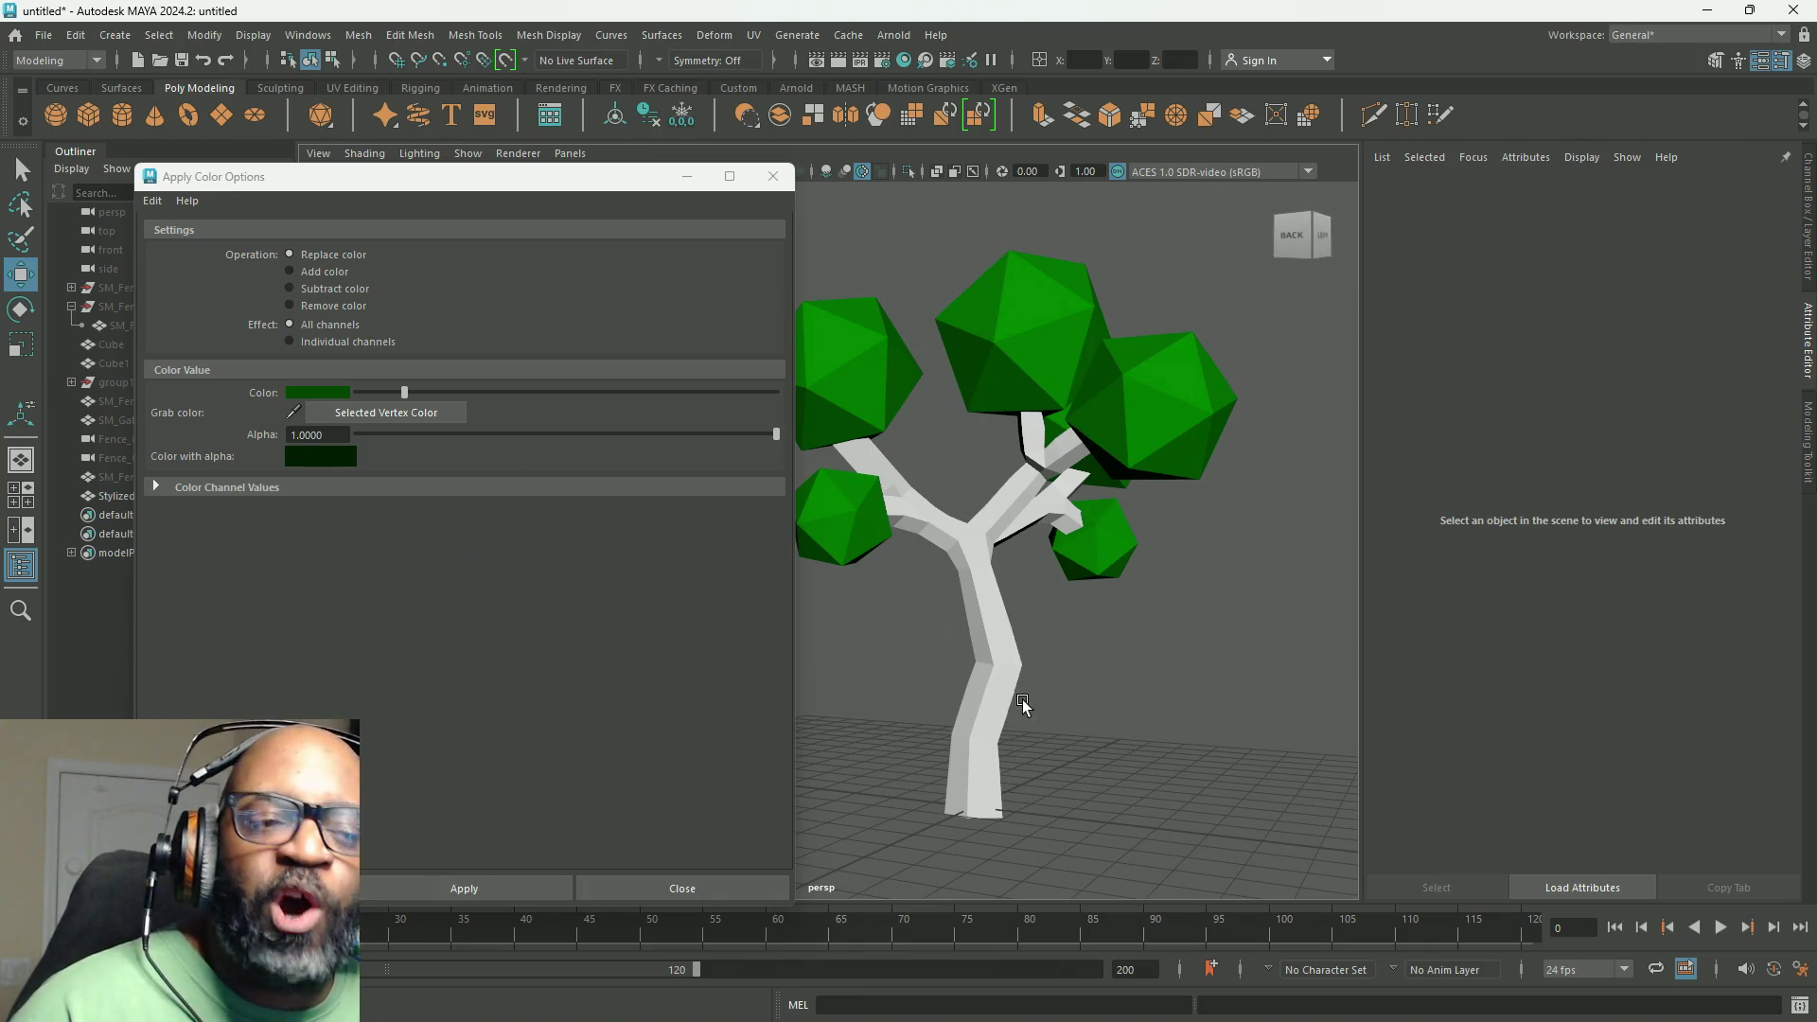
scroll(1022, 701, "up", 5)
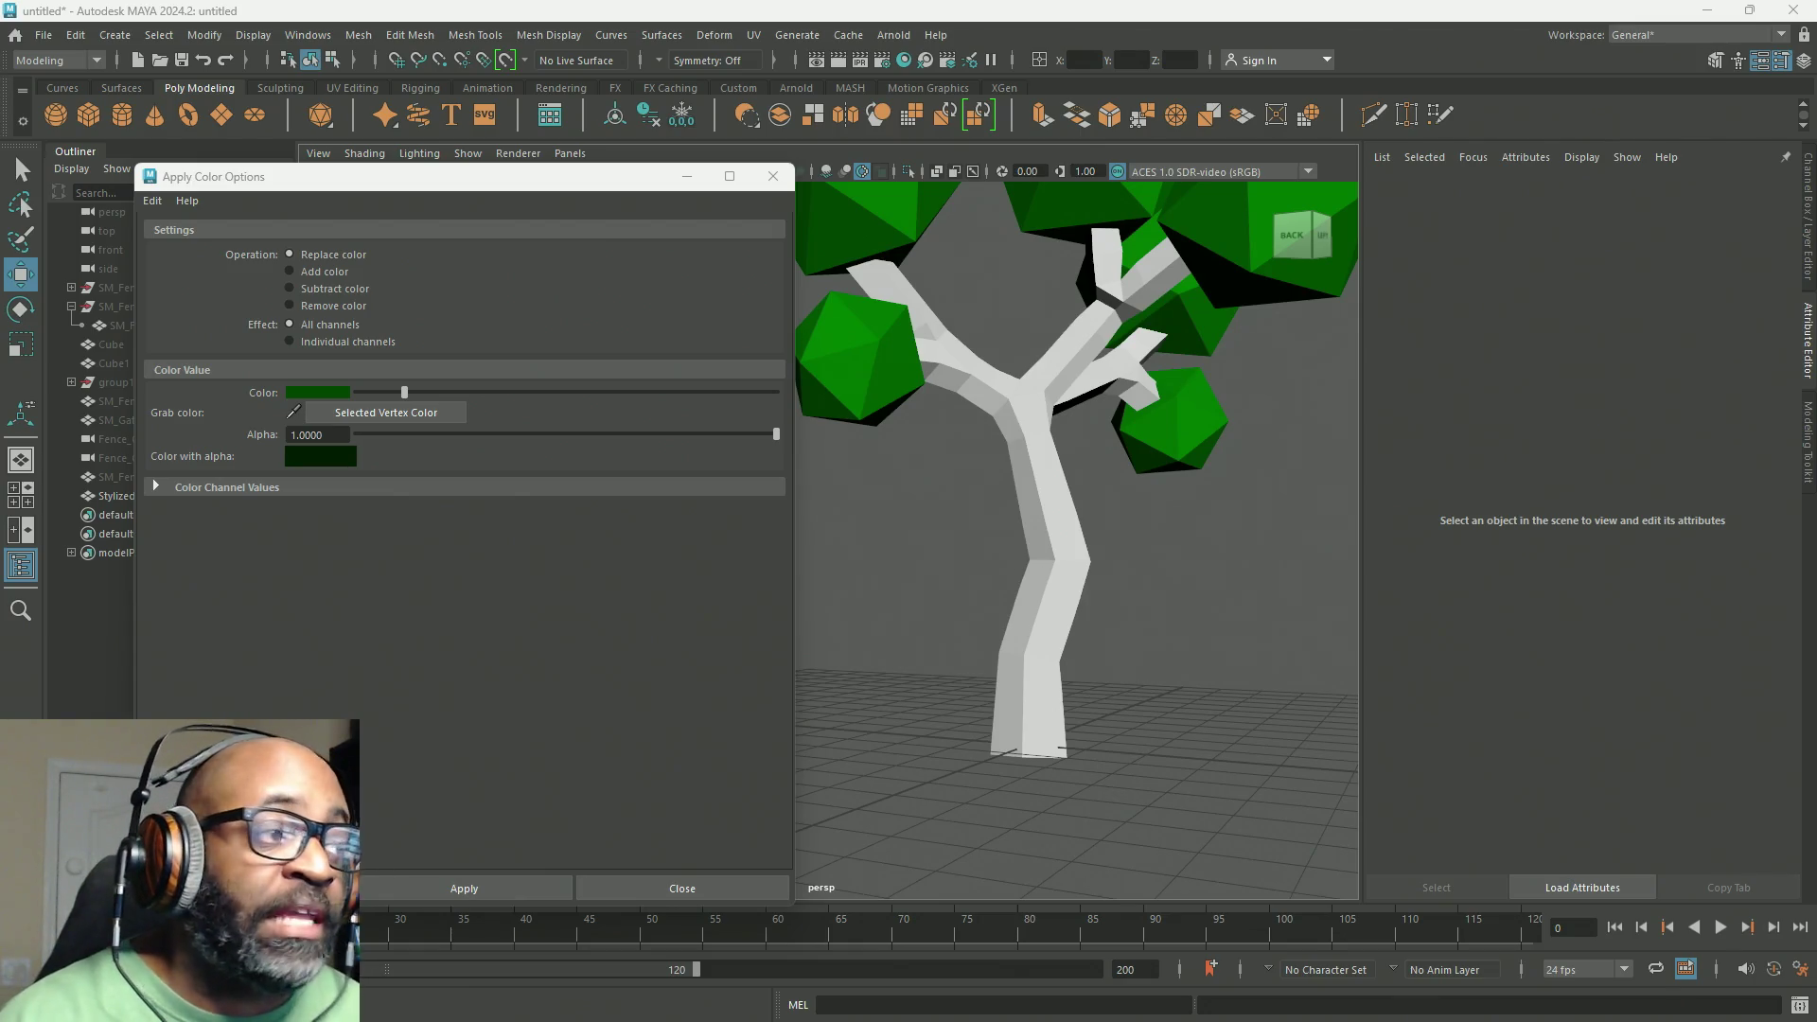
key("alt+Tab")
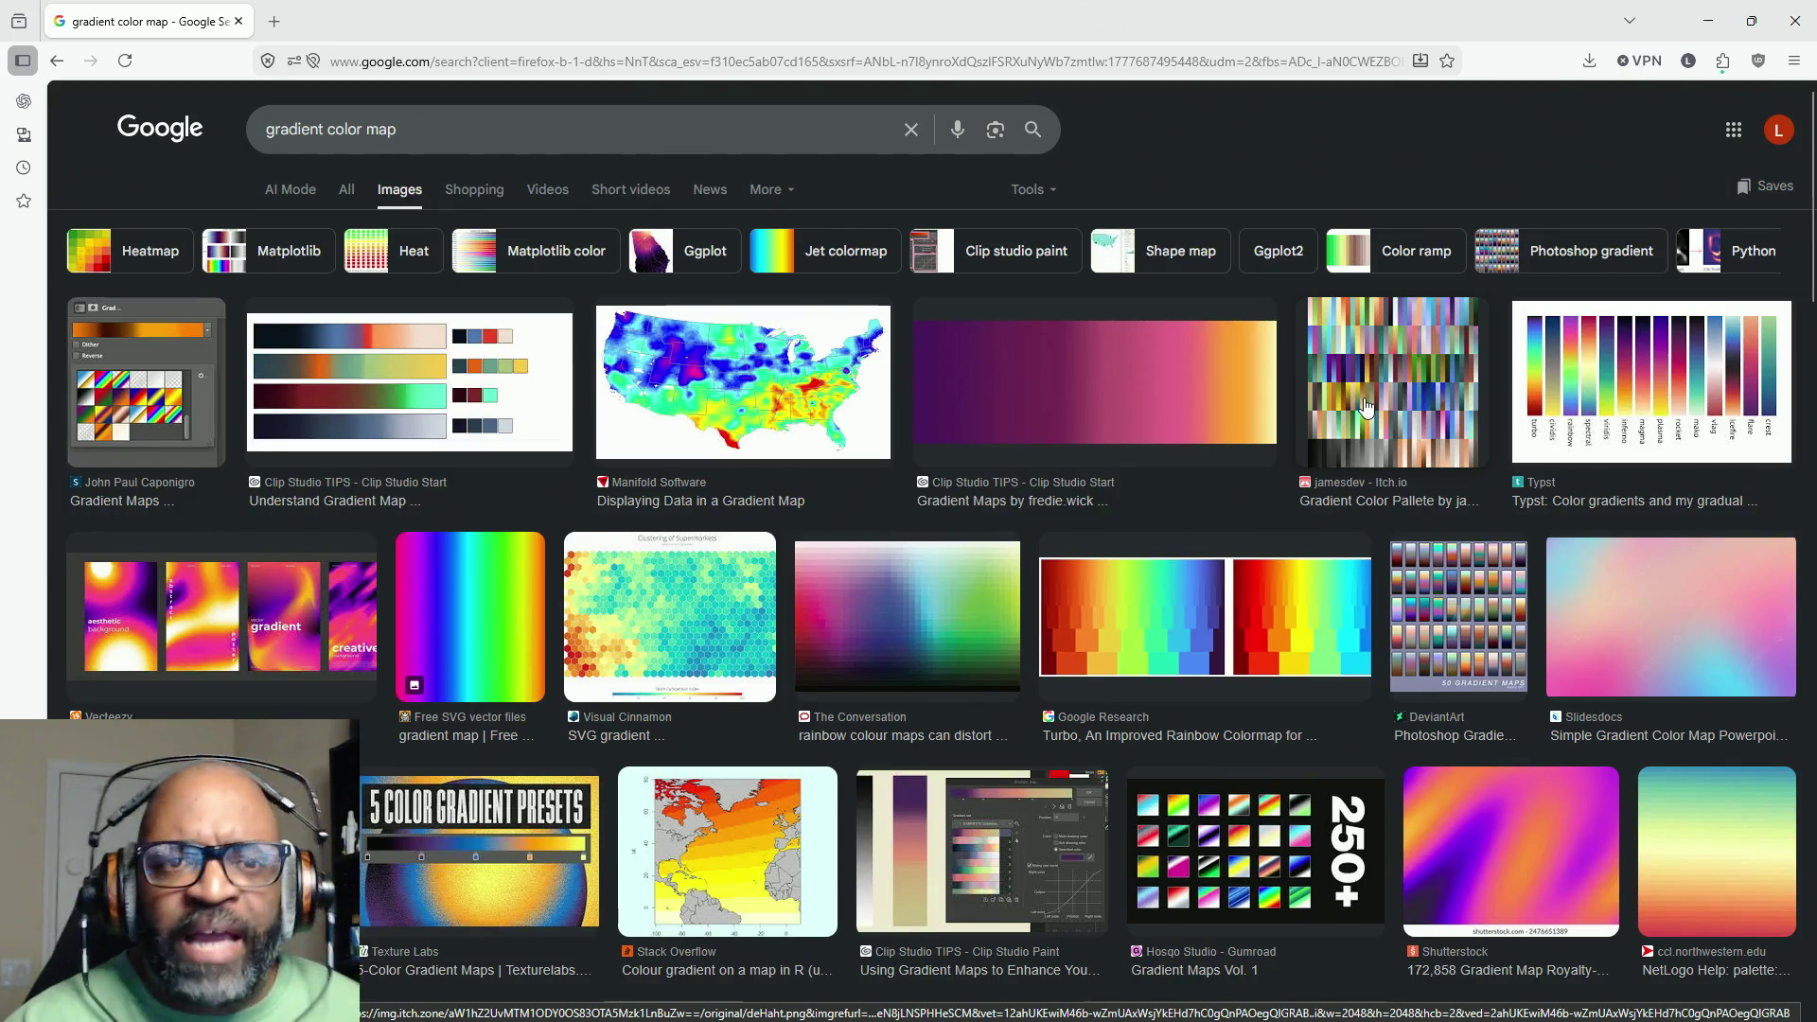
Step: Open the preview of the jamesdev itch.io gradient colour palette image
left_click(1416, 392)
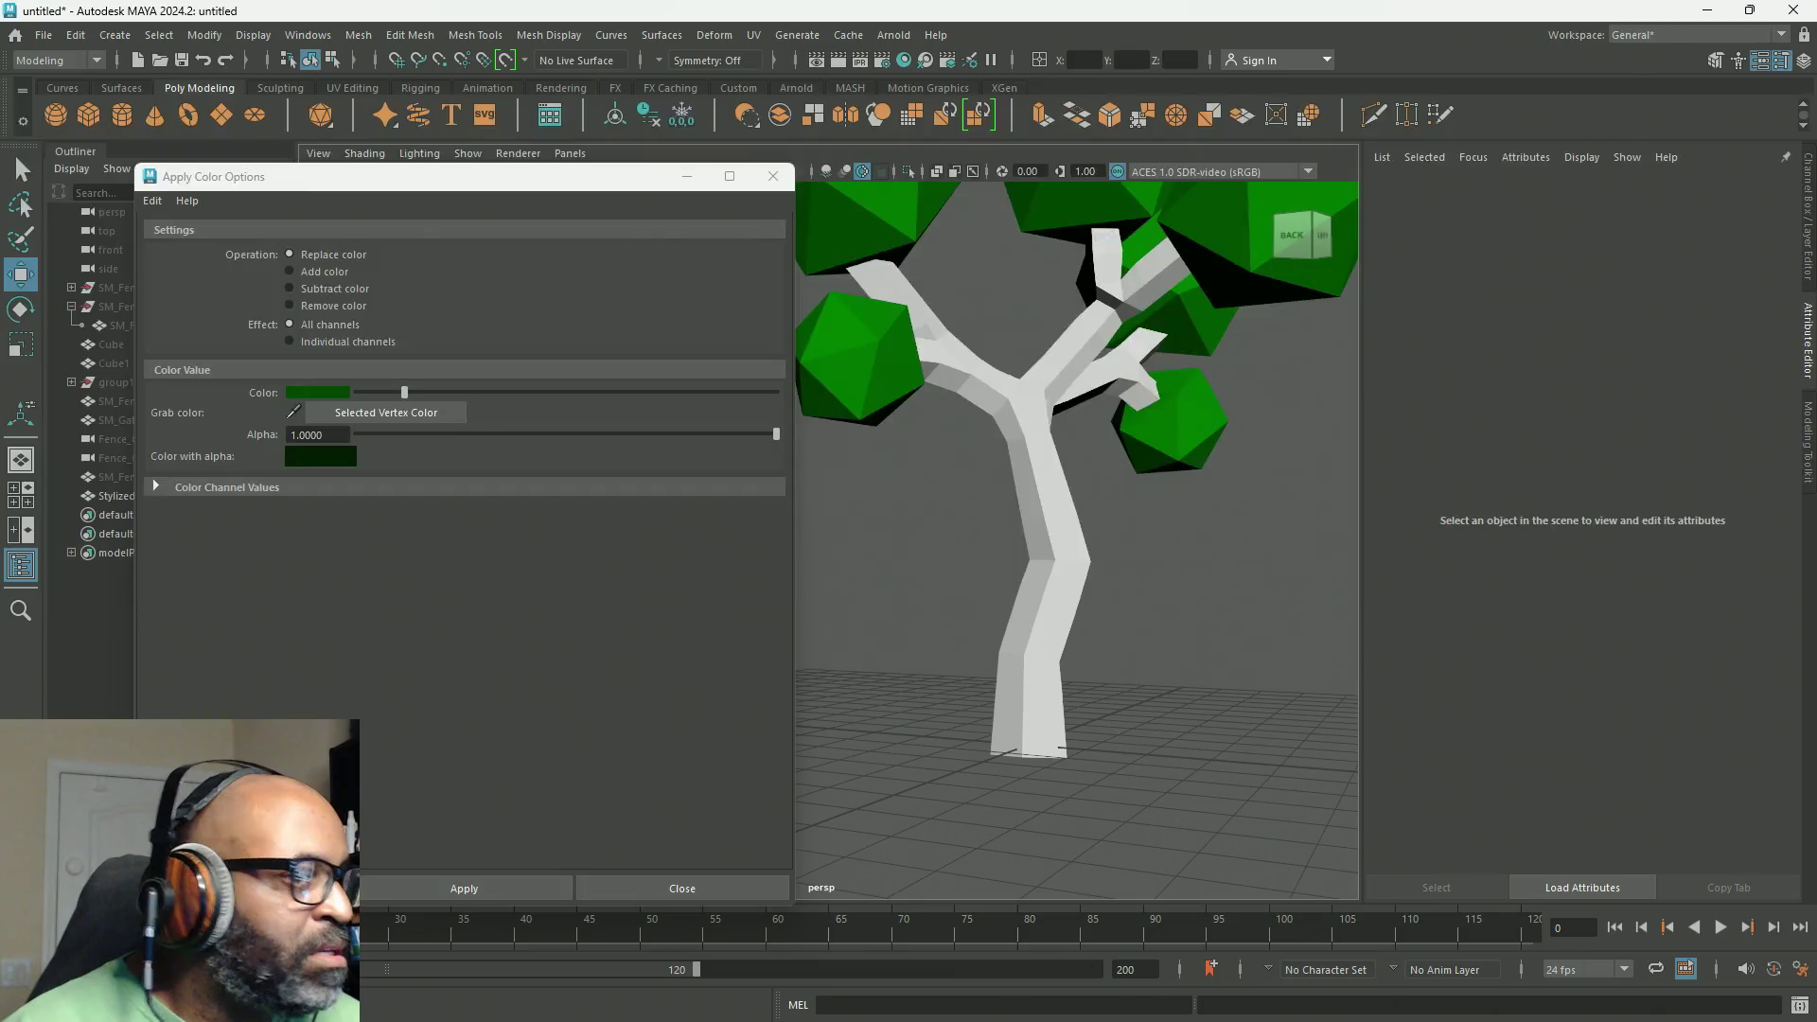
Step: Select the tree, open the UV Editor, and move it and the colour settings window aside
left_click_drag(915, 473, 975, 301, "alt")
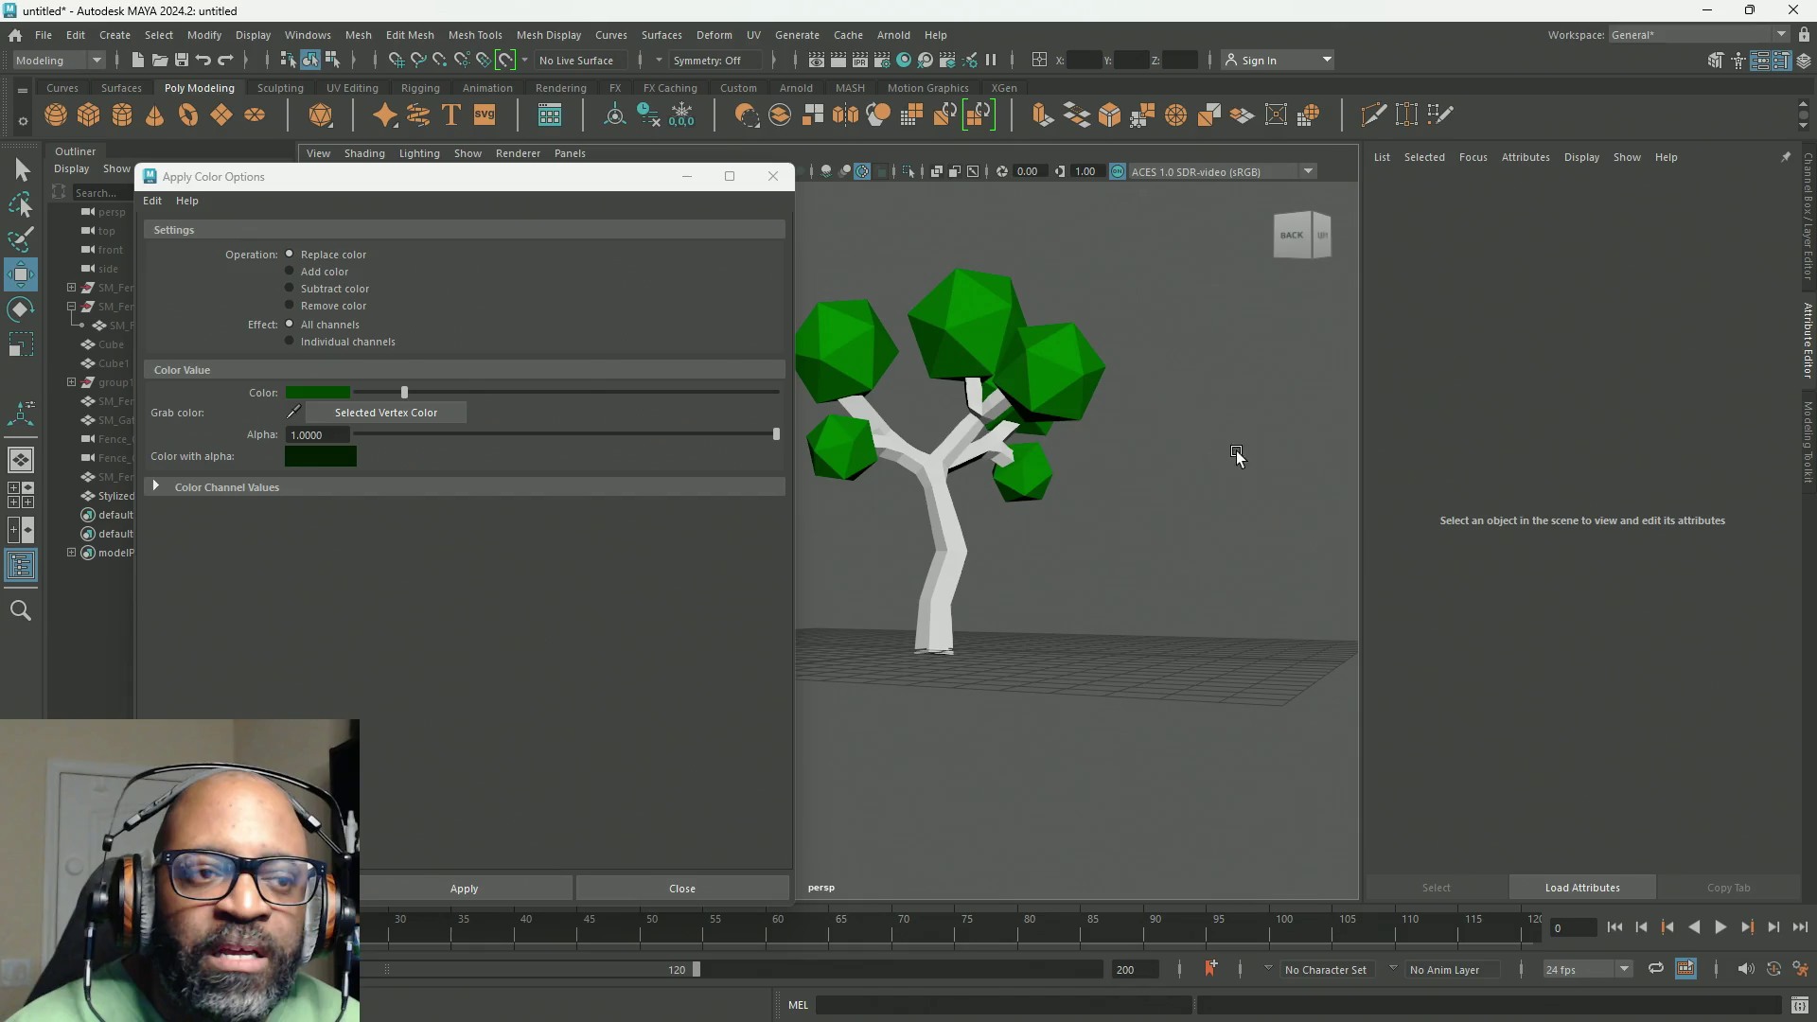
left_click(984, 316)
left_click(754, 35)
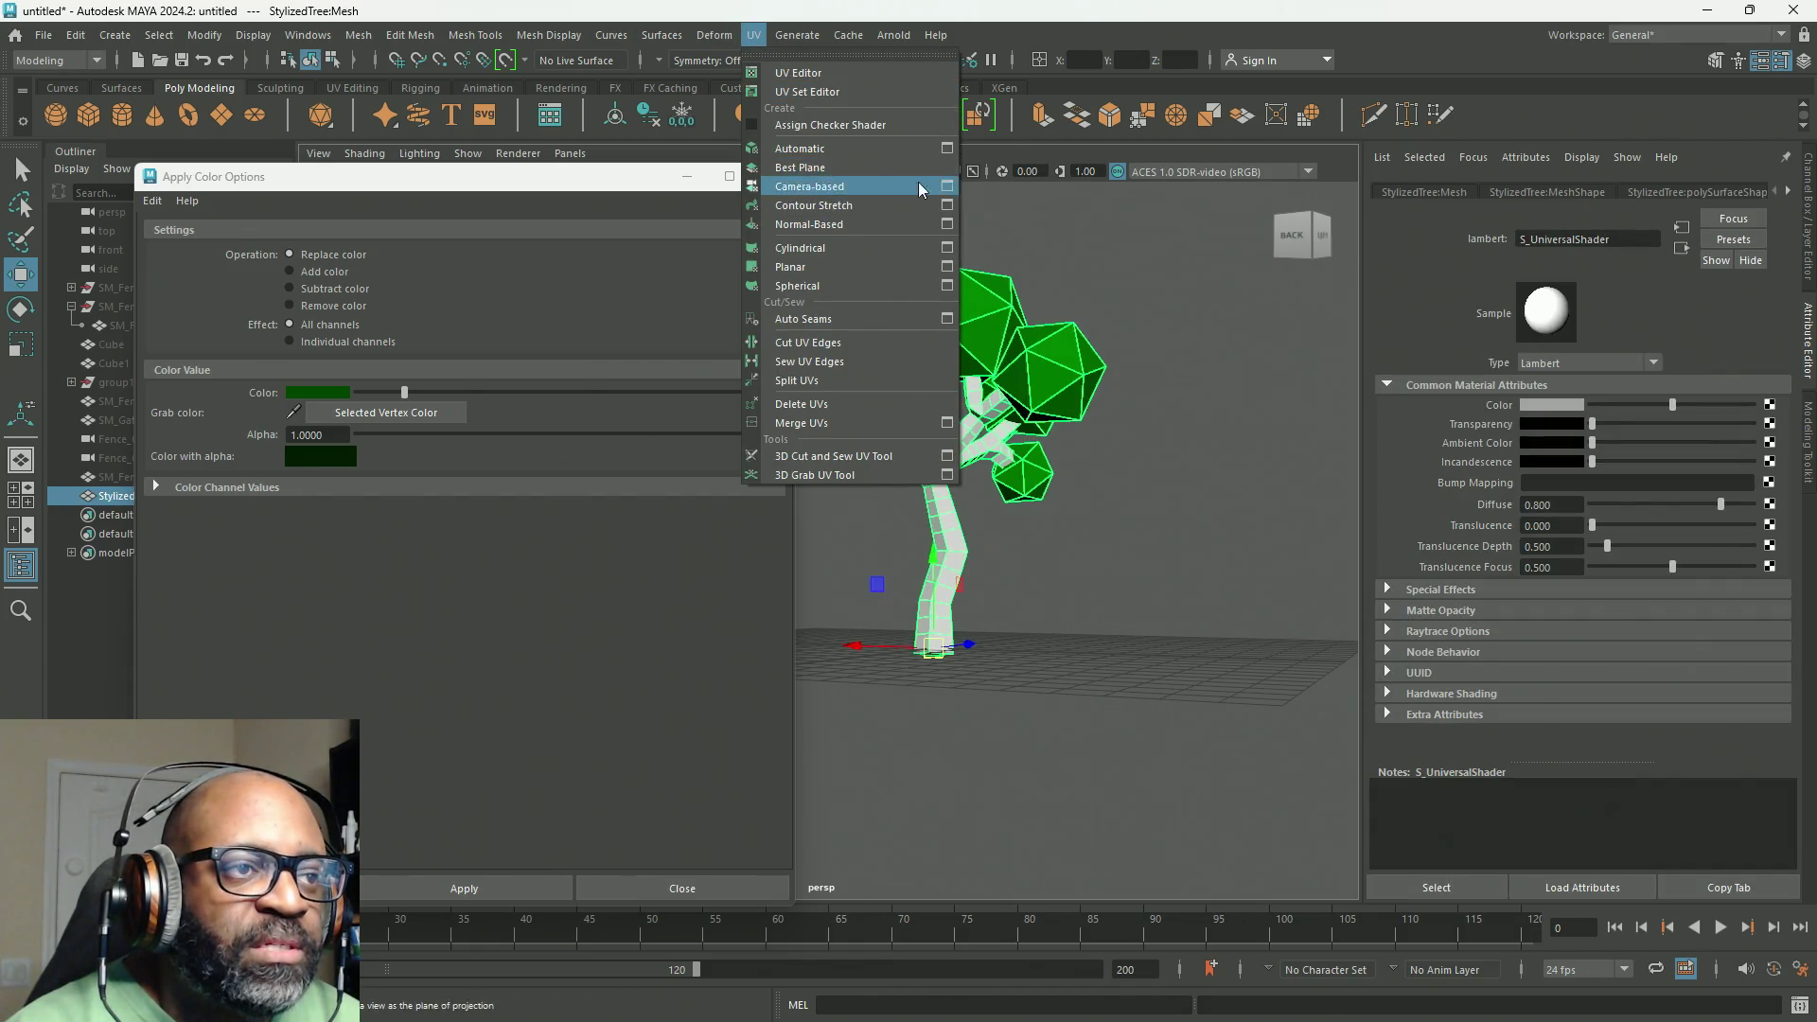
left_click(843, 72)
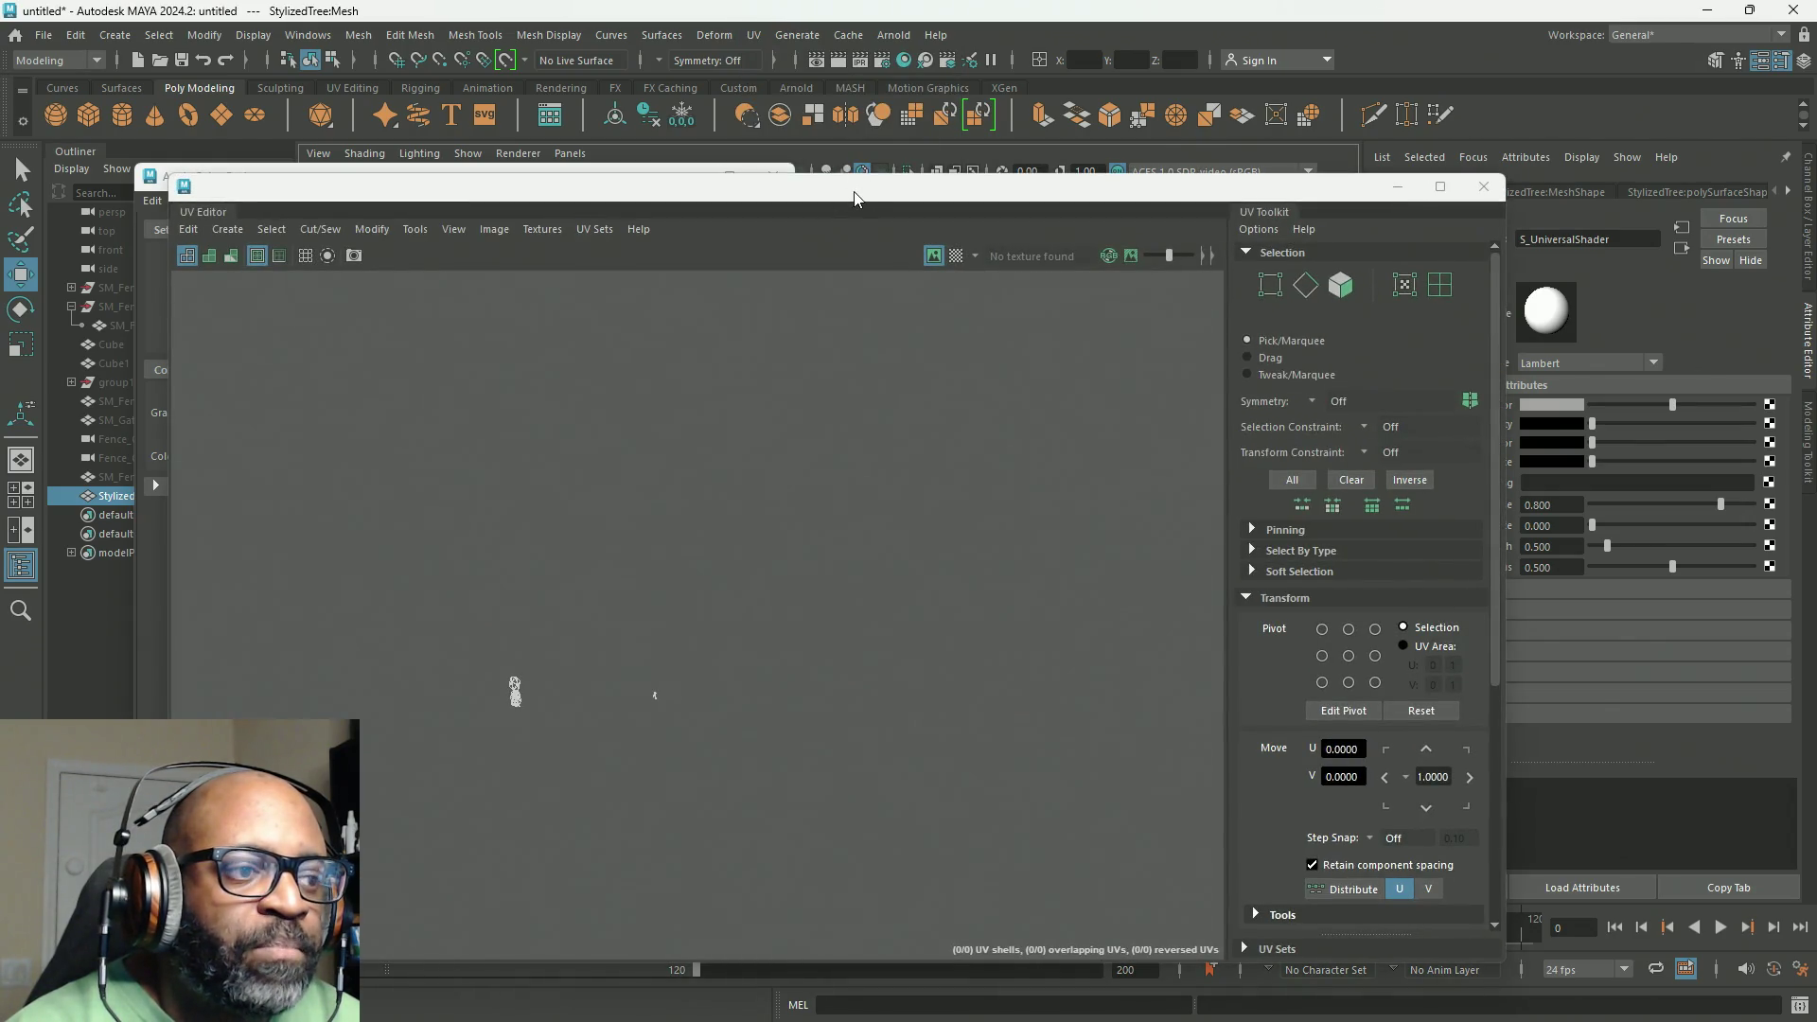
left_click_drag(859, 180, 856, 2)
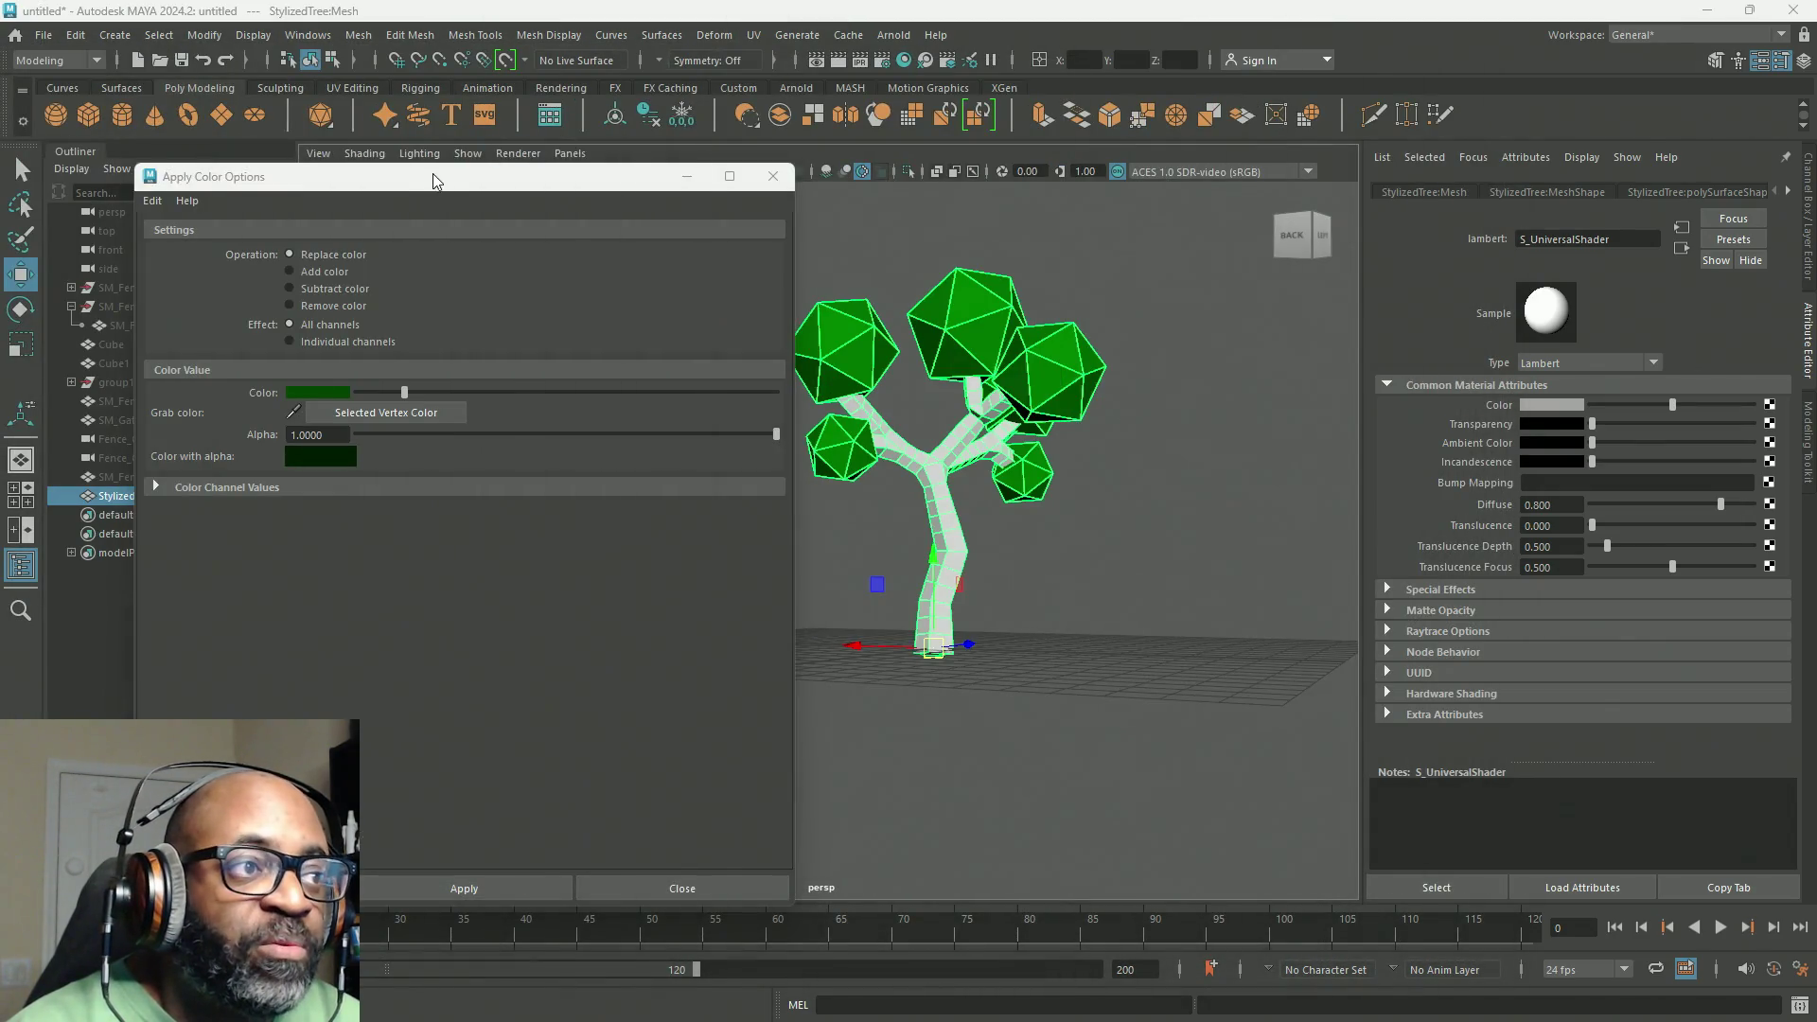
mouse_move(434, 173)
left_mouse_down()
mouse_move(4, 321)
mouse_move(0, 398)
left_mouse_up()
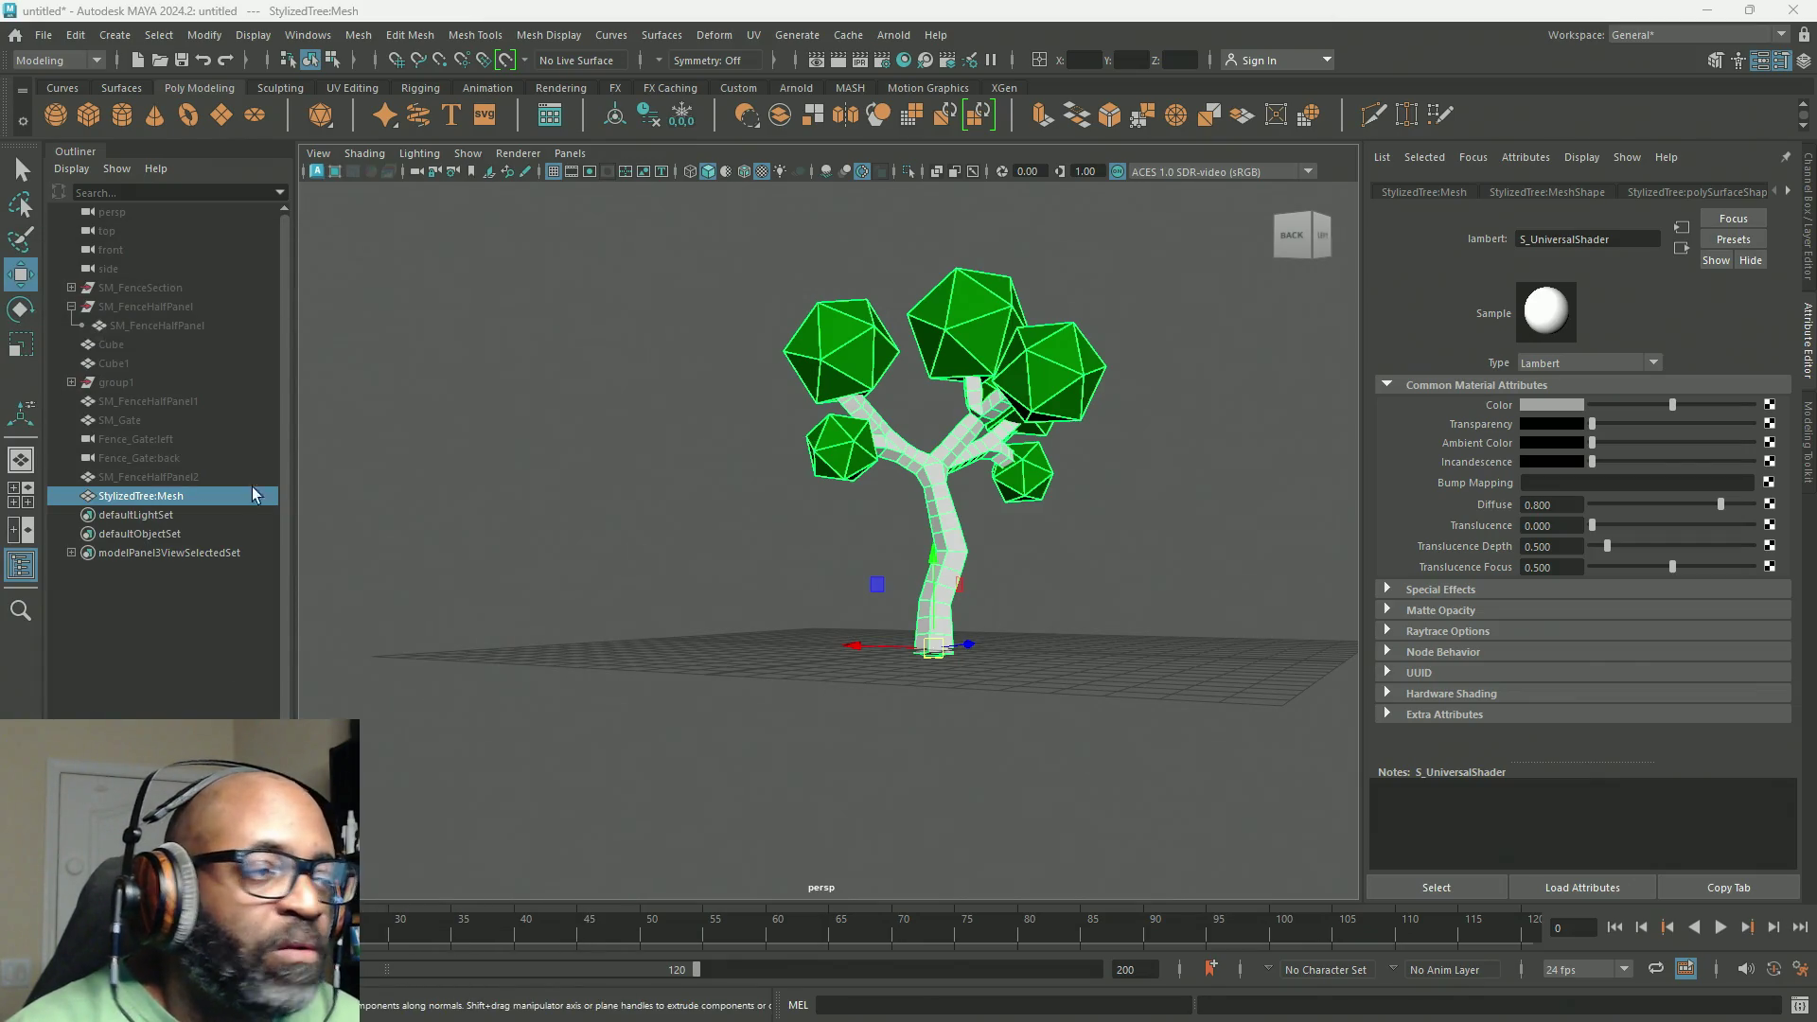
Step: Maximize the side view and frame the whole tree to fill it
key("space")
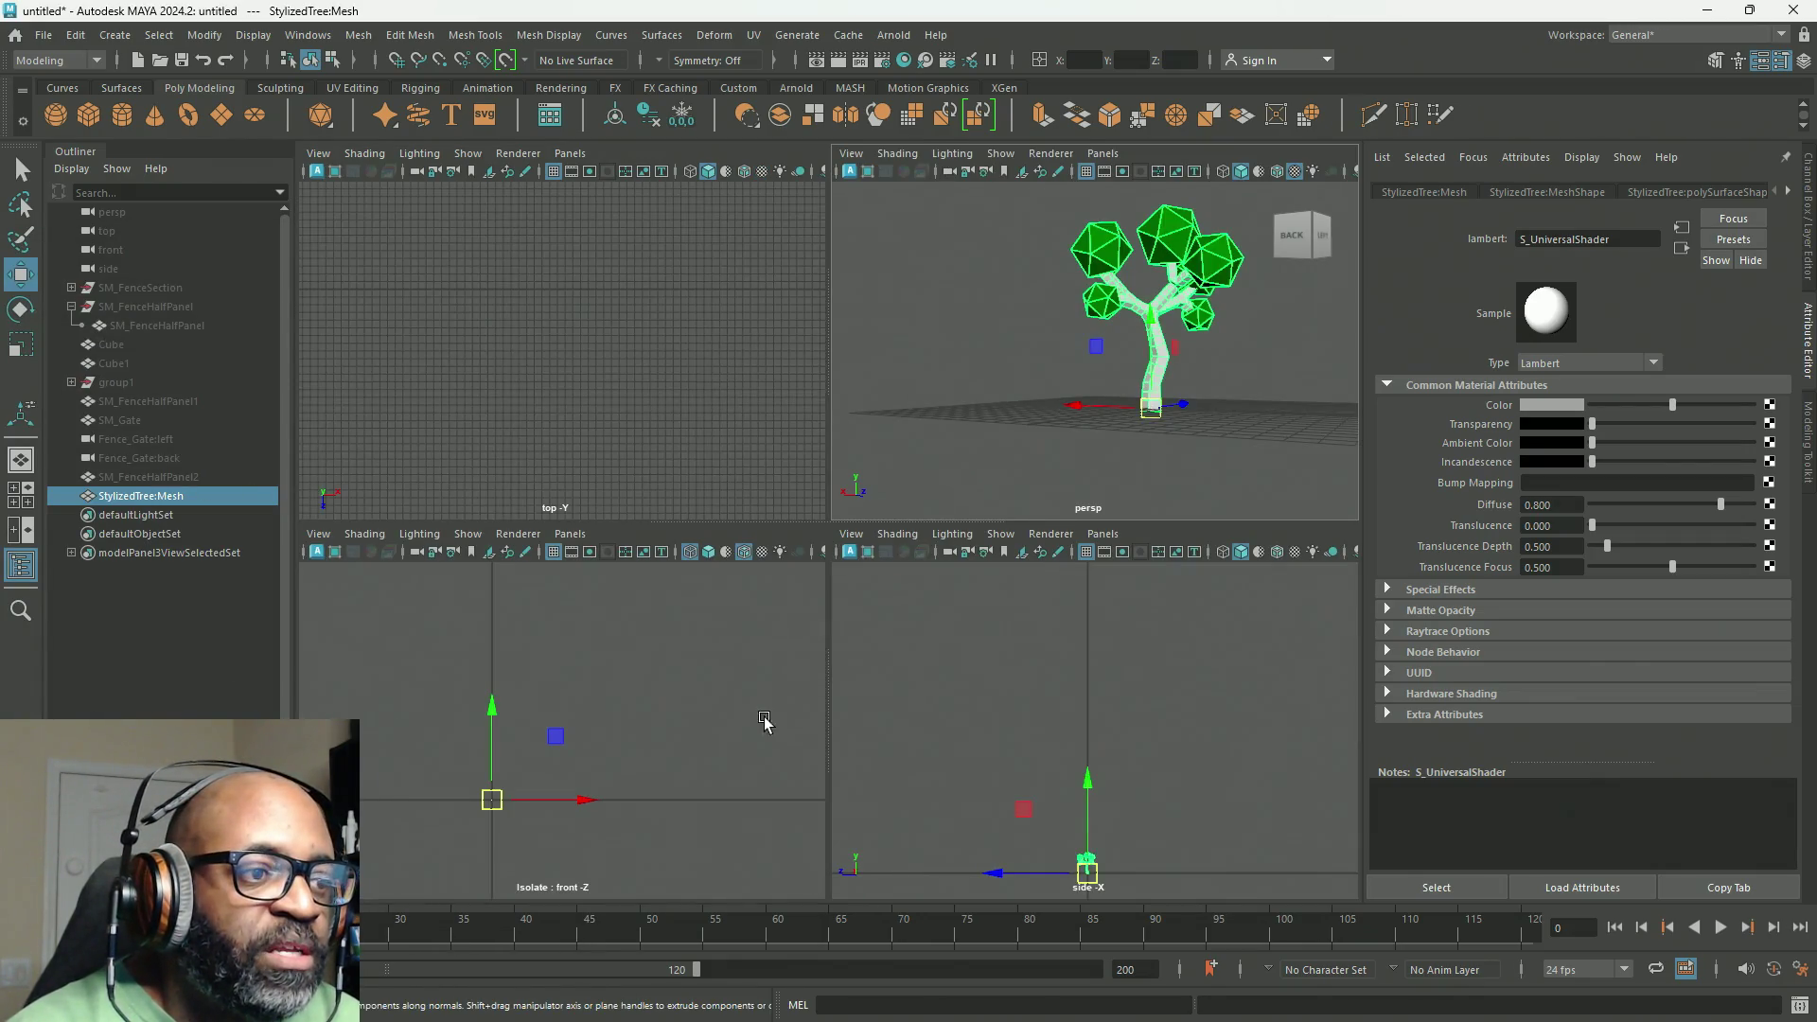
key("space")
key("f")
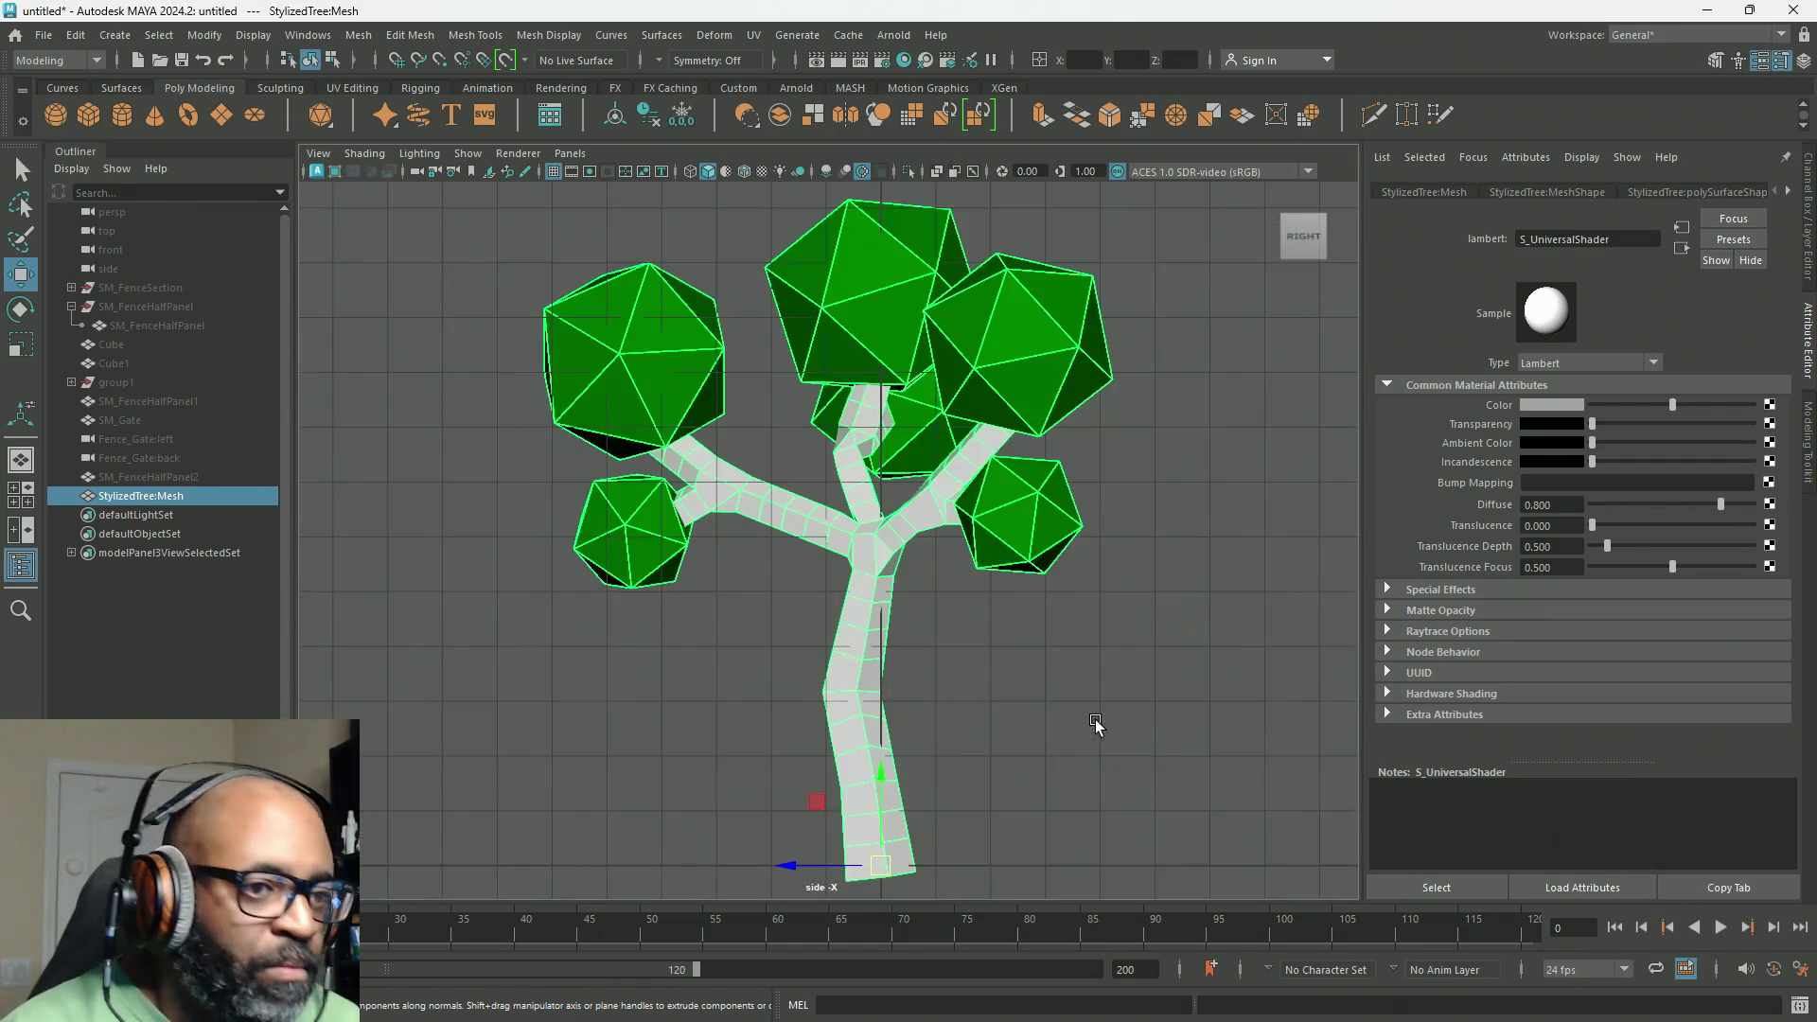
scroll(1069, 719, "up", 1)
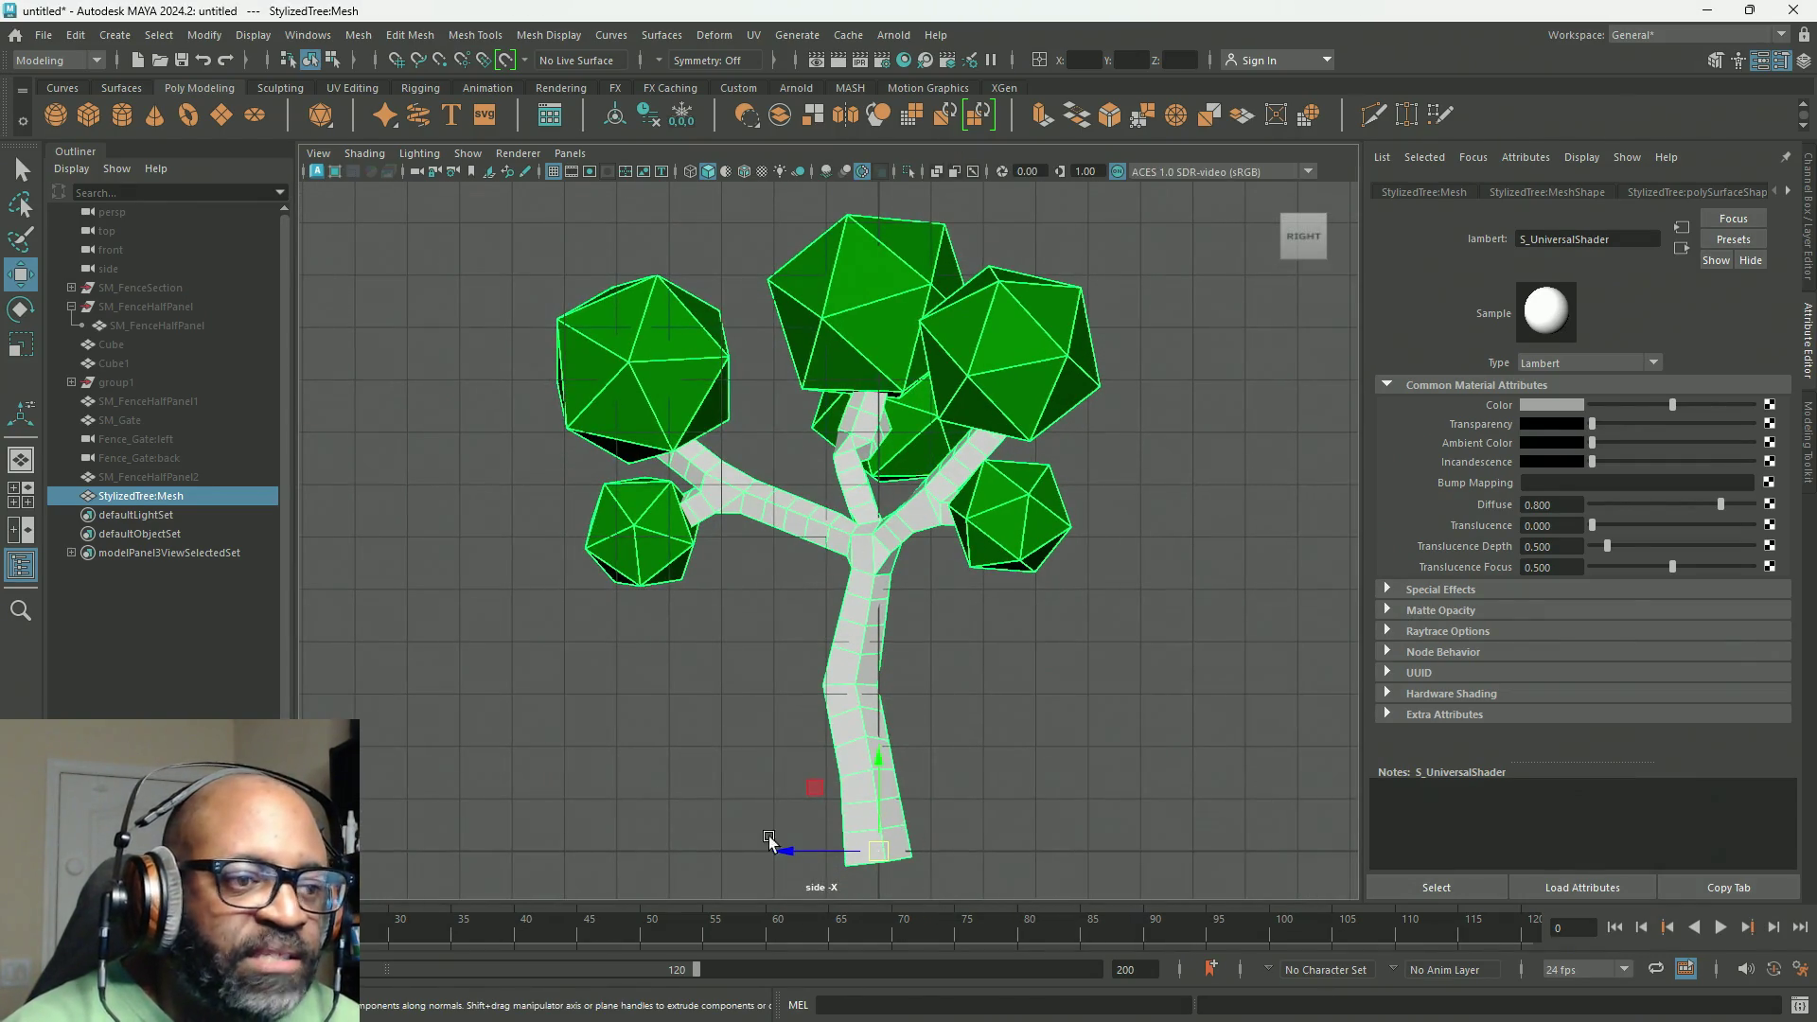
Step: Open the UV Editor, select all of the tree's faces in Face mode, and maximize the editor
left_click(753, 34)
left_click(771, 55)
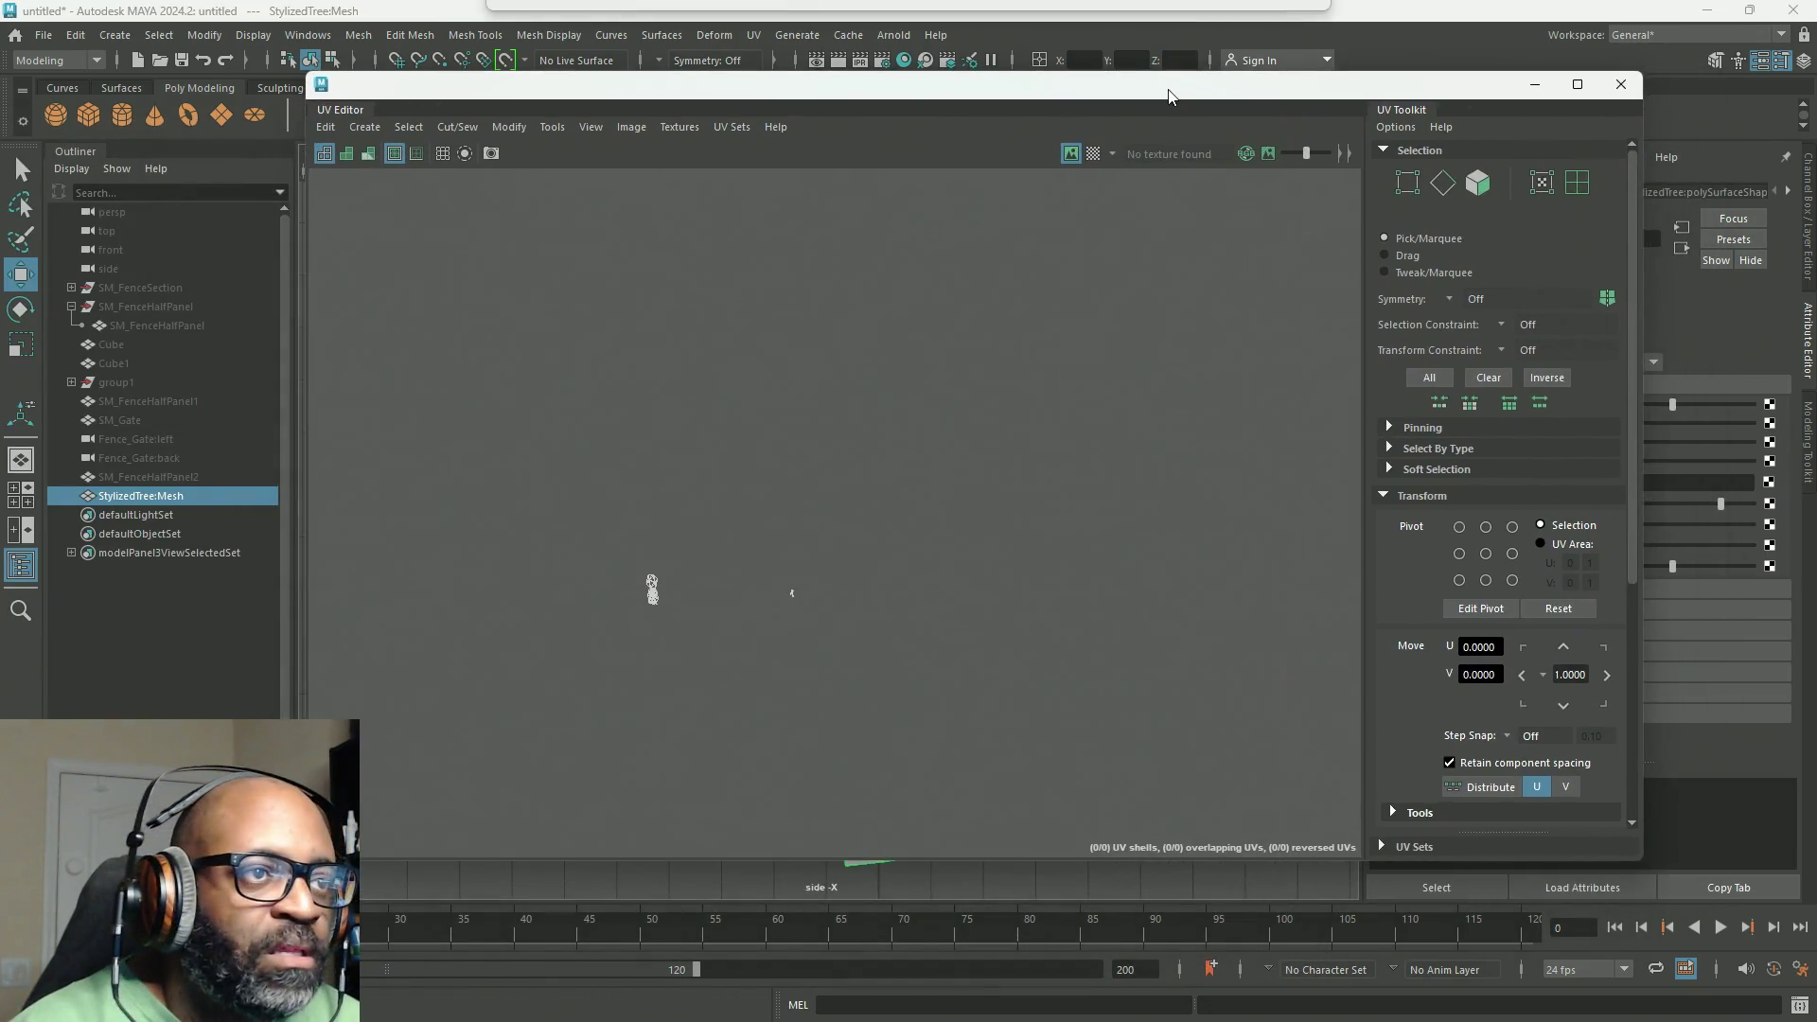
left_click_drag(832, 92, 0, 243)
right_click(806, 394)
right_click_drag(812, 397, 805, 446)
scroll(806, 446, "down", 3)
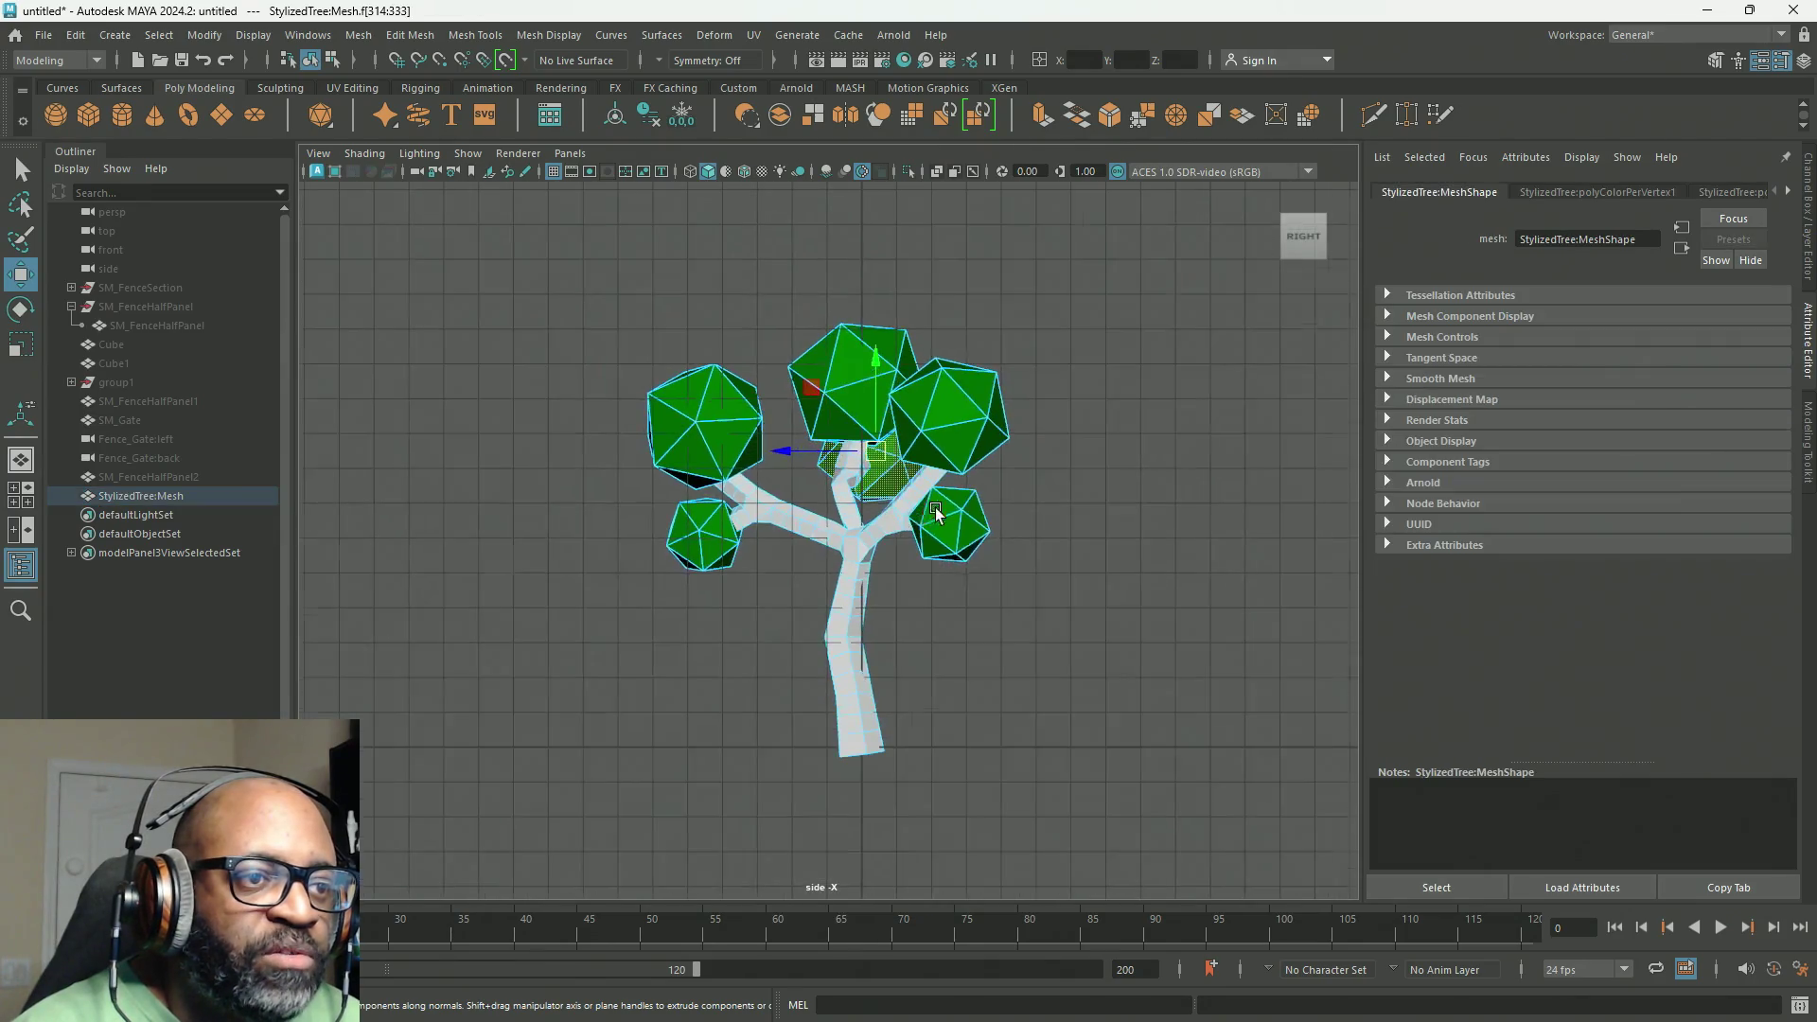
left_click_drag(1062, 839, 465, 217)
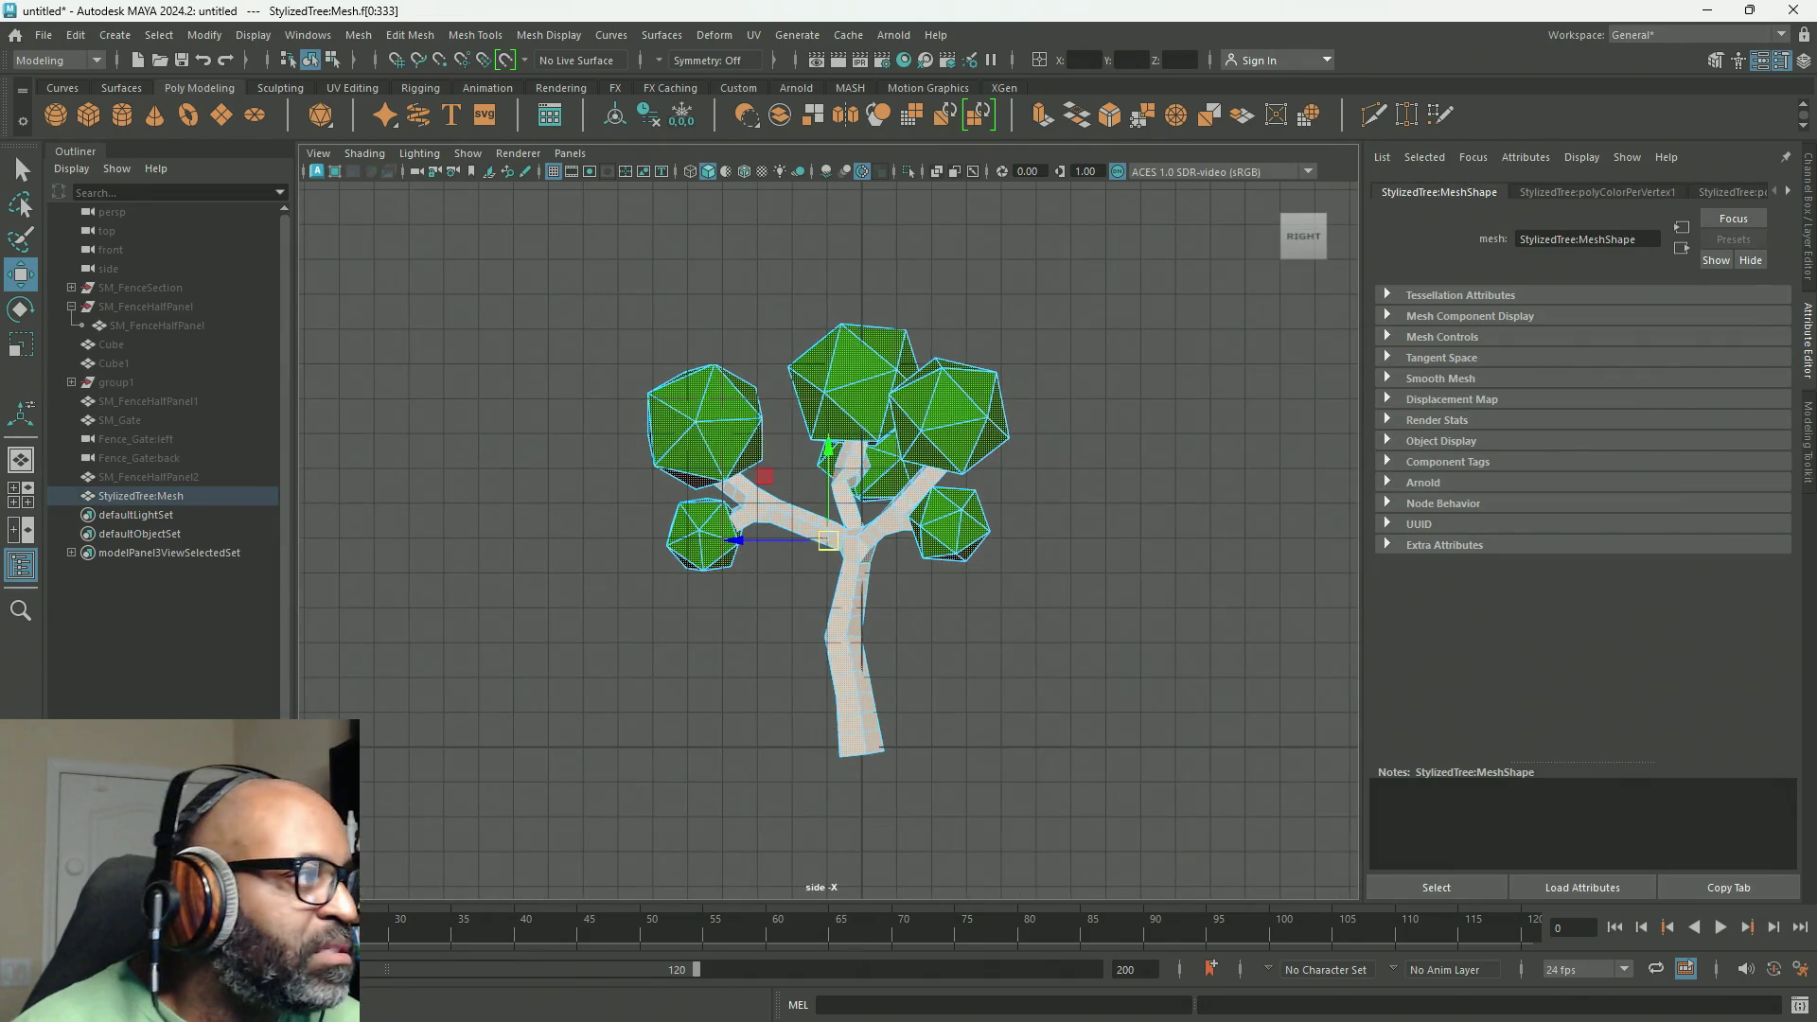
left_click_drag(5, 243, 912, 3)
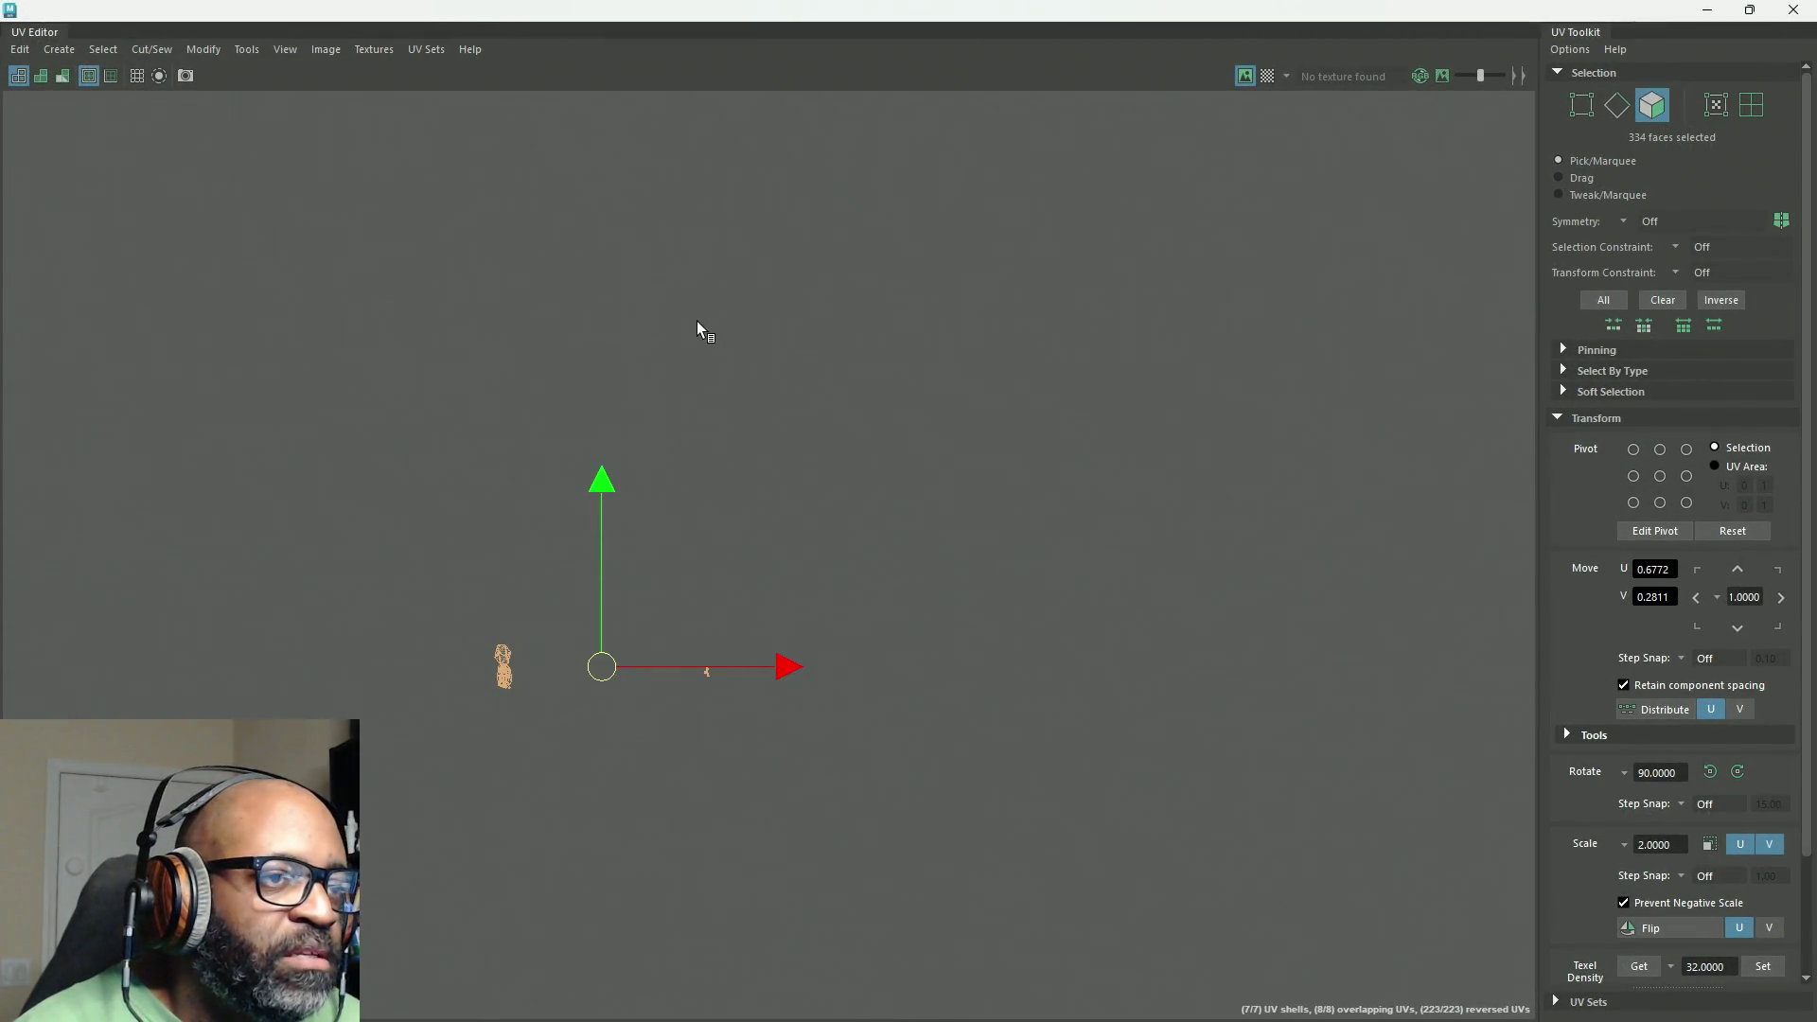
Step: Apply a camera-based UV projection to the selected tree faces
right_click_drag(696, 321, 700, 279, "shift")
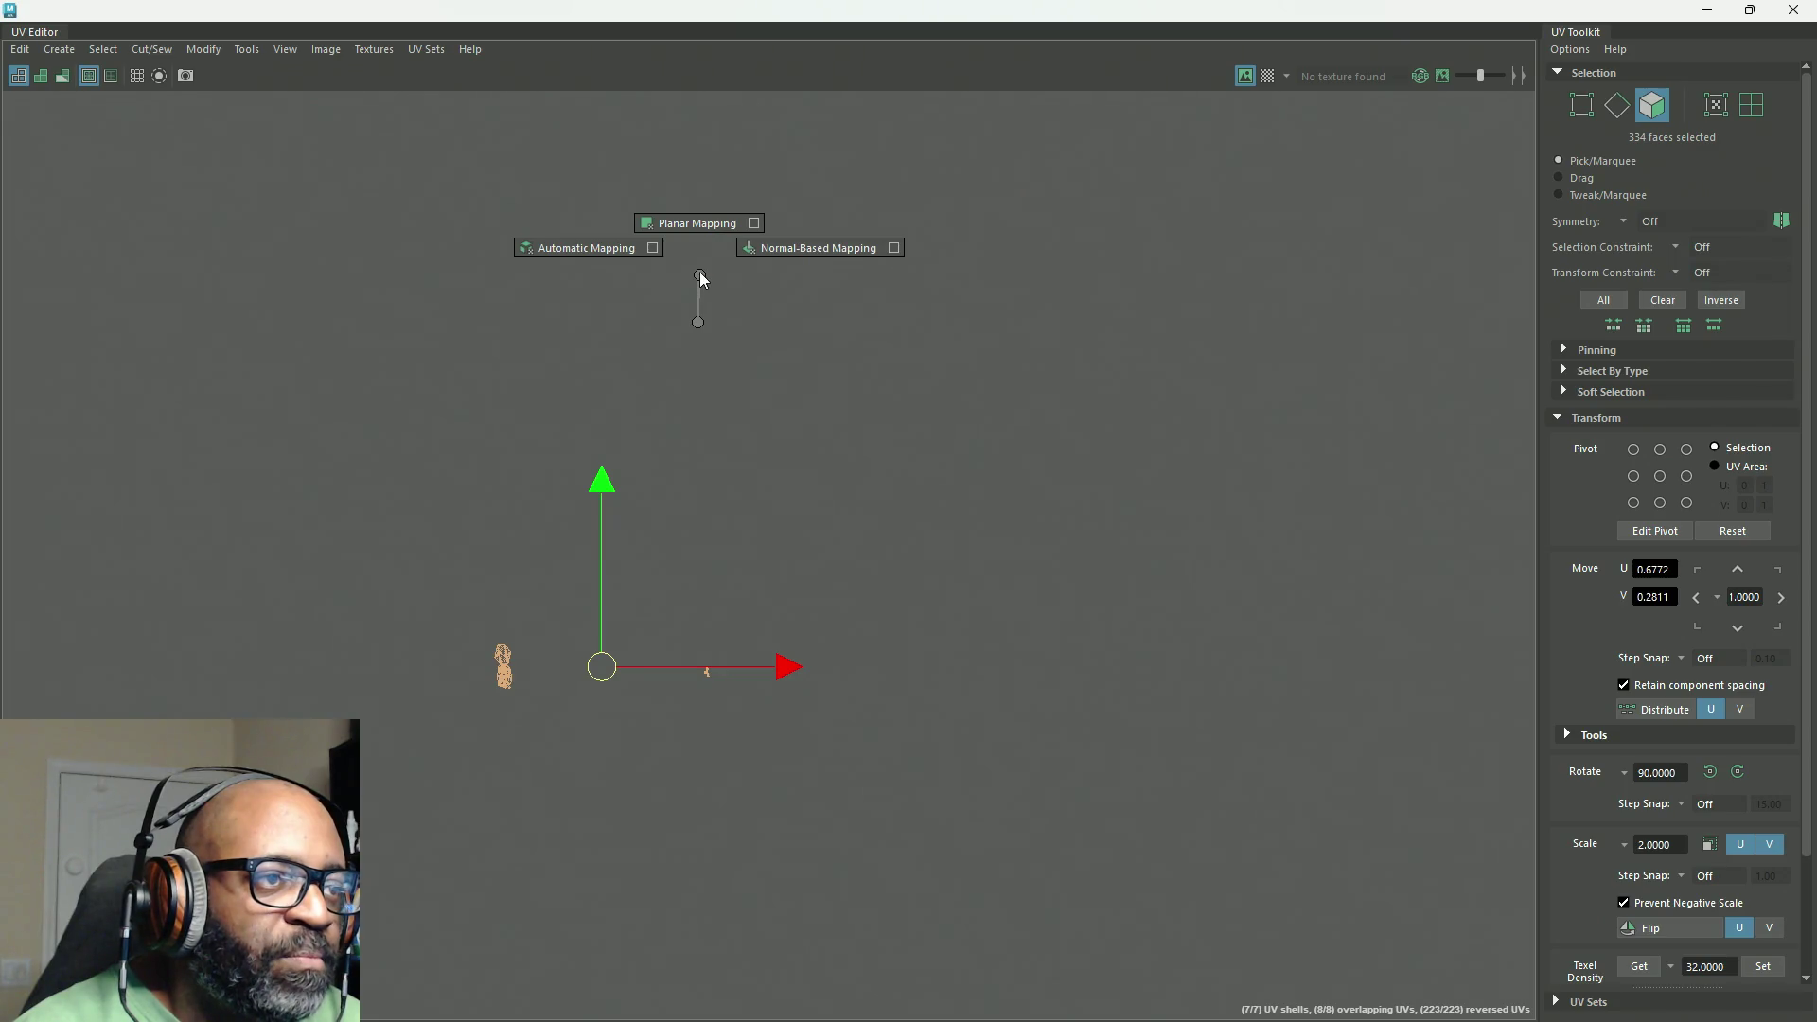
mouse_move(700, 279)
right_mouse_down("shift")
mouse_move(700, 328)
mouse_move(707, 255)
mouse_move(762, 200)
right_mouse_up("shift")
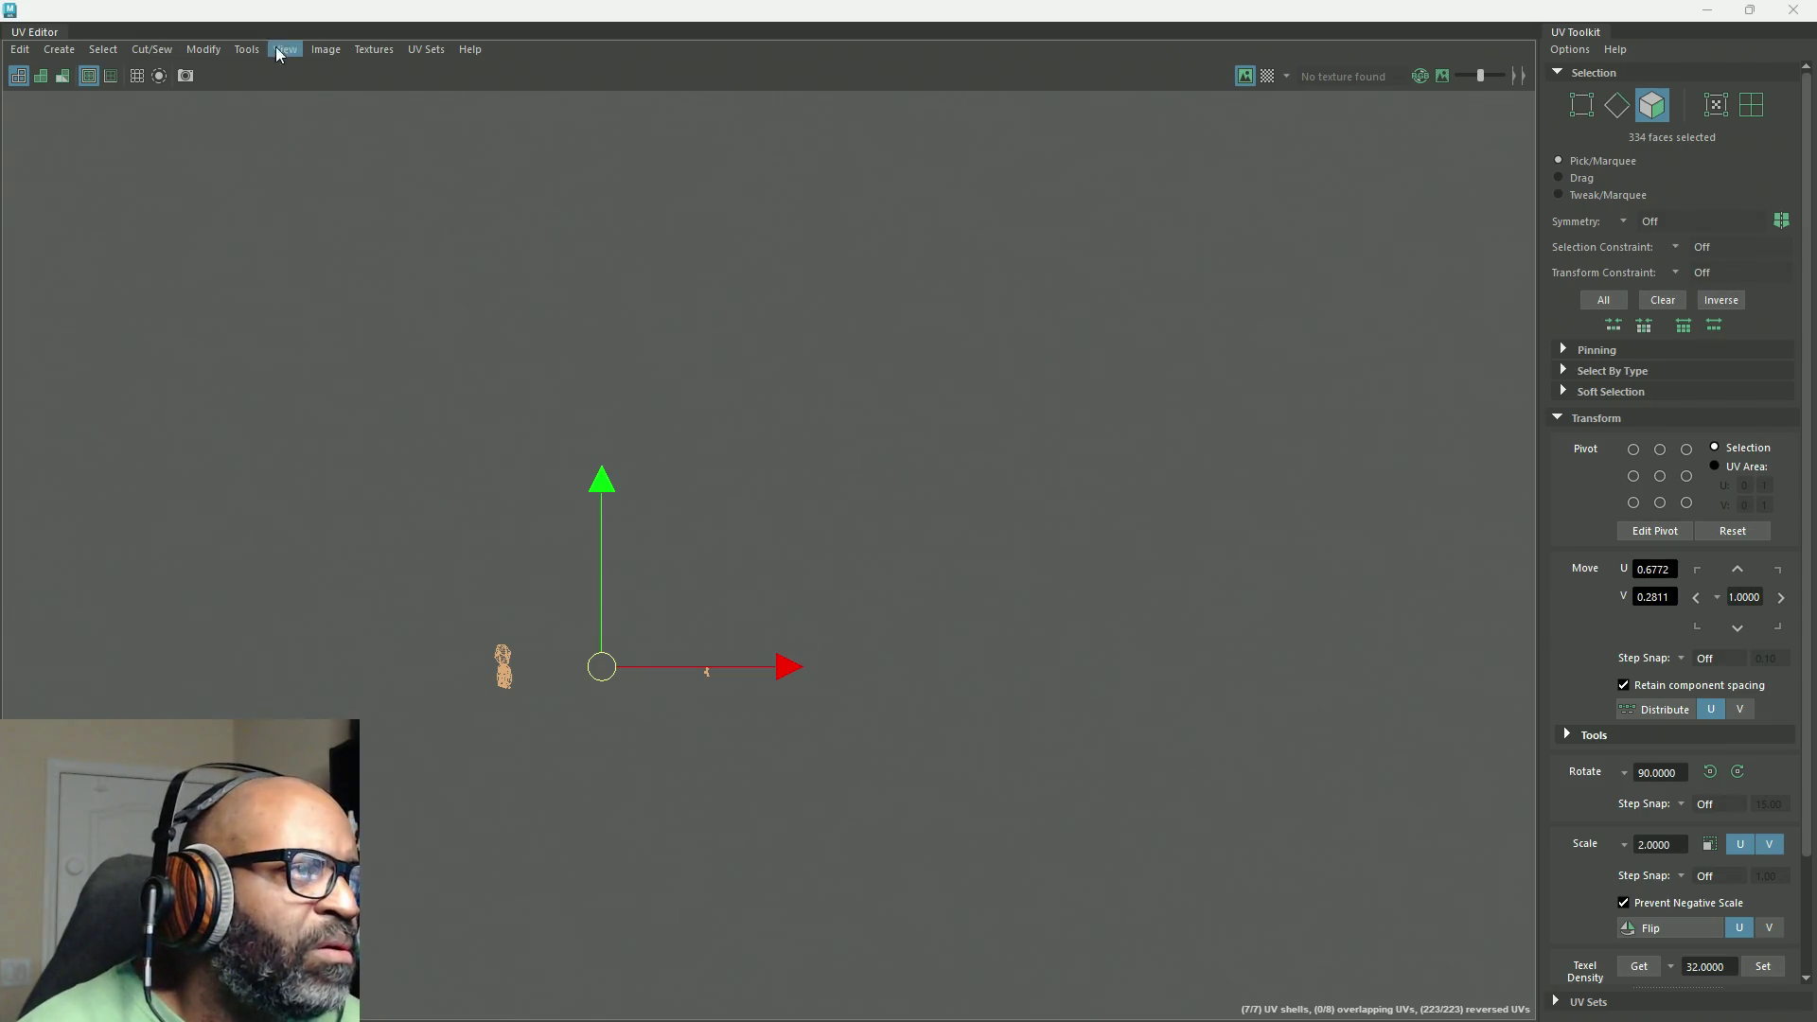
left_click(424, 52)
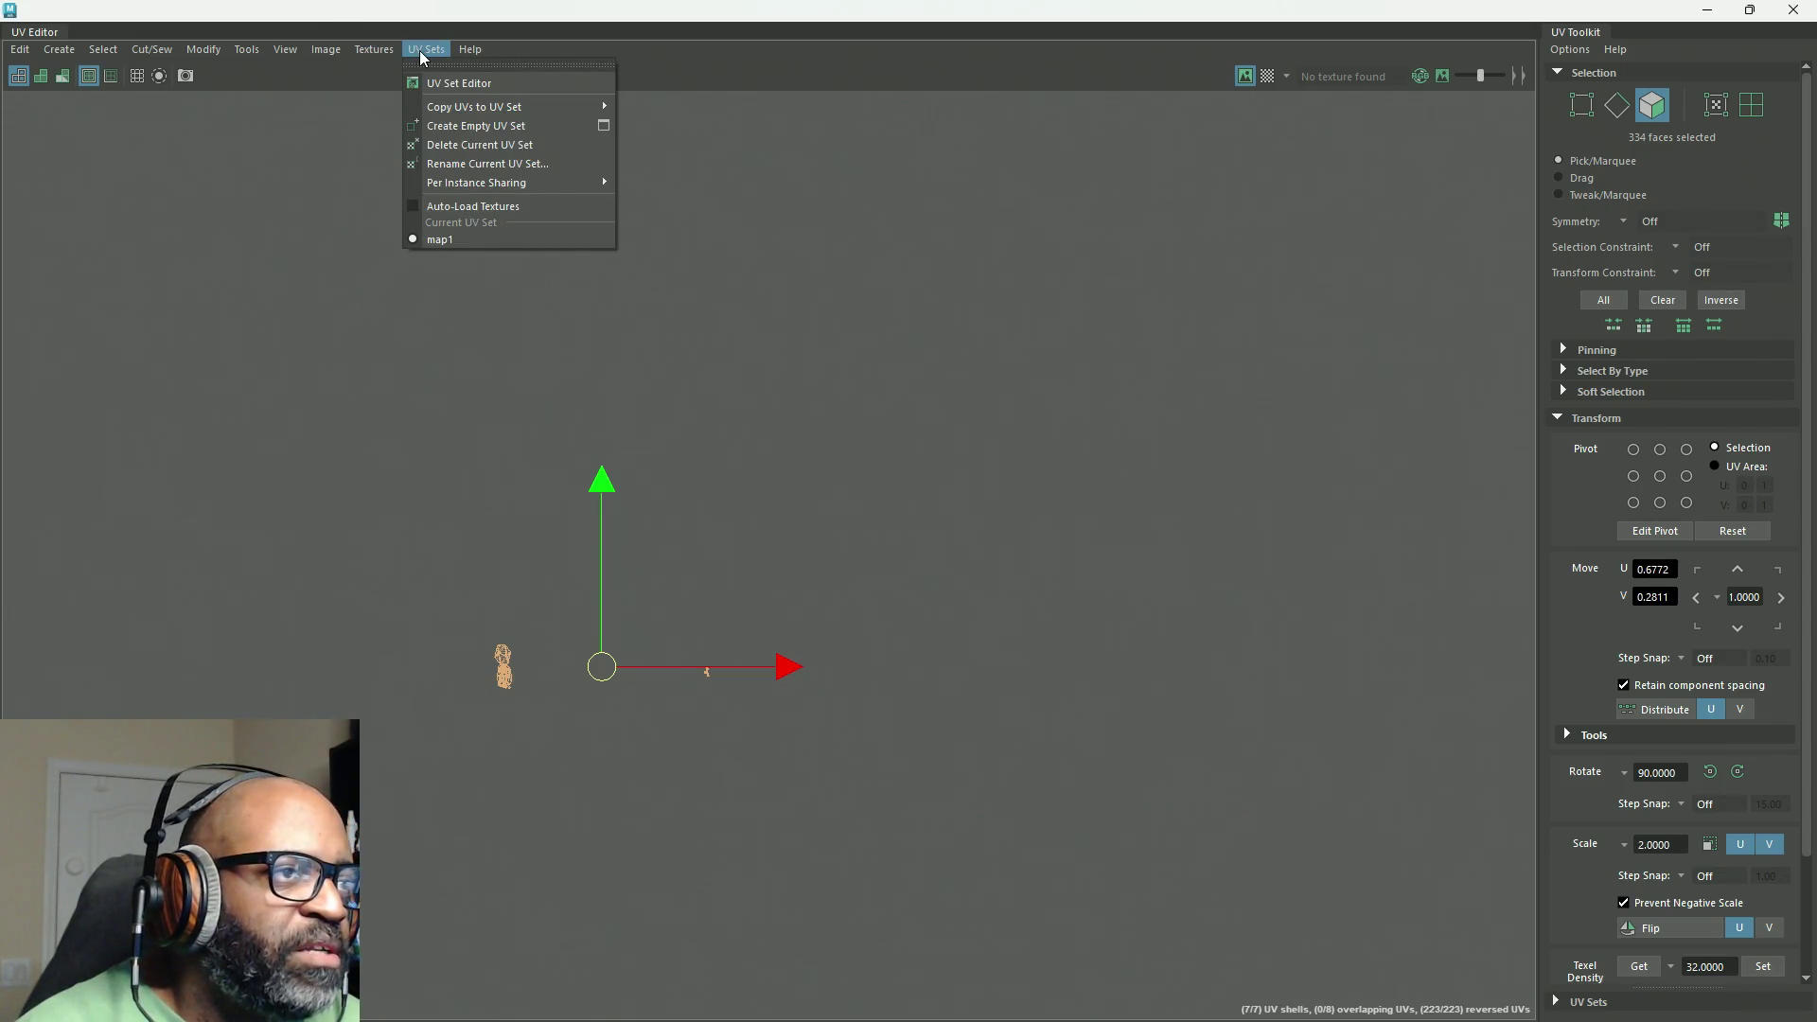
mouse_move(120, 57)
mouse_move(200, 57)
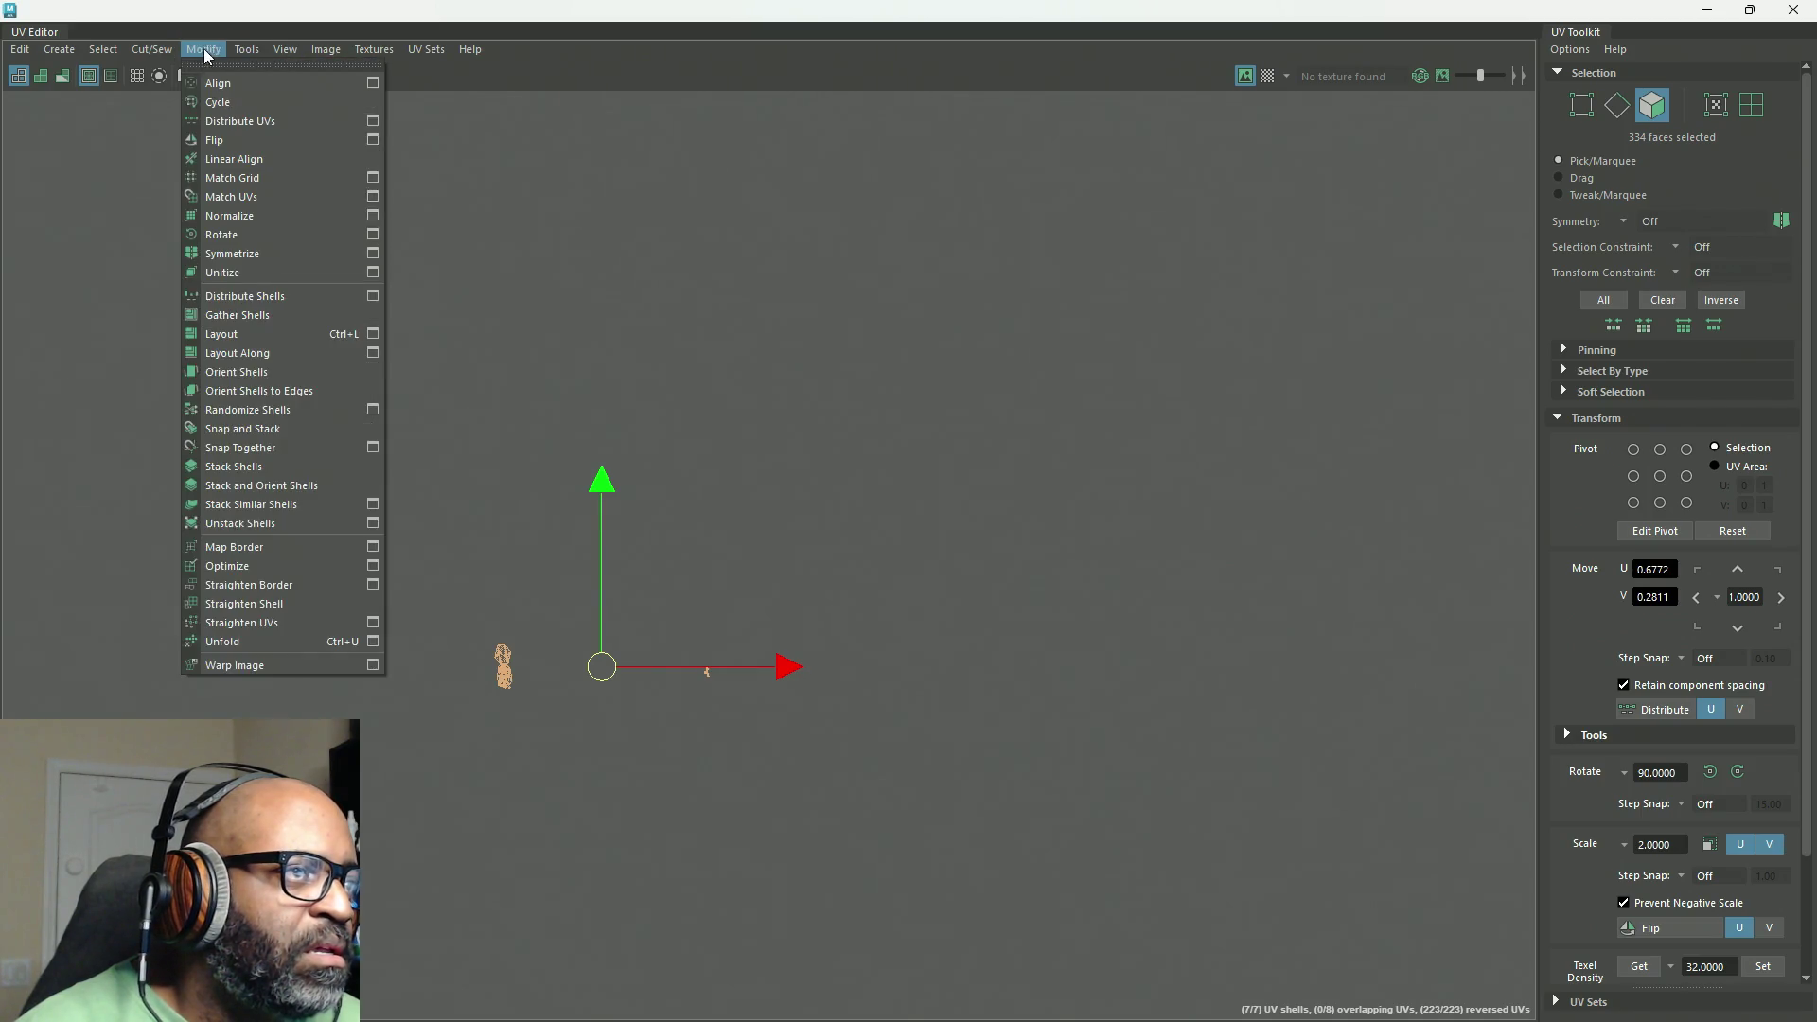
mouse_move(15, 58)
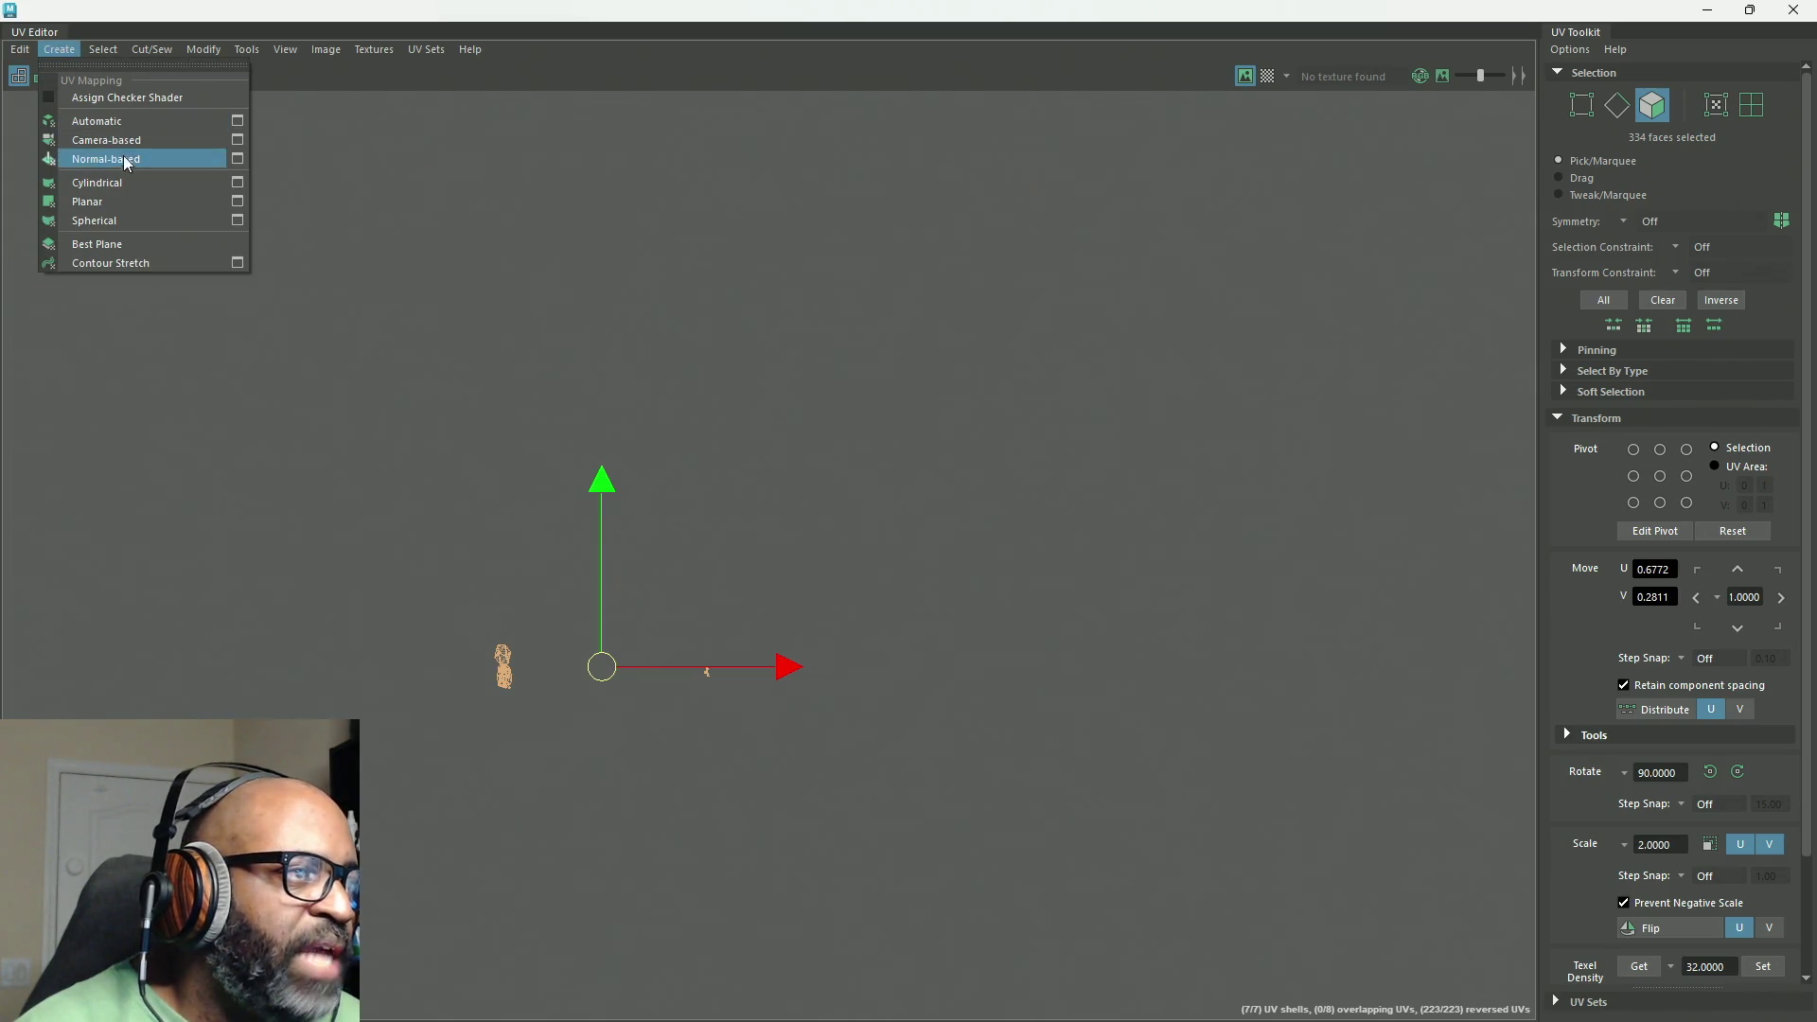
key("Escape")
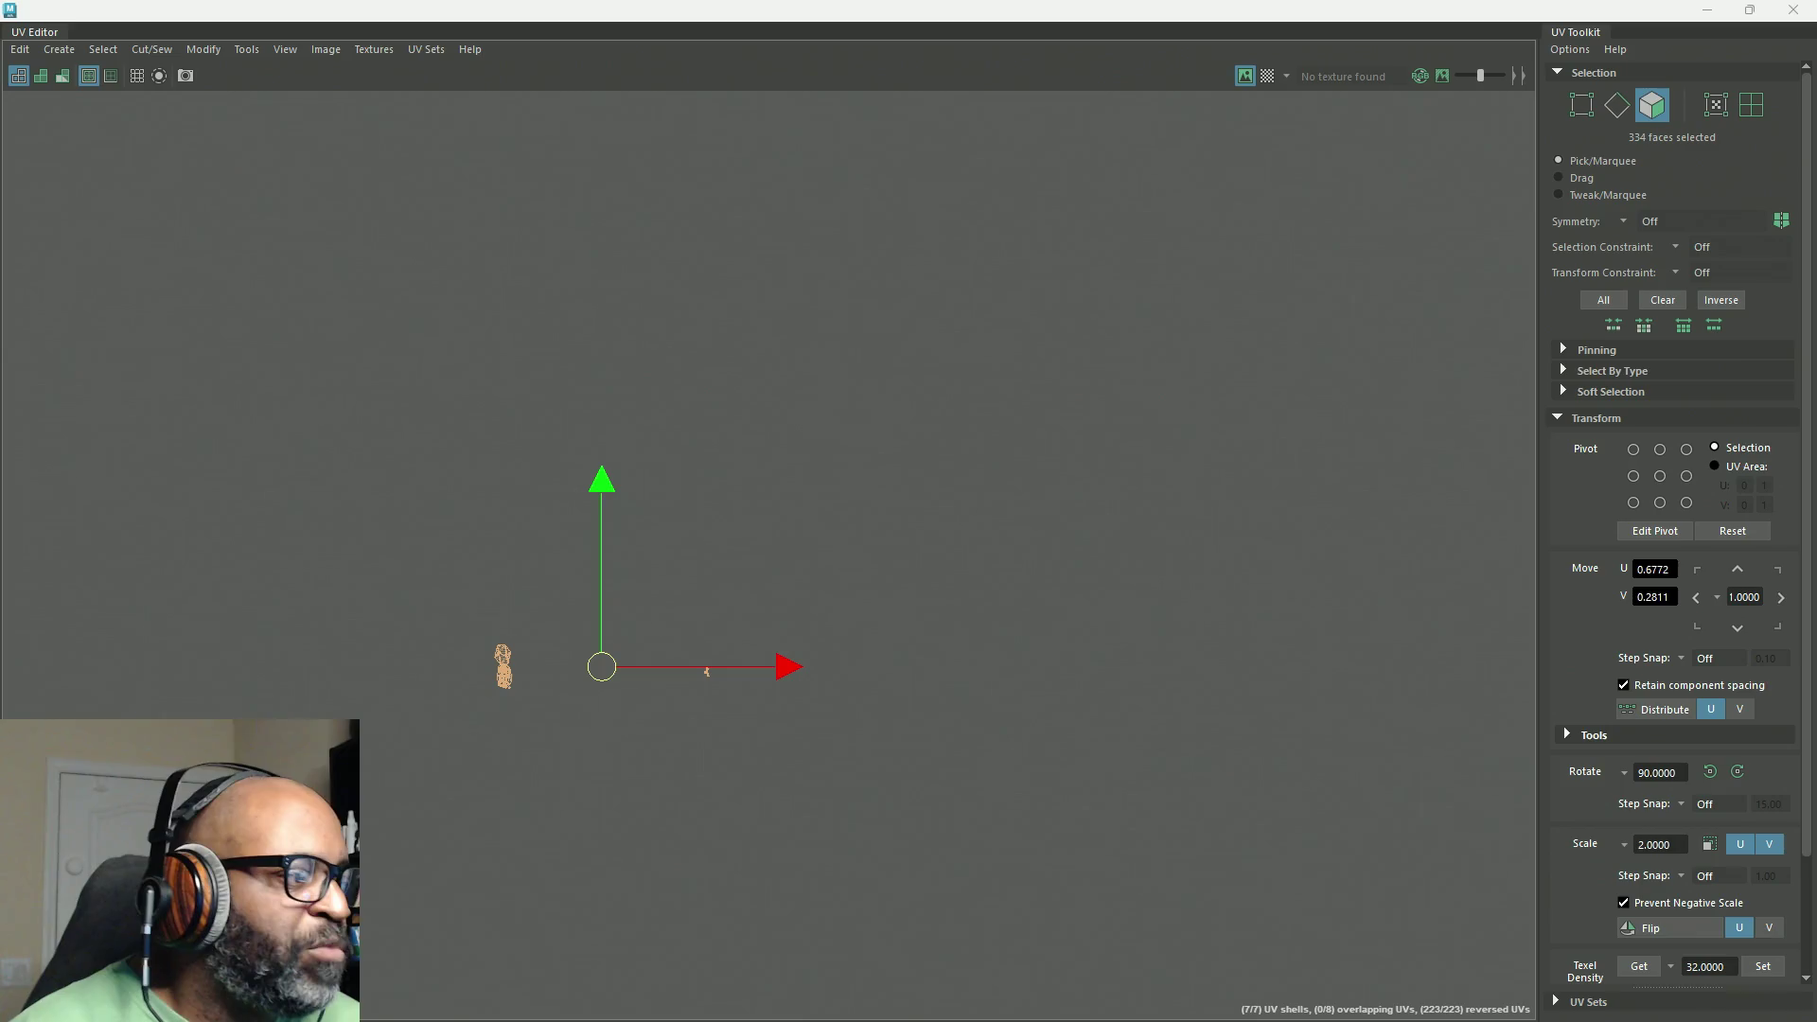
left_click_drag(565, 592, 877, 348)
left_click(1131, 352)
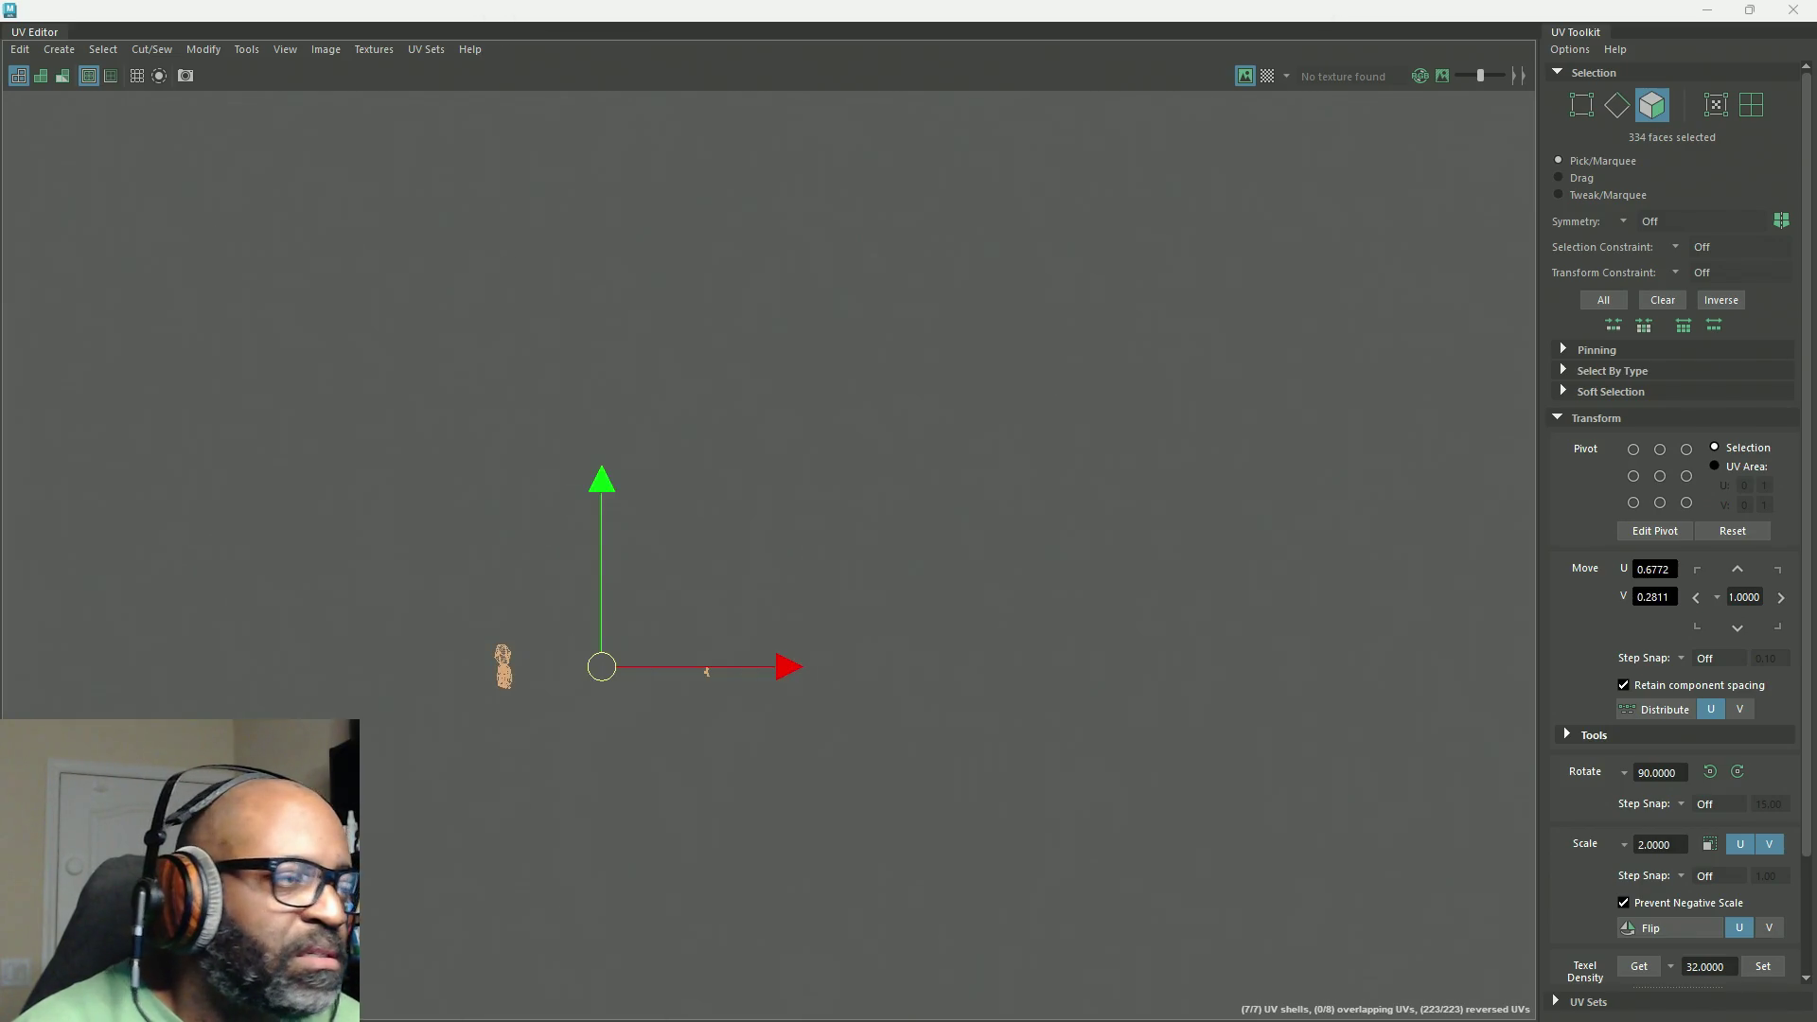
left_click(59, 49)
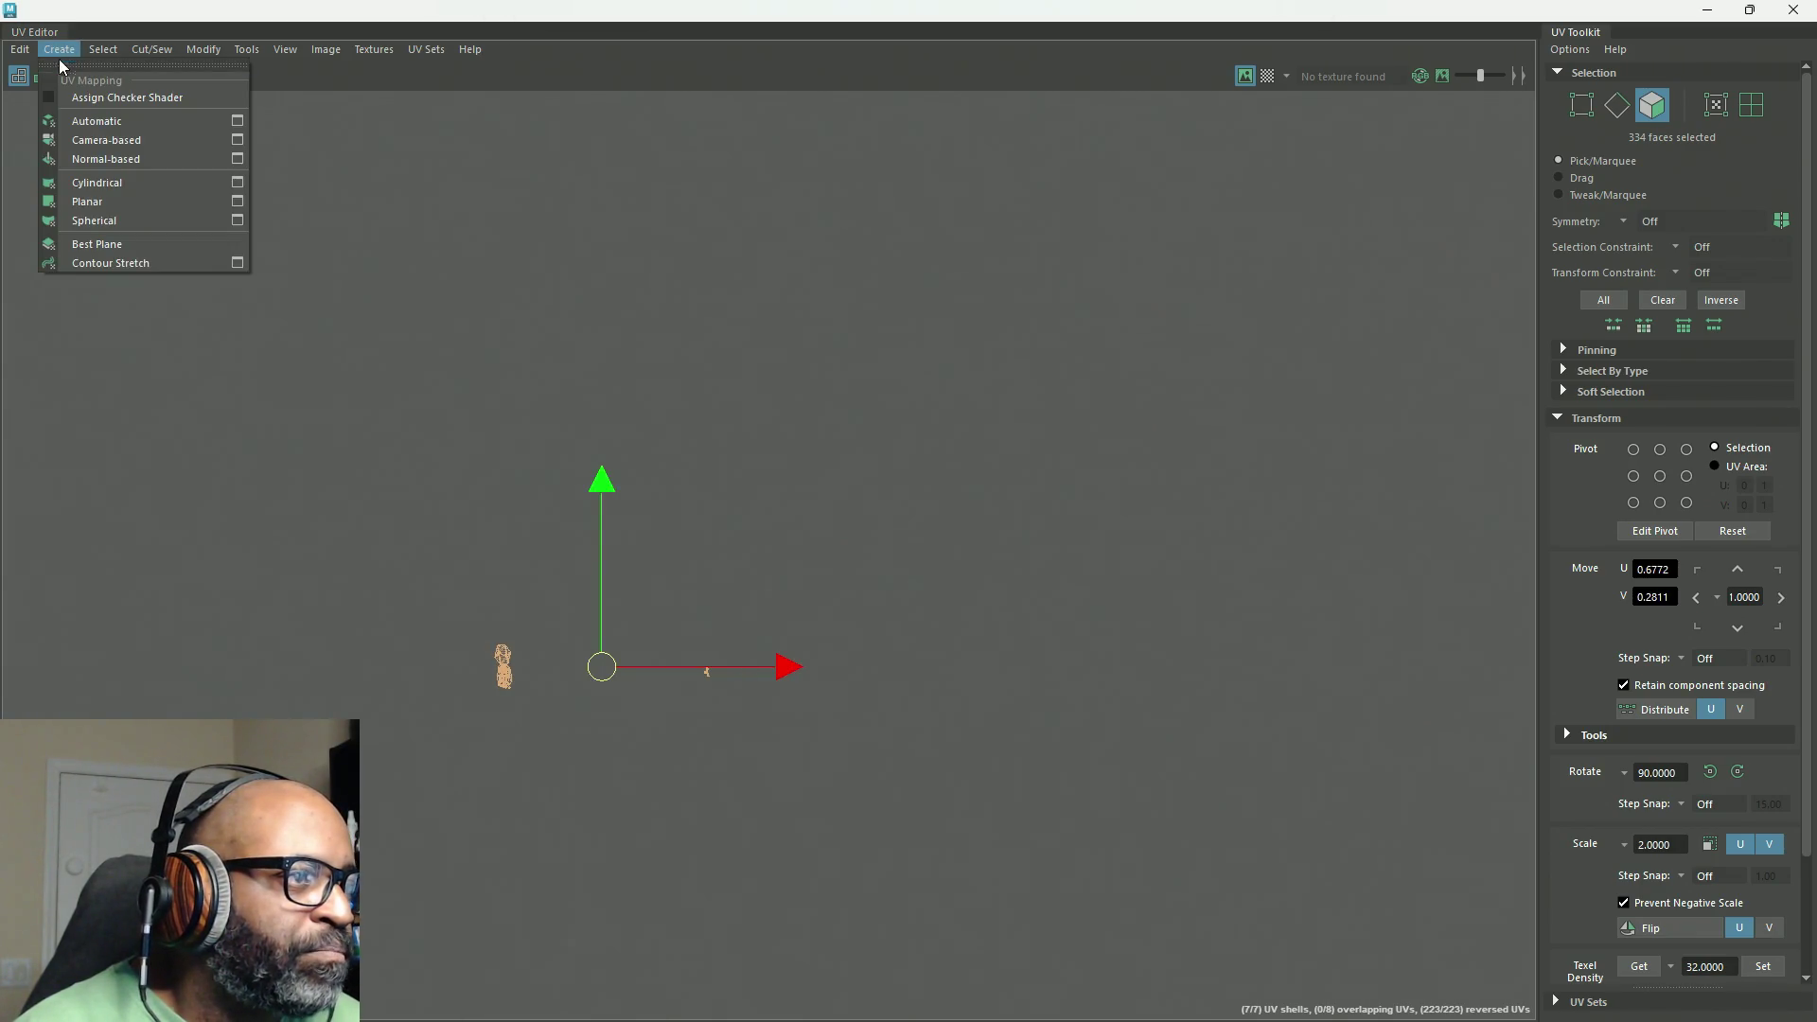
left_click(156, 144)
Step: Frame the projected UVs and bring up the 'gradient color map' palette results
key("f")
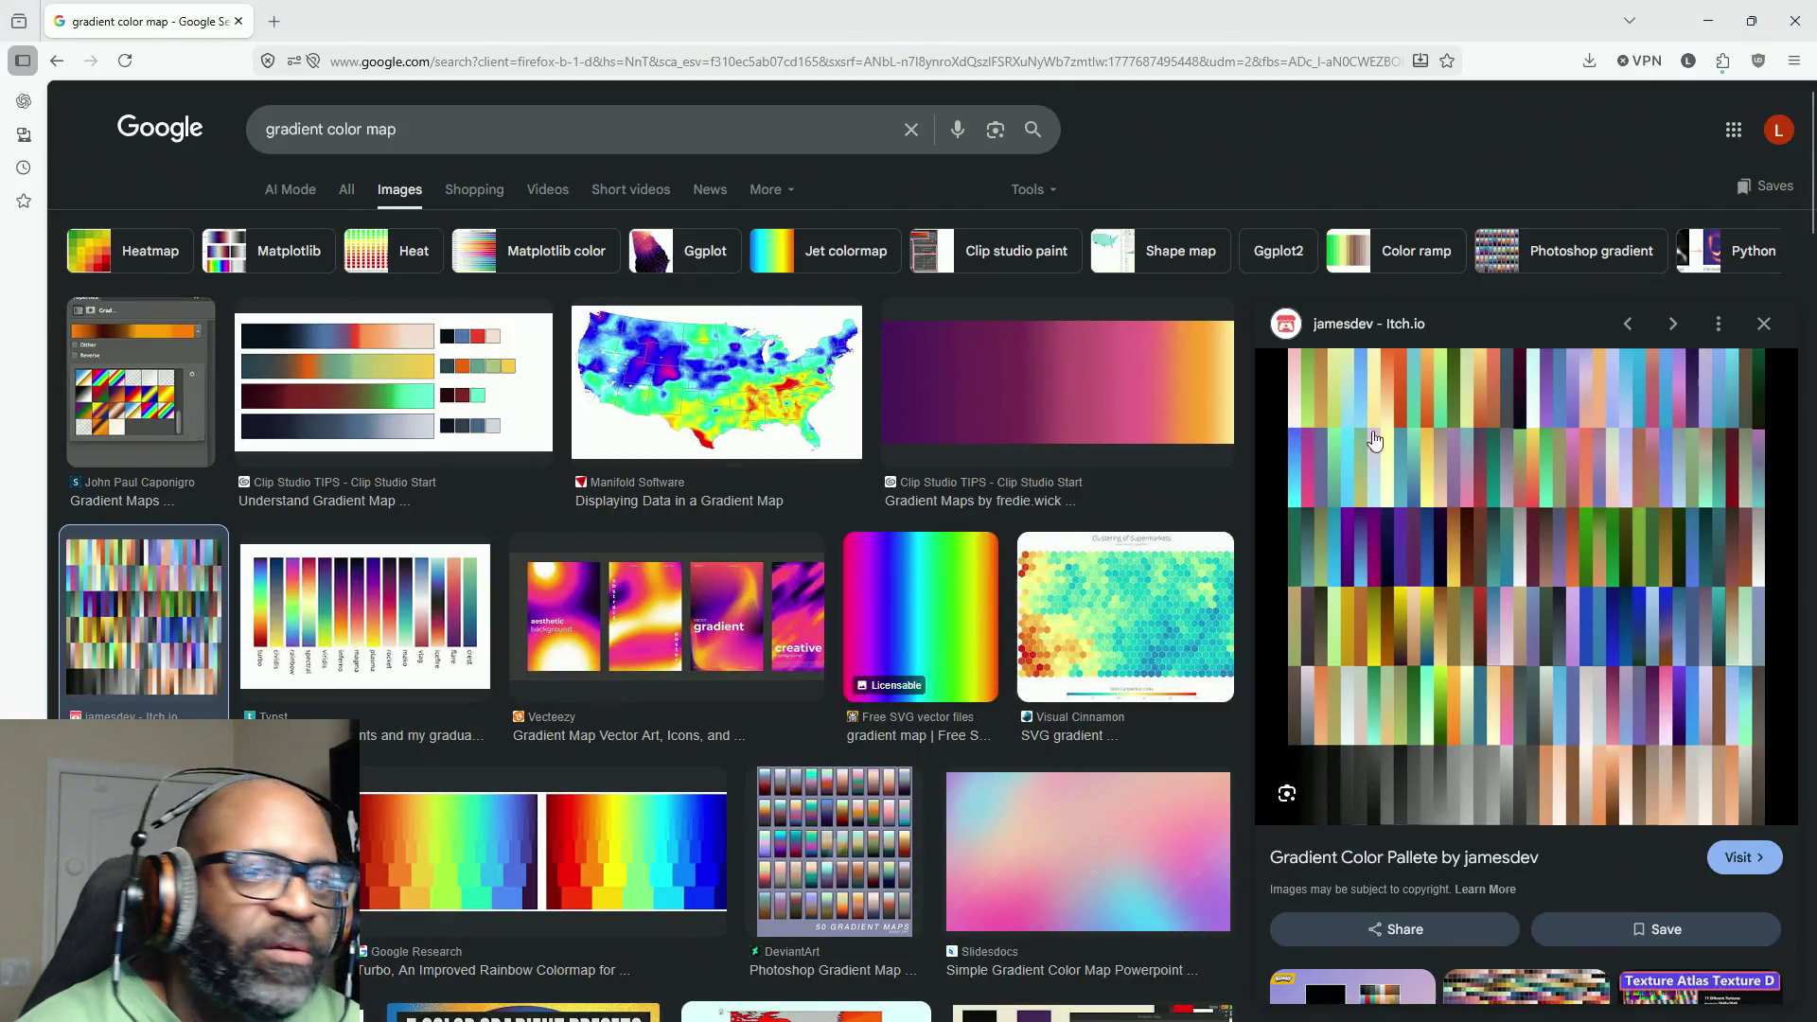
scroll(808, 670, "down", 6)
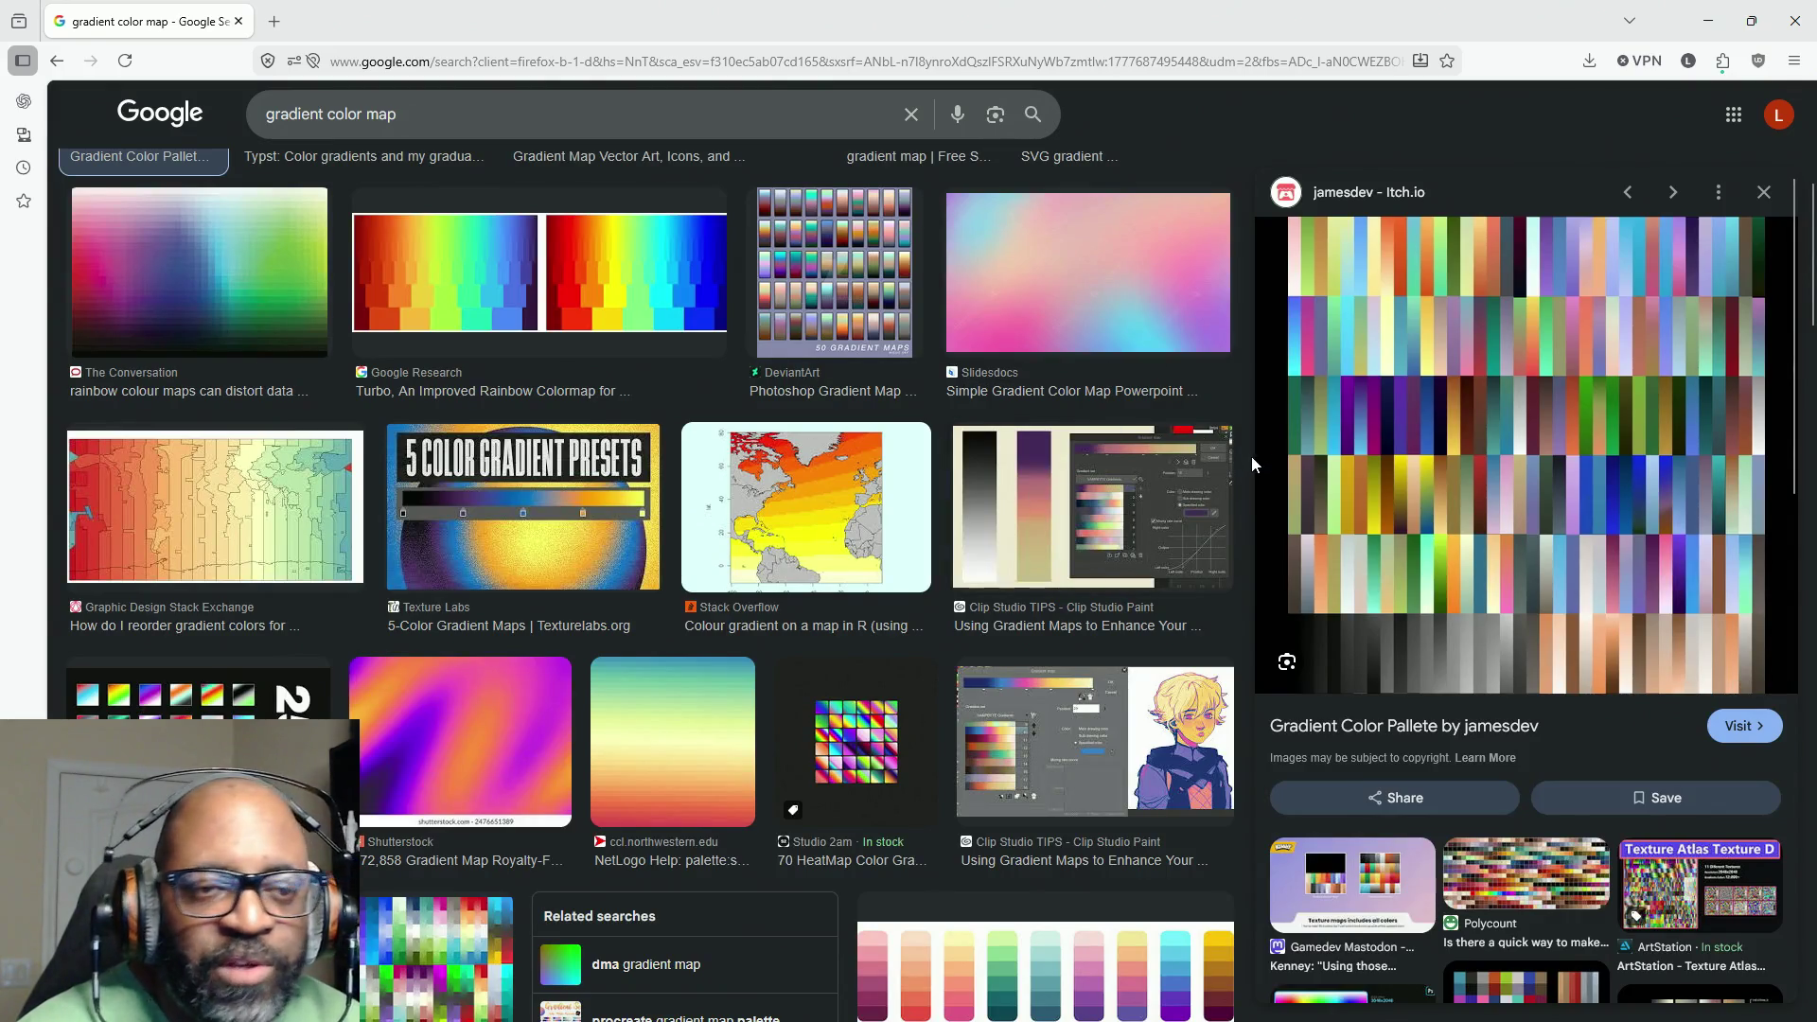
Step: Change the image search to 'Brown to Green gradient color map'
scroll(393, 191, "up", 6)
left_click_drag(397, 130, 266, 130)
left_click(271, 152)
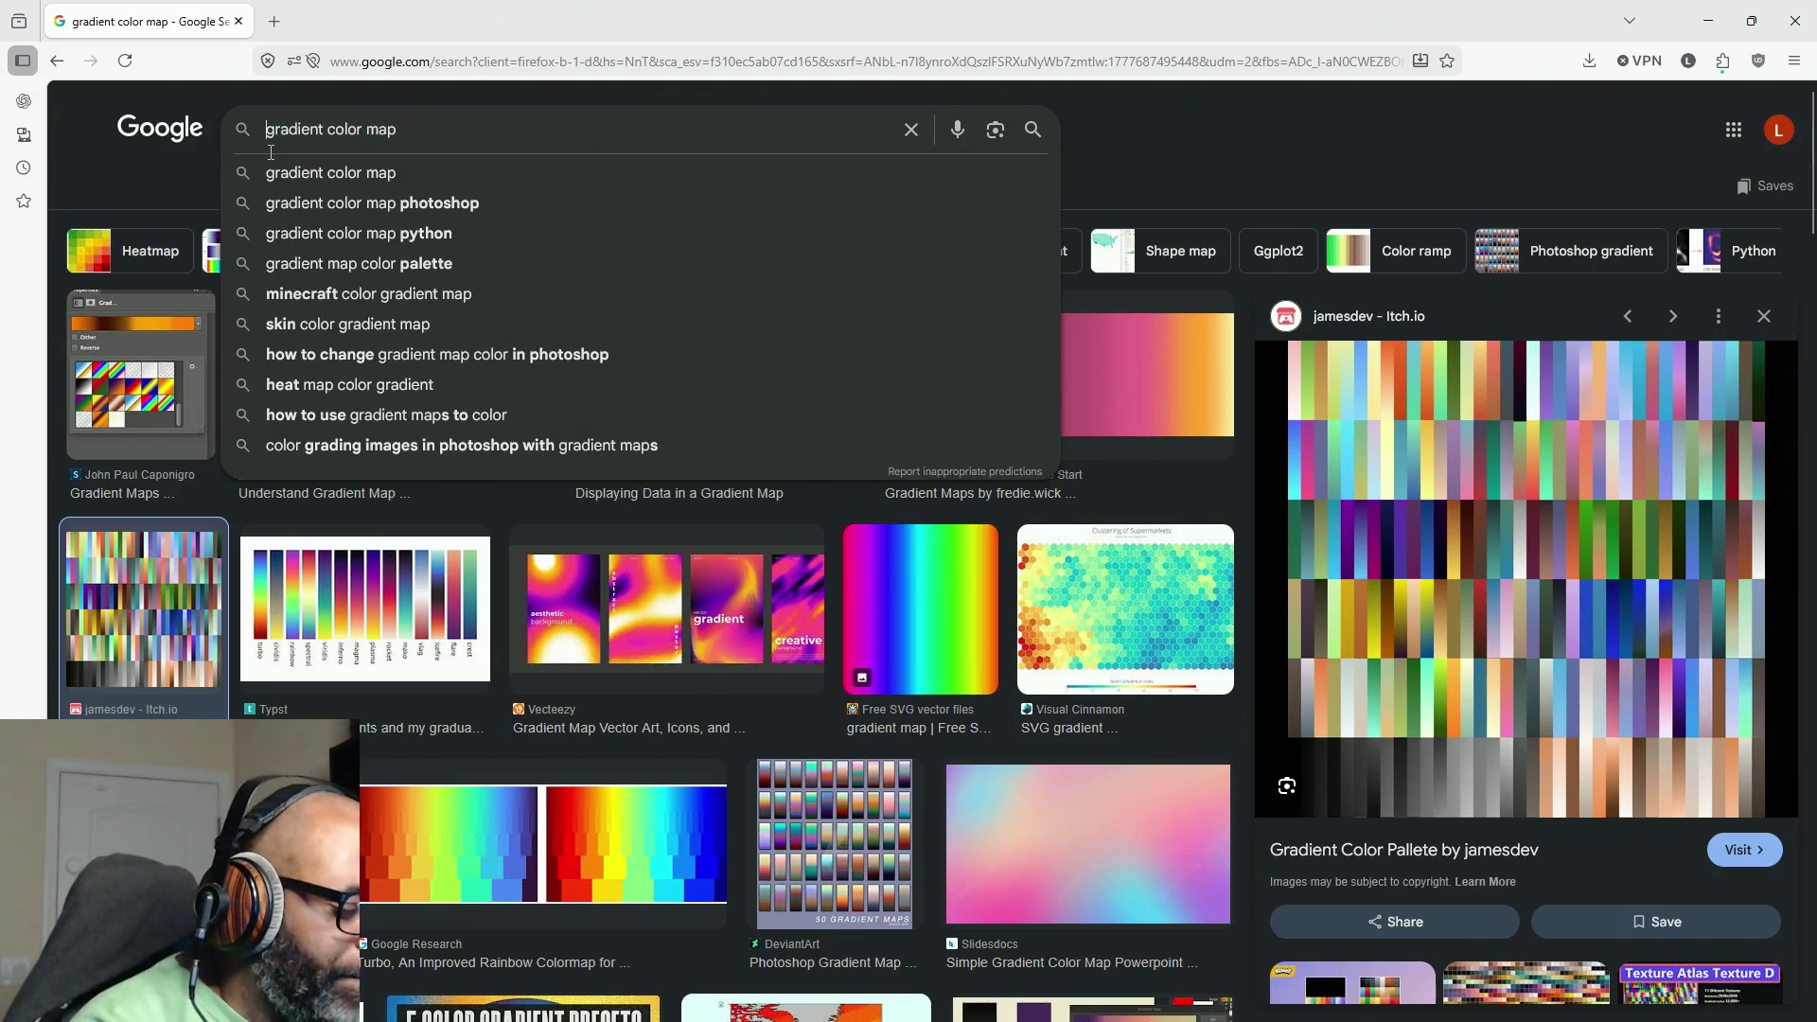
type("Bro")
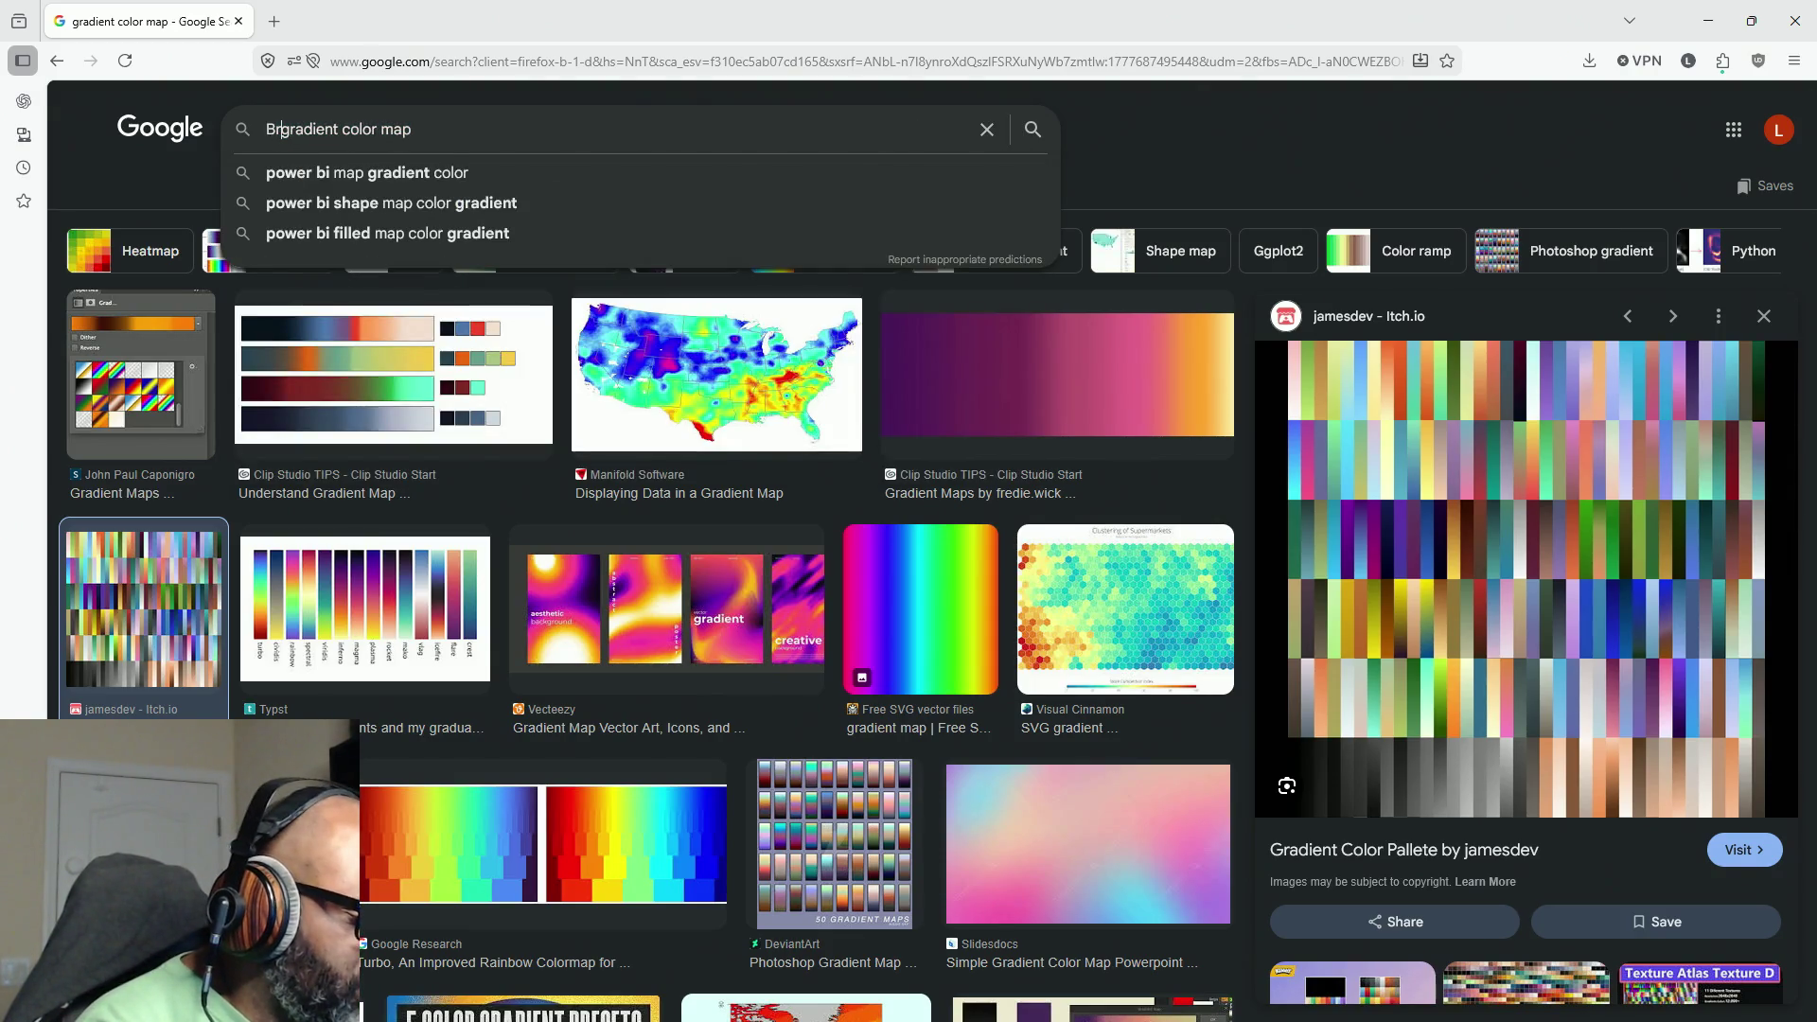
type("wn to Gre")
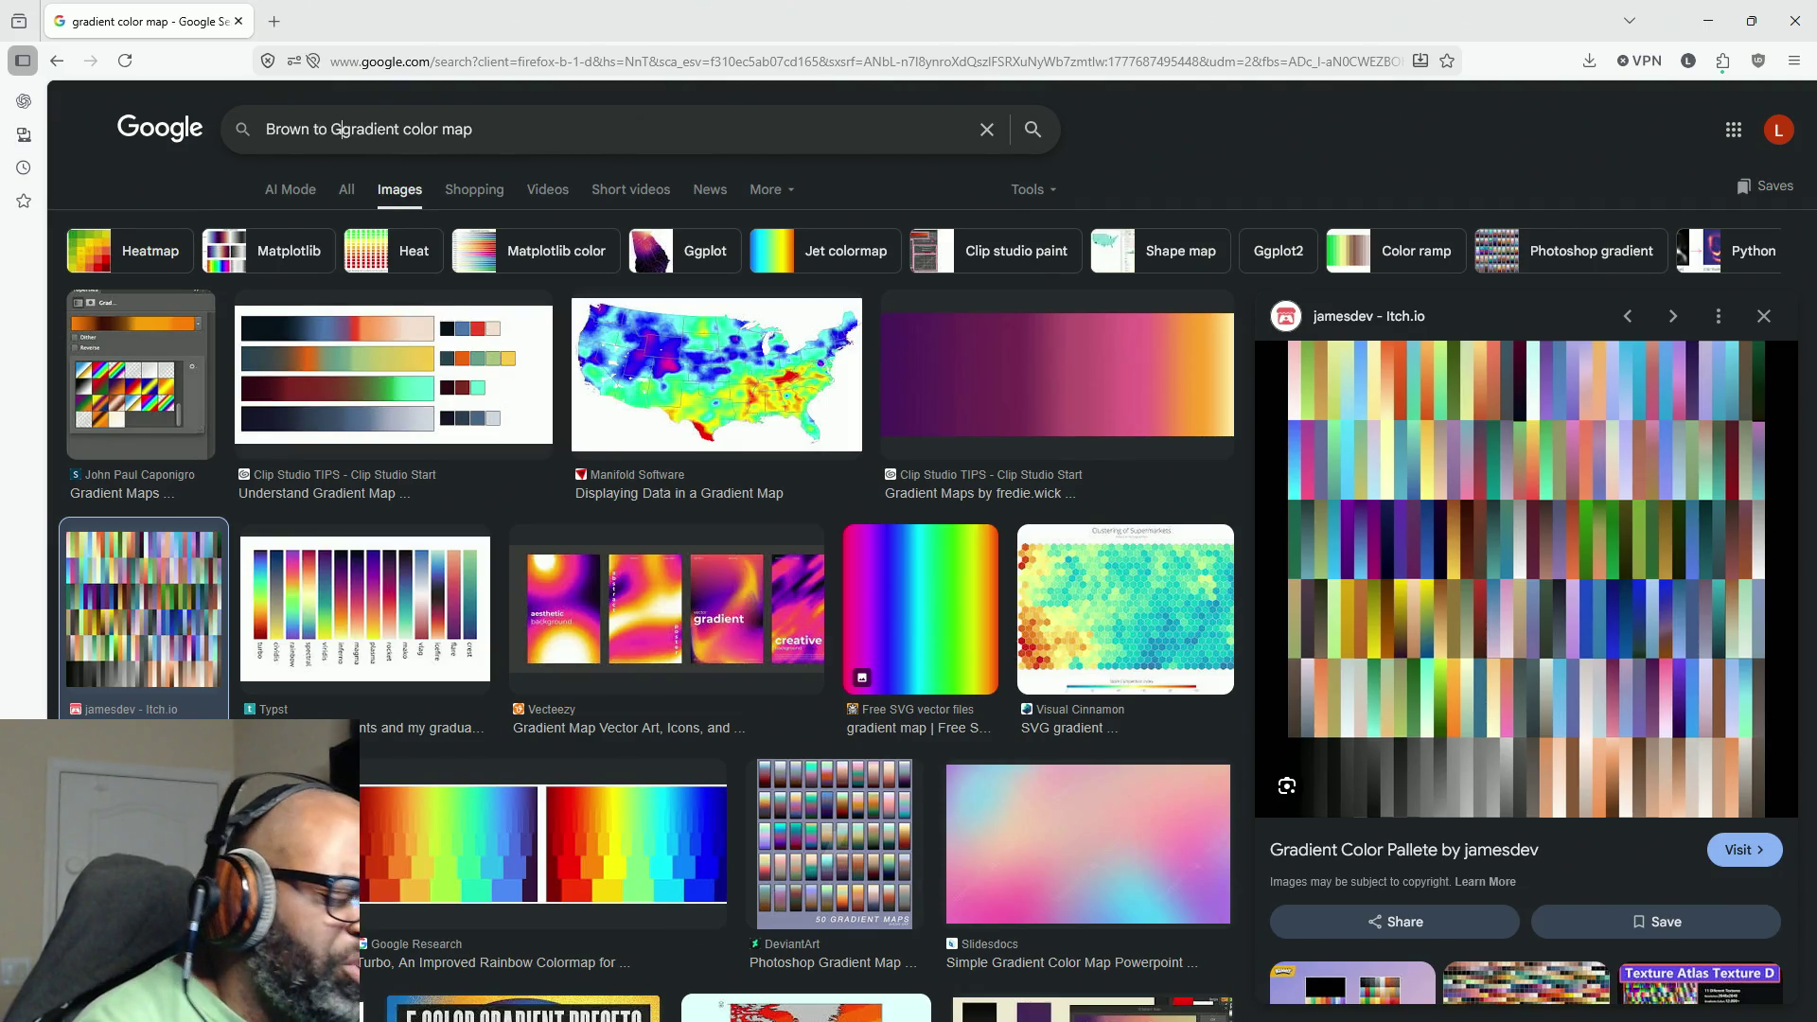
type("en")
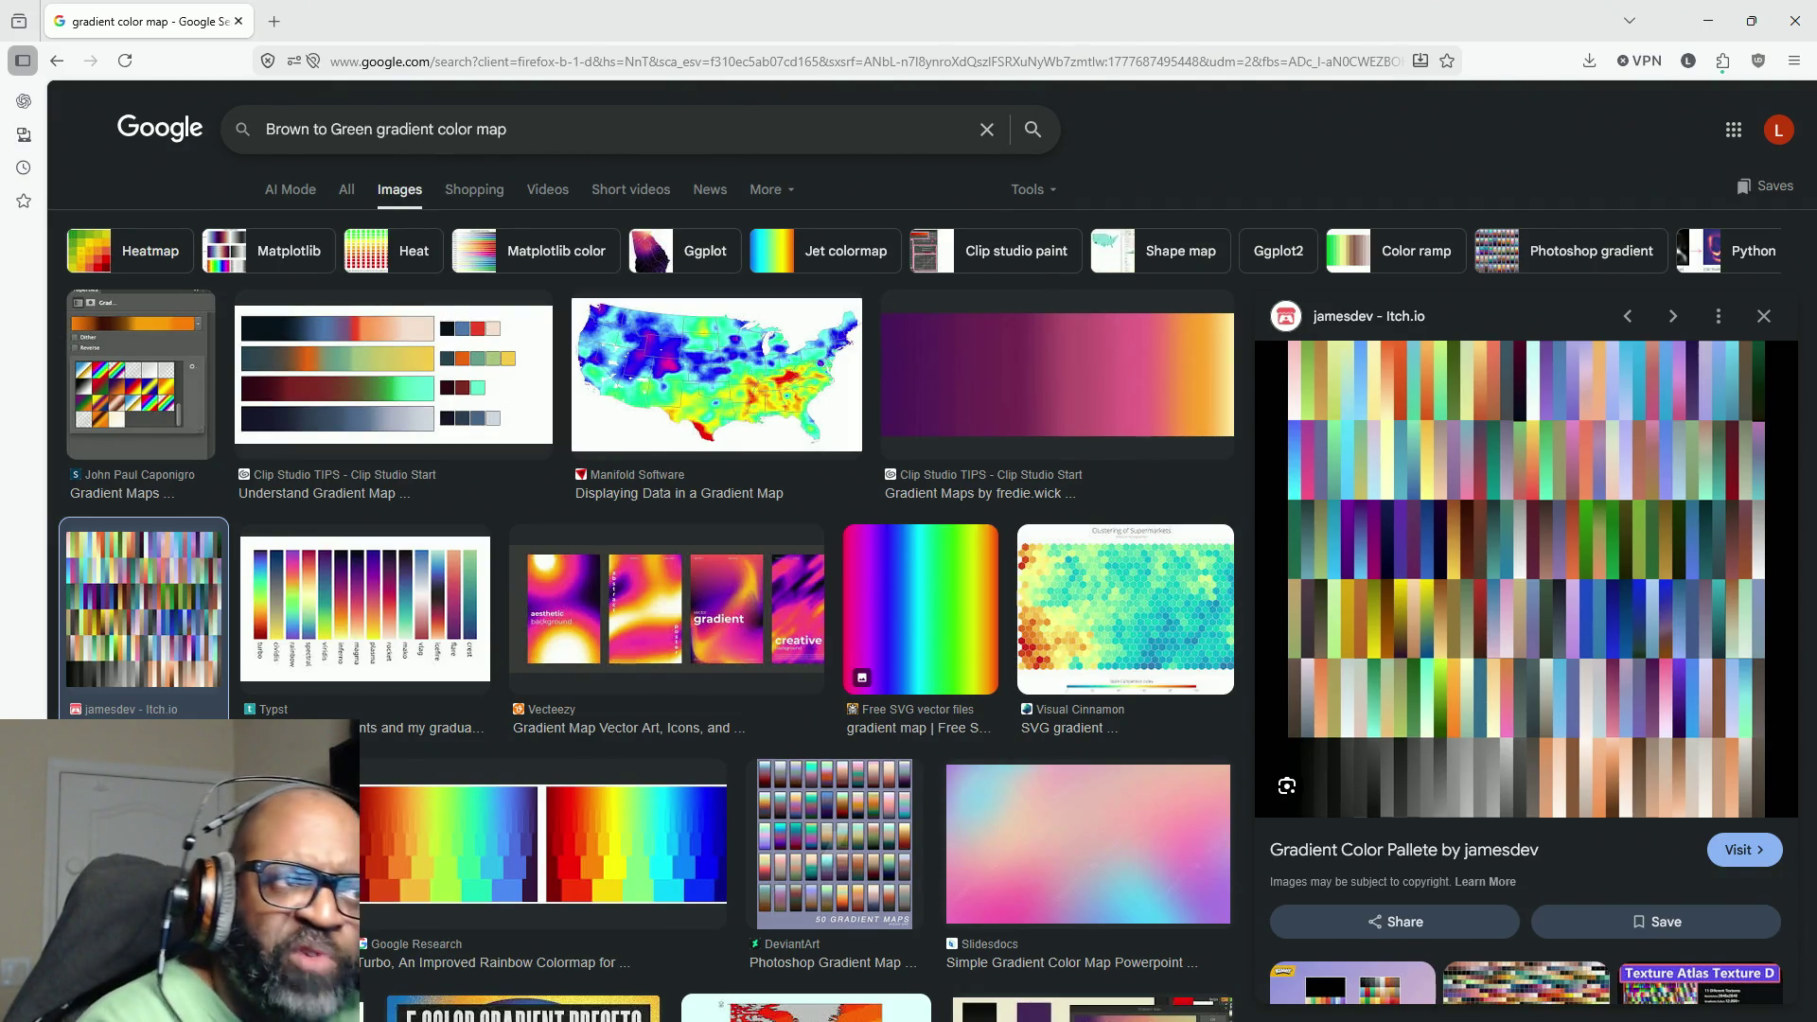
key("Return")
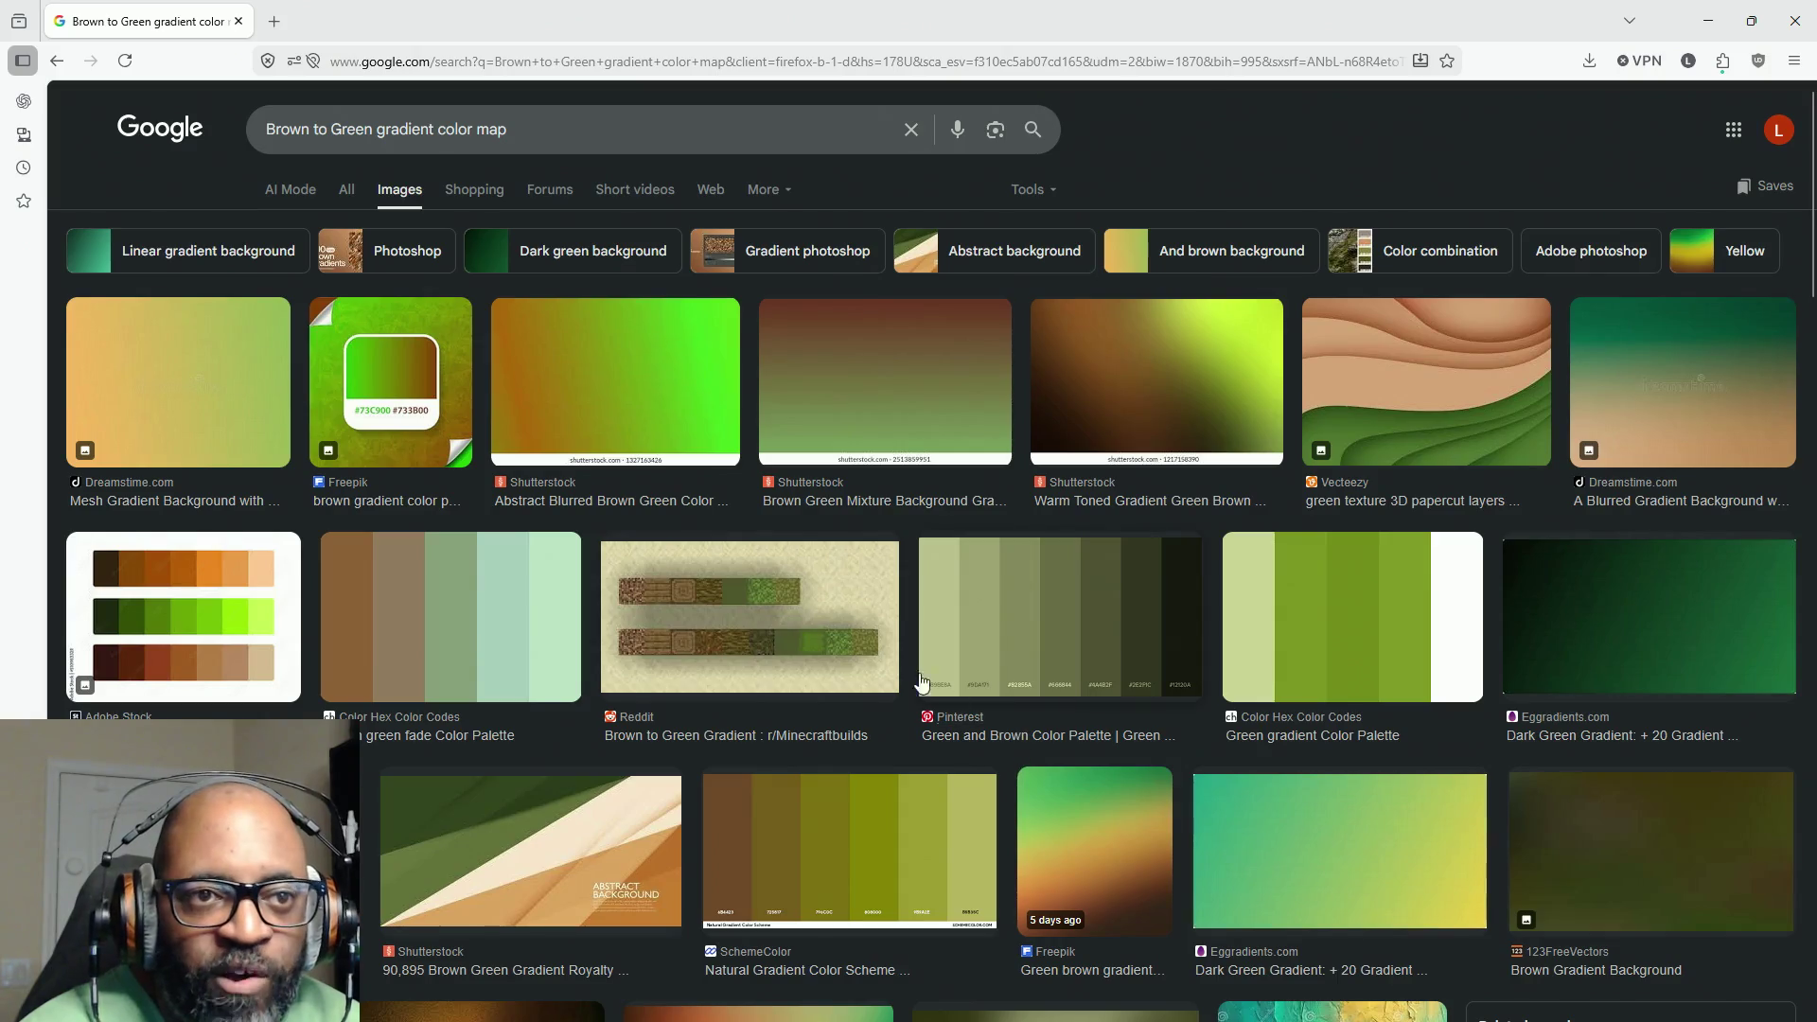
Step: Preview the Shutterstock blurred brown-green gradient result and open its image context menu
scroll(405, 421, "down", 2)
scroll(458, 414, "down", 10)
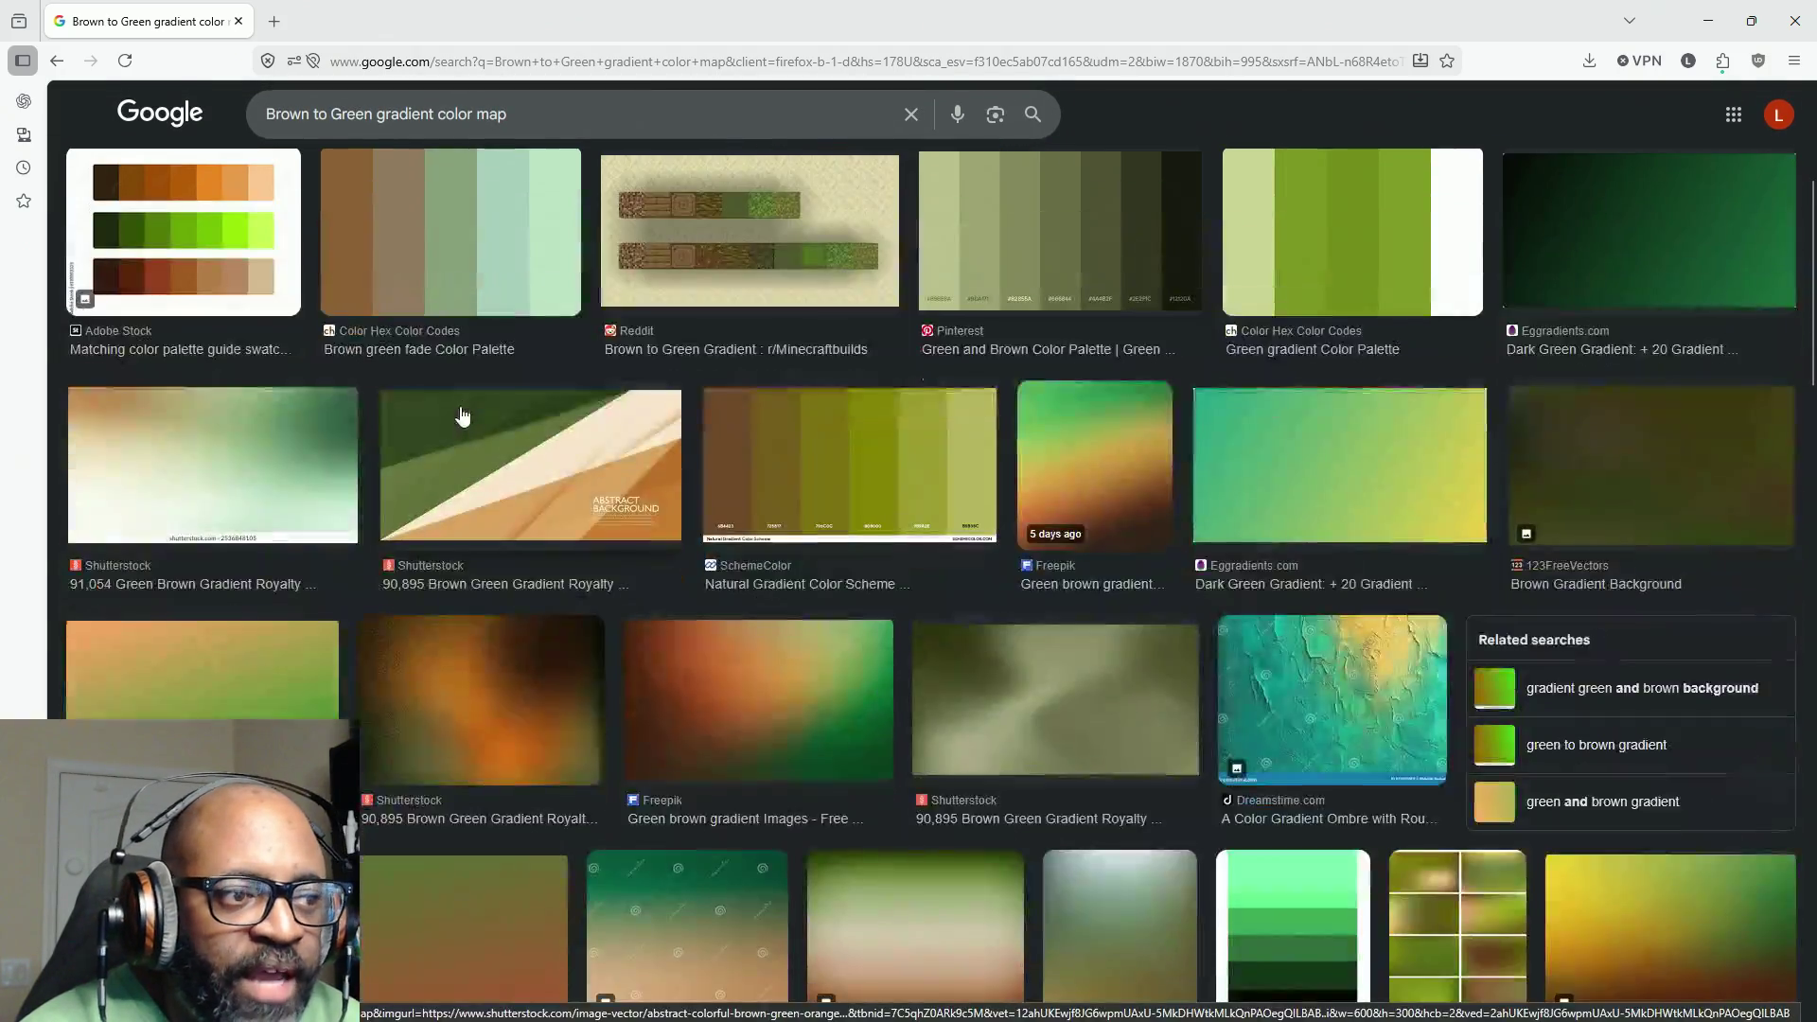
scroll(938, 575, "down", 2)
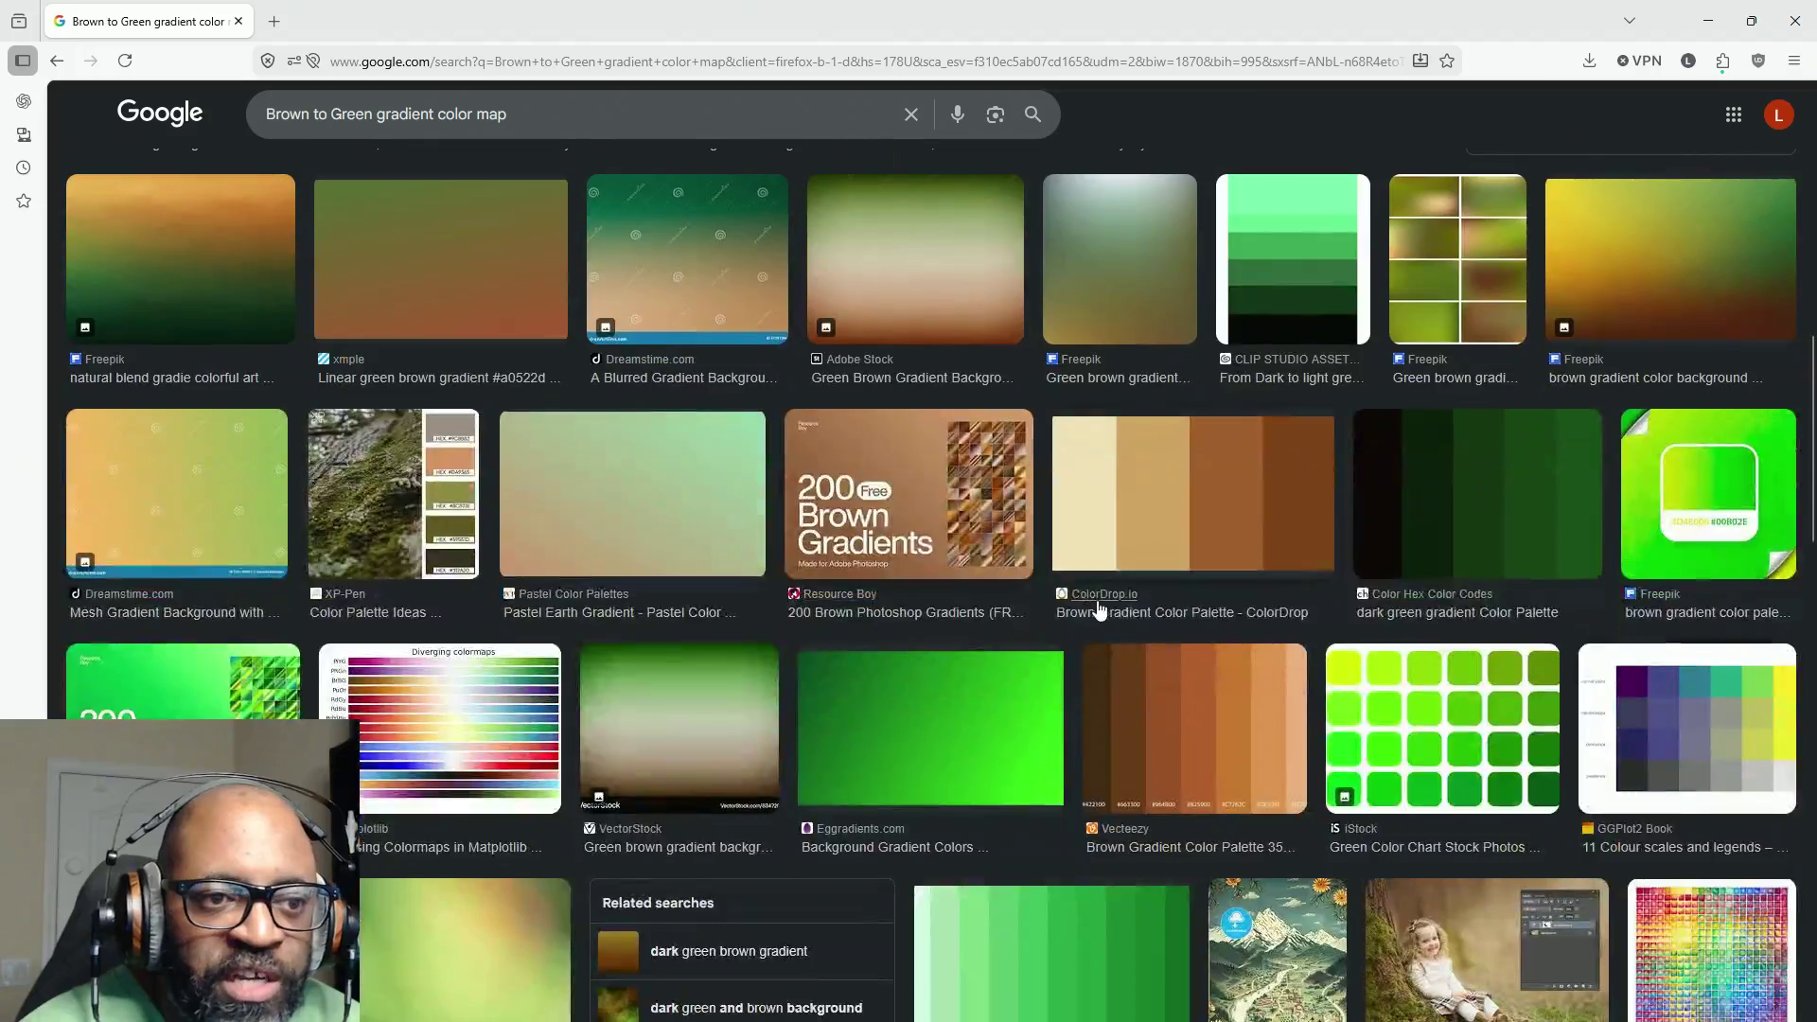
scroll(1058, 534, "down", 3)
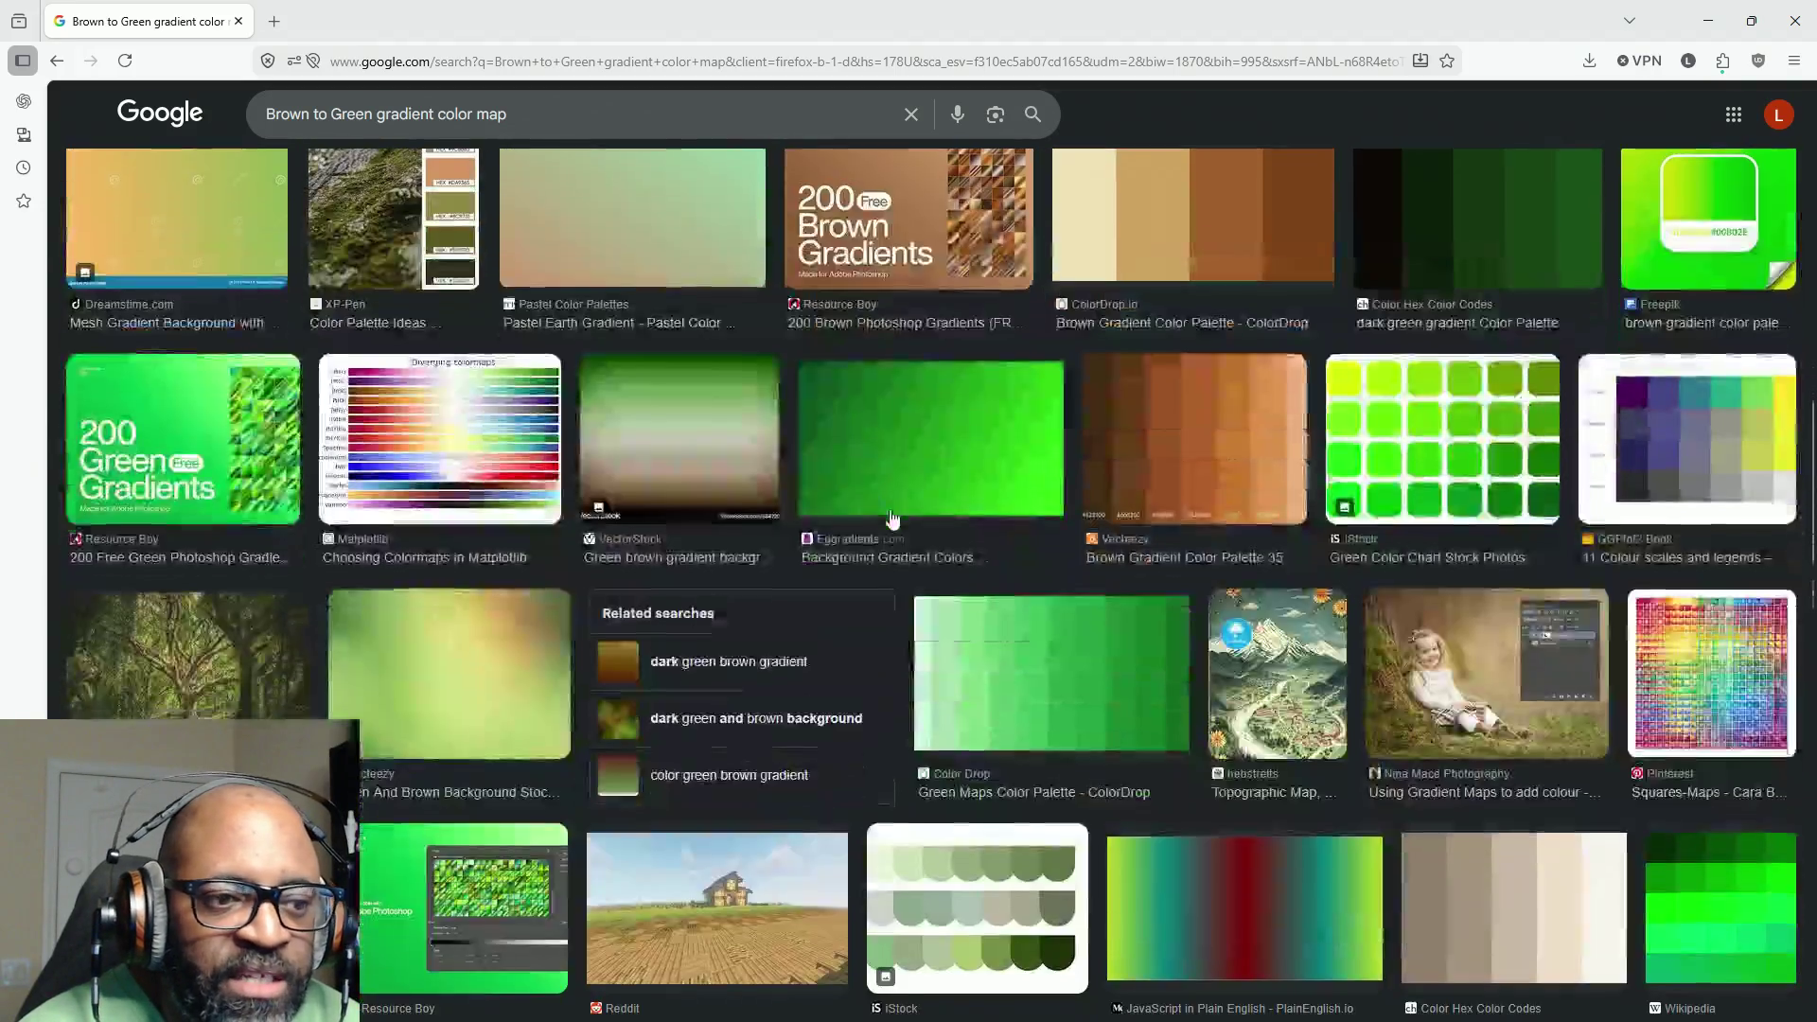
scroll(934, 447, "down", 3)
scroll(934, 446, "down", 3)
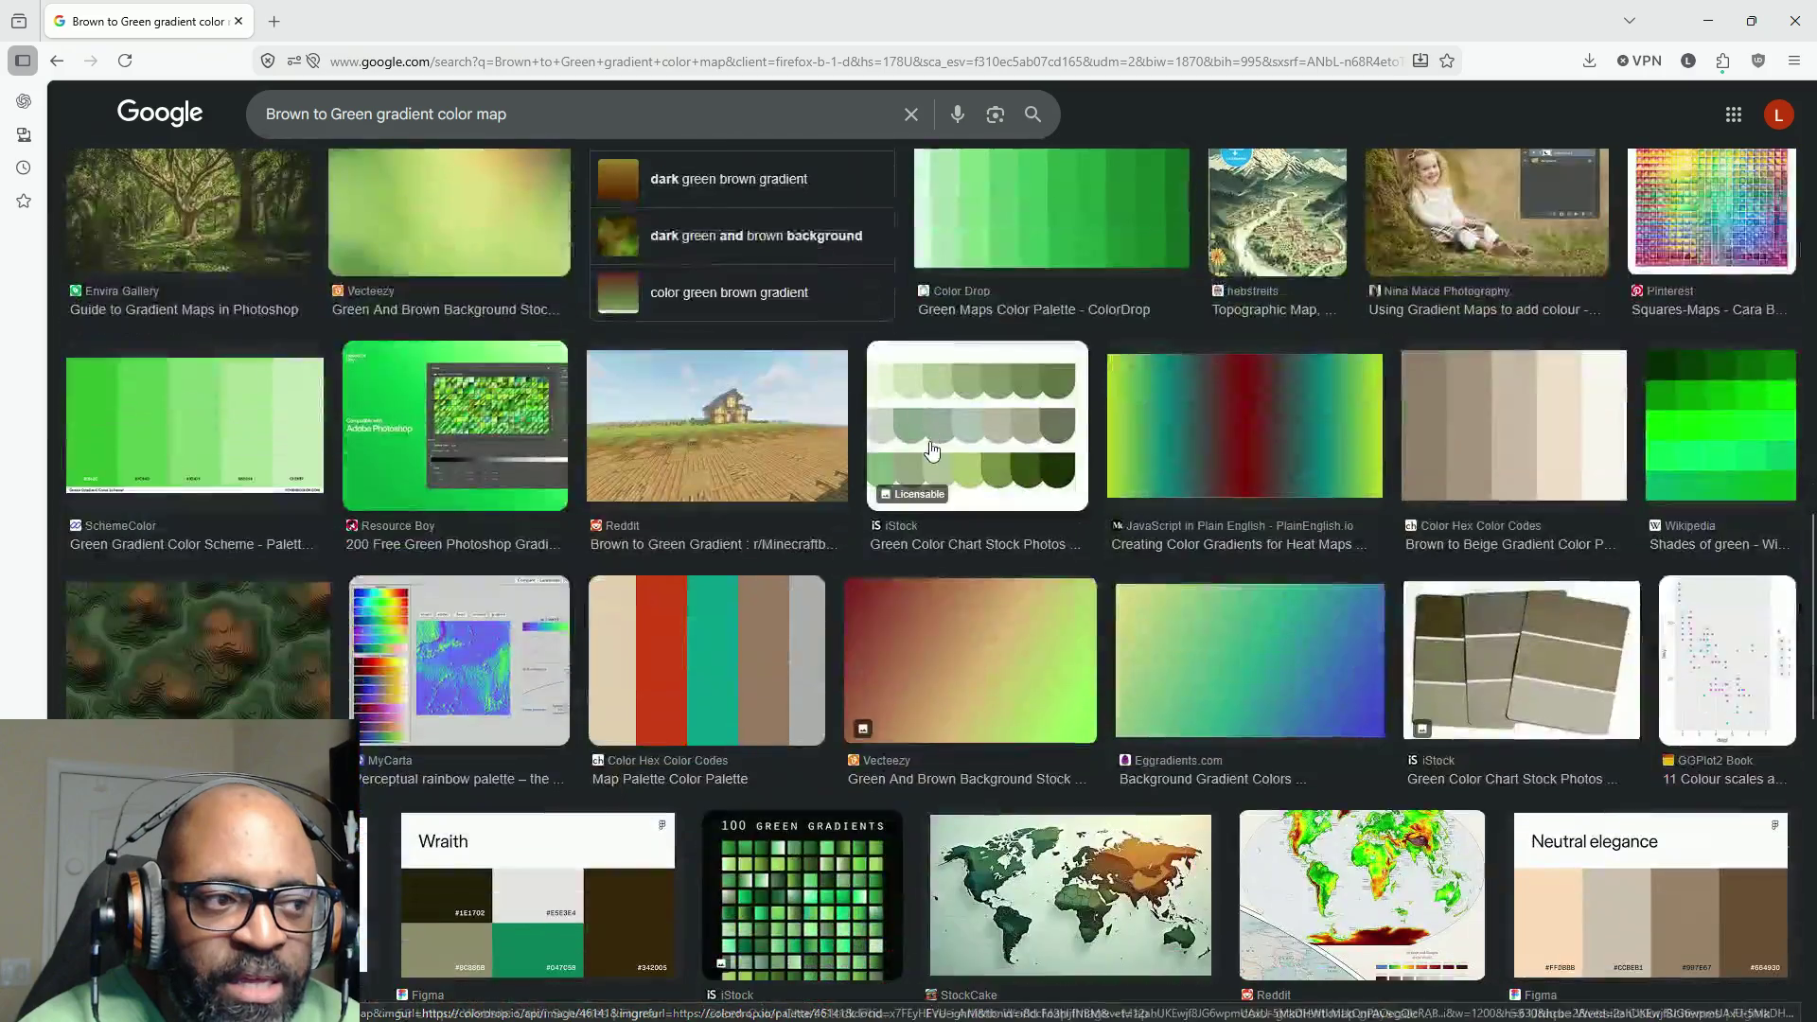
scroll(915, 464, "down", 3)
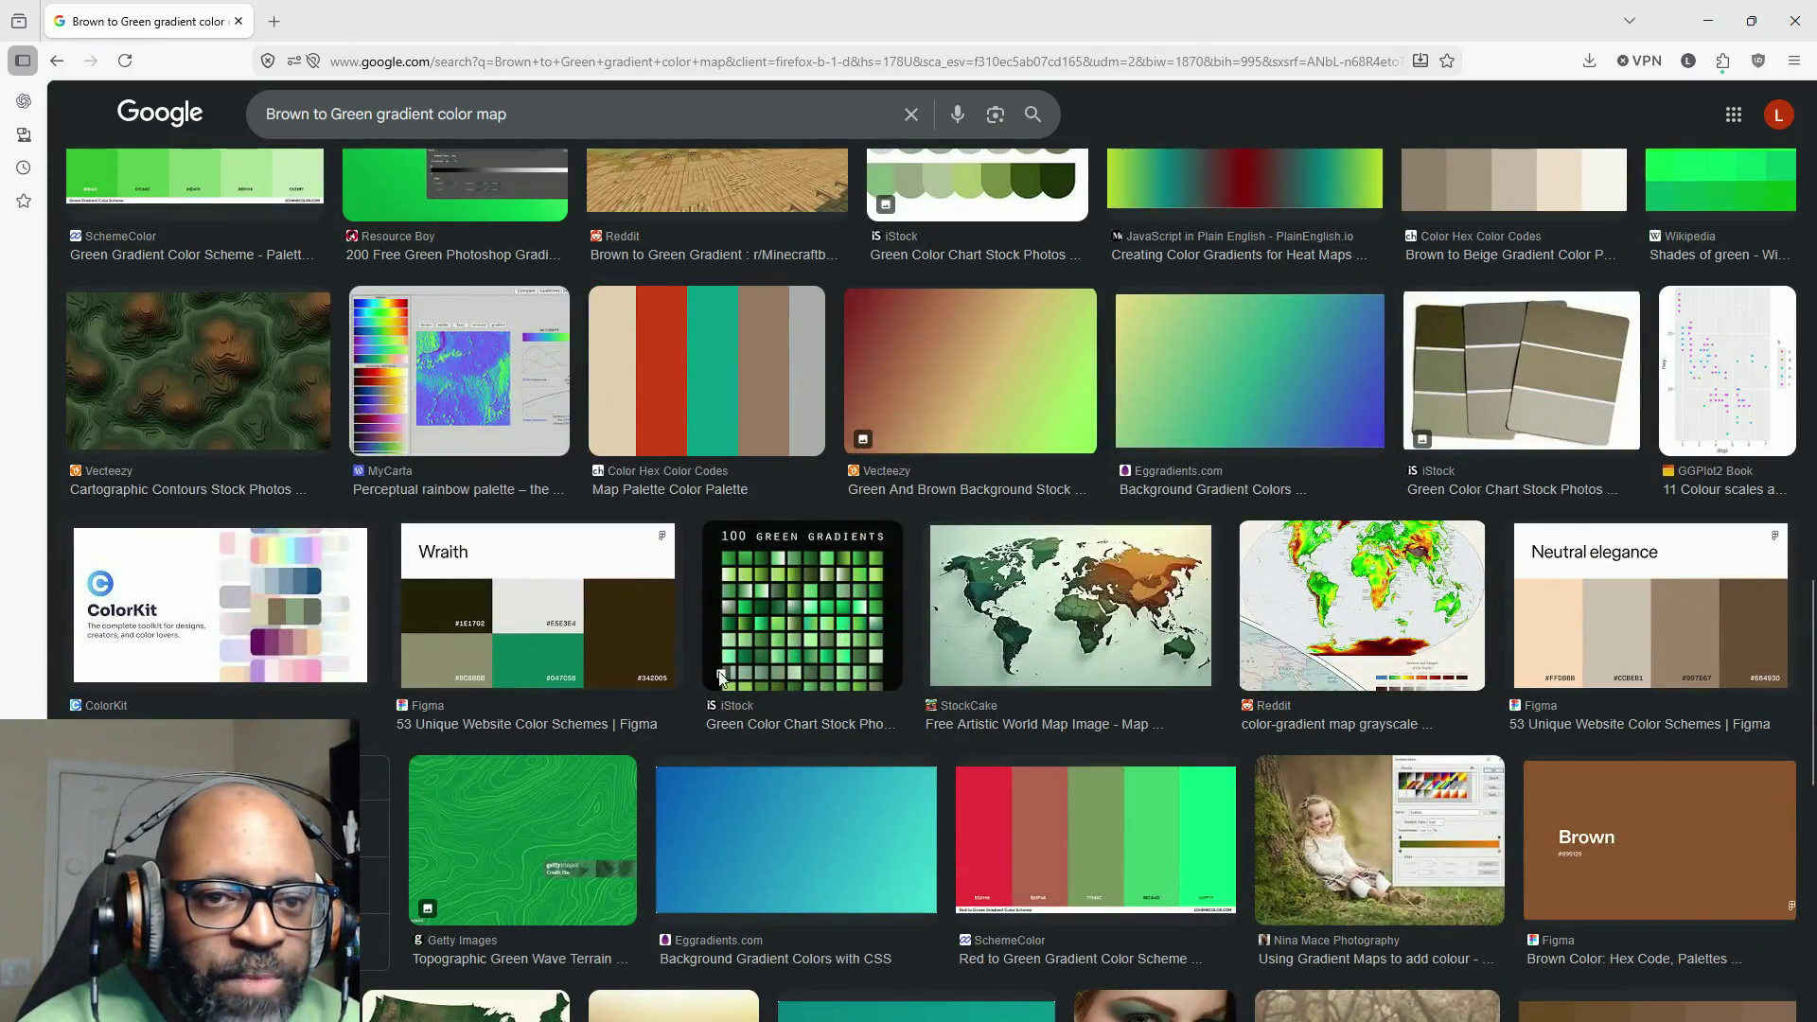
scroll(833, 568, "down", 7)
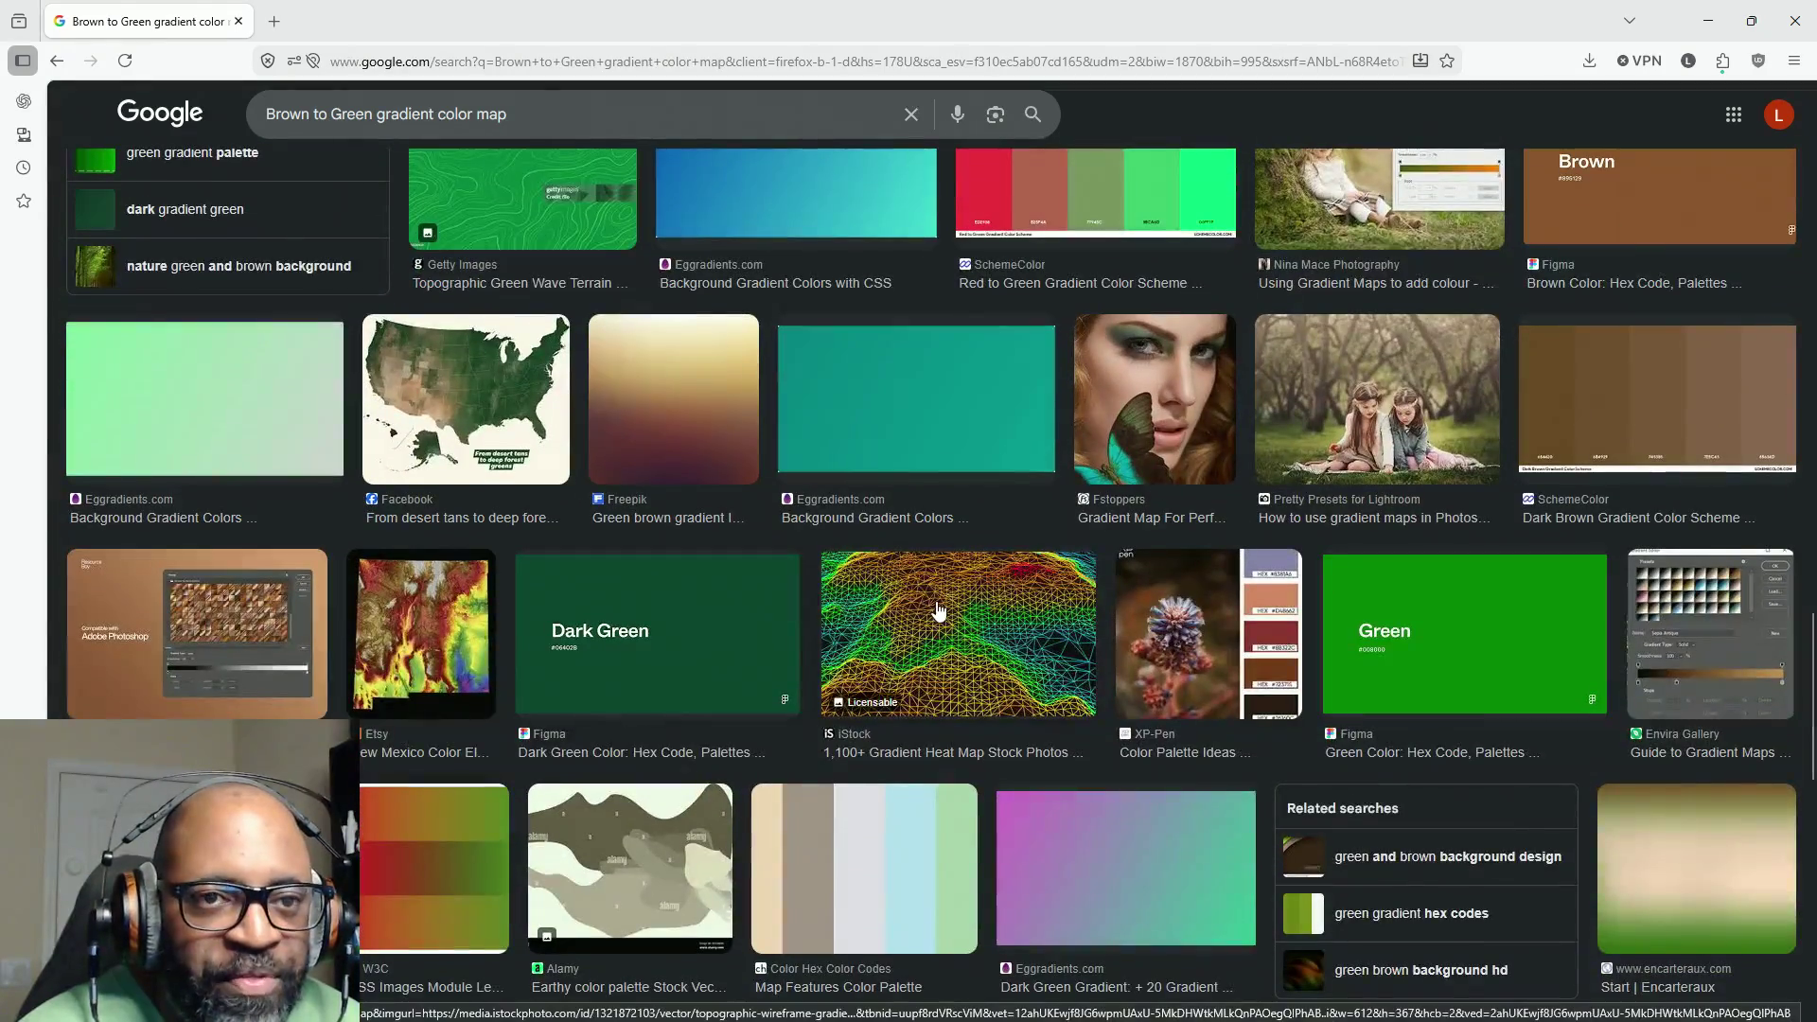
scroll(763, 615, "down", 4)
scroll(569, 668, "down", 2)
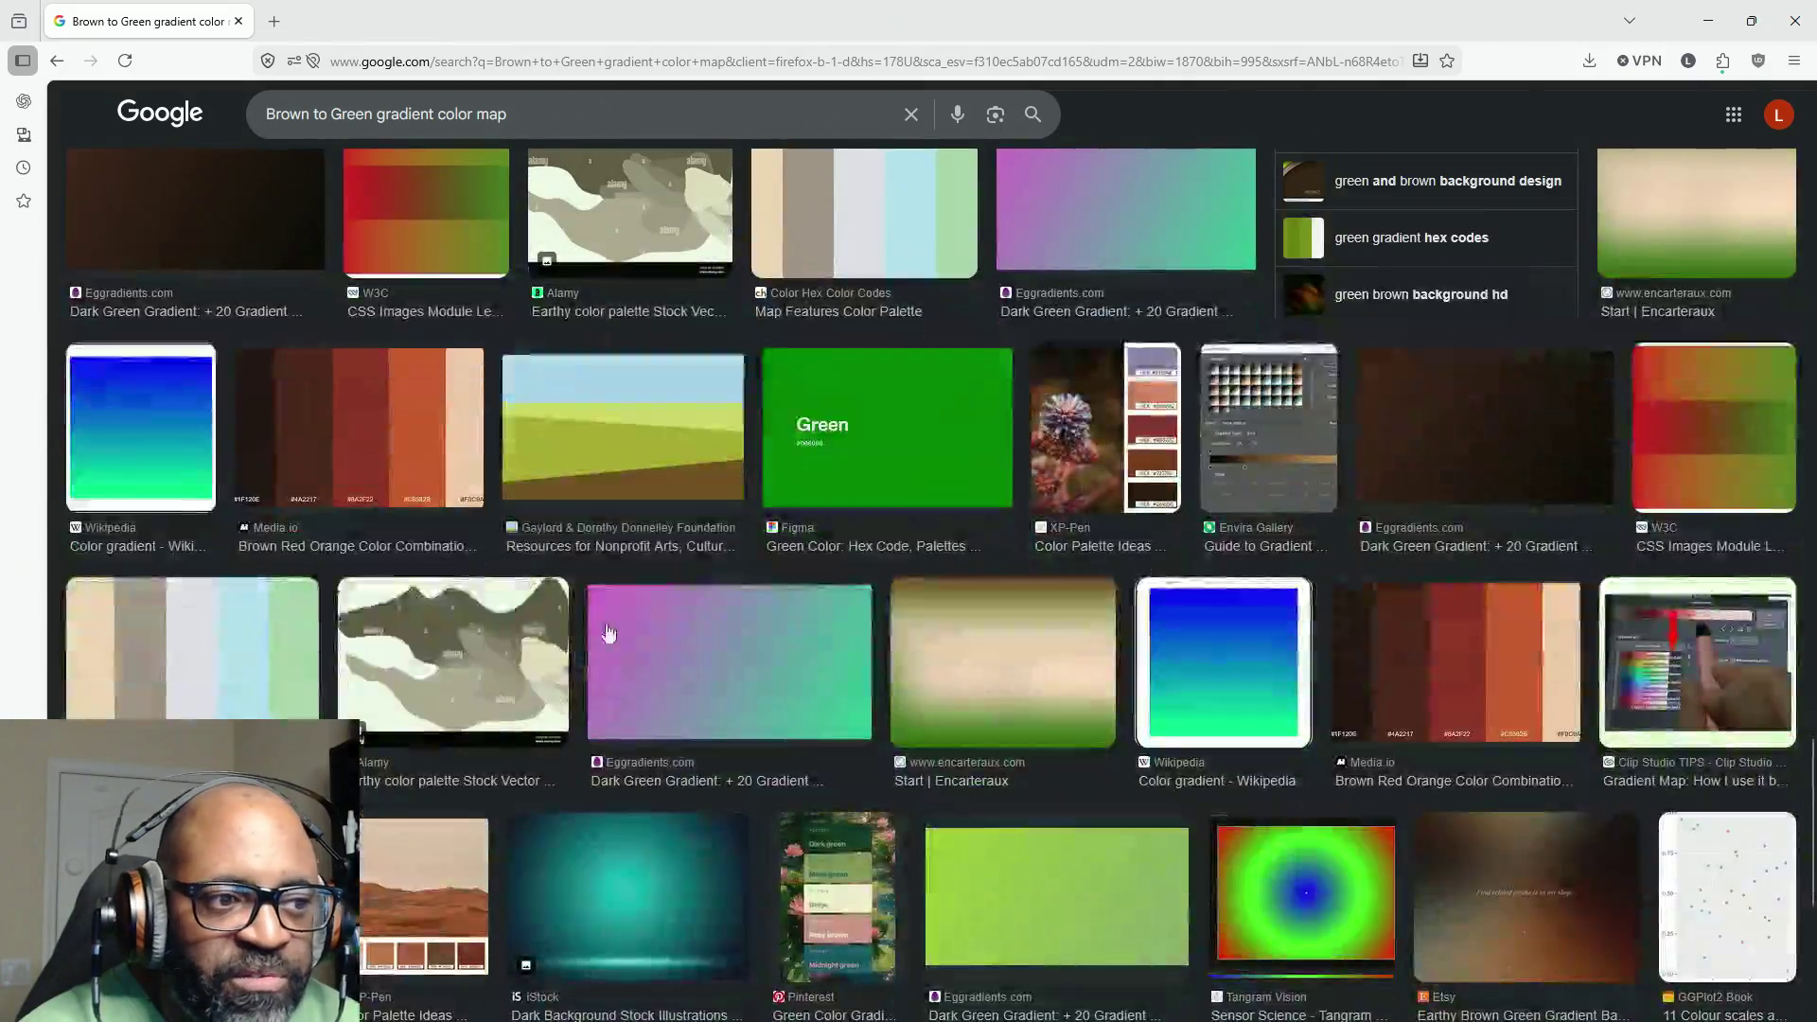
scroll(956, 798, "up", 12)
scroll(871, 692, "down", 6)
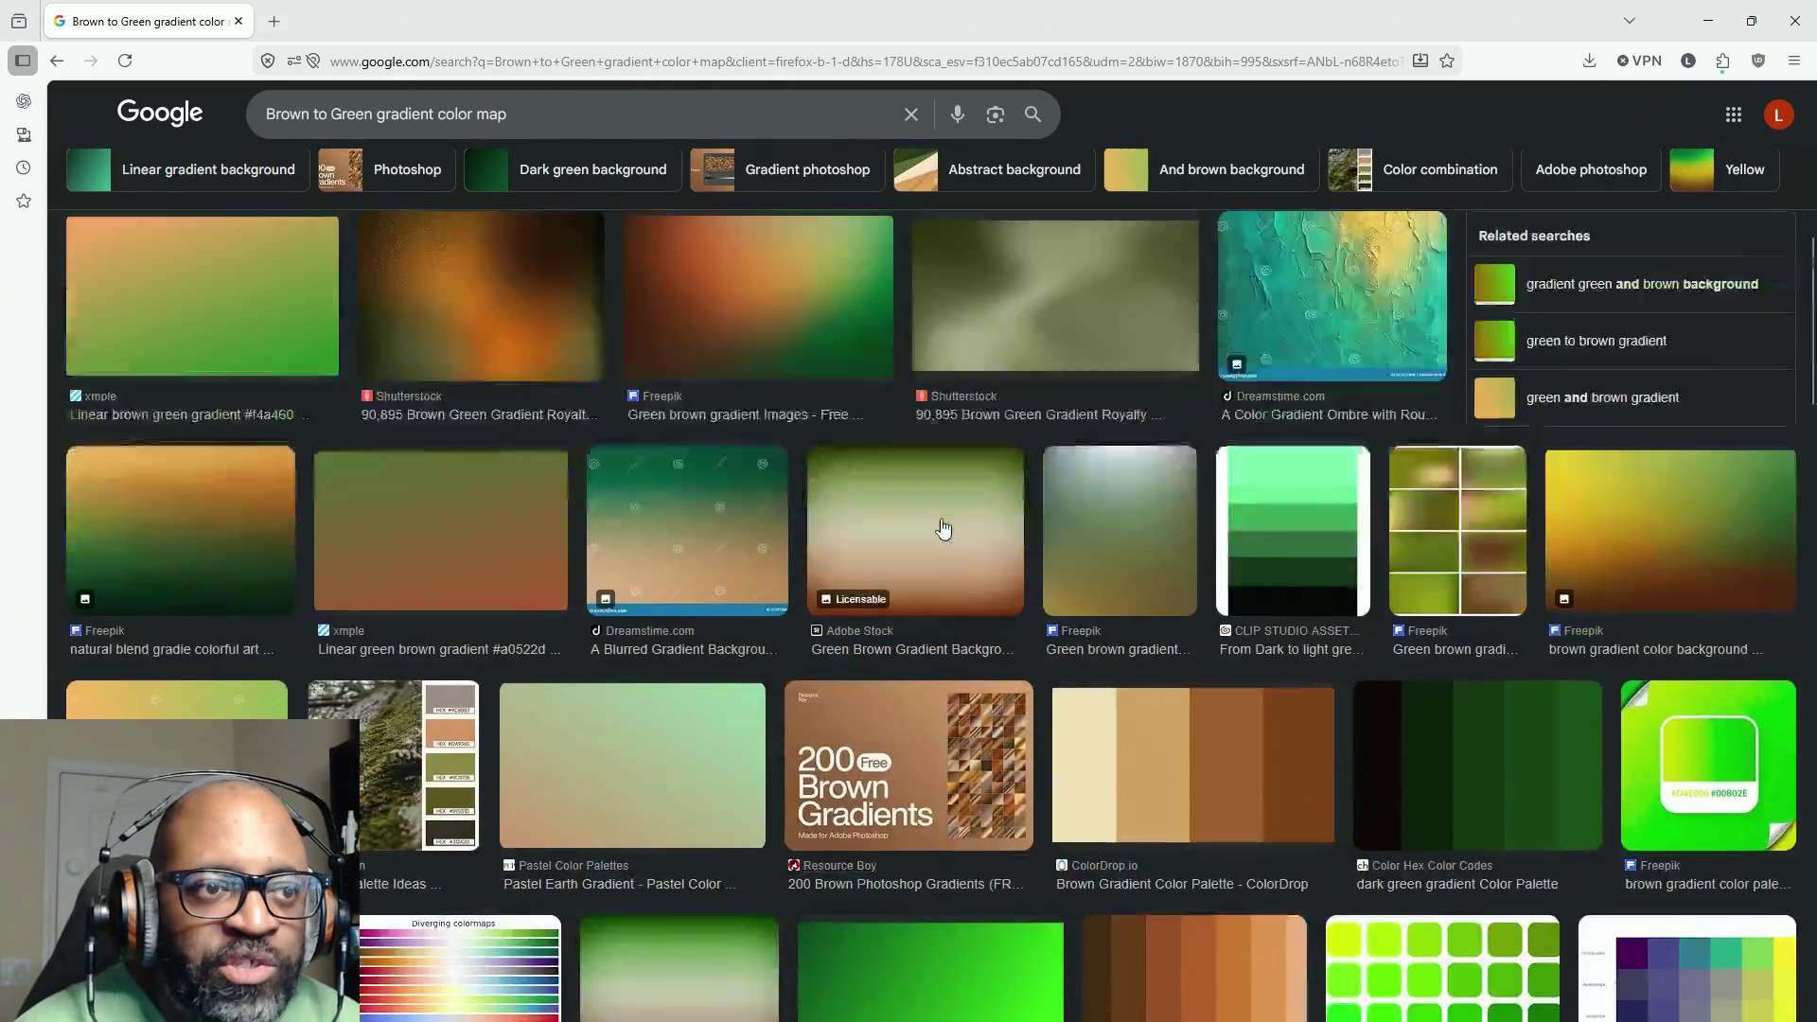
scroll(917, 539, "up", 4)
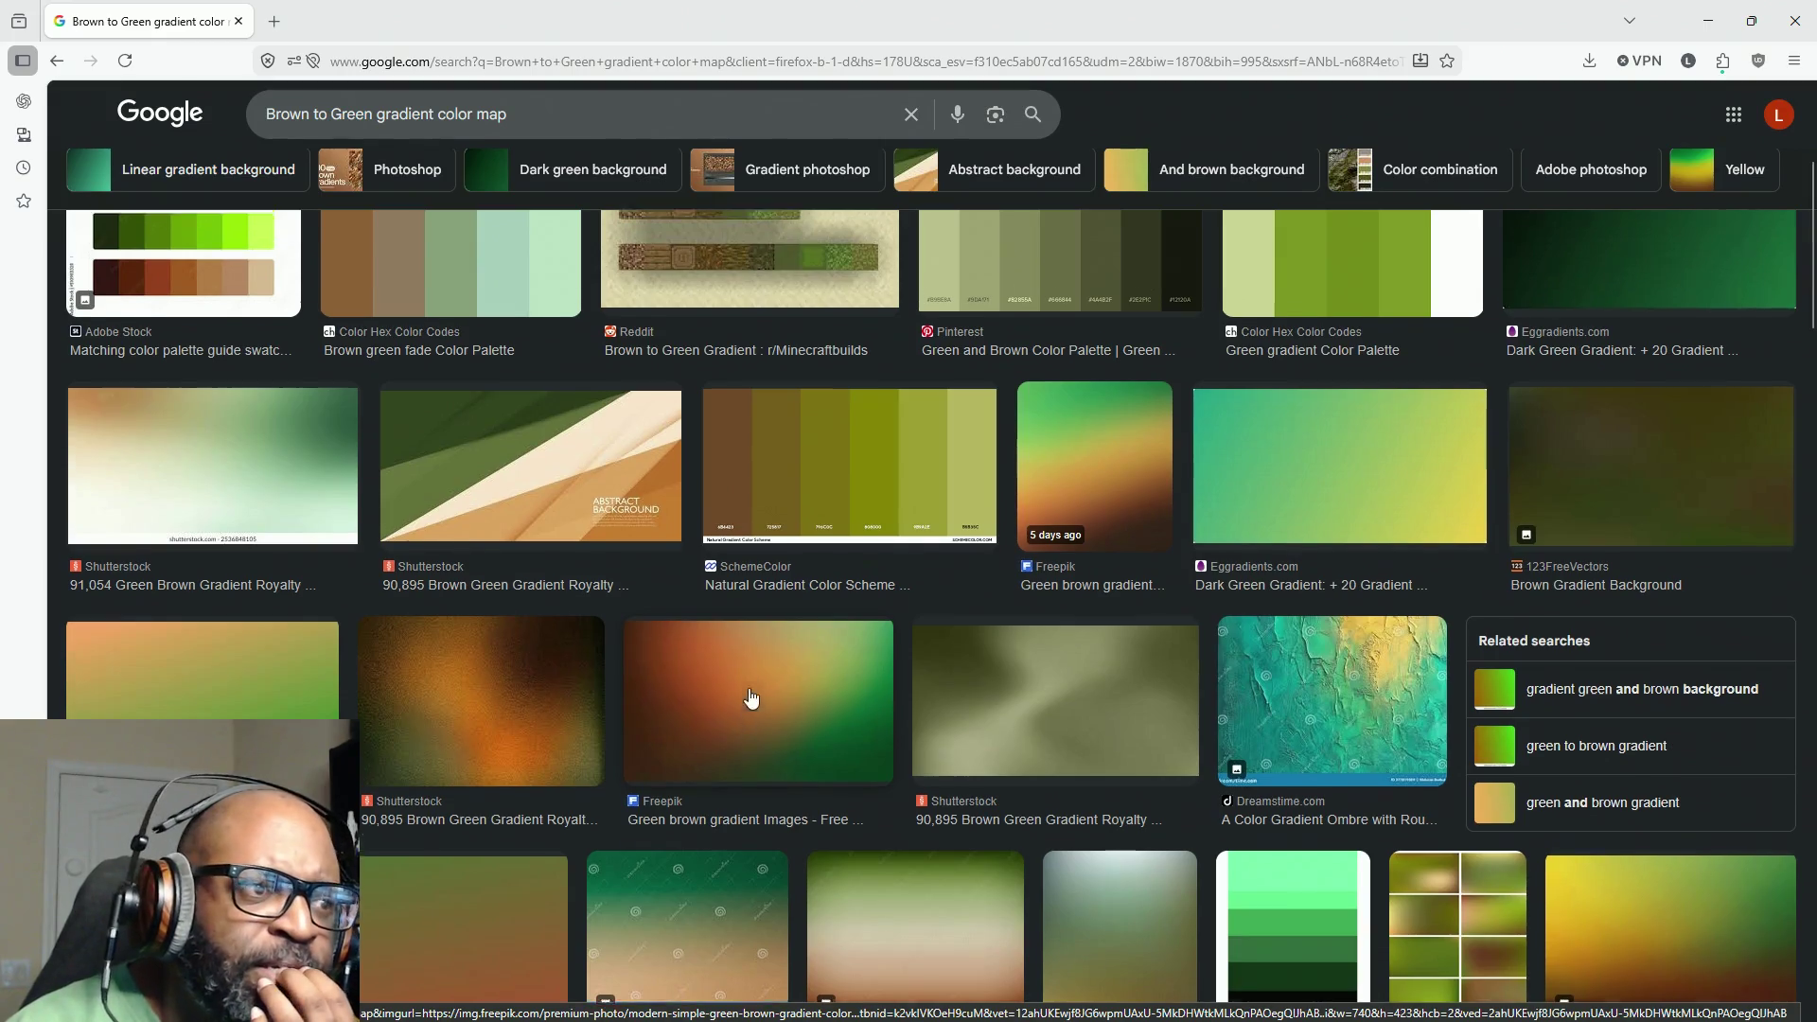
scroll(752, 700, "up", 4)
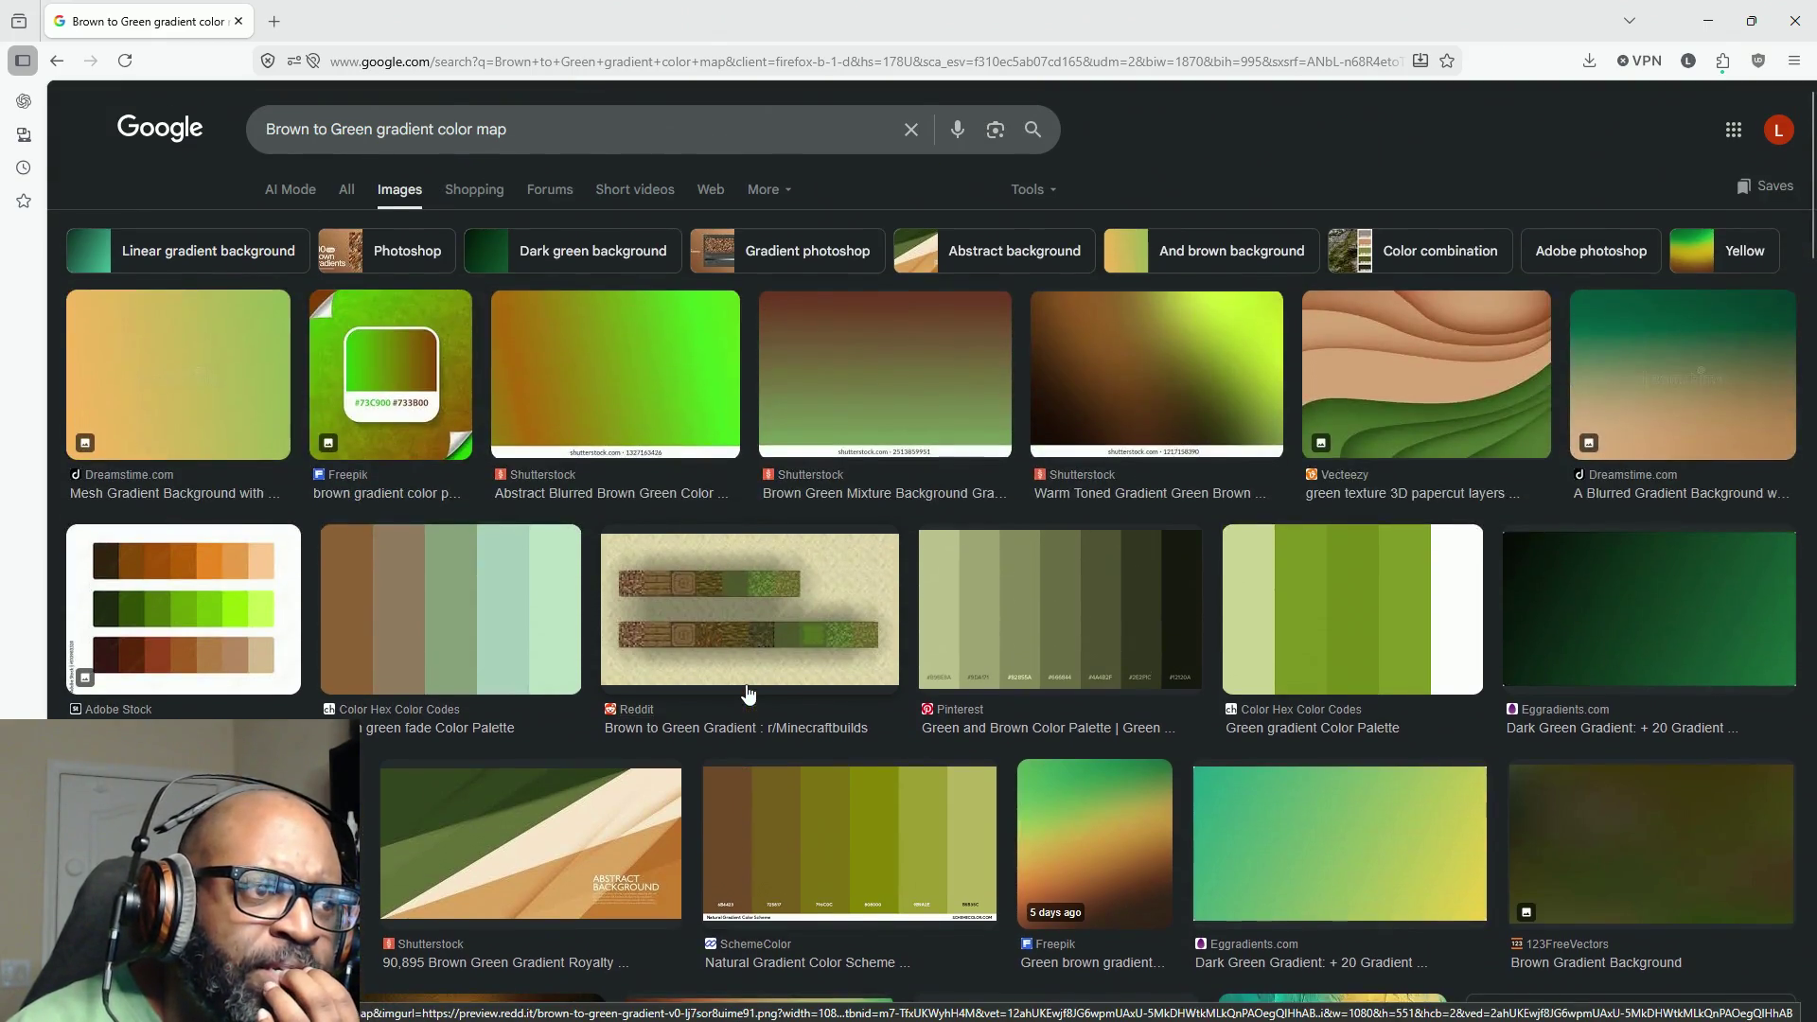
left_click(617, 367)
right_click(1511, 435)
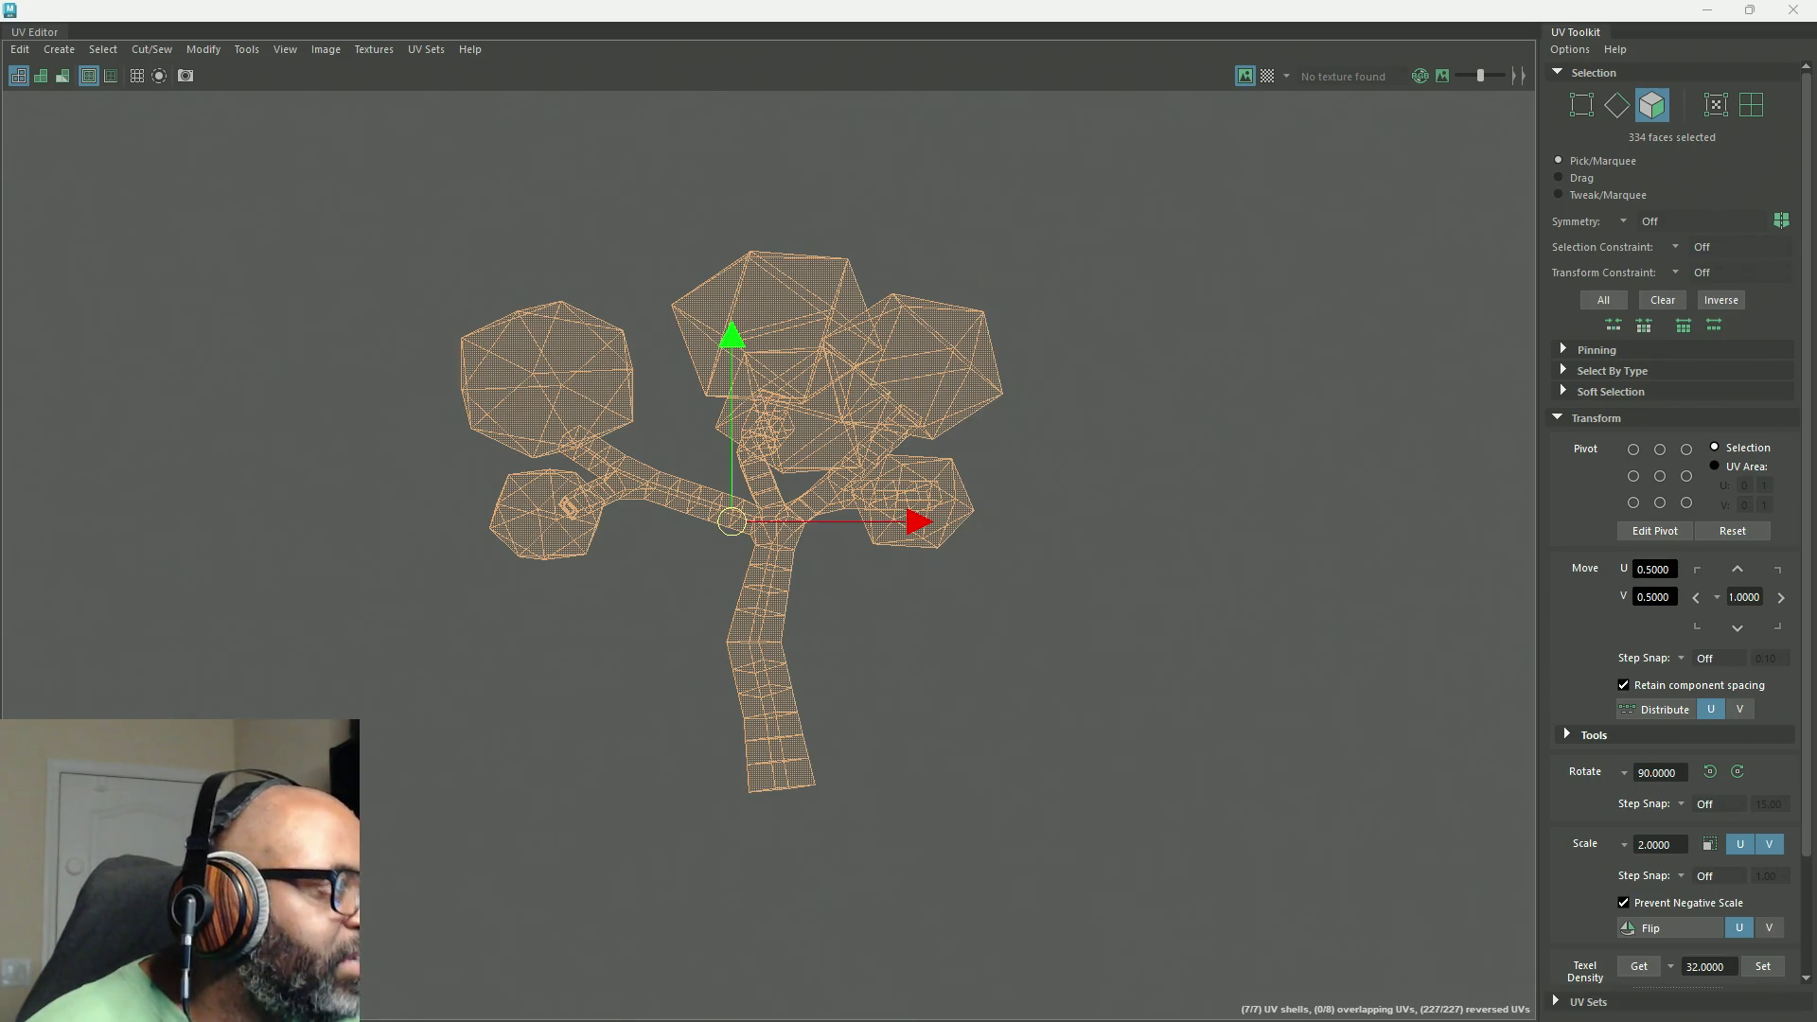
Step: Start a screen capture of the UV layout, then cancel it
key("super+shift+s")
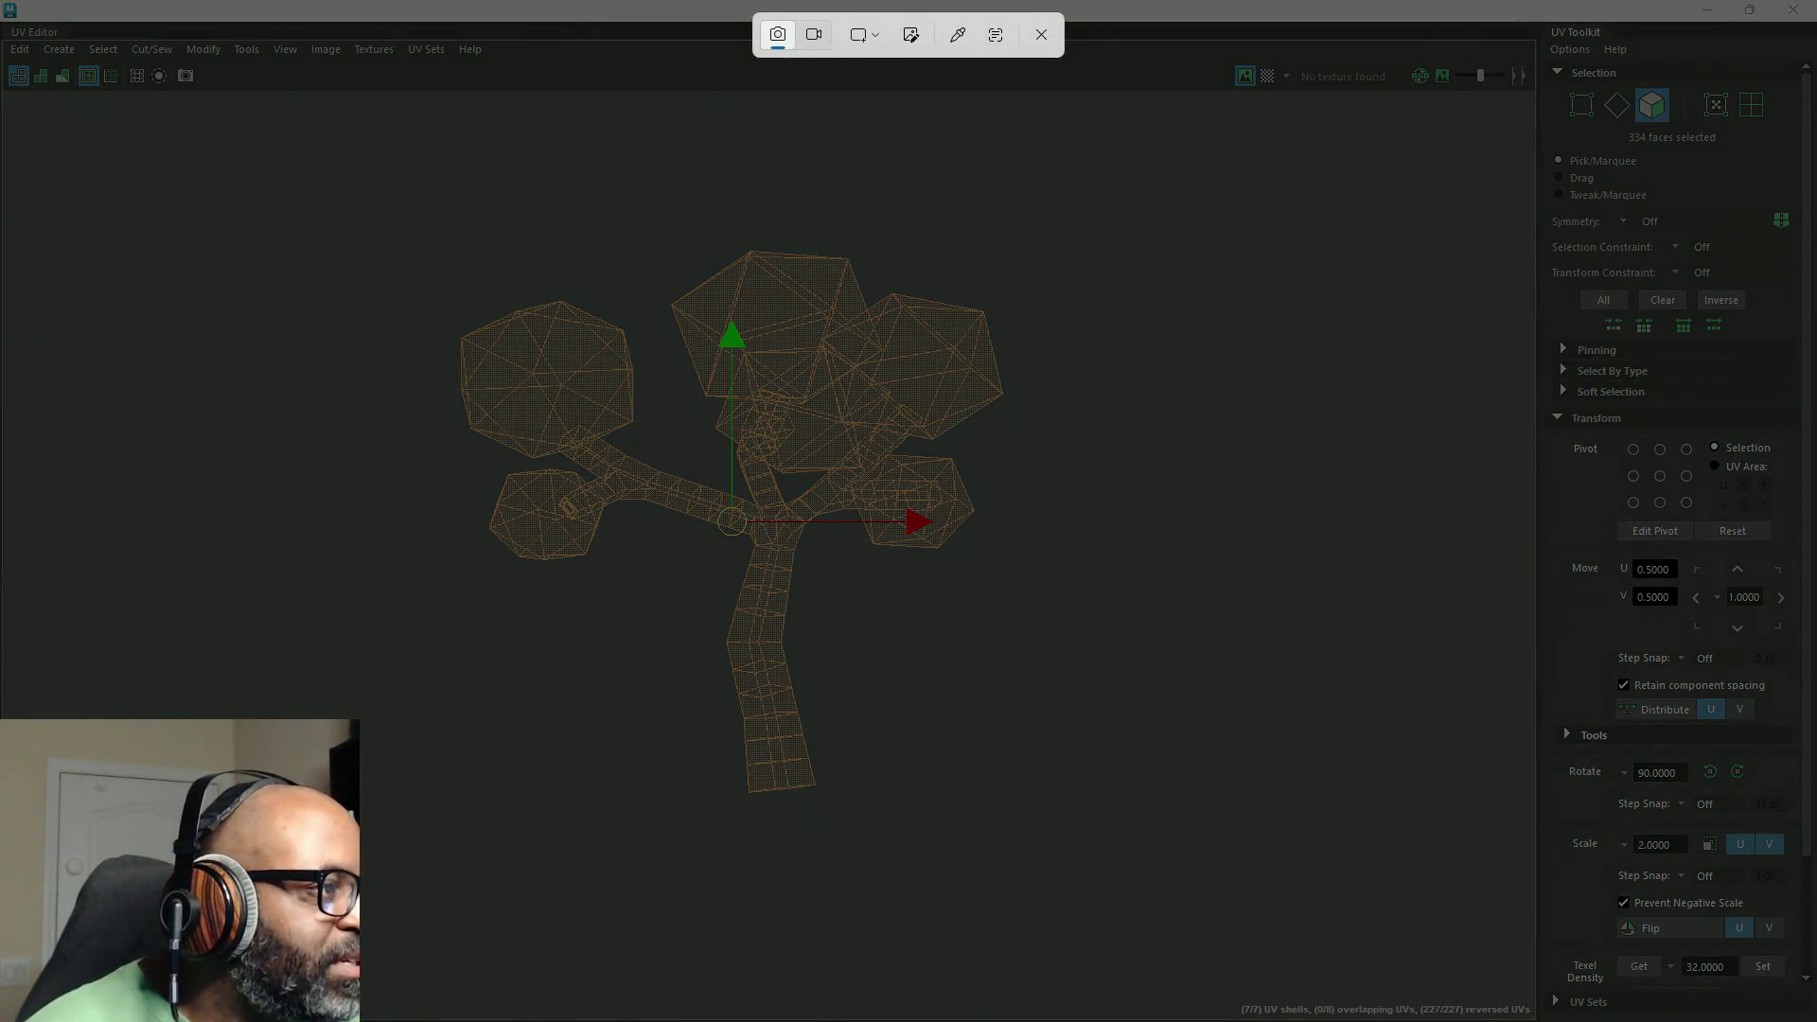
key("Escape")
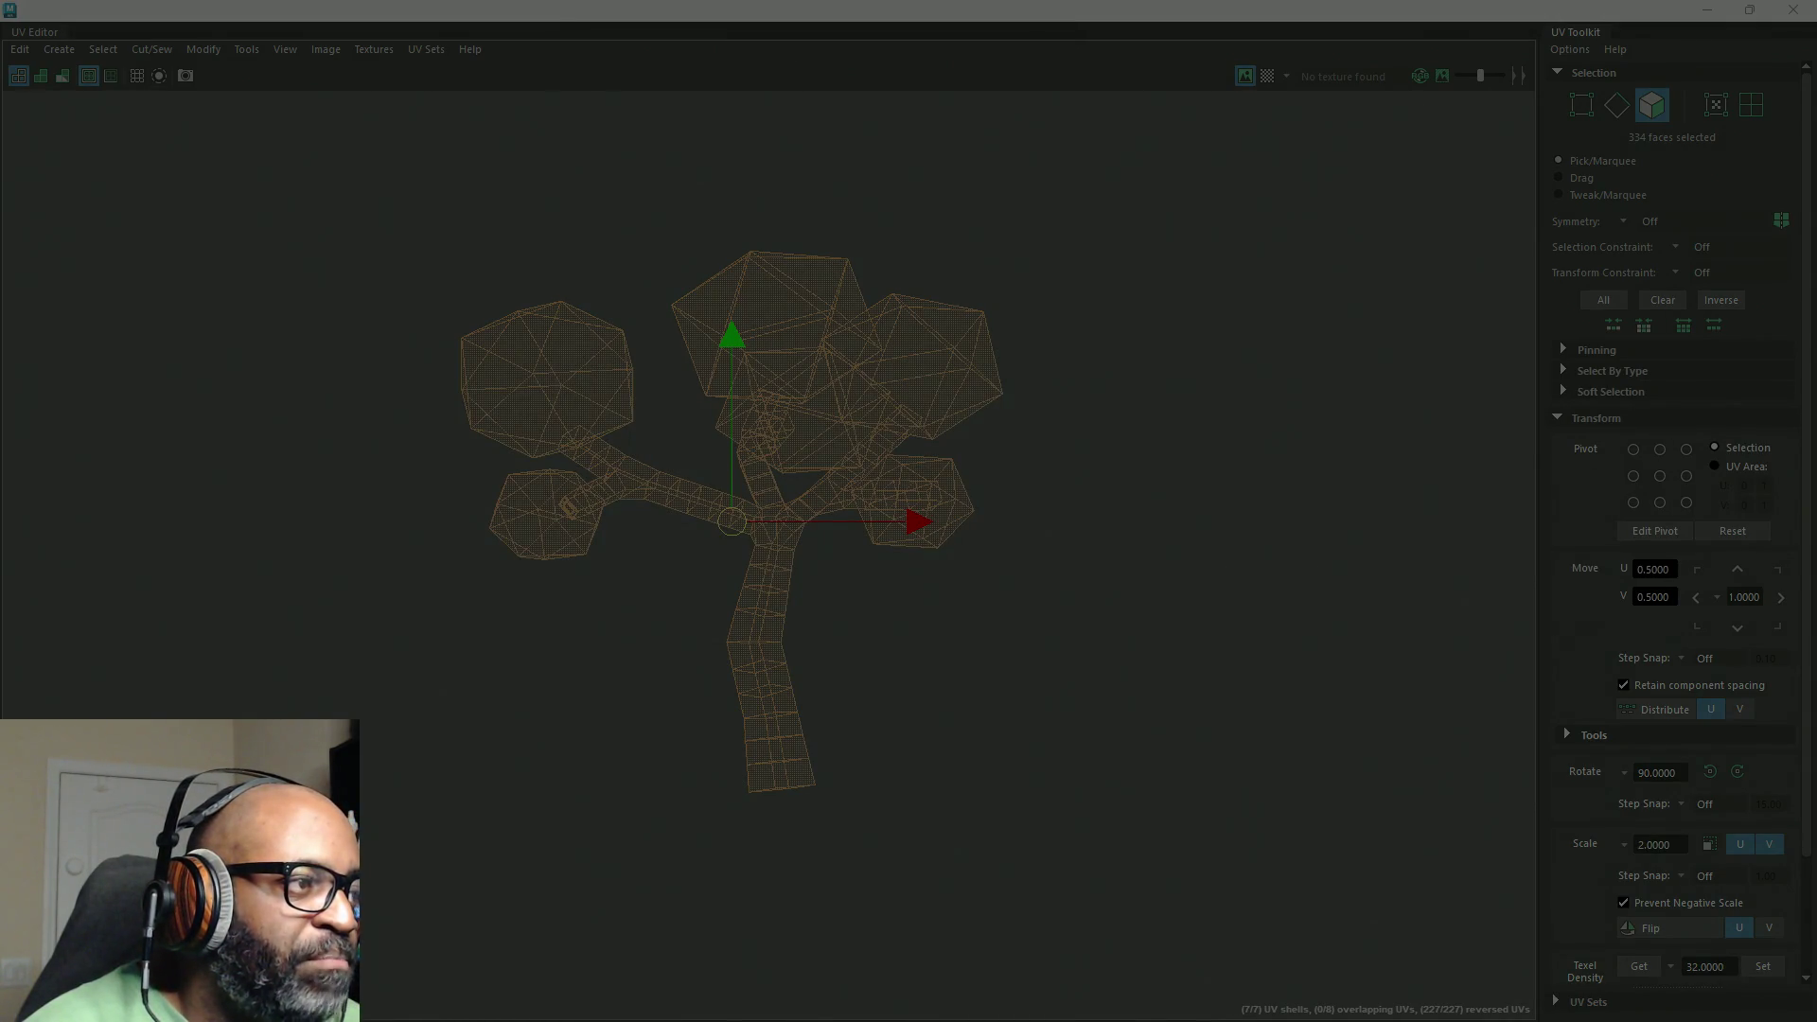
key("Escape")
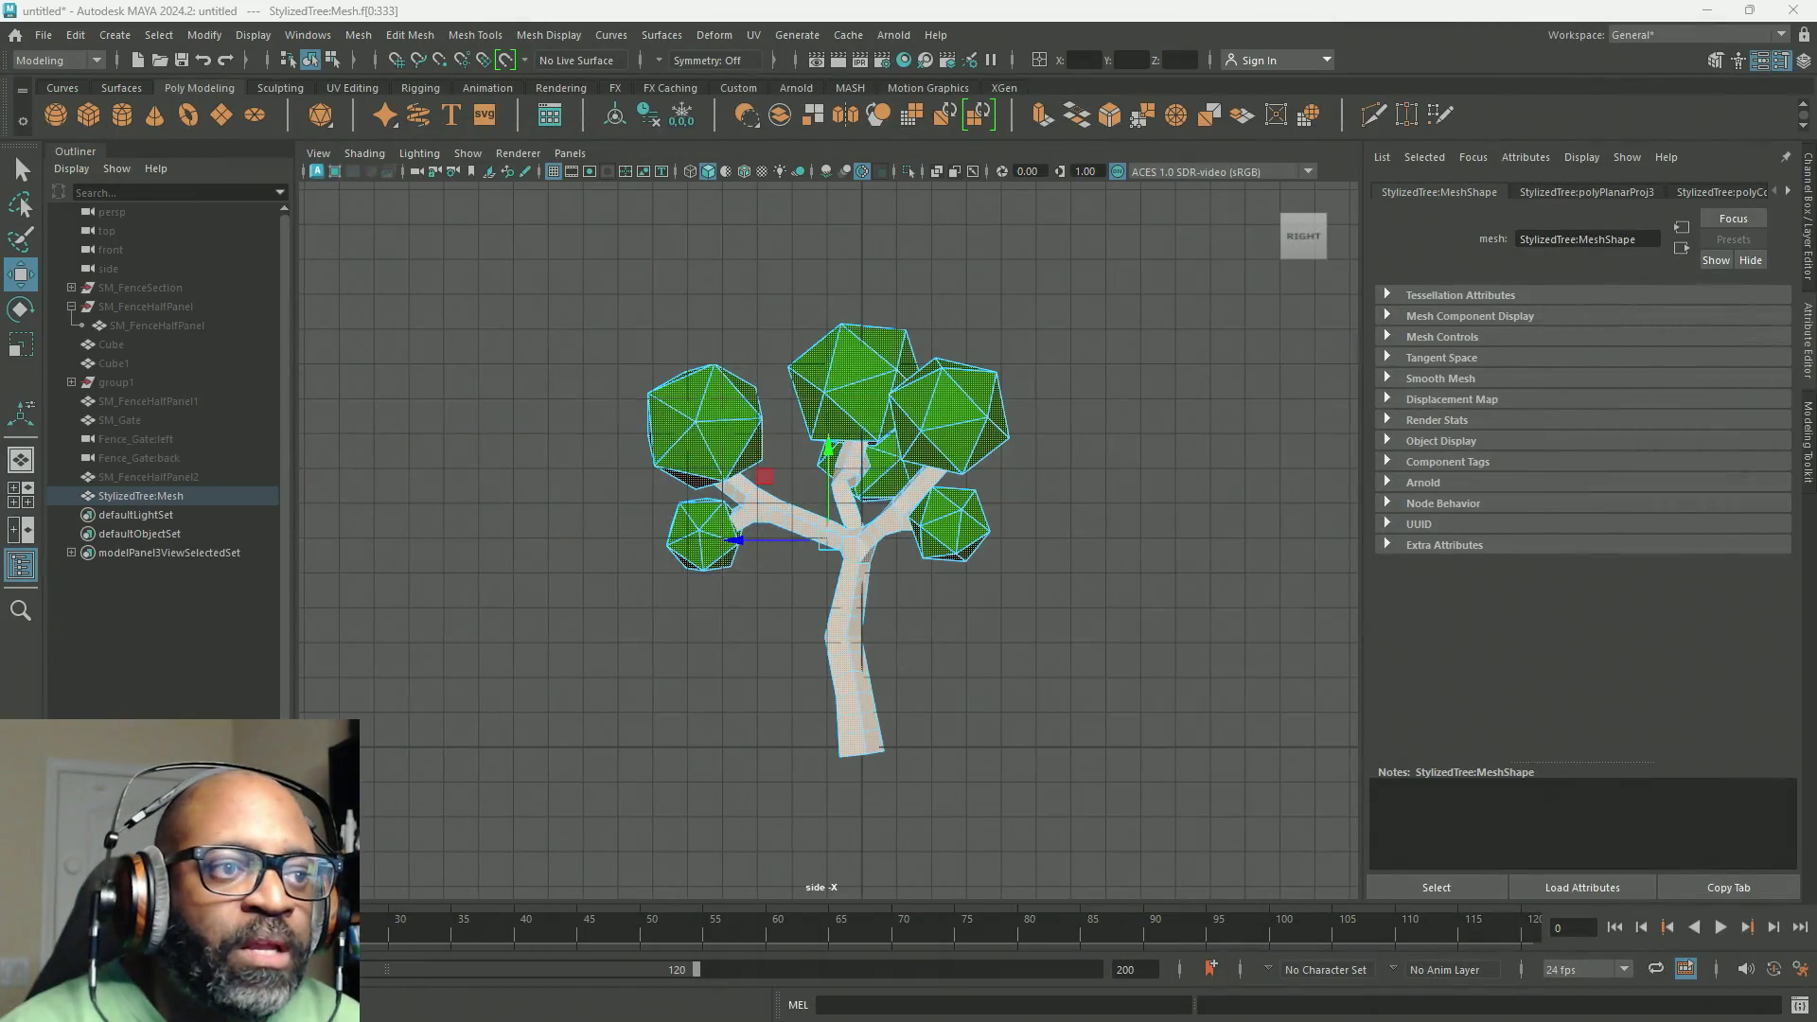
Step: Map ColorGradMap.png as a File texture on the tree material's Color
left_click(129, 492)
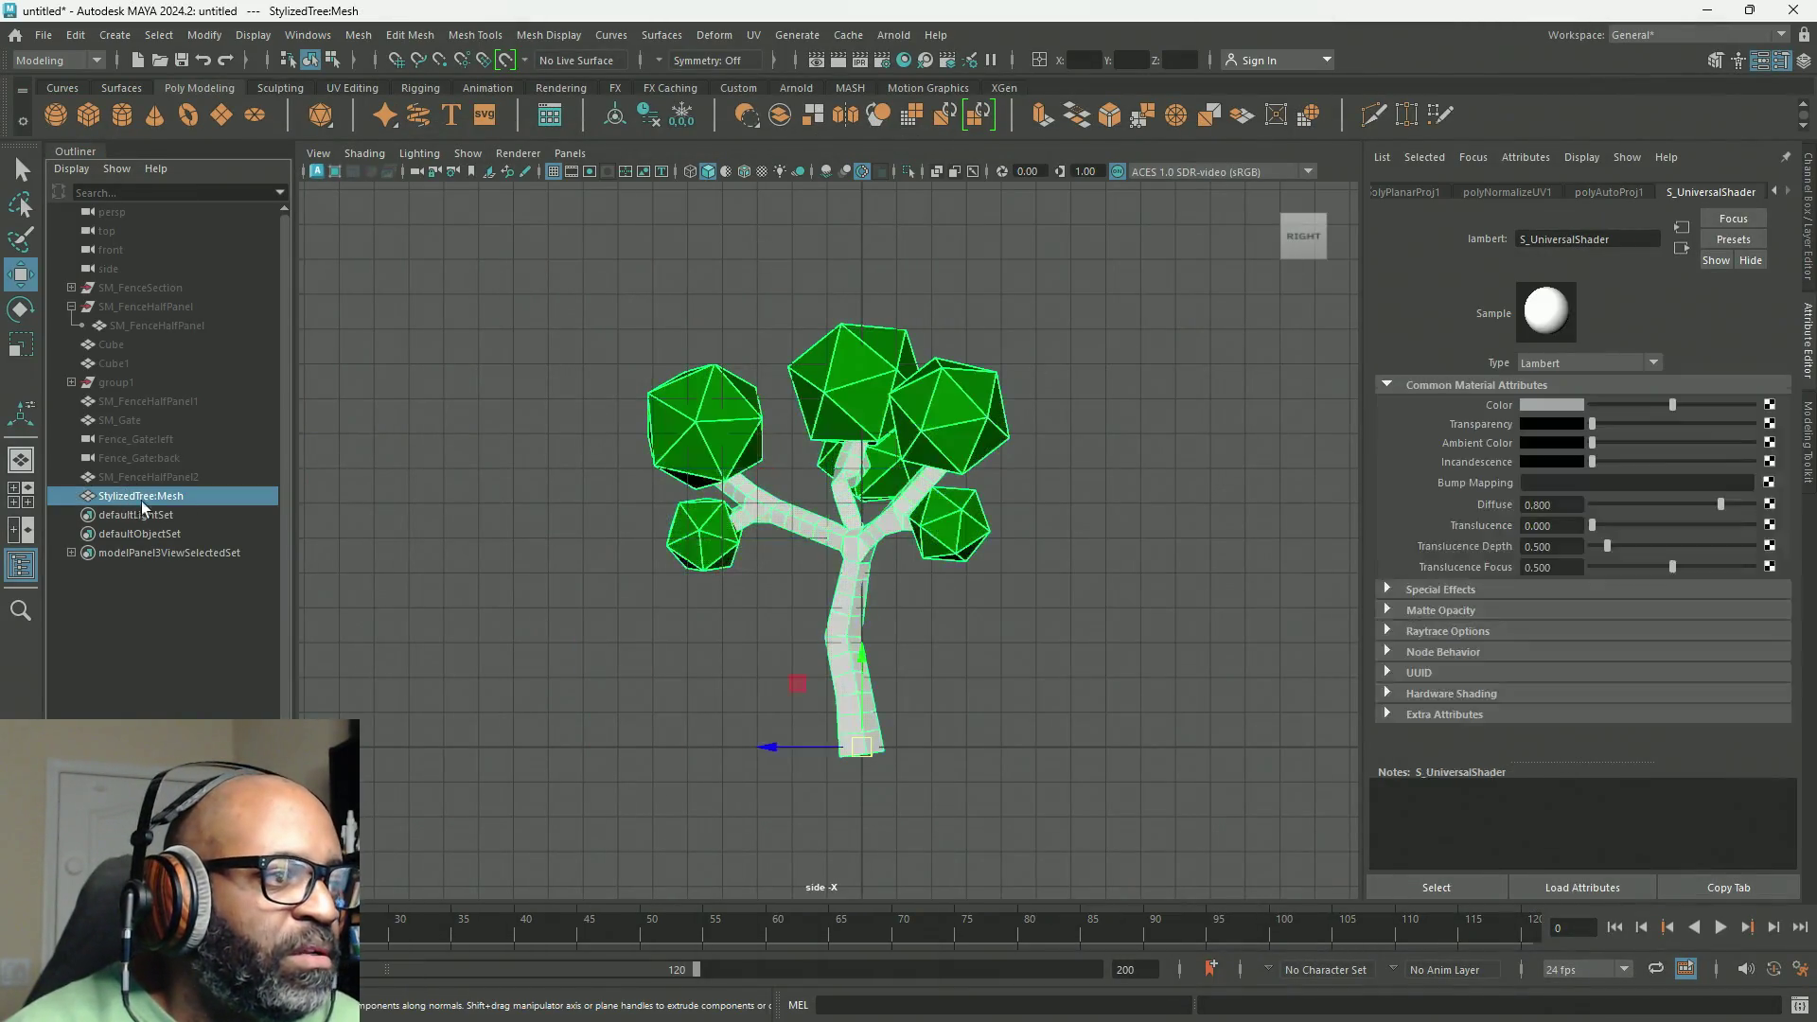
left_click(1770, 405)
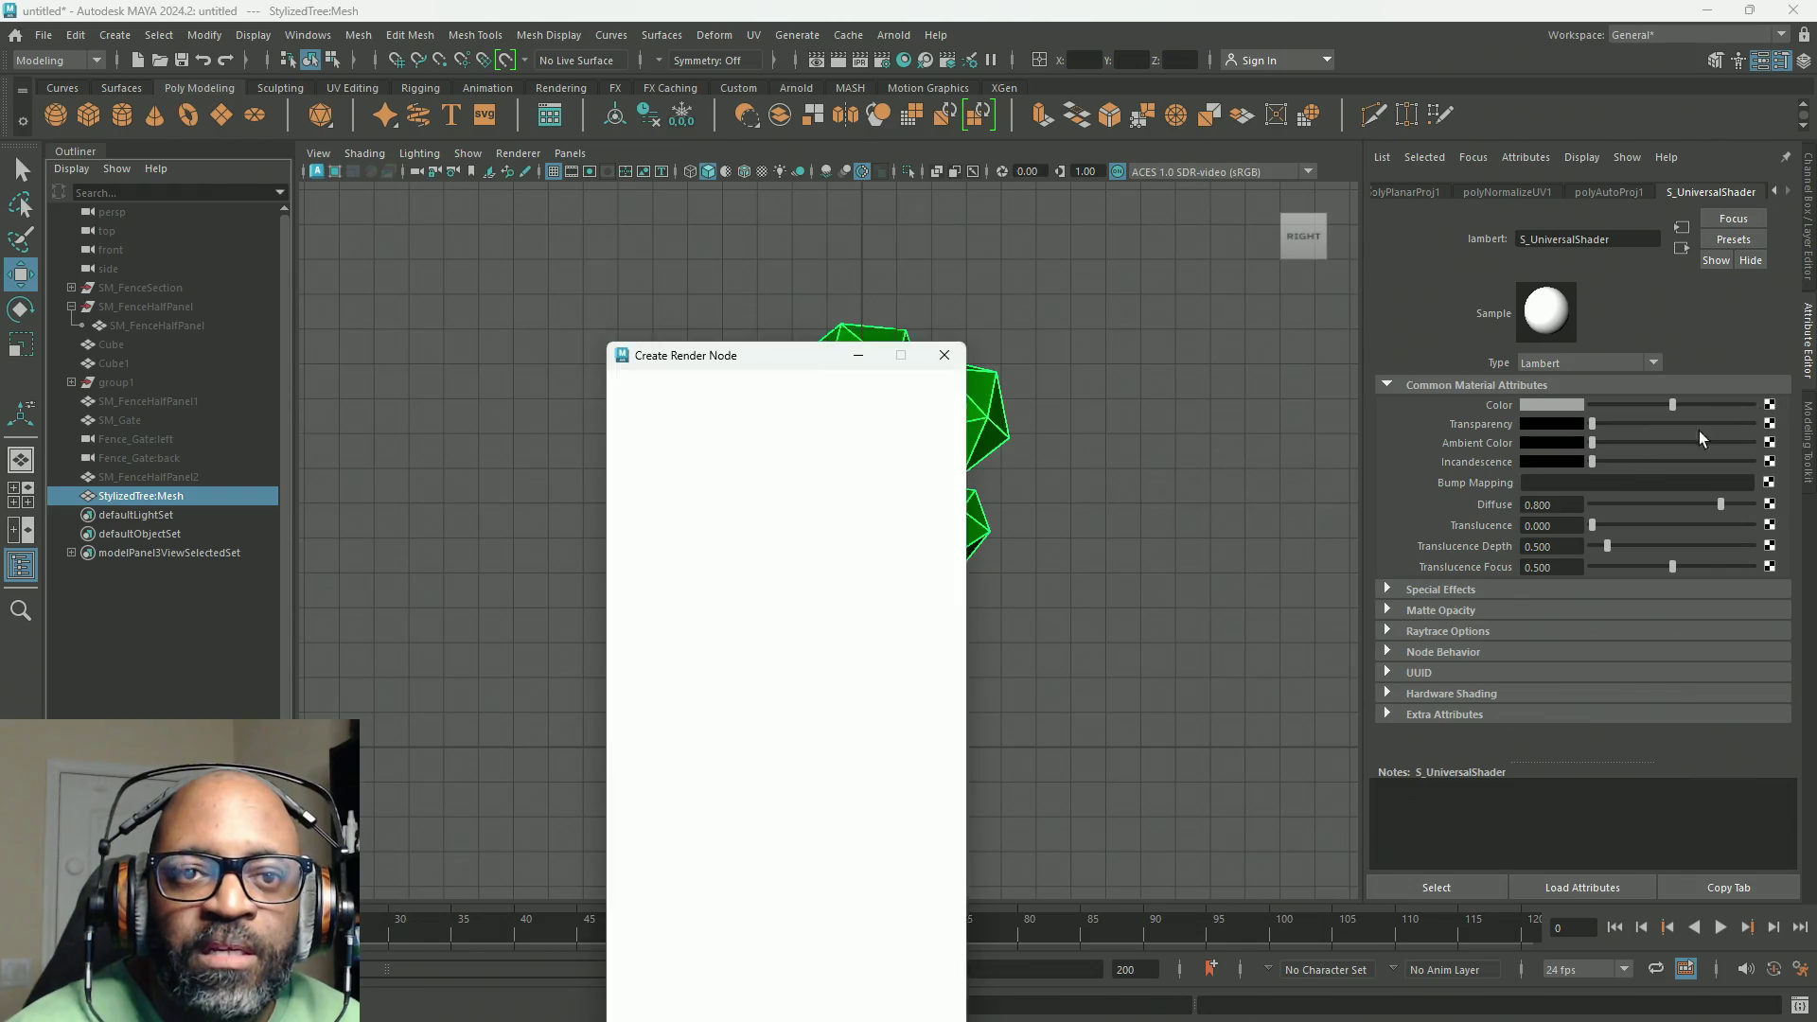
left_click(790, 520)
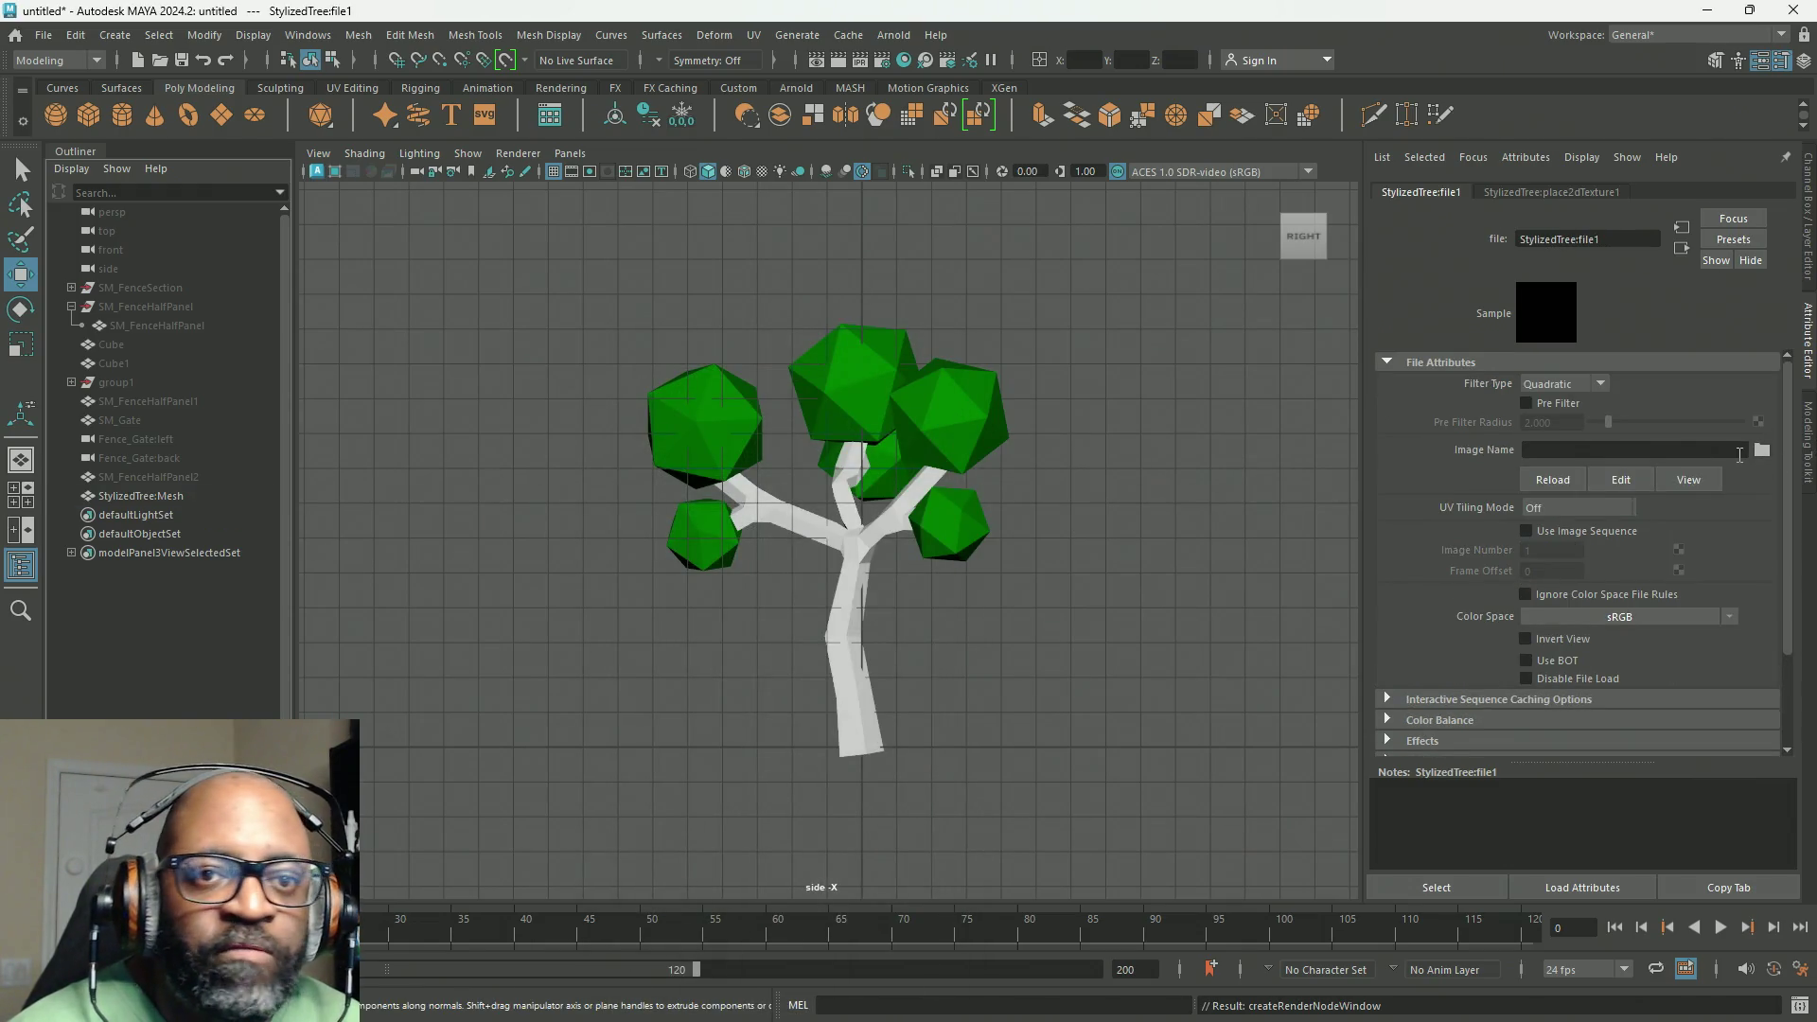
left_click(1761, 451)
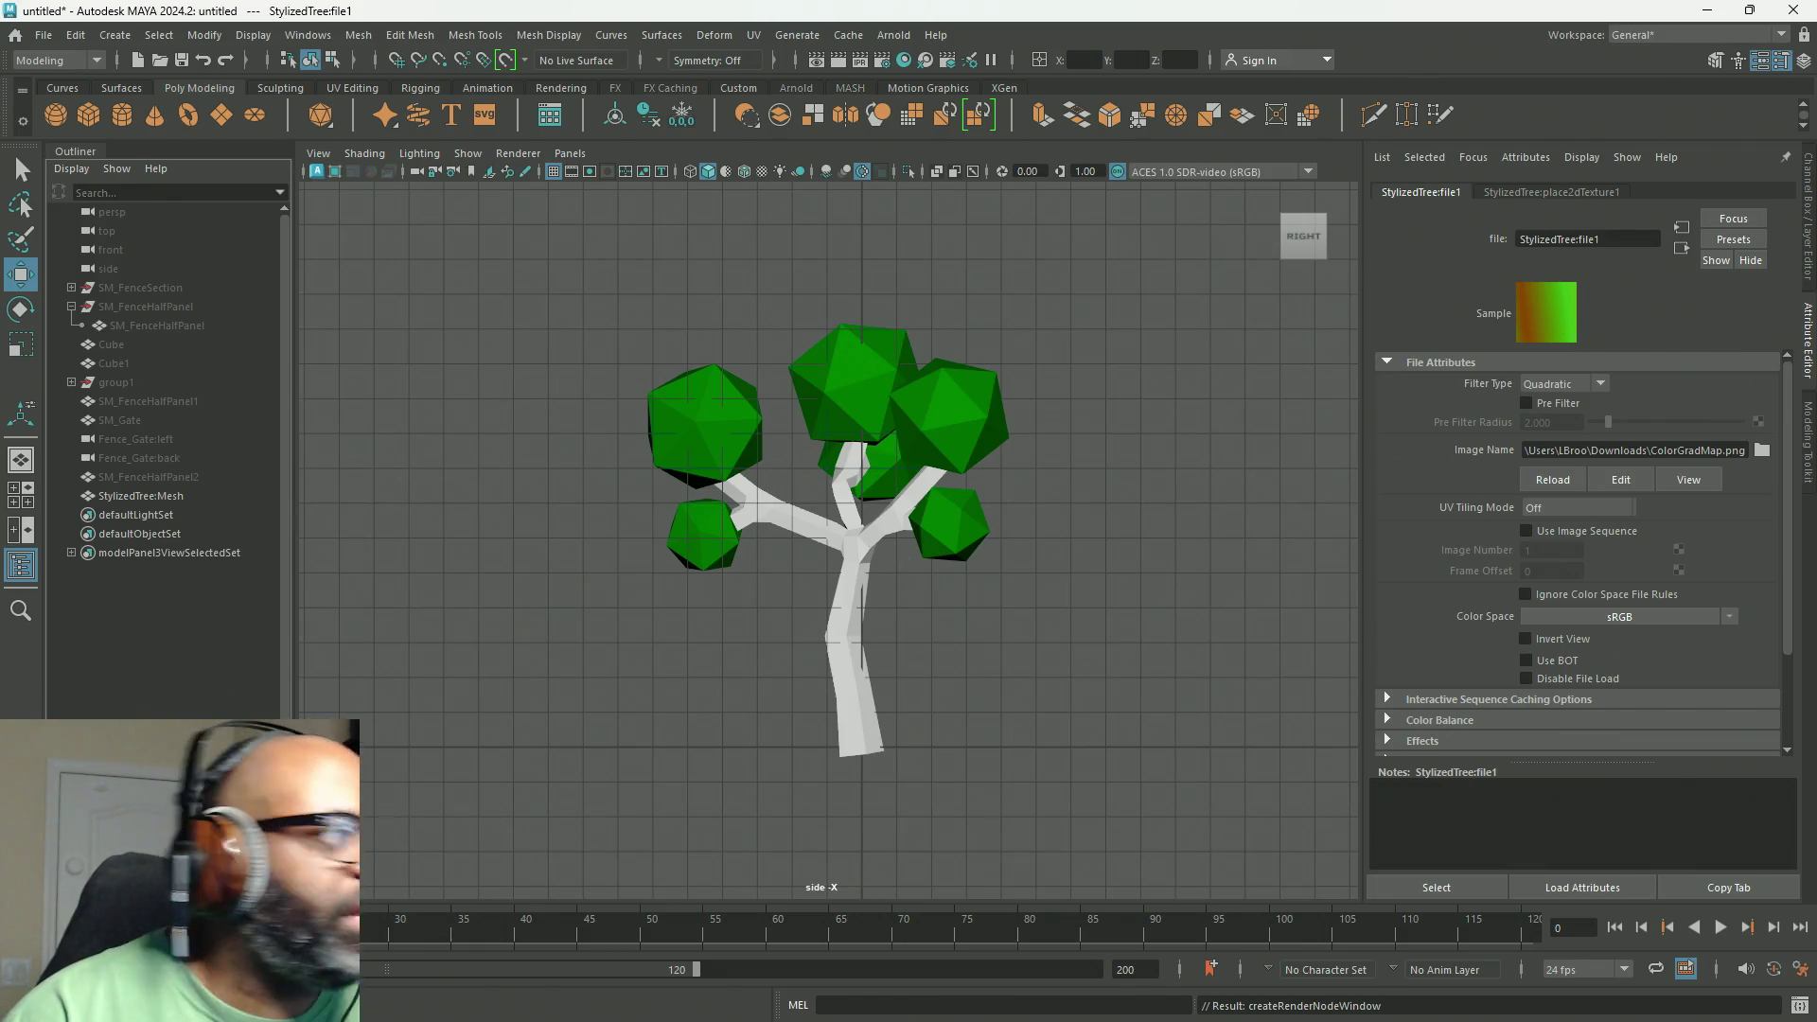
Step: Open the UV Editor full-screen to show the tree's UVs over the gradient
left_click(814, 528)
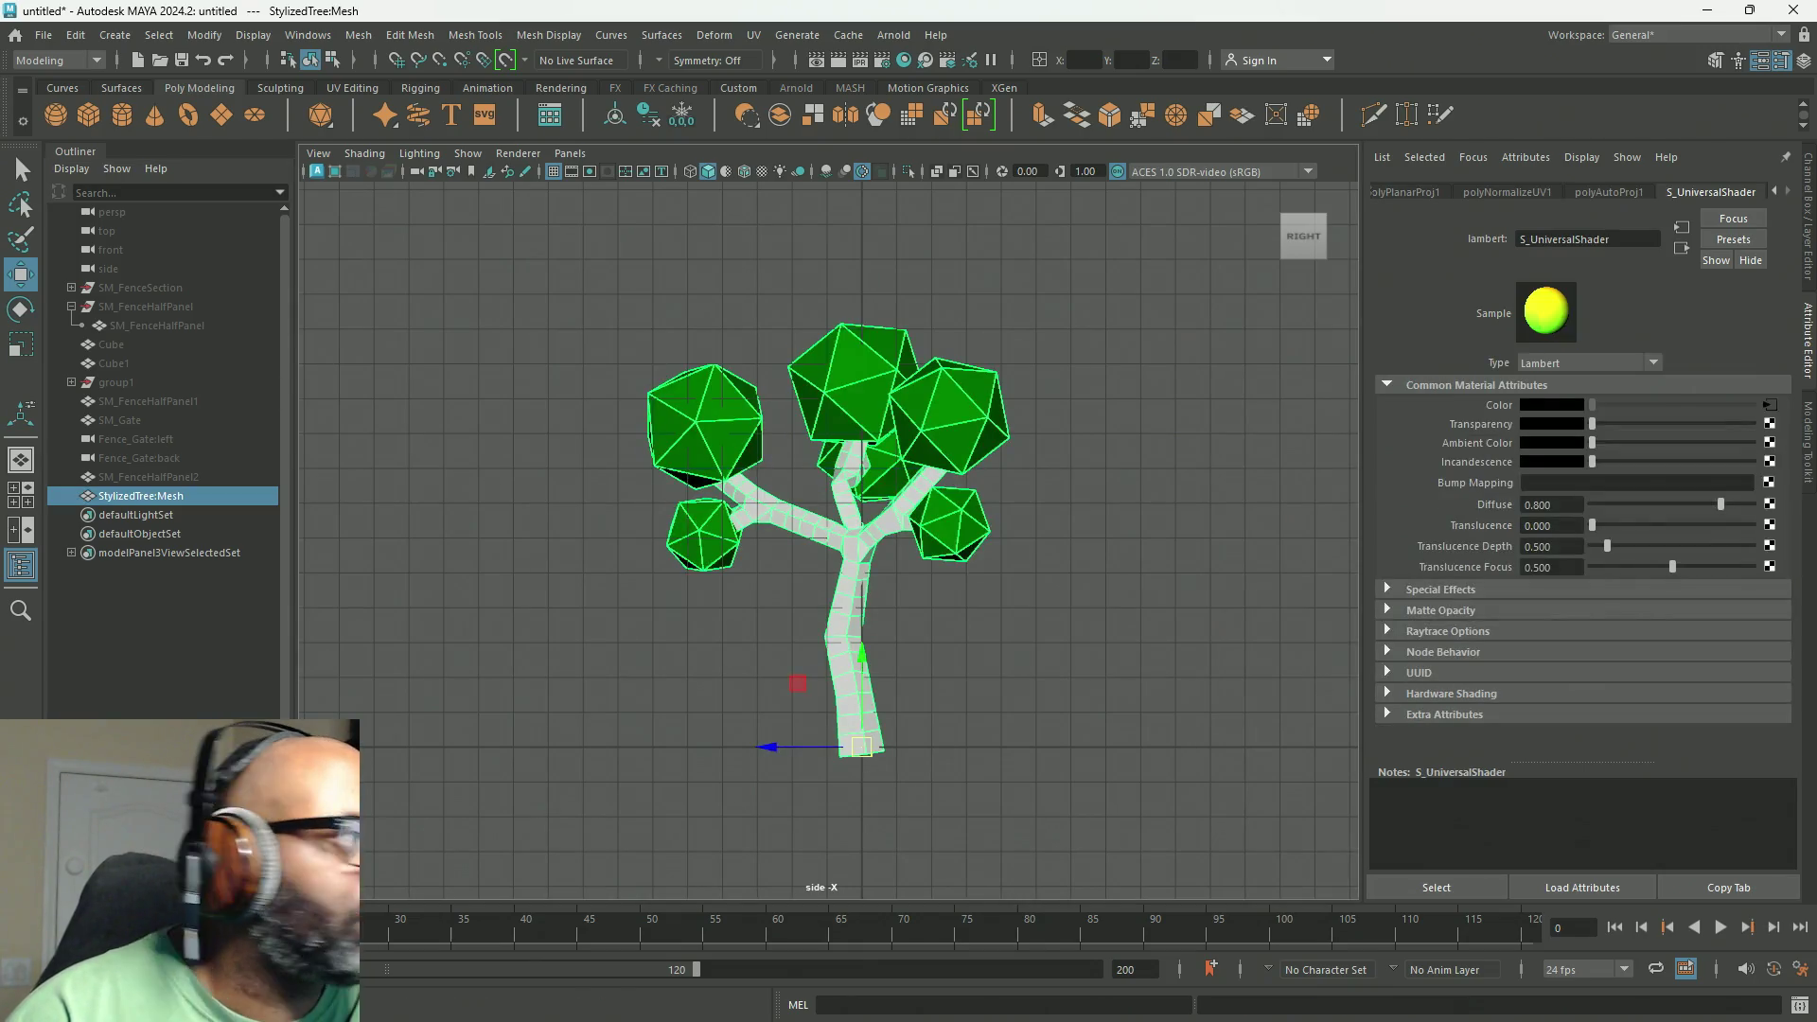
left_click(753, 34)
left_click(785, 55)
mouse_move(867, 171)
left_mouse_down()
mouse_move(924, 32)
mouse_move(908, 5)
left_mouse_up()
Step: Select all the tree's UVs and rotate them 90° with step snapping, trunk pointing left
right_click(1096, 307)
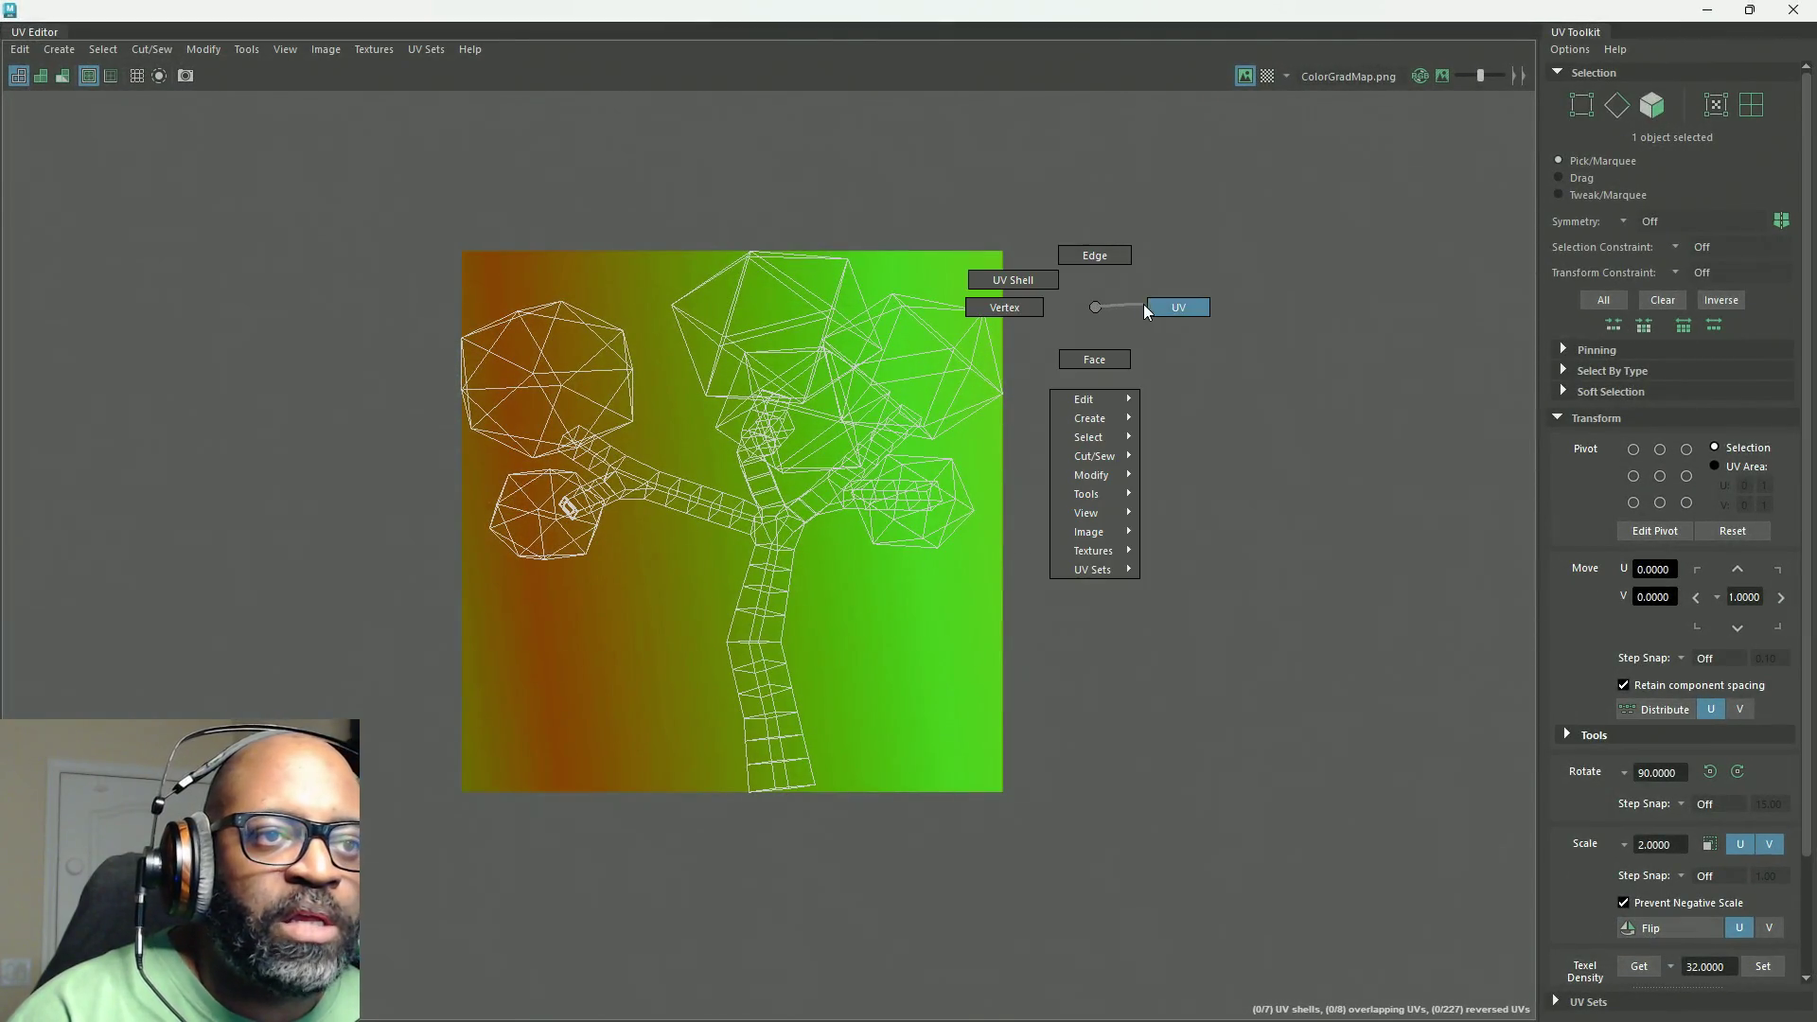
left_click(1178, 306)
mouse_move(1218, 167)
left_mouse_down()
mouse_move(386, 741)
mouse_move(369, 816)
left_mouse_up()
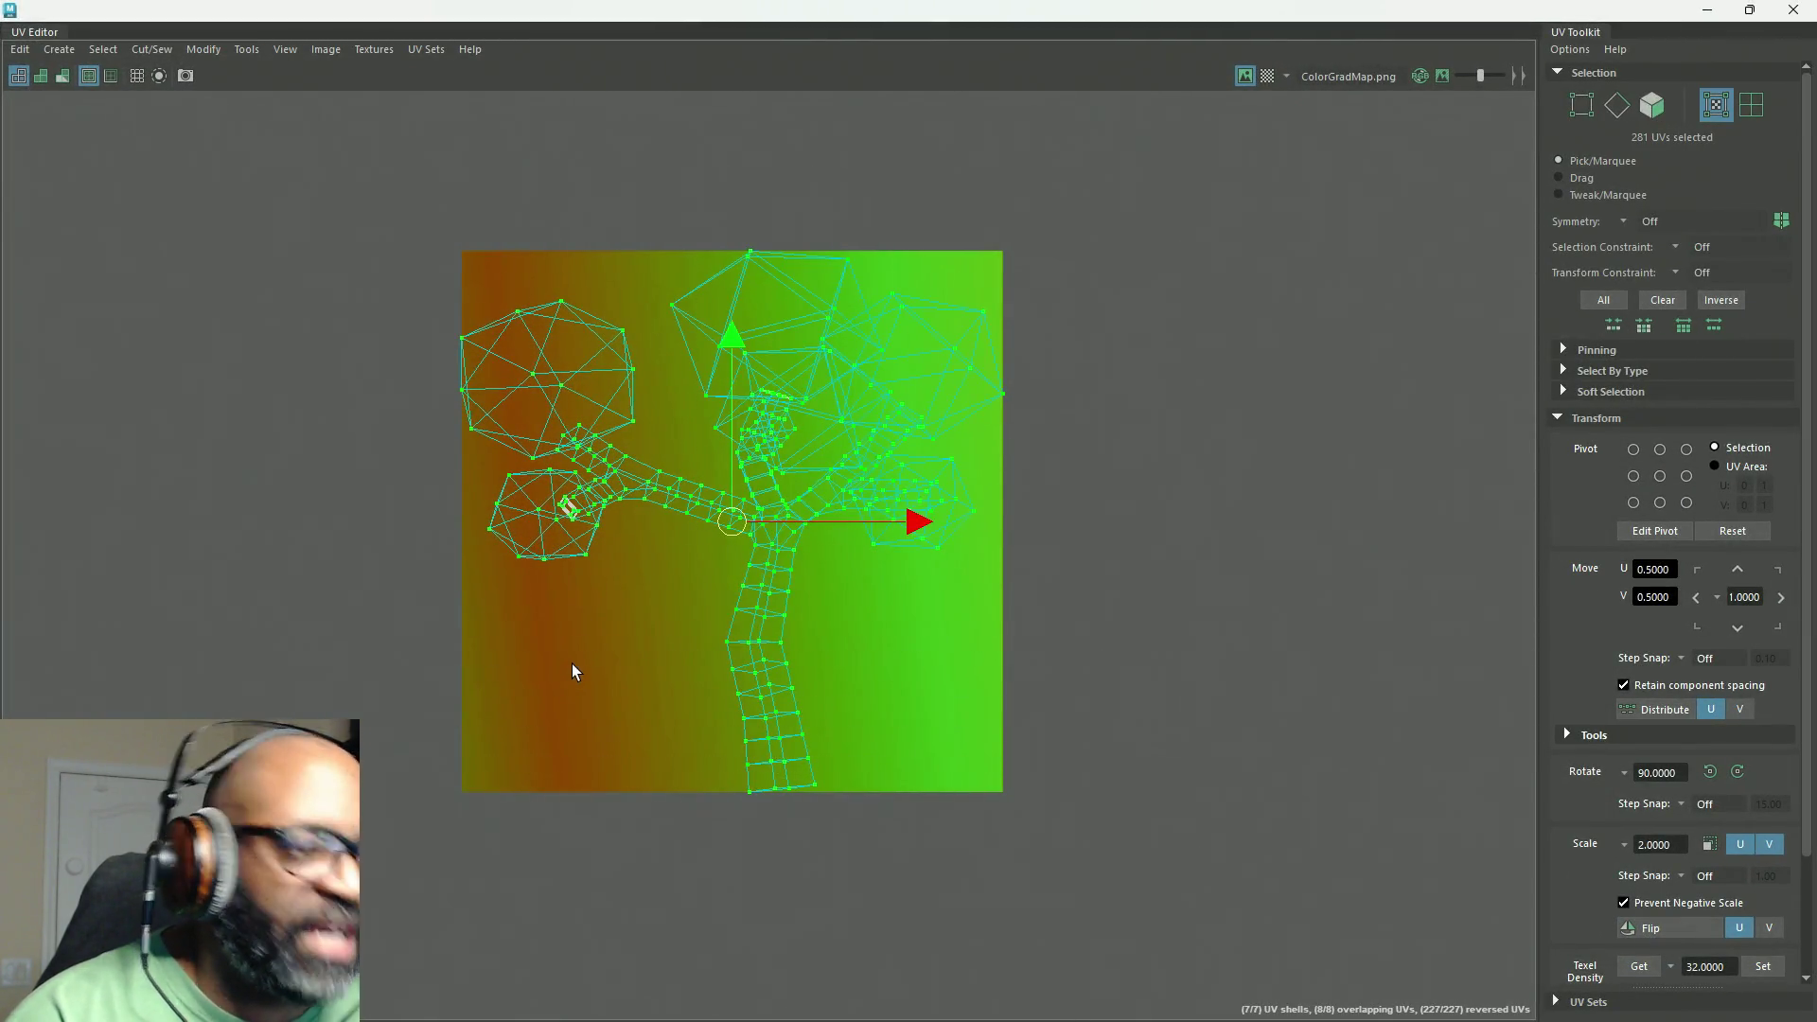
key("e")
key("j")
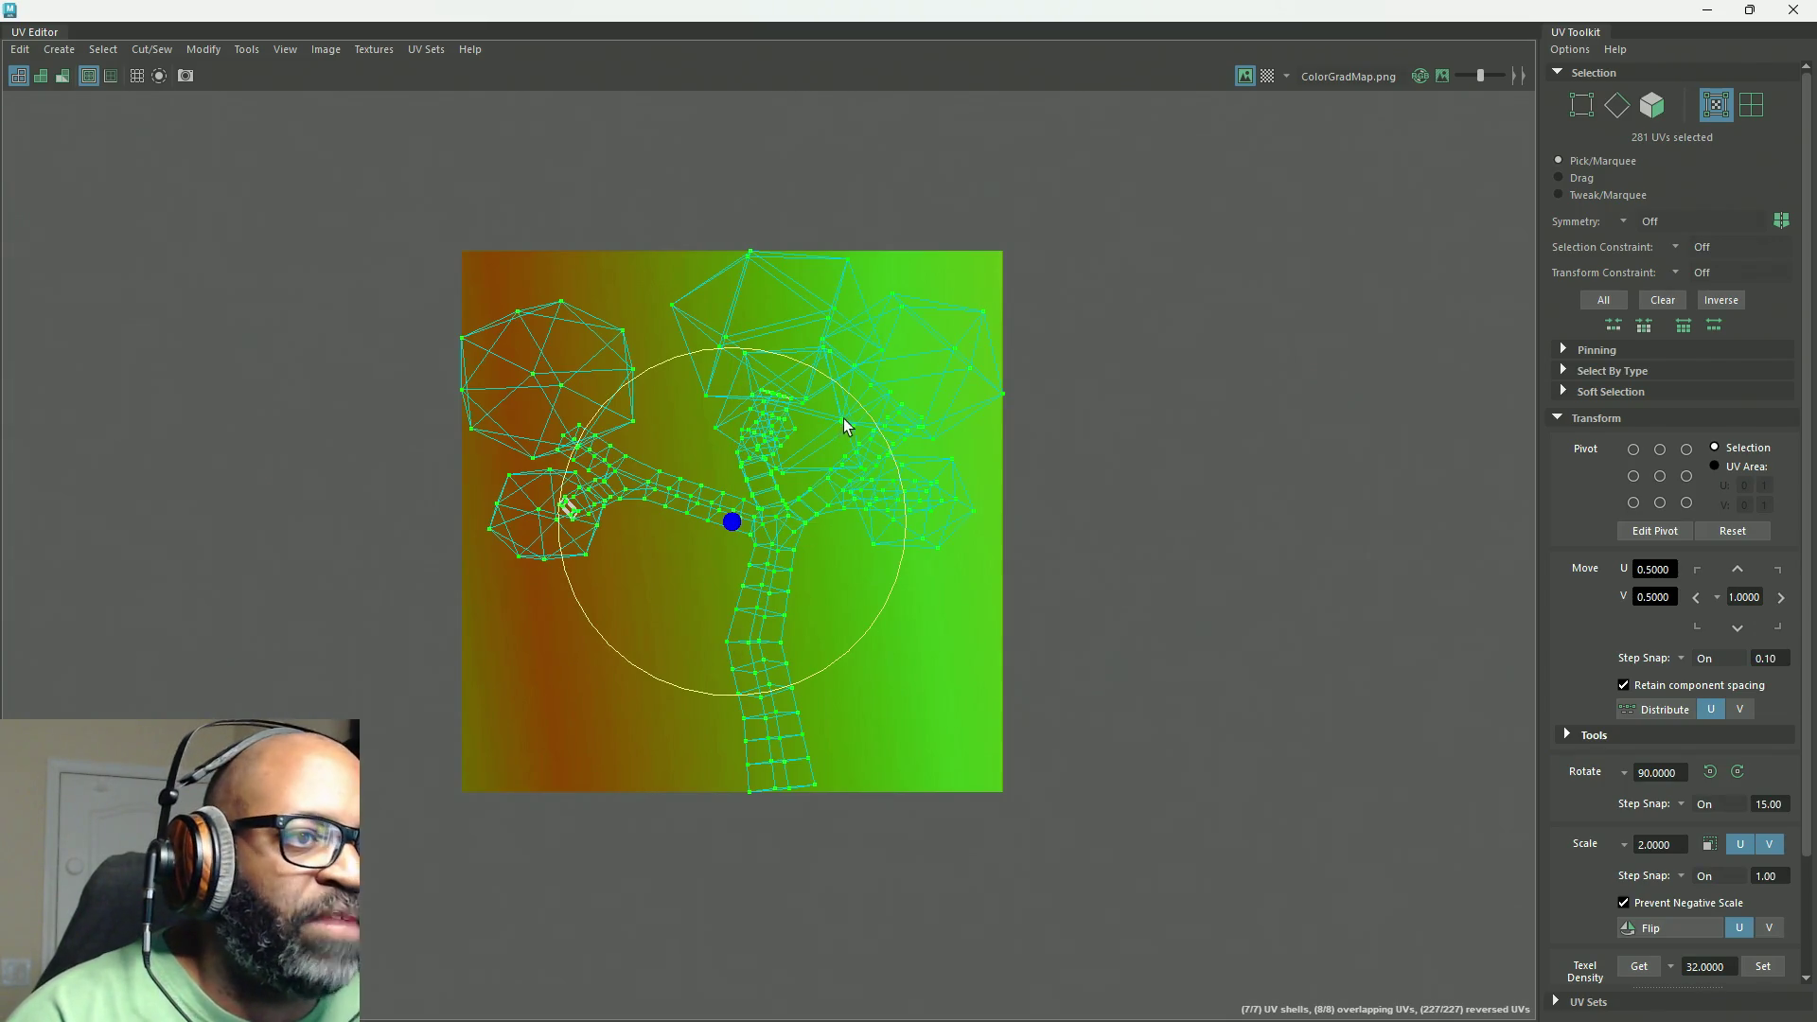
mouse_move(845, 414)
left_mouse_down()
mouse_move(872, 425)
mouse_move(917, 520)
mouse_move(899, 672)
left_mouse_up()
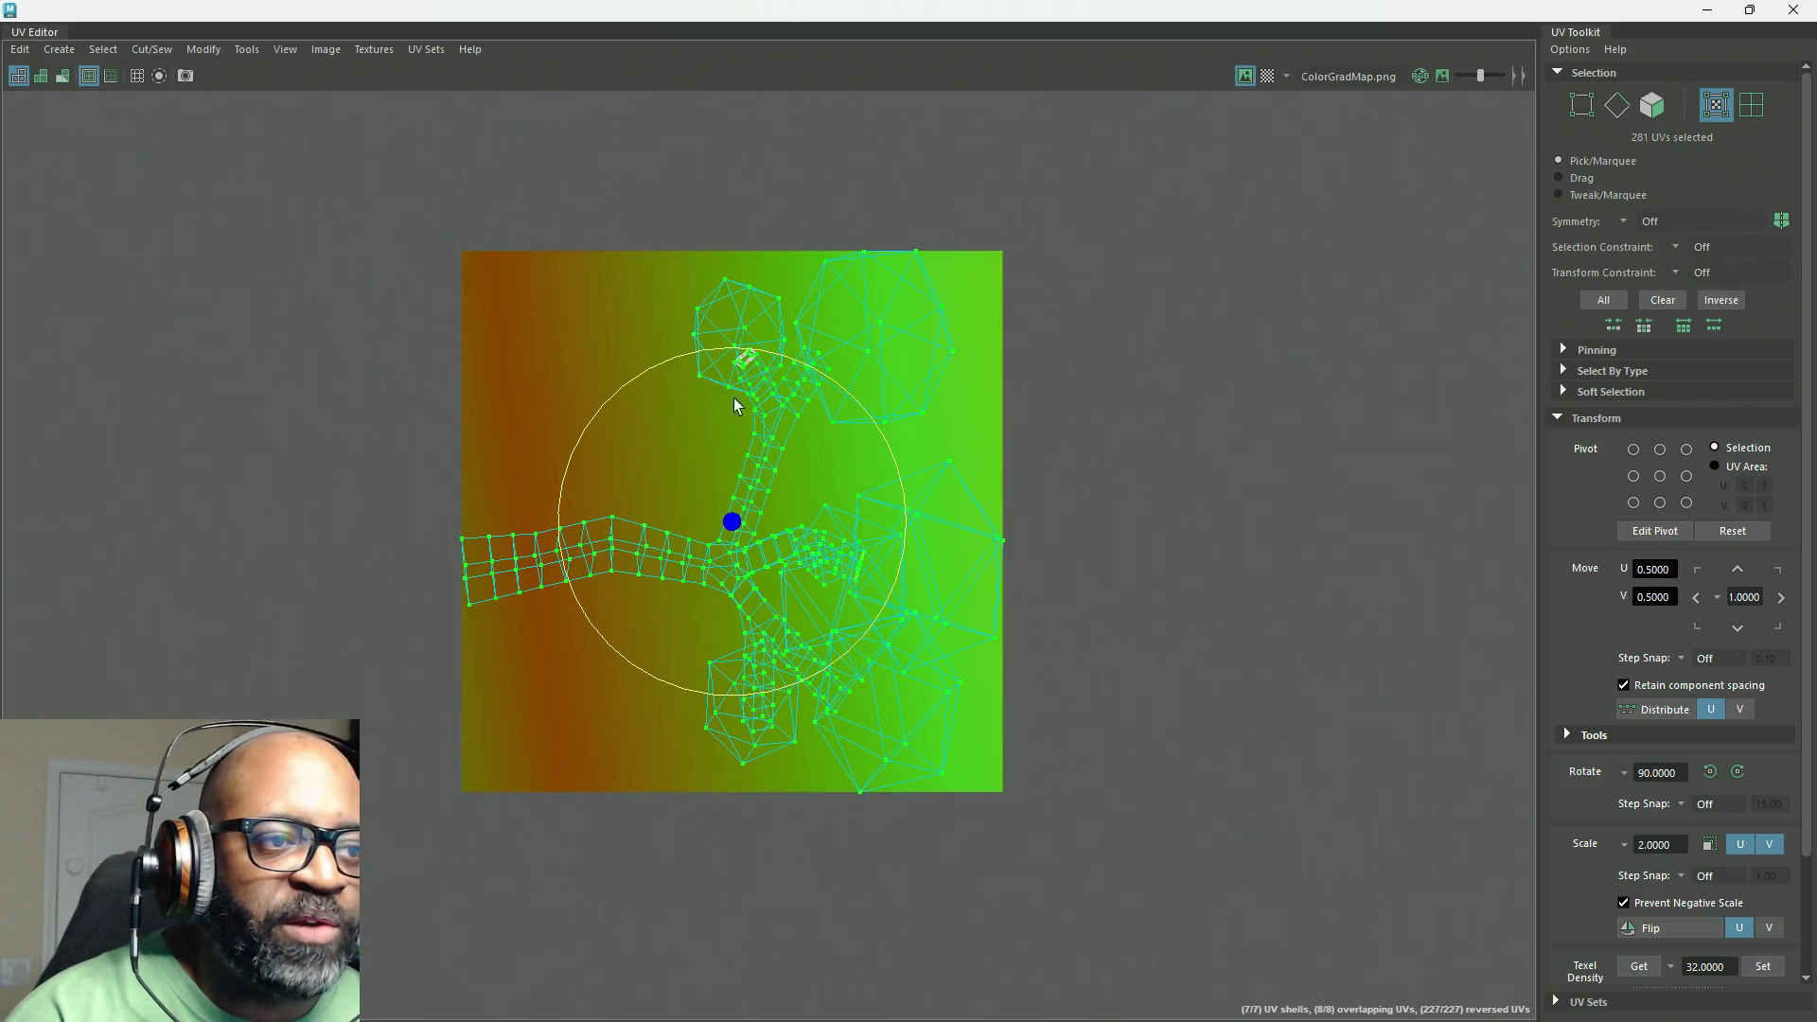
Step: Adjust the UVs vertically, deselect them, and move the UV Editor aside for the material attributes
key("w")
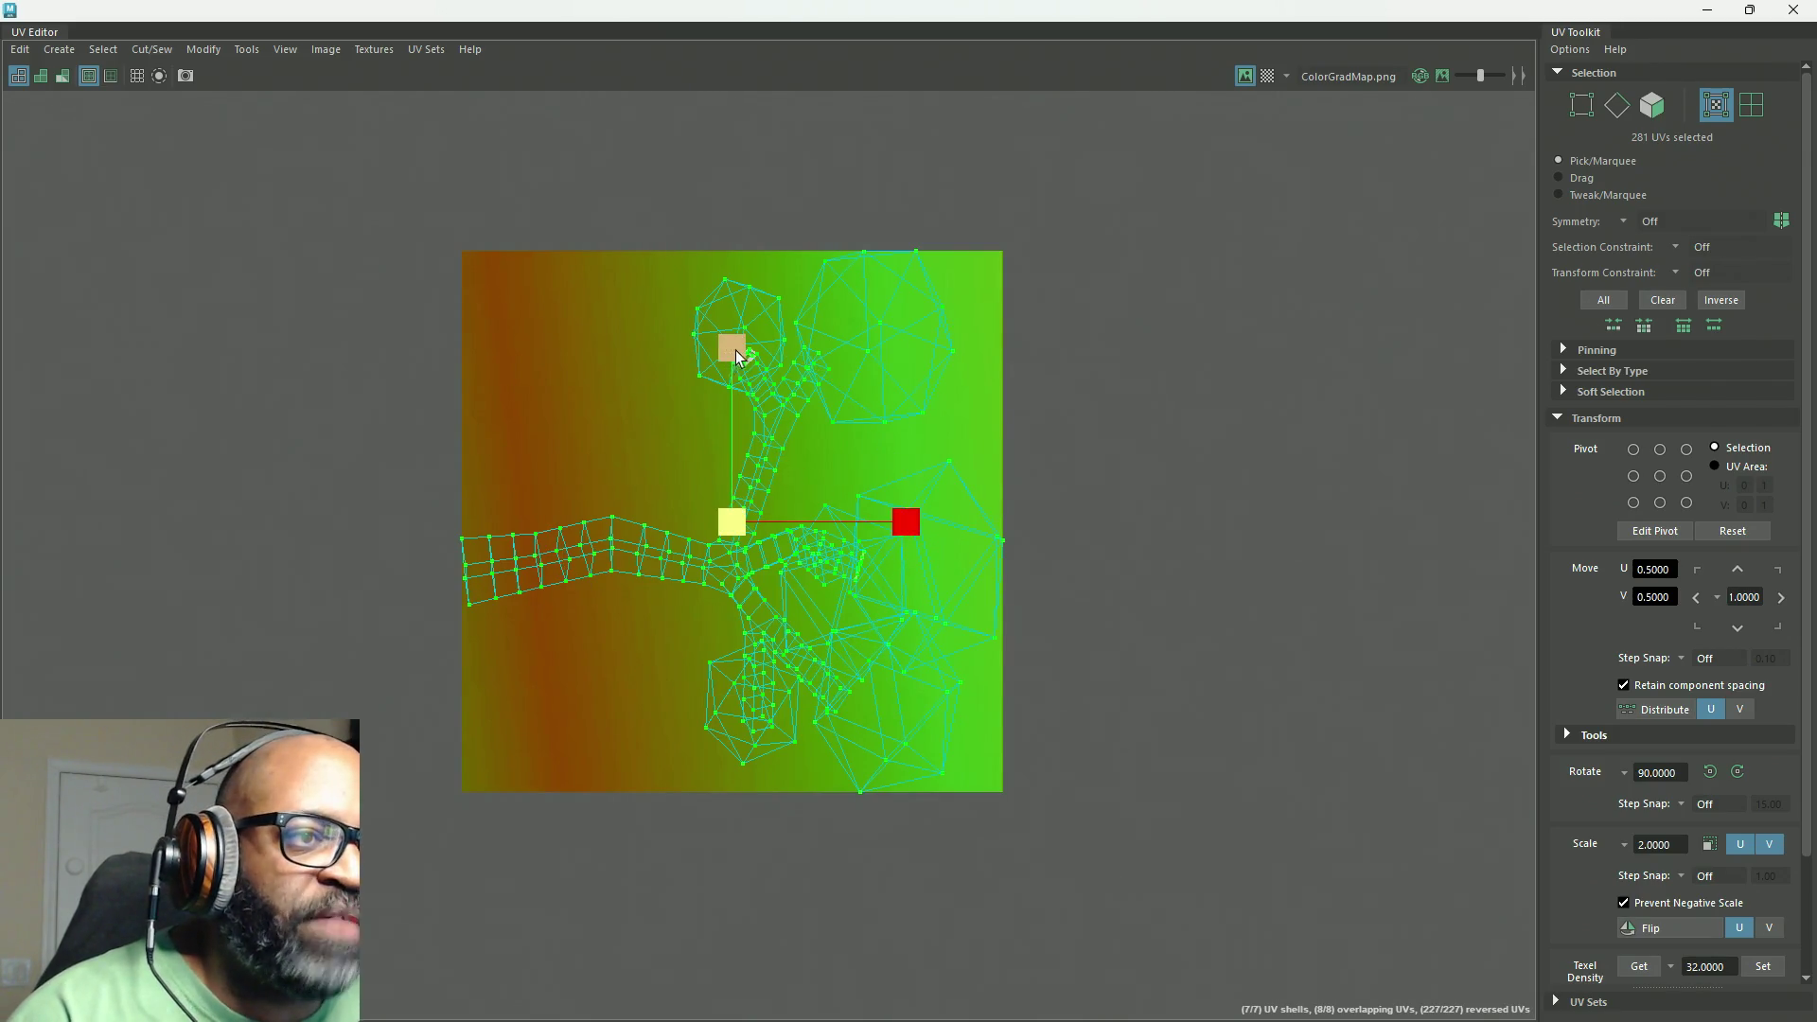
left_click(731, 348)
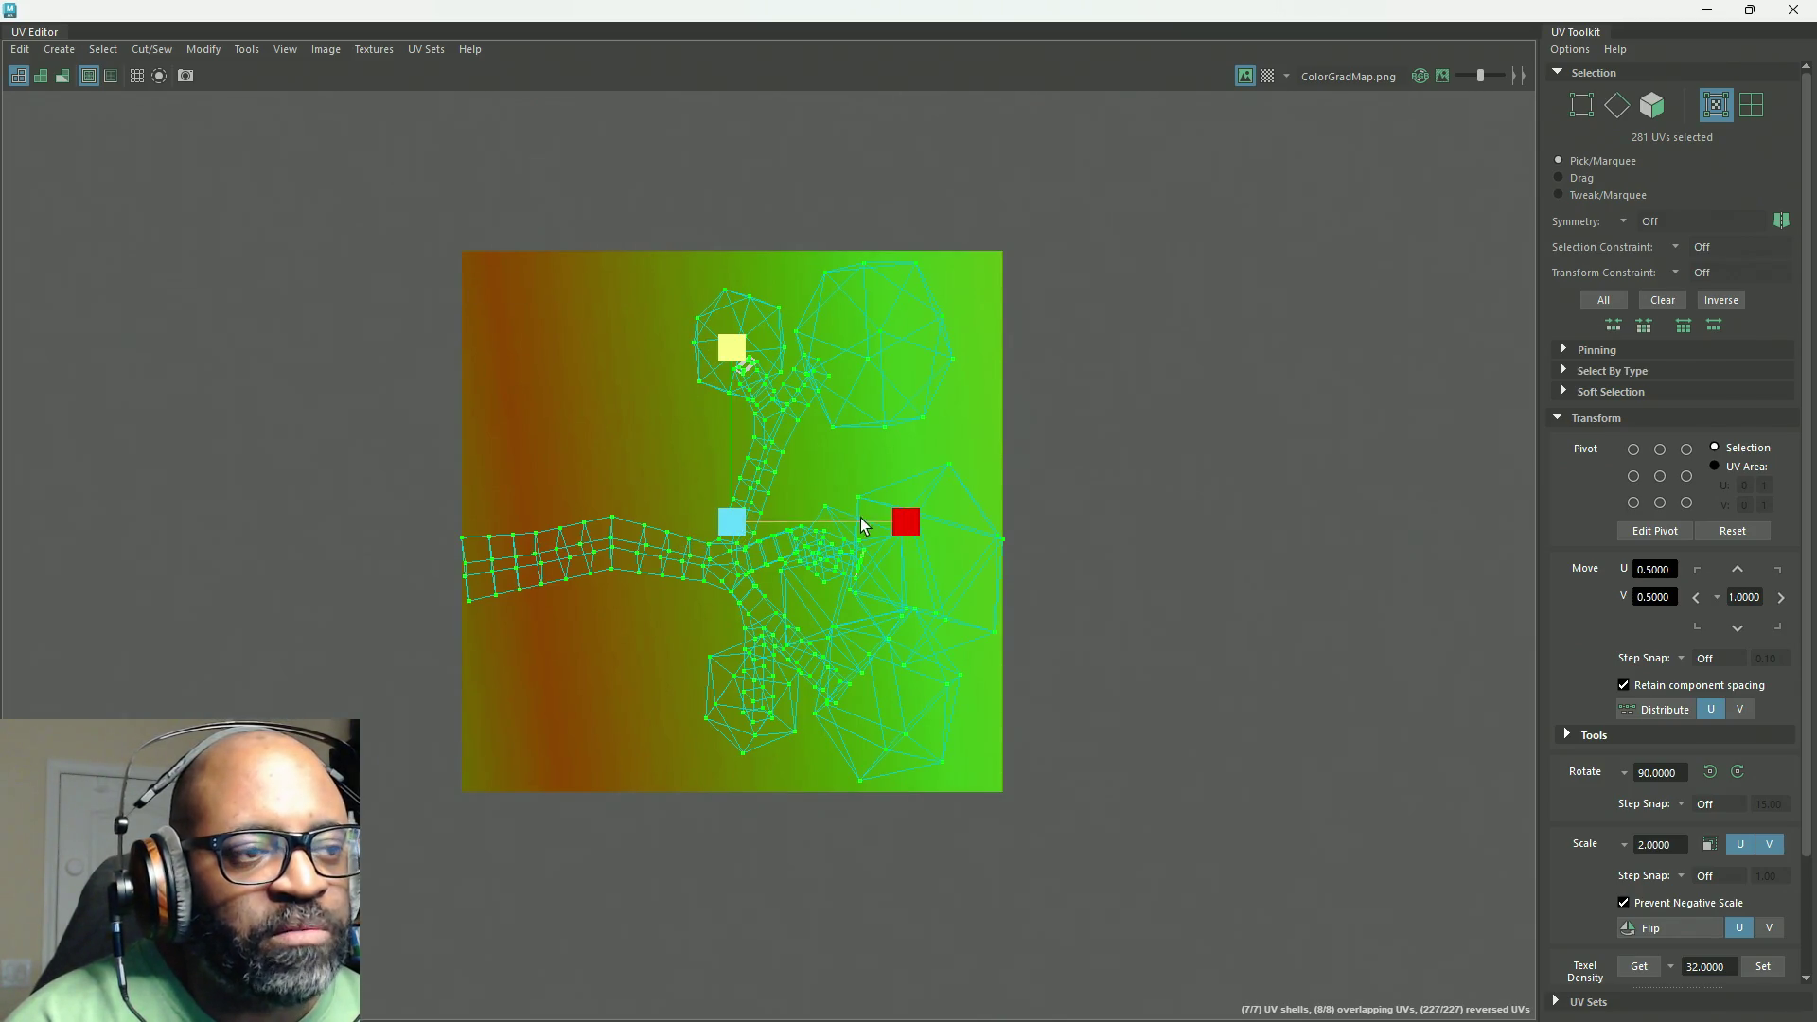
right_click_drag(982, 211, 1055, 211)
mouse_move(1020, 11)
left_mouse_down()
mouse_move(1012, 36)
mouse_move(1815, 190)
left_mouse_up()
mouse_move(832, 332)
right_mouse_down()
mouse_move(925, 292)
mouse_move(965, 304)
right_mouse_up()
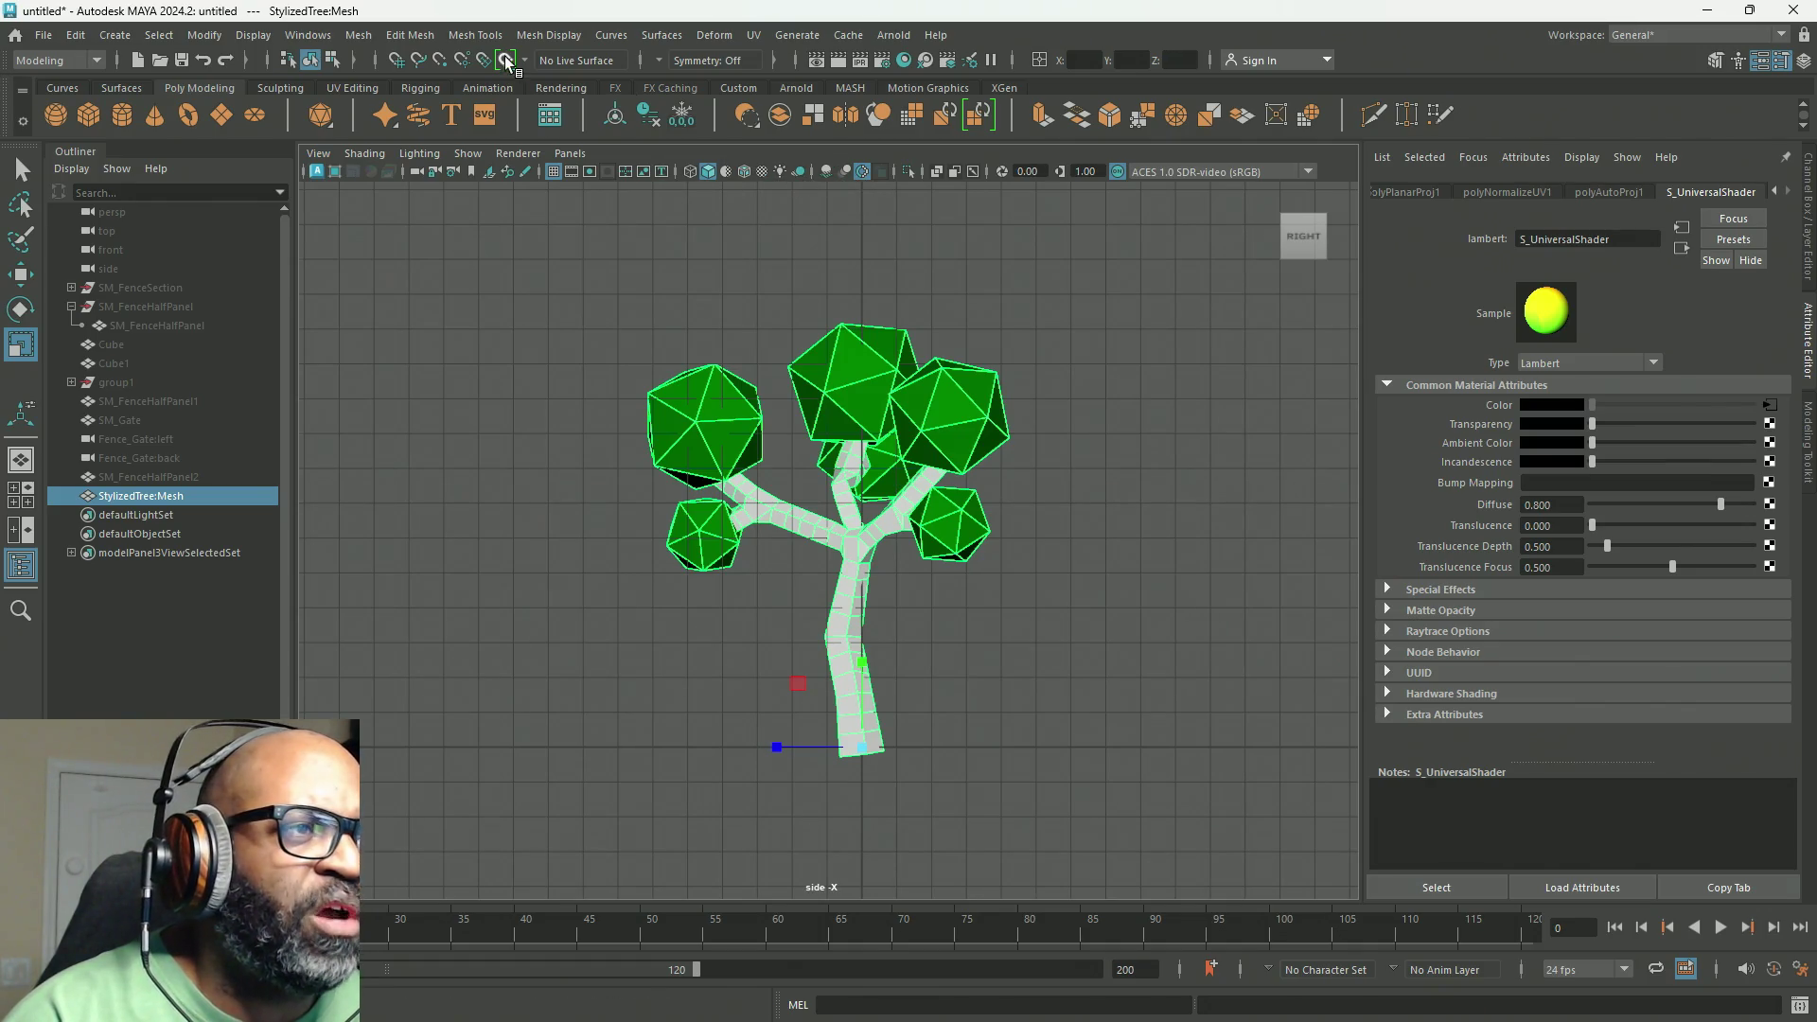
Step: Turn off vertex colour display and enable Textured shading to show the gradient
left_click(549, 35)
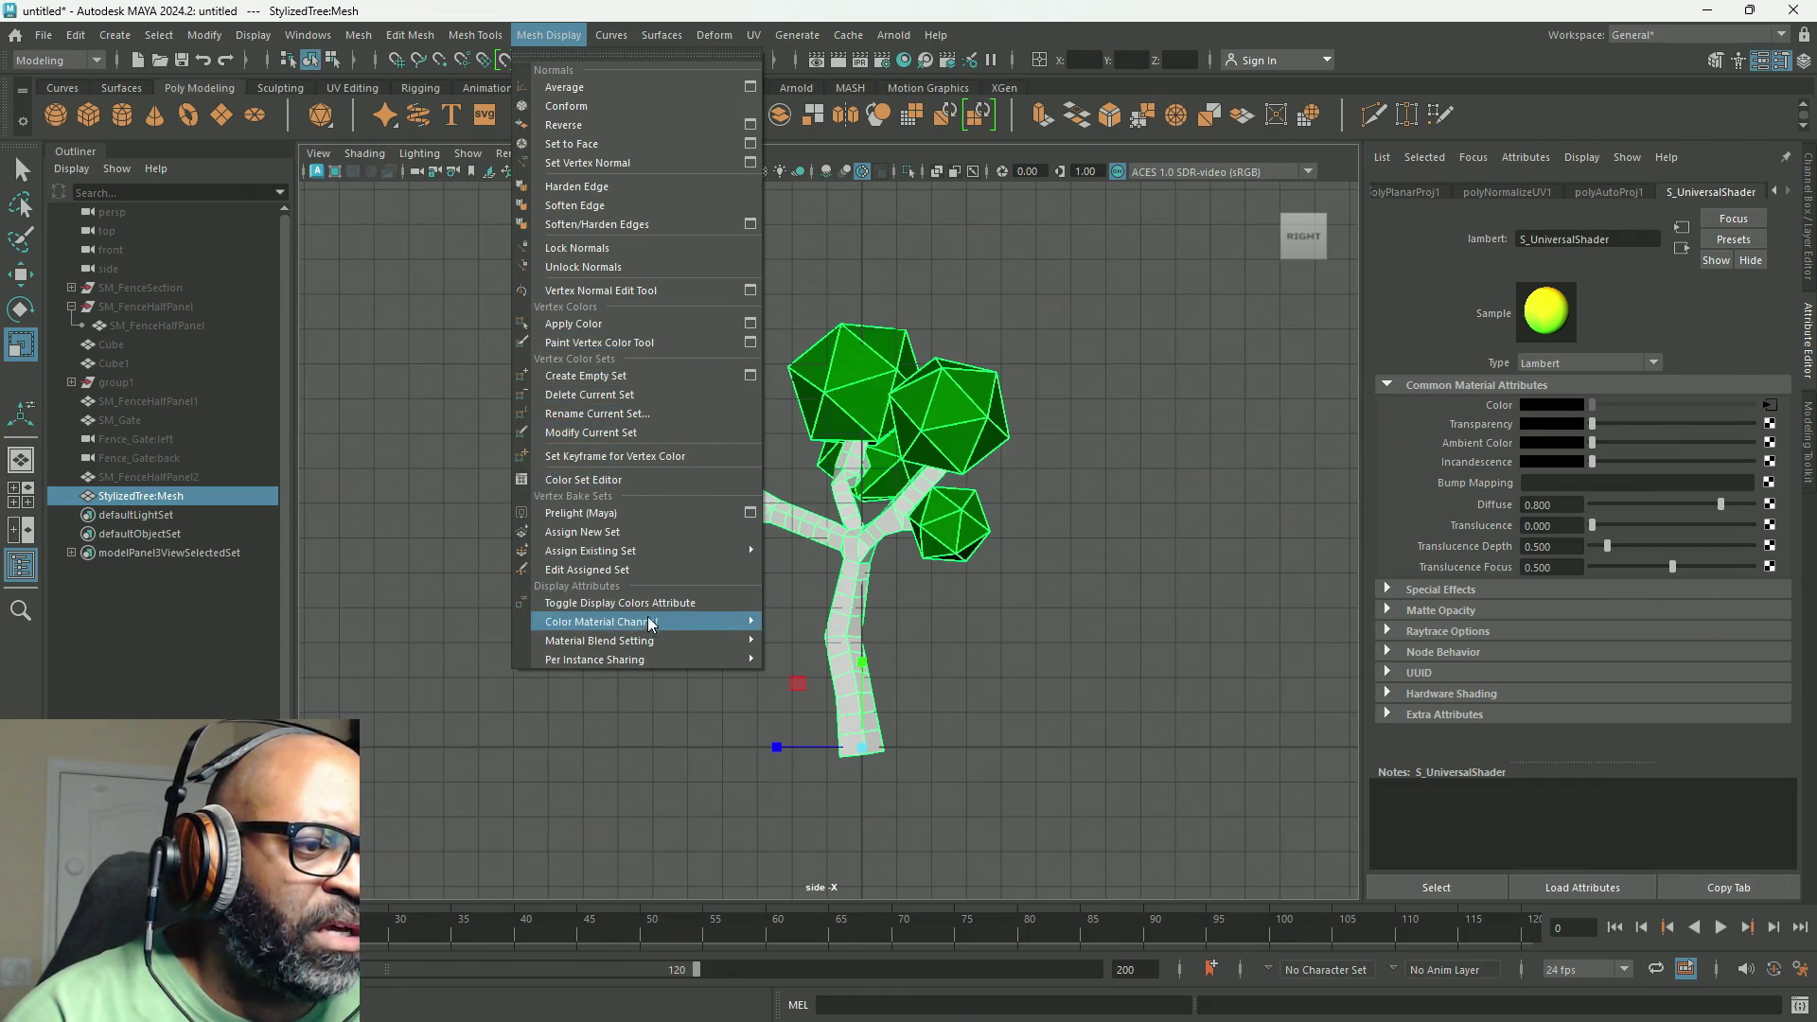
mouse_move(658, 620)
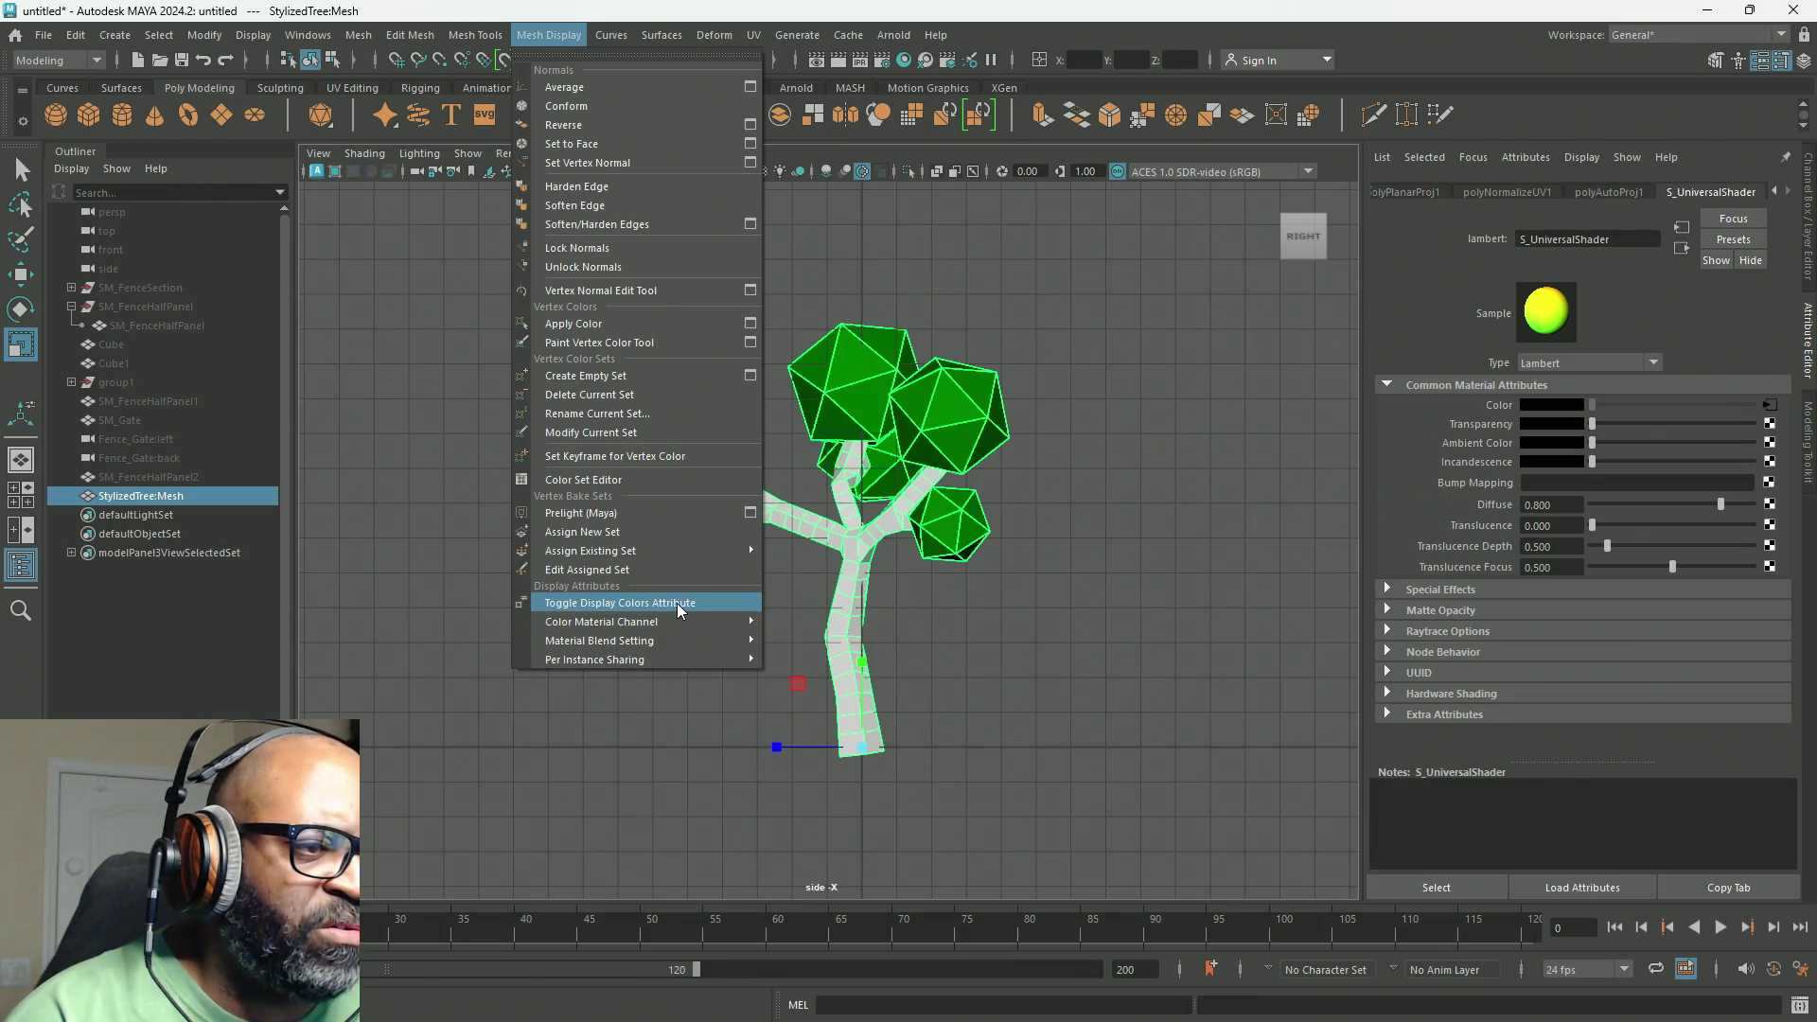
left_click(678, 604)
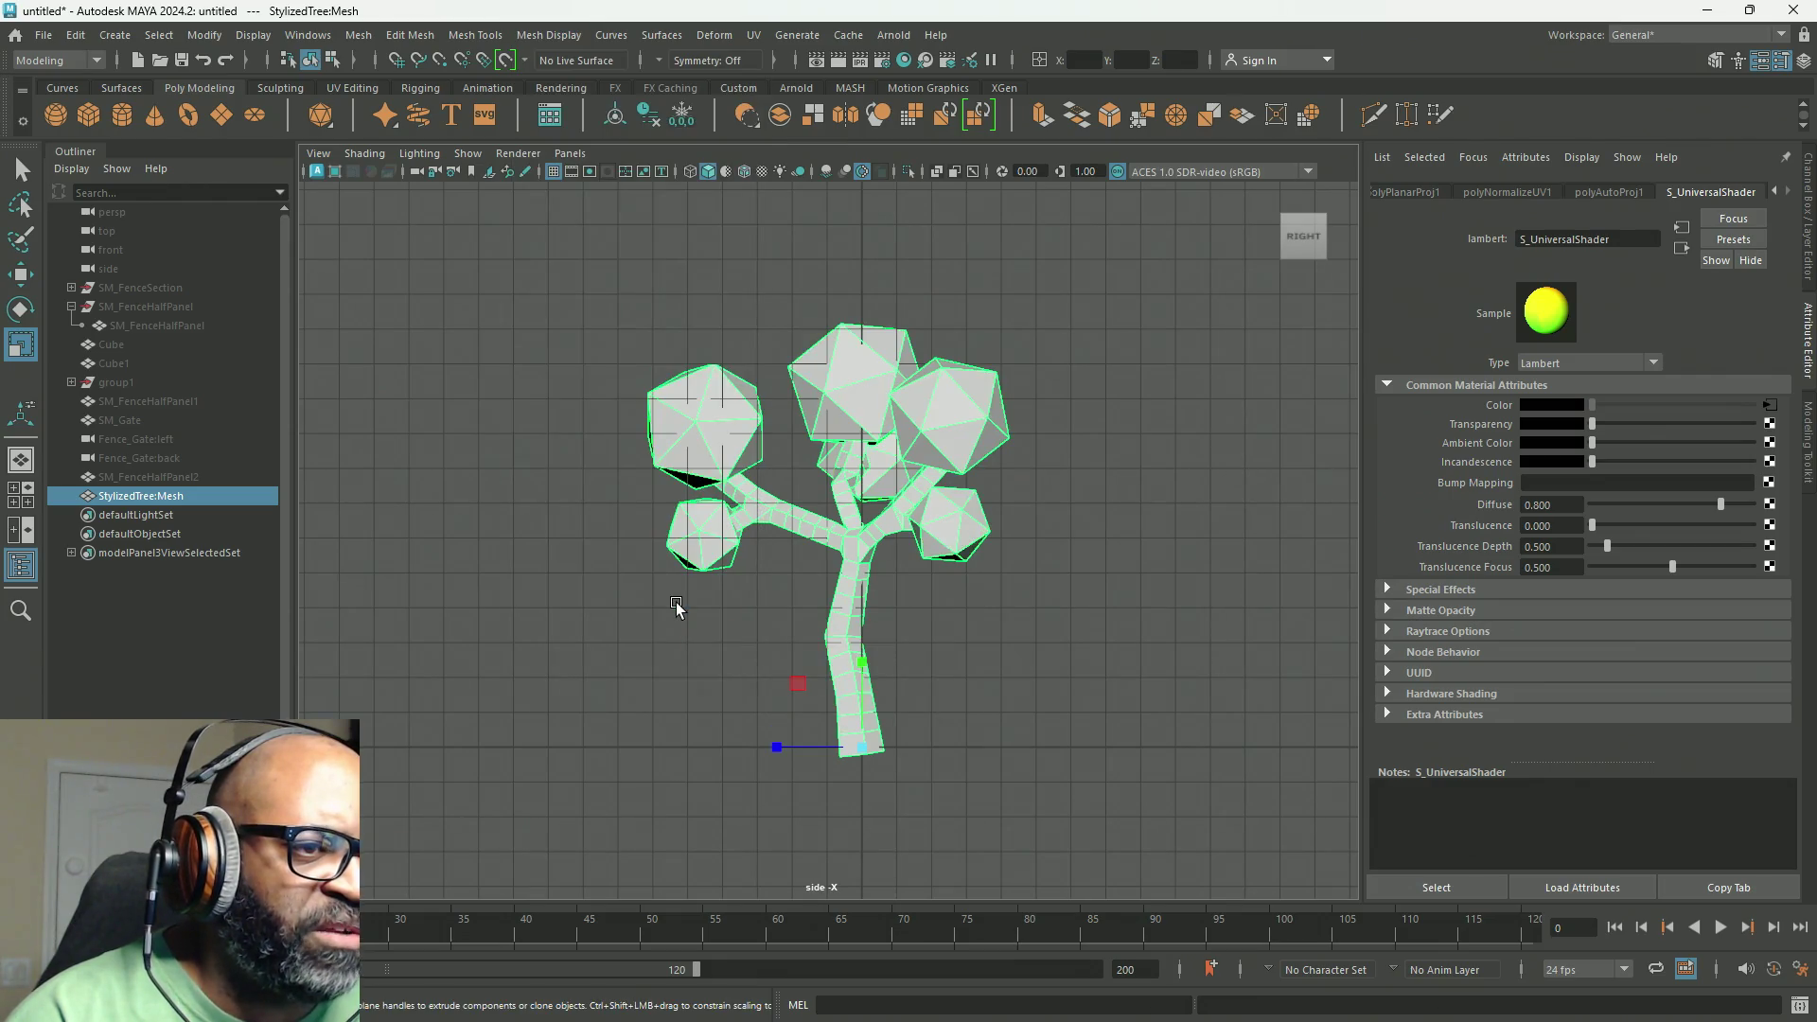
left_click(764, 172)
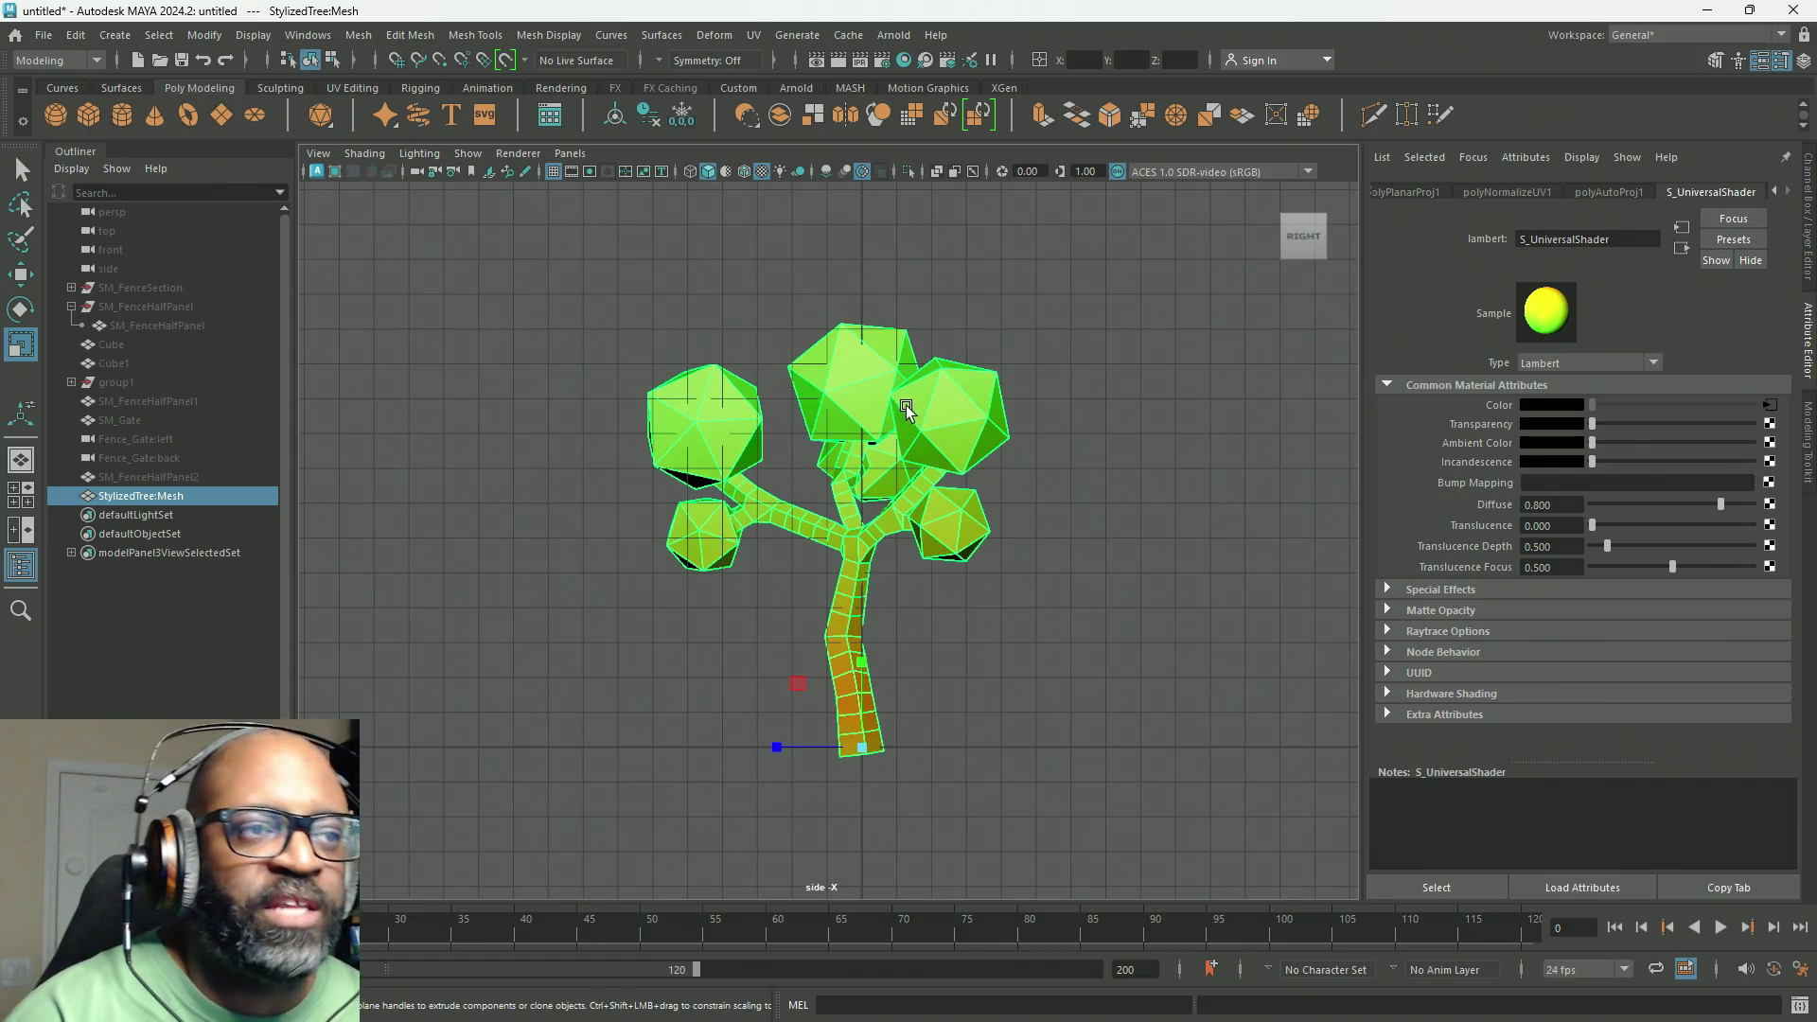
Step: Switch to the perspective view and orbit to a level view of the textured tree
key("space")
key("space")
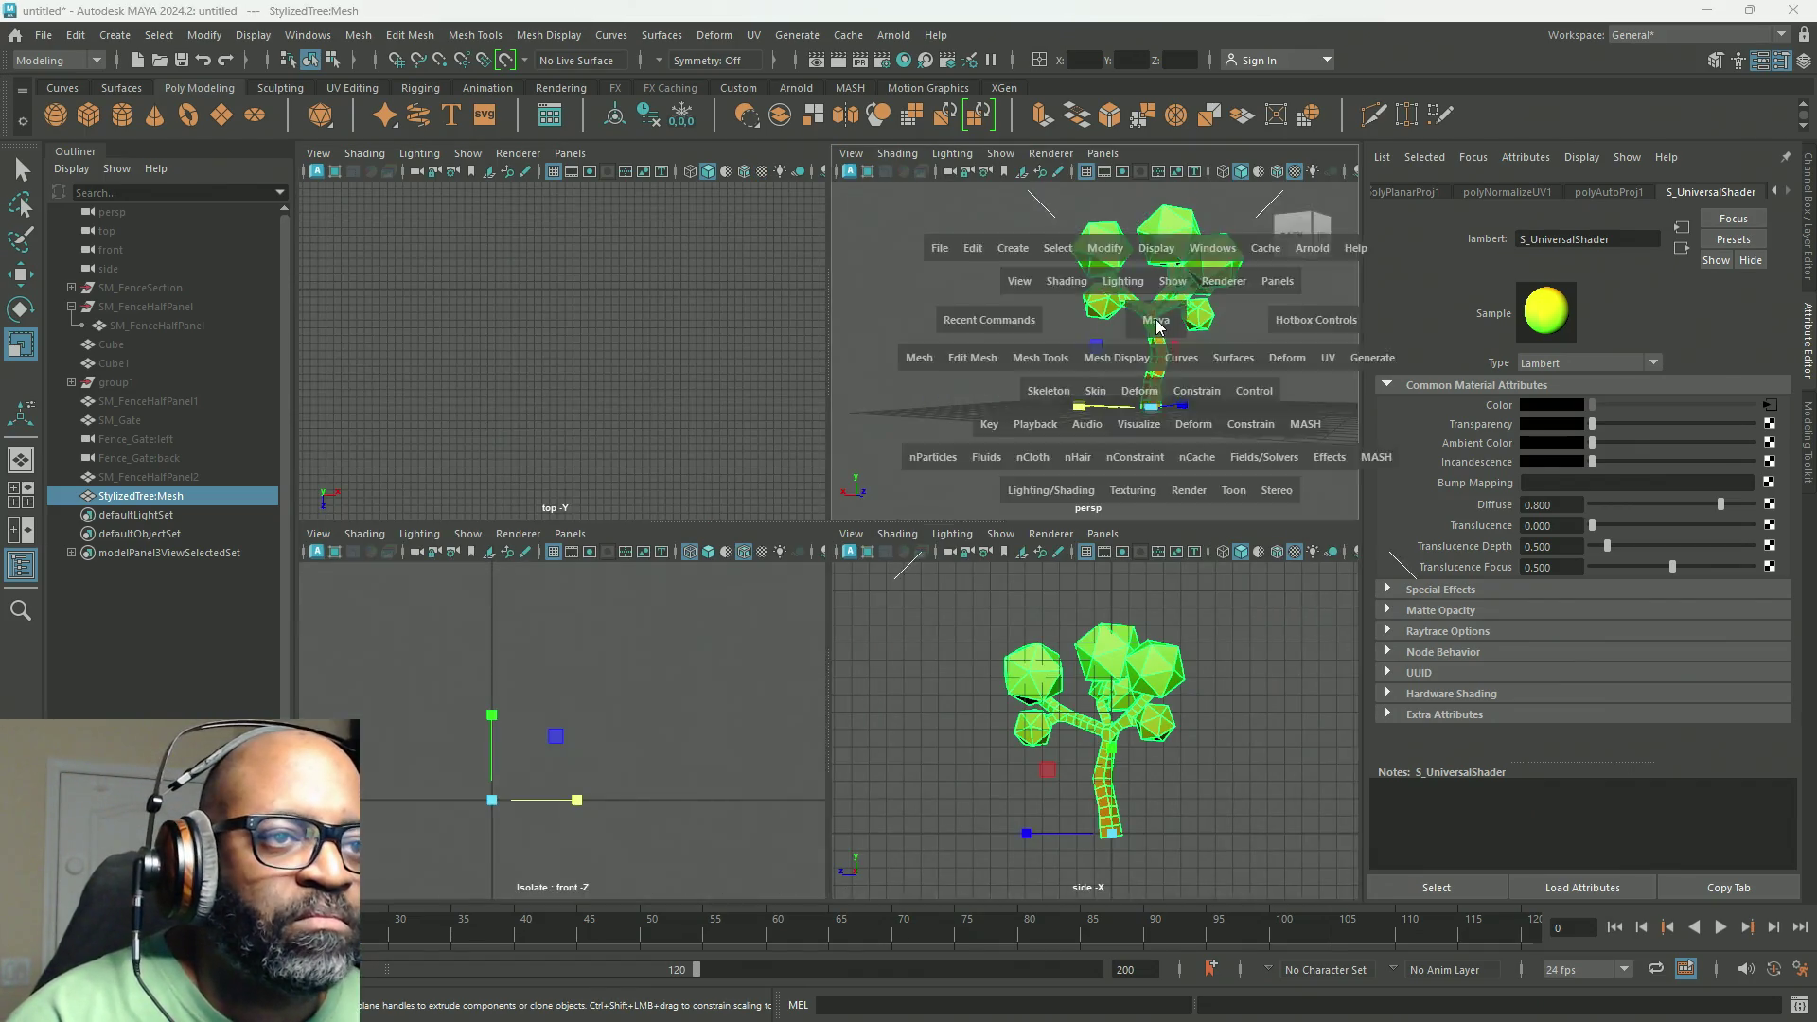
scroll(1002, 608, "up", 3)
scroll(1002, 607, "down", 3)
mouse_move(1025, 629)
left_mouse_down("alt")
mouse_move(958, 542)
mouse_move(1078, 503)
mouse_move(495, 502)
mouse_move(1173, 495)
left_mouse_up("alt")
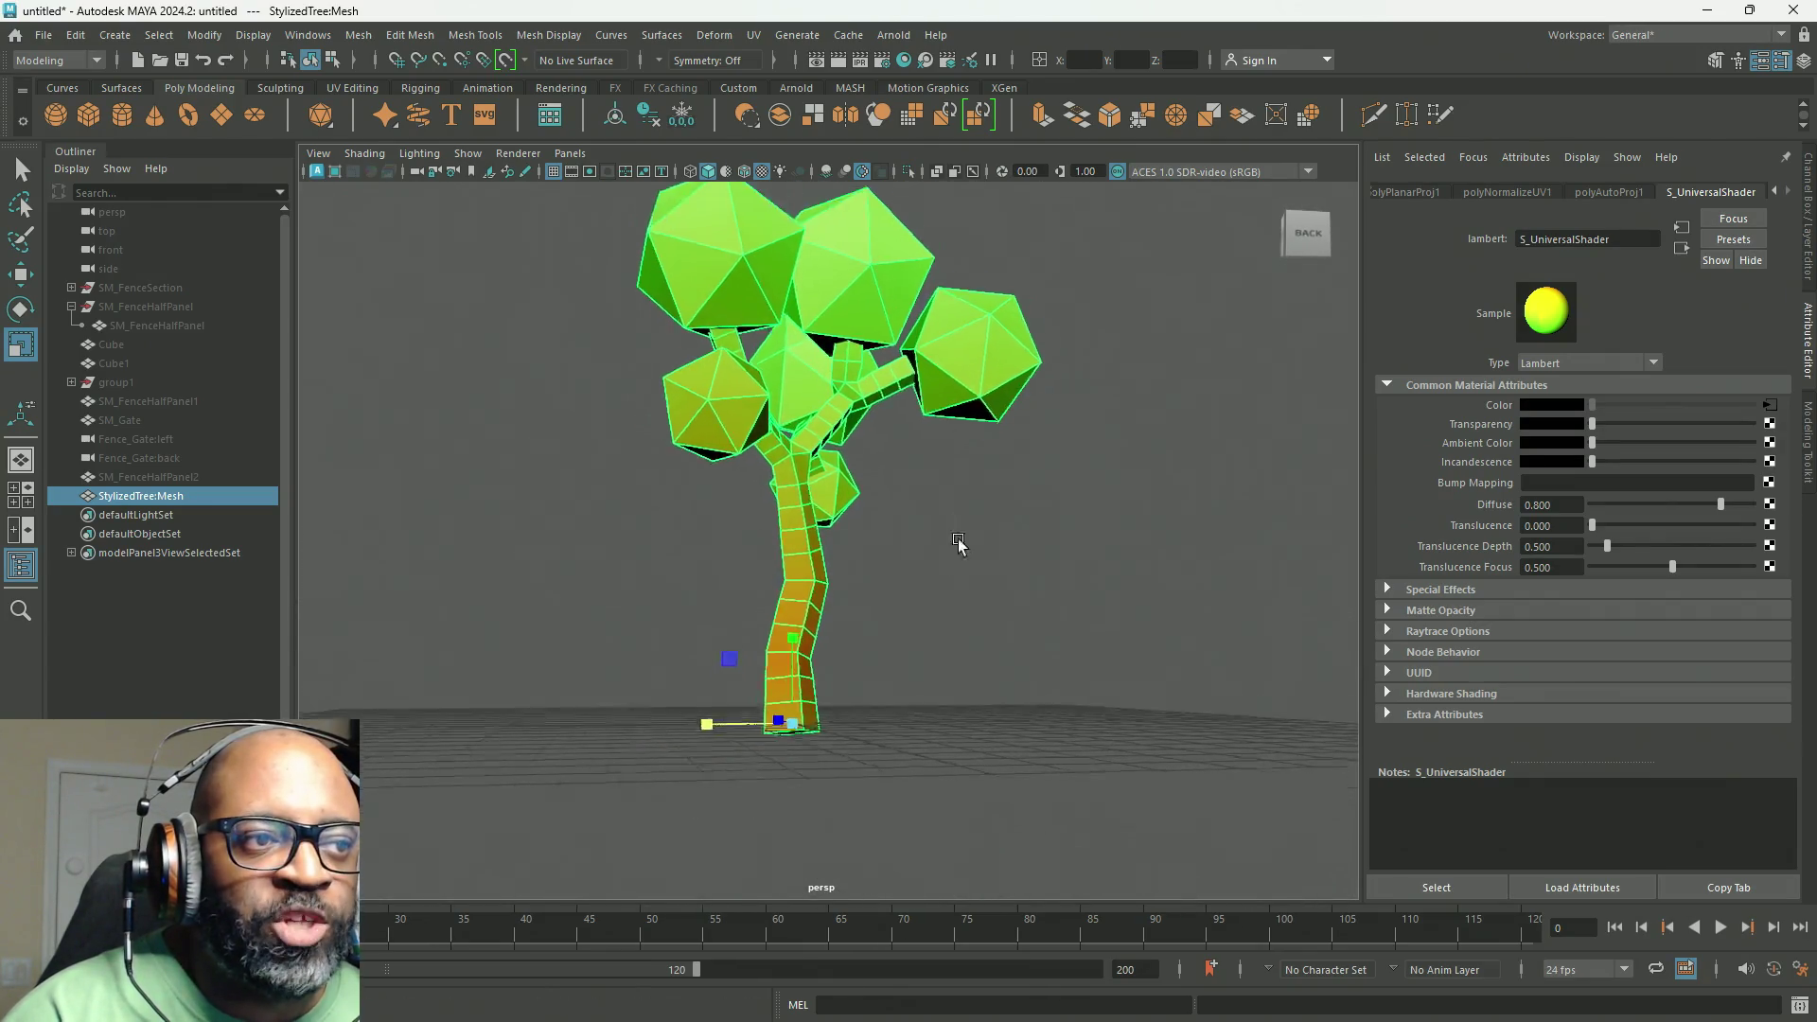
scroll(957, 542, "down", 2)
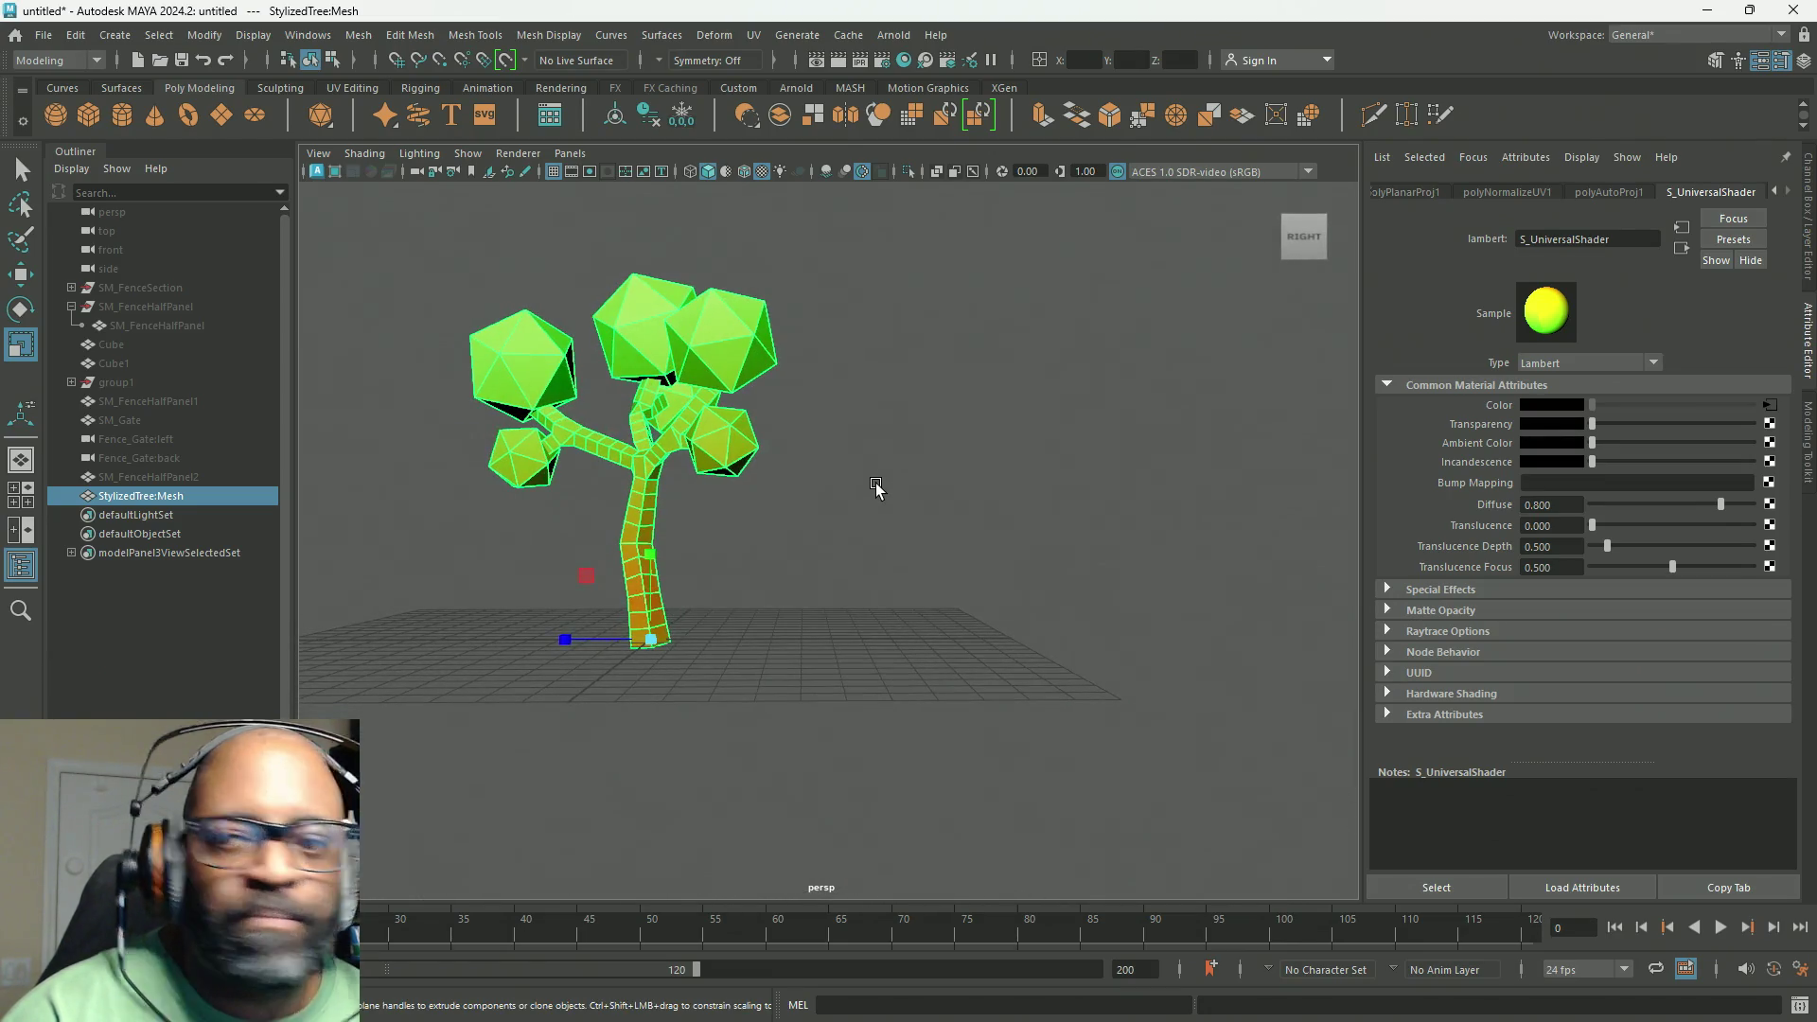
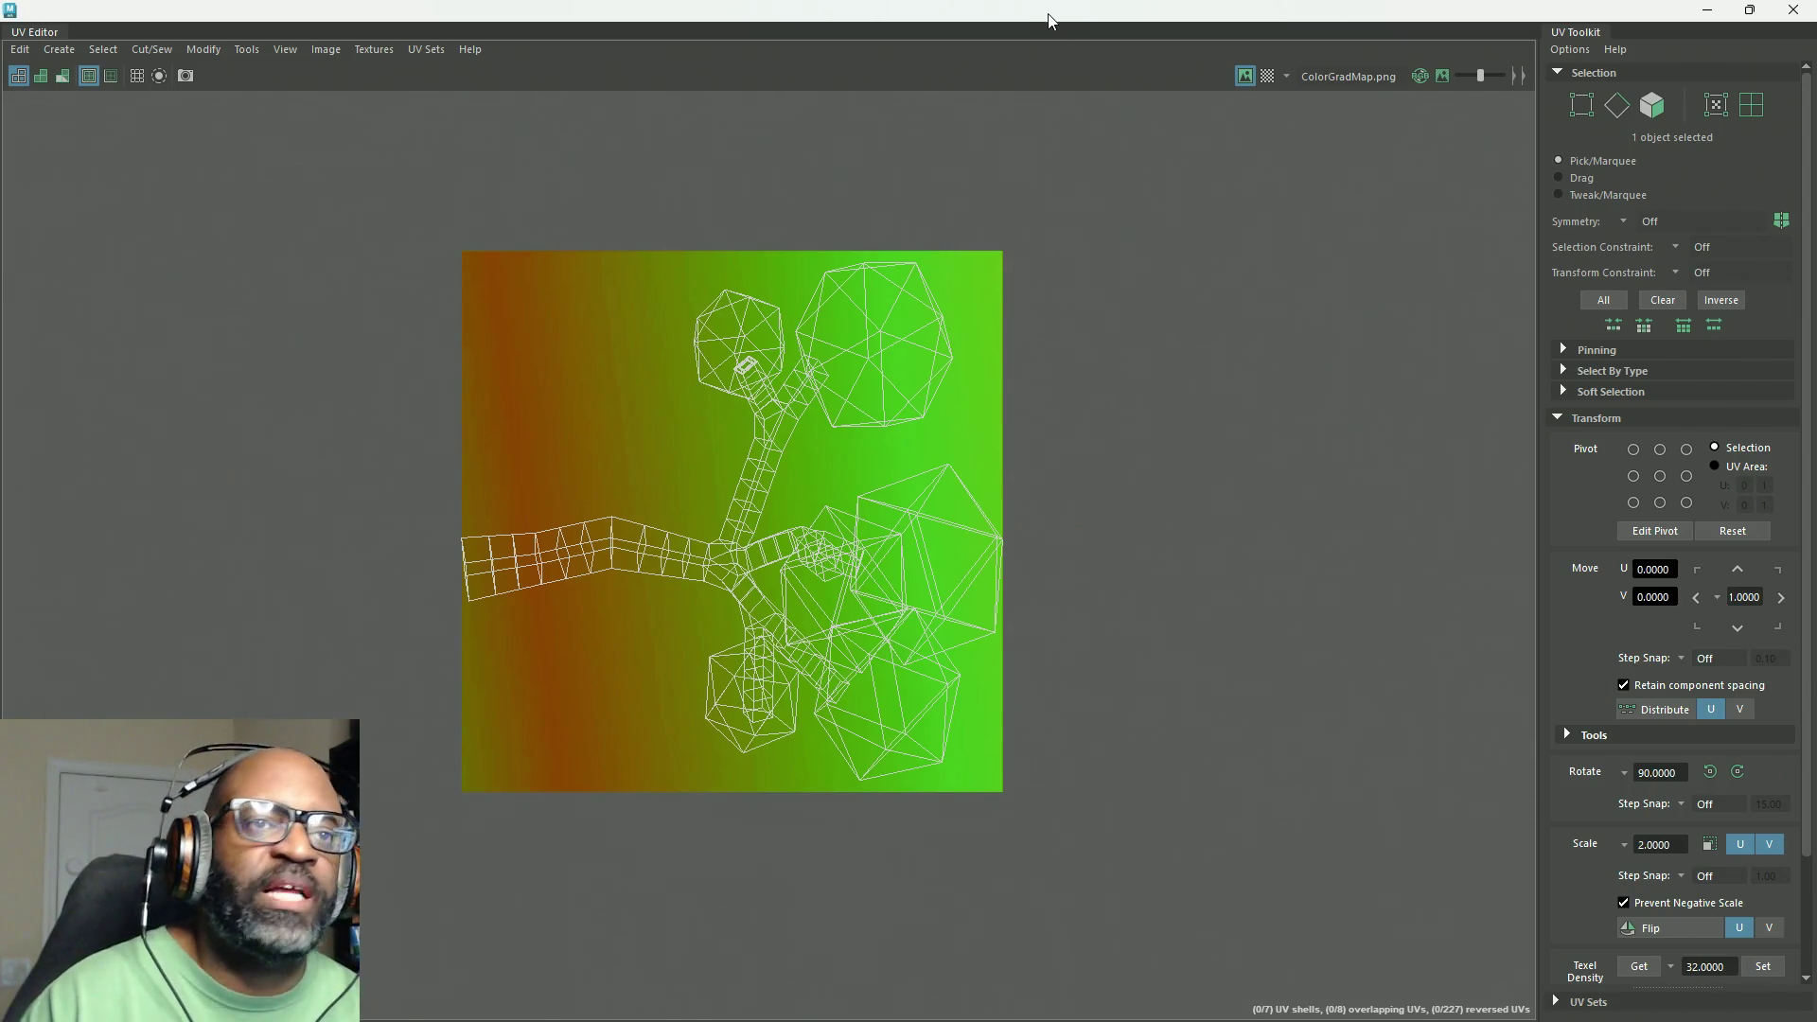
Step: Close the maximized UV Editor, then orbit and pan the viewport over the stylized tree
left_click_drag(1049, 19, 684, 686)
left_click(1229, 666)
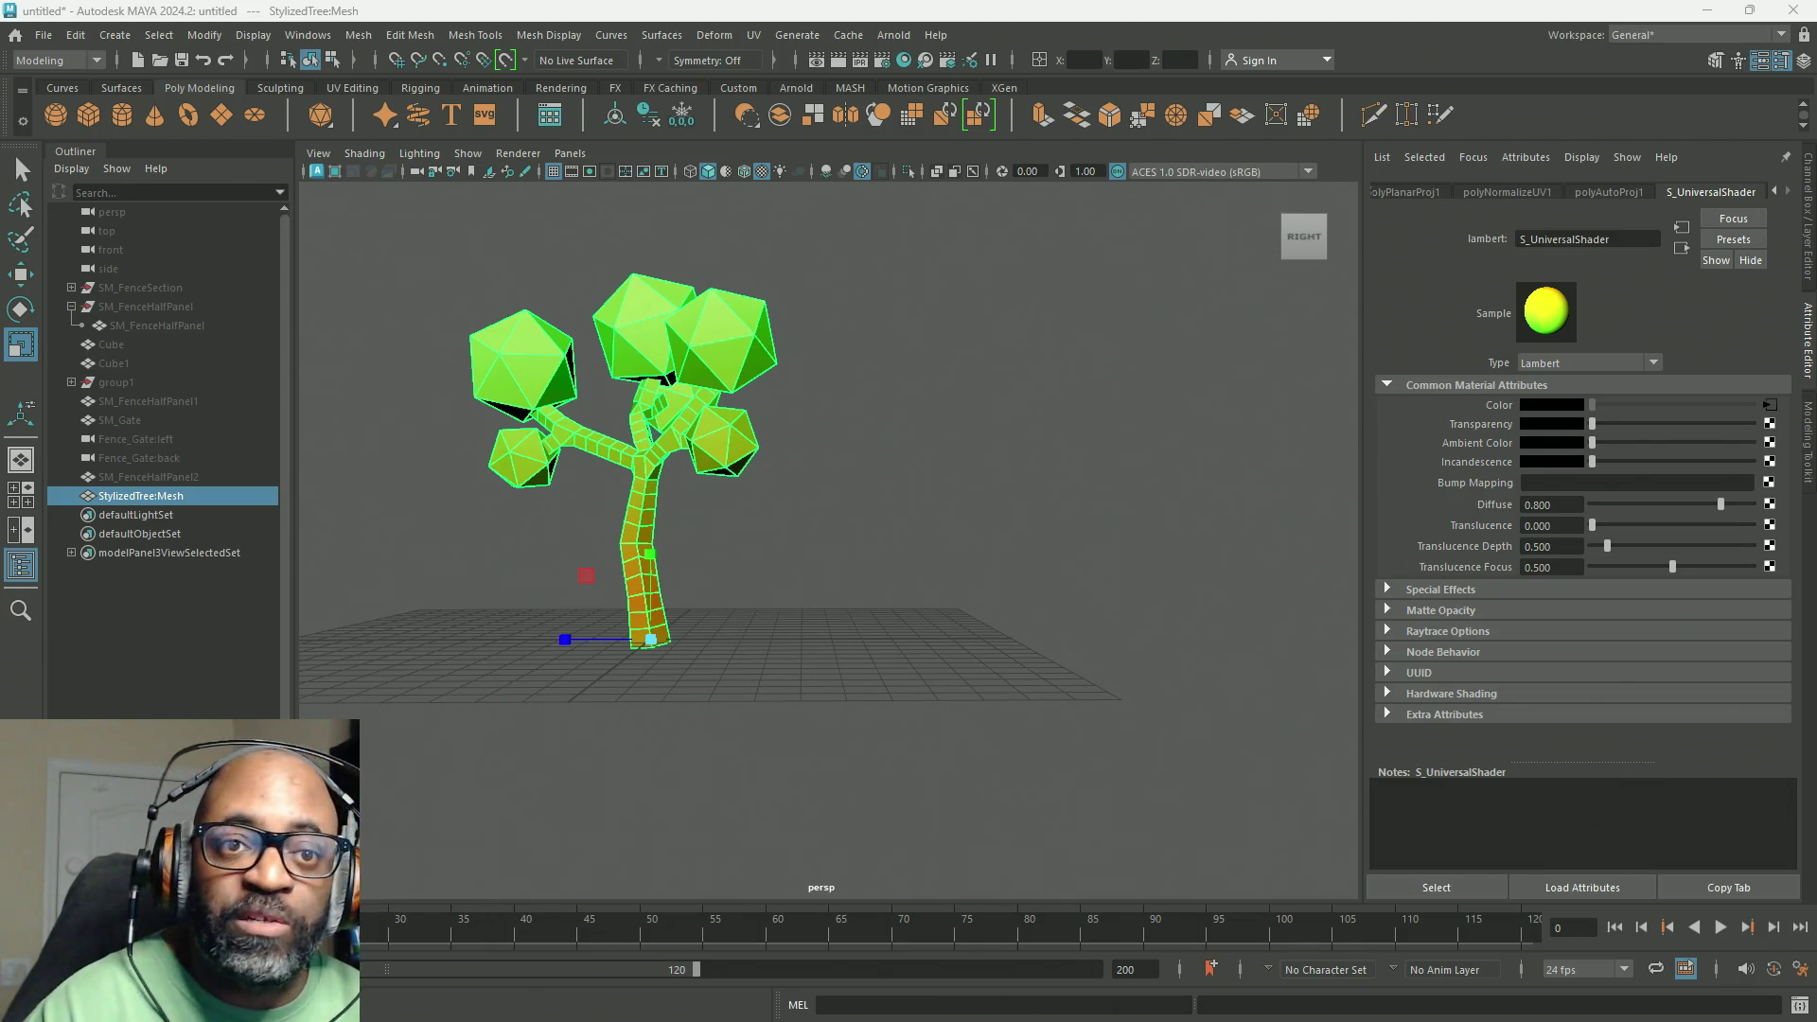
mouse_move(628, 483)
left_mouse_down("alt")
mouse_move(719, 446)
mouse_move(501, 440)
mouse_move(1072, 421)
mouse_move(481, 432)
mouse_move(784, 454)
left_mouse_up("alt")
middle_click_drag(785, 454, 1041, 445, "alt")
Step: Zoom in and out on the tree, then minimize Maya to reveal Finding Fern's Steam page
scroll(1163, 573, "up", 5)
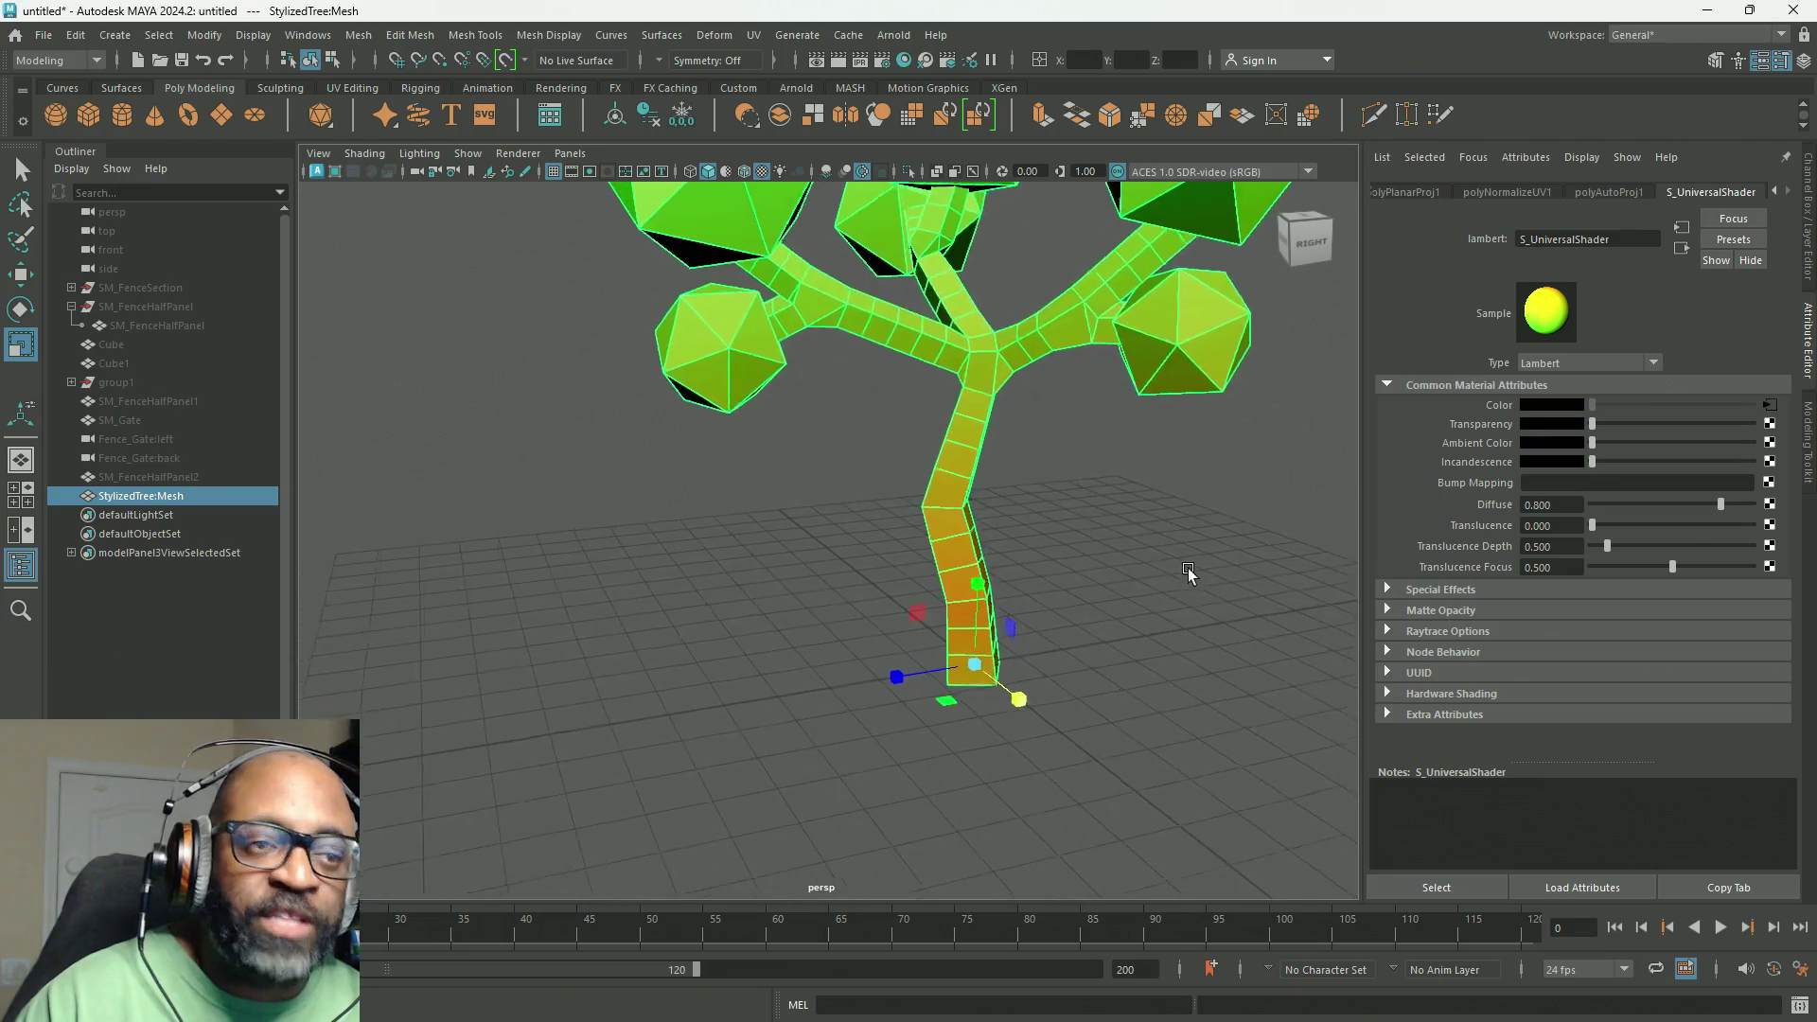
scroll(1147, 575, "down", 6)
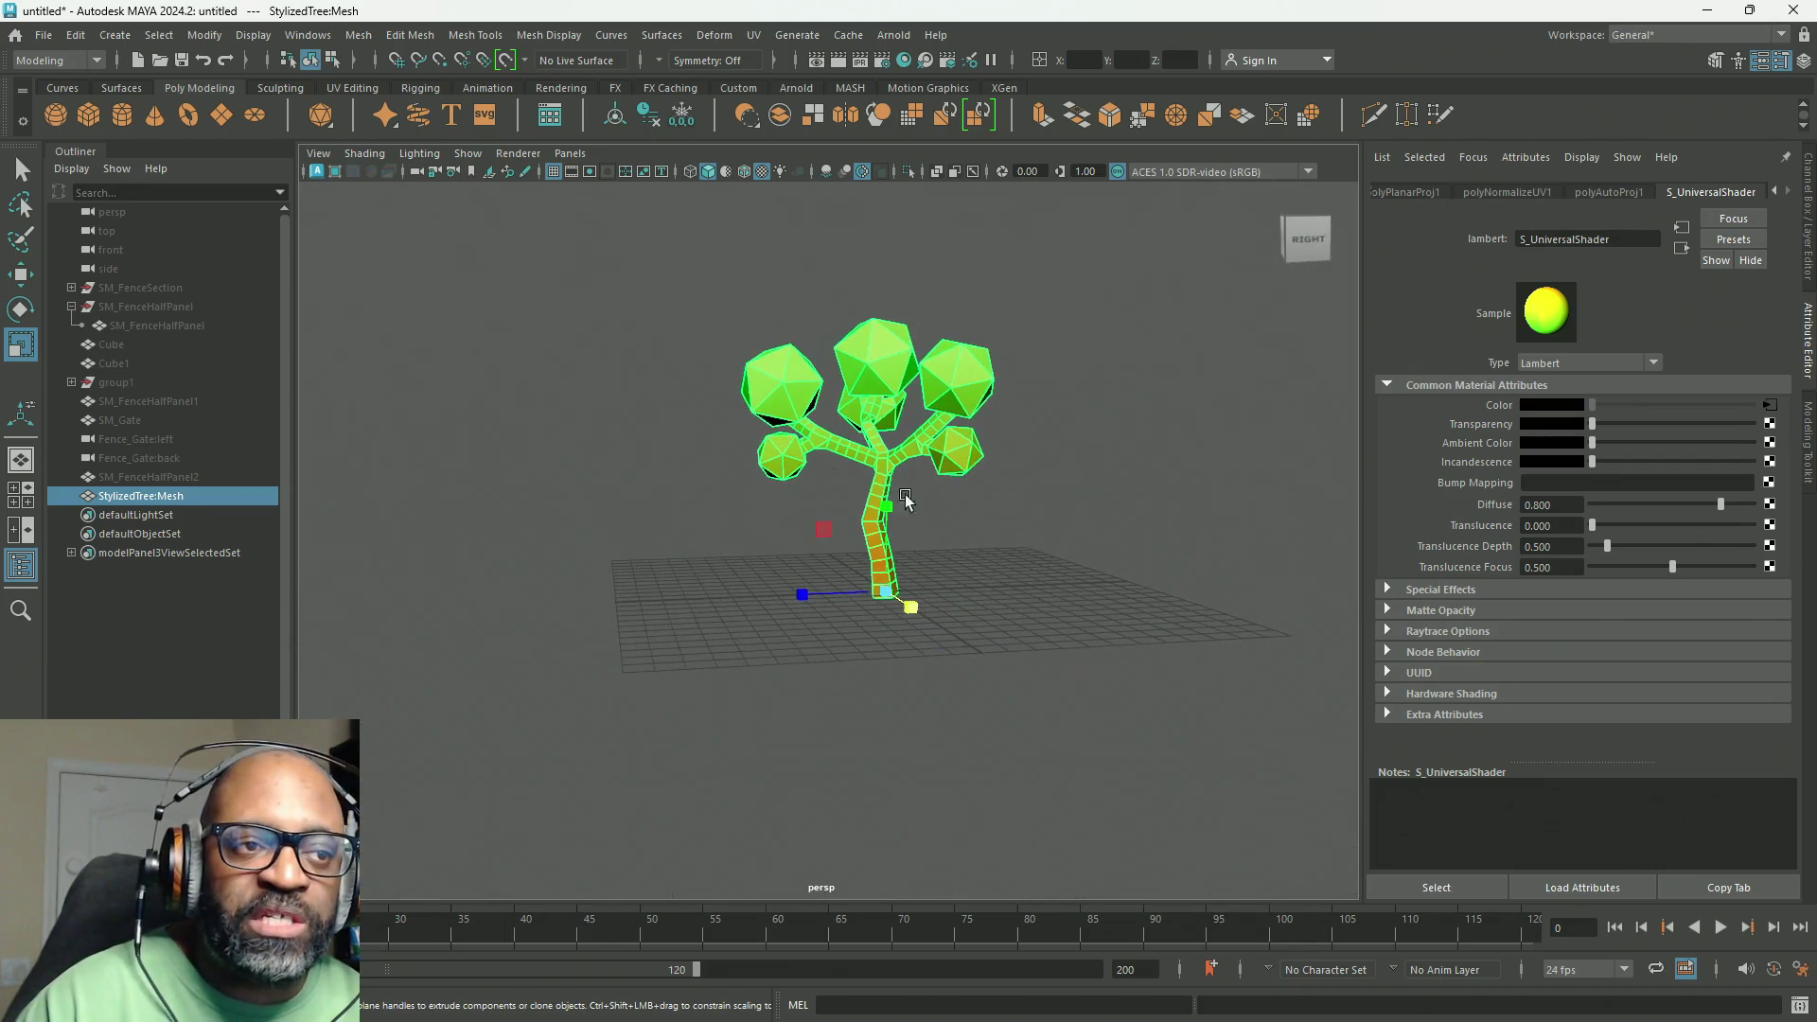
scroll(975, 446, "up", 5)
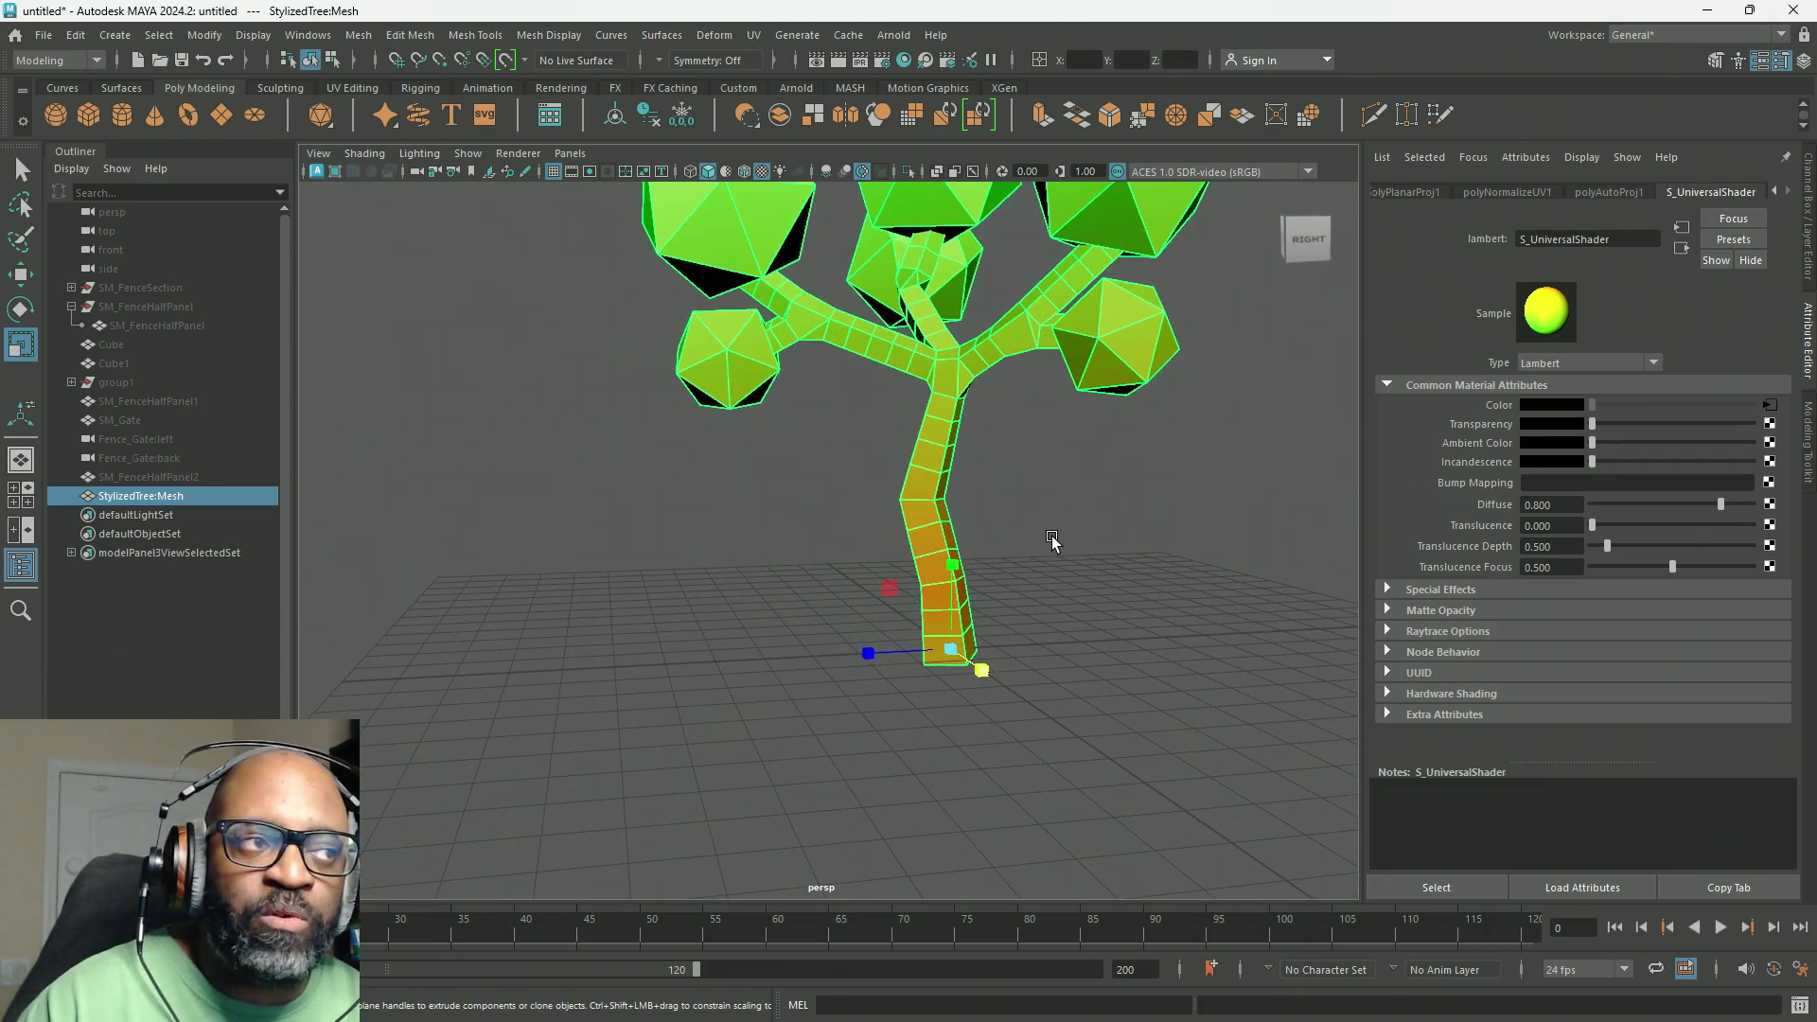
scroll(946, 462, "down", 4)
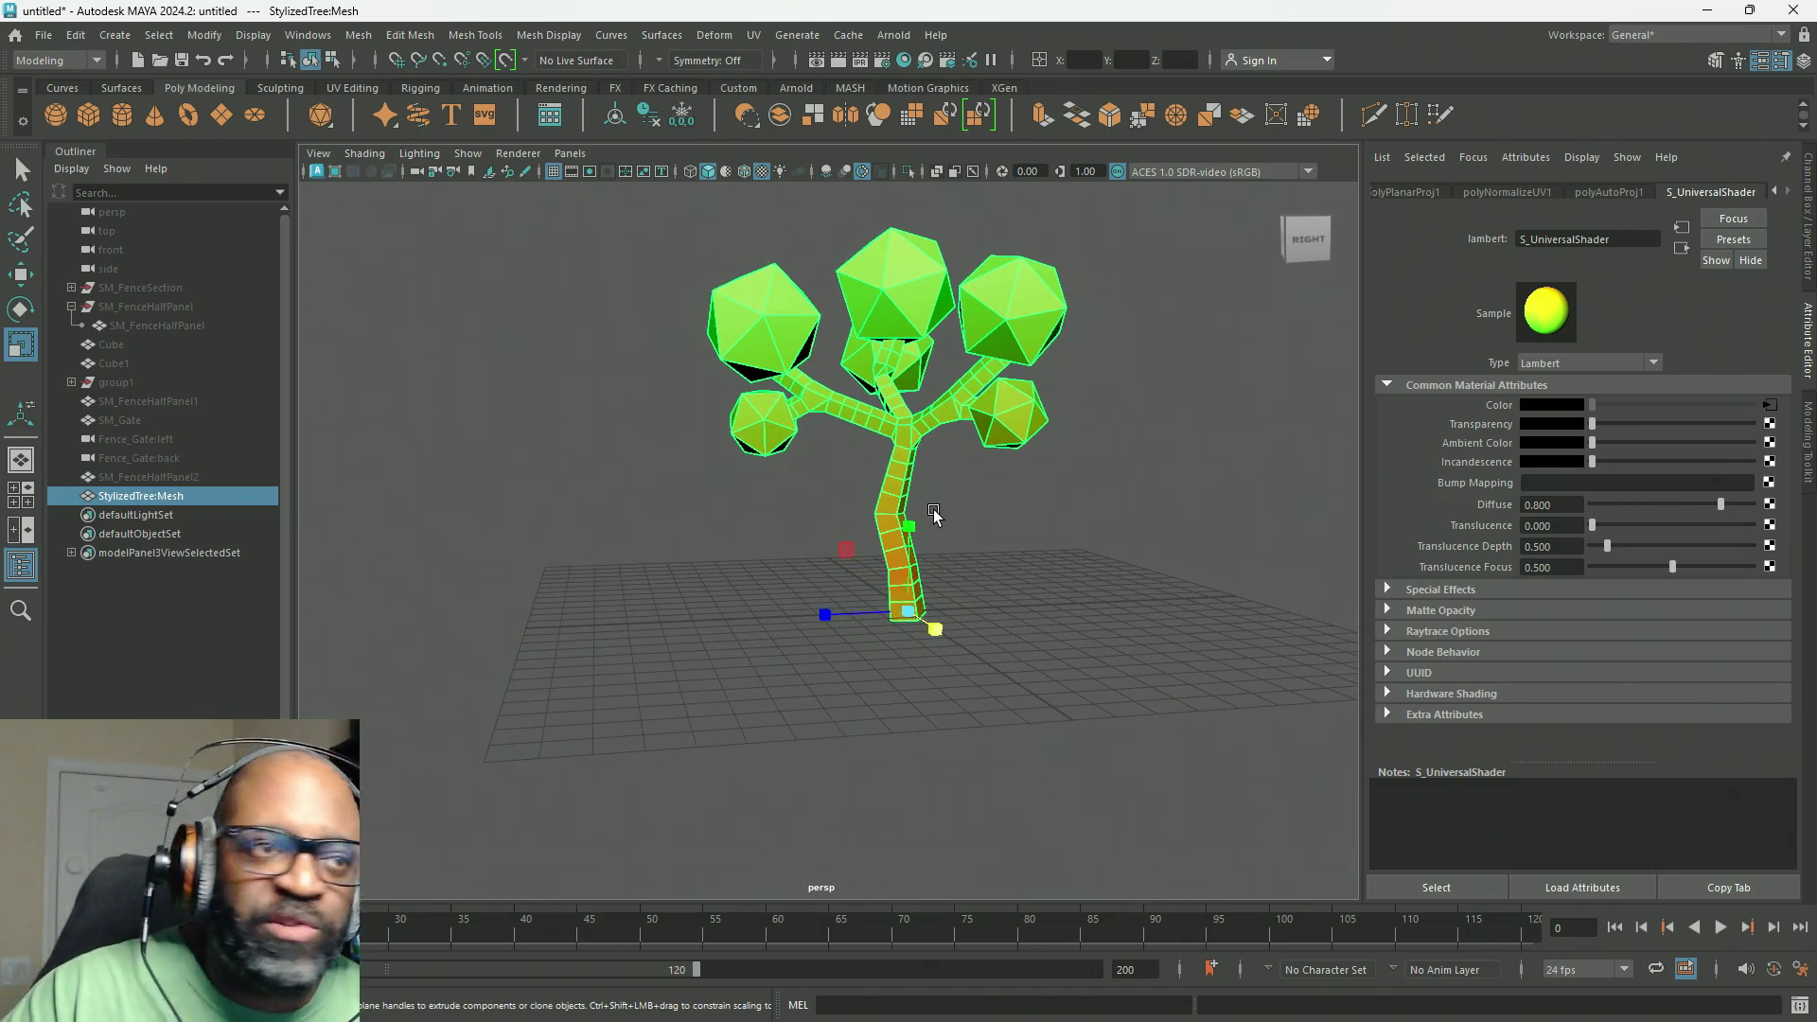
left_click(1709, 12)
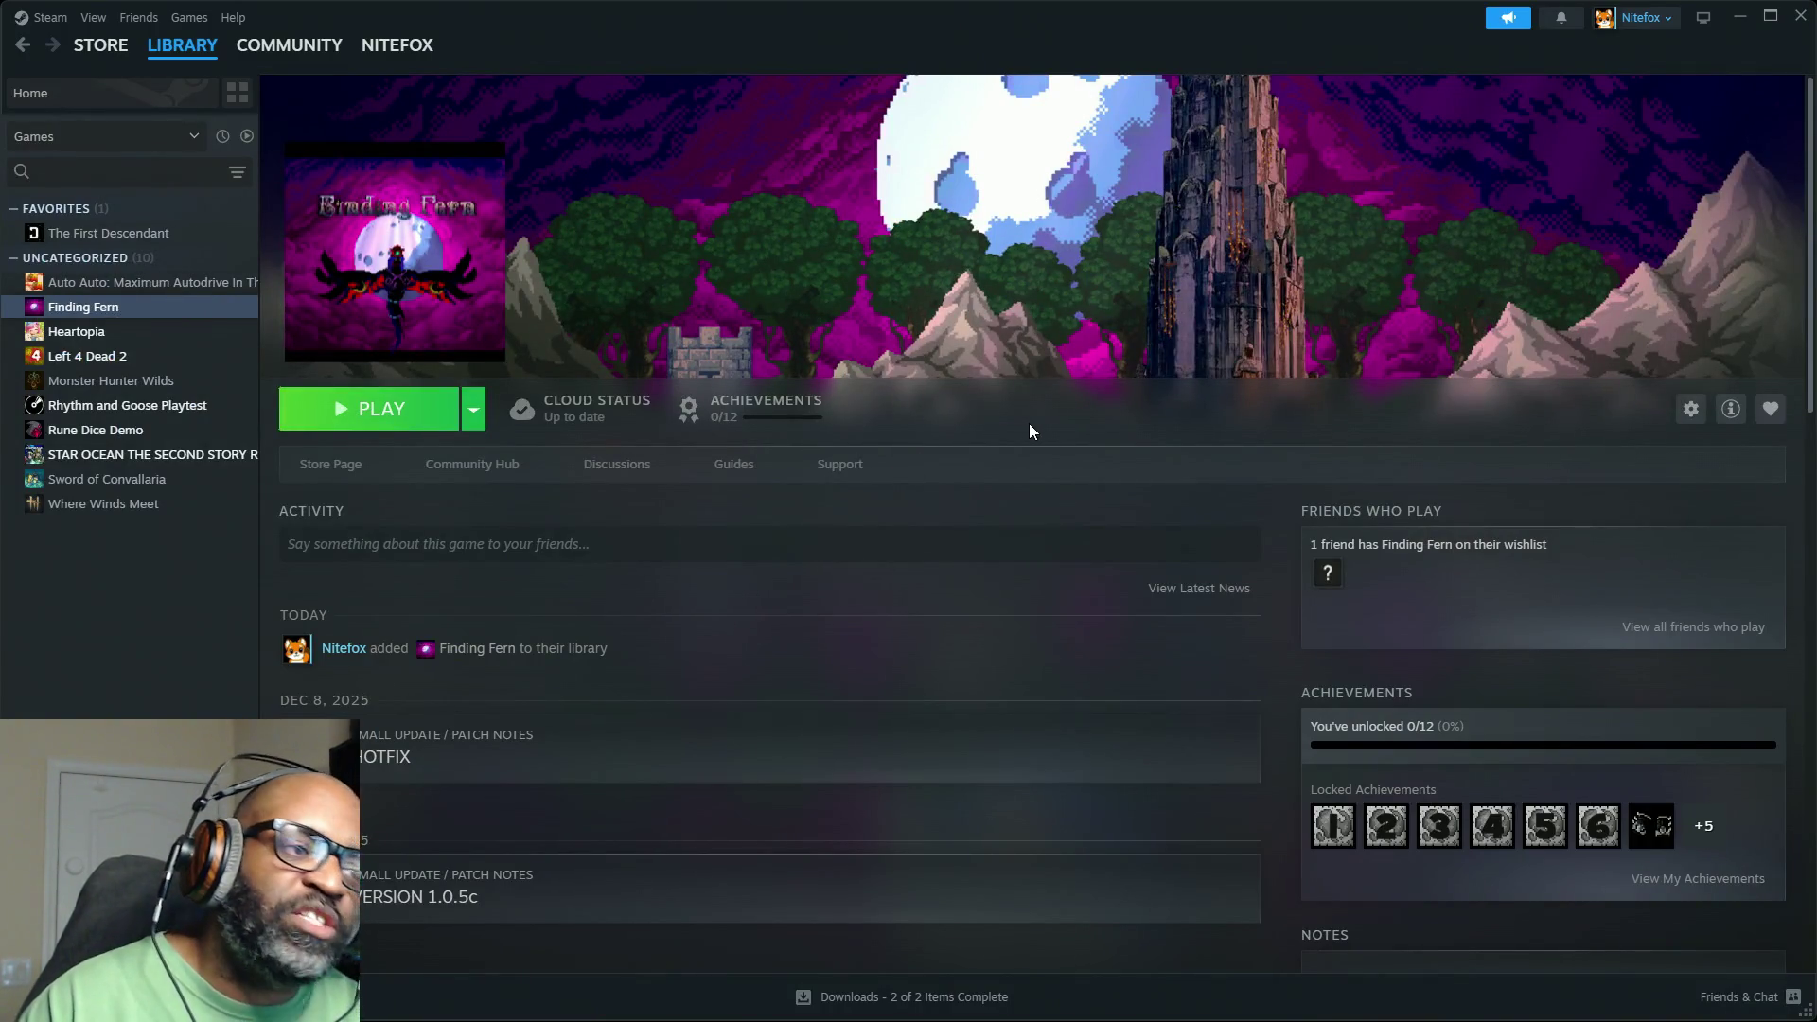
Step: Launch Finding Fern from its Steam library entry and wait for the title screen
left_click(404, 421)
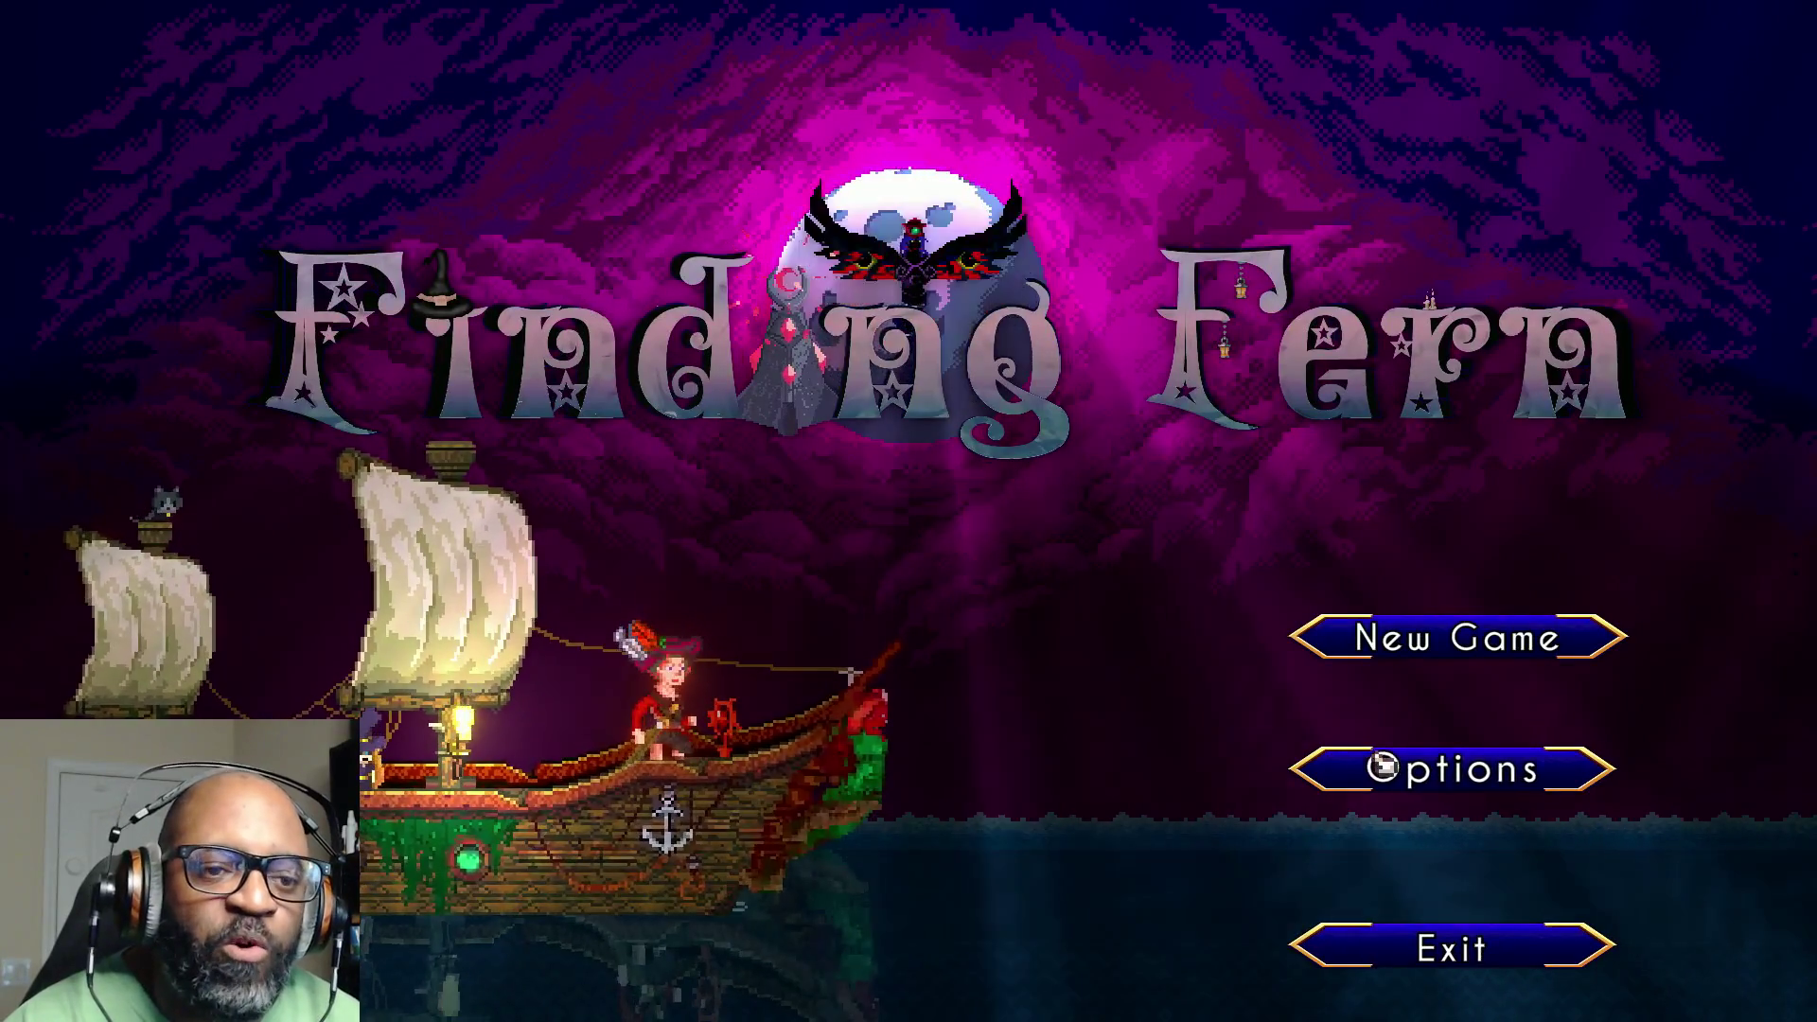
Step: In Options, look over Audio, then set the Video Screen Mode to Fullscreen
left_click(1434, 774)
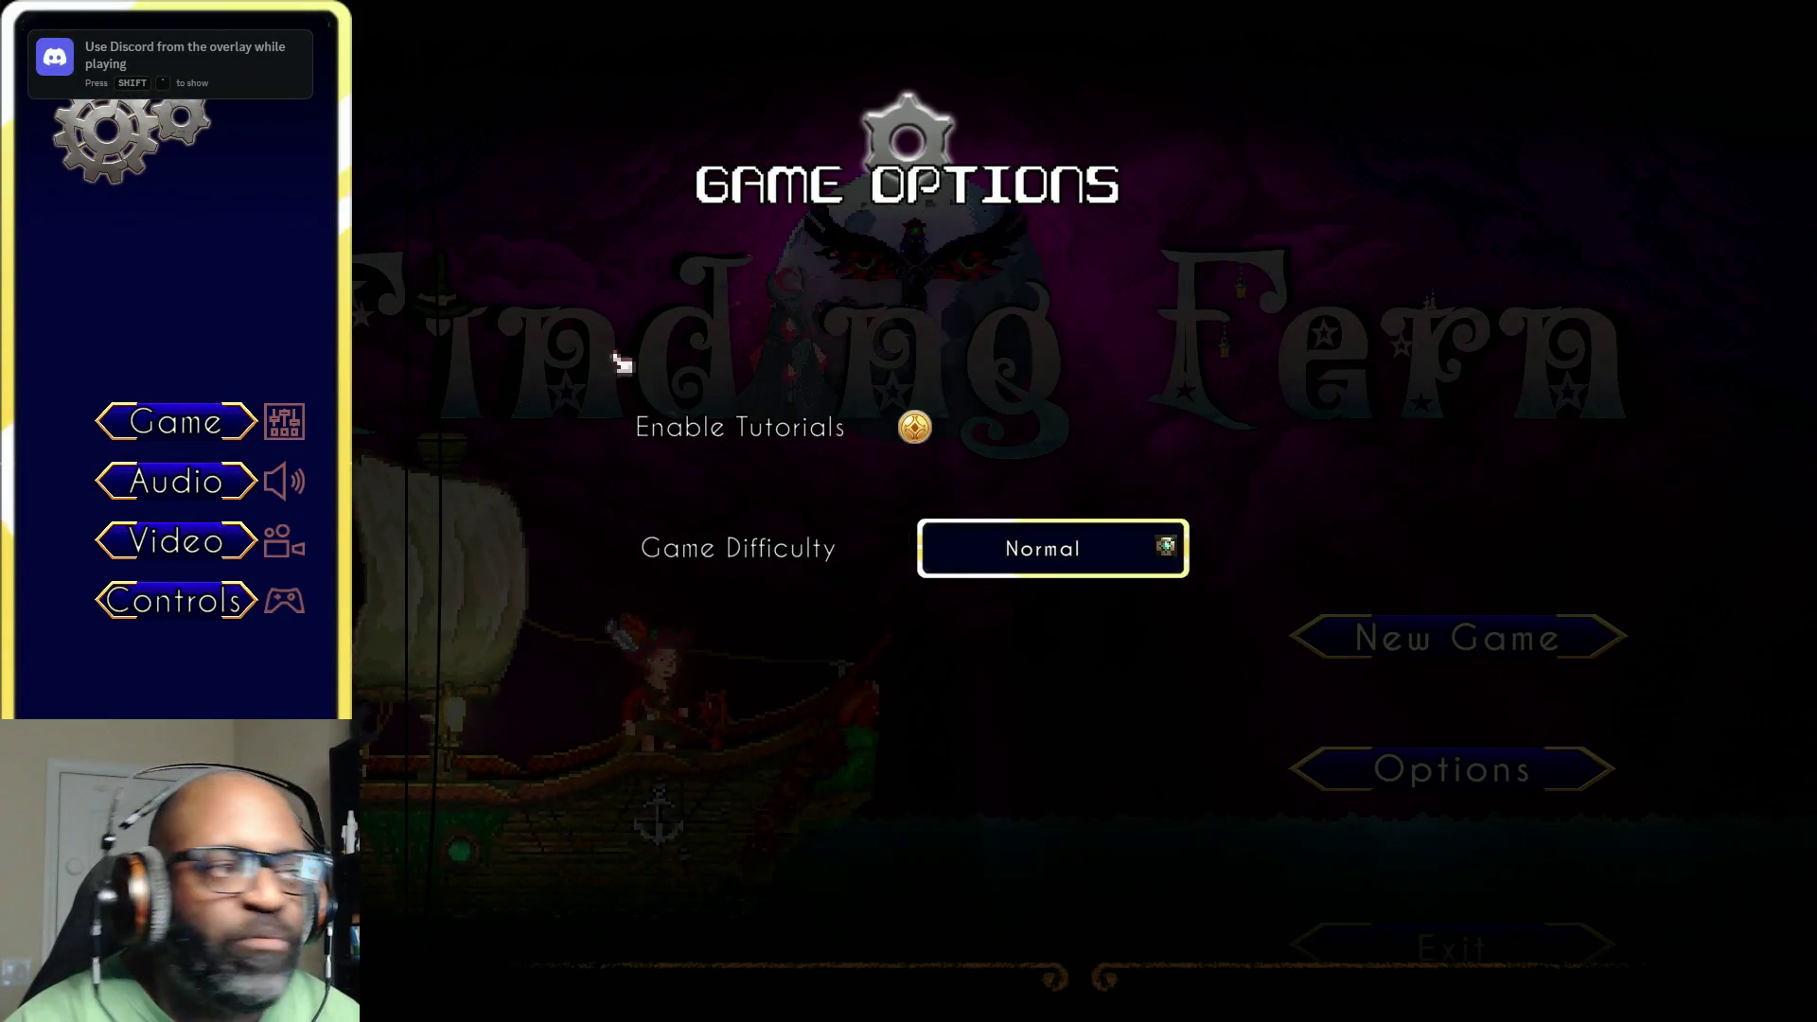
left_click(225, 483)
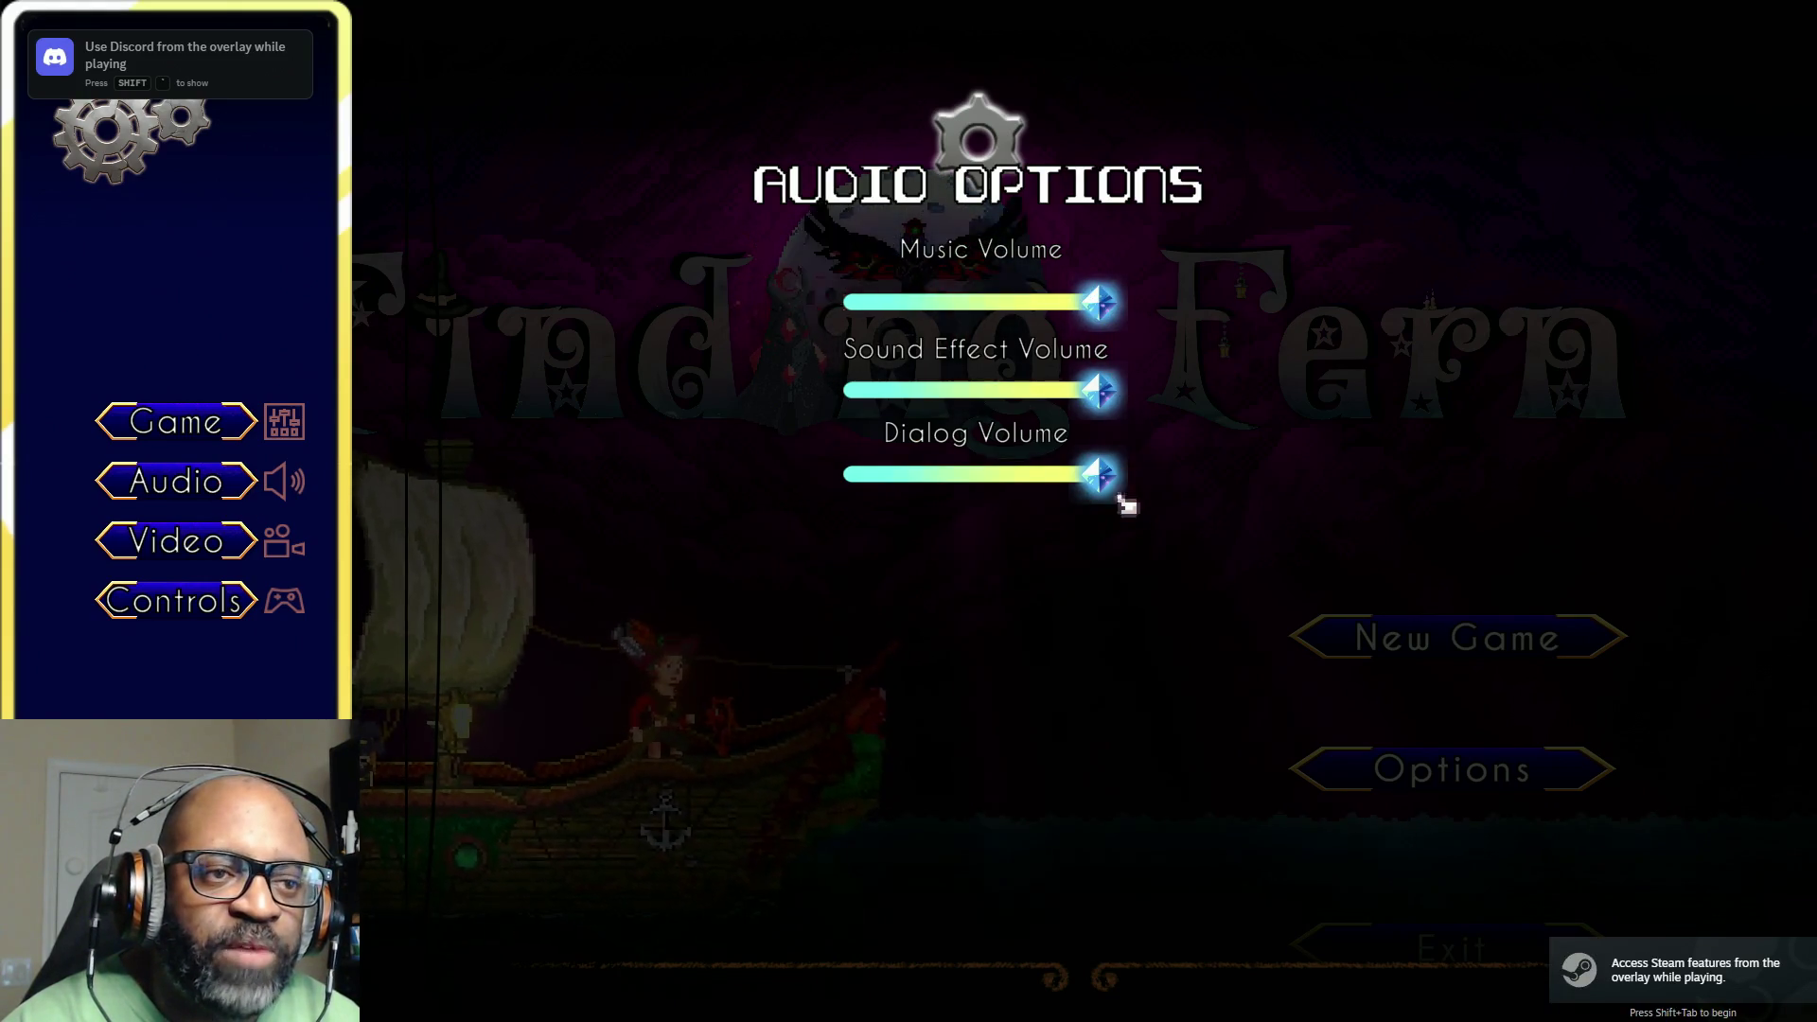
left_click(170, 543)
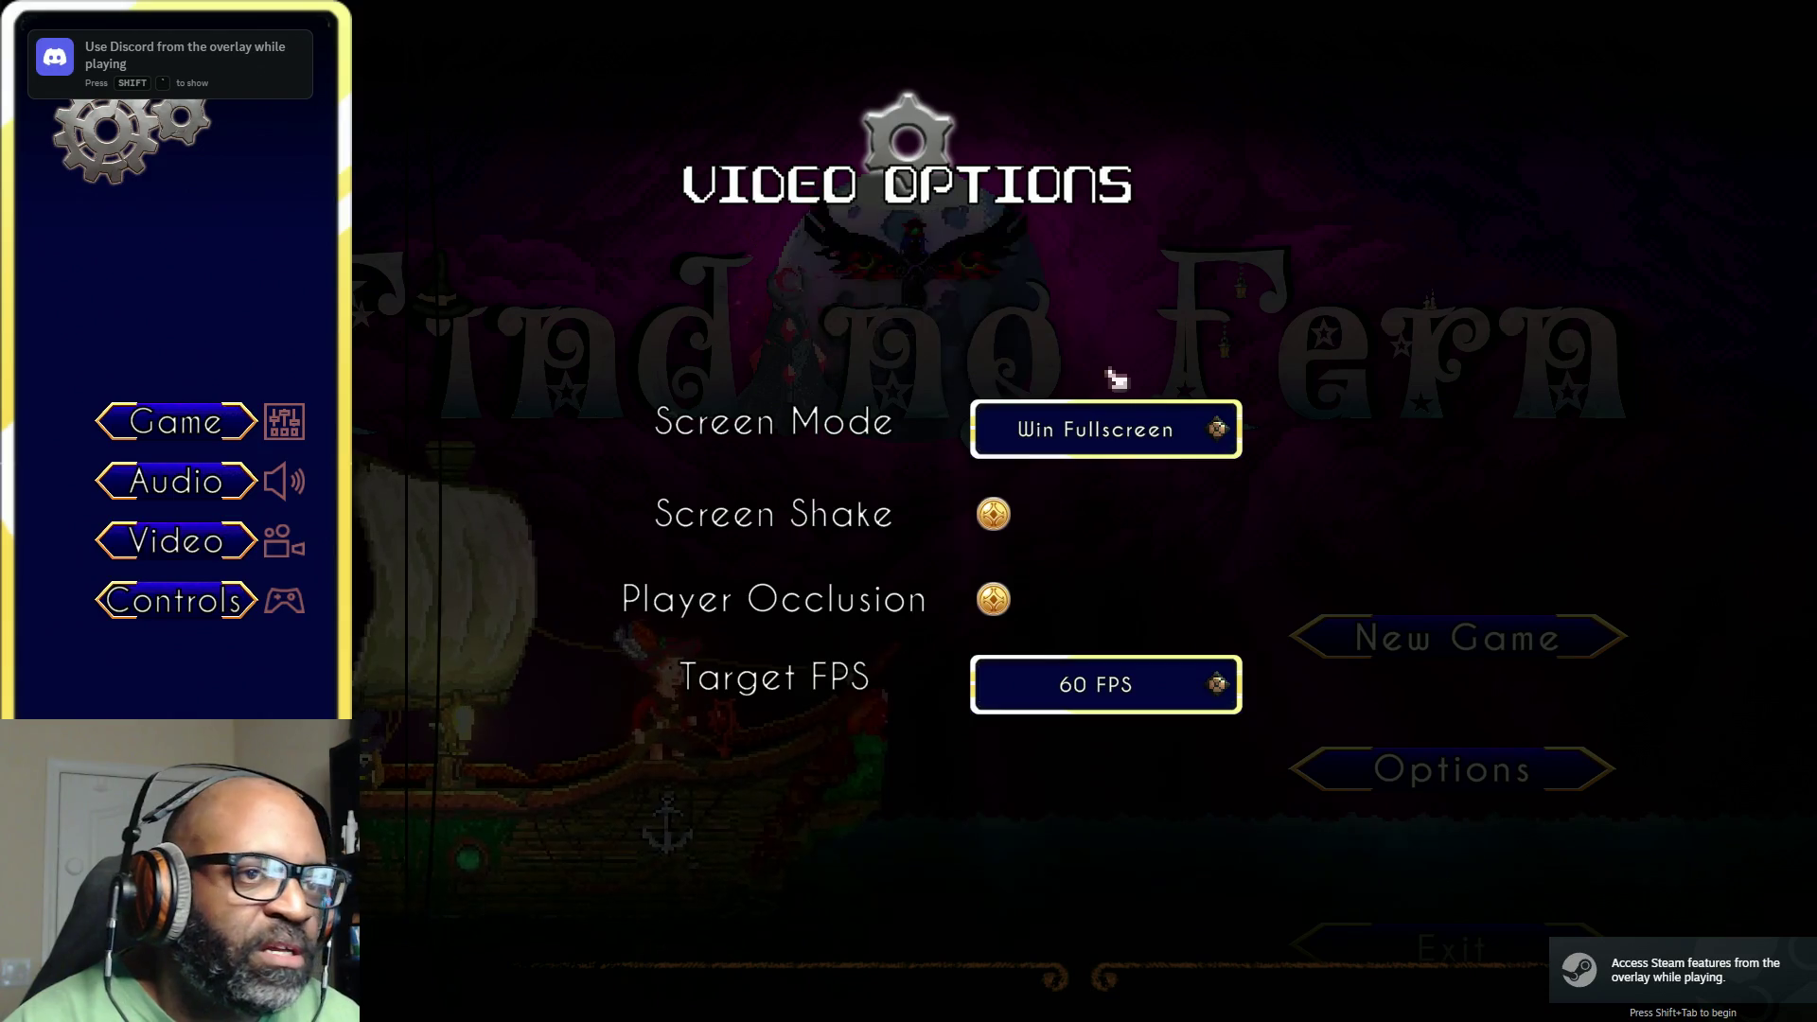
left_click(1171, 440)
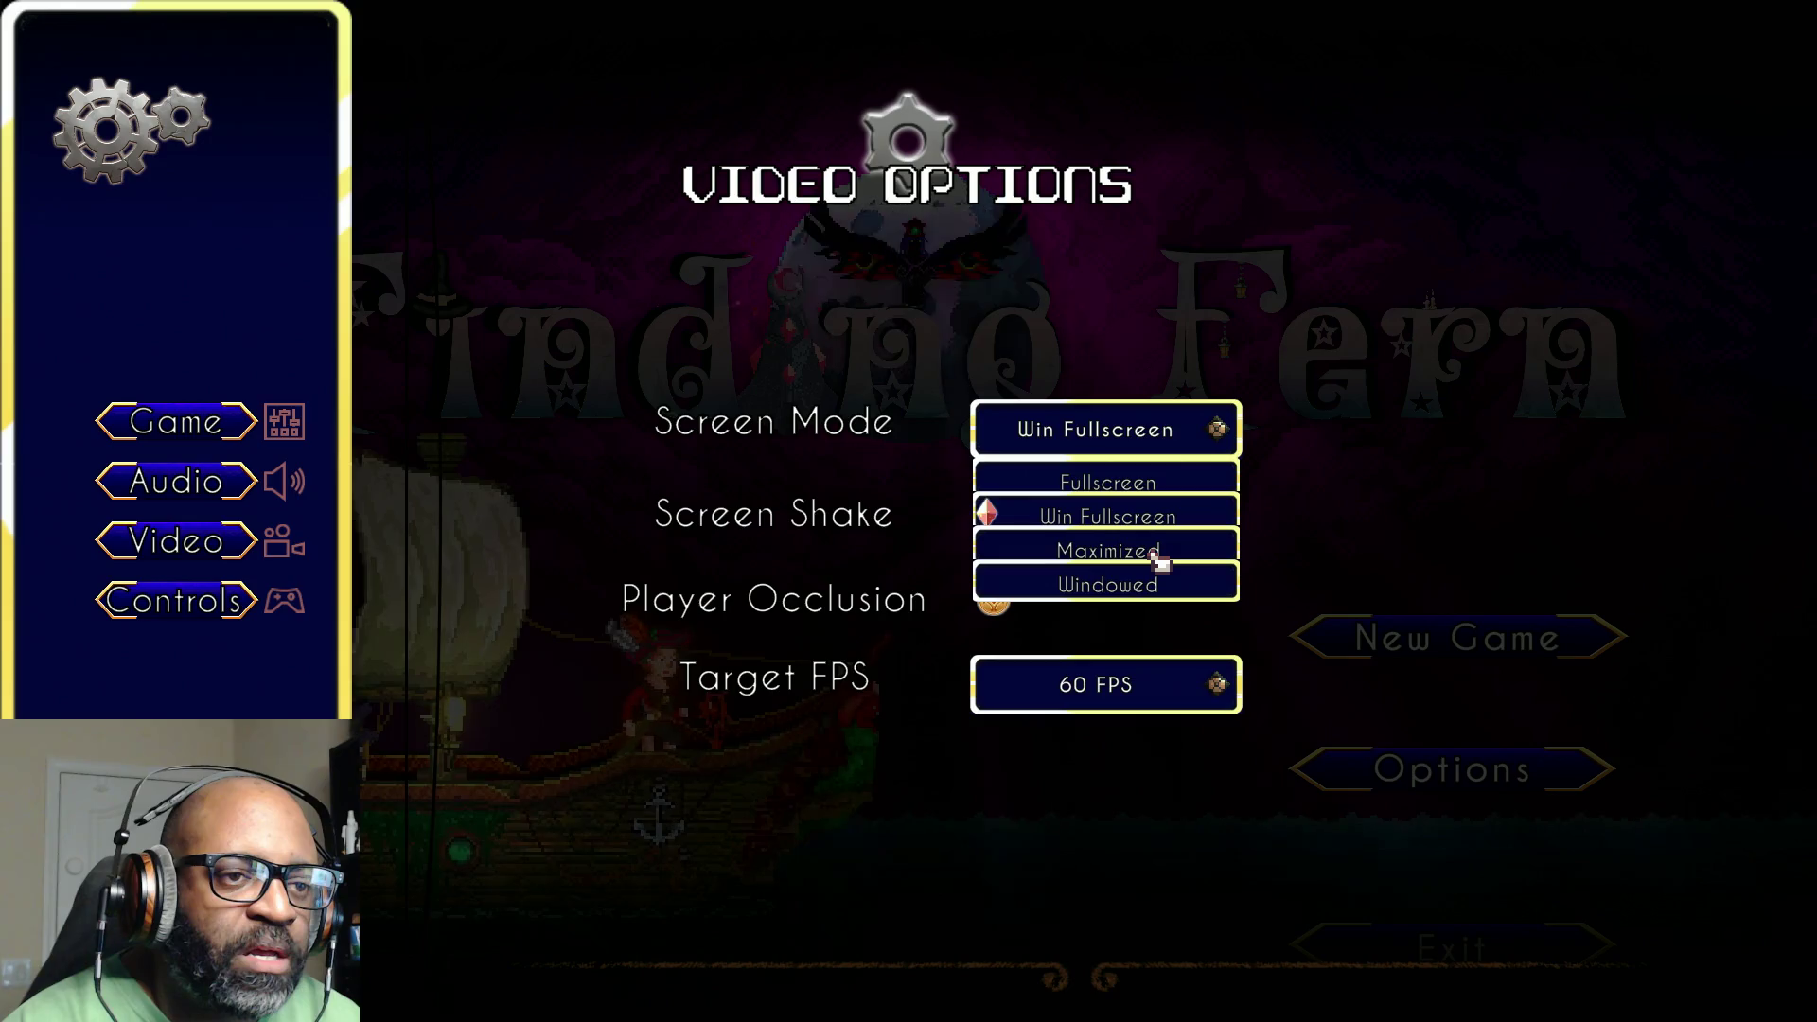
left_click(1159, 482)
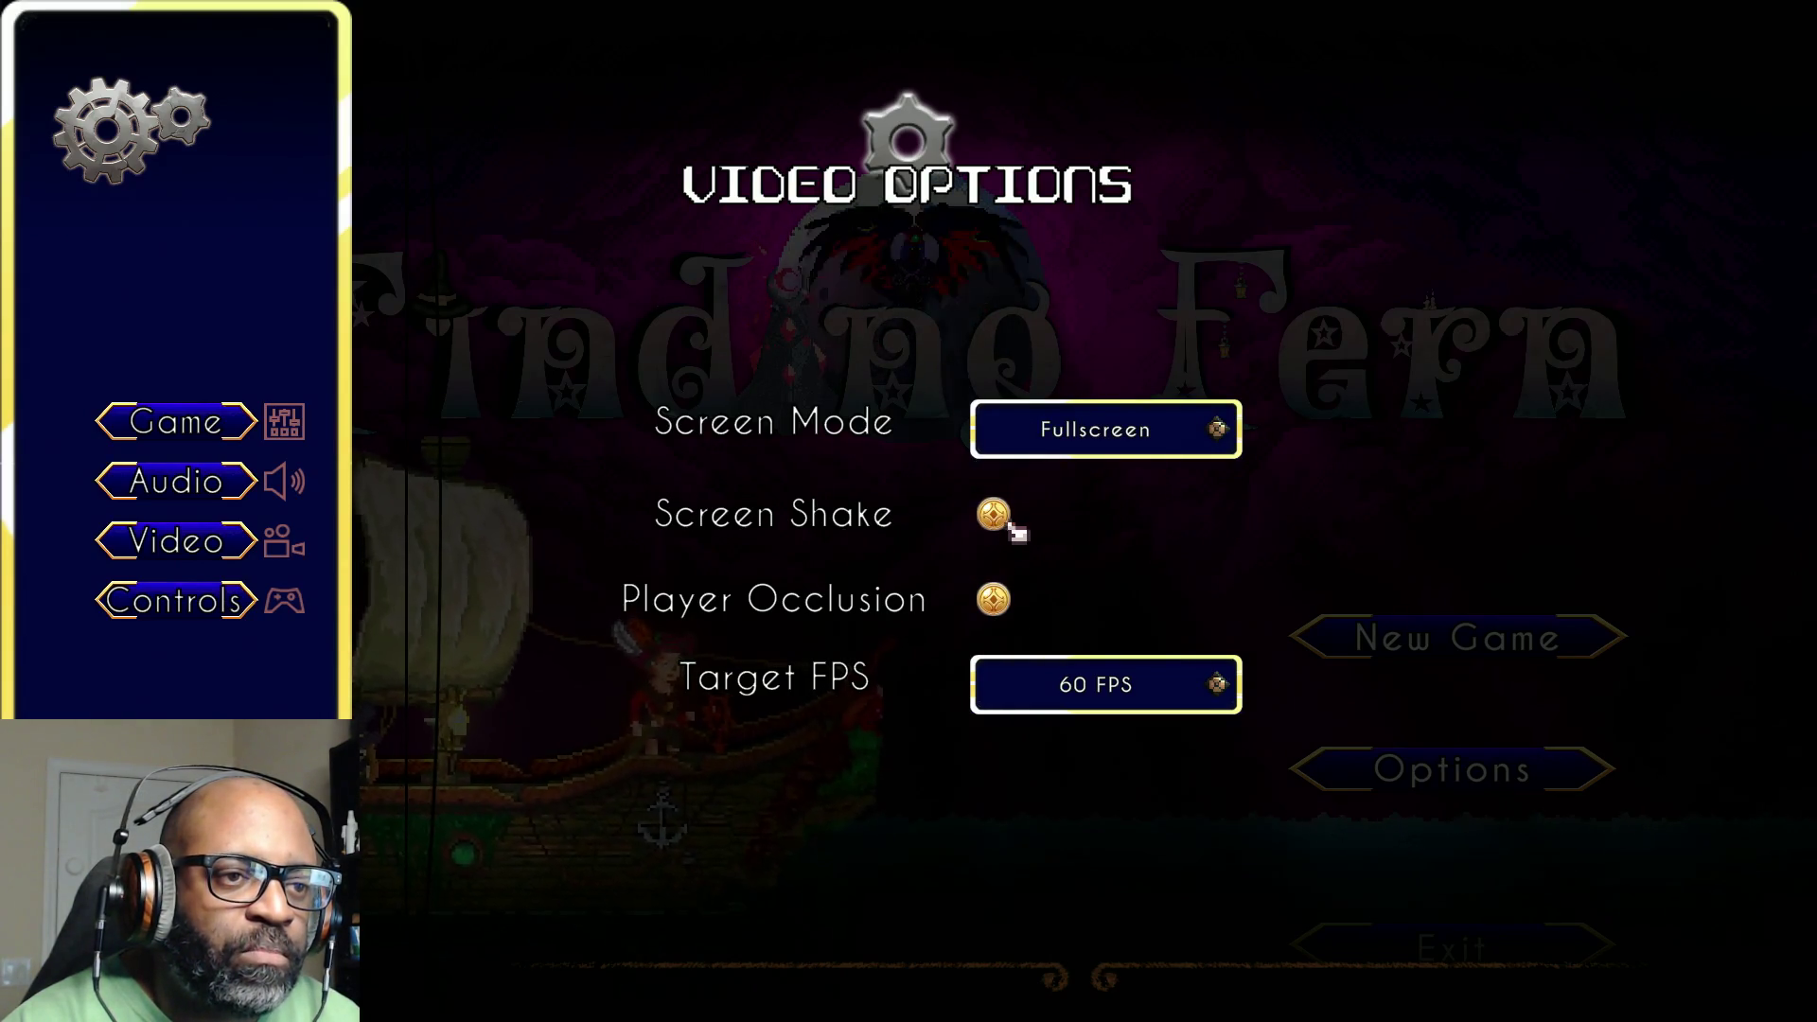
Step: Toggle Screen Shake off and back on, then view the Controls bindings
left_click(999, 516)
left_click(993, 514)
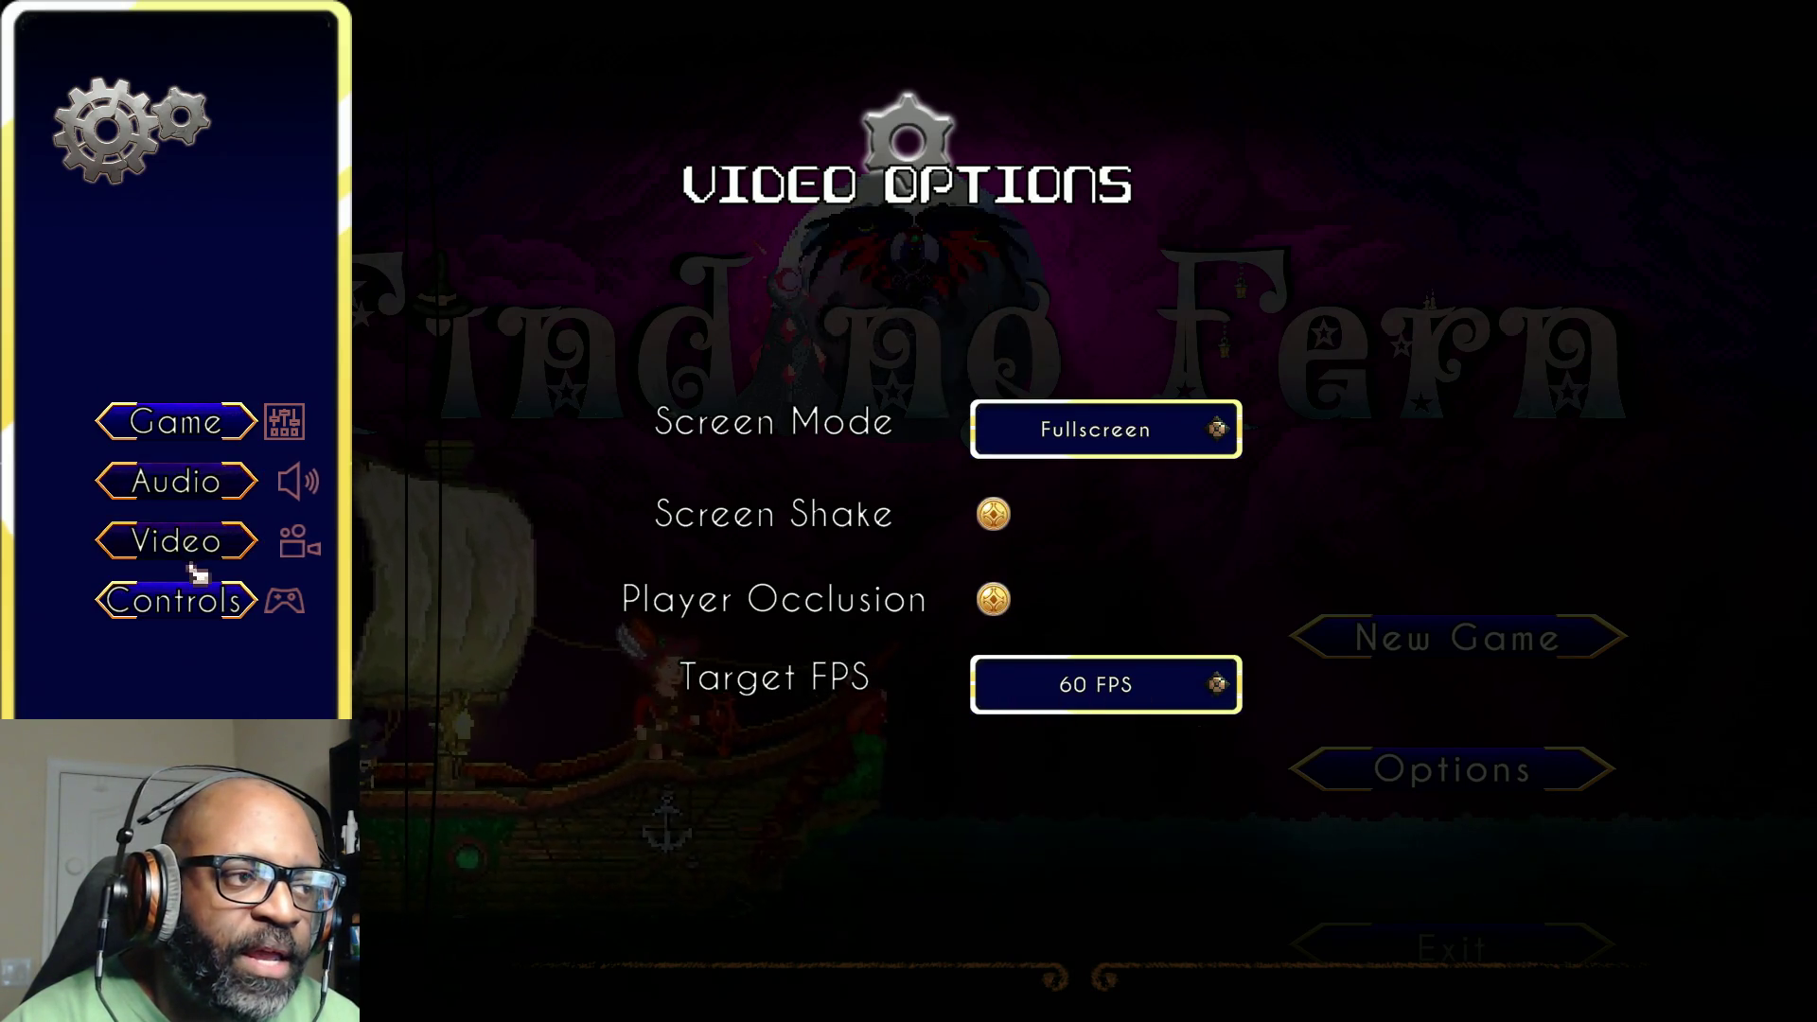
left_click(210, 615)
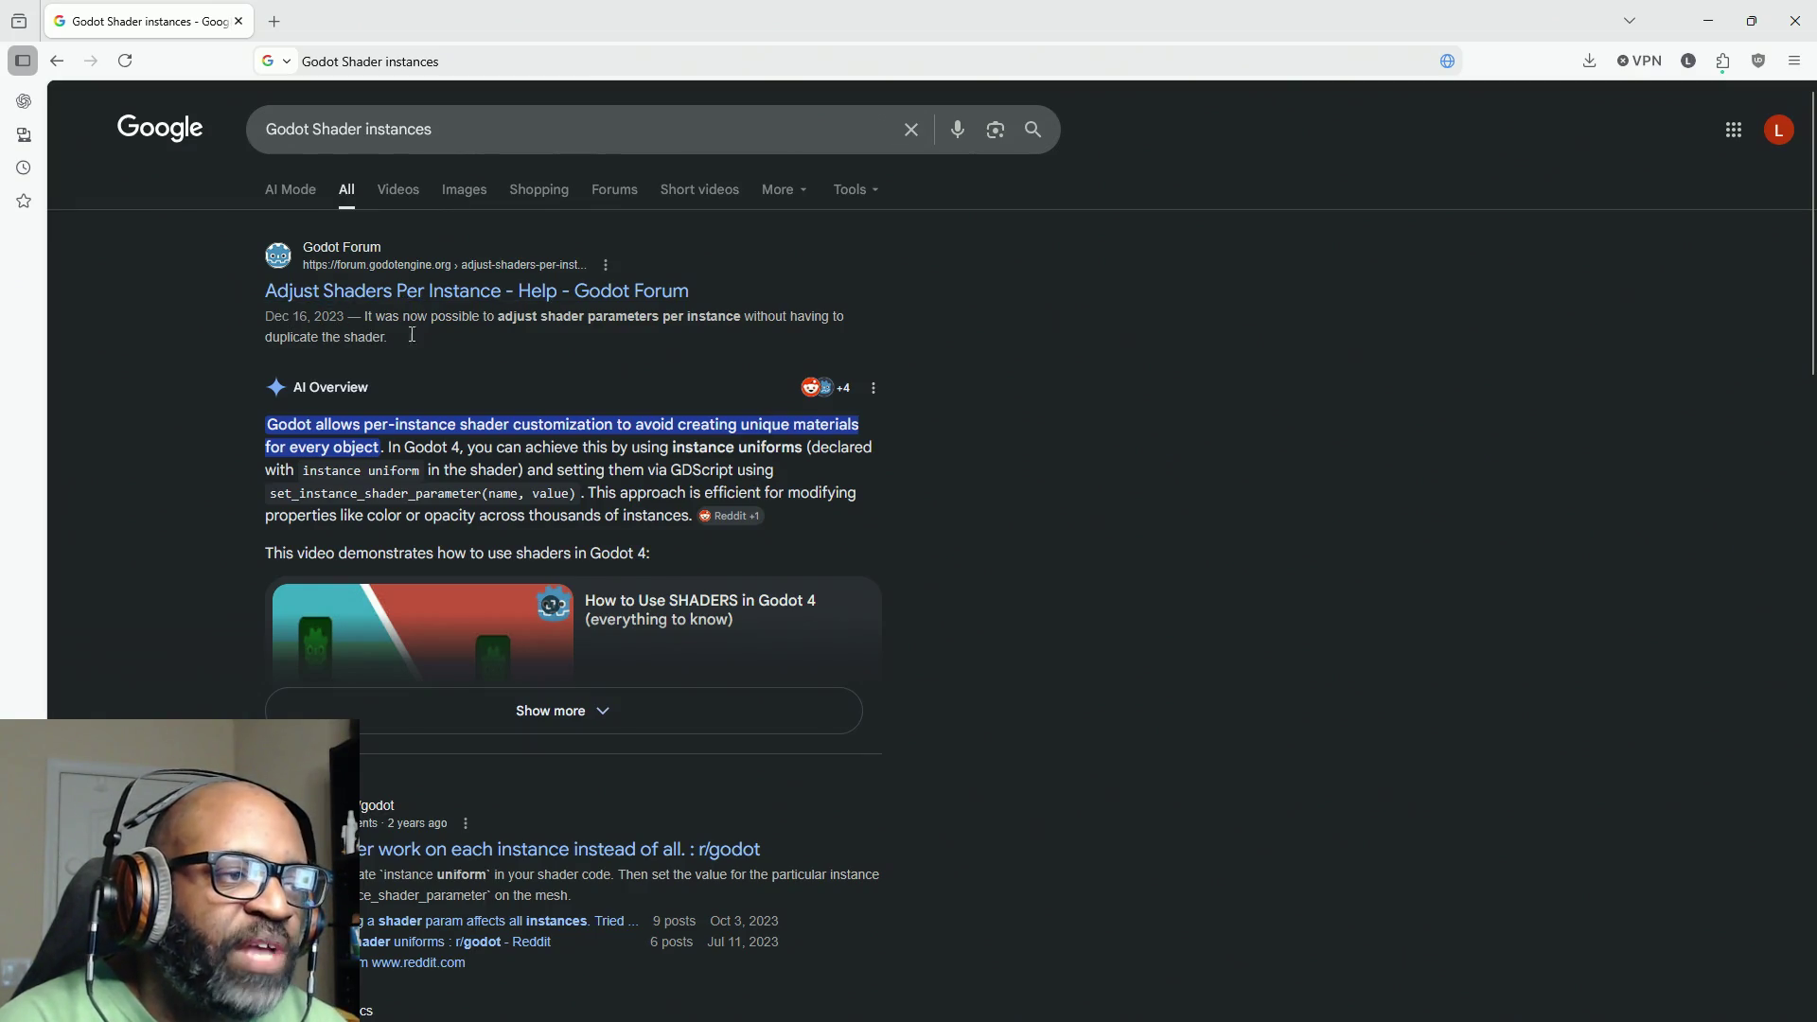
Step: Expand the AI Overview and scroll through its Methods for Per-Instance Shaders list
left_click(545, 710)
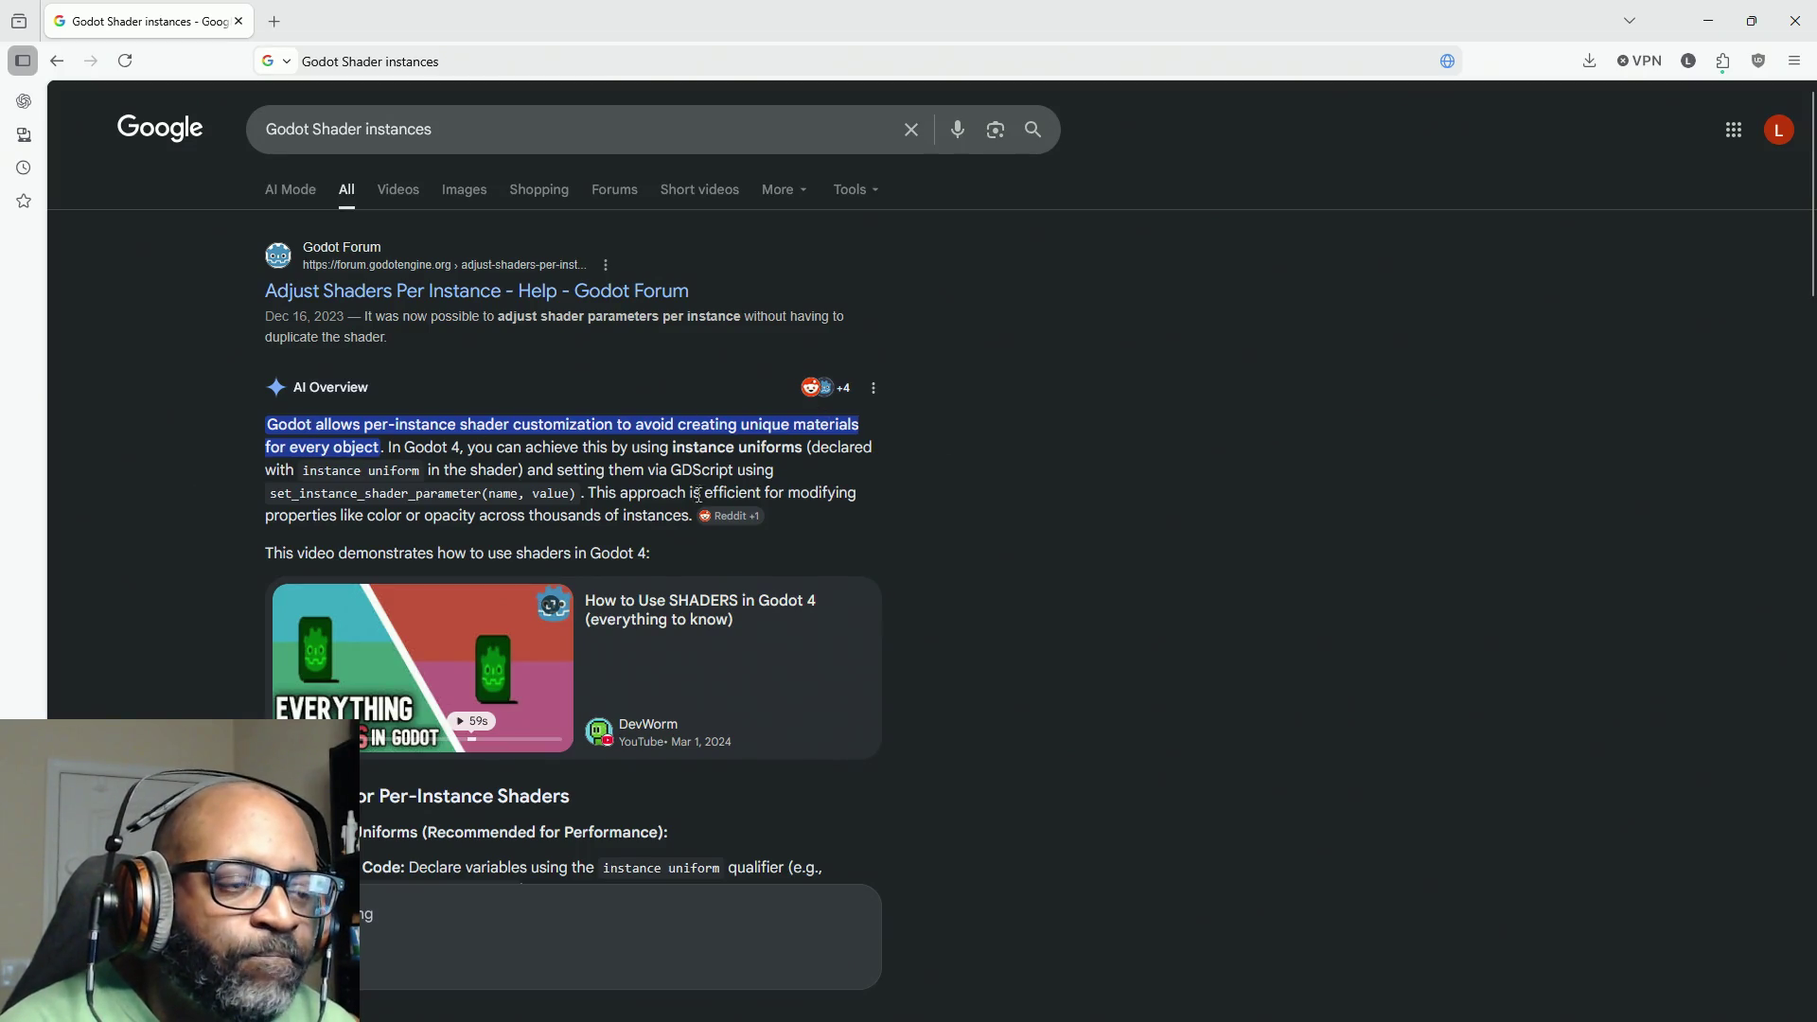
scroll(649, 526, "down", 5)
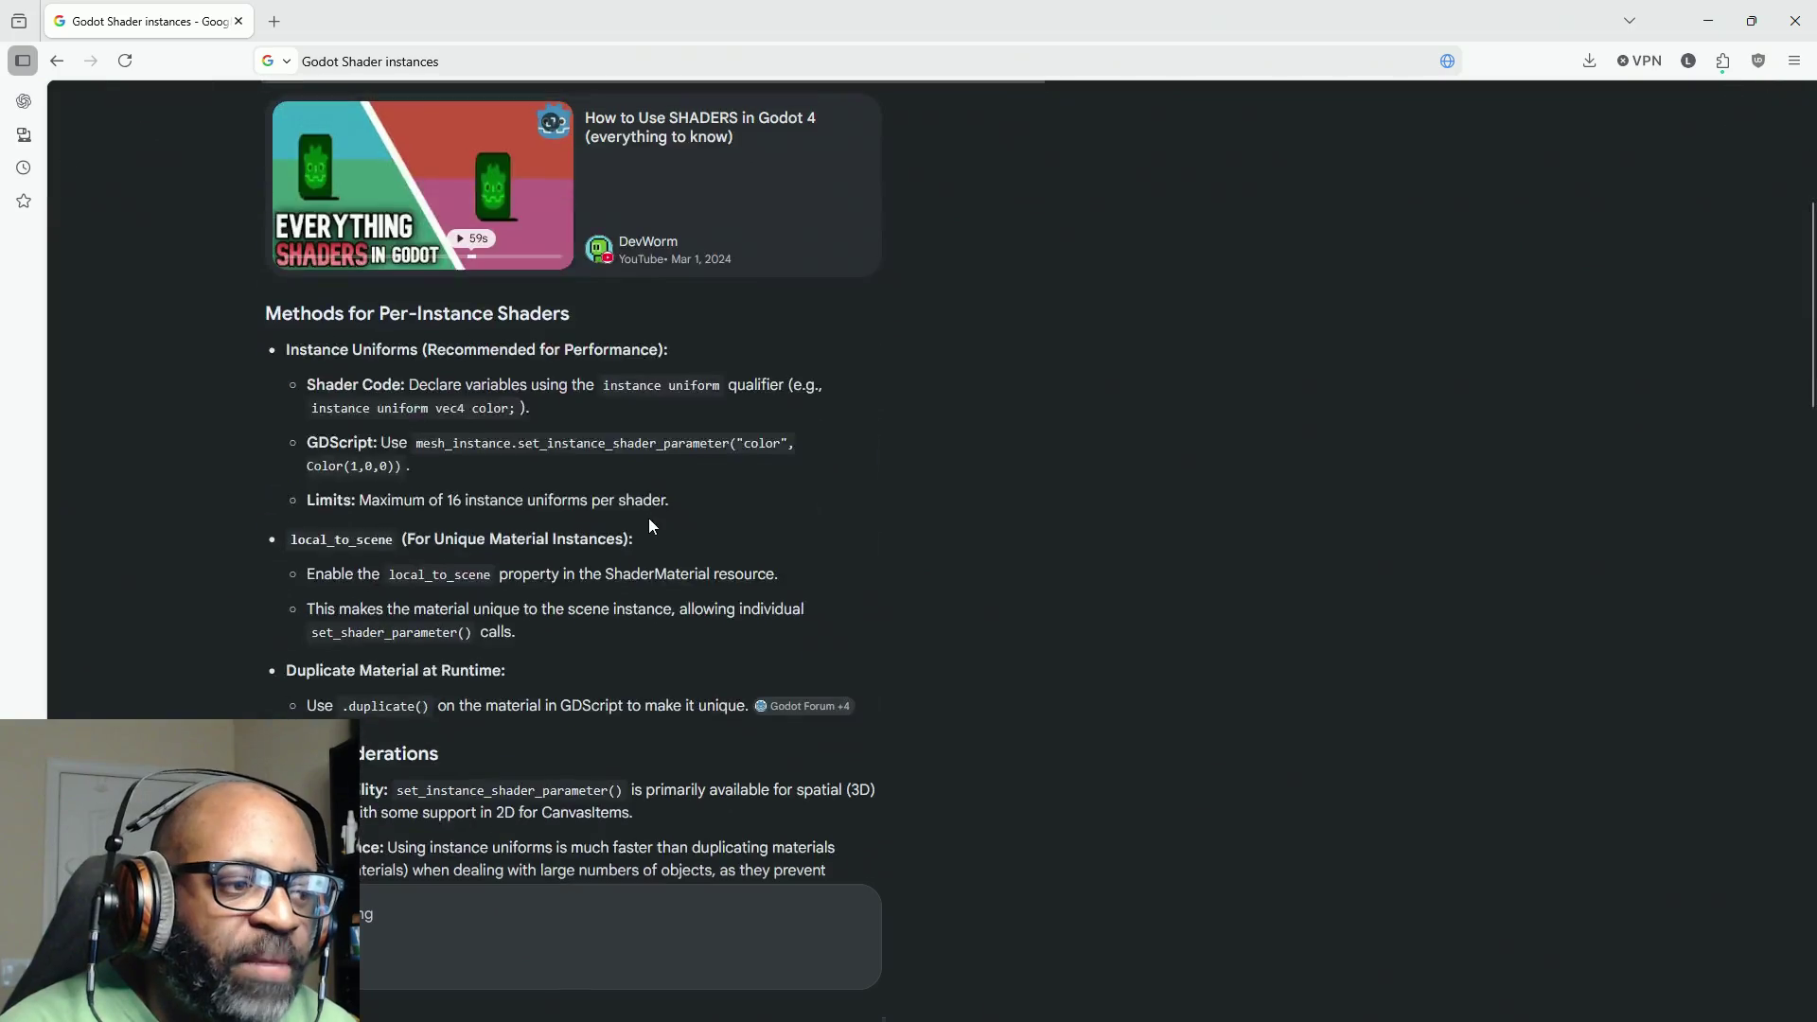
scroll(651, 529, "up", 4)
scroll(656, 544, "down", 4)
scroll(656, 548, "up", 1)
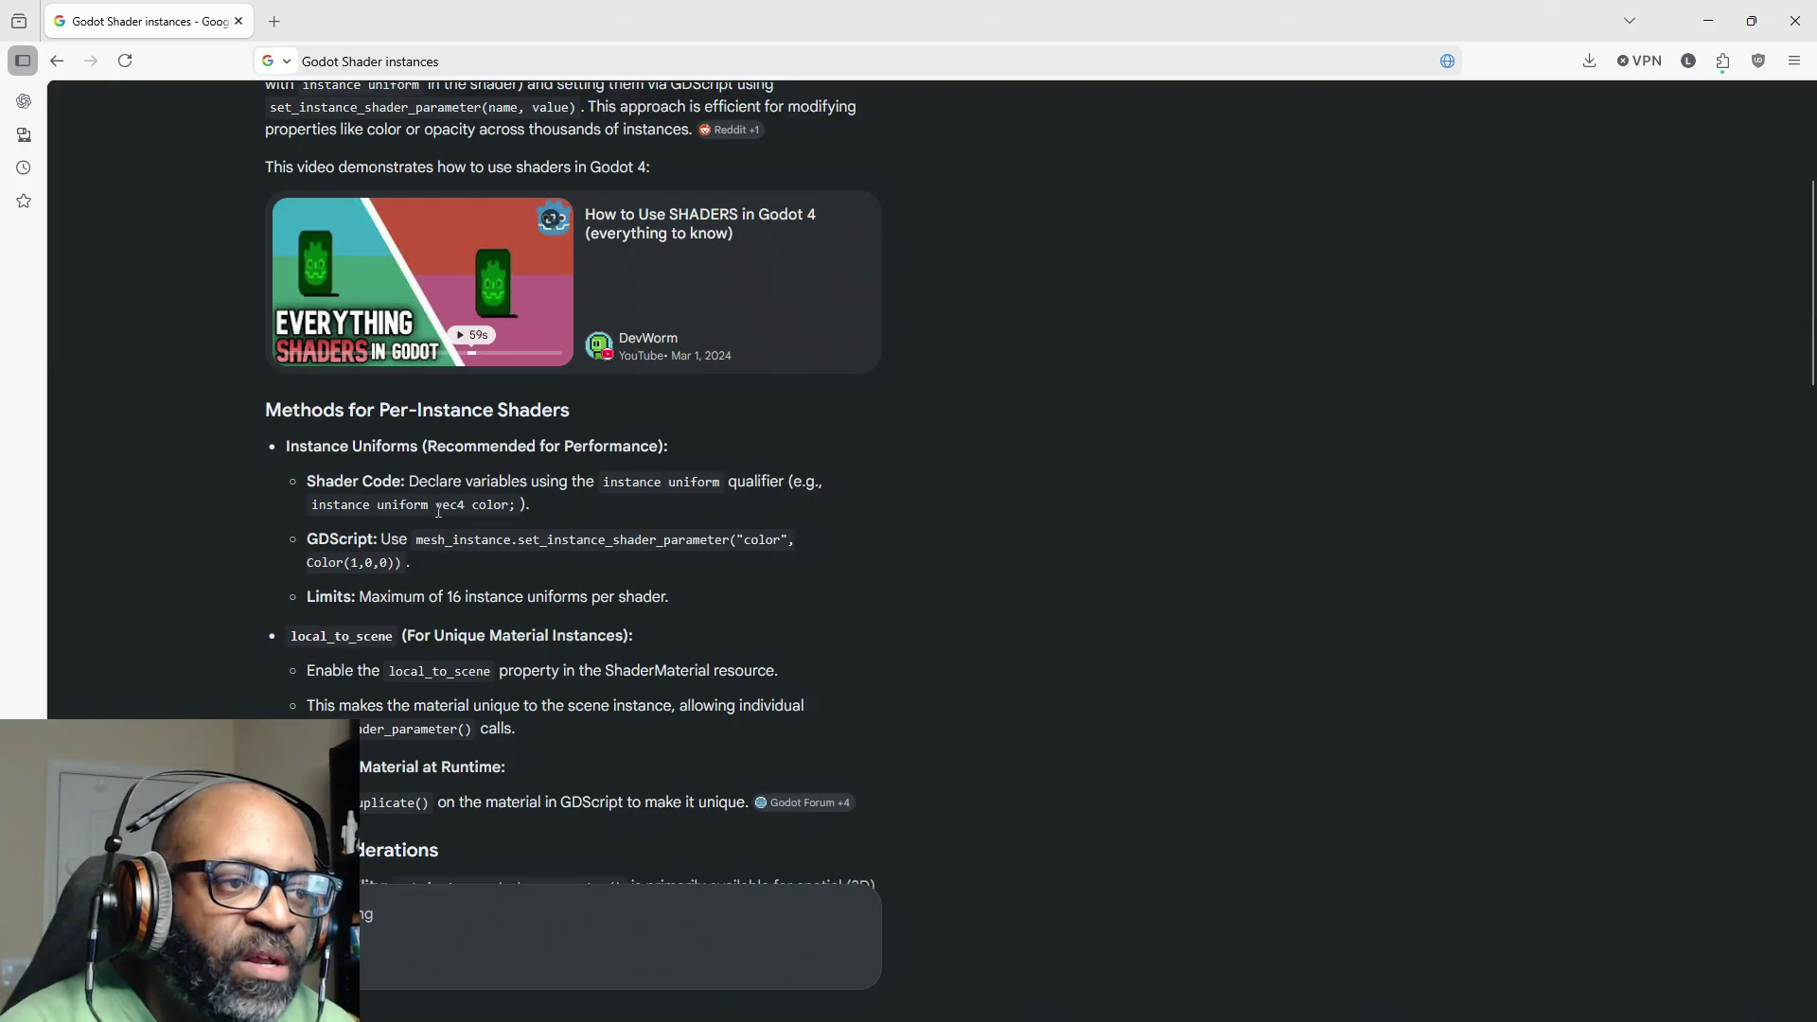
scroll(438, 511, "up", 3)
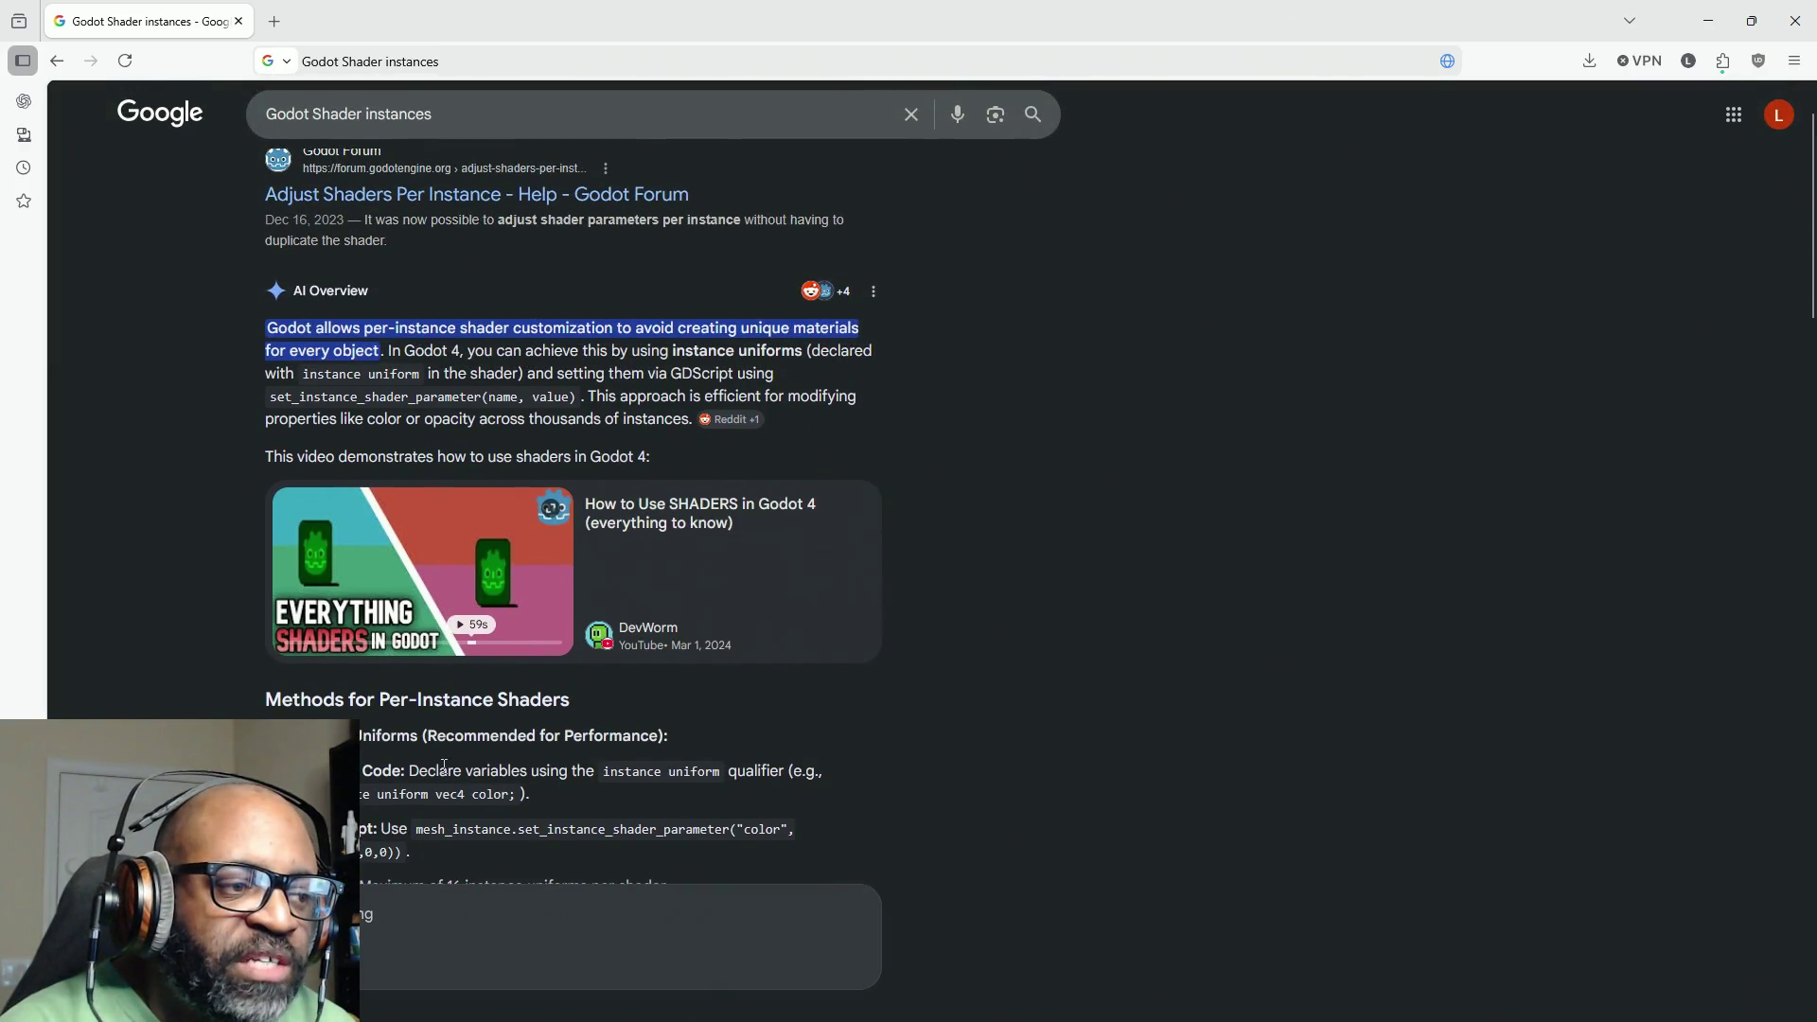
scroll(443, 766, "down", 2)
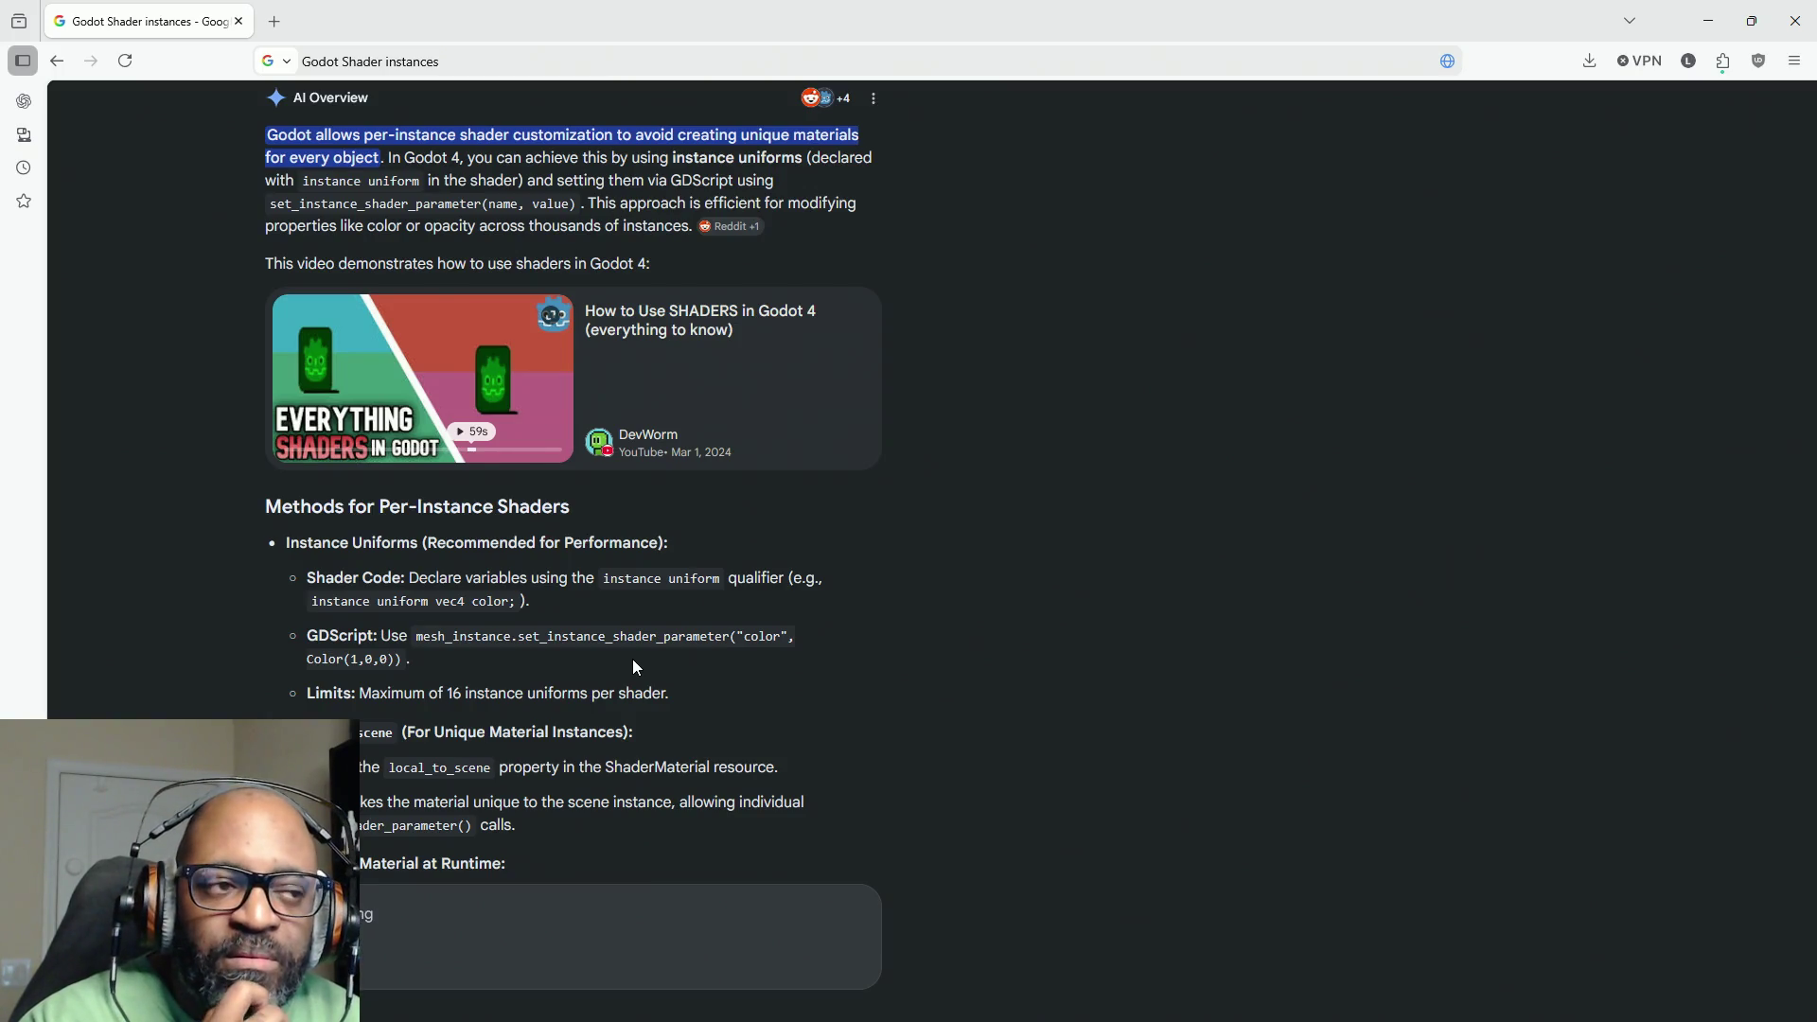
Step: Back in Finding Fern, set Game Difficulty to Easy on the Game tab and exit Options
left_click_drag(1229, 10, 0, 527)
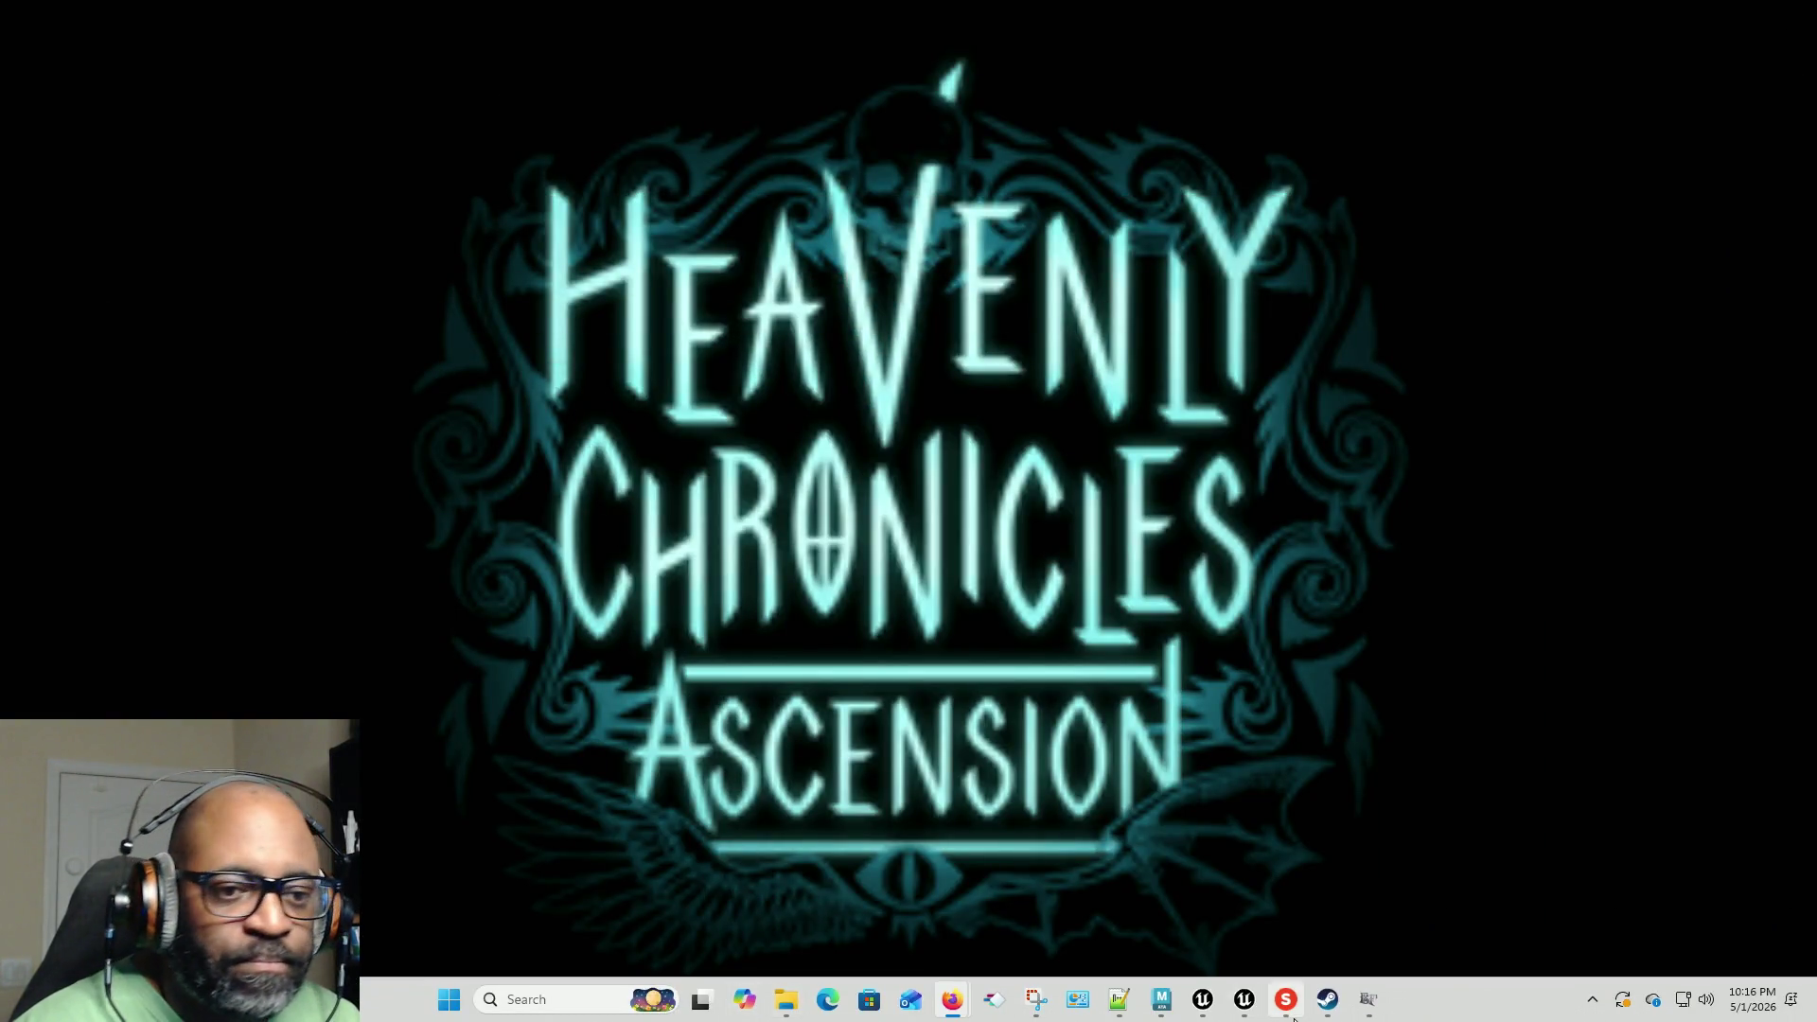
left_click(1367, 1000)
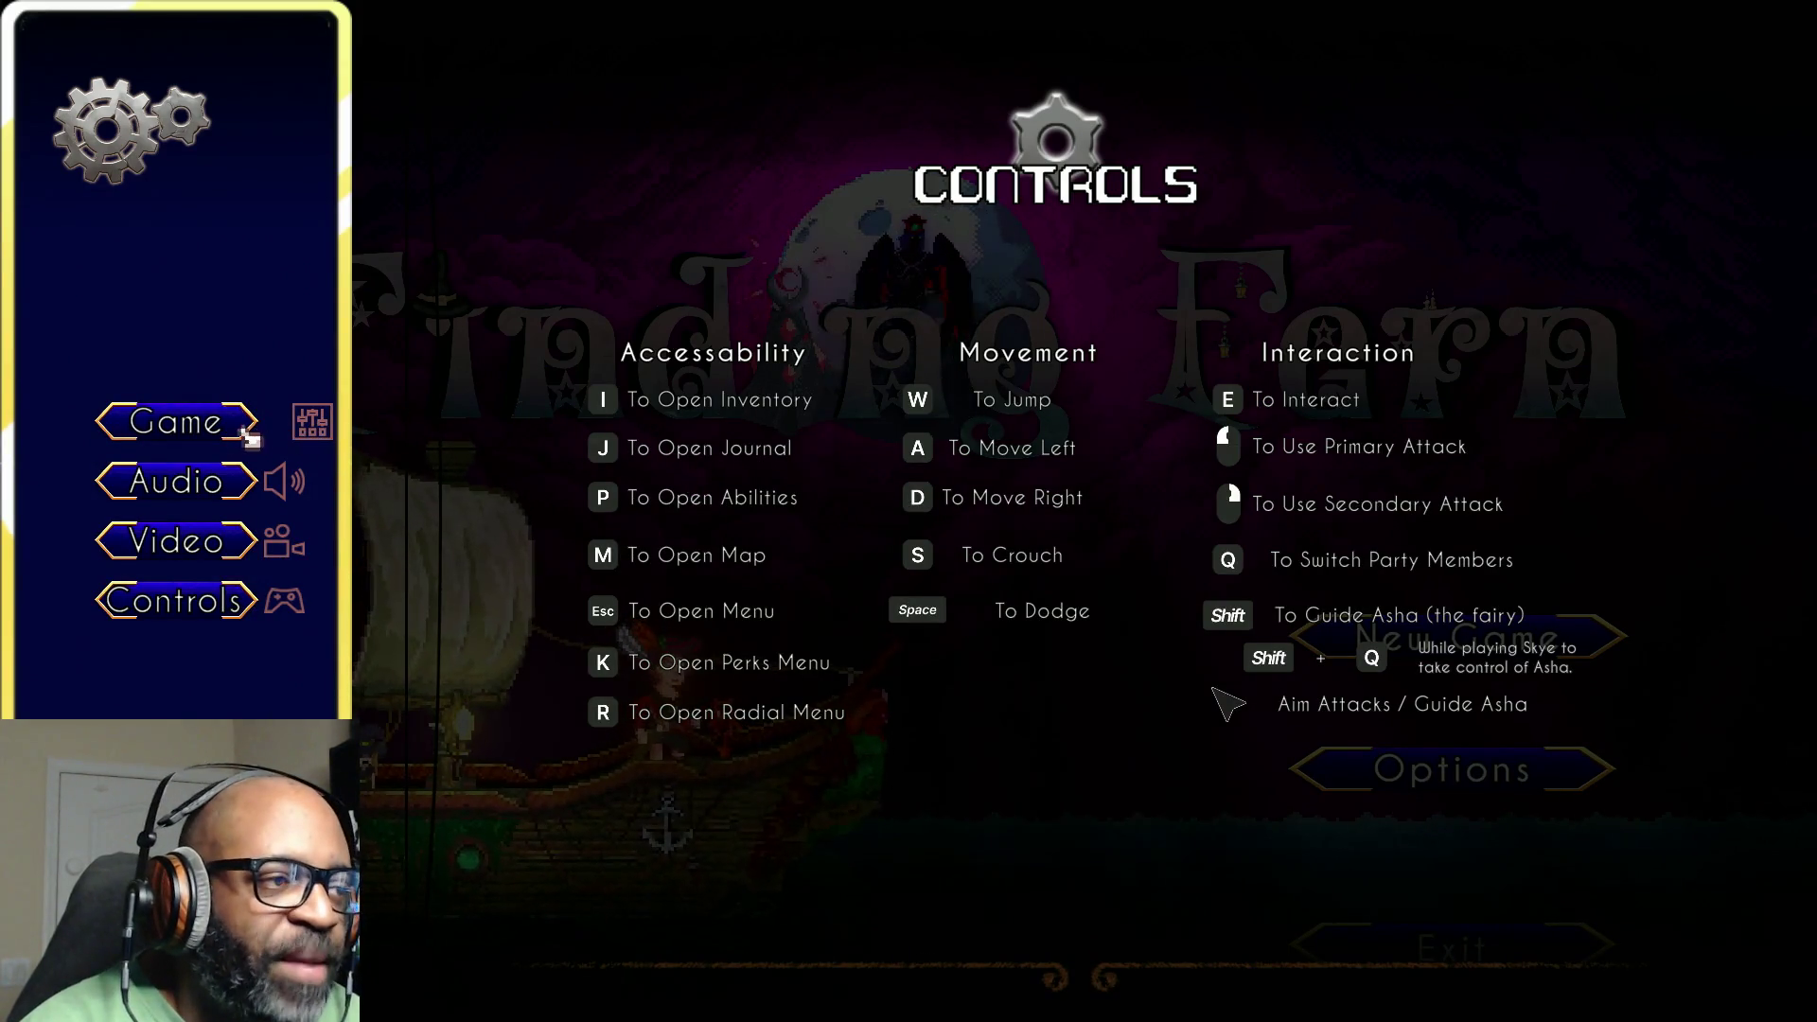
left_click(308, 421)
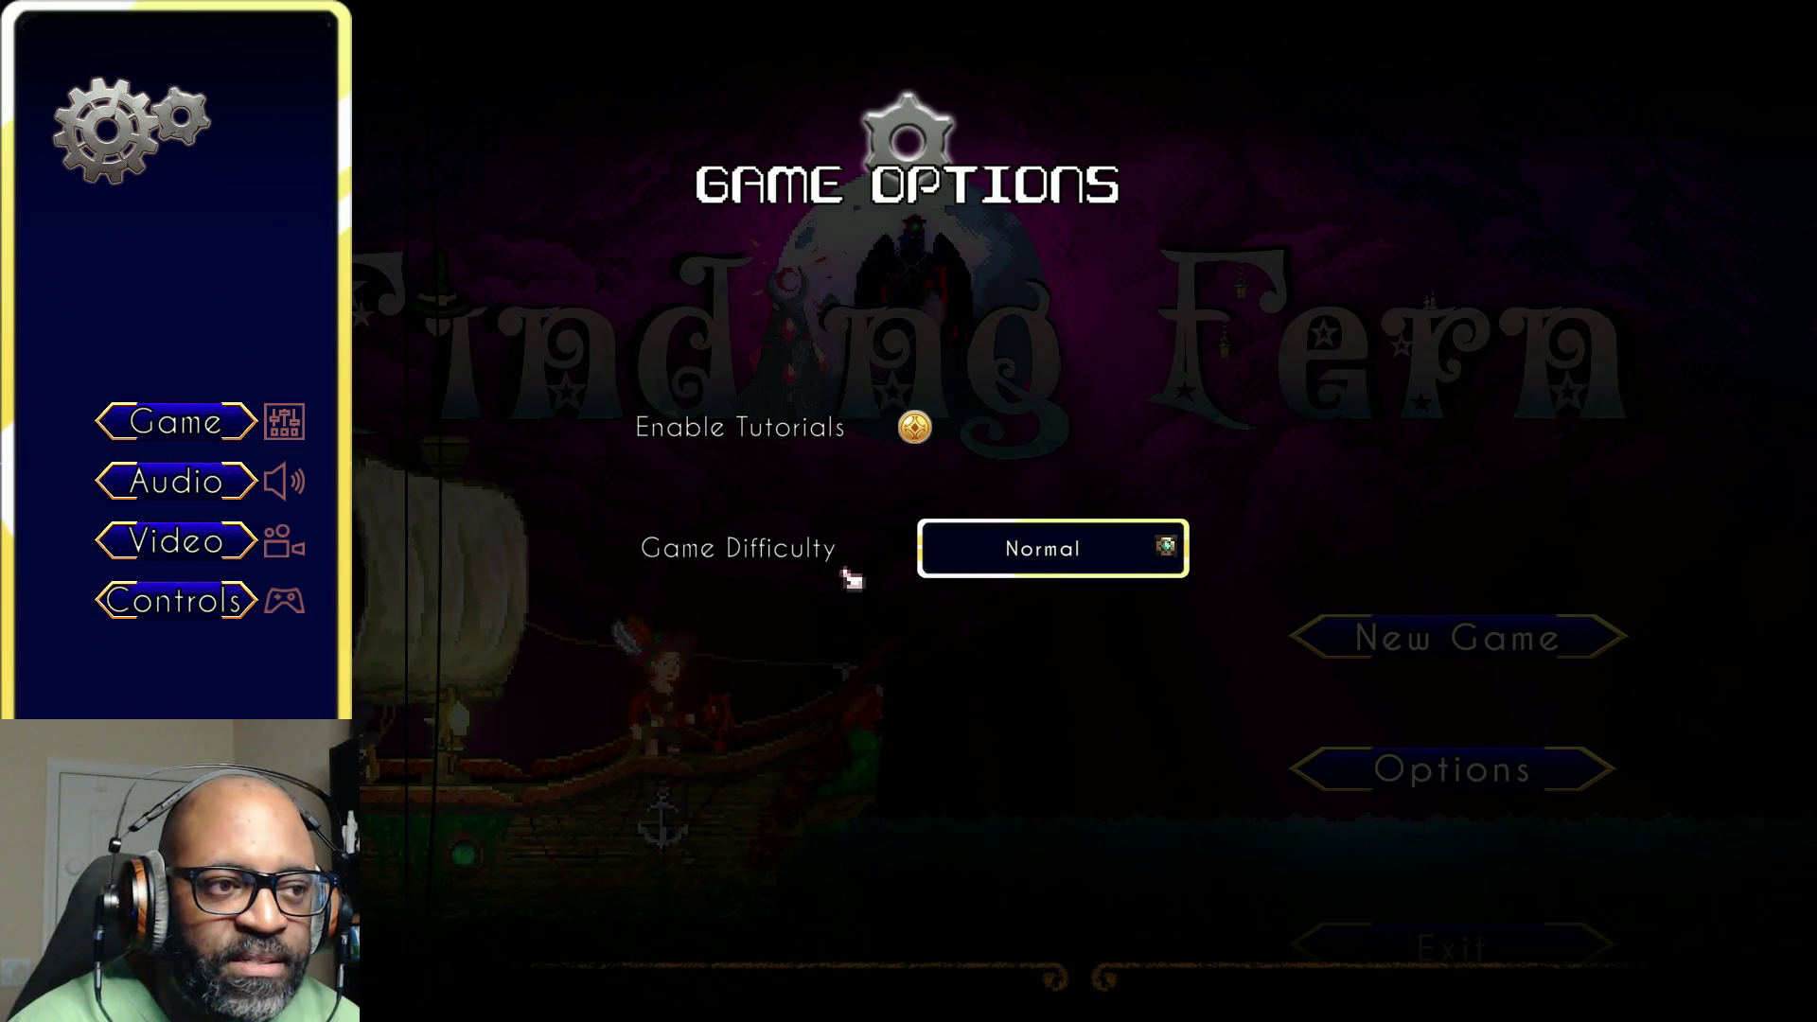
left_click(1036, 556)
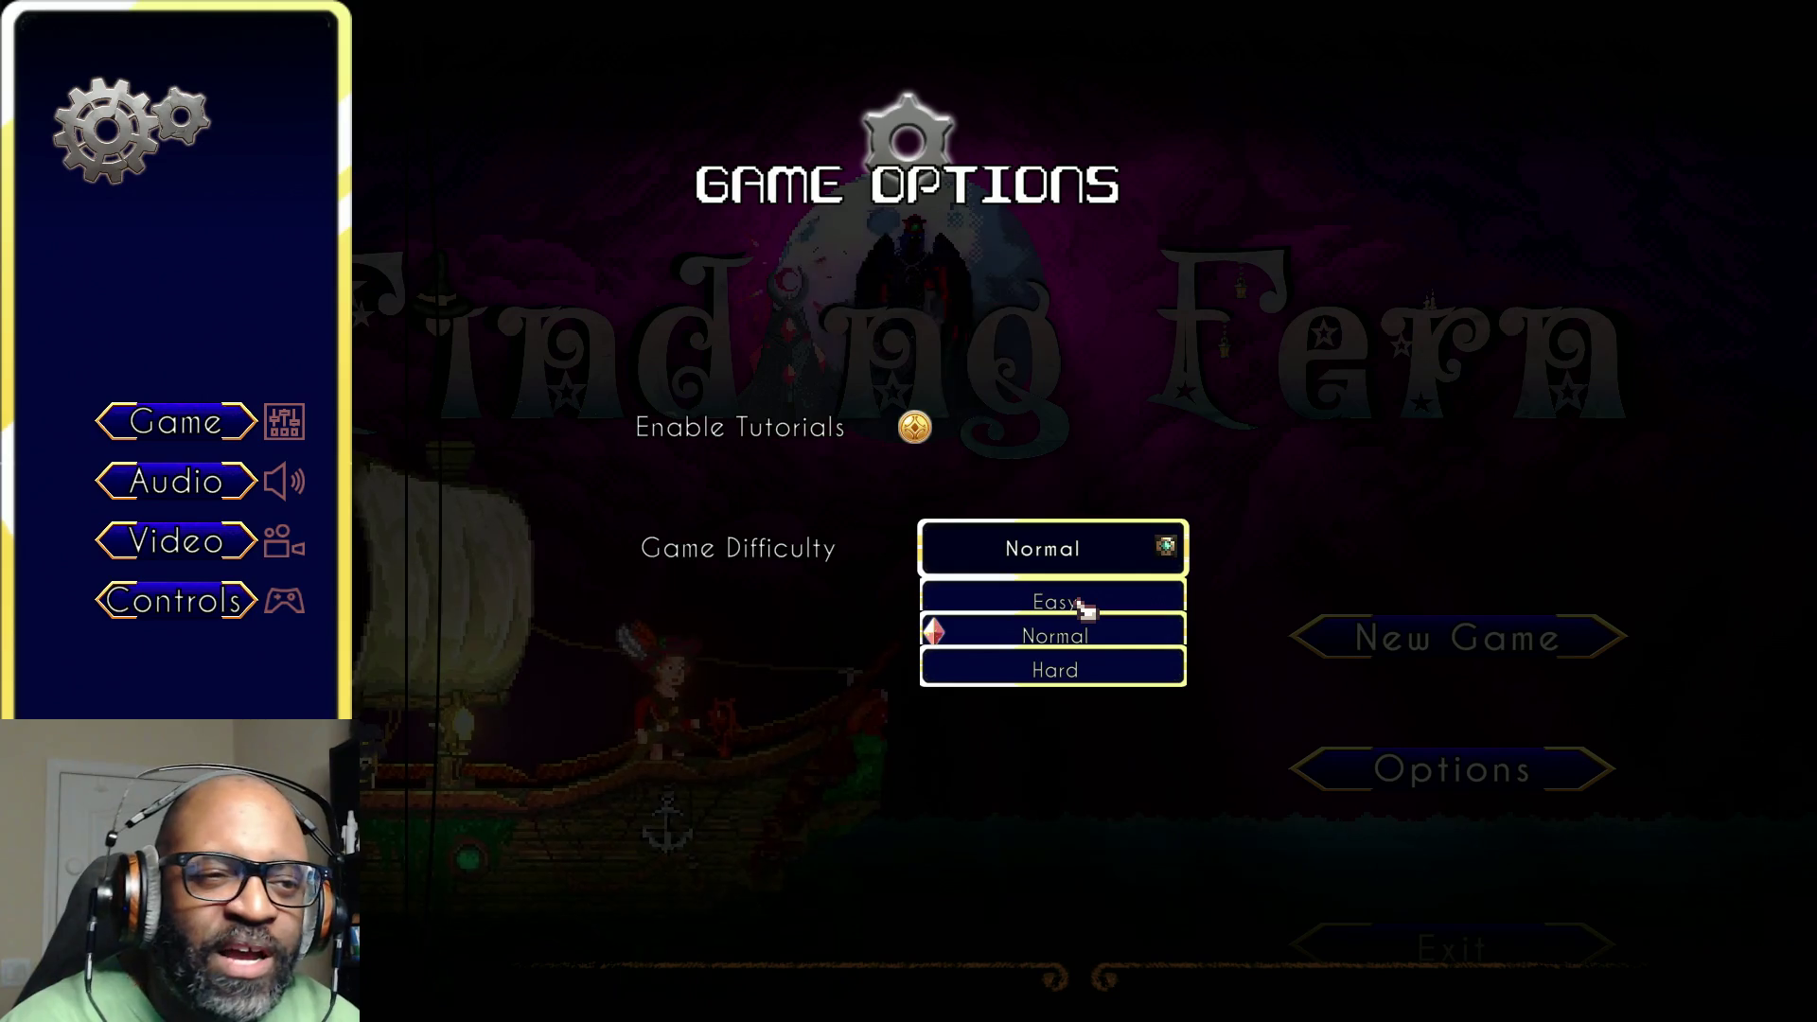
left_click(1084, 606)
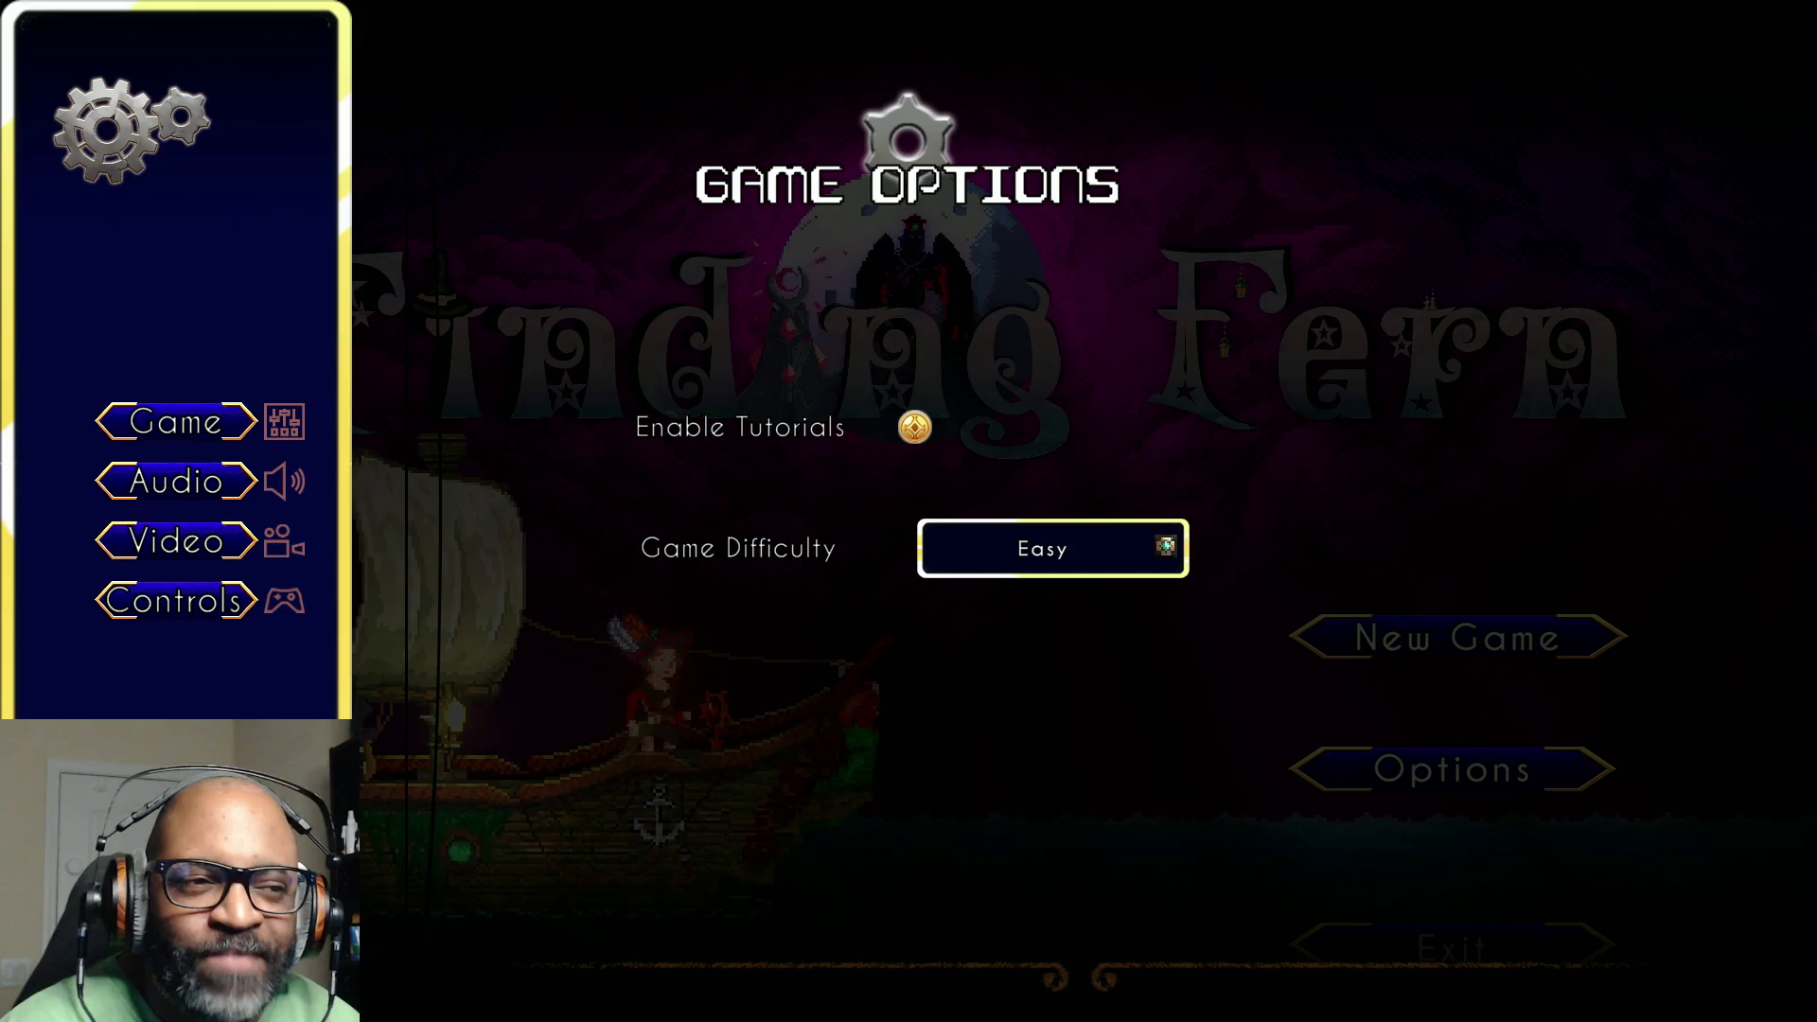
key("Escape")
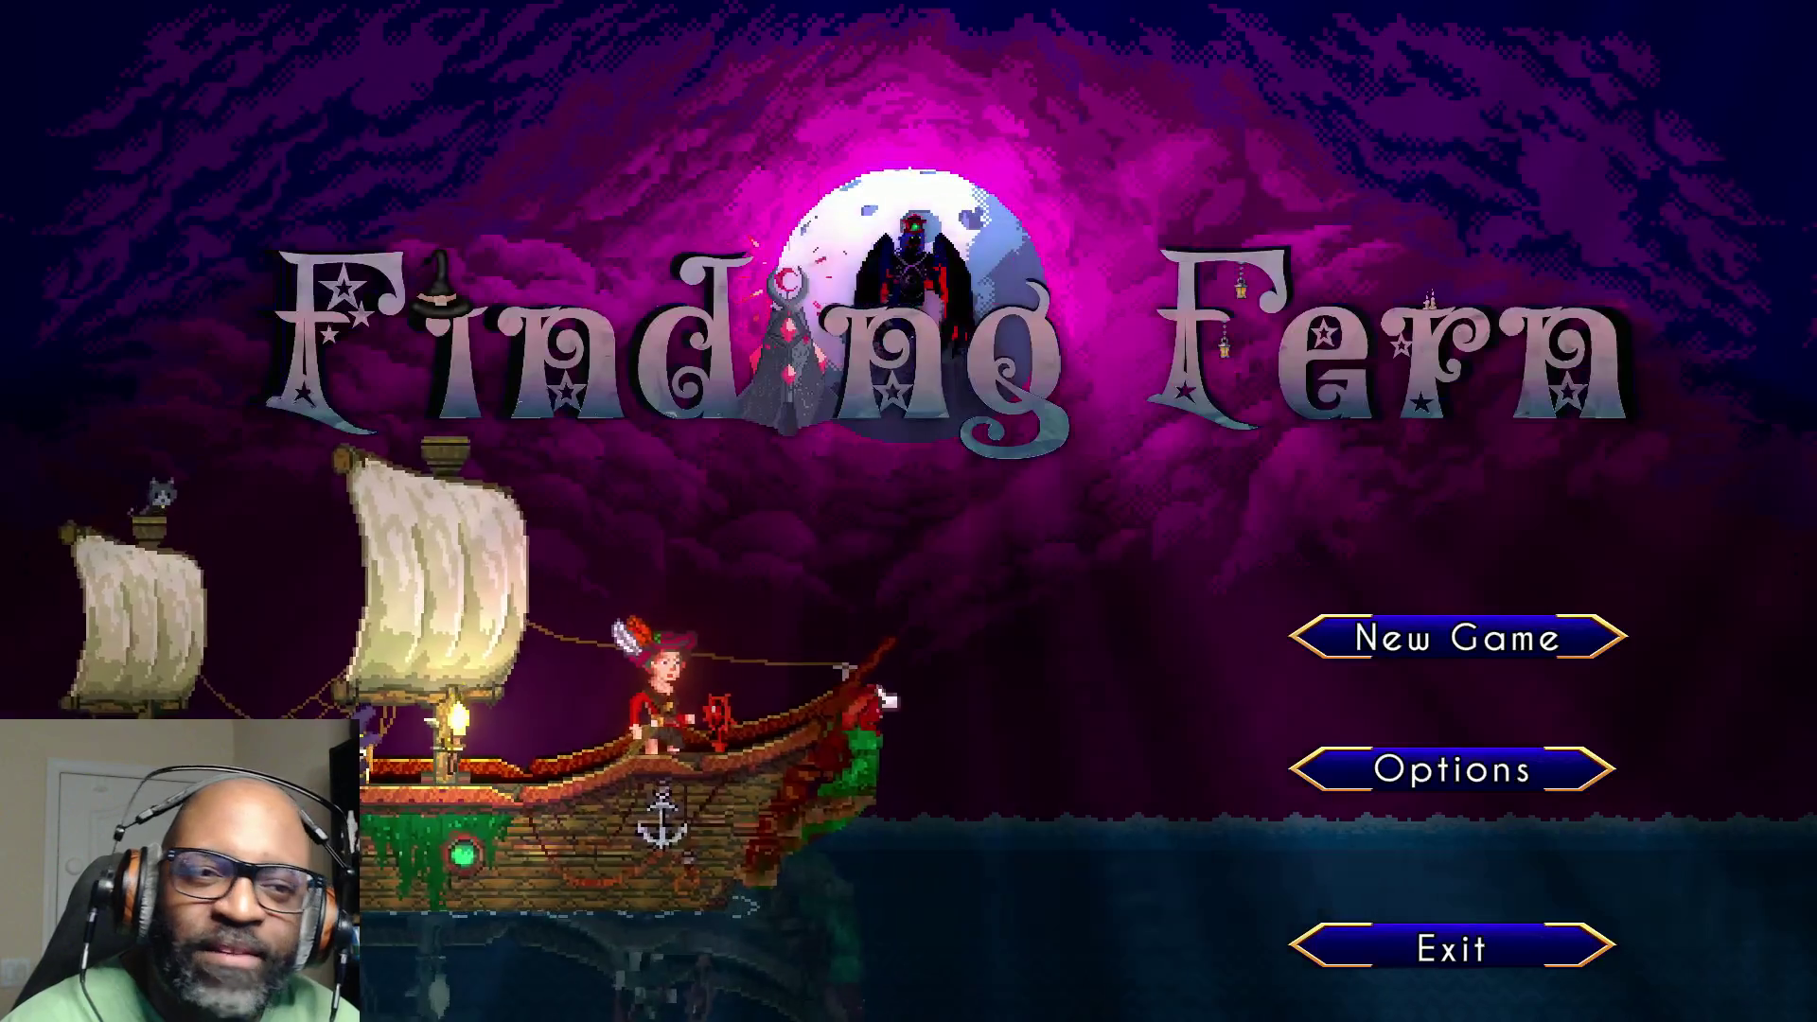
Step: Choose New Game and let the Dark Forest intro narration play through
left_click(1490, 643)
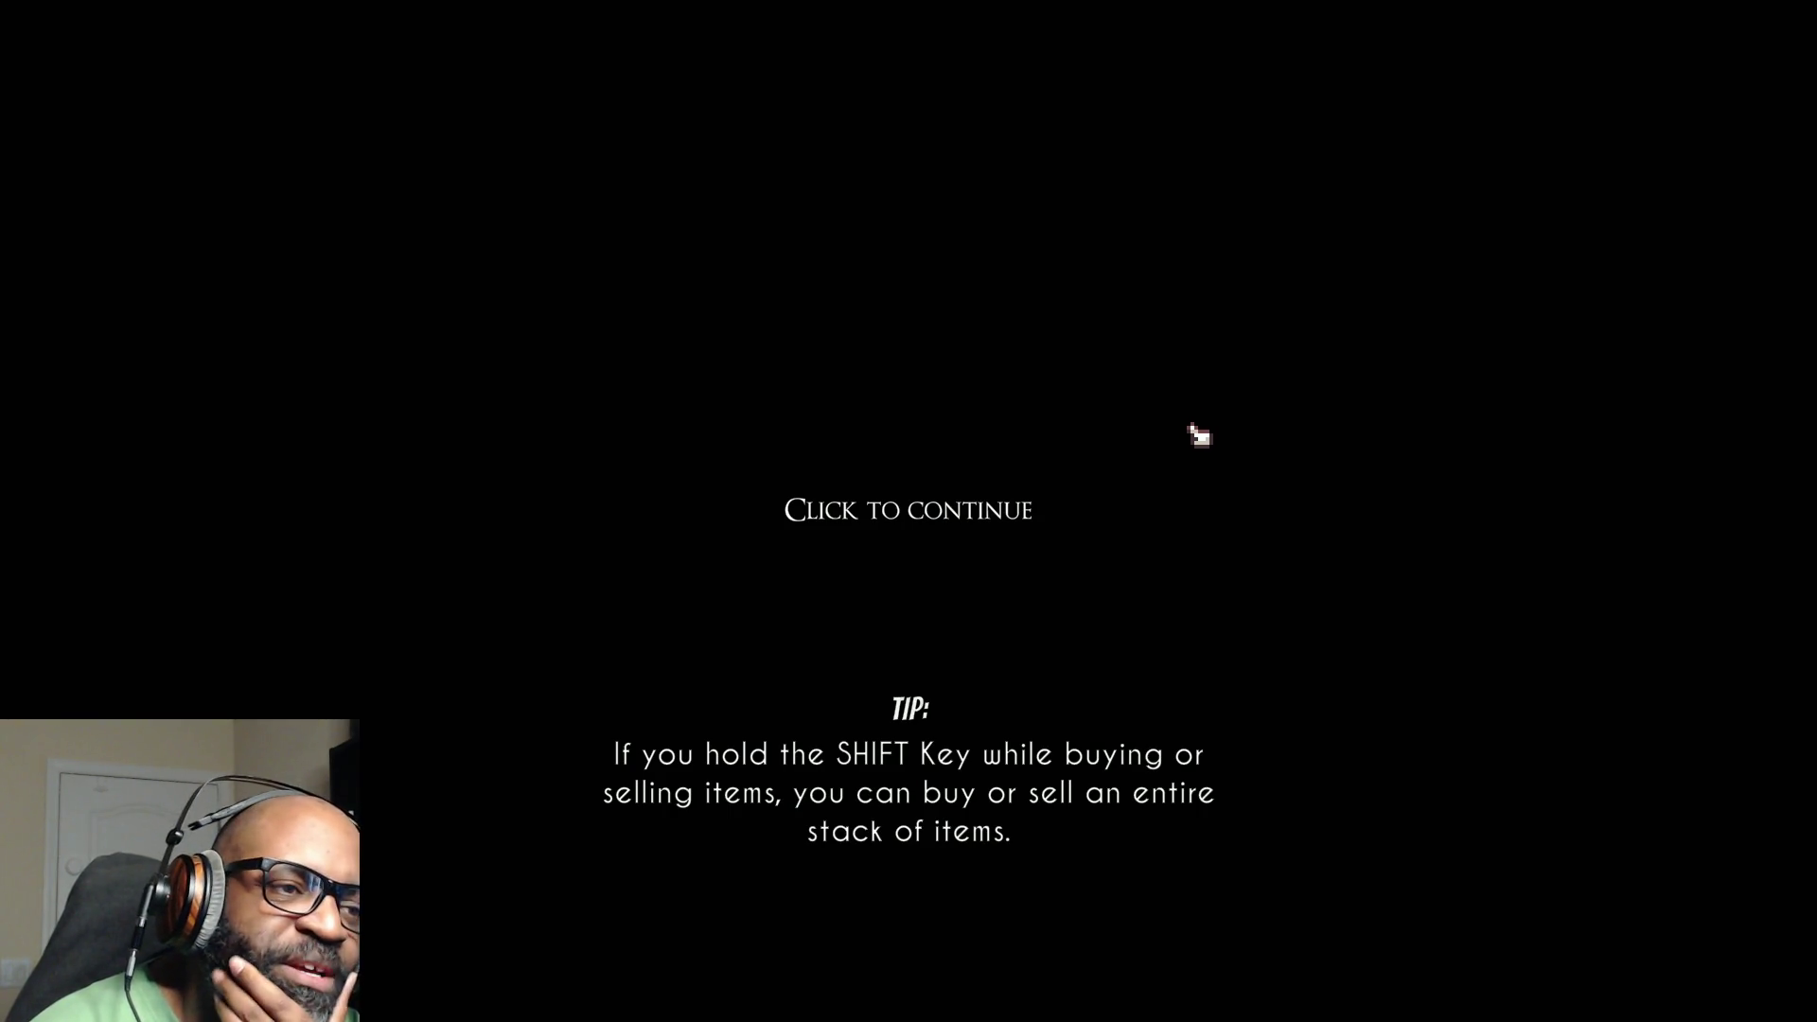
Step: Continue past the buying-and-selling tip loading screen into the cottage scene
left_click(984, 512)
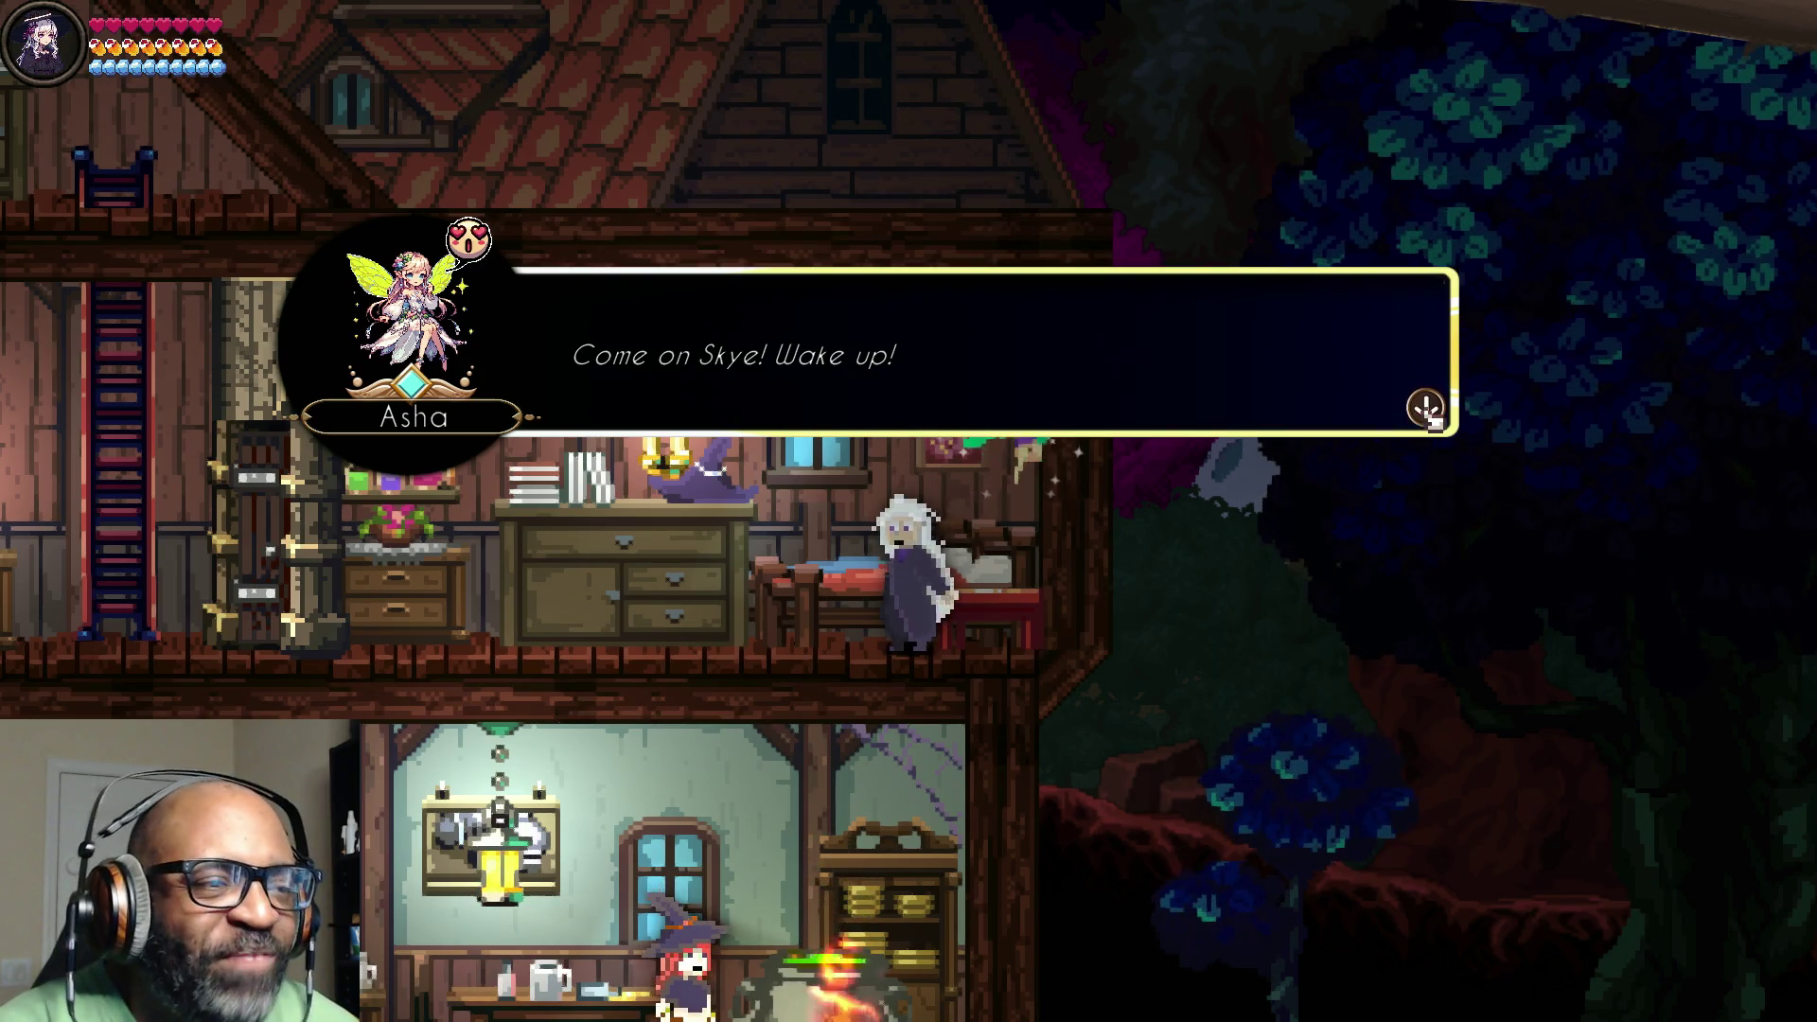
Step: Advance Skye's dialogue through 'What a strange dream.' until the Controls screen appears
left_click(1431, 417)
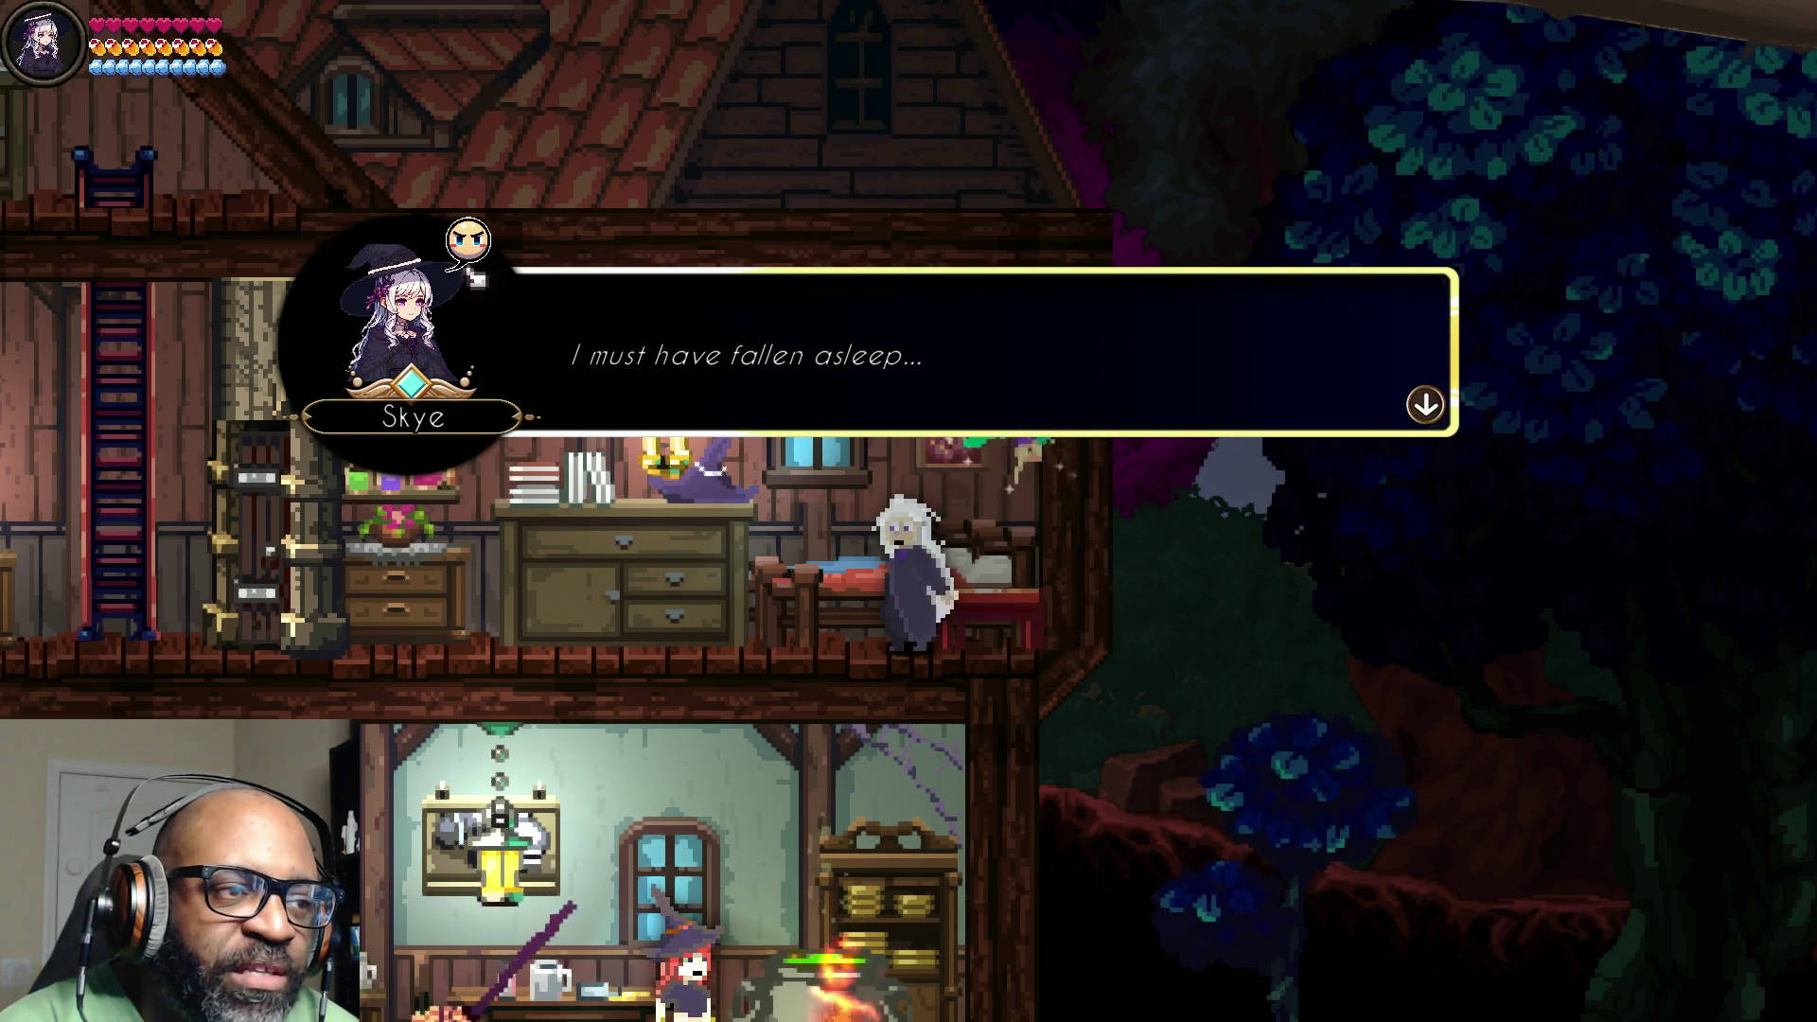
left_click(1426, 405)
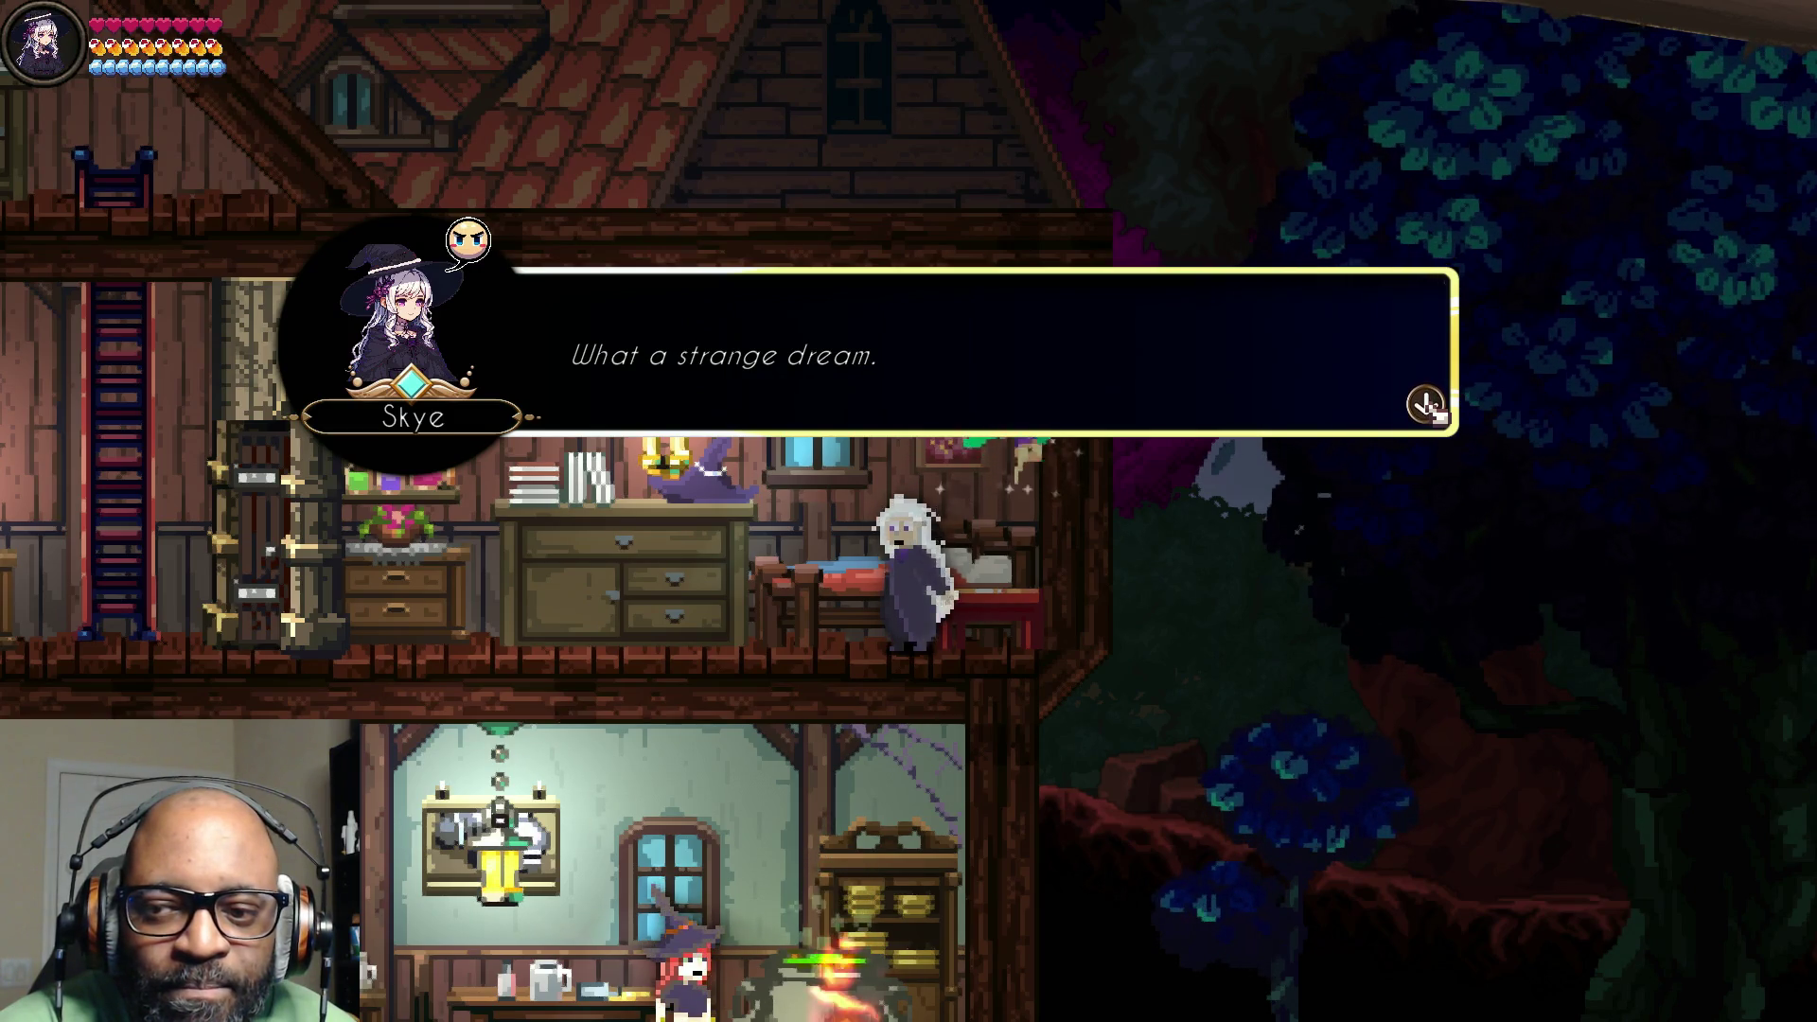
left_click(1426, 409)
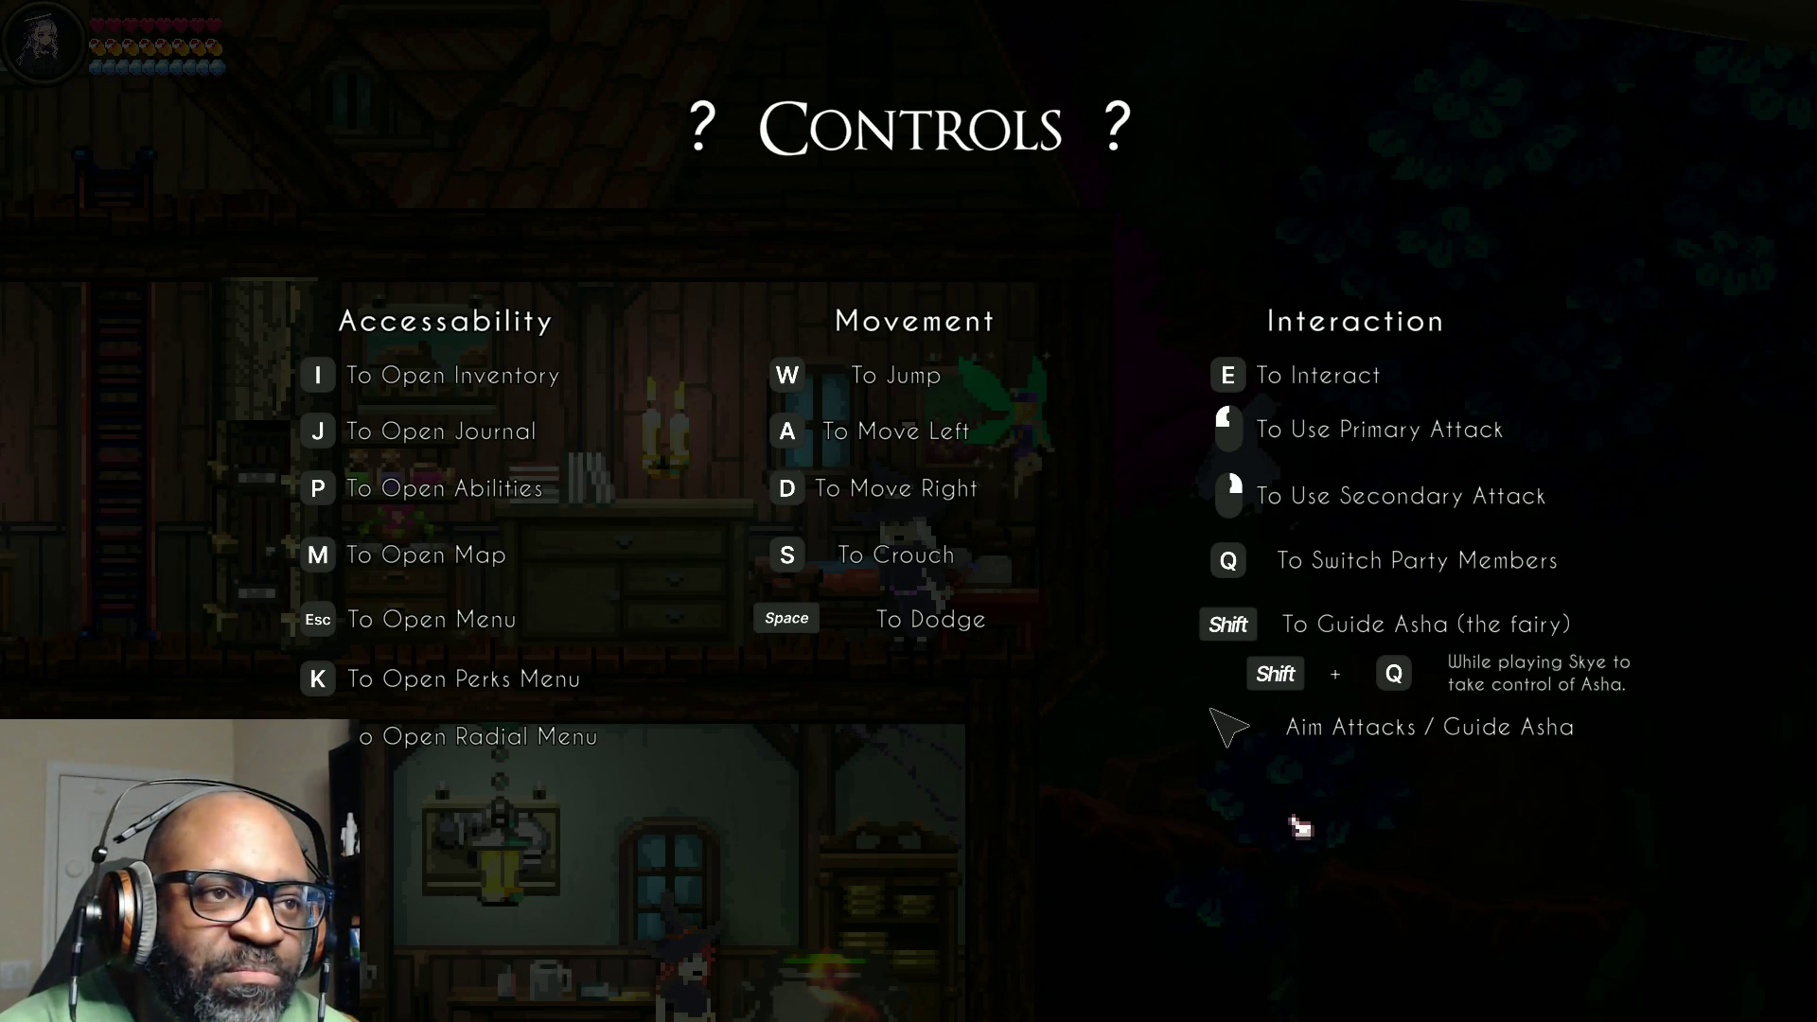
Step: Dismiss the Controls screen, get Skye out of bed, and check her empty inventory
left_click(1457, 843)
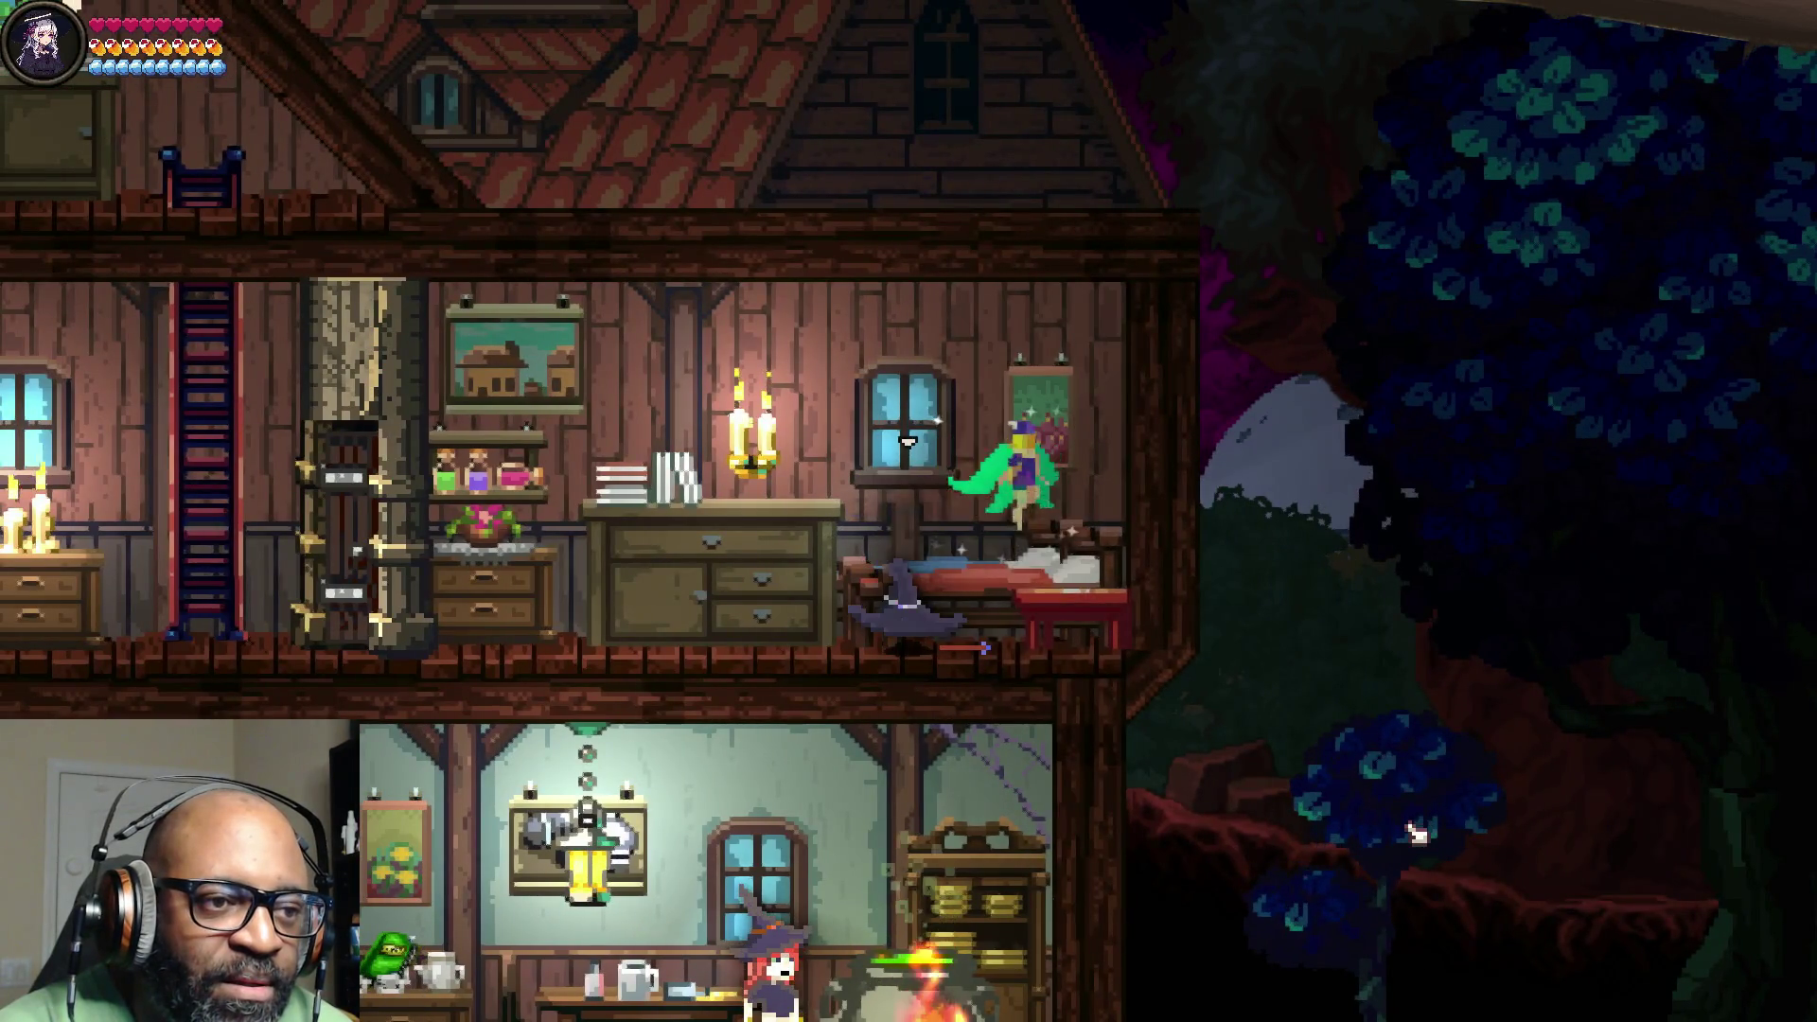
key("space")
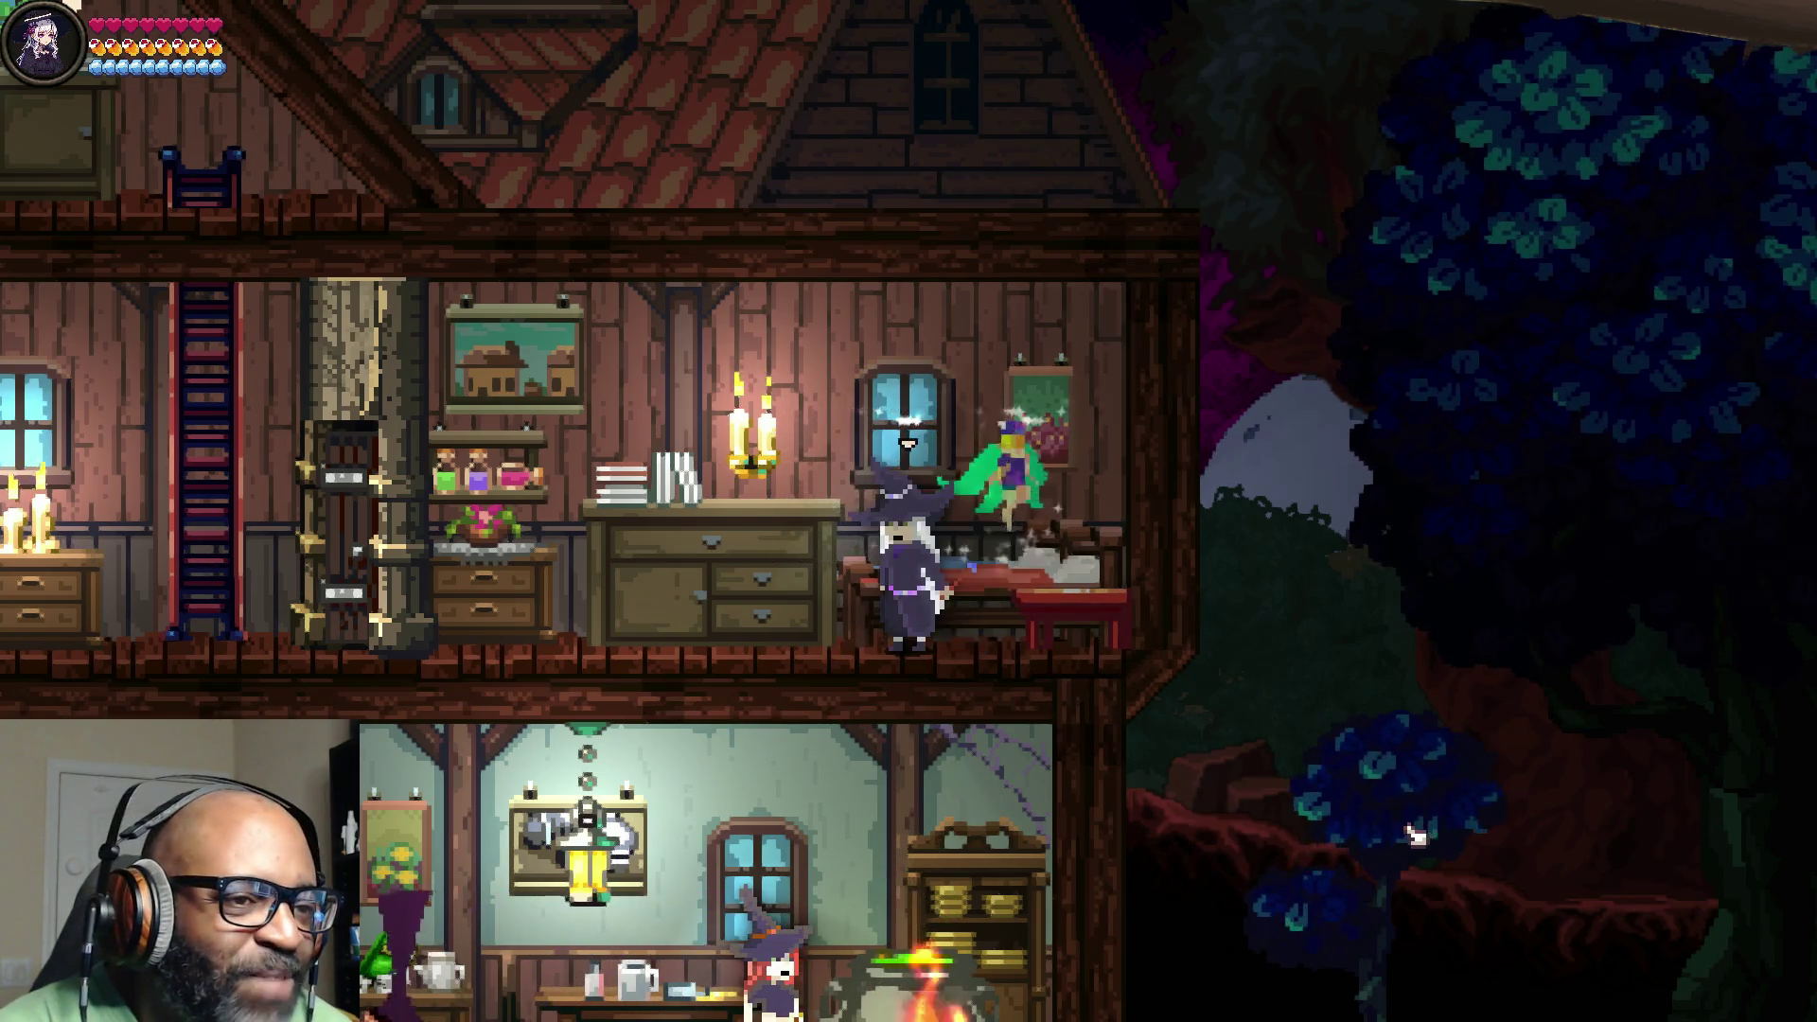
key("Right")
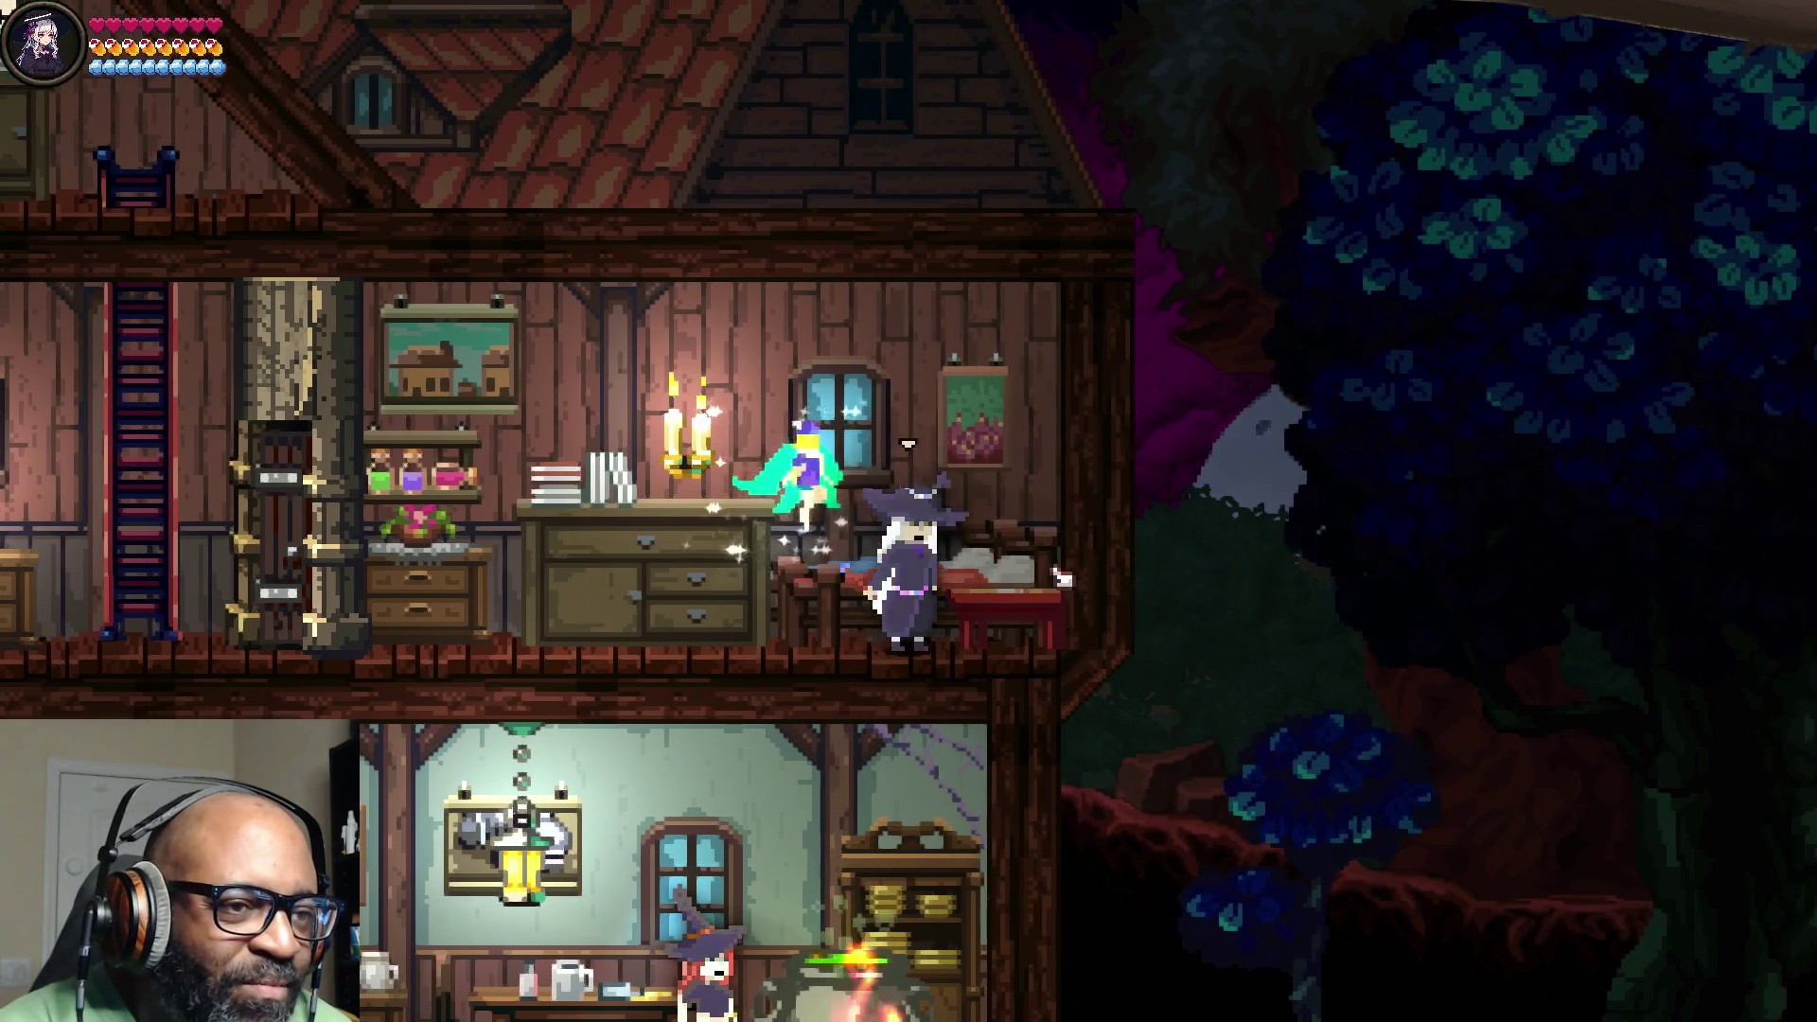
key("i")
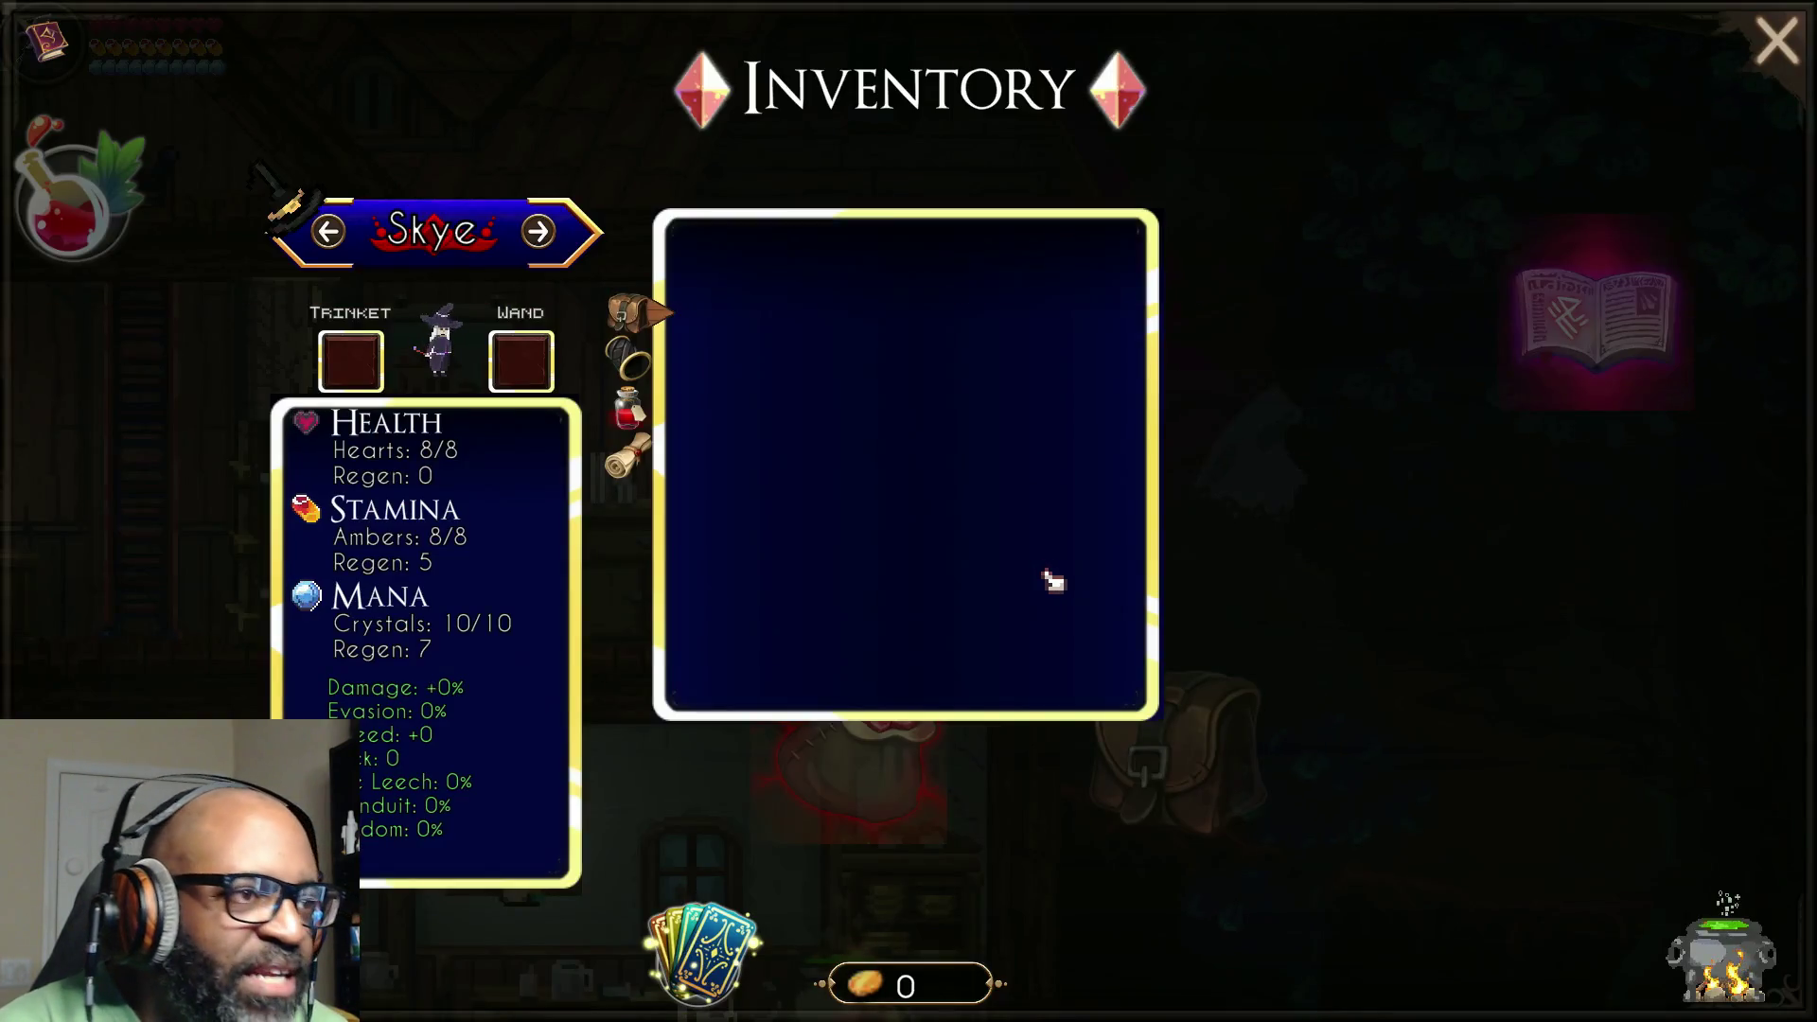
left_click(1794, 61)
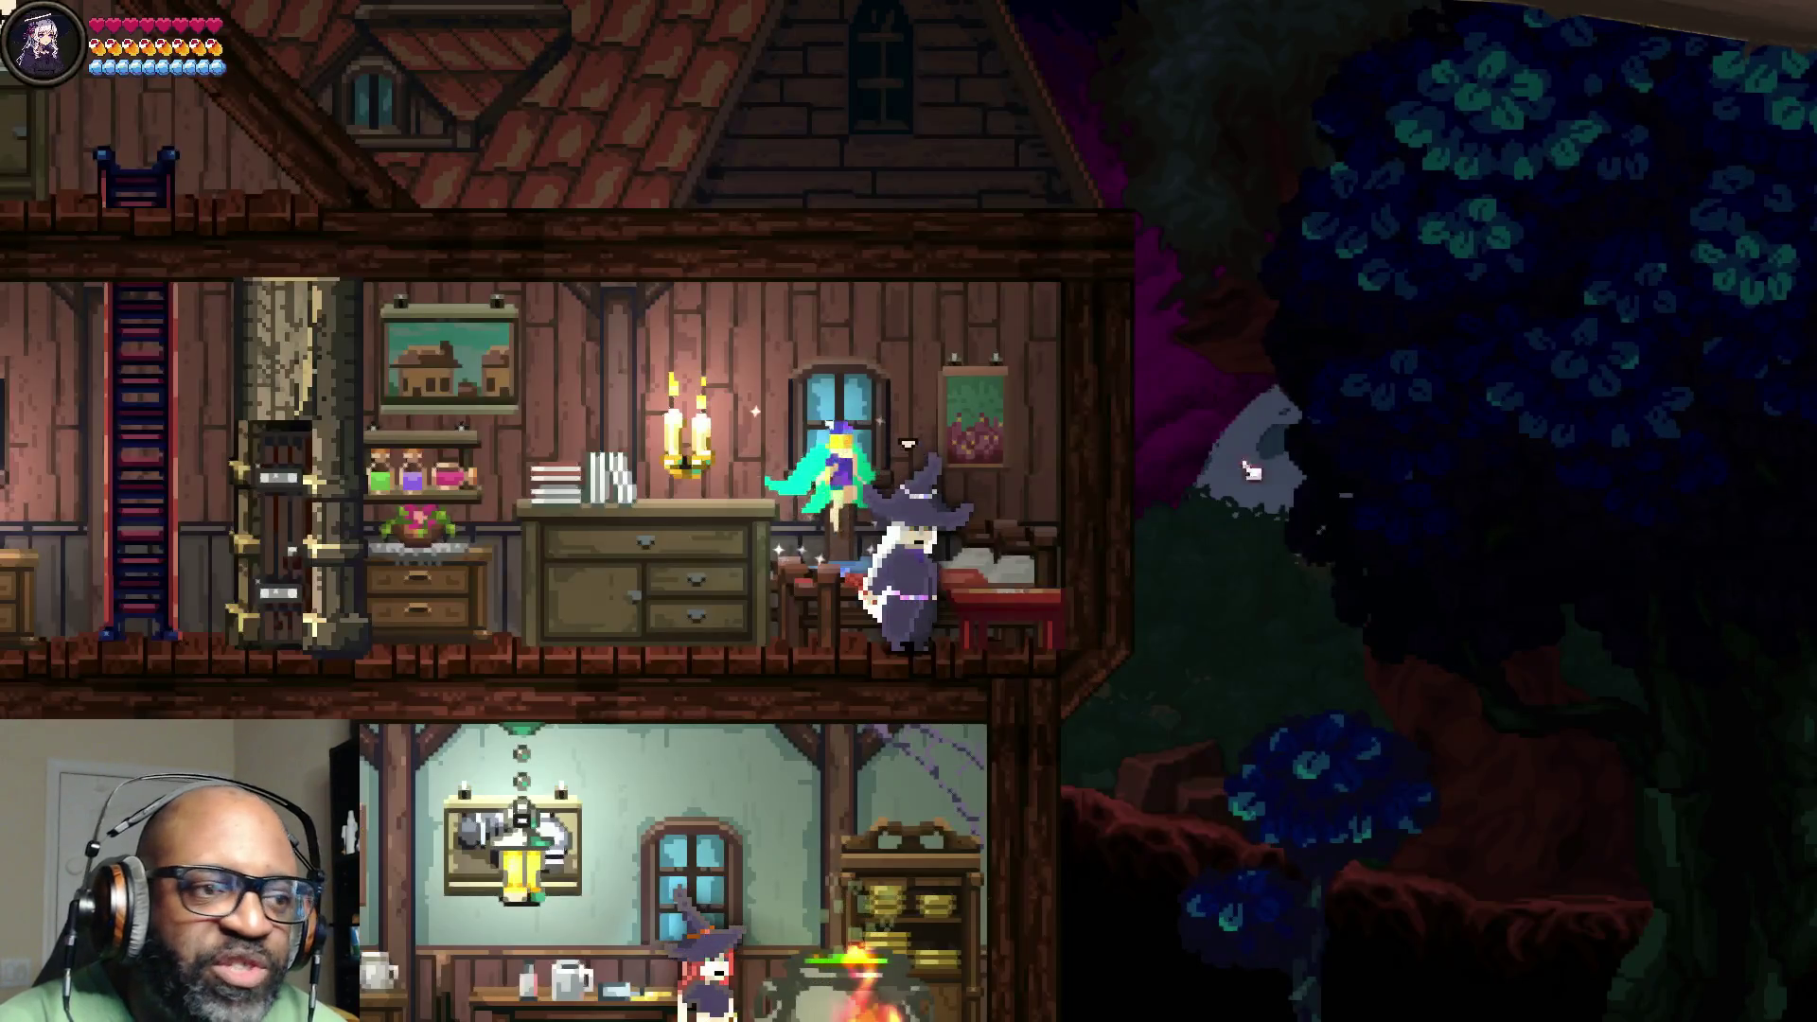
Step: Walk Skye to the door, open it, and head up to the ladder
key("Left")
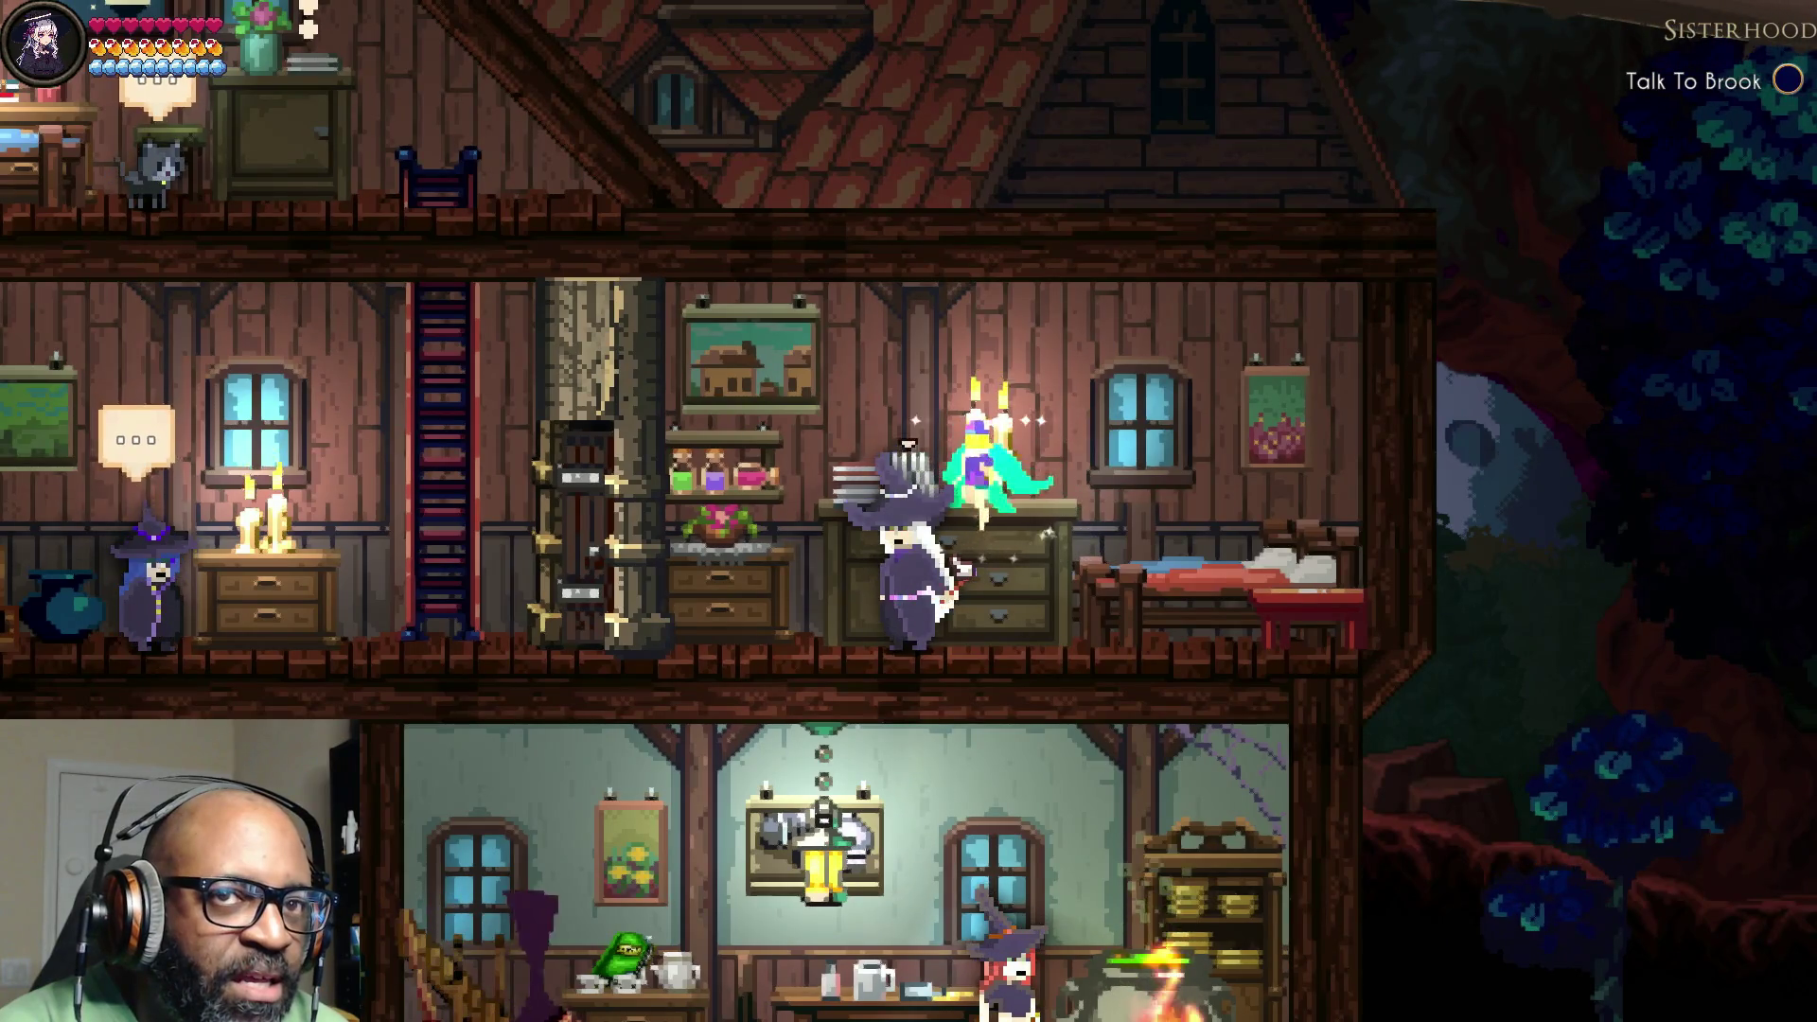
key("Right")
key("Right")
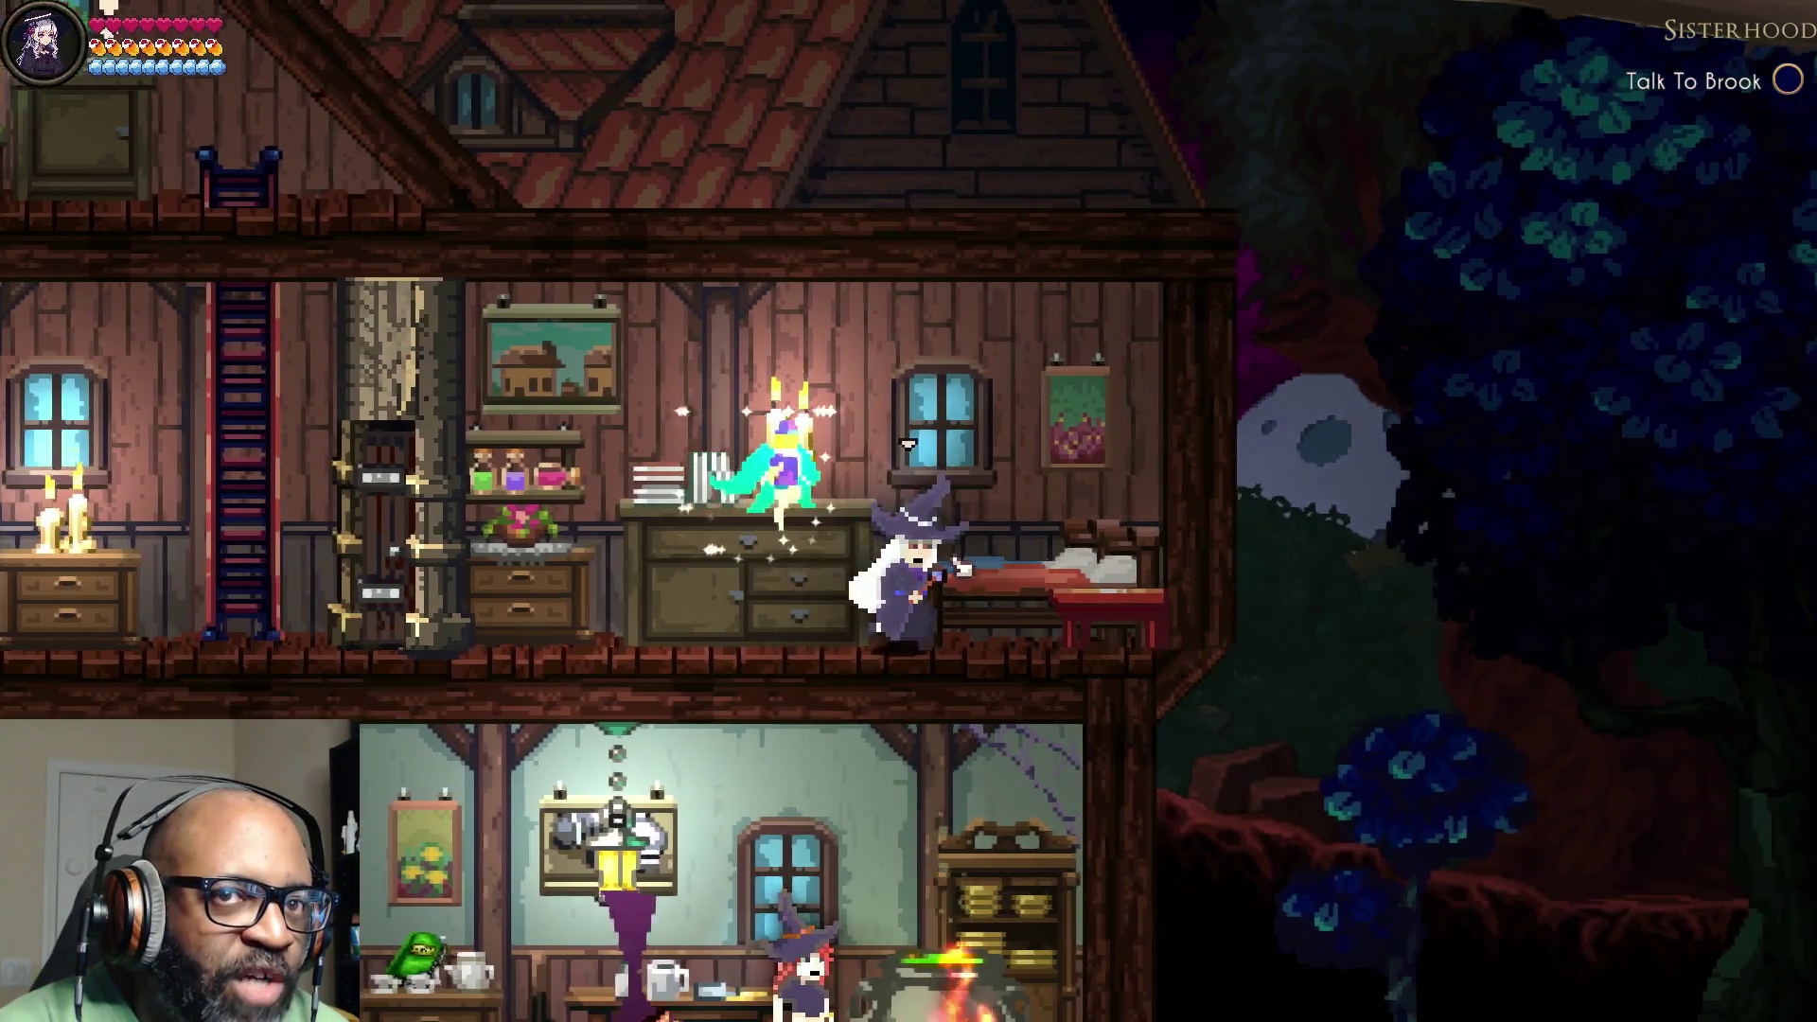
key("Left")
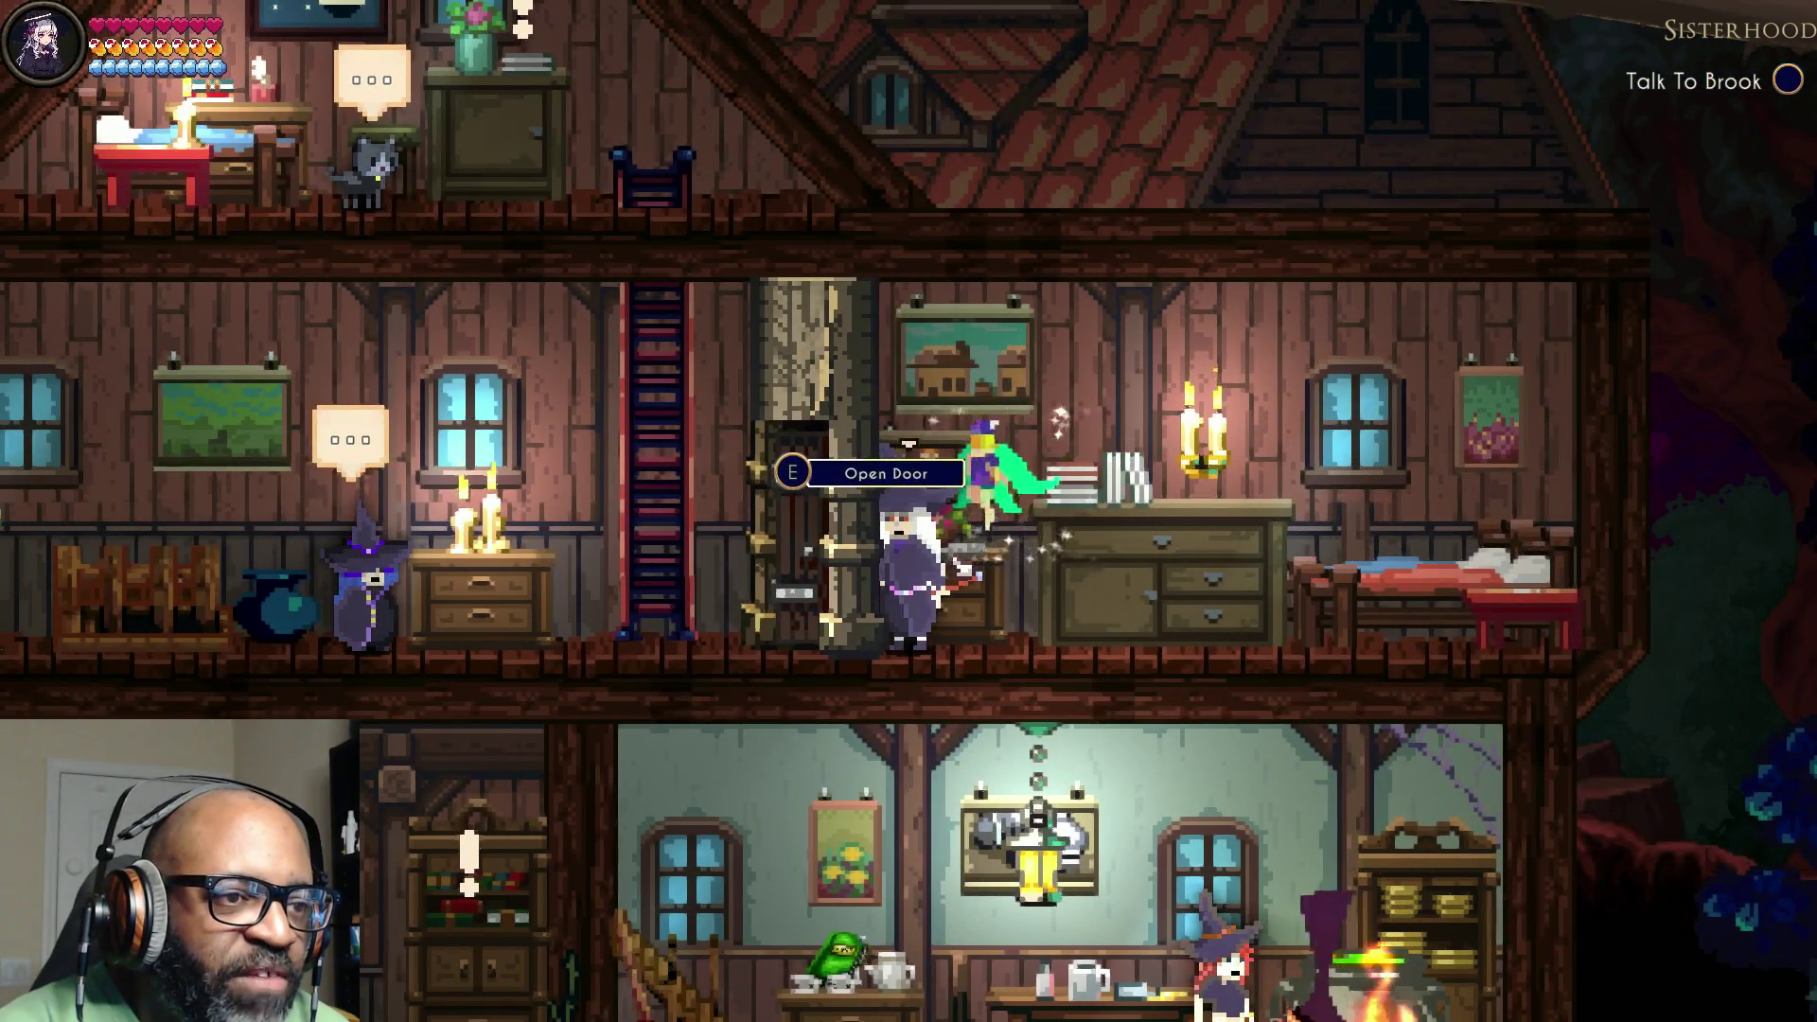
key("e")
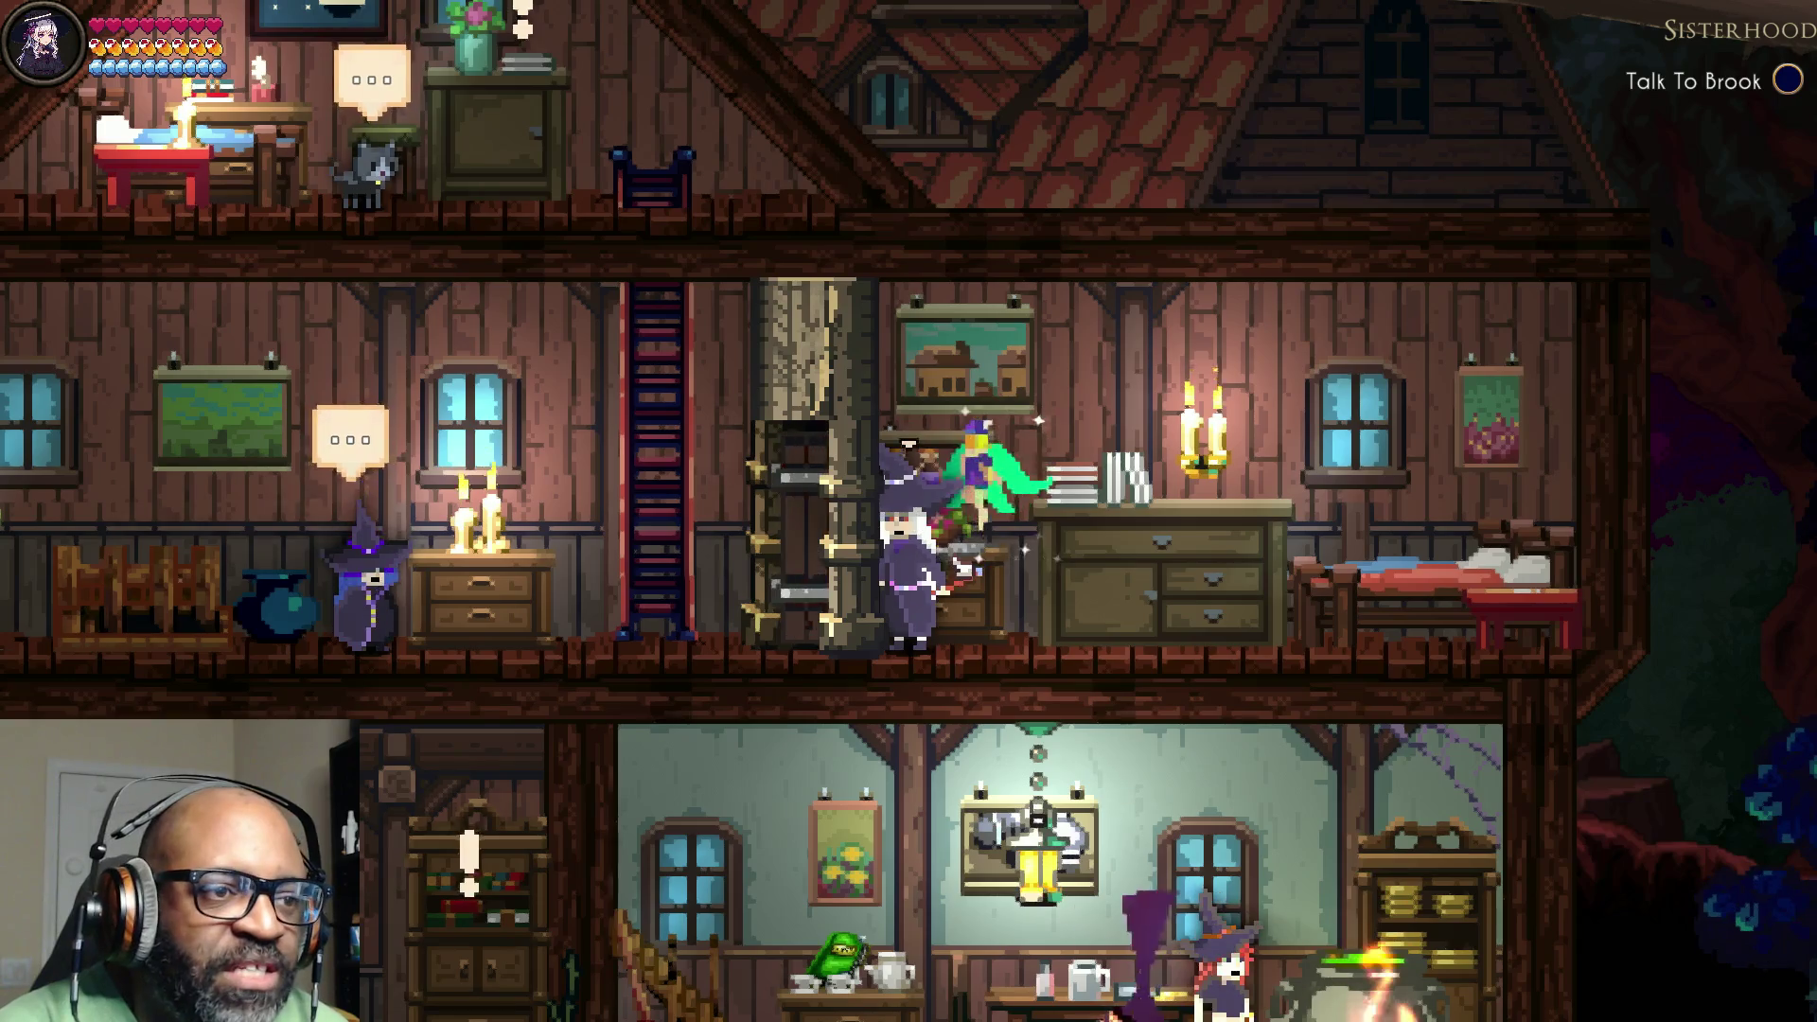
key("Left")
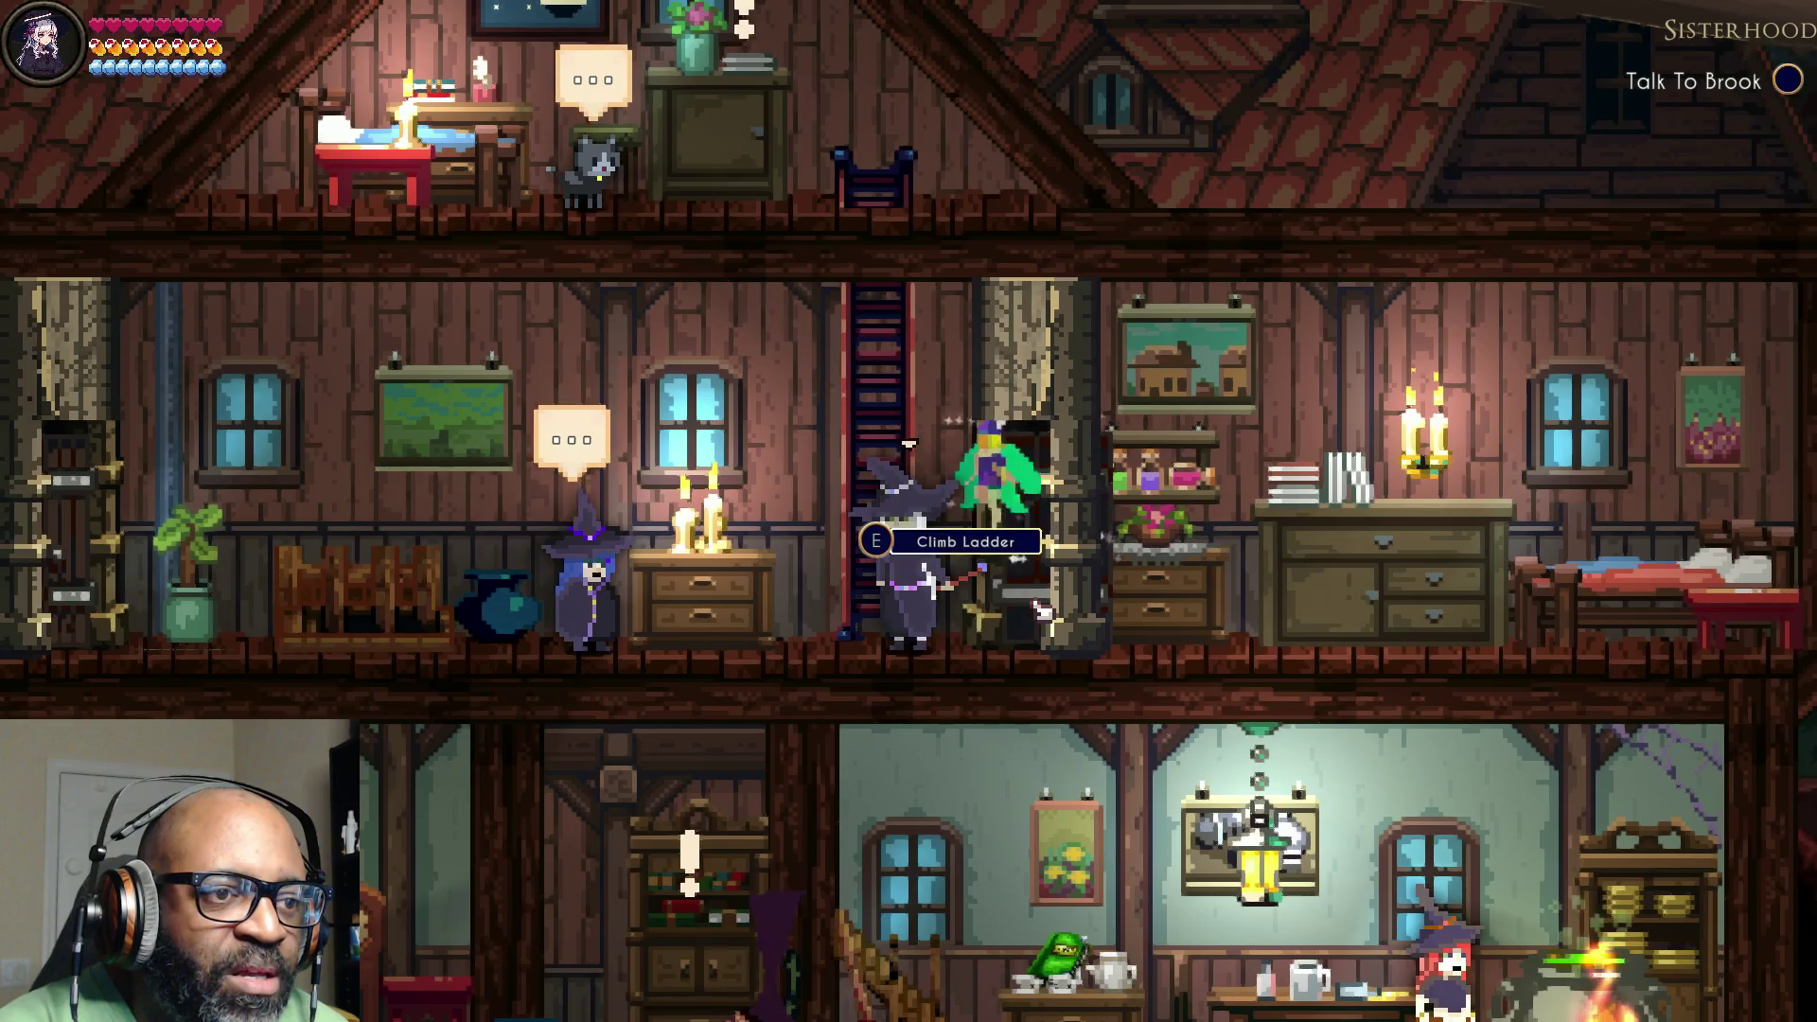
key("Up")
Step: Climb to the attic, search the cabinet, and talk to Momo the cat
key("e")
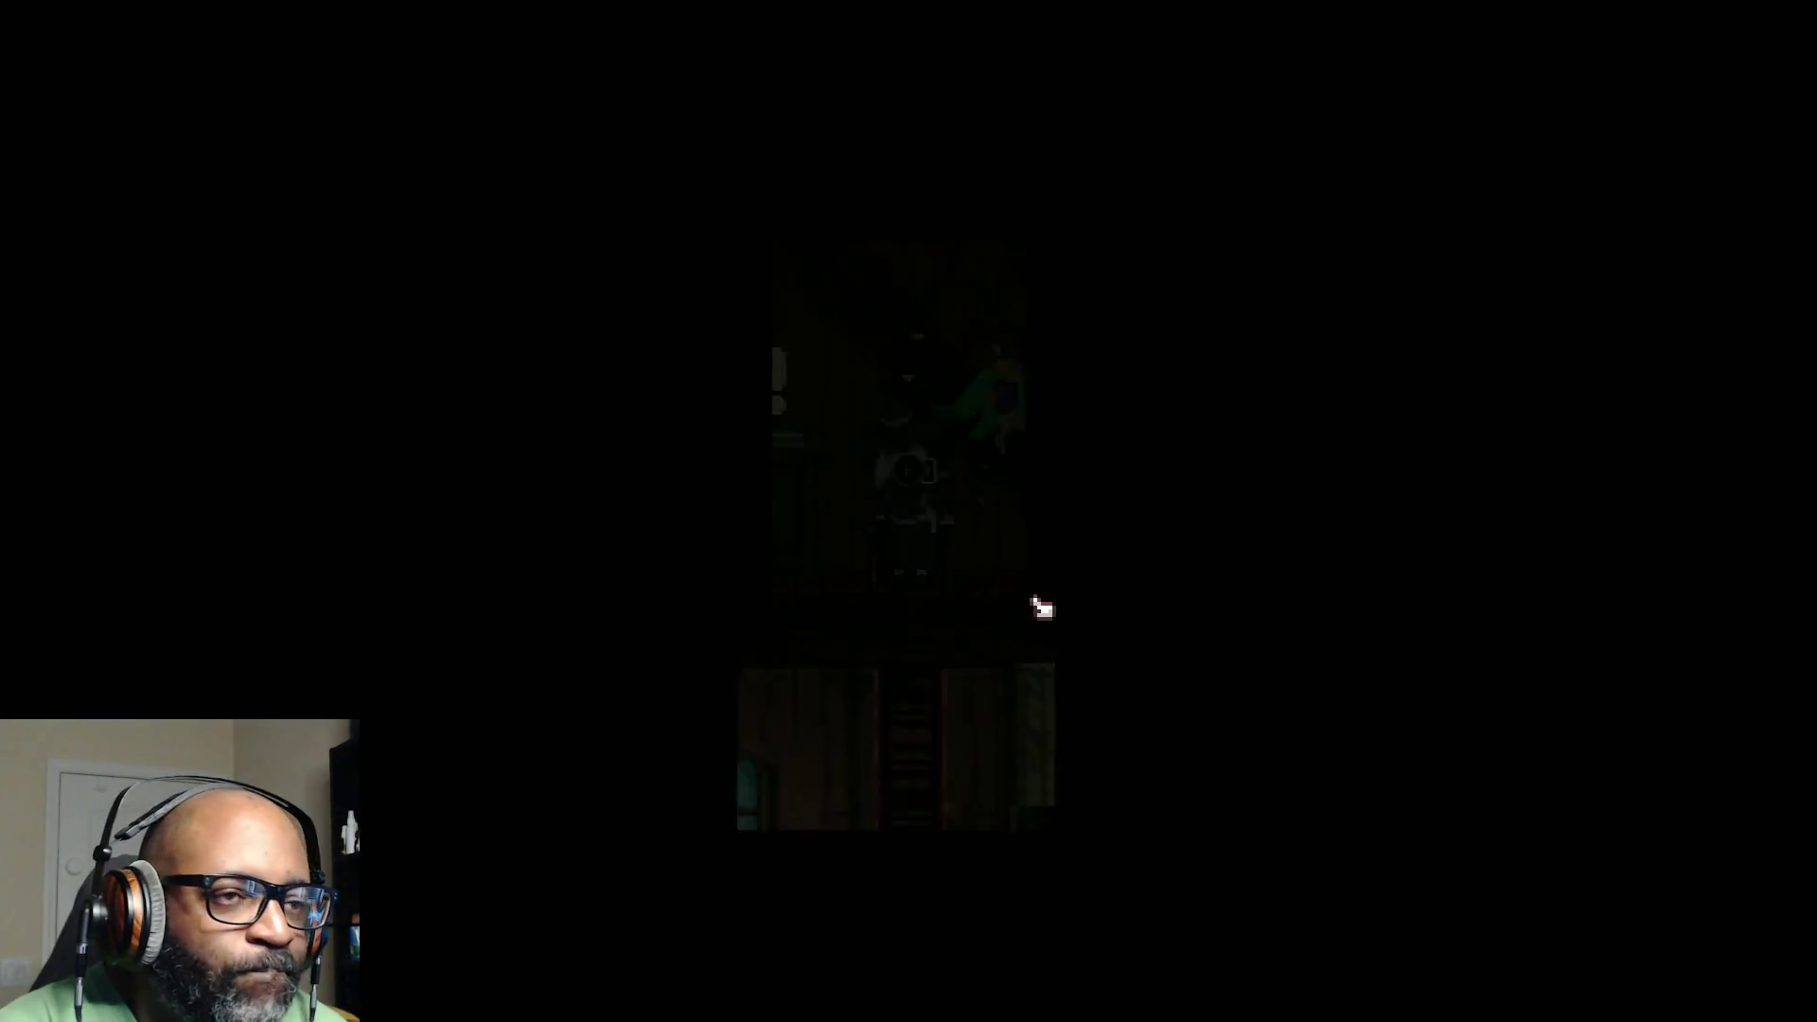
key("Left")
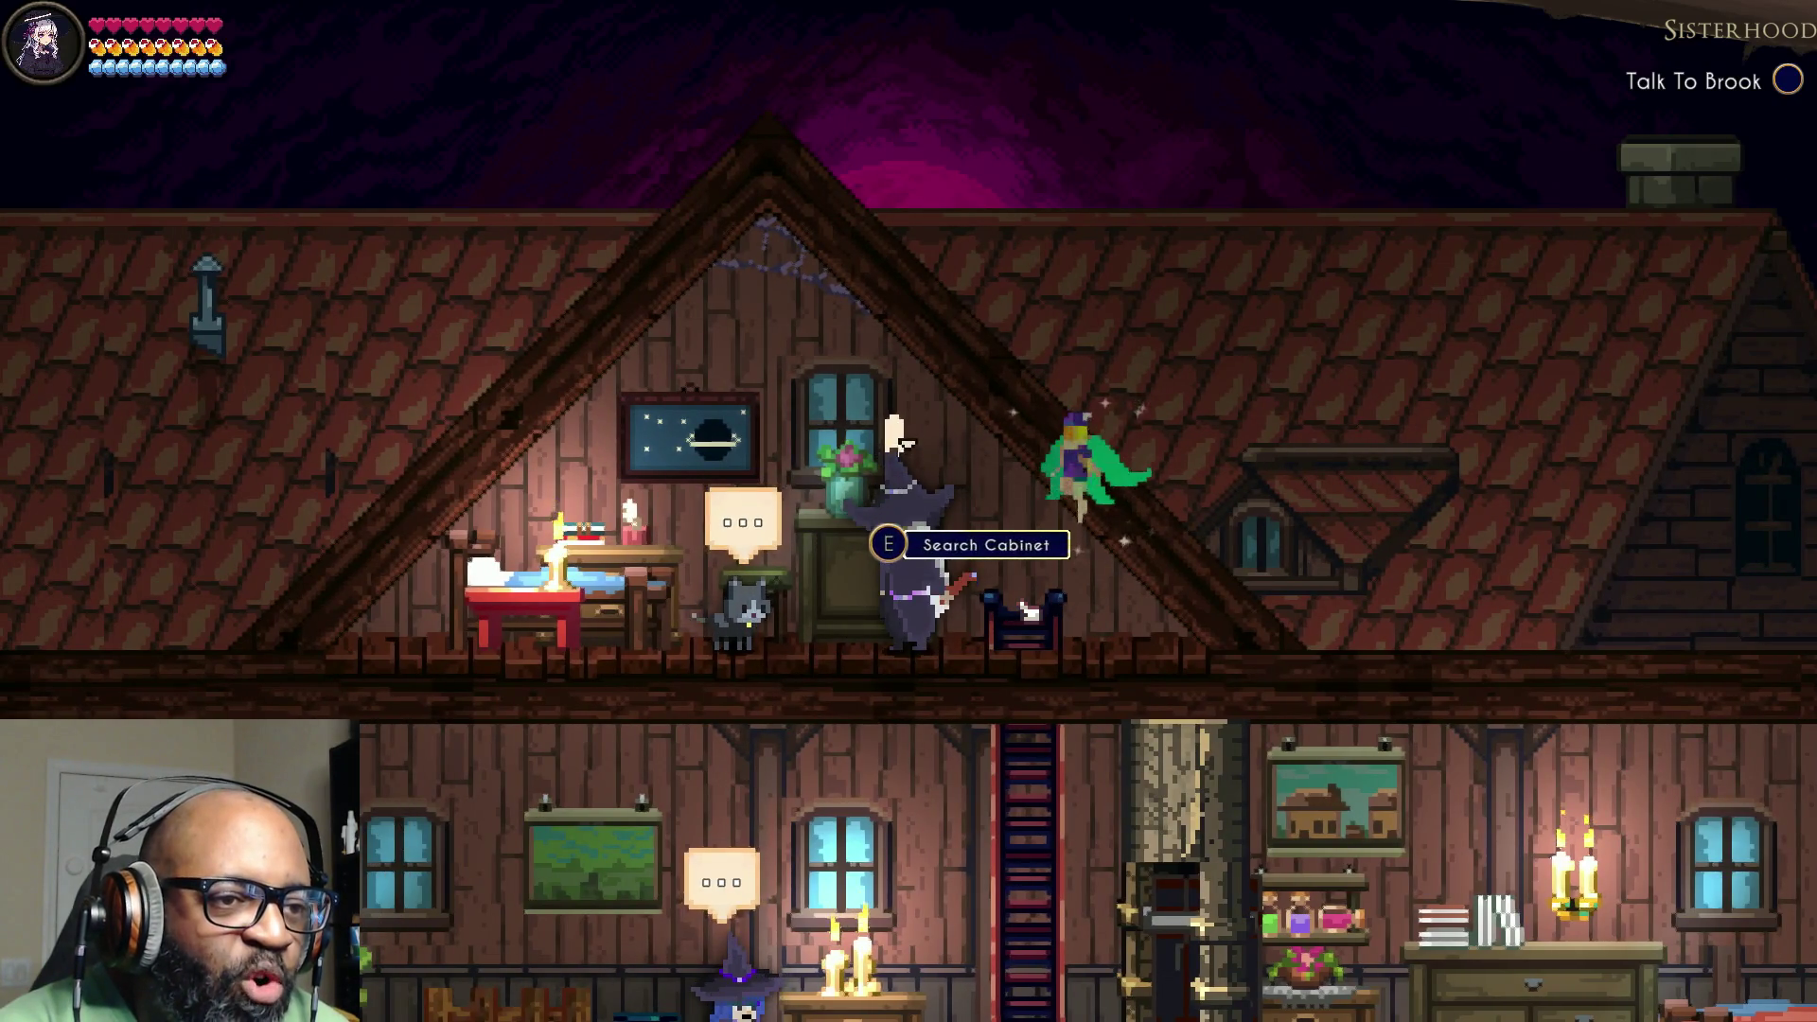
key("e")
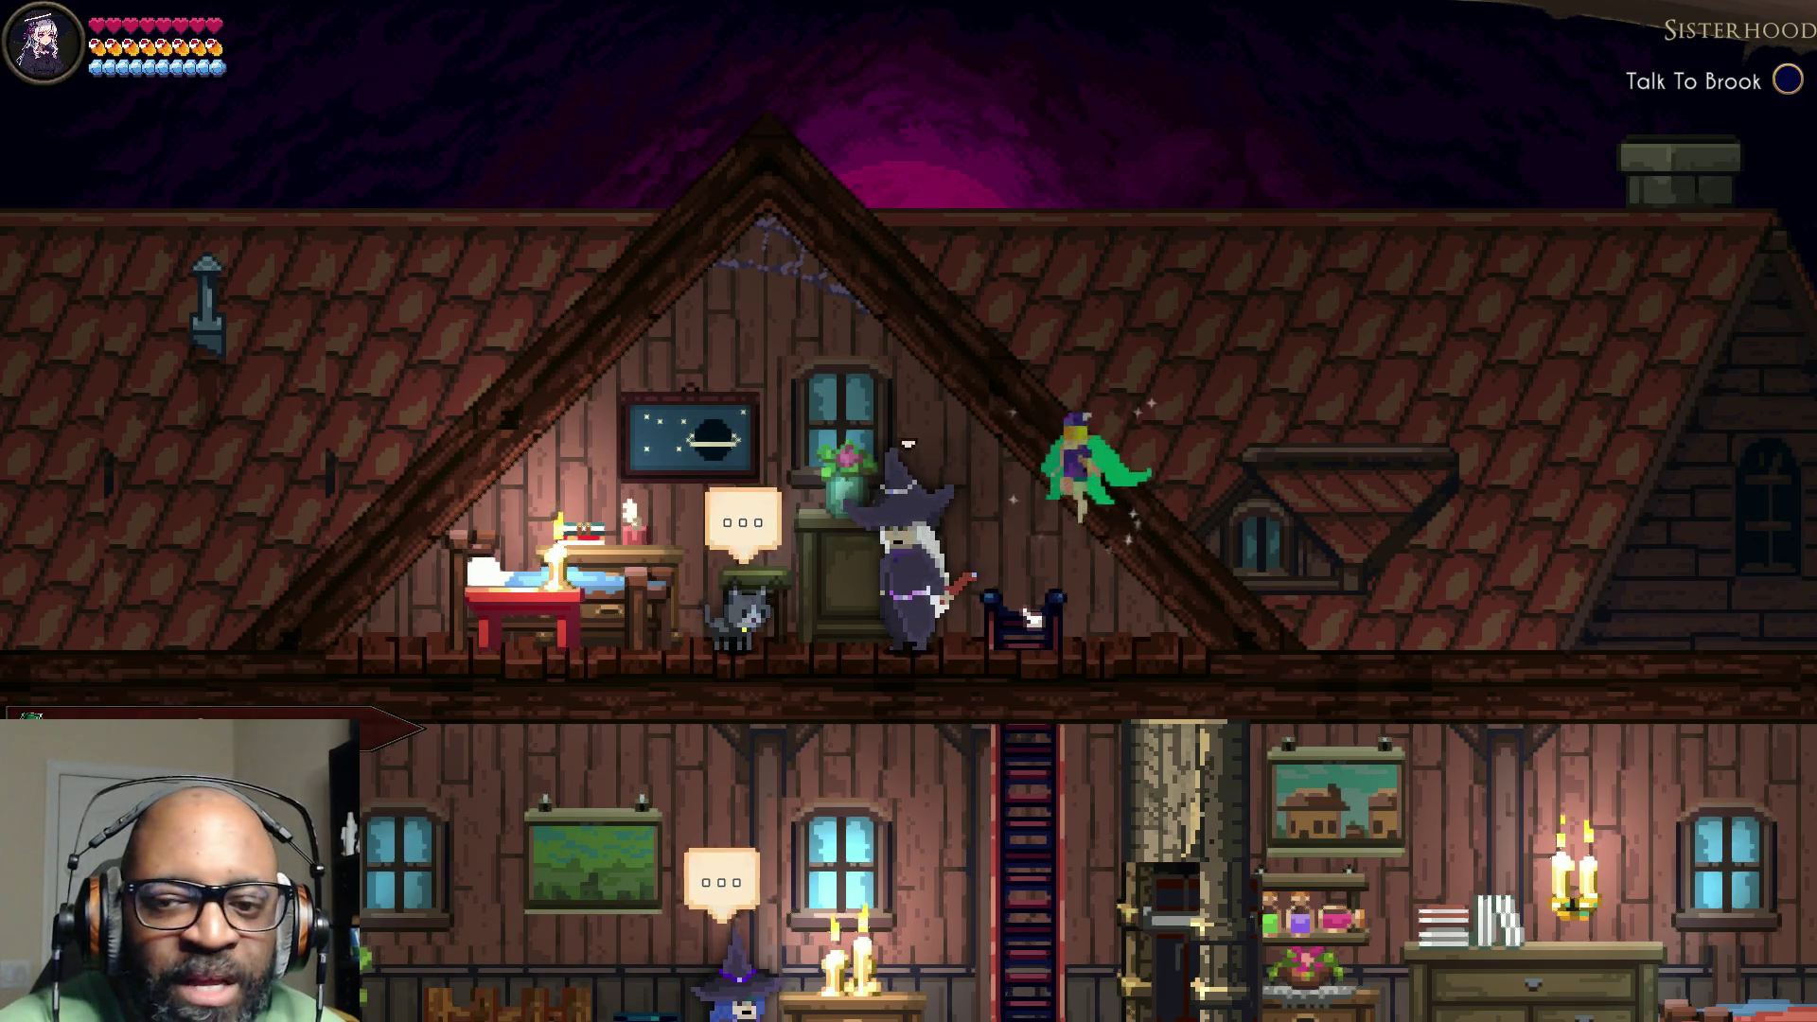
key("Left")
key("e")
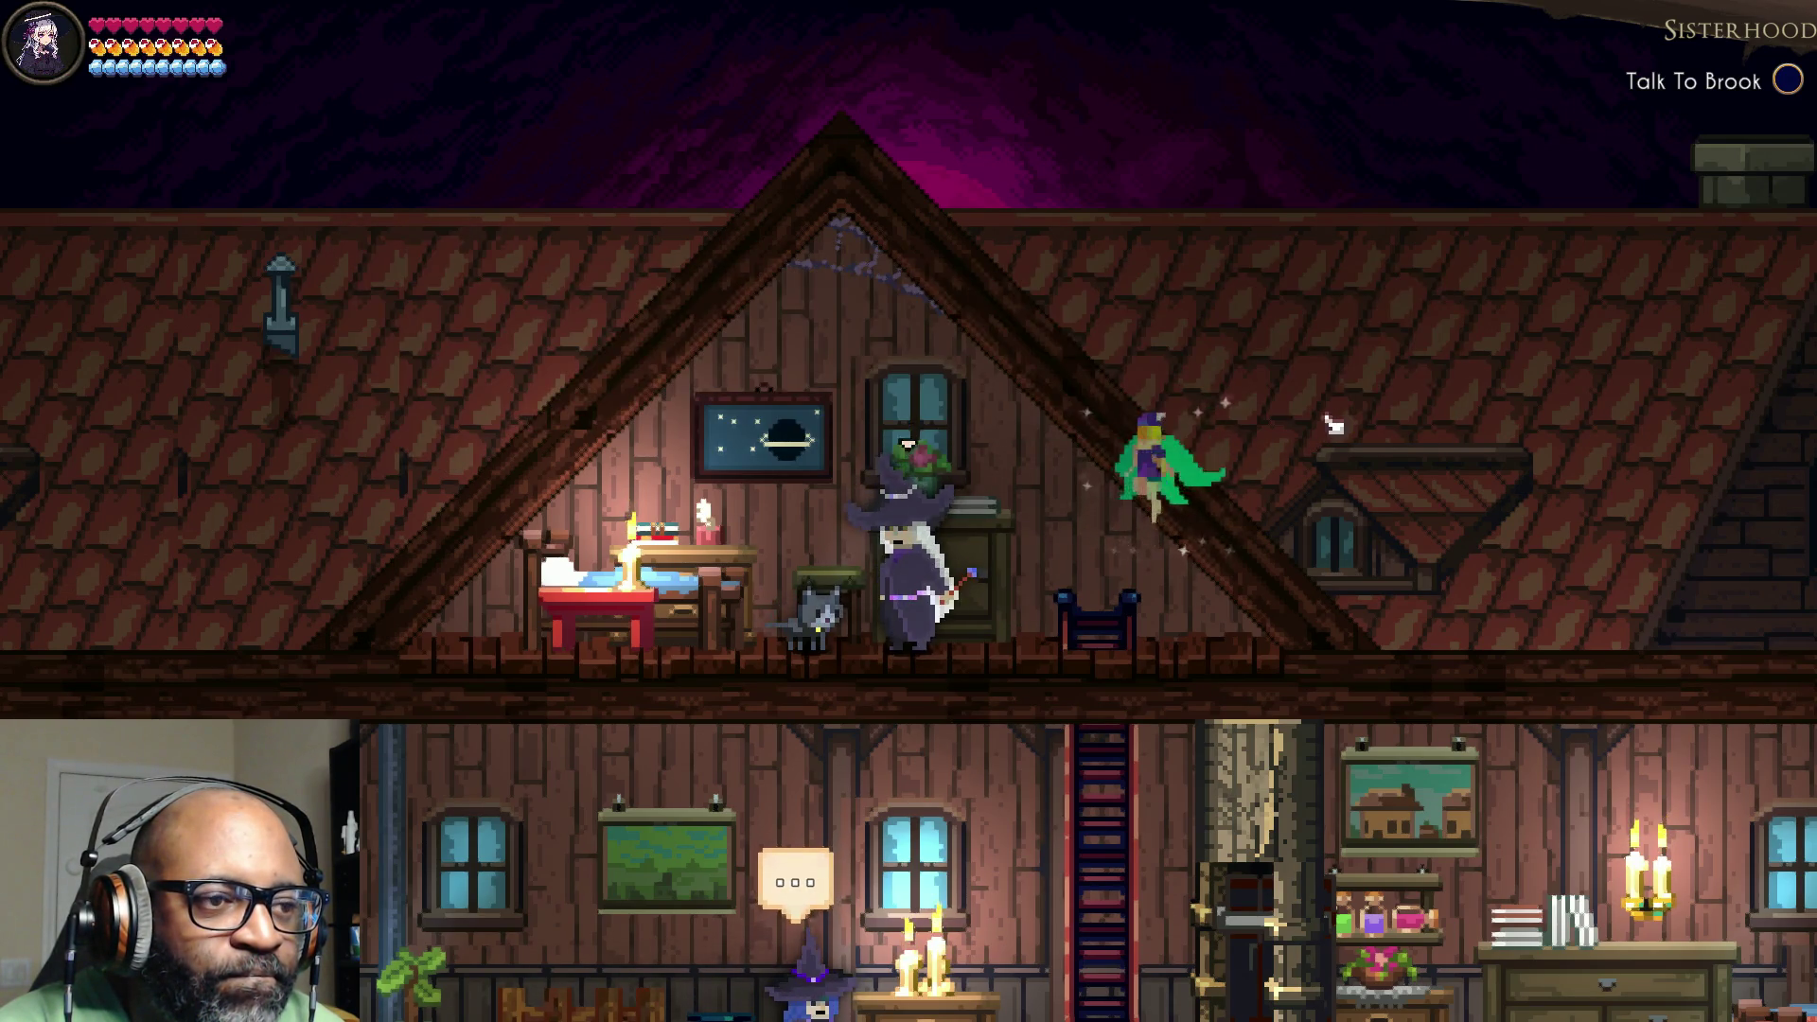
Step: Walk Skye back to the ladder and descend to the middle floor
key("Left")
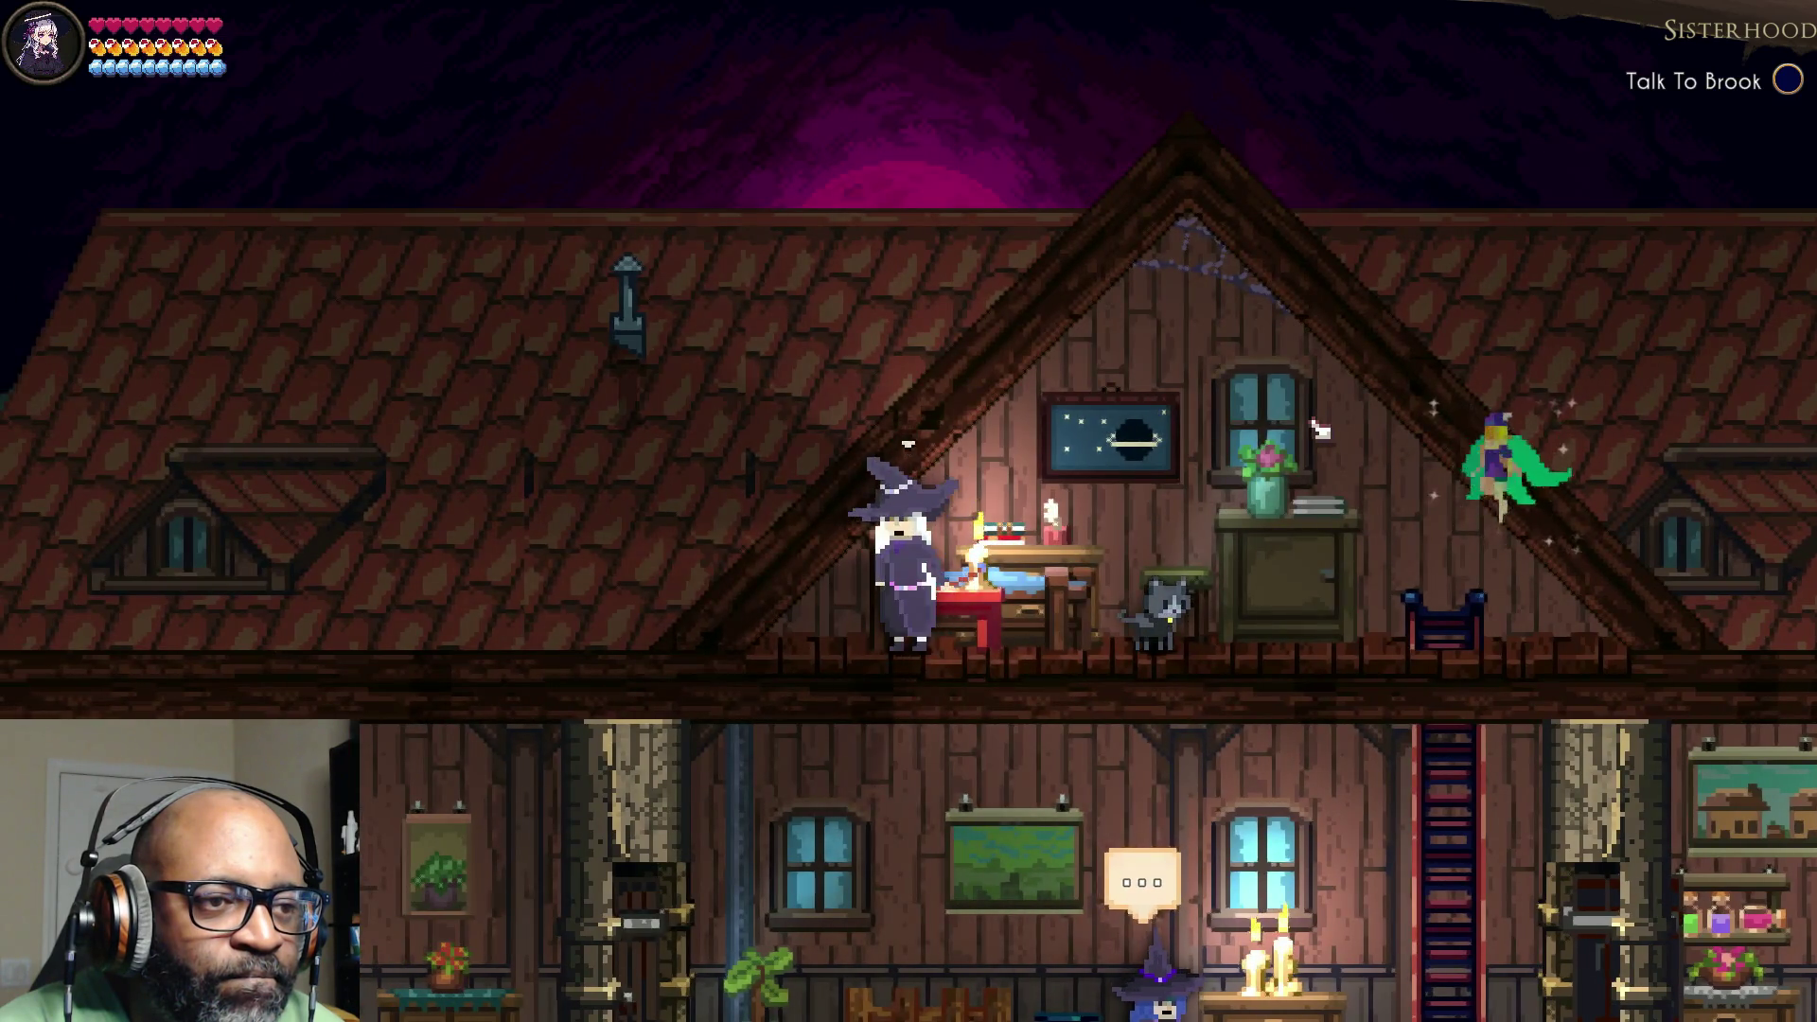
key("Right")
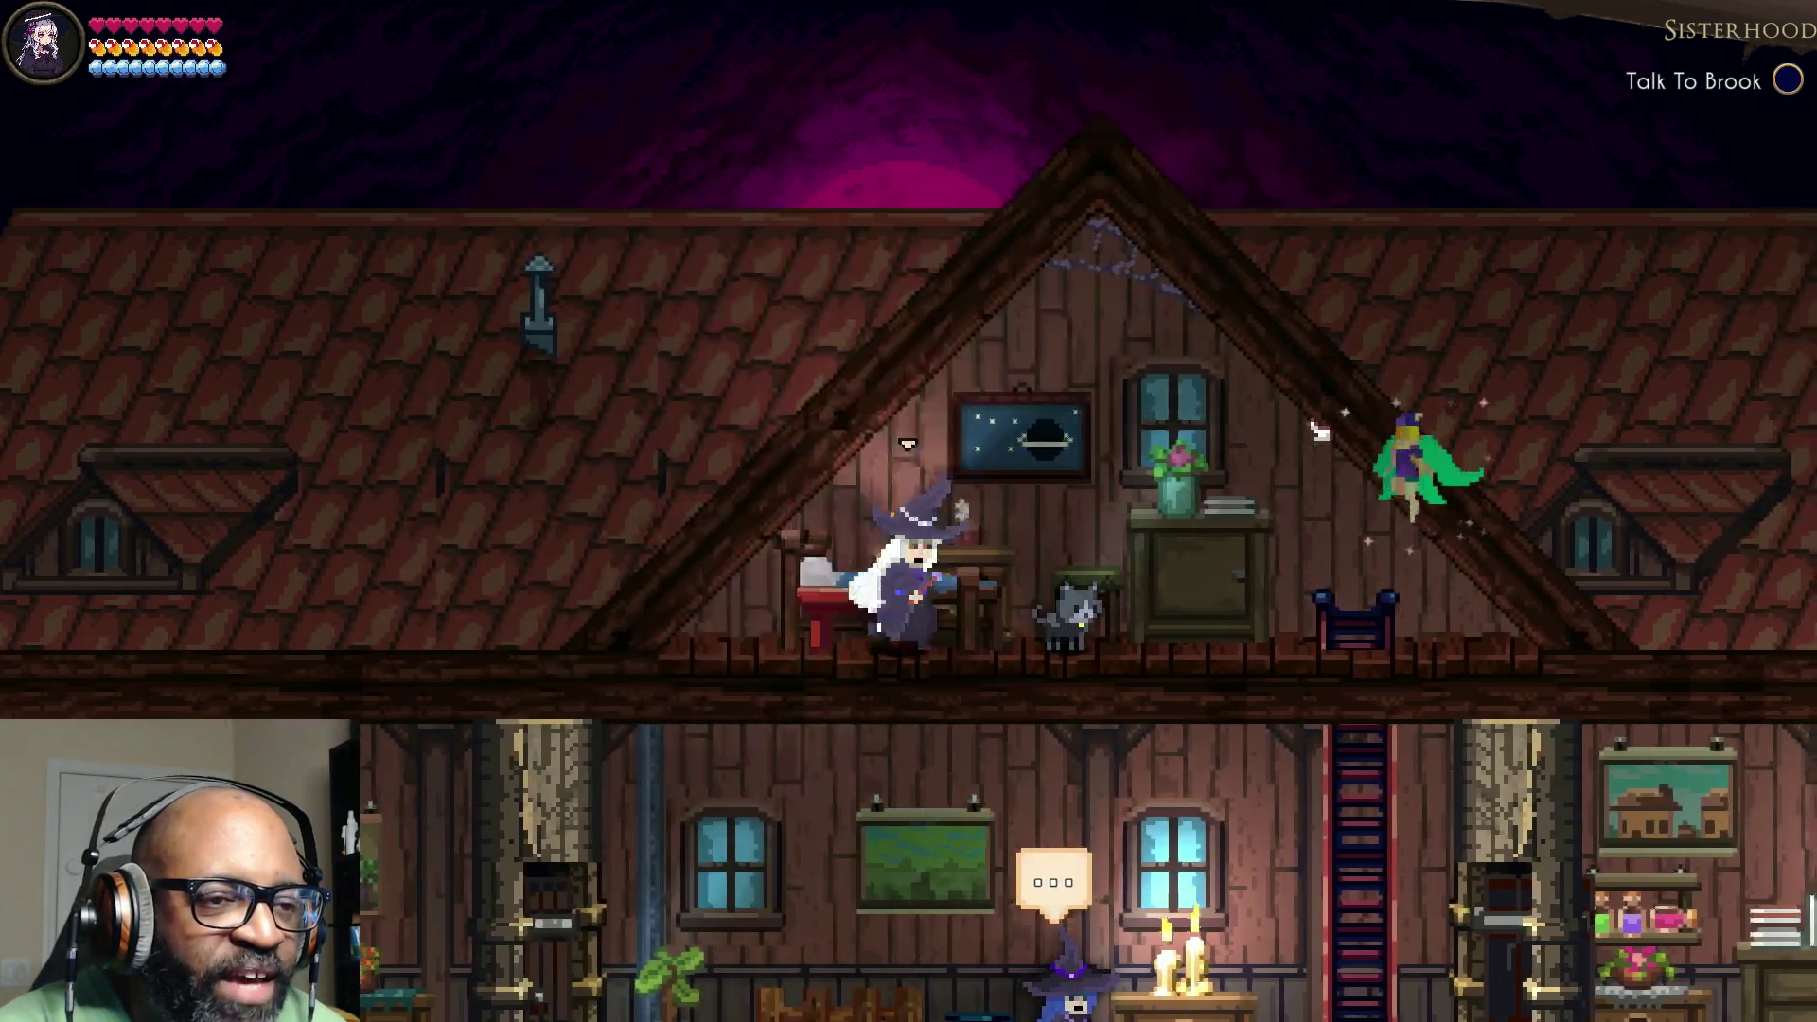
key("Right")
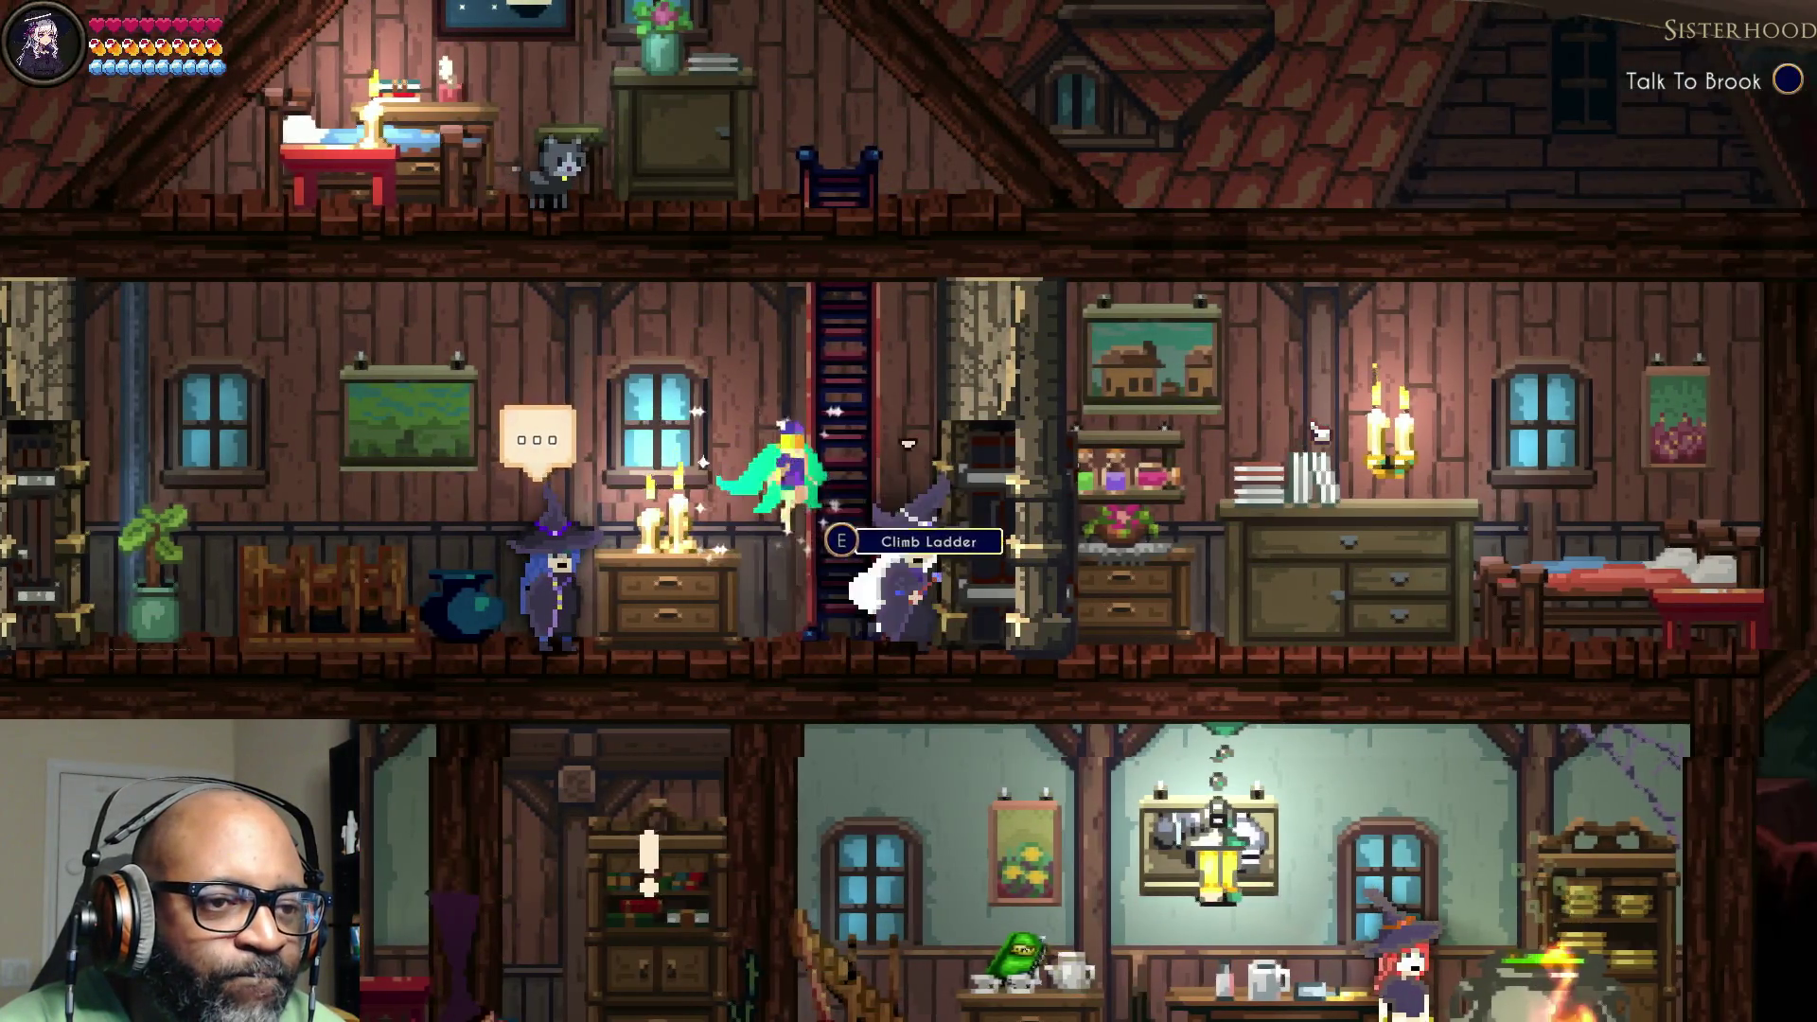
Step: Walk Skye across the middle floor past Brook, jump right, and reach the stairs down
key("Left")
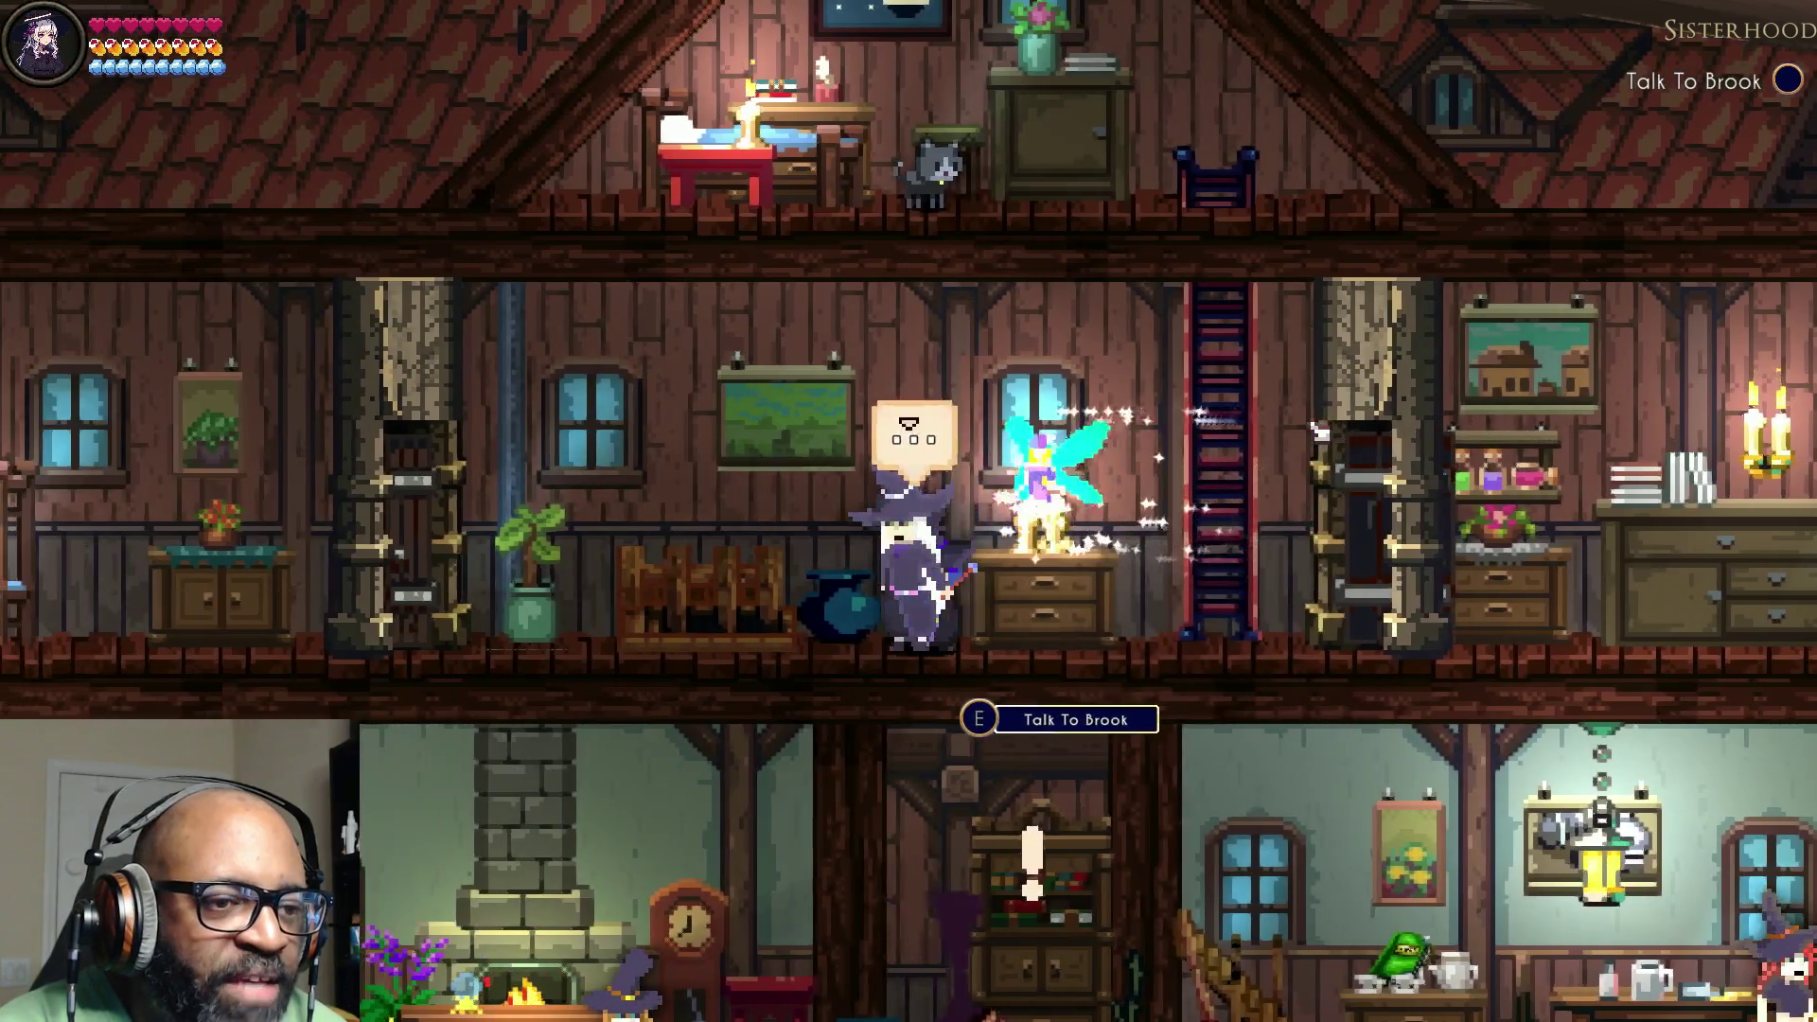
key("Right")
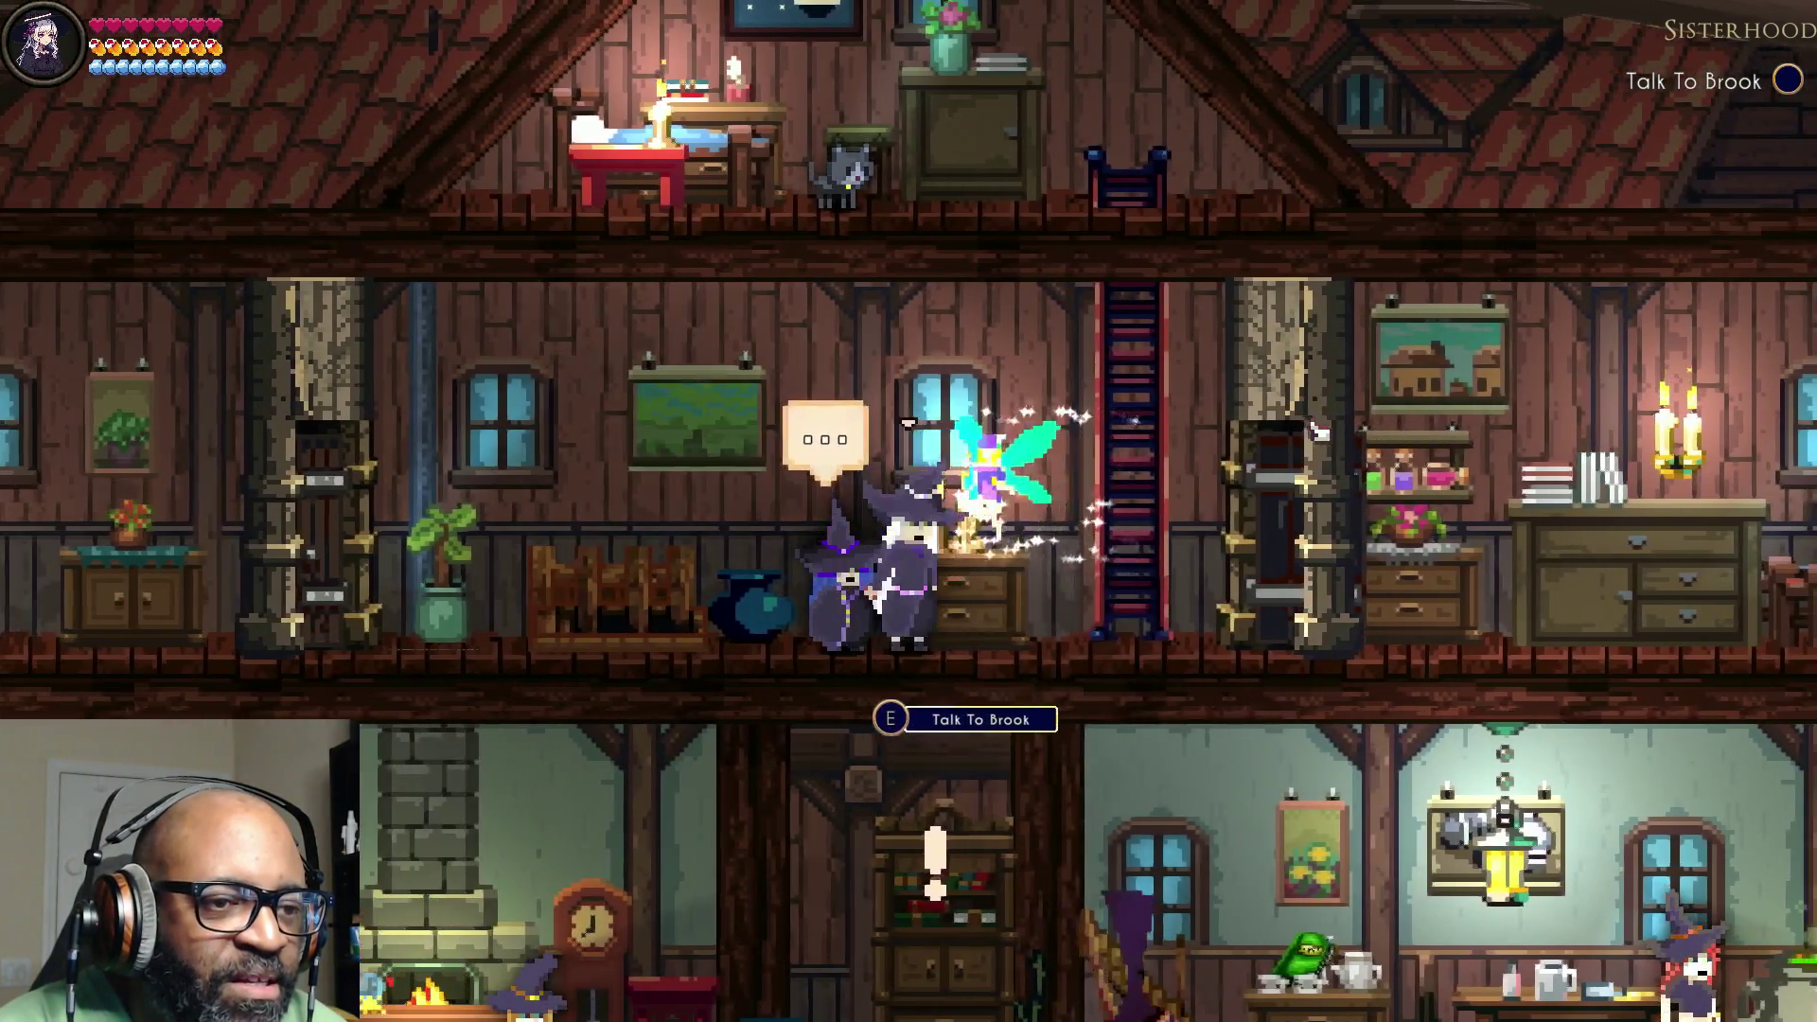
key("Left")
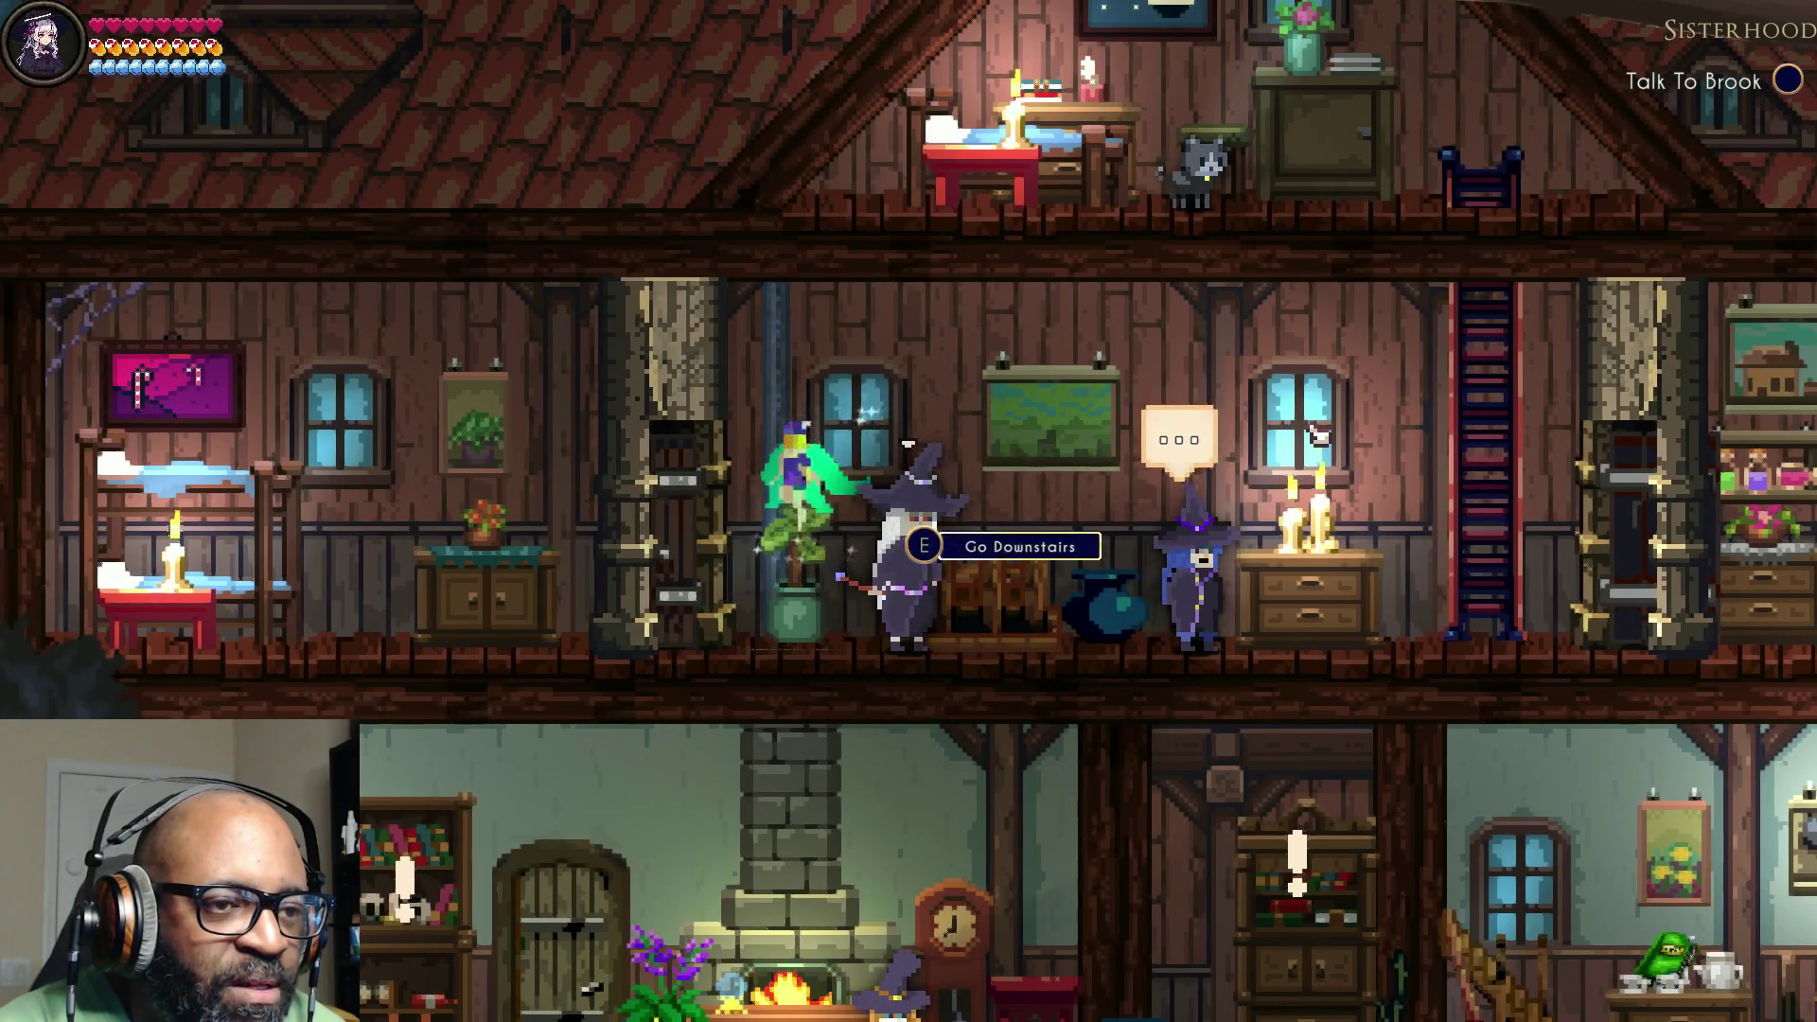
key("Left")
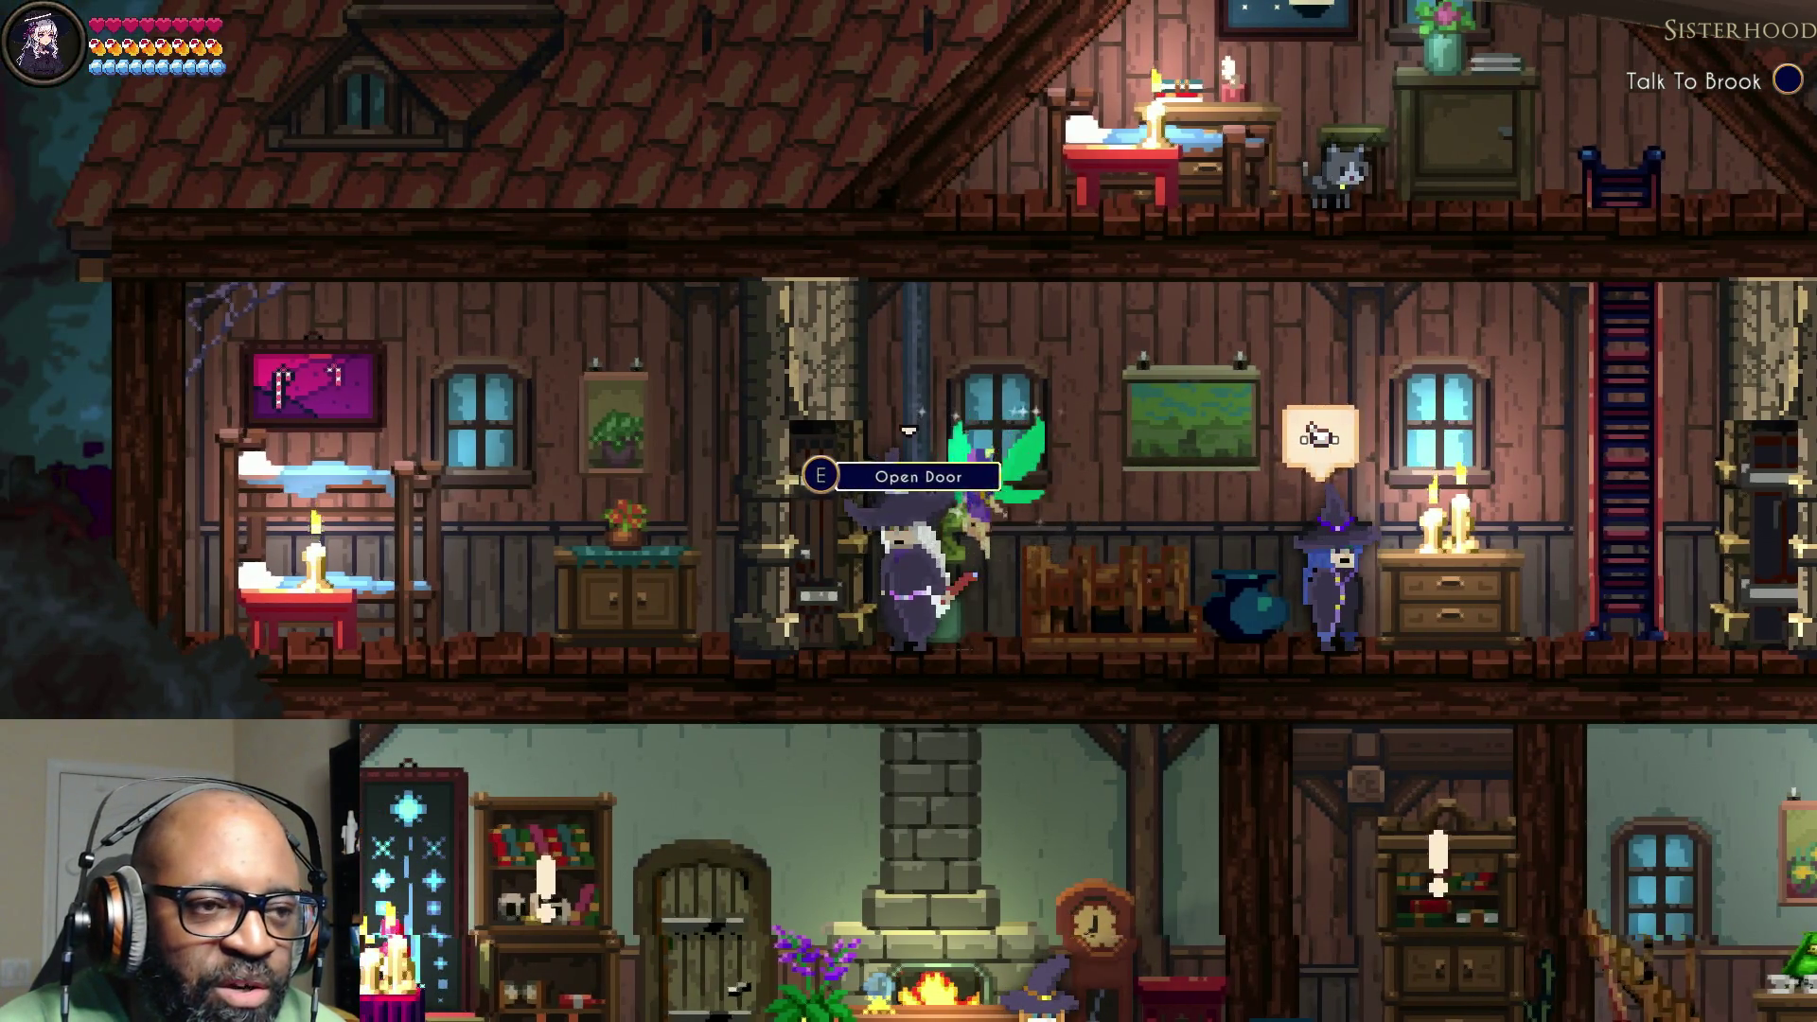
key("Left")
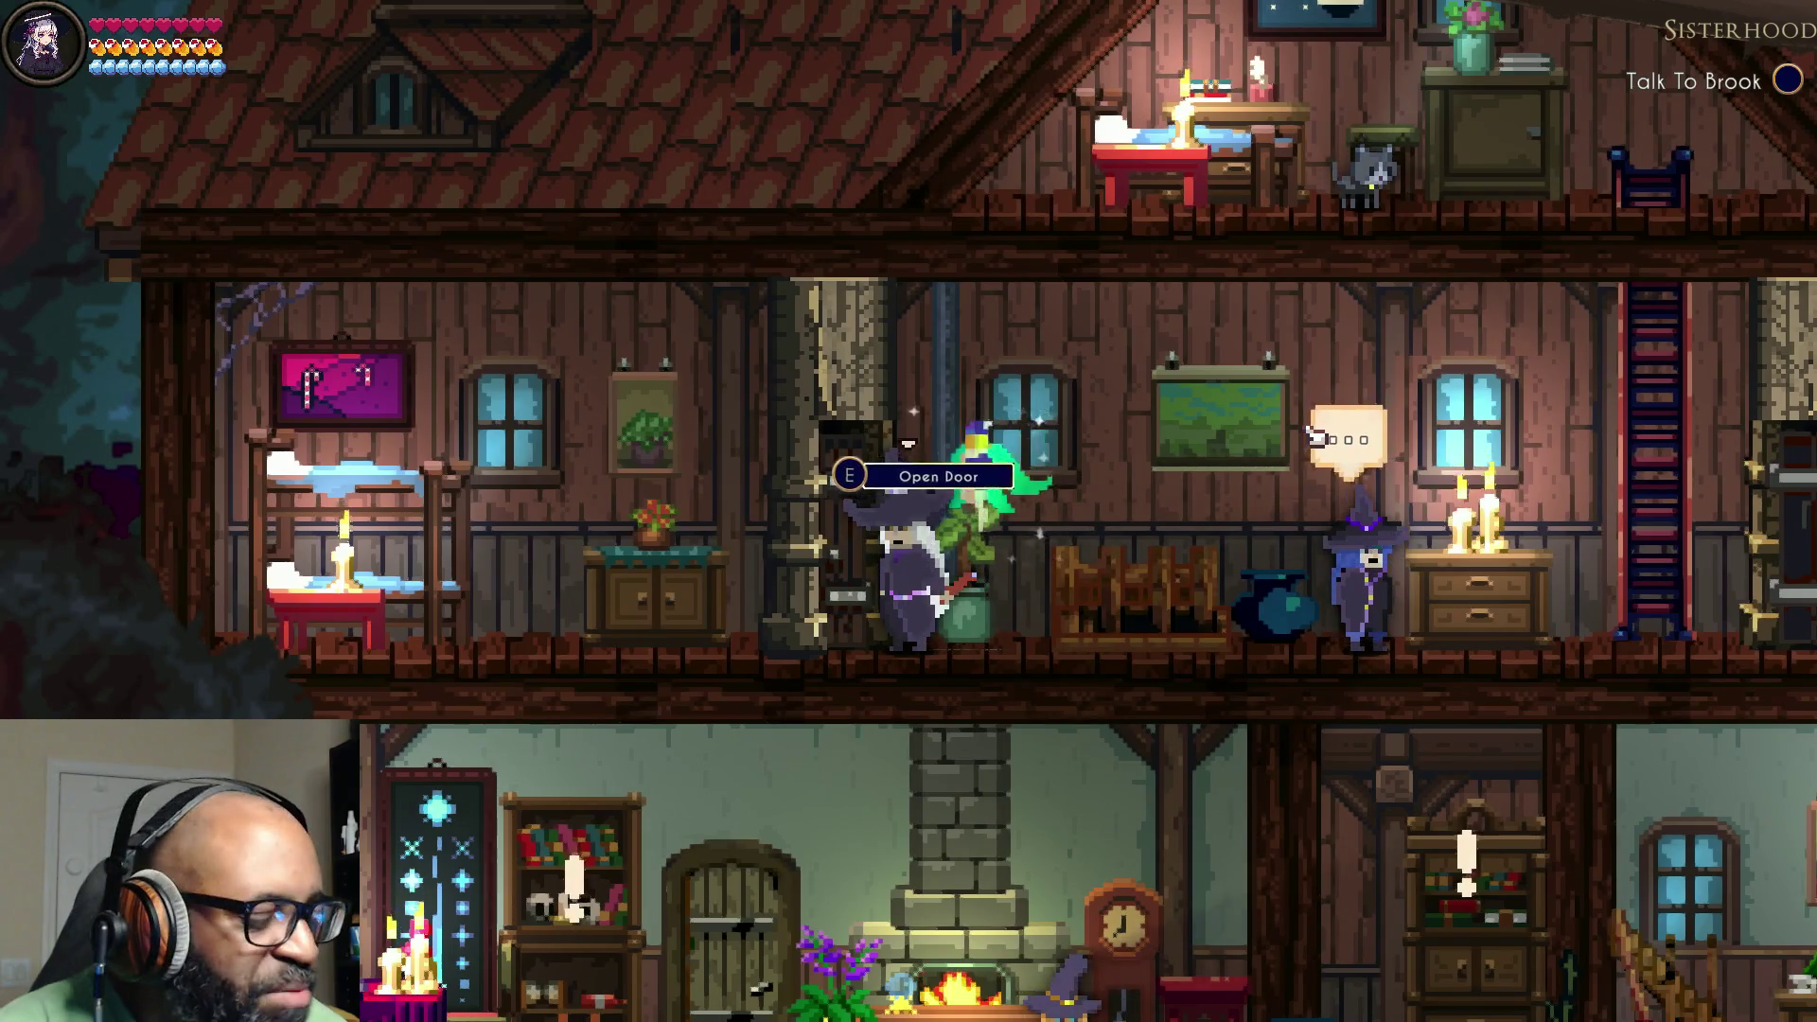
key("Left")
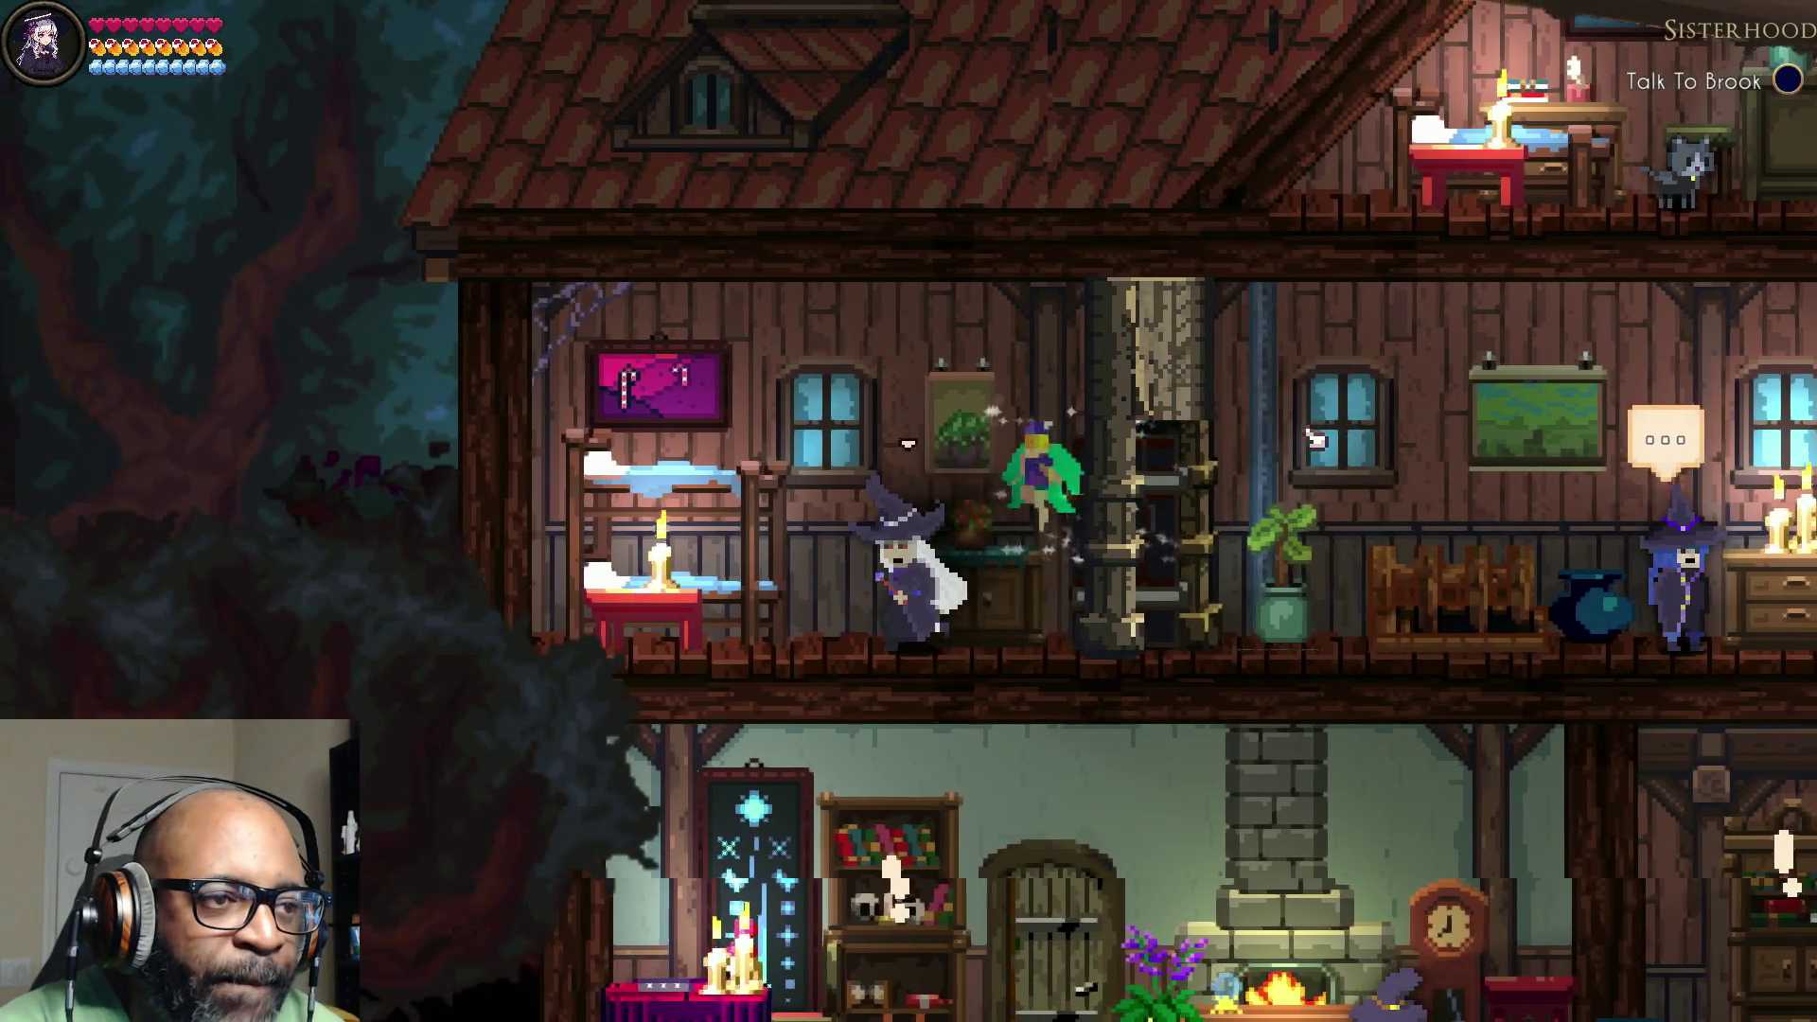
key("Left")
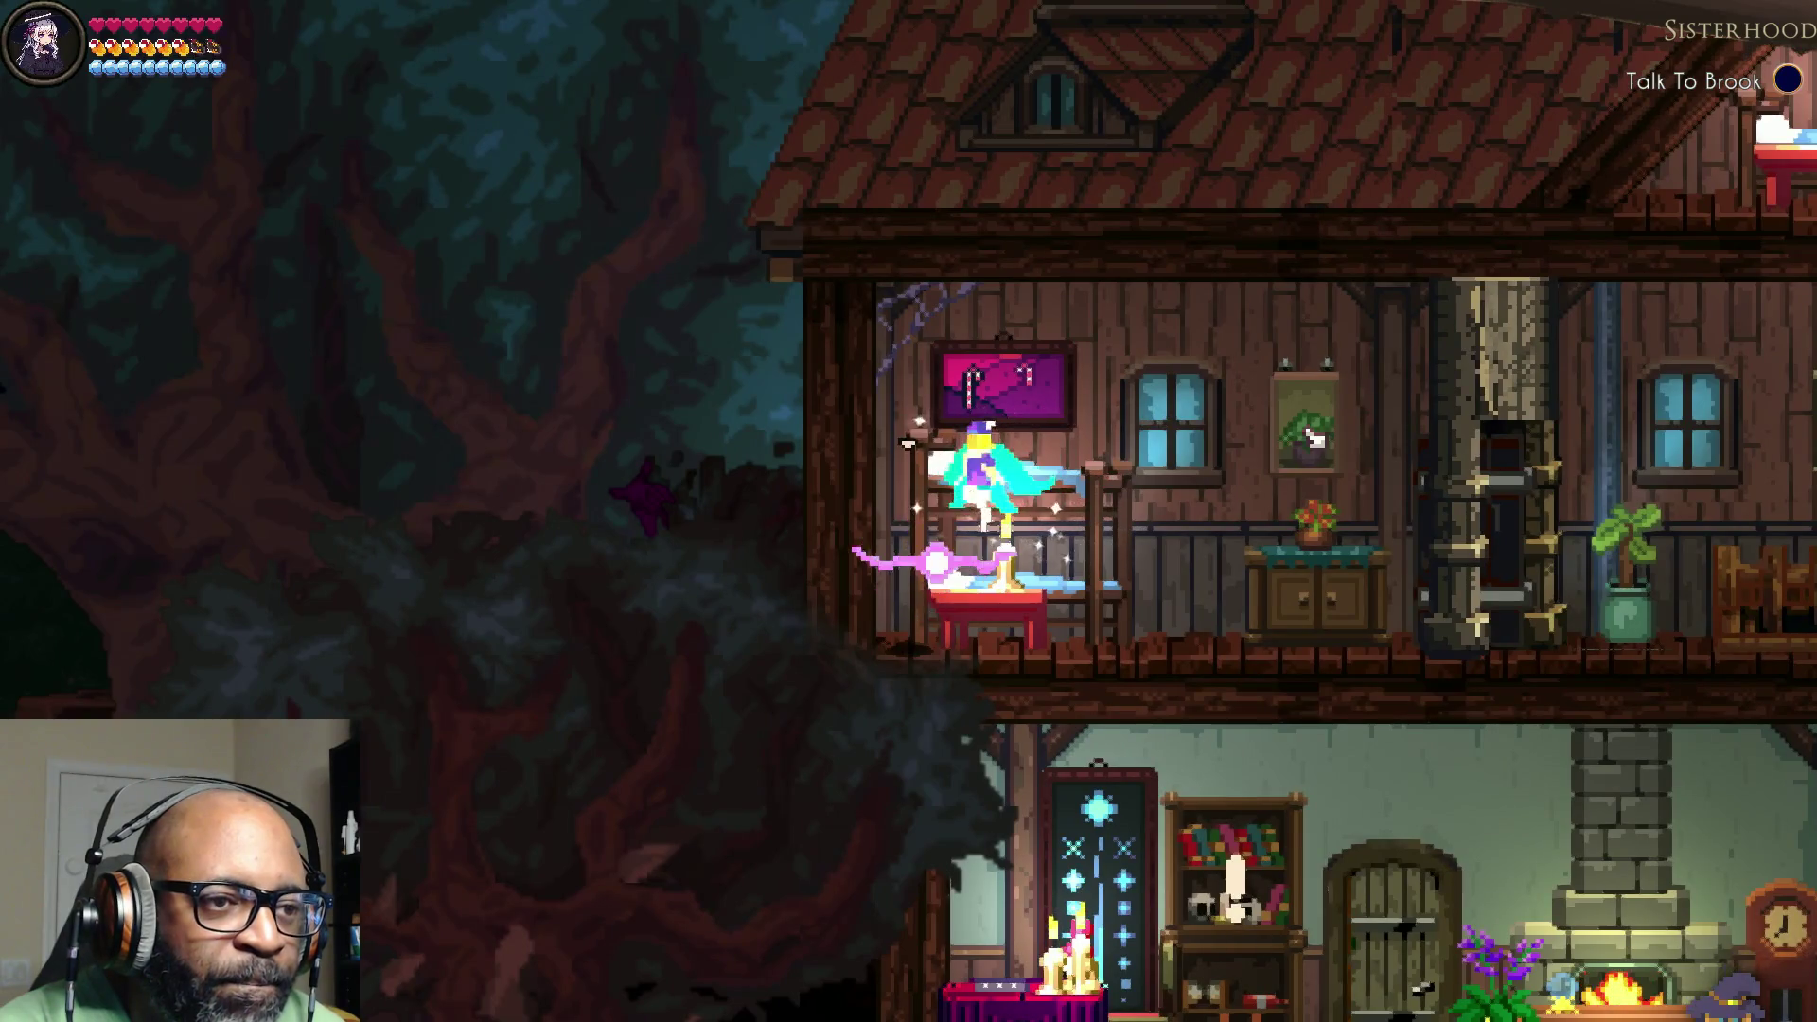
key("Right")
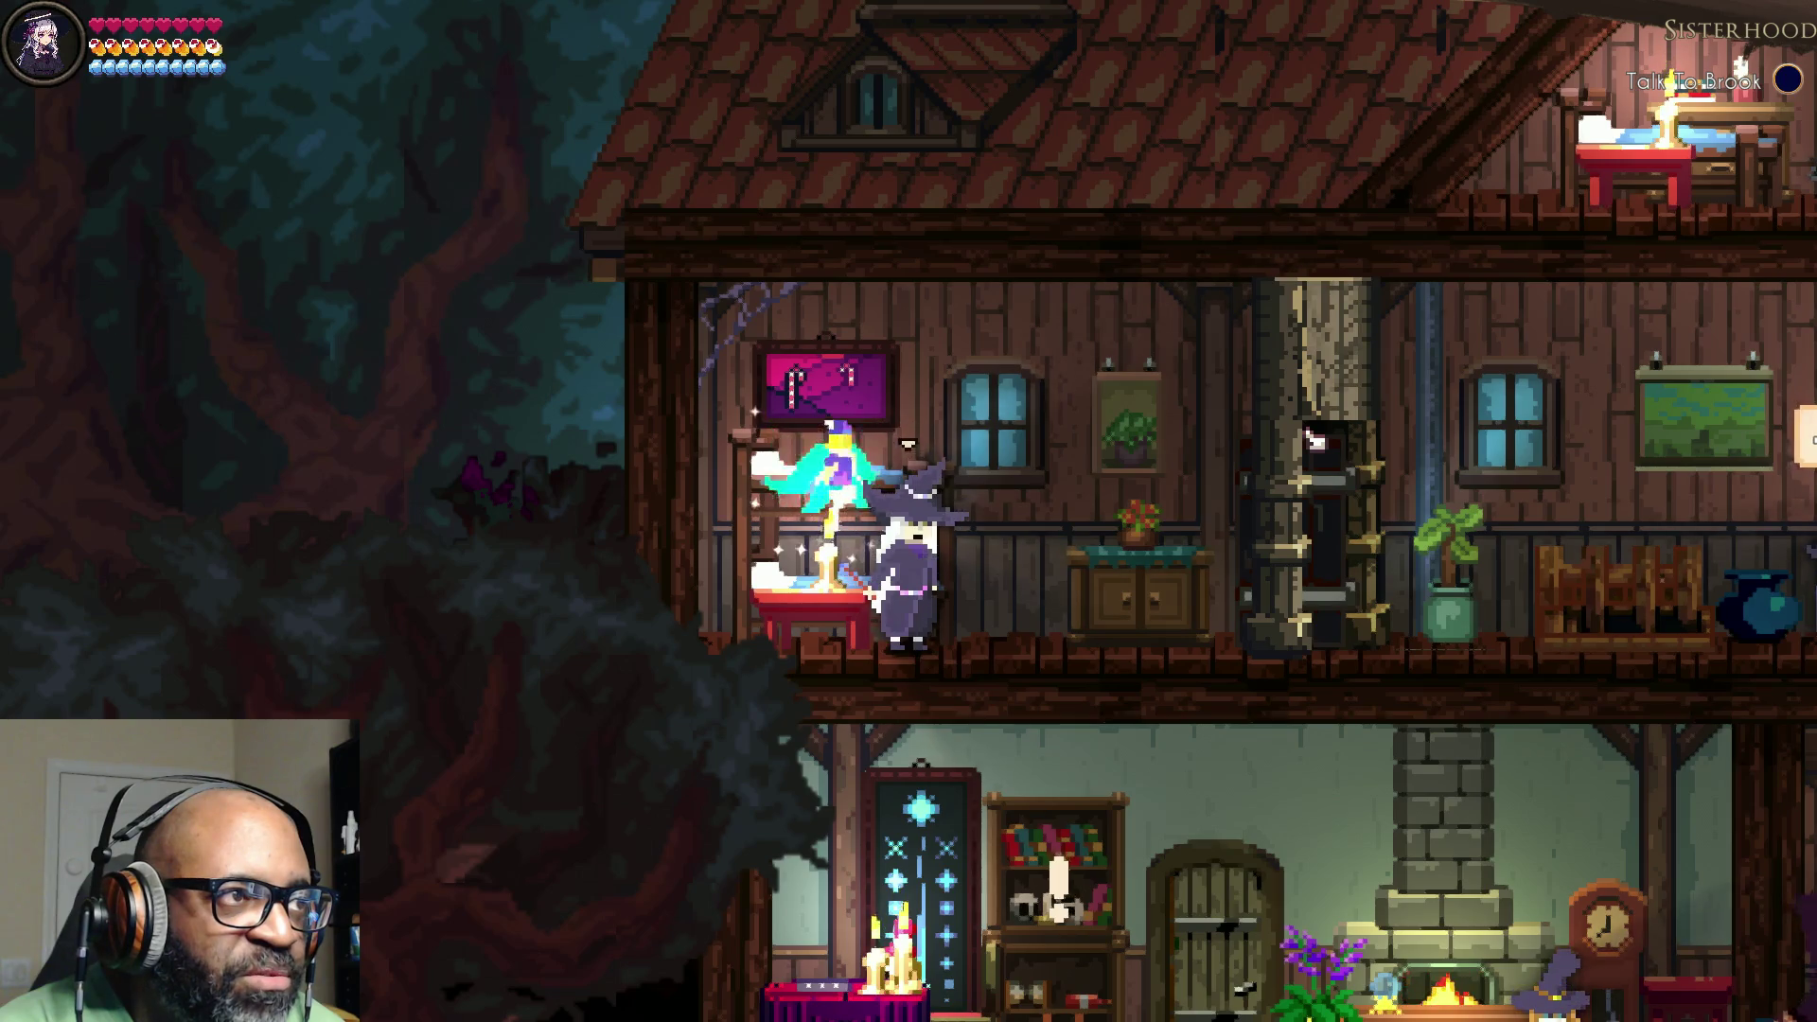
key("Right")
key("space")
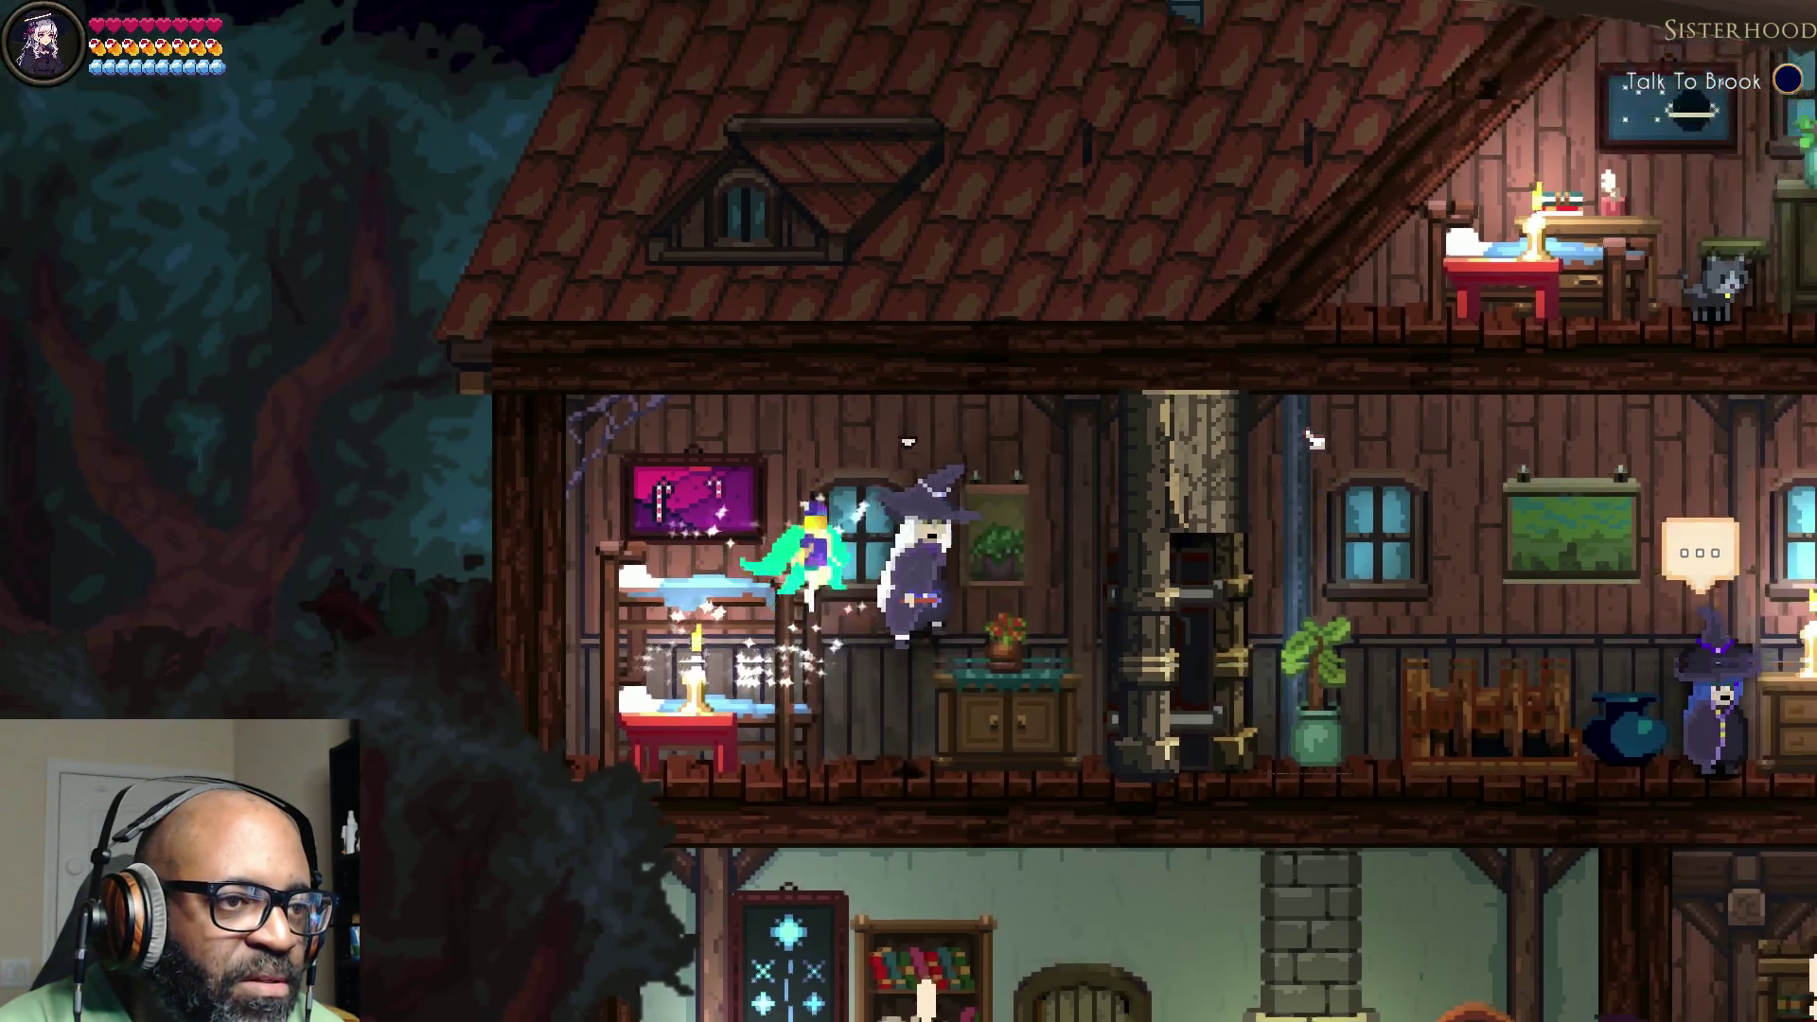
key("Right")
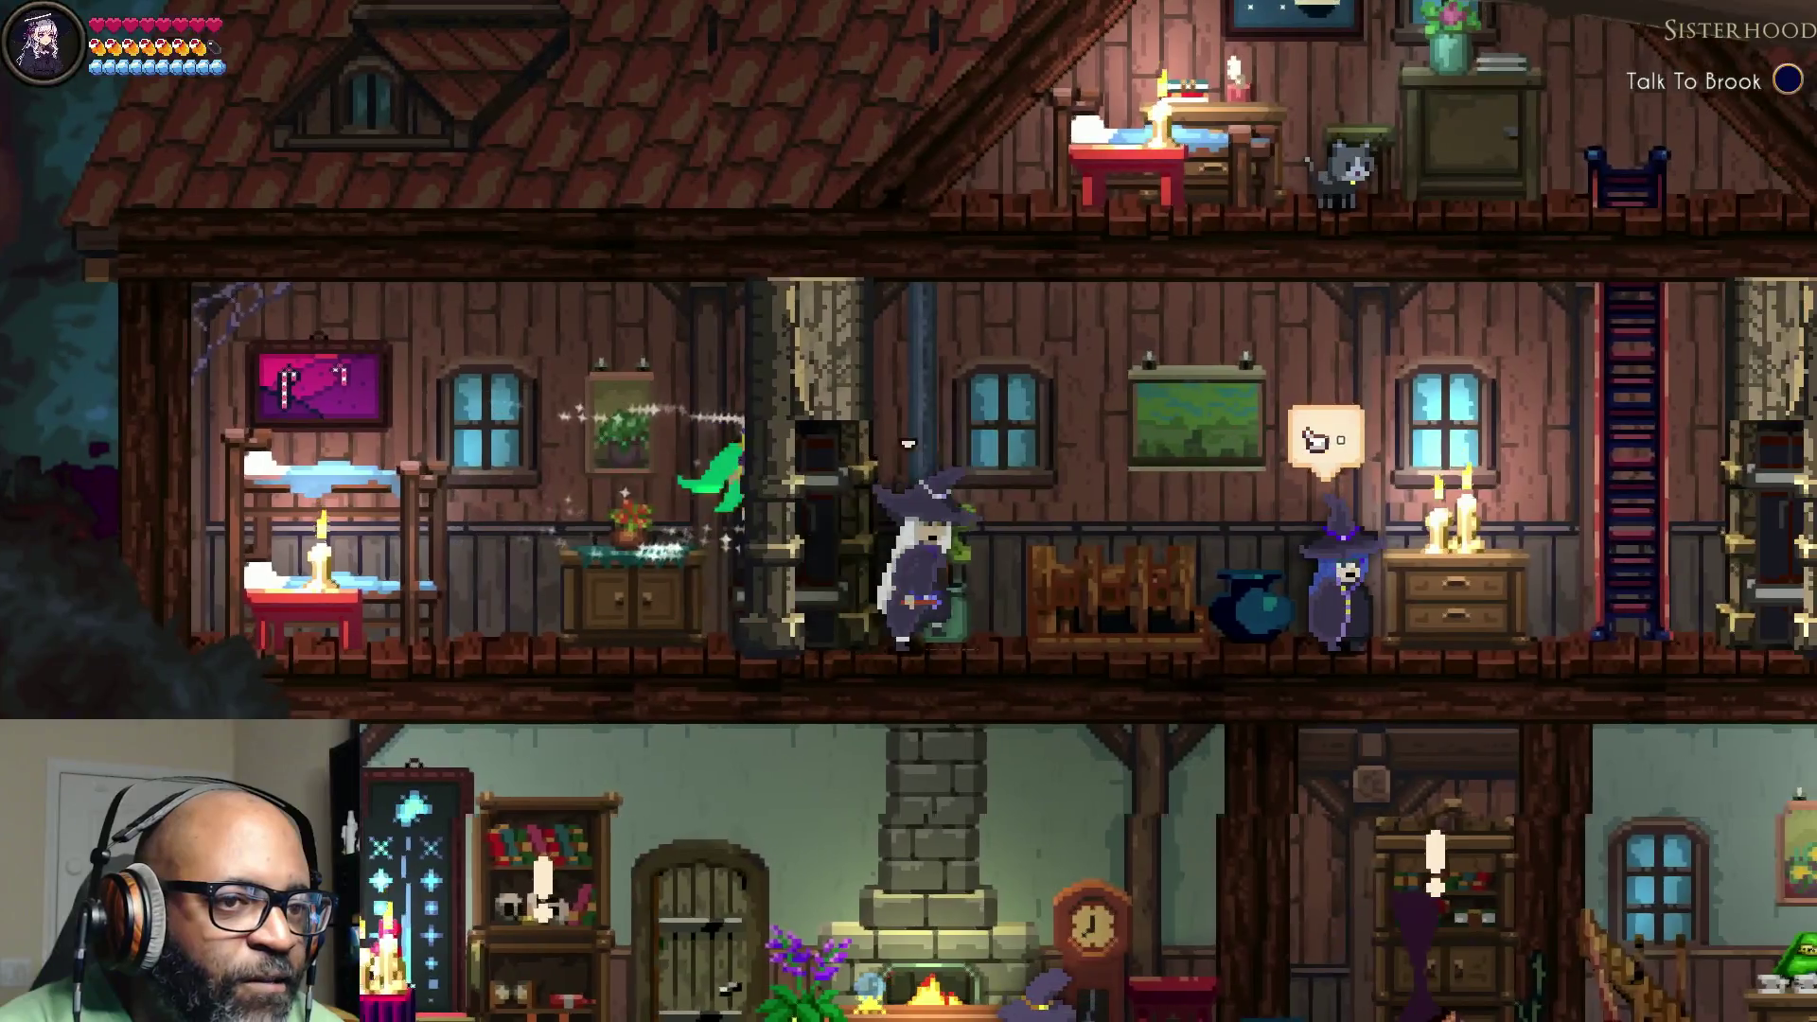
Step: Go down to the ground floor and search the cabinet, finding a Tarot card
key("e")
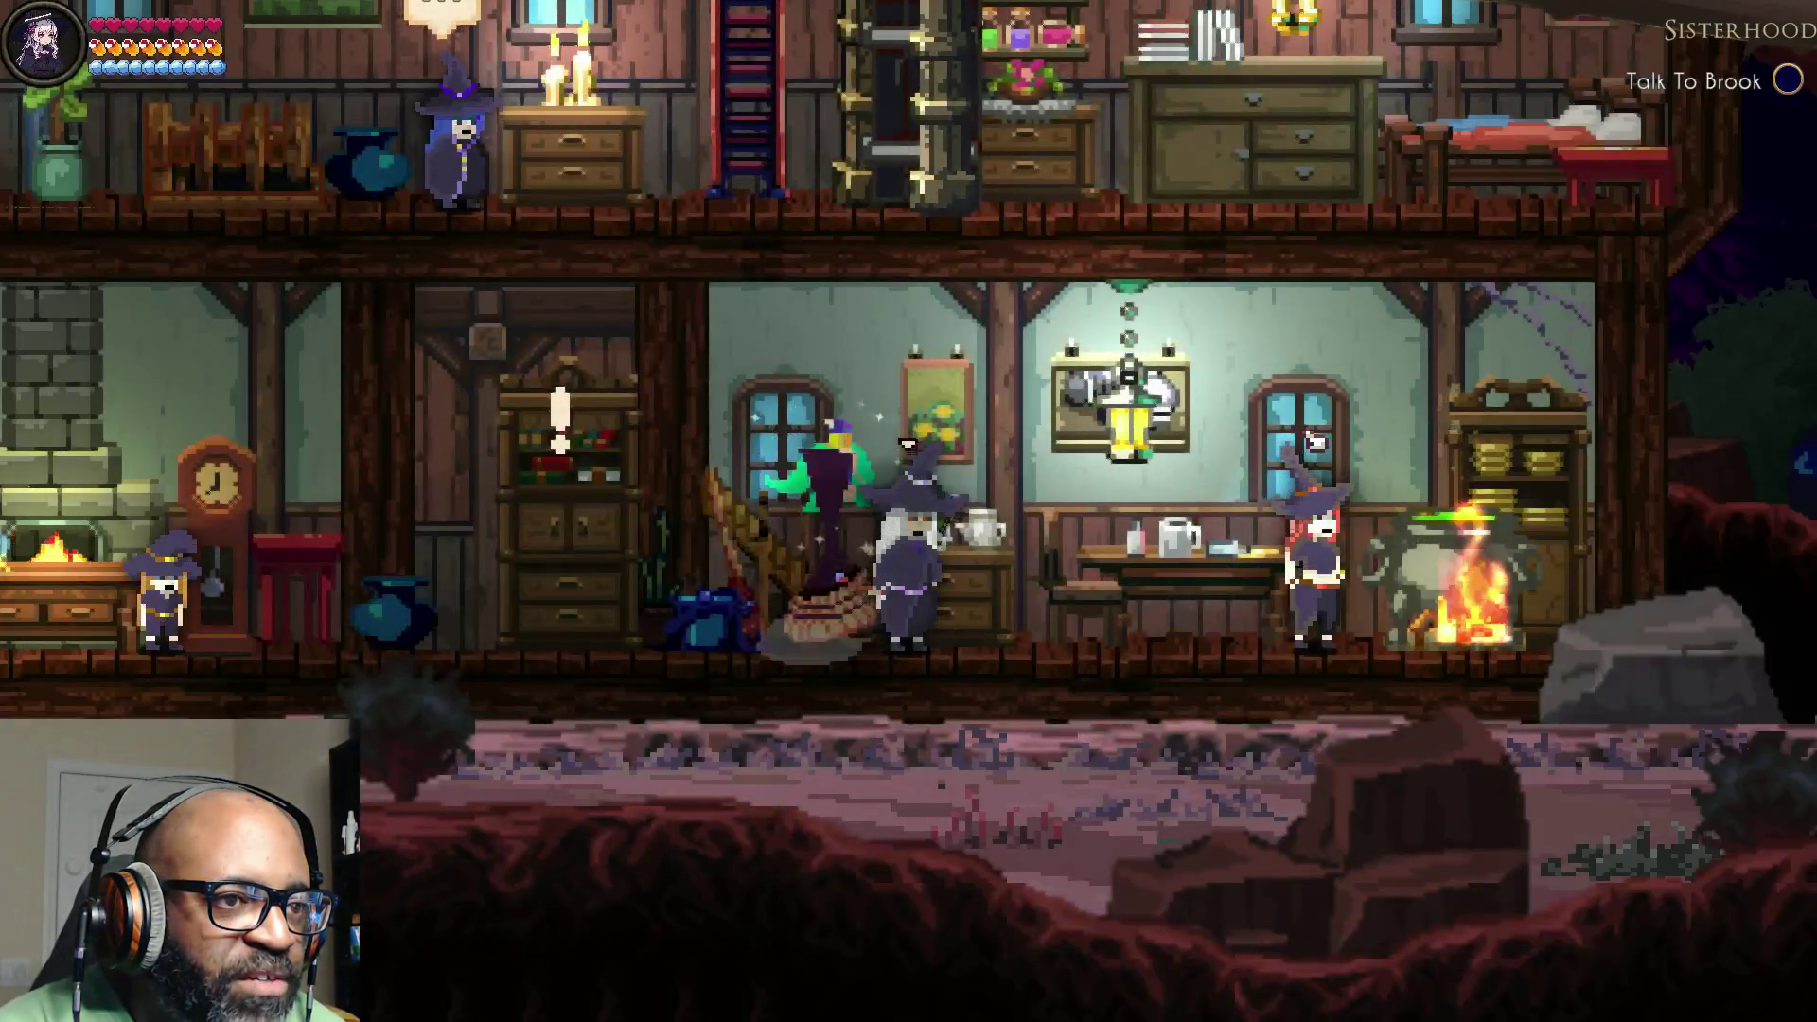
key("Right")
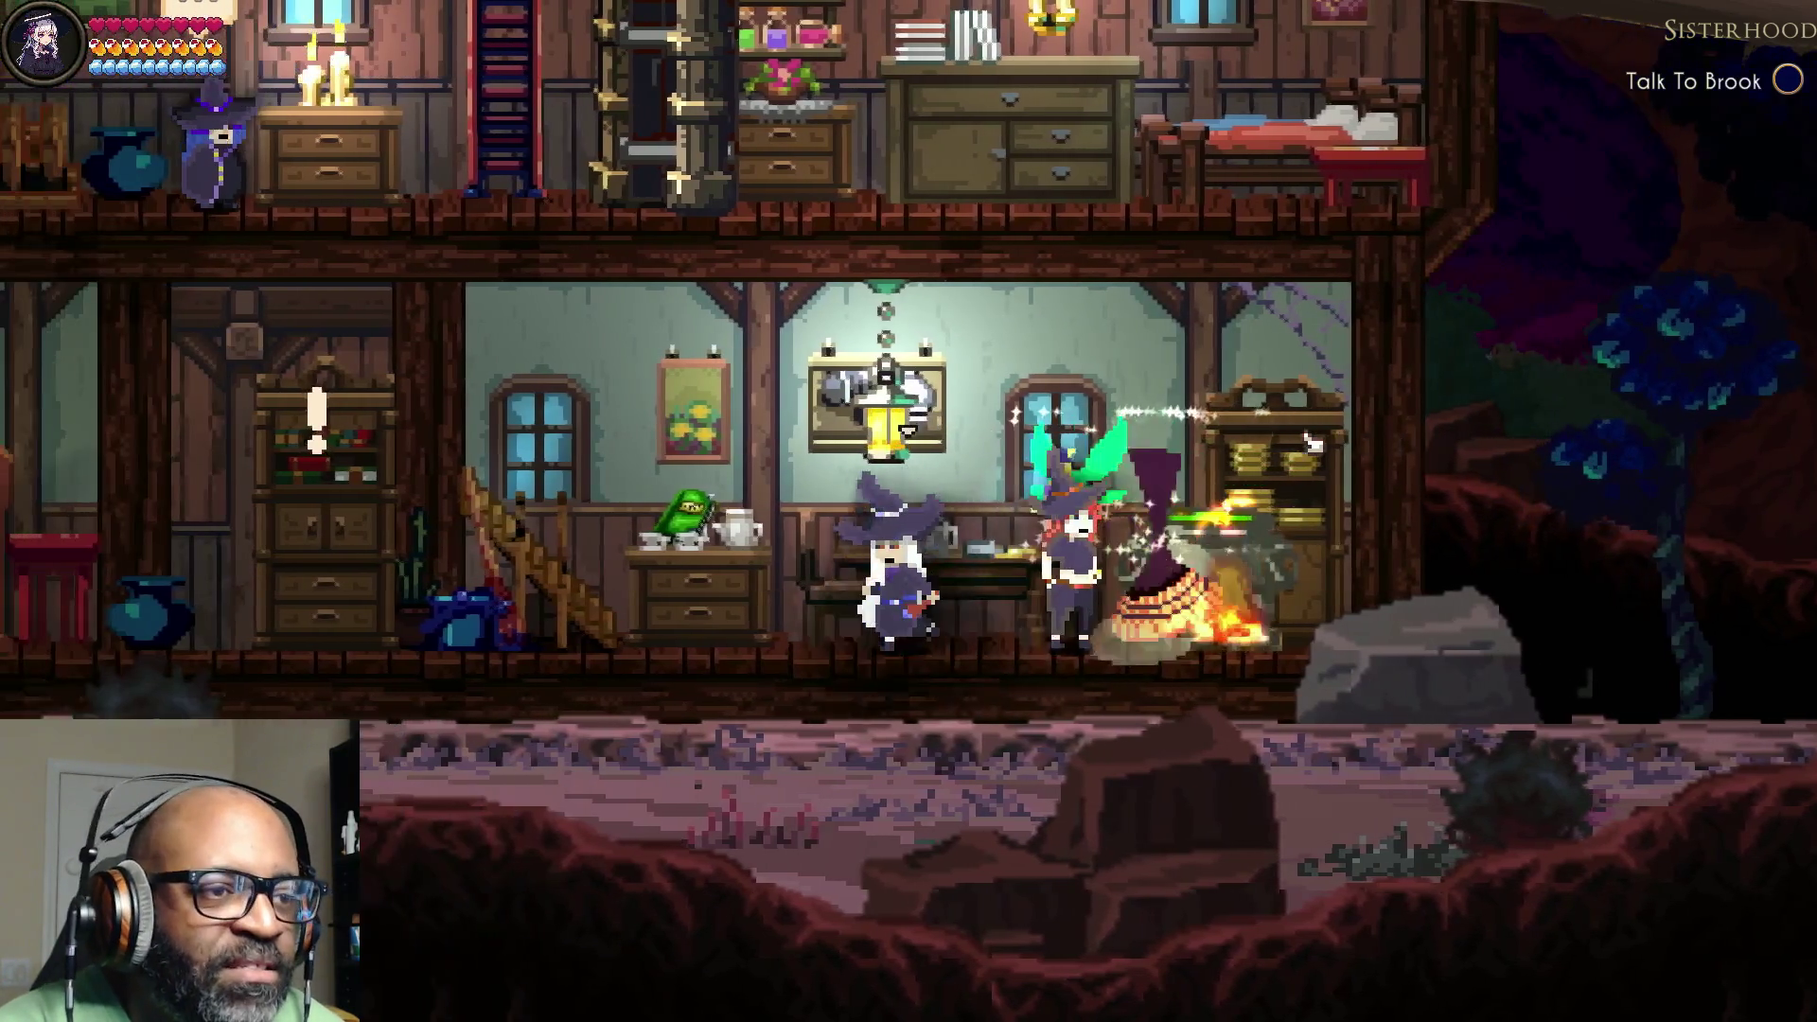
key("Left")
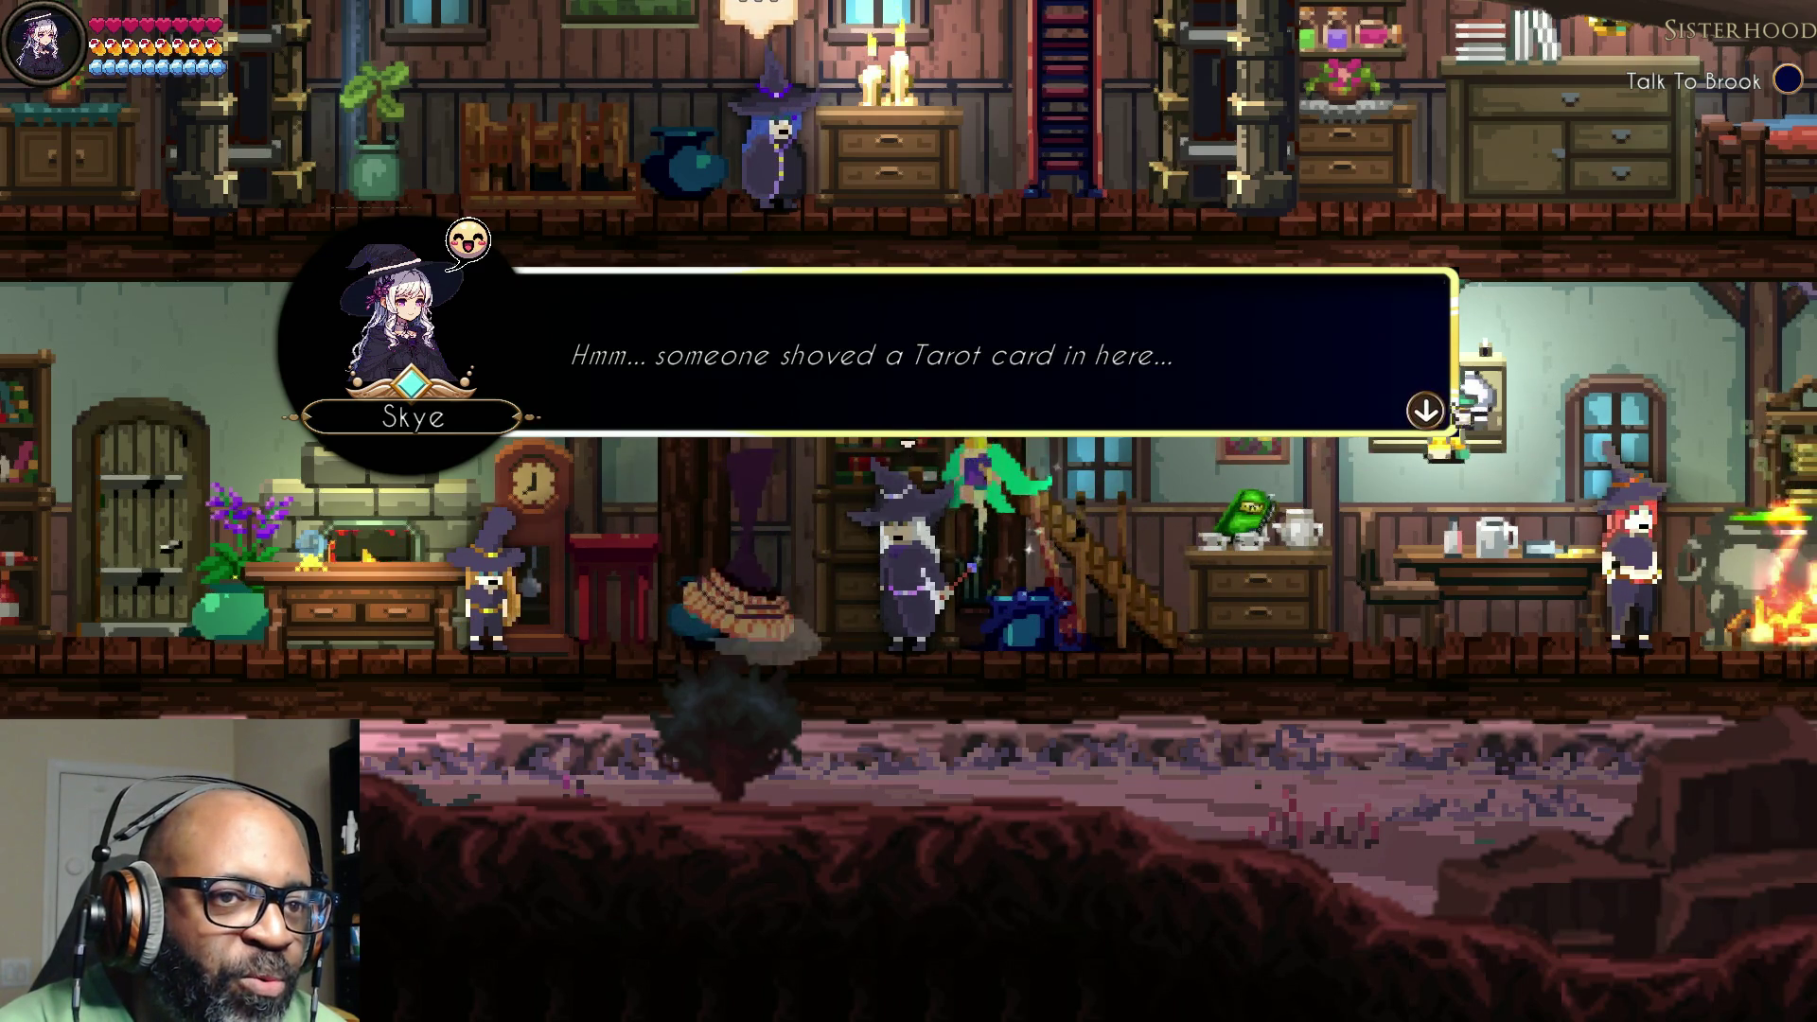
key("Return")
Step: Walk left past the fireplace to the bookcase and search it, finding a potion recipe
key("Left")
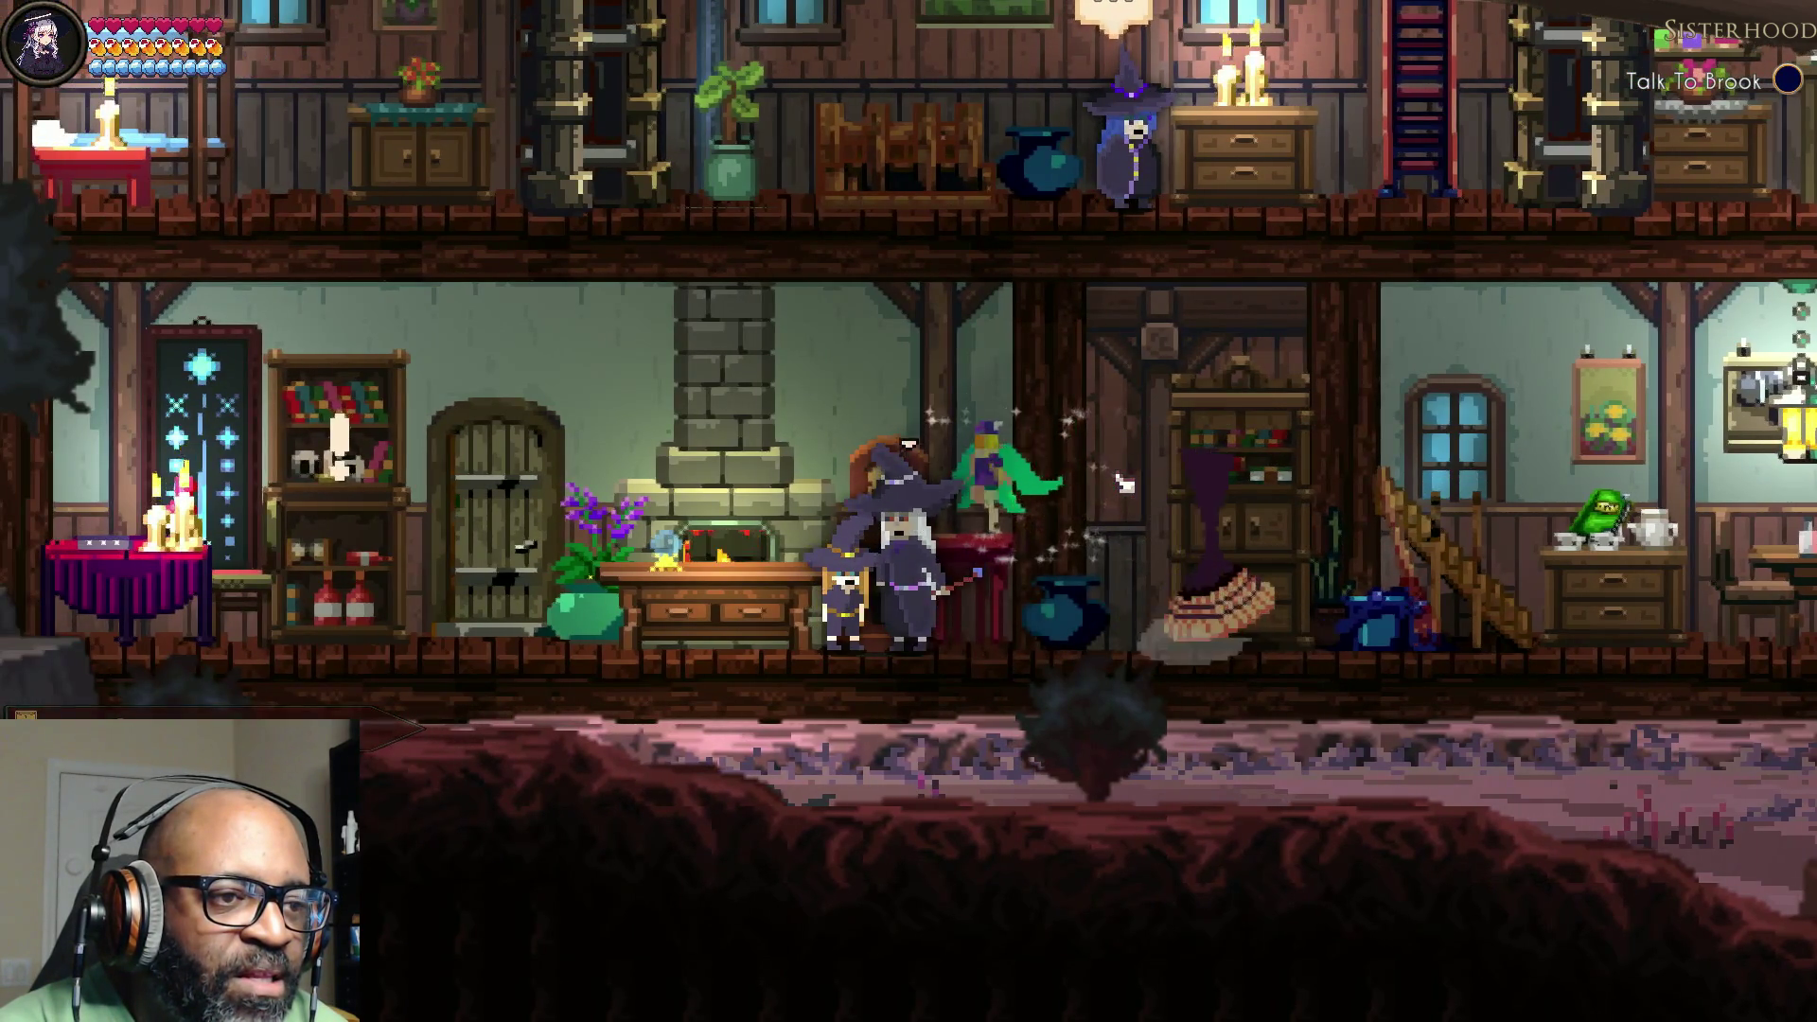
key("Left")
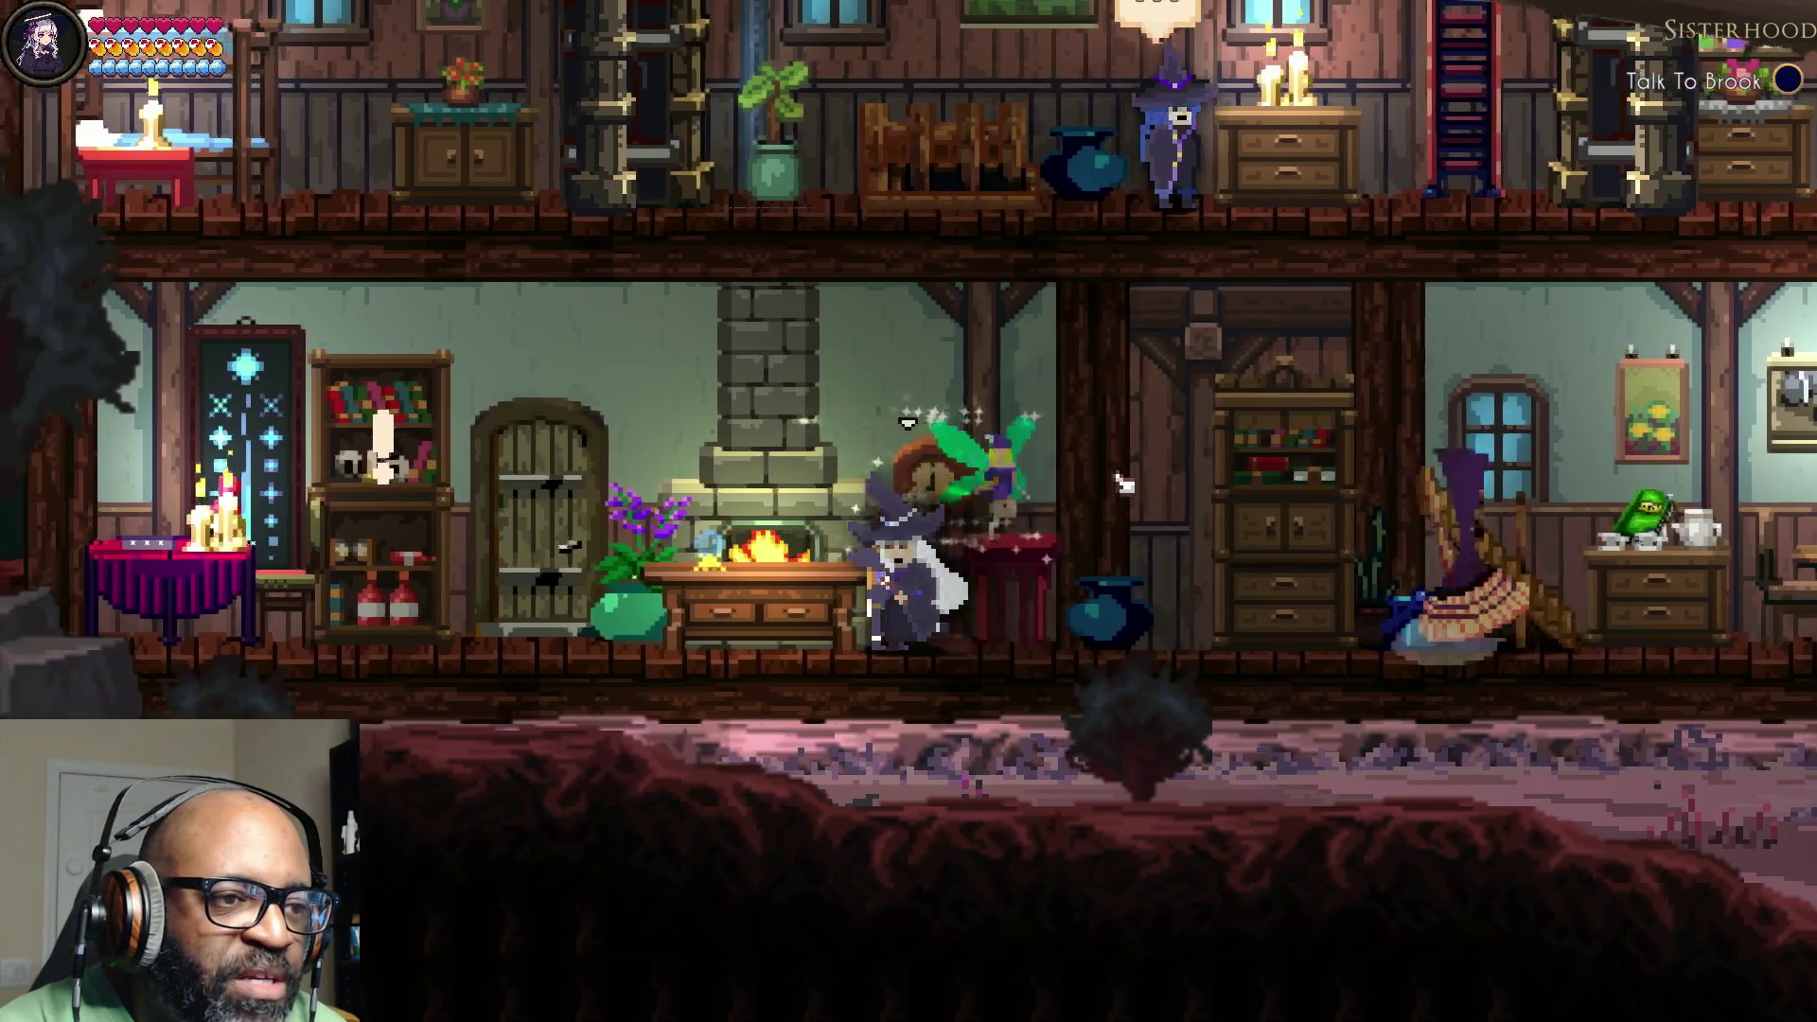
key("Left")
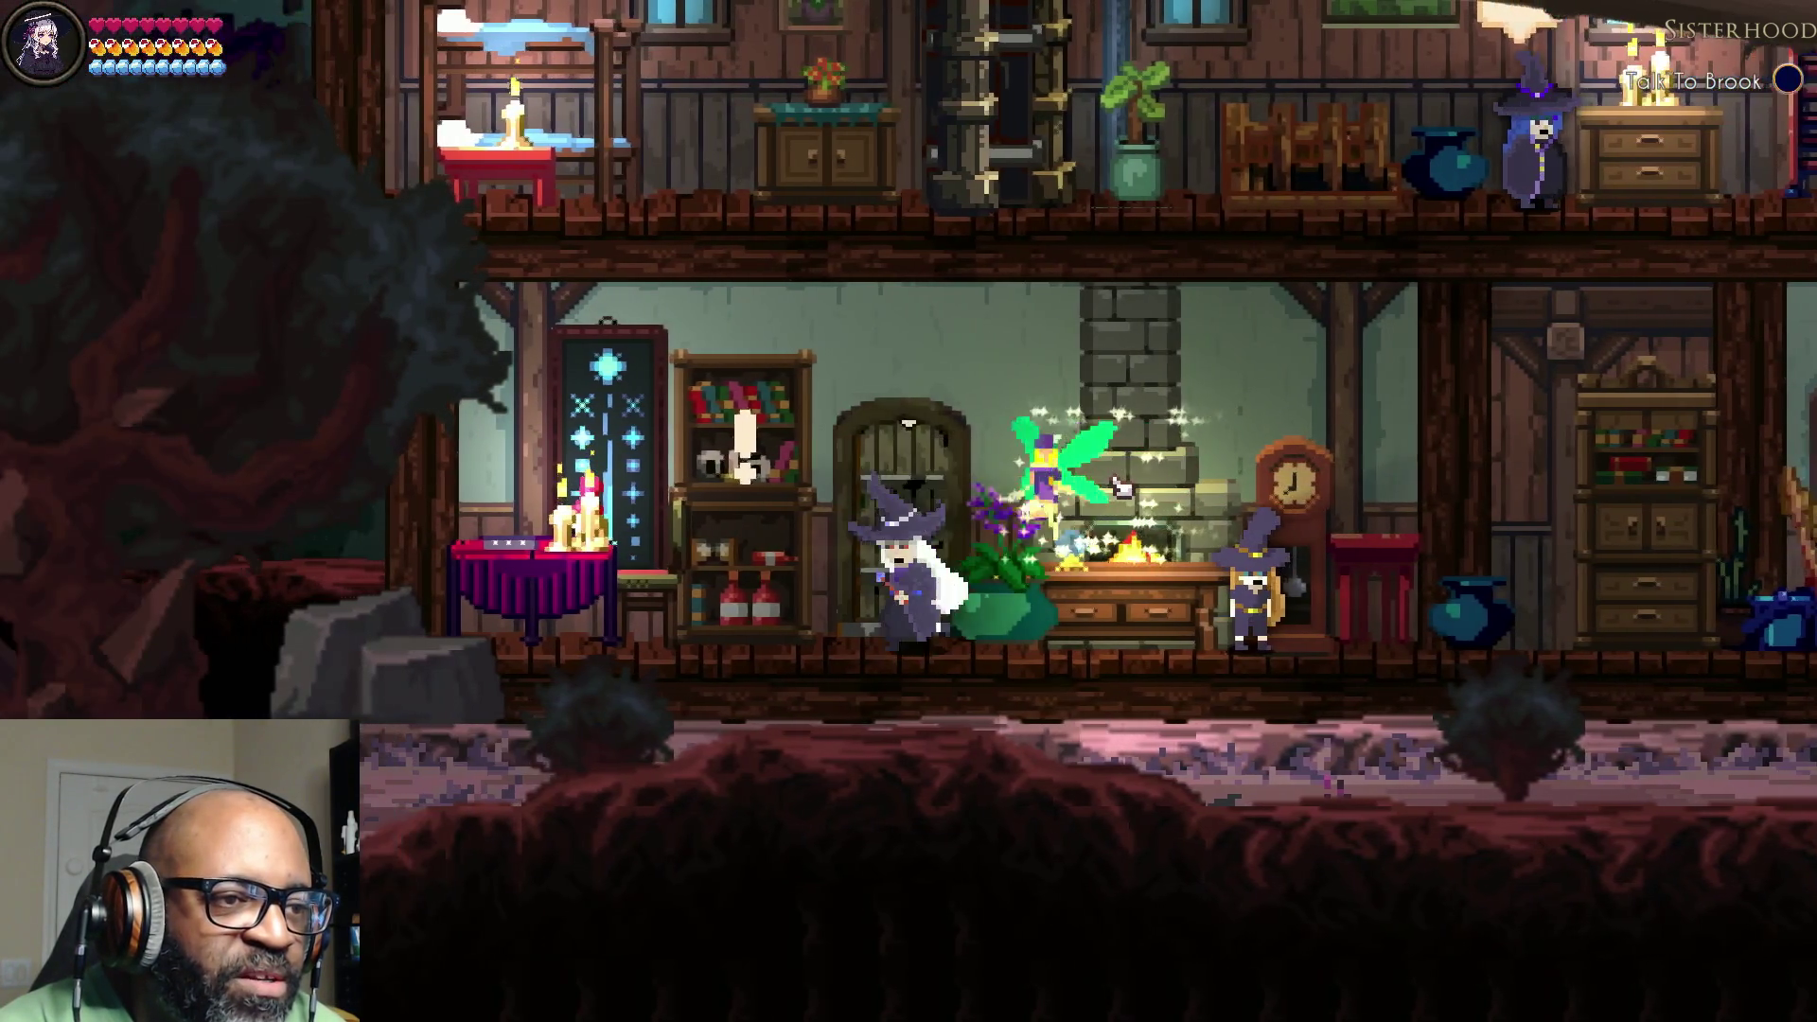
key("Left")
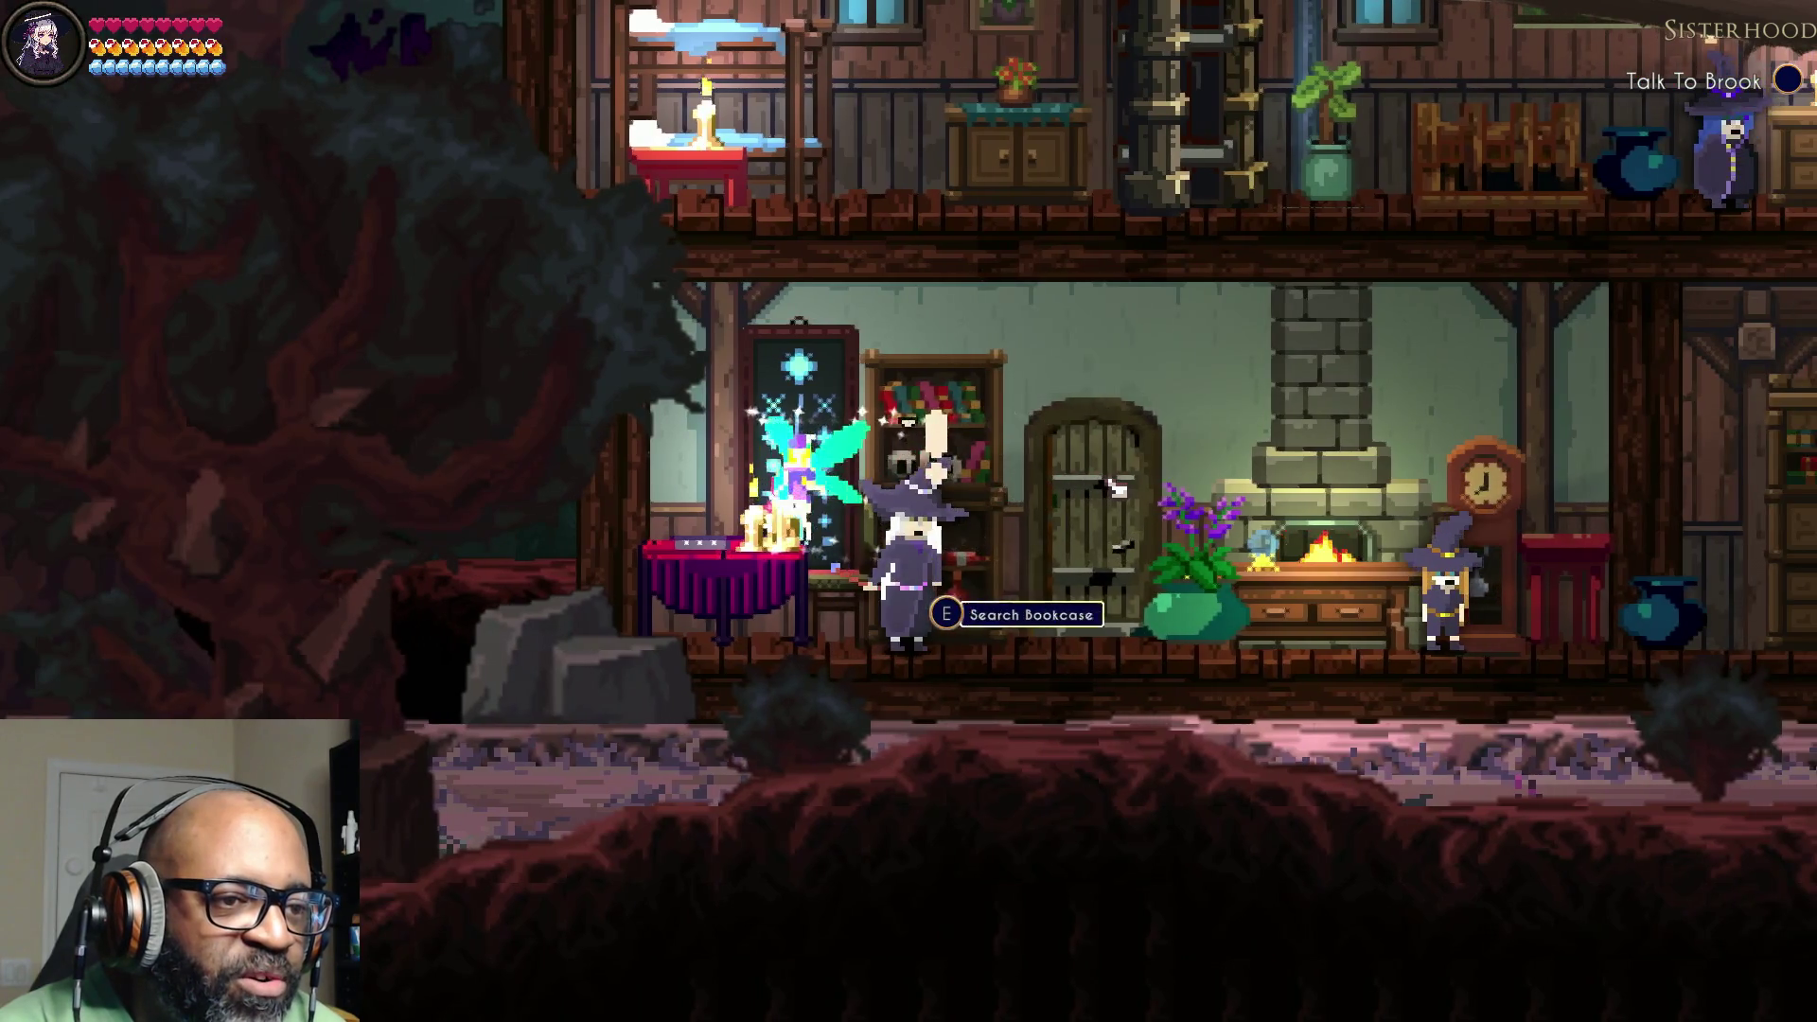
key("e")
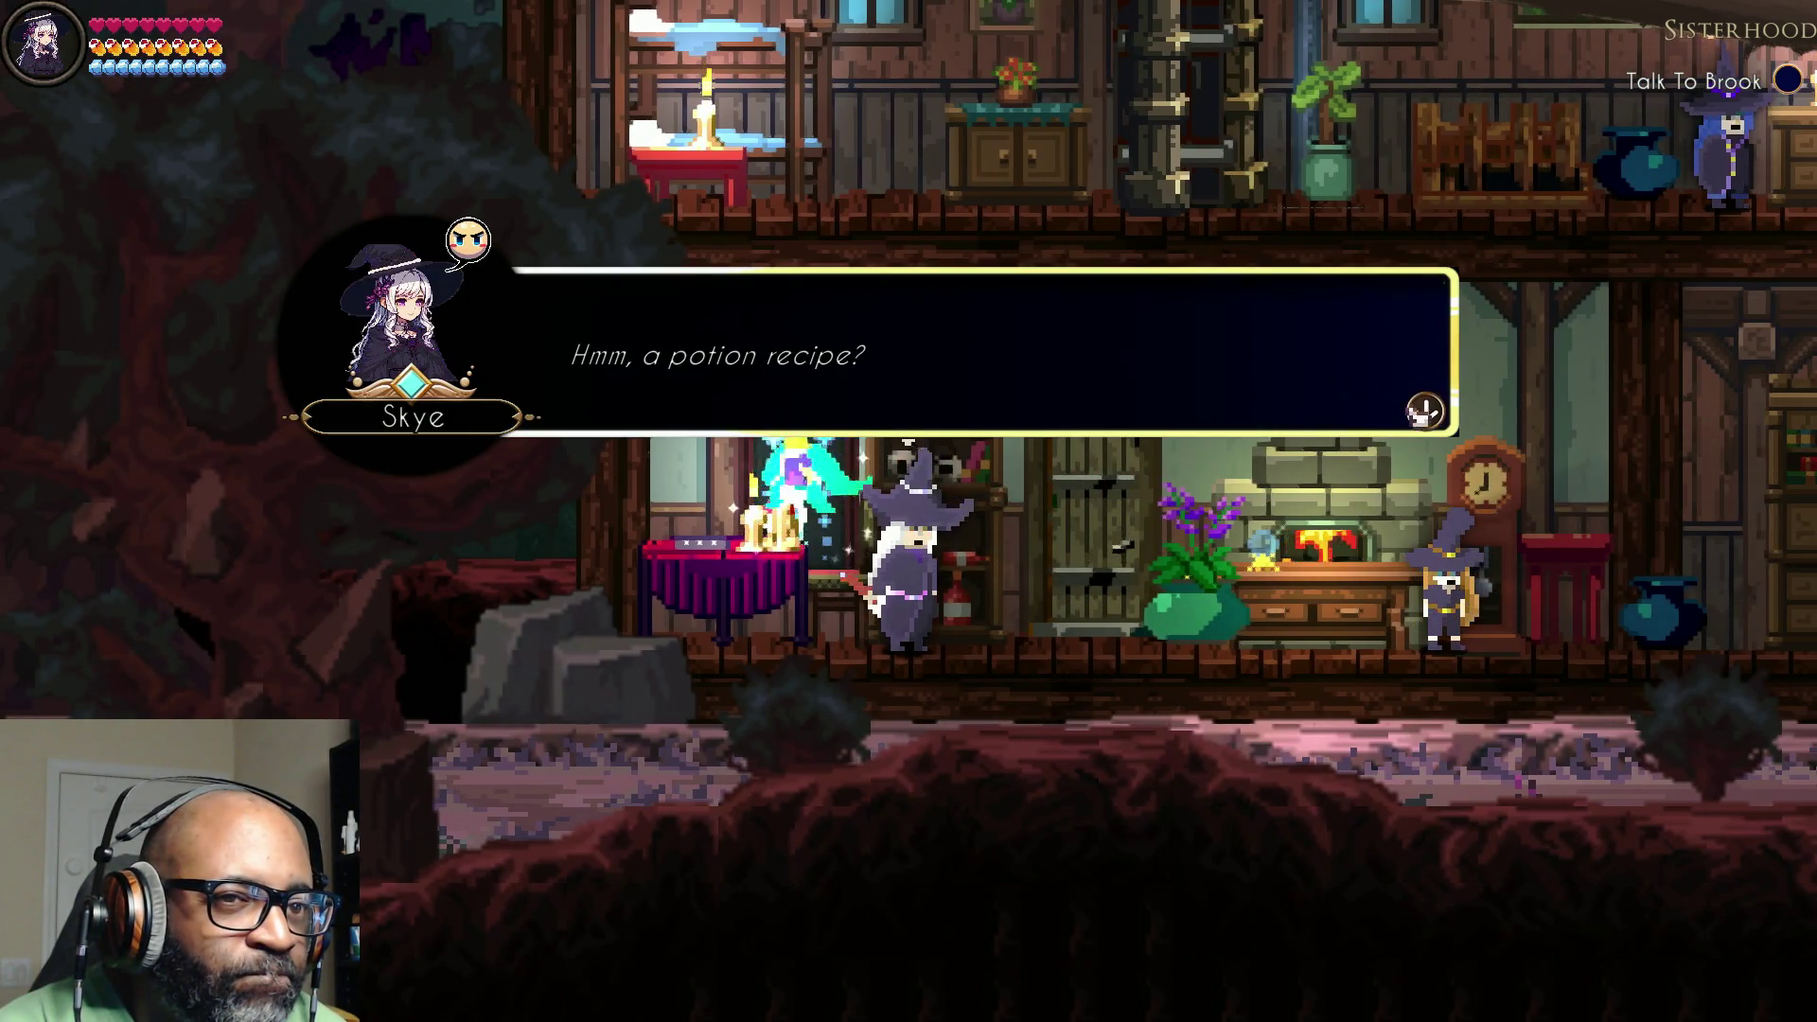
Step: Dismiss the potion recipe remark, then read and close the Brewing tutorial on recipes and the cauldron
key("e")
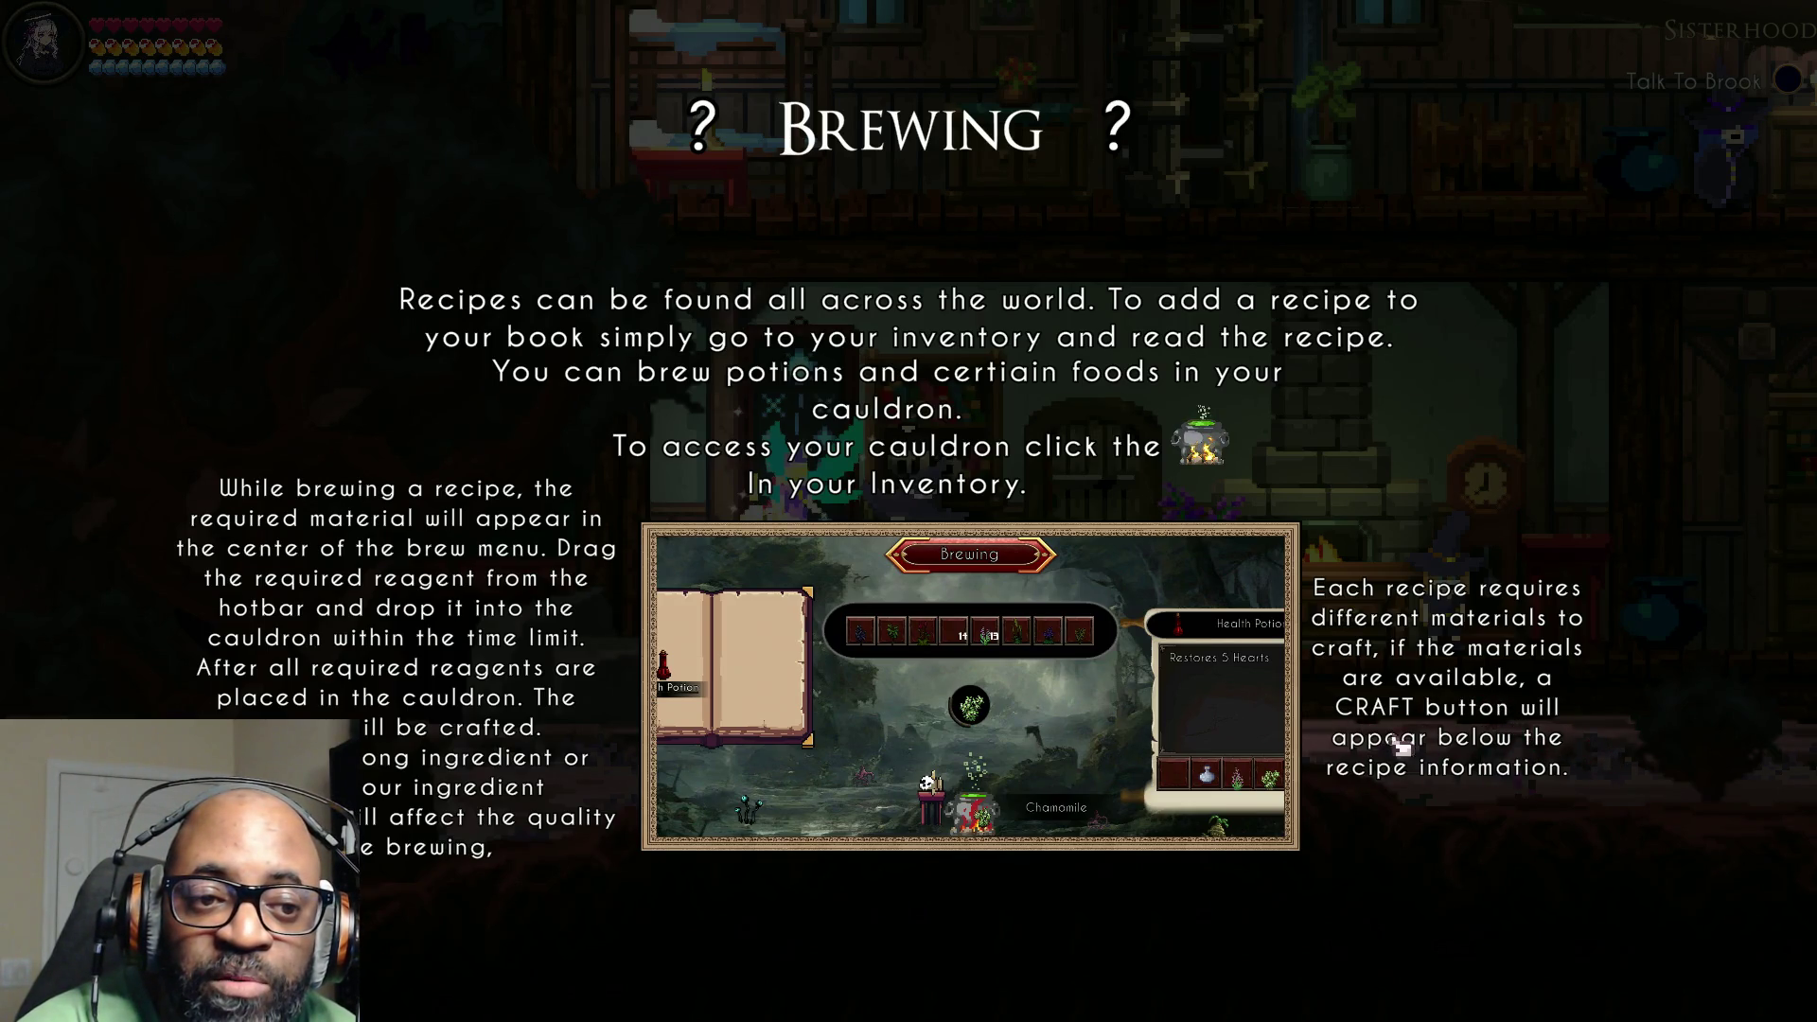
left_click(1422, 481)
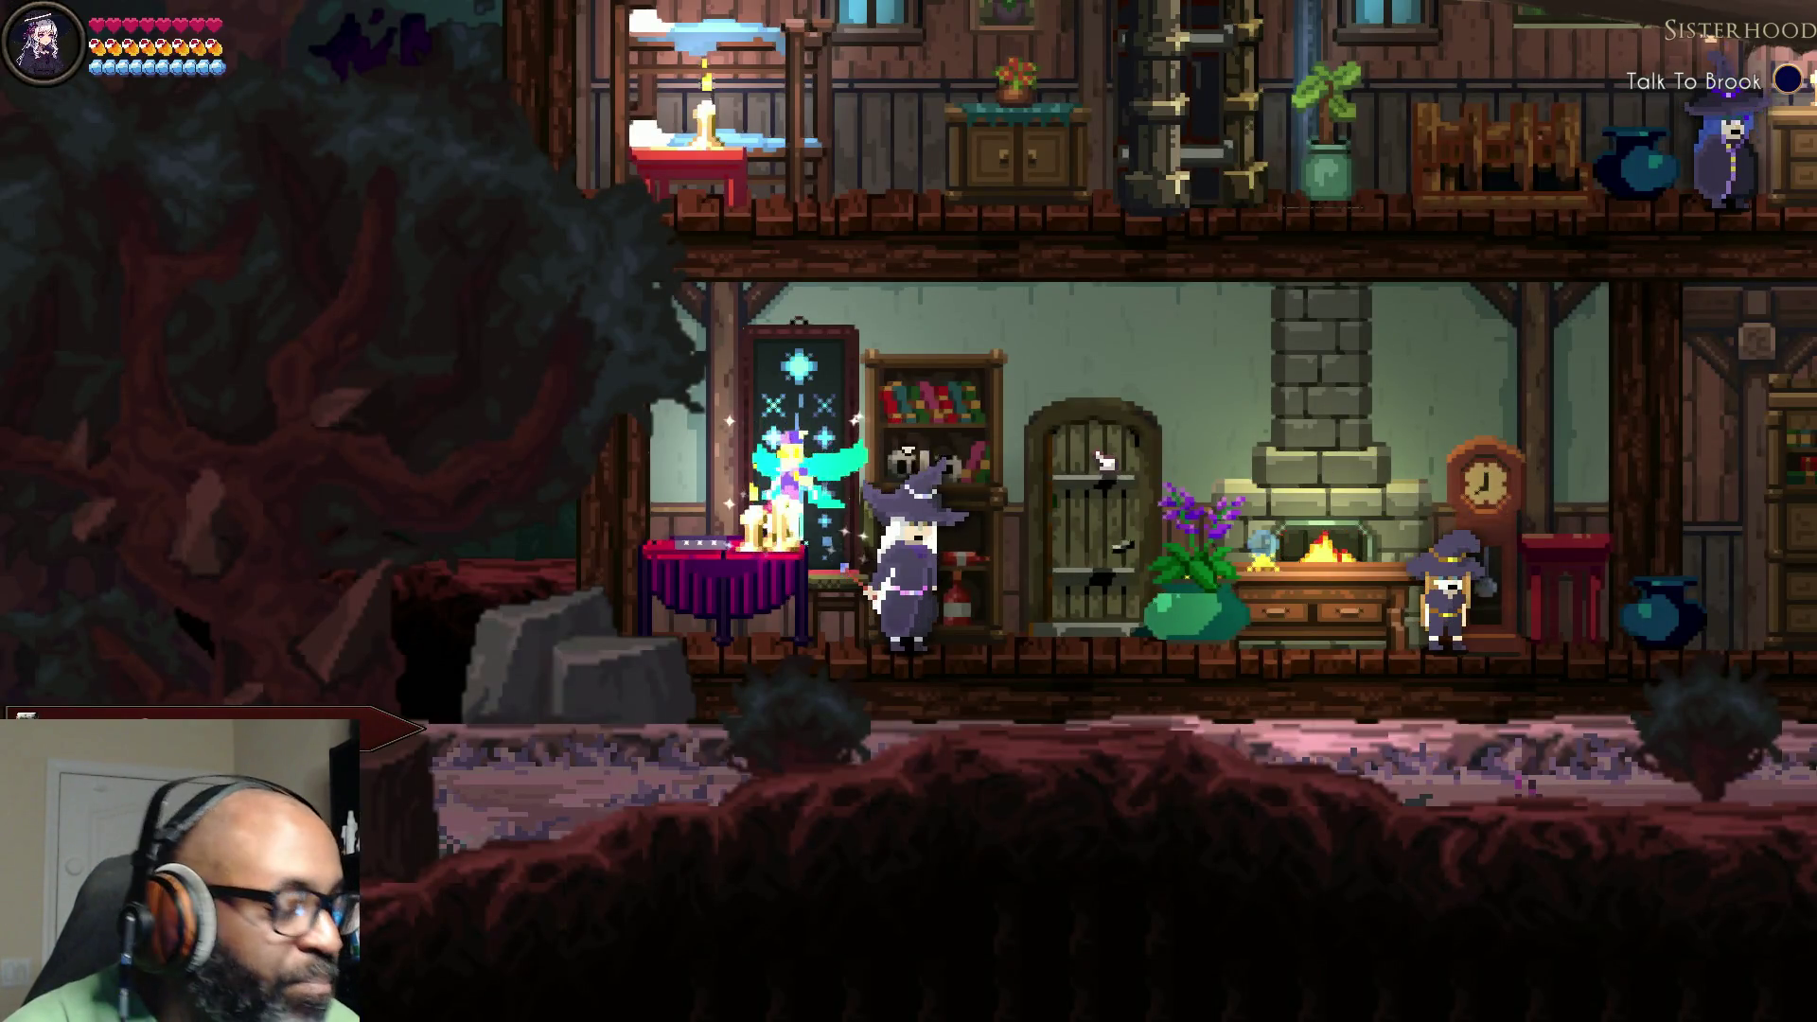
Step: Walk Skye right to the stairs, climb to the middle floor, and stop beside Brook
key("Left")
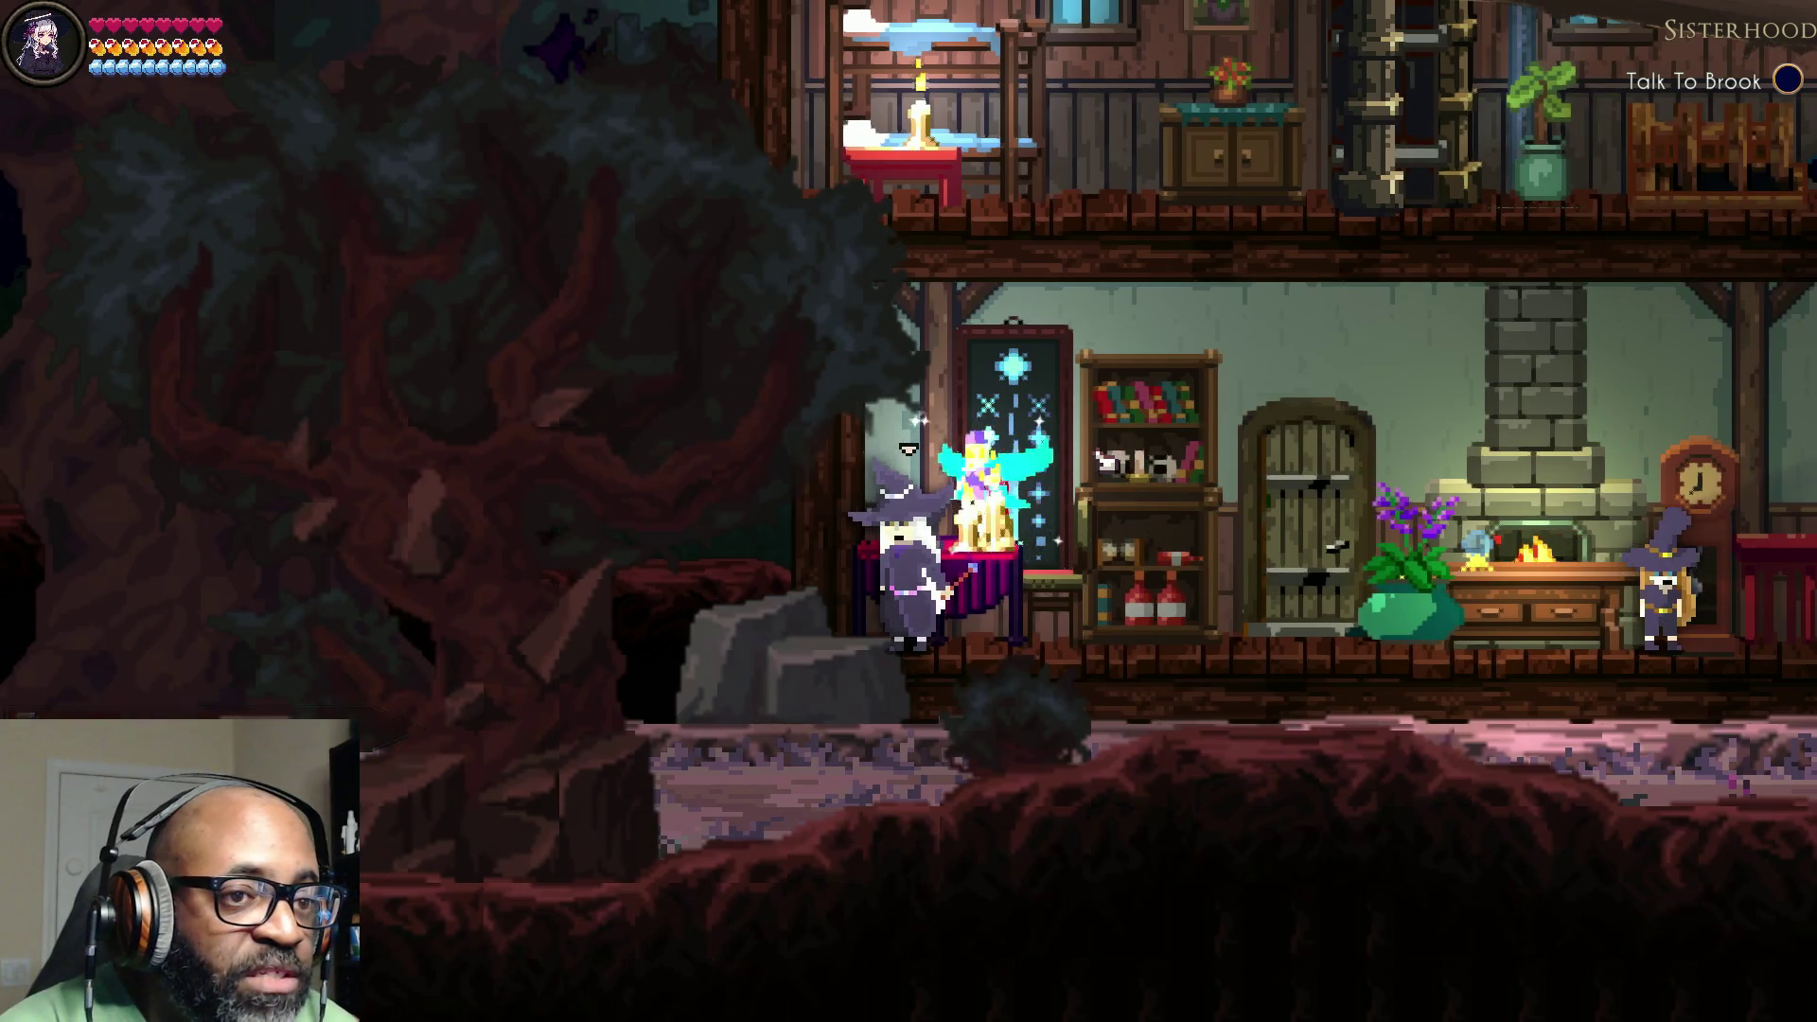
key("Right")
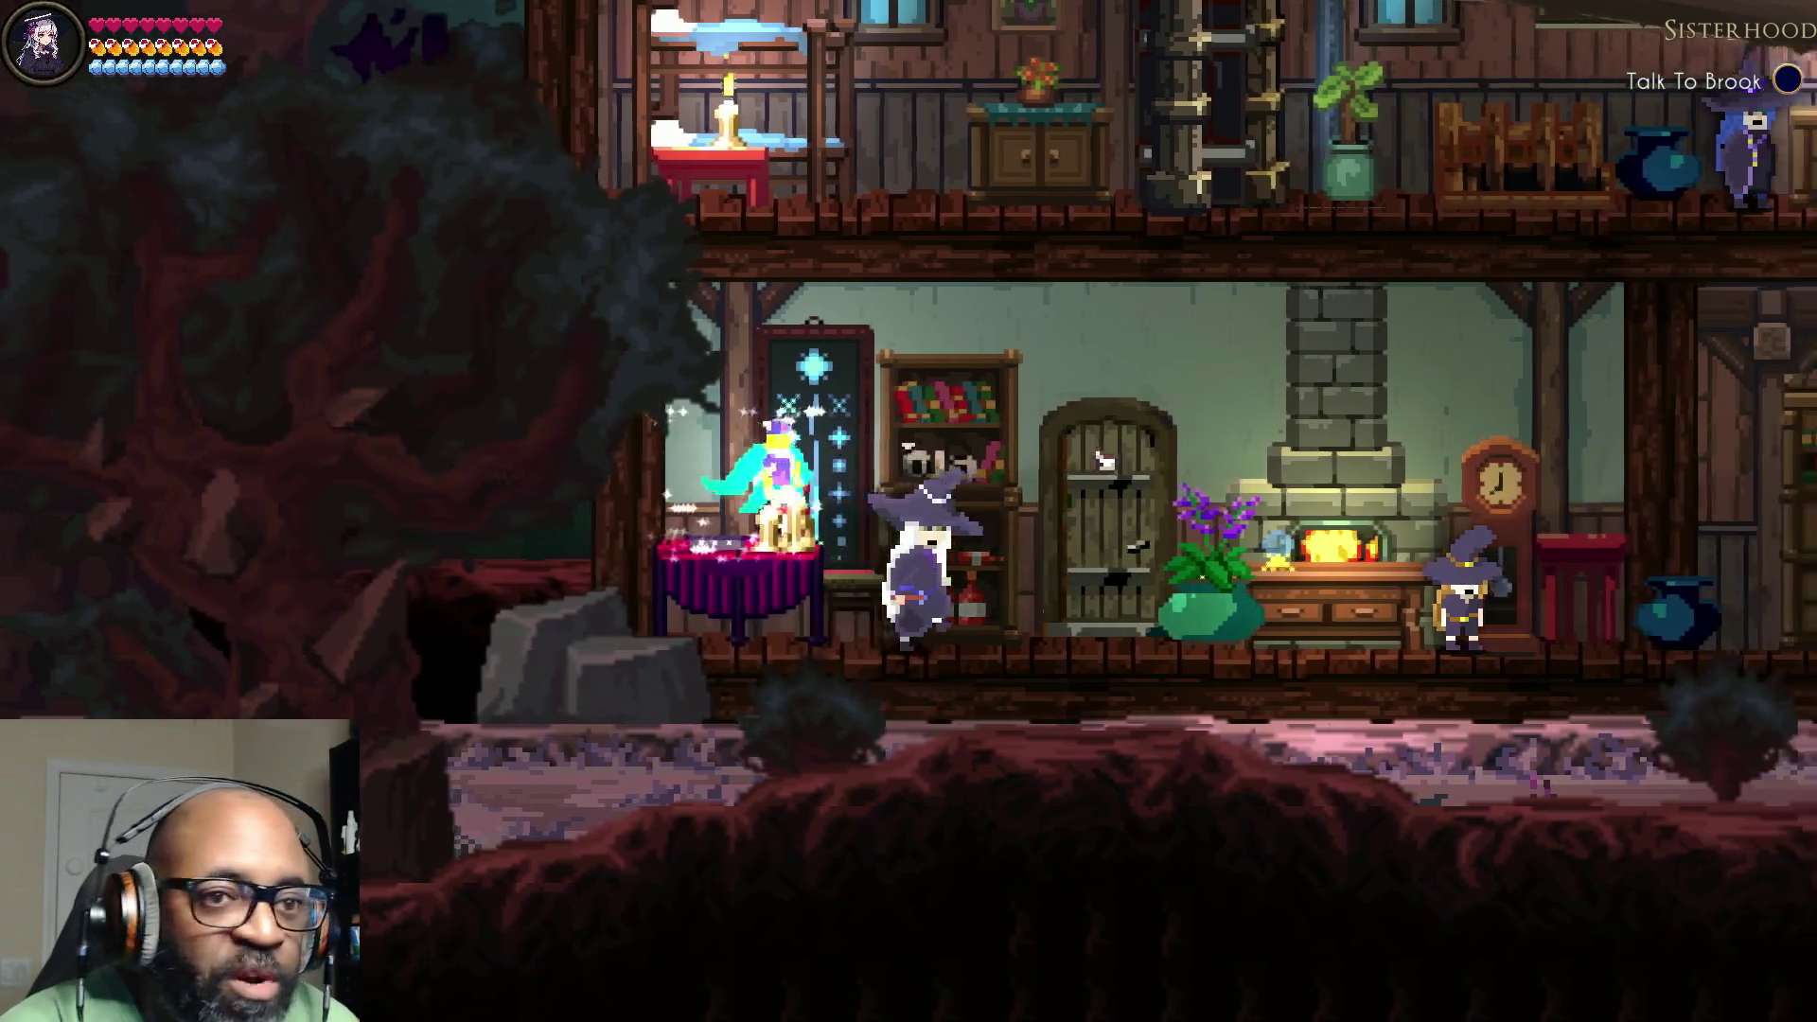
key("Right")
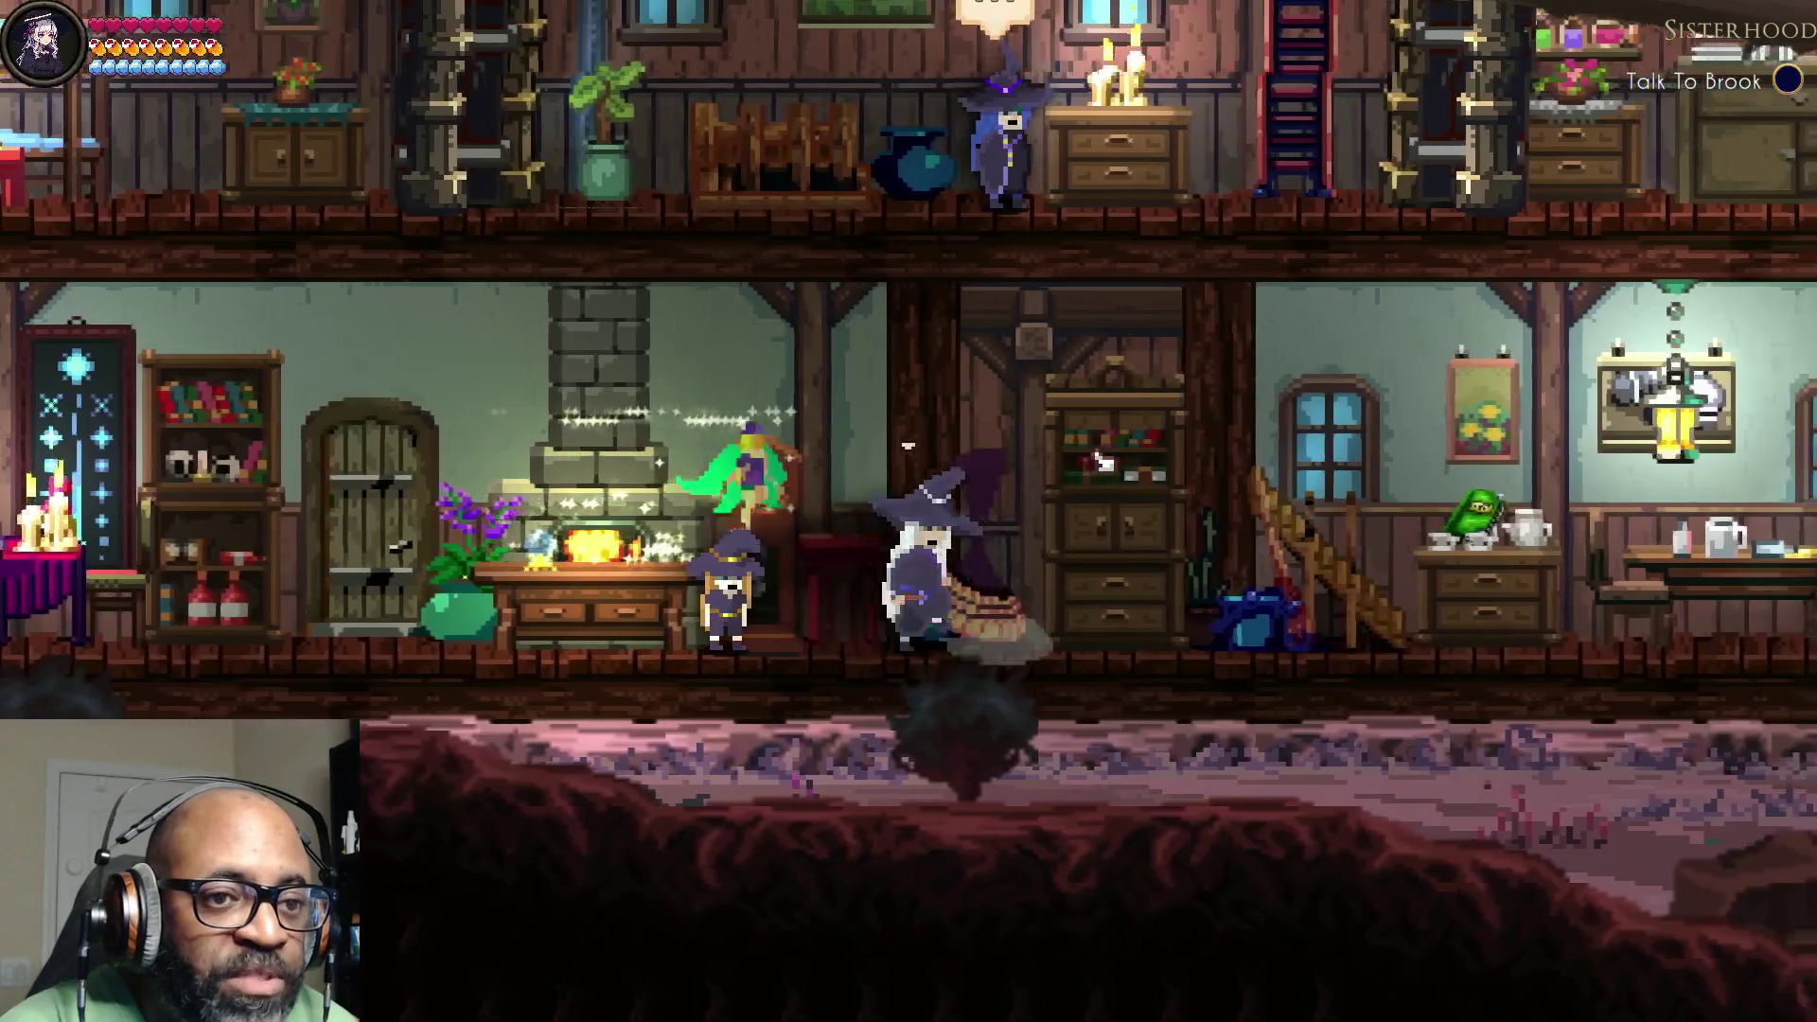
key("Right")
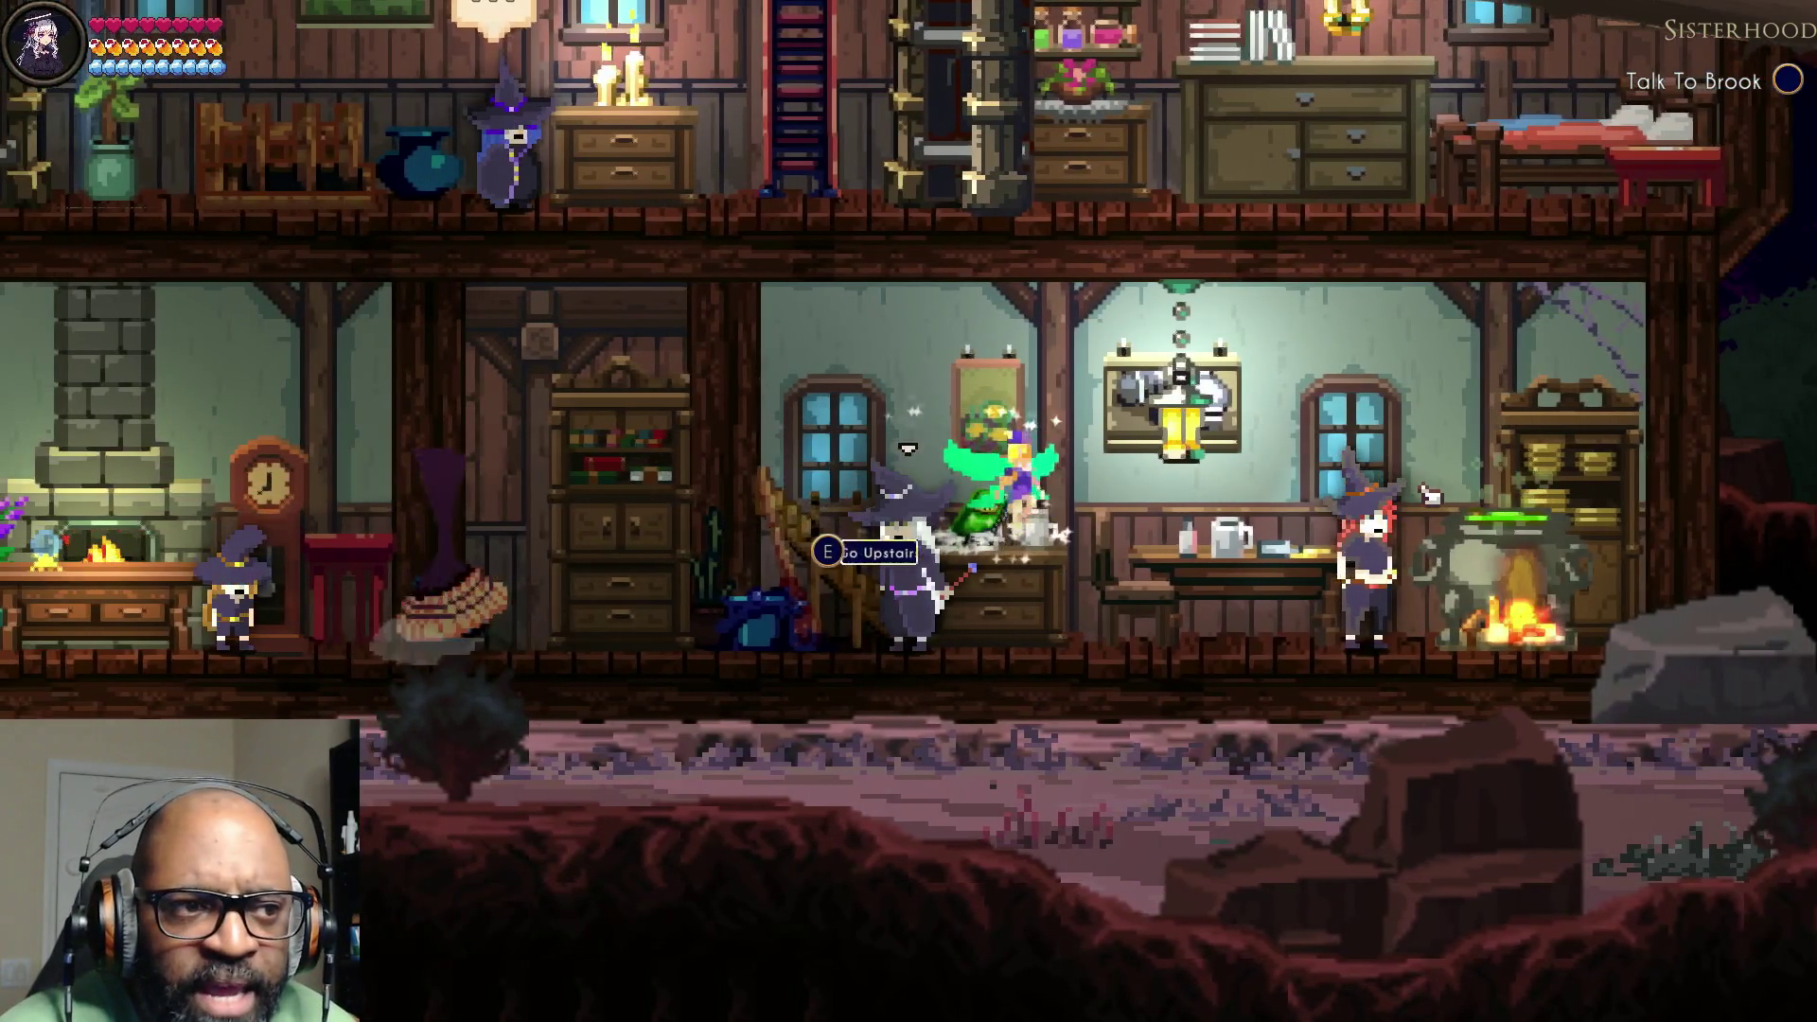
key("Up")
key("Right")
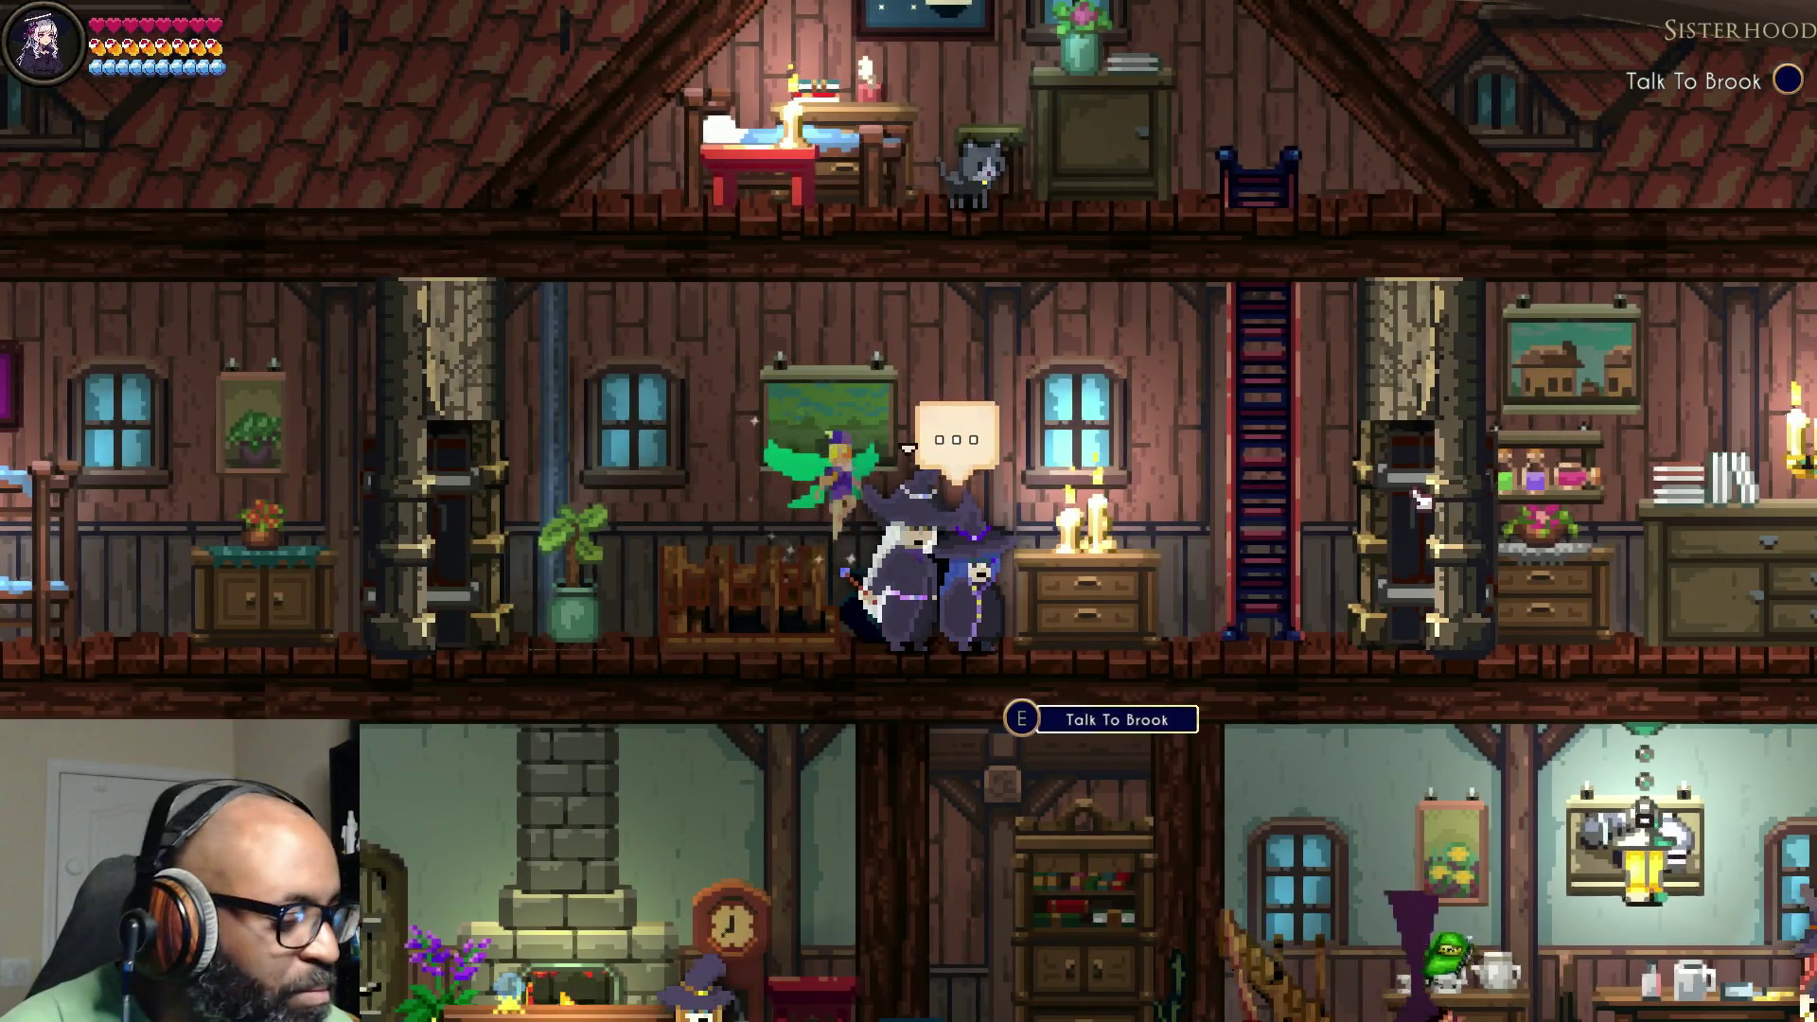
Step: Talk to Brook and advance every line until she joins and the next objective is Talk To Fern
key("e")
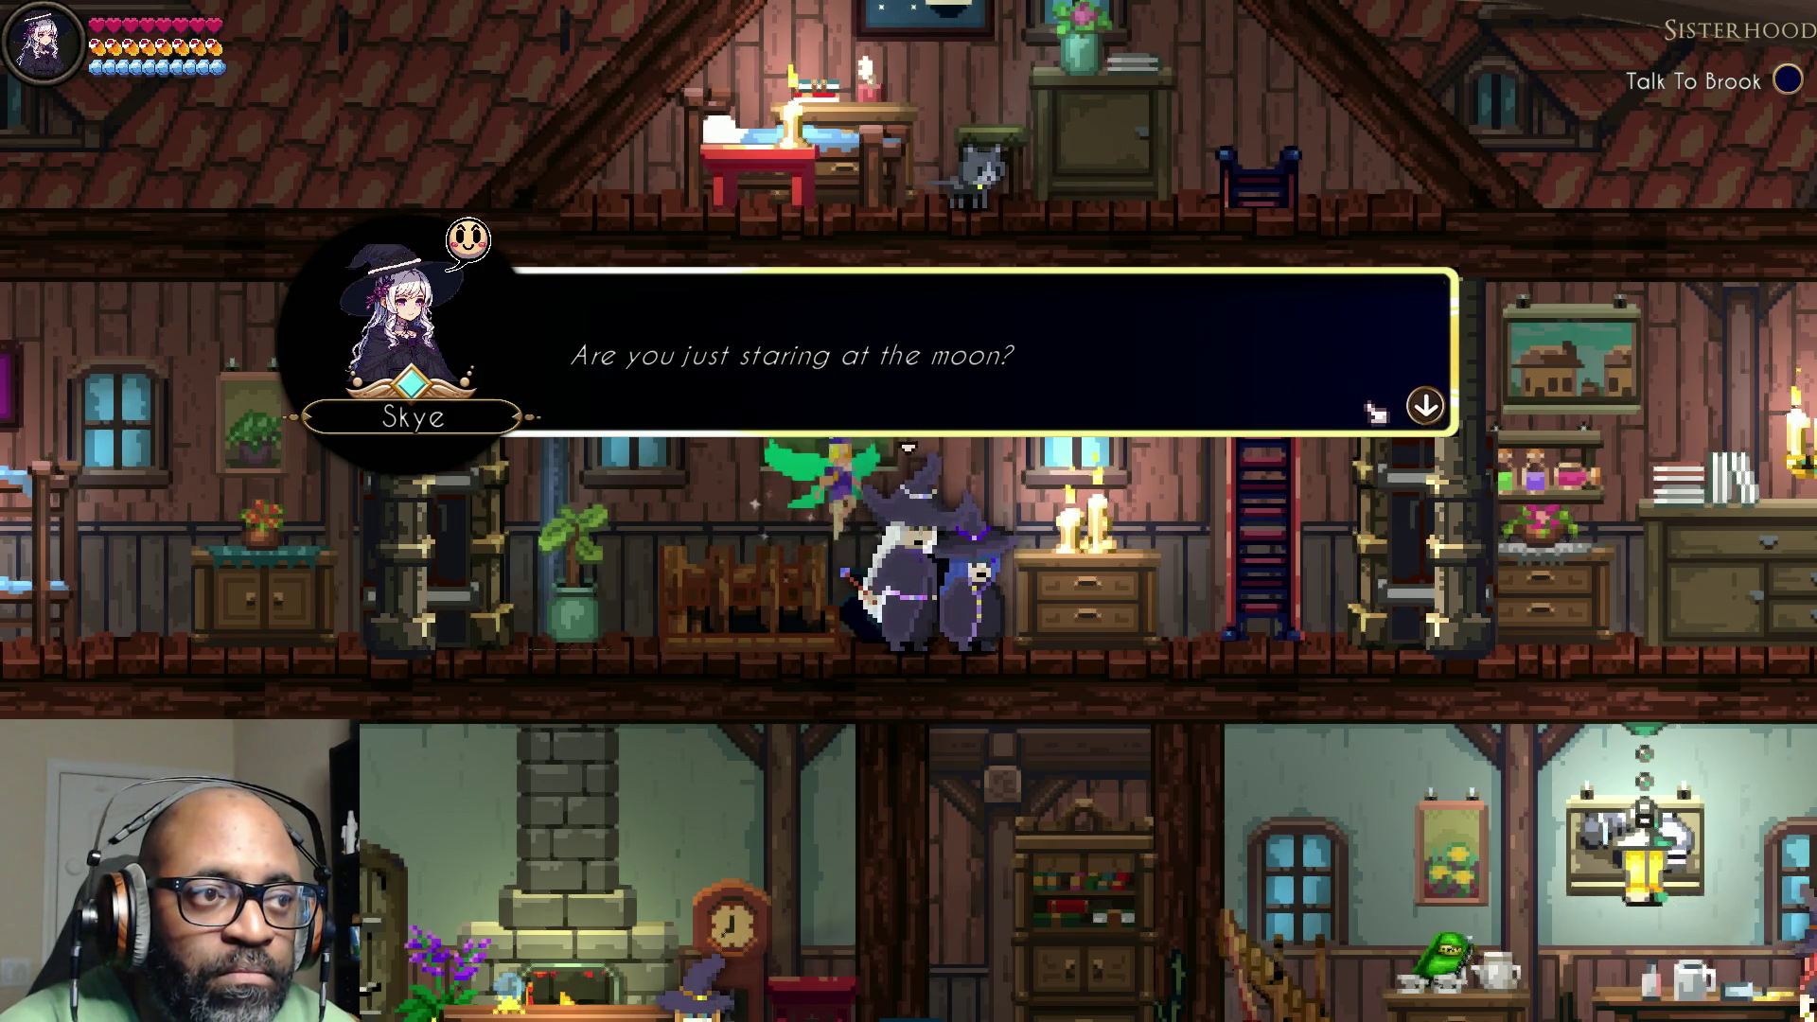
left_click(1405, 423)
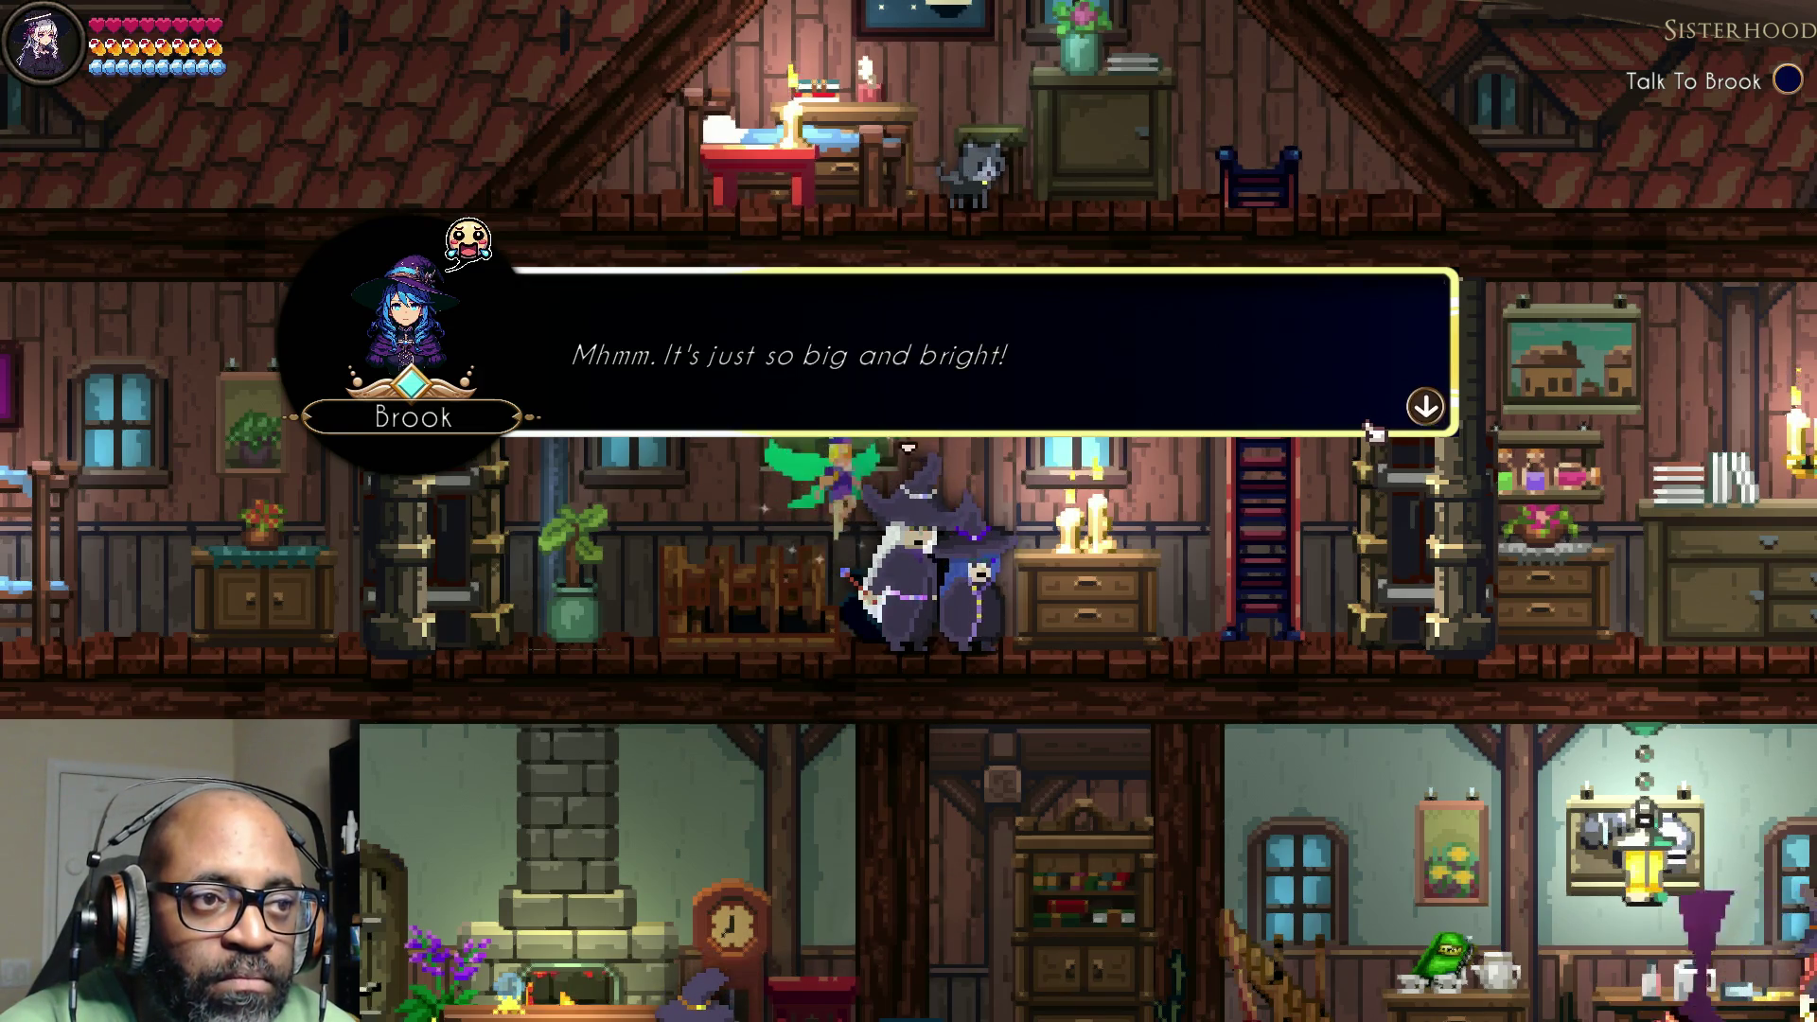
left_click(1379, 426)
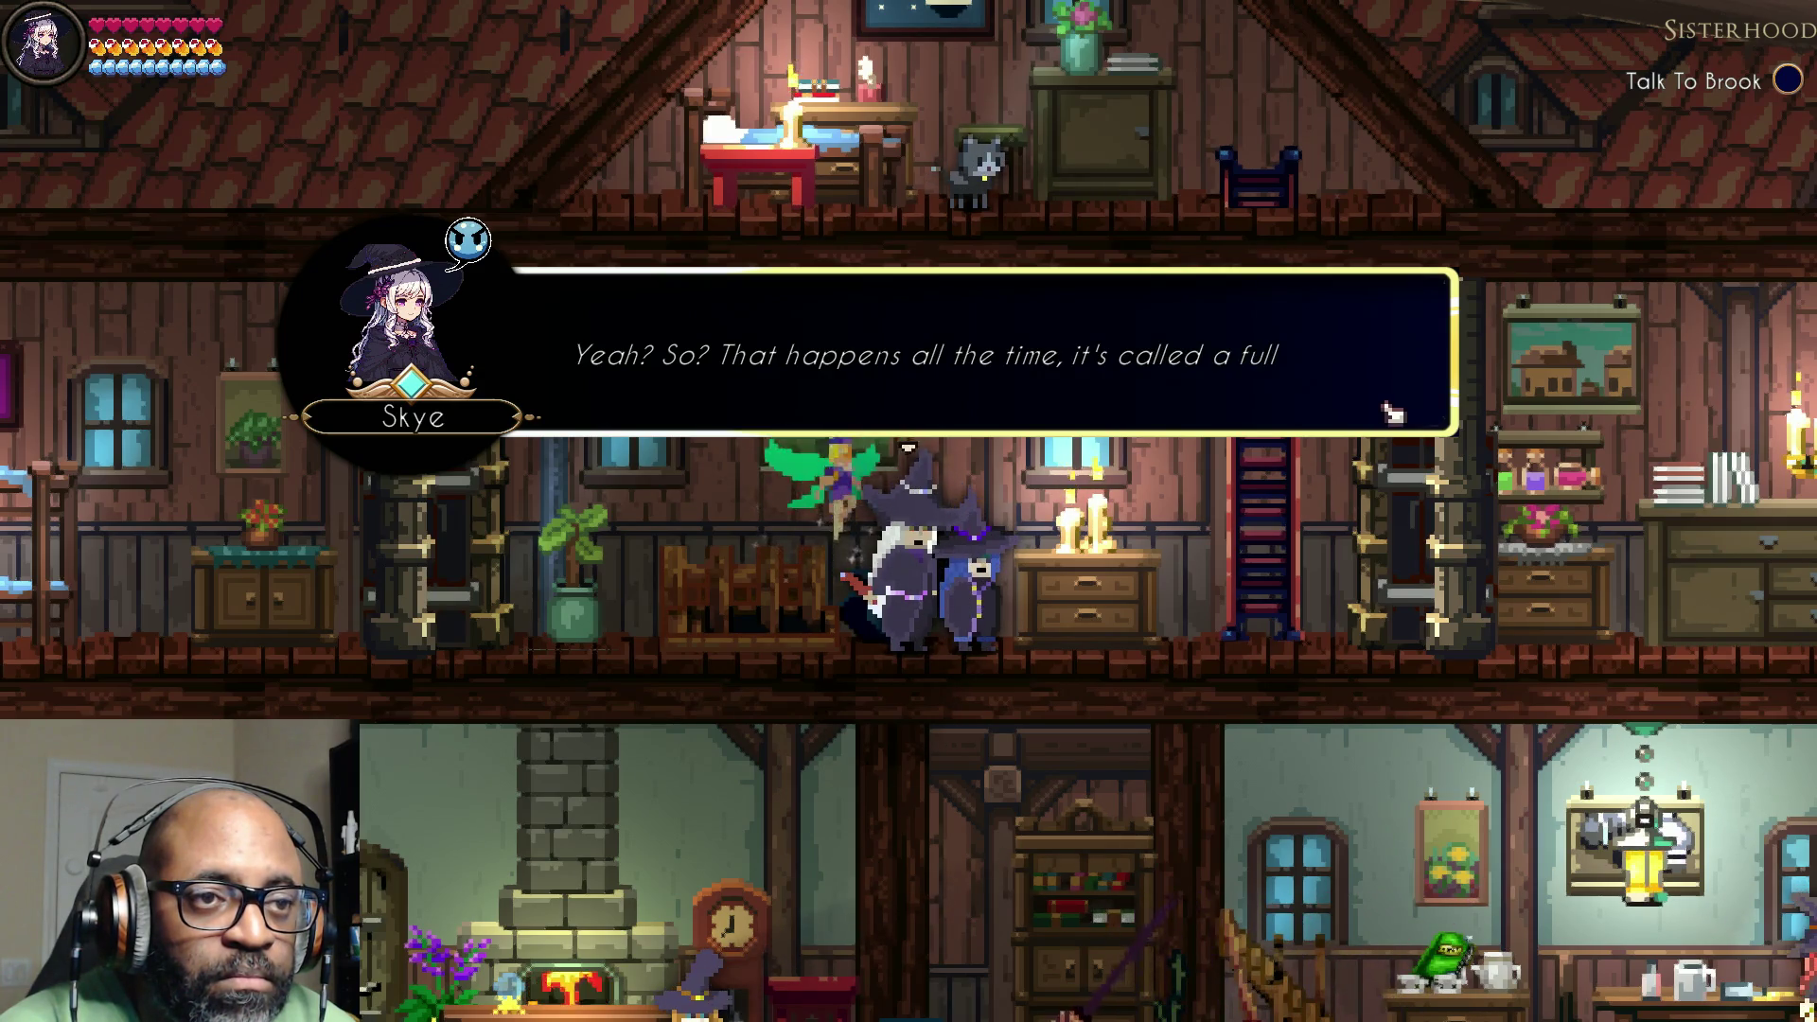
left_click(1390, 414)
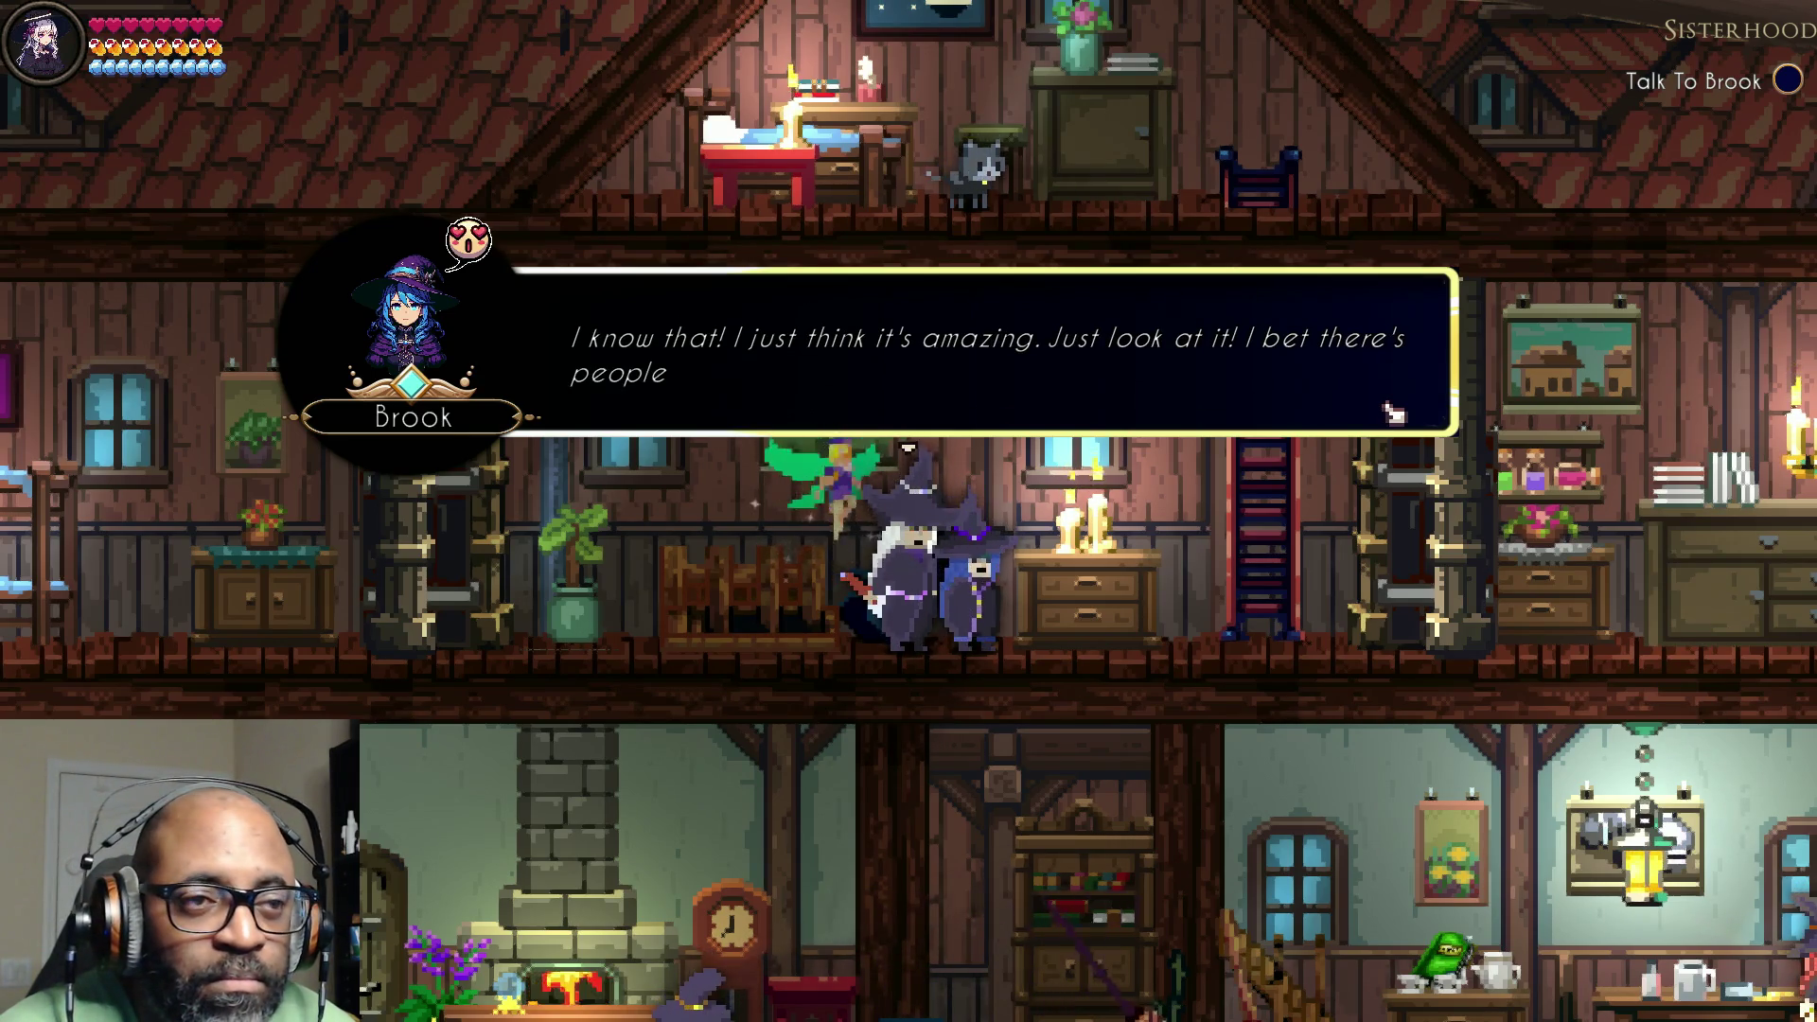
left_click(1391, 413)
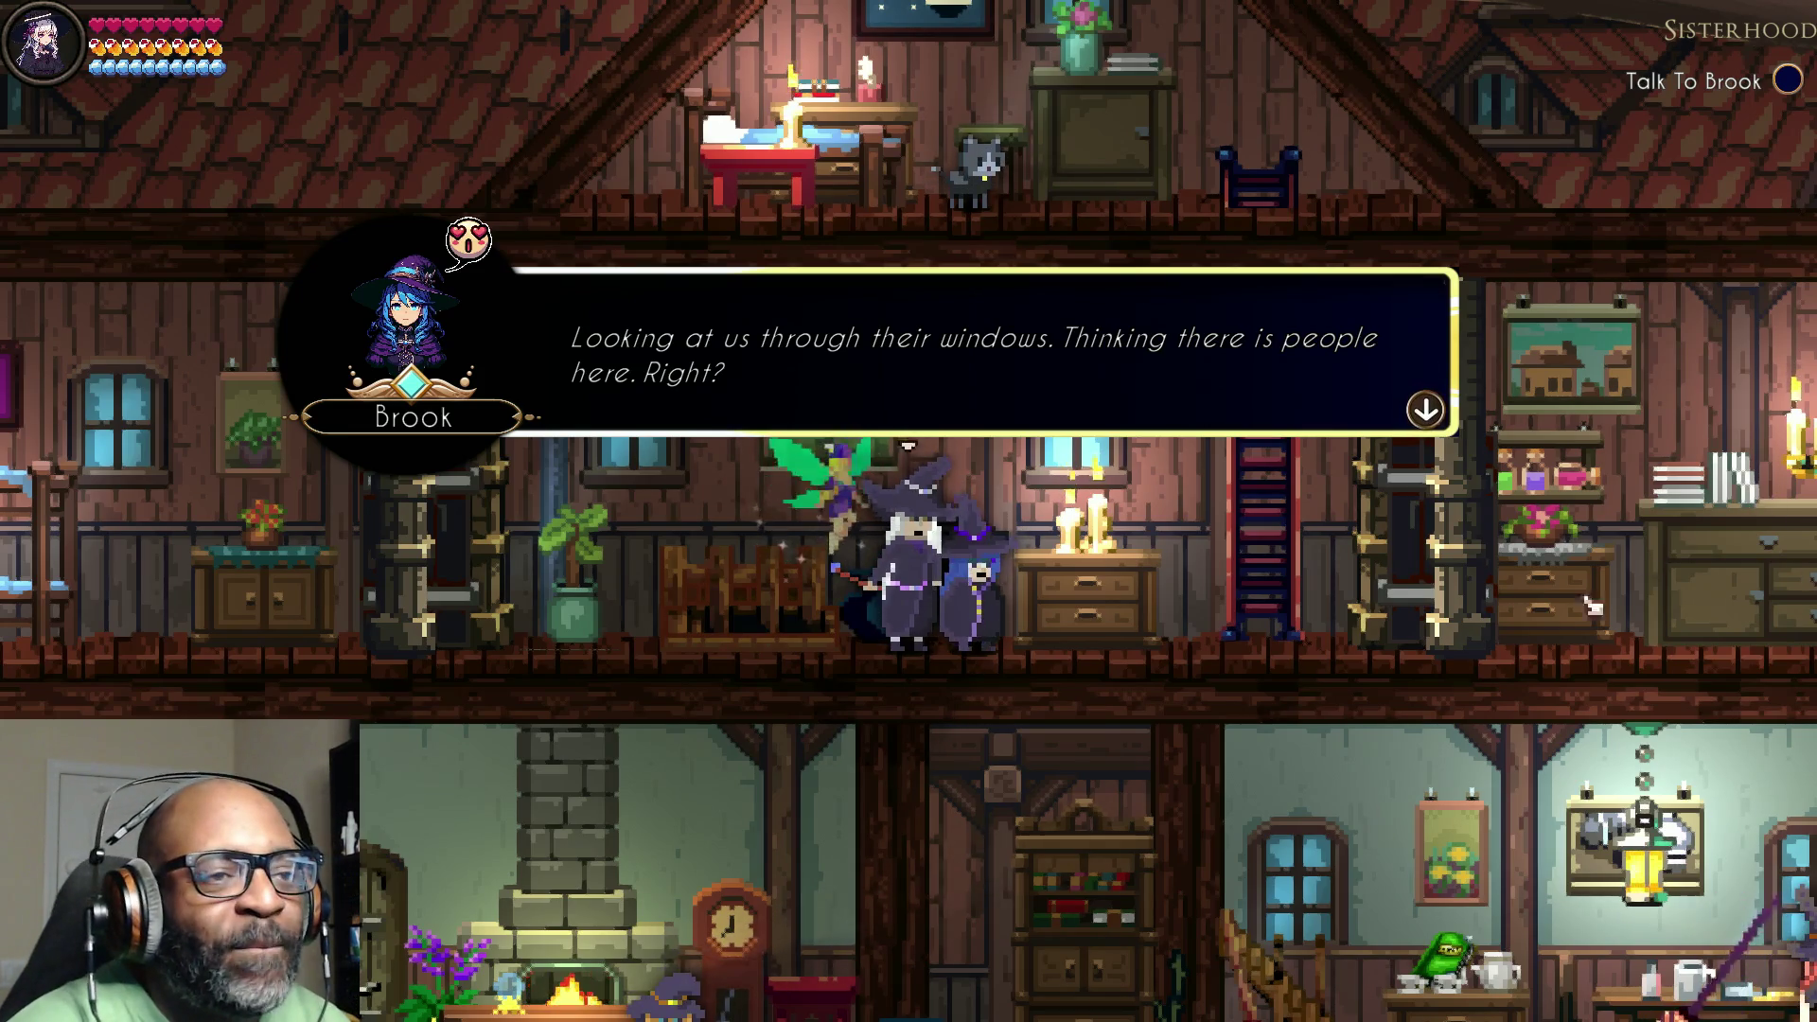
left_click(1338, 407)
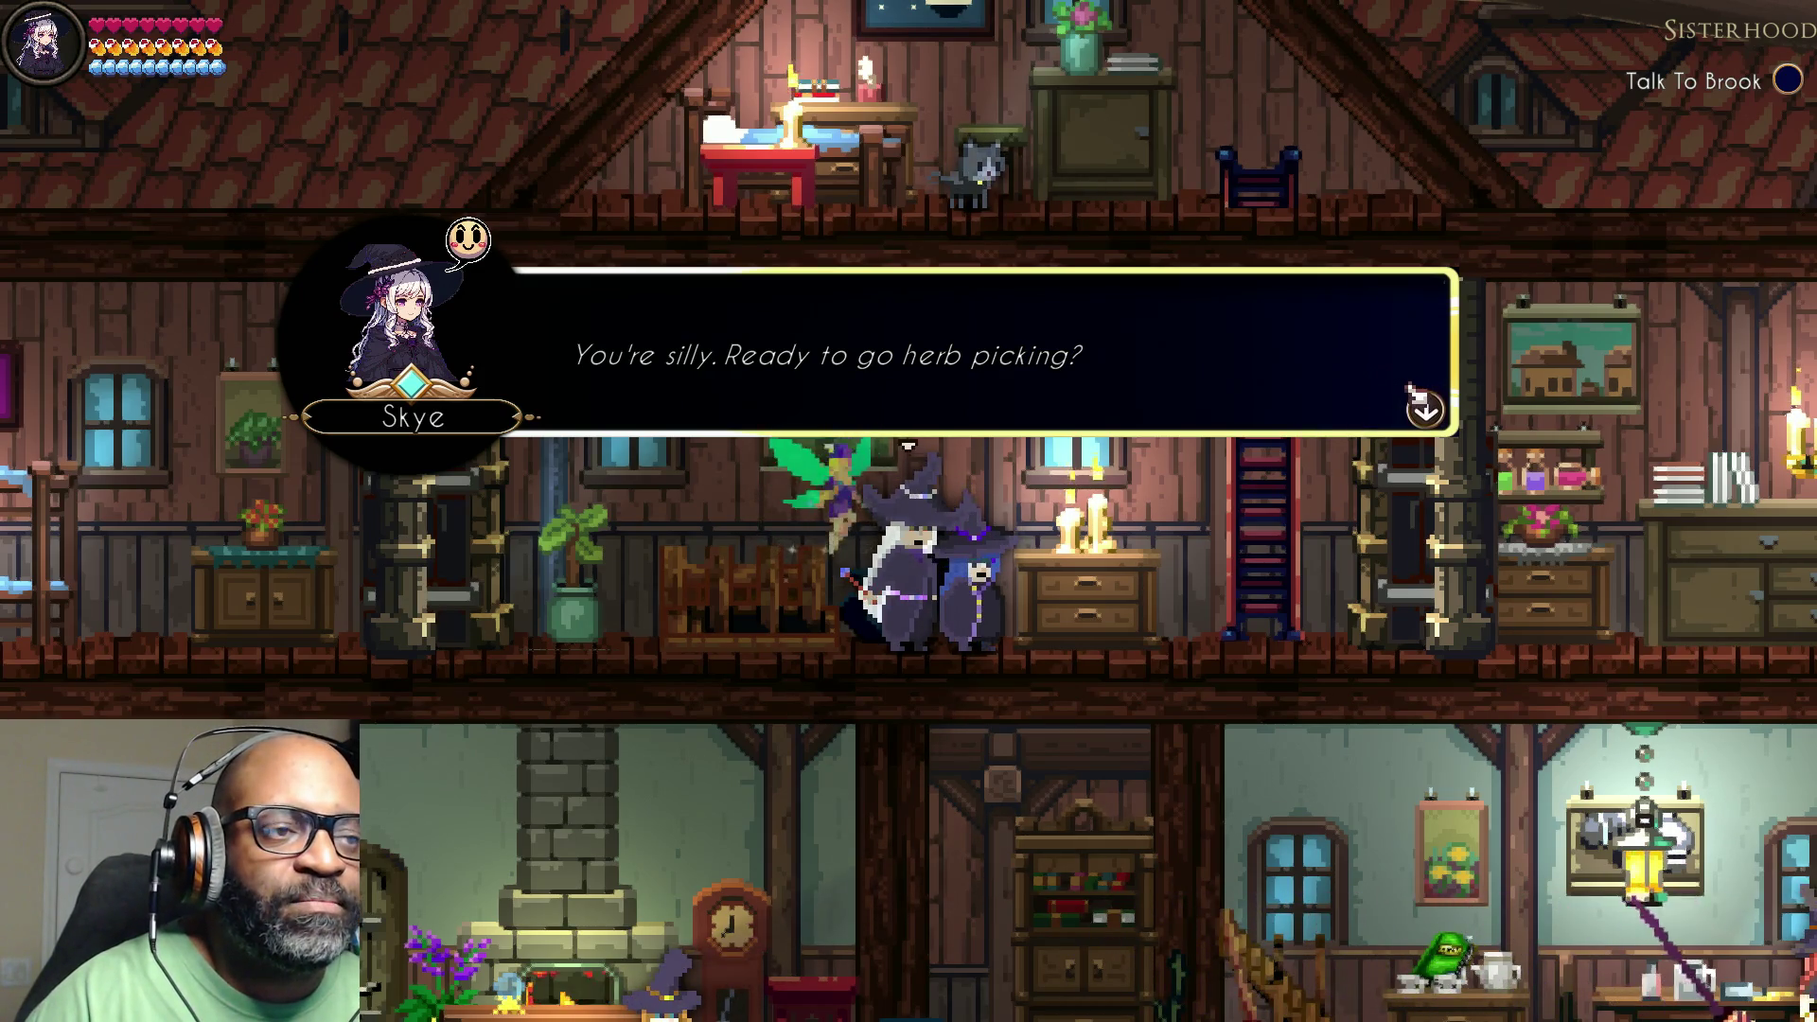
left_click(1405, 392)
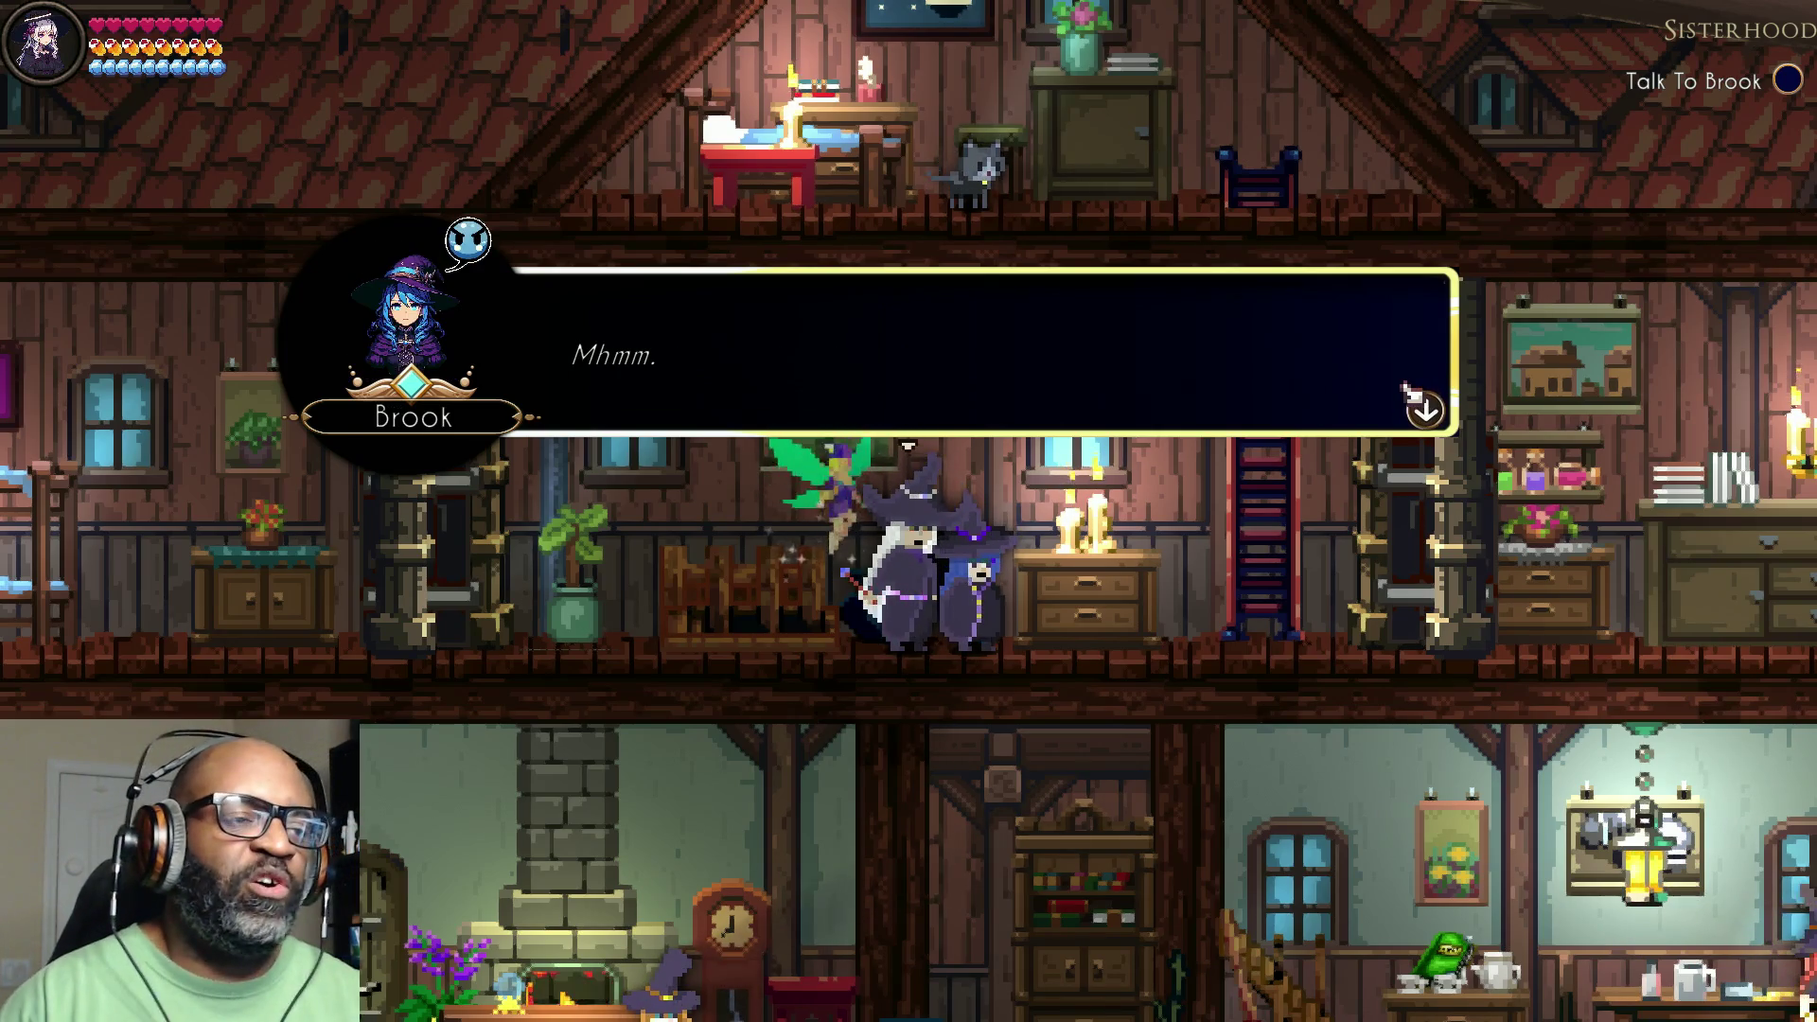
left_click(1407, 403)
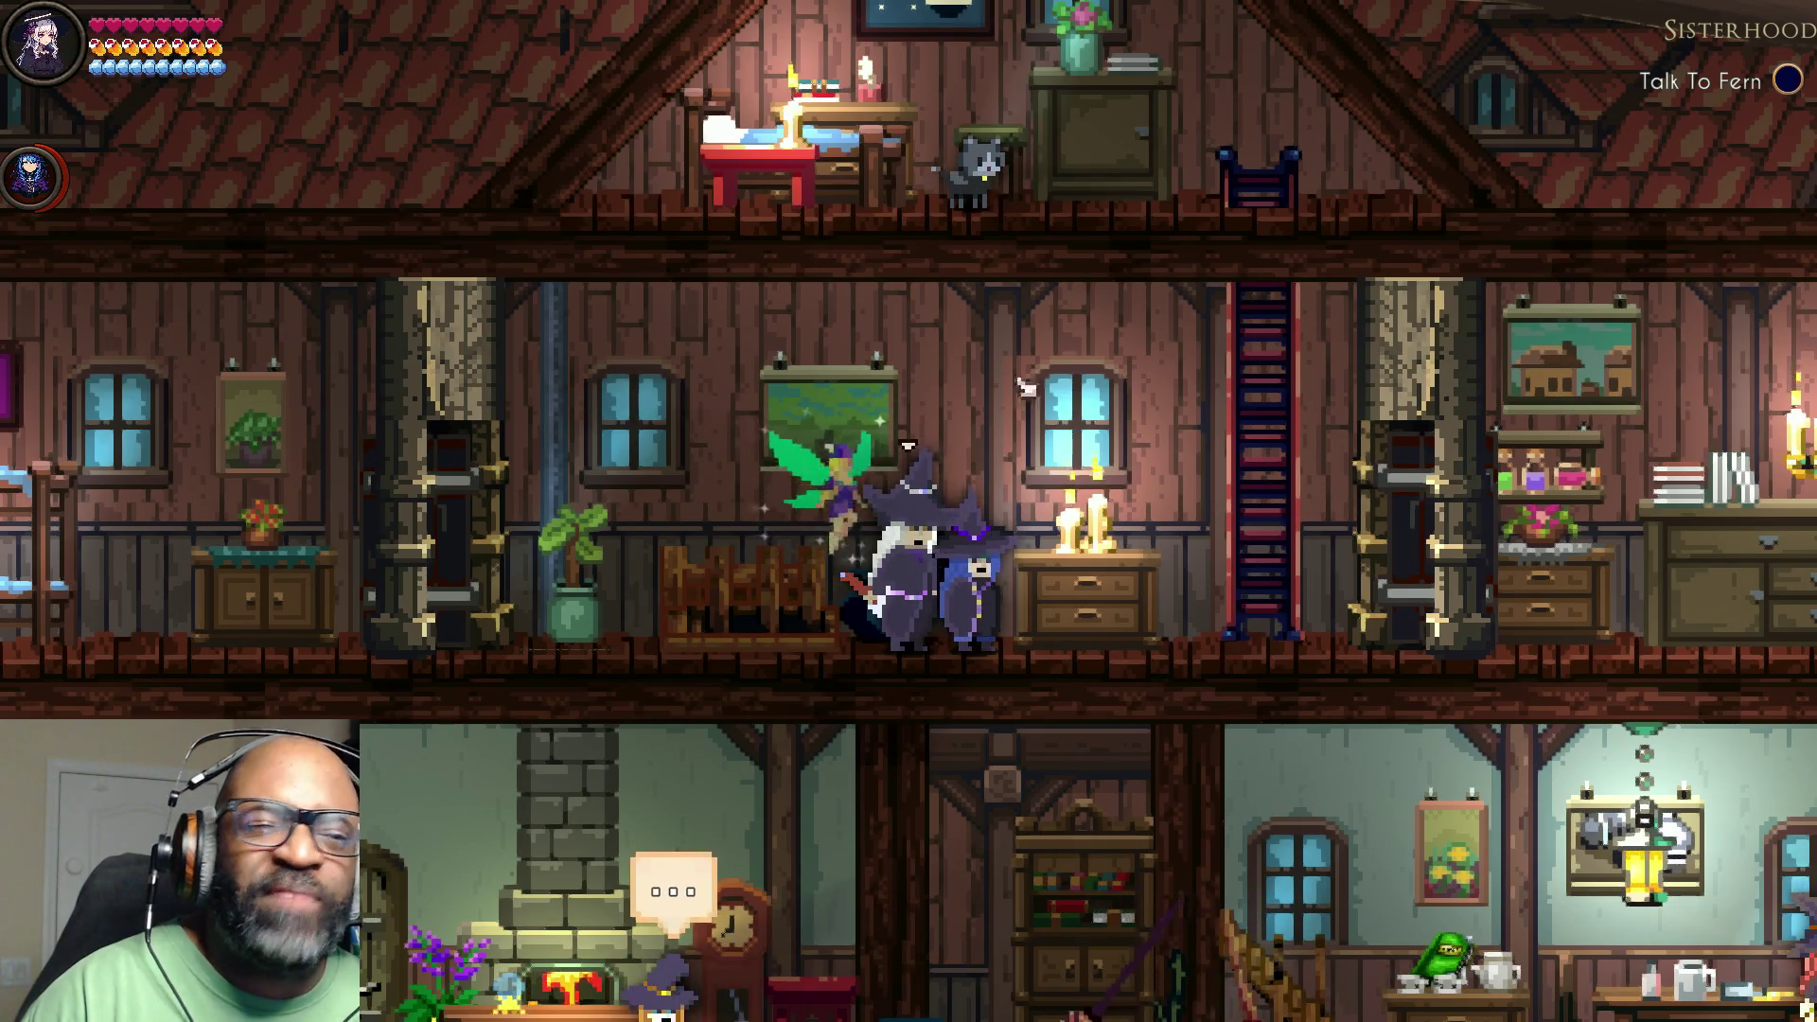
Step: Take Skye down the stairs to the kitchen and talk to Fern, who asks to come along
key("d")
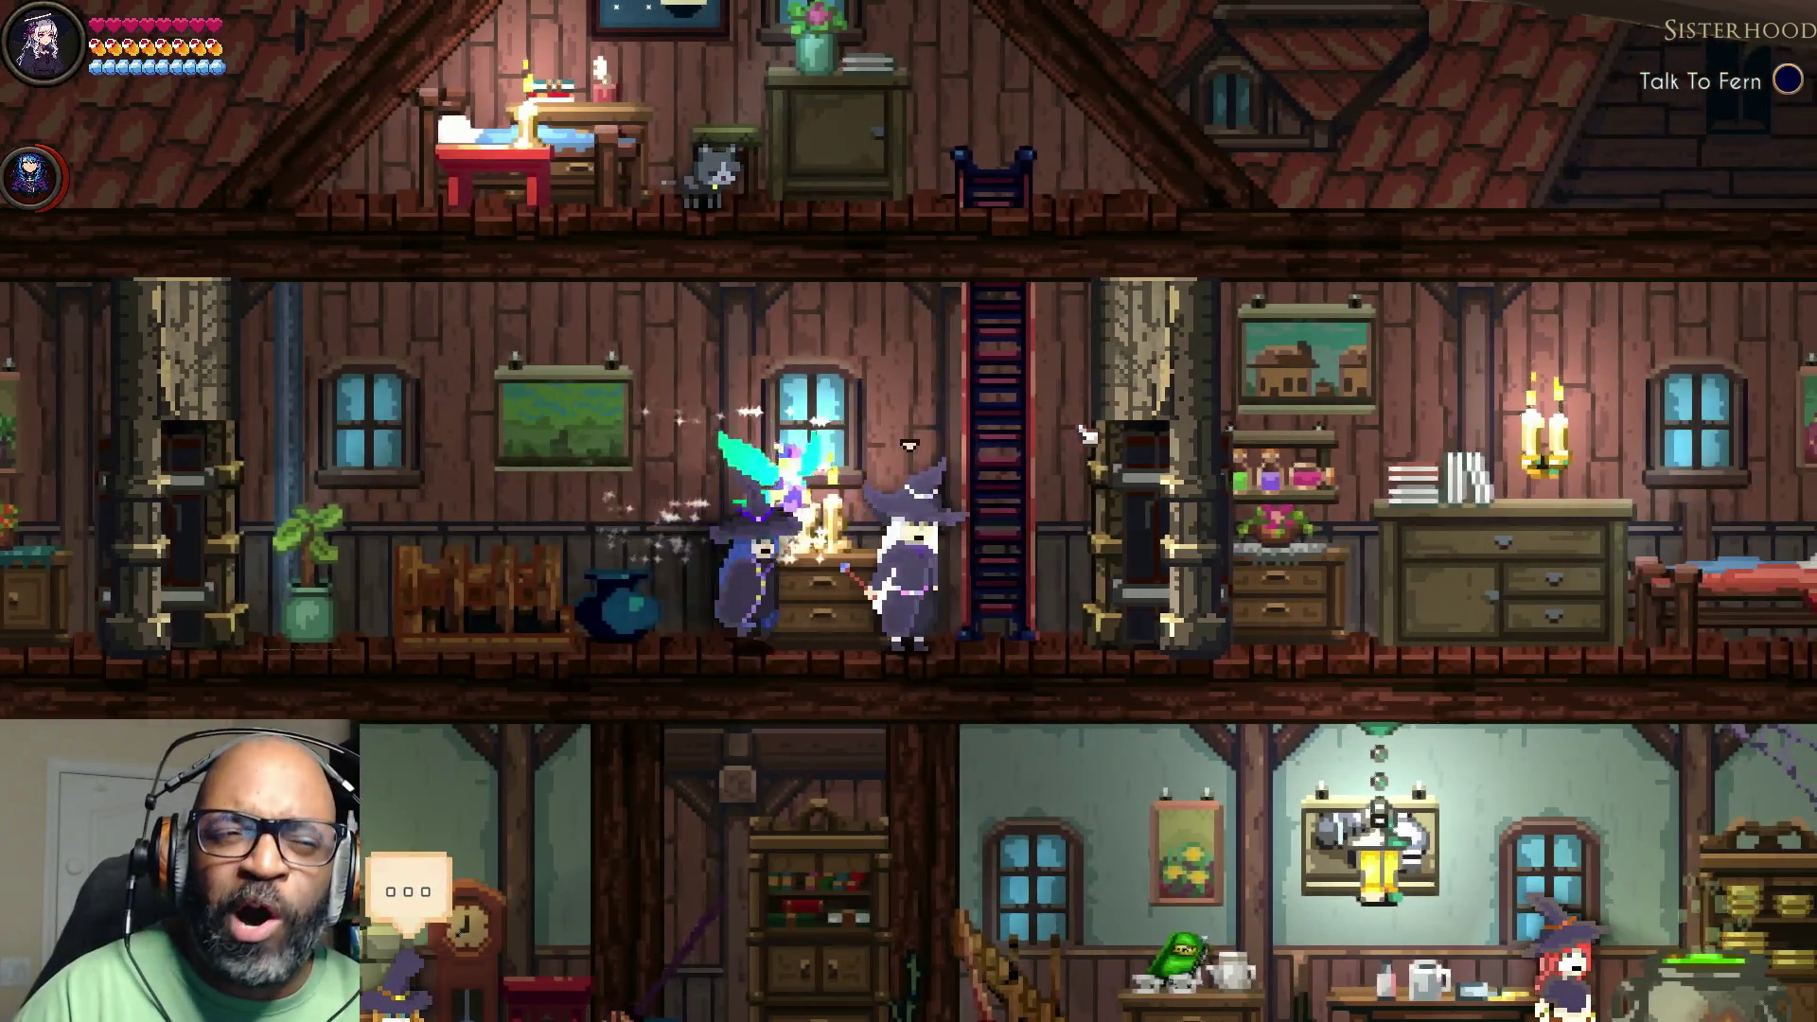
key("a")
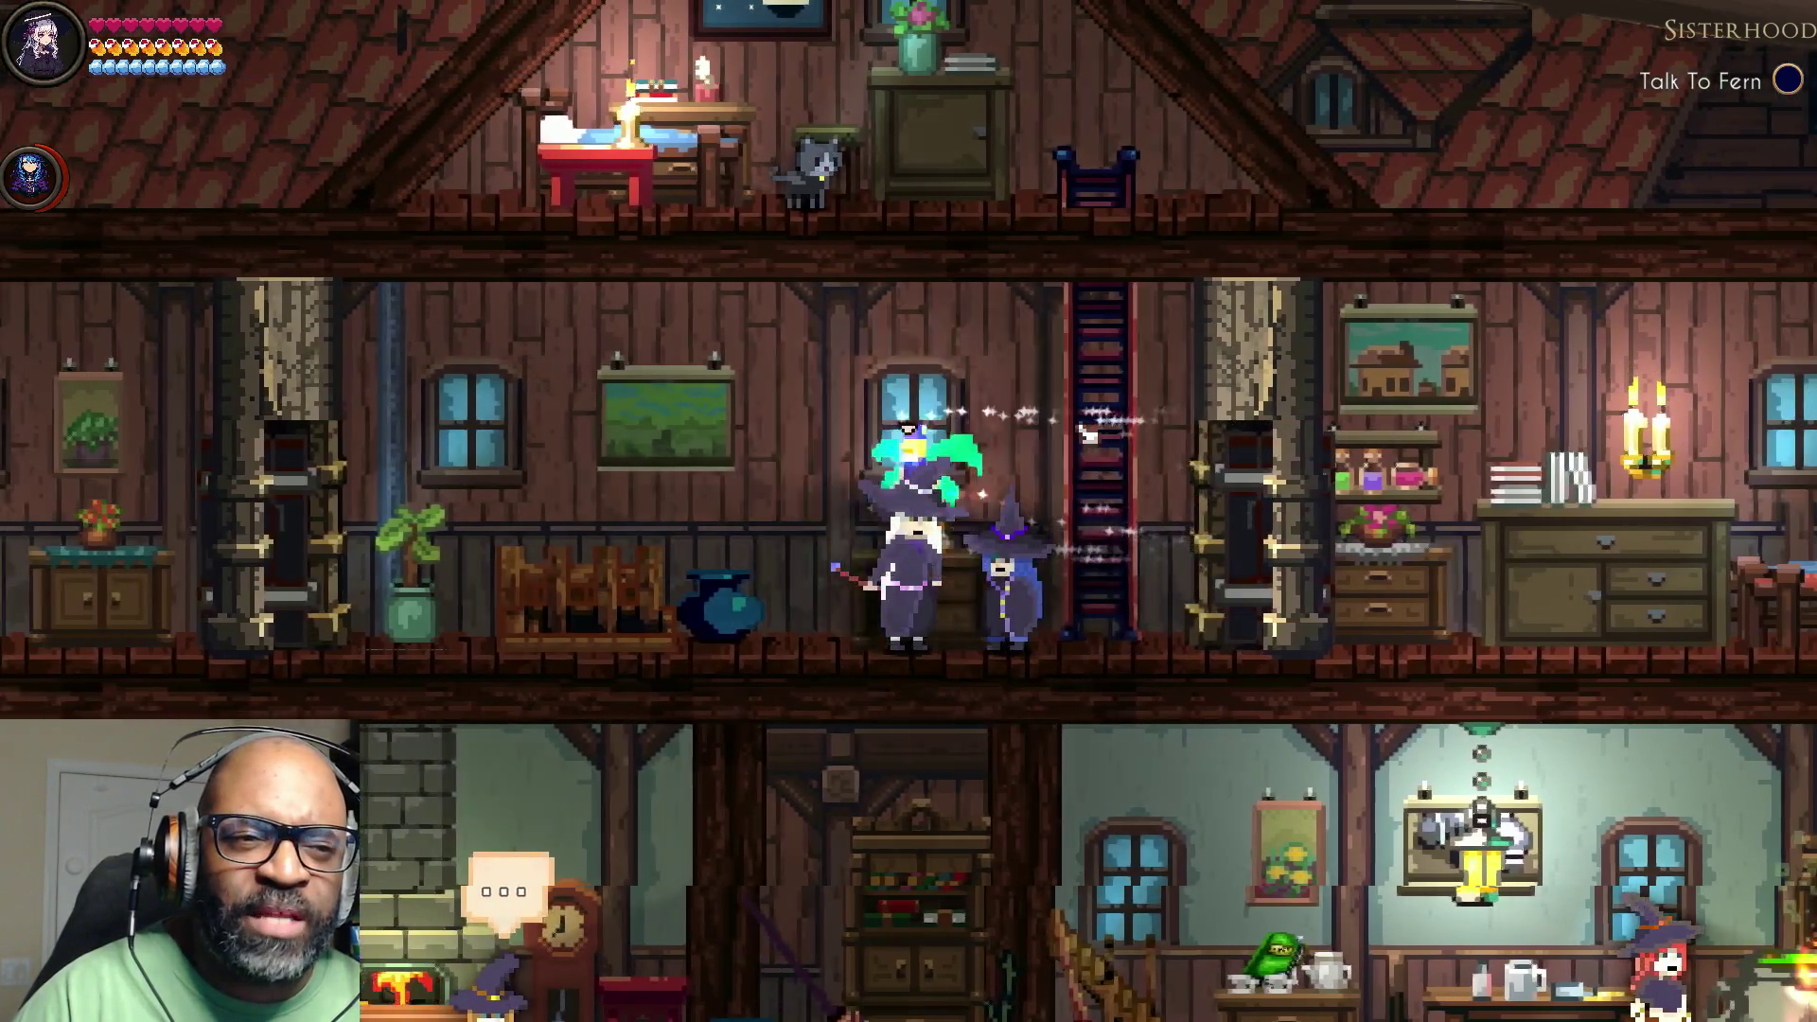
key("d")
key("a")
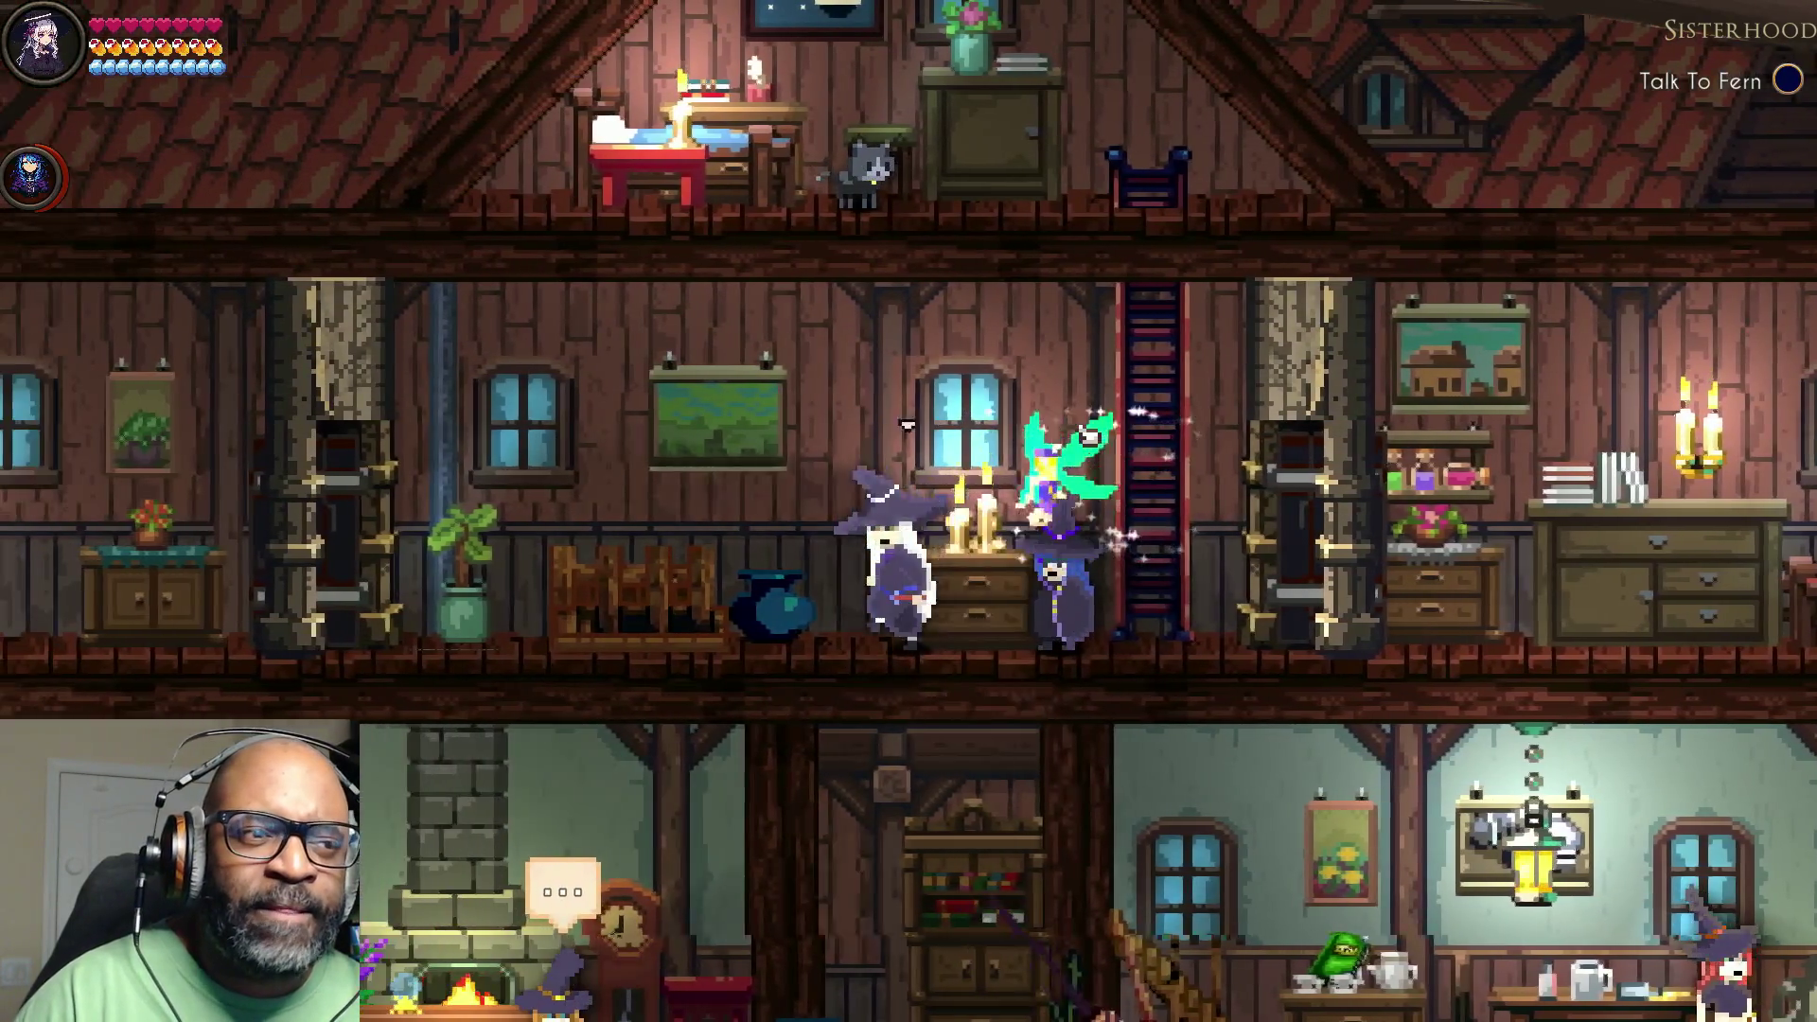
key("d")
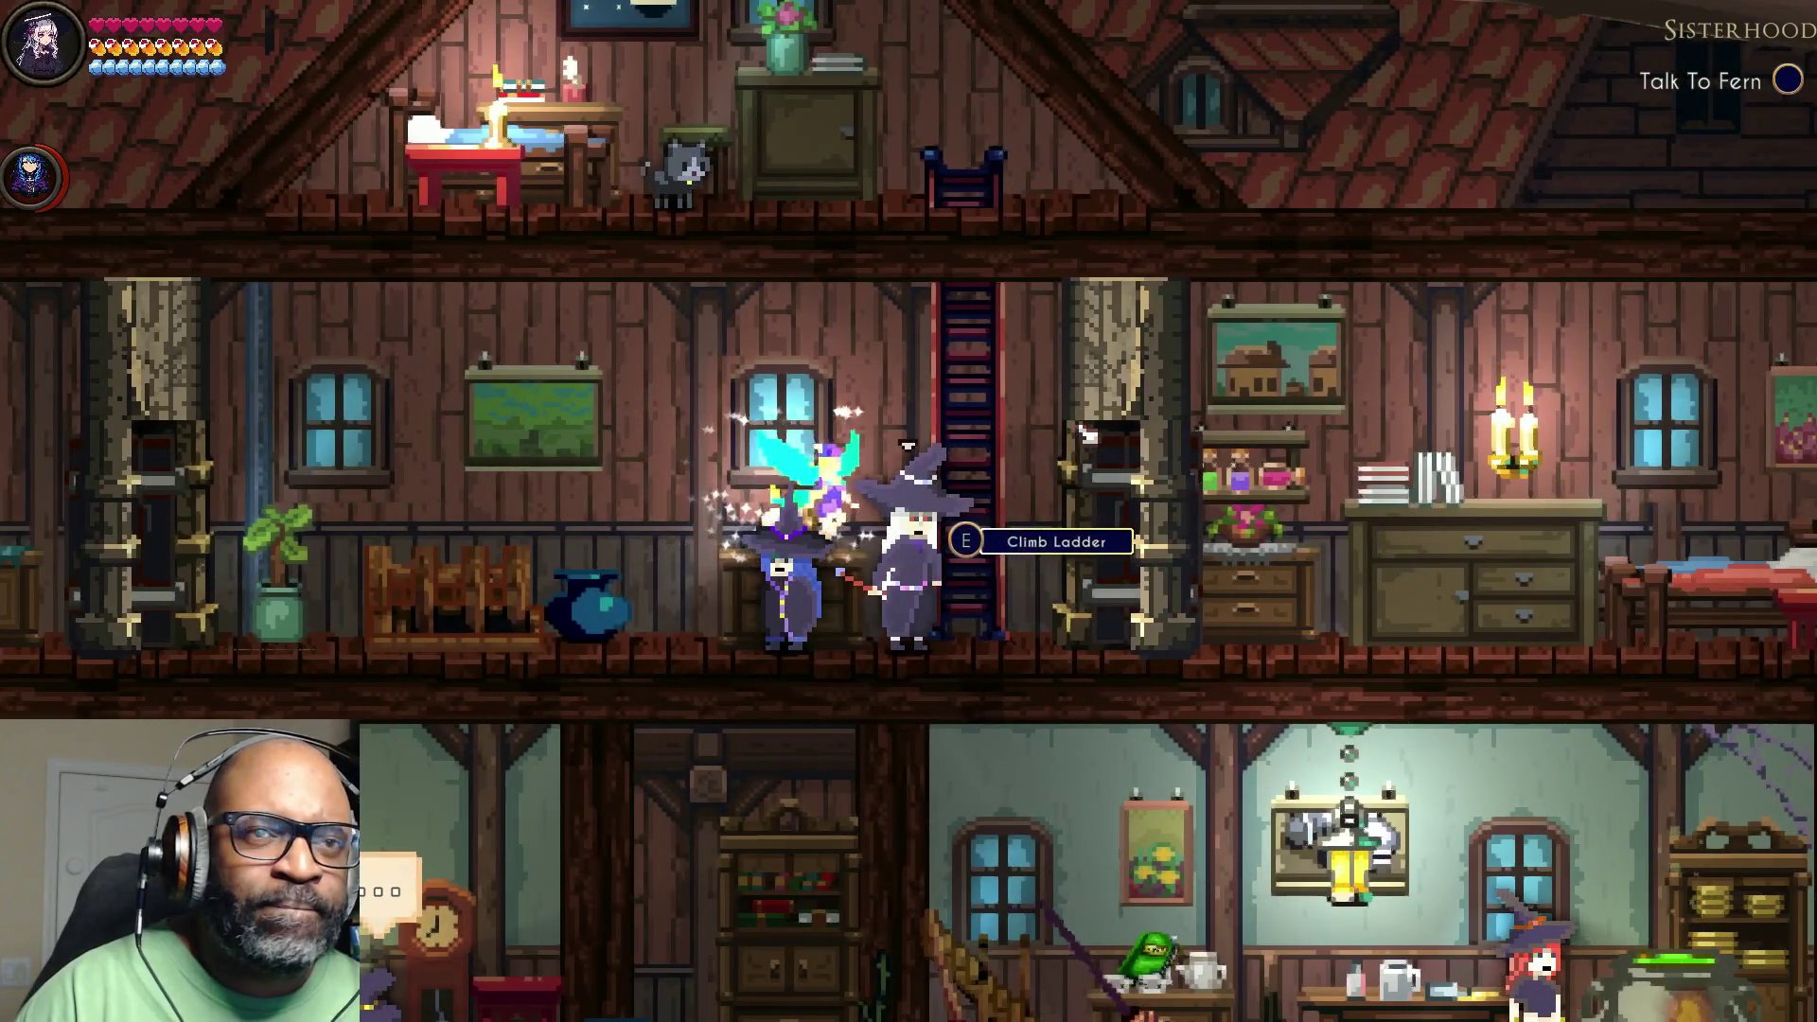
key("a")
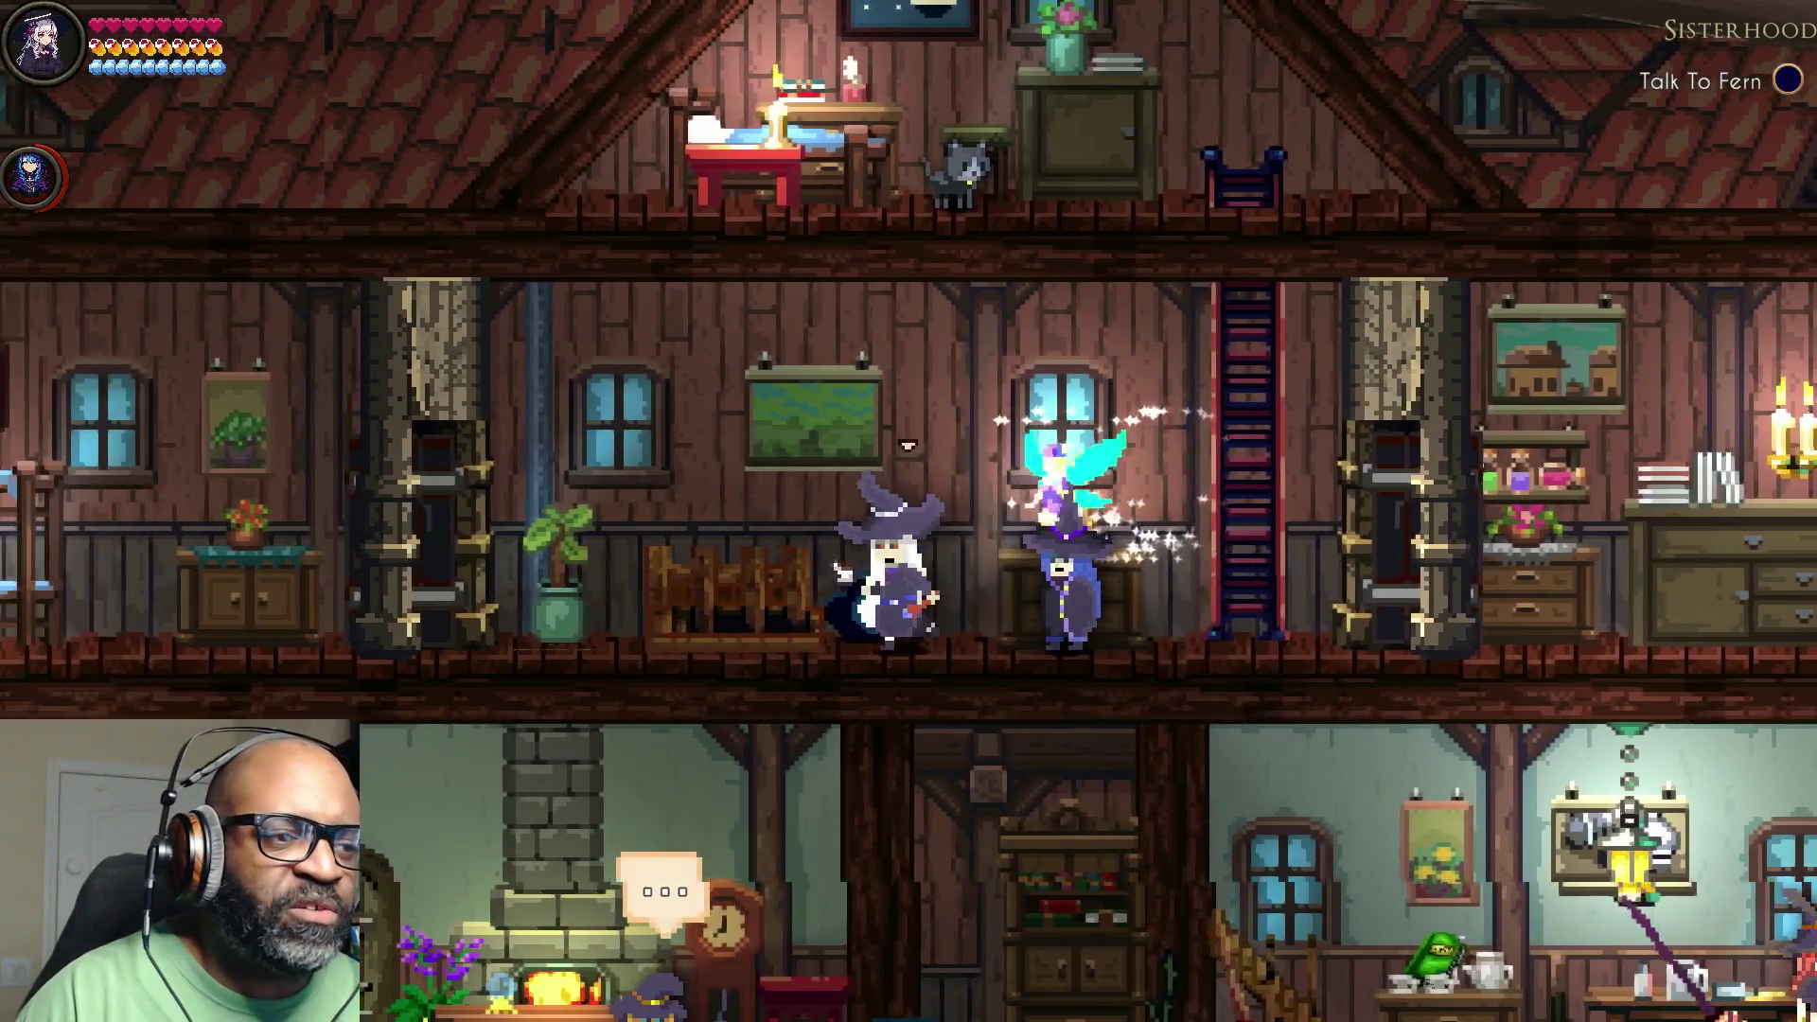
key("e")
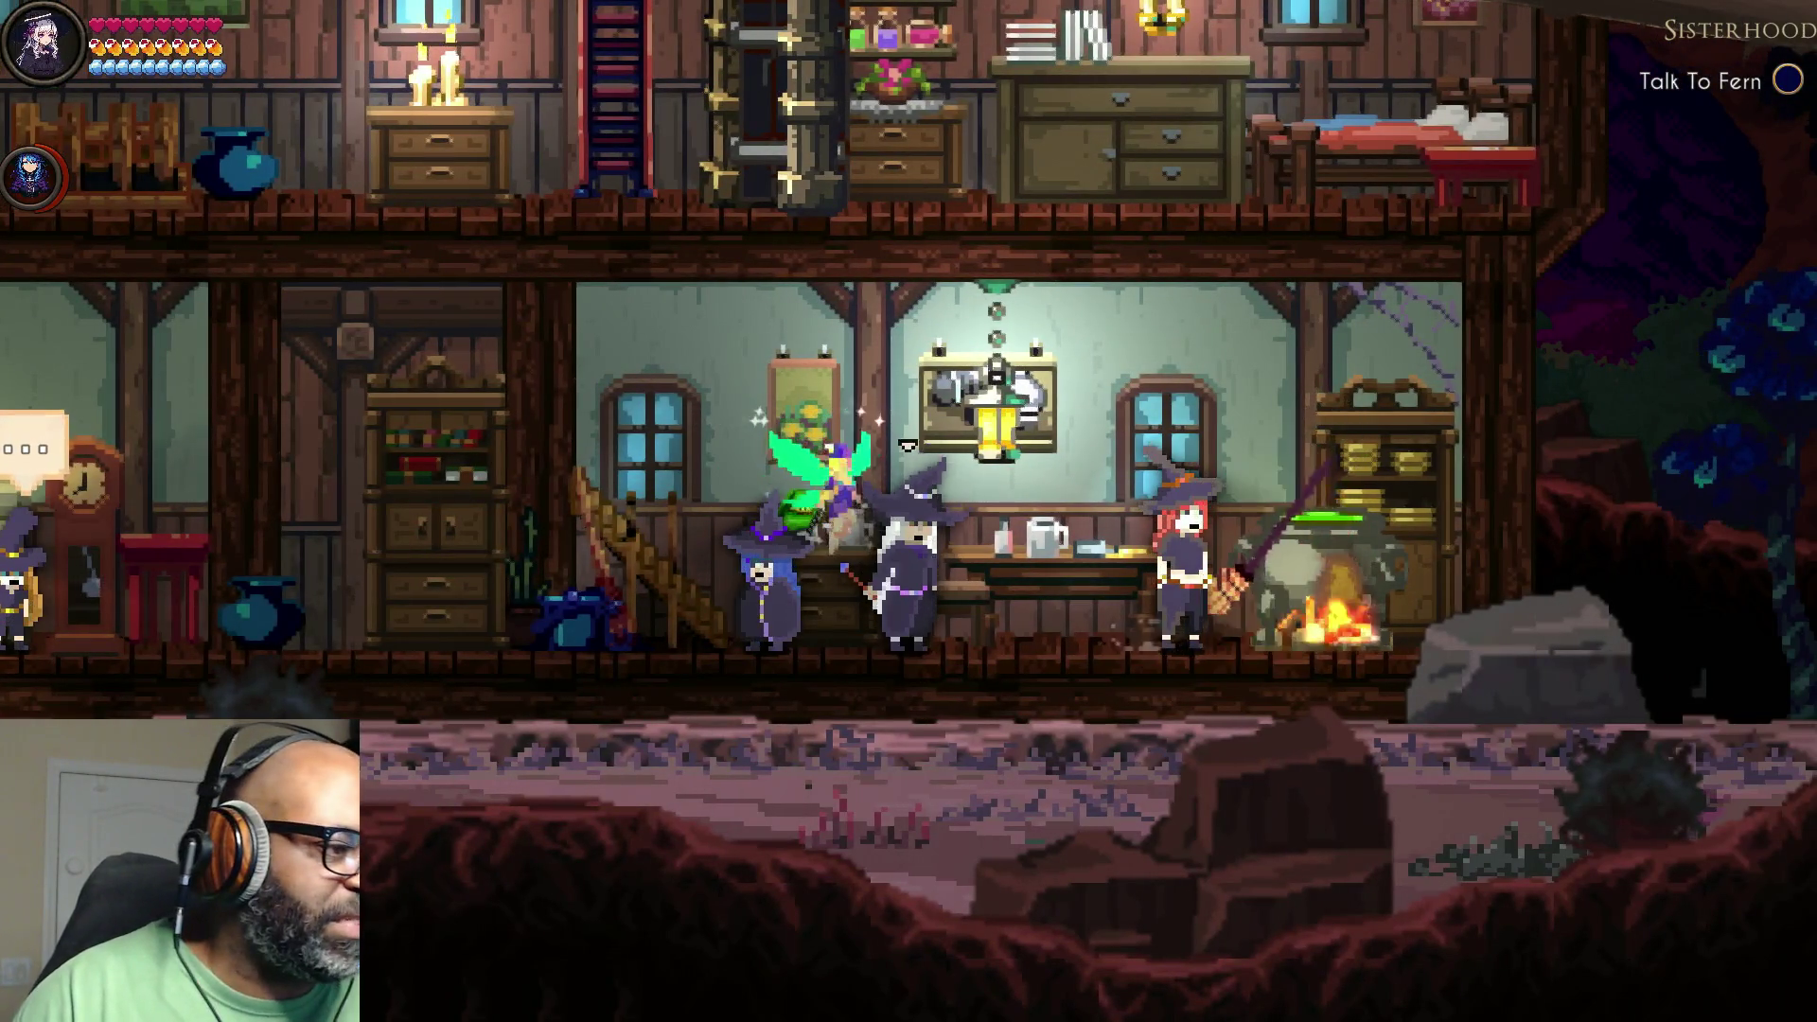
key("d")
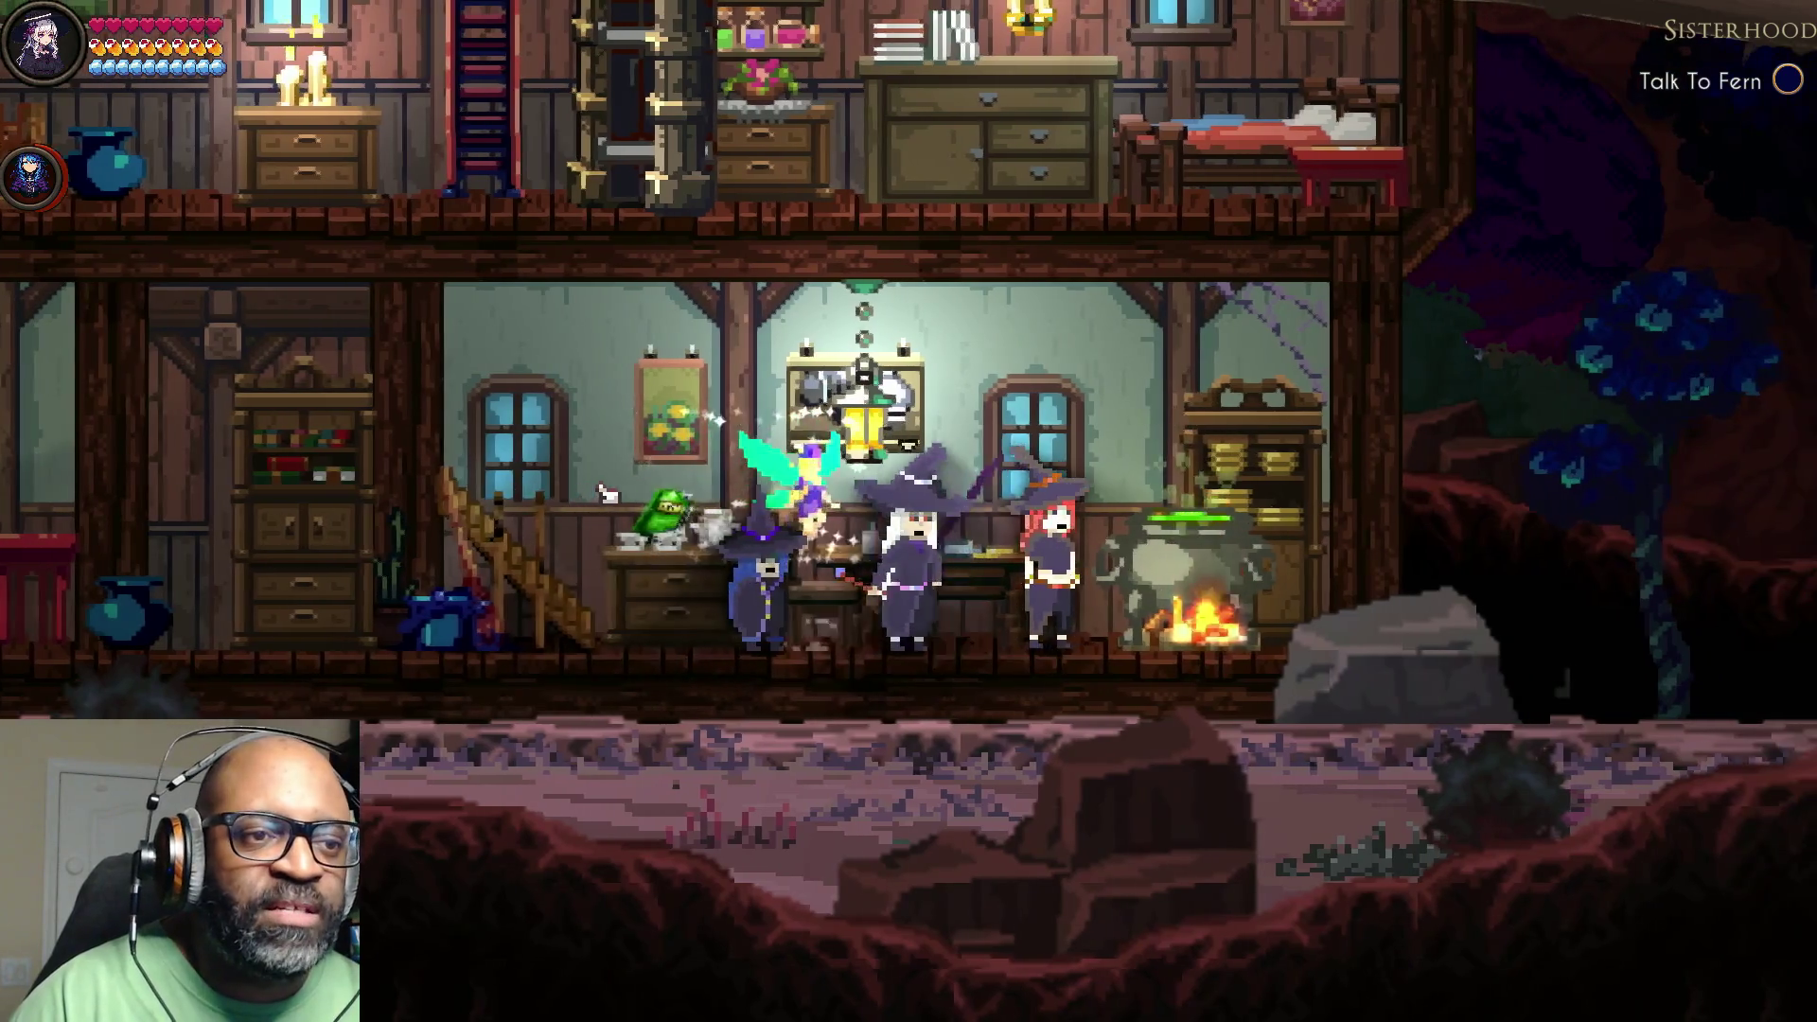
key("a")
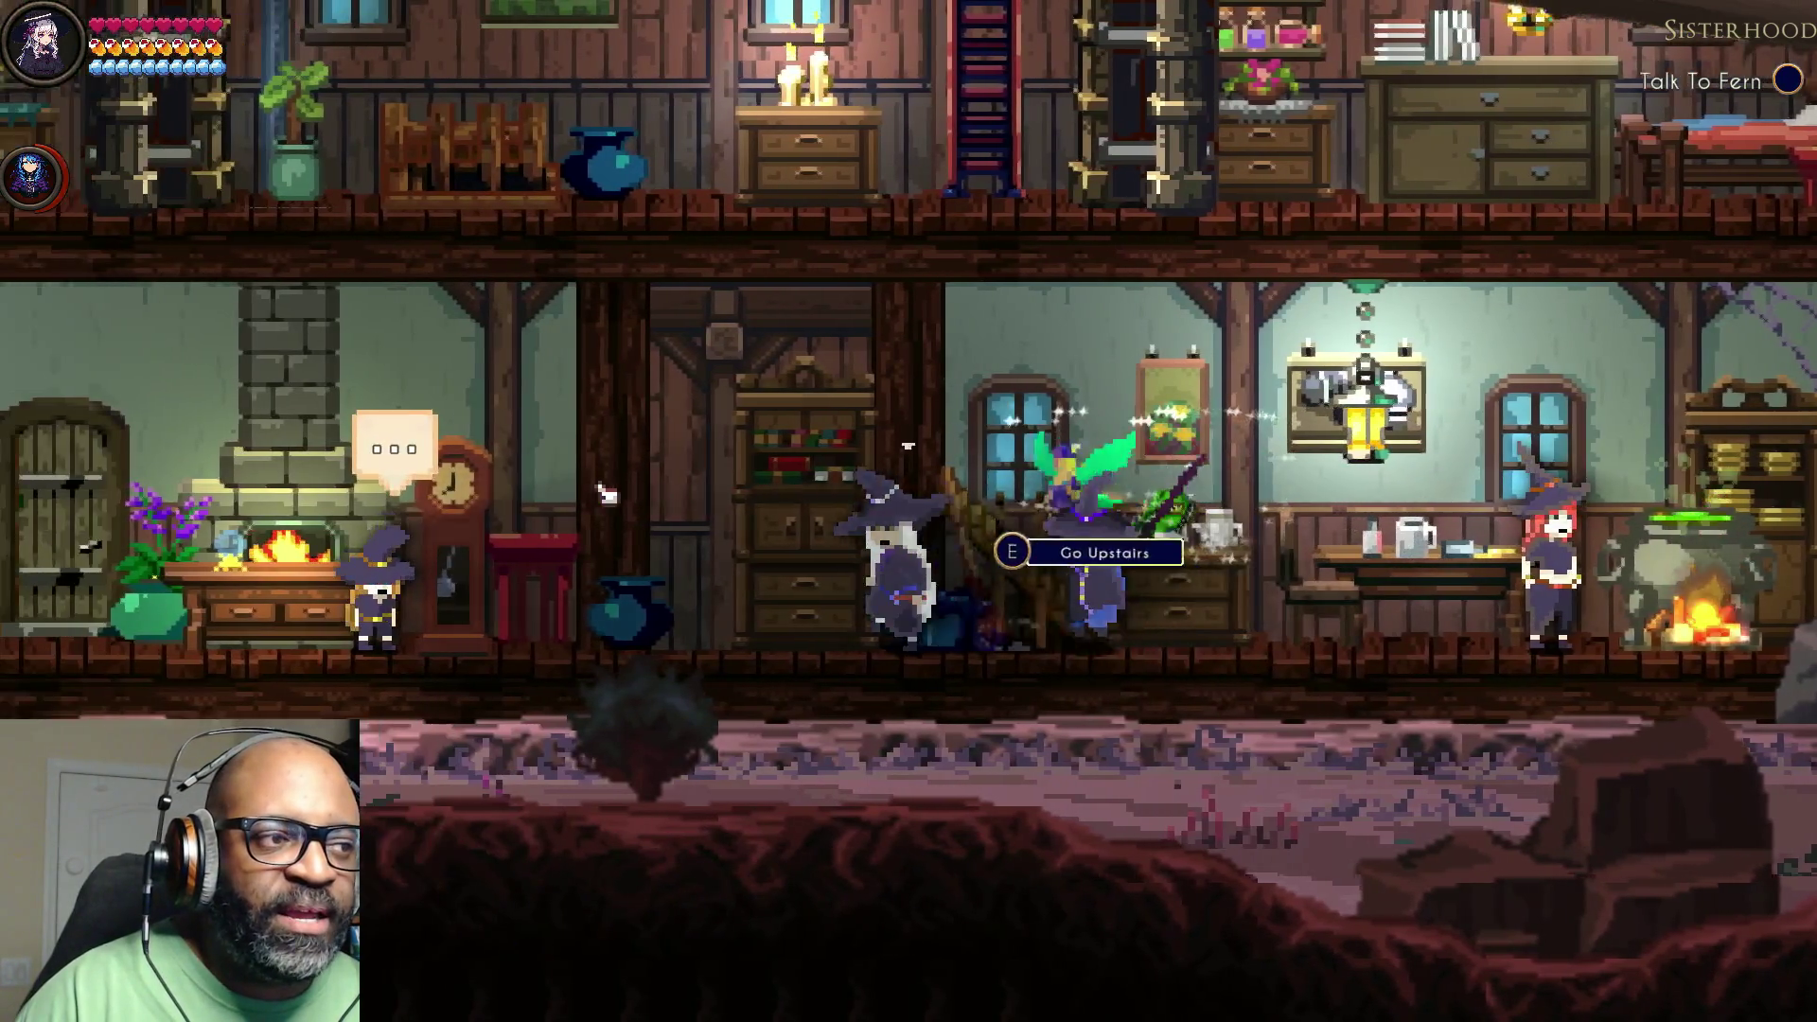
key("e")
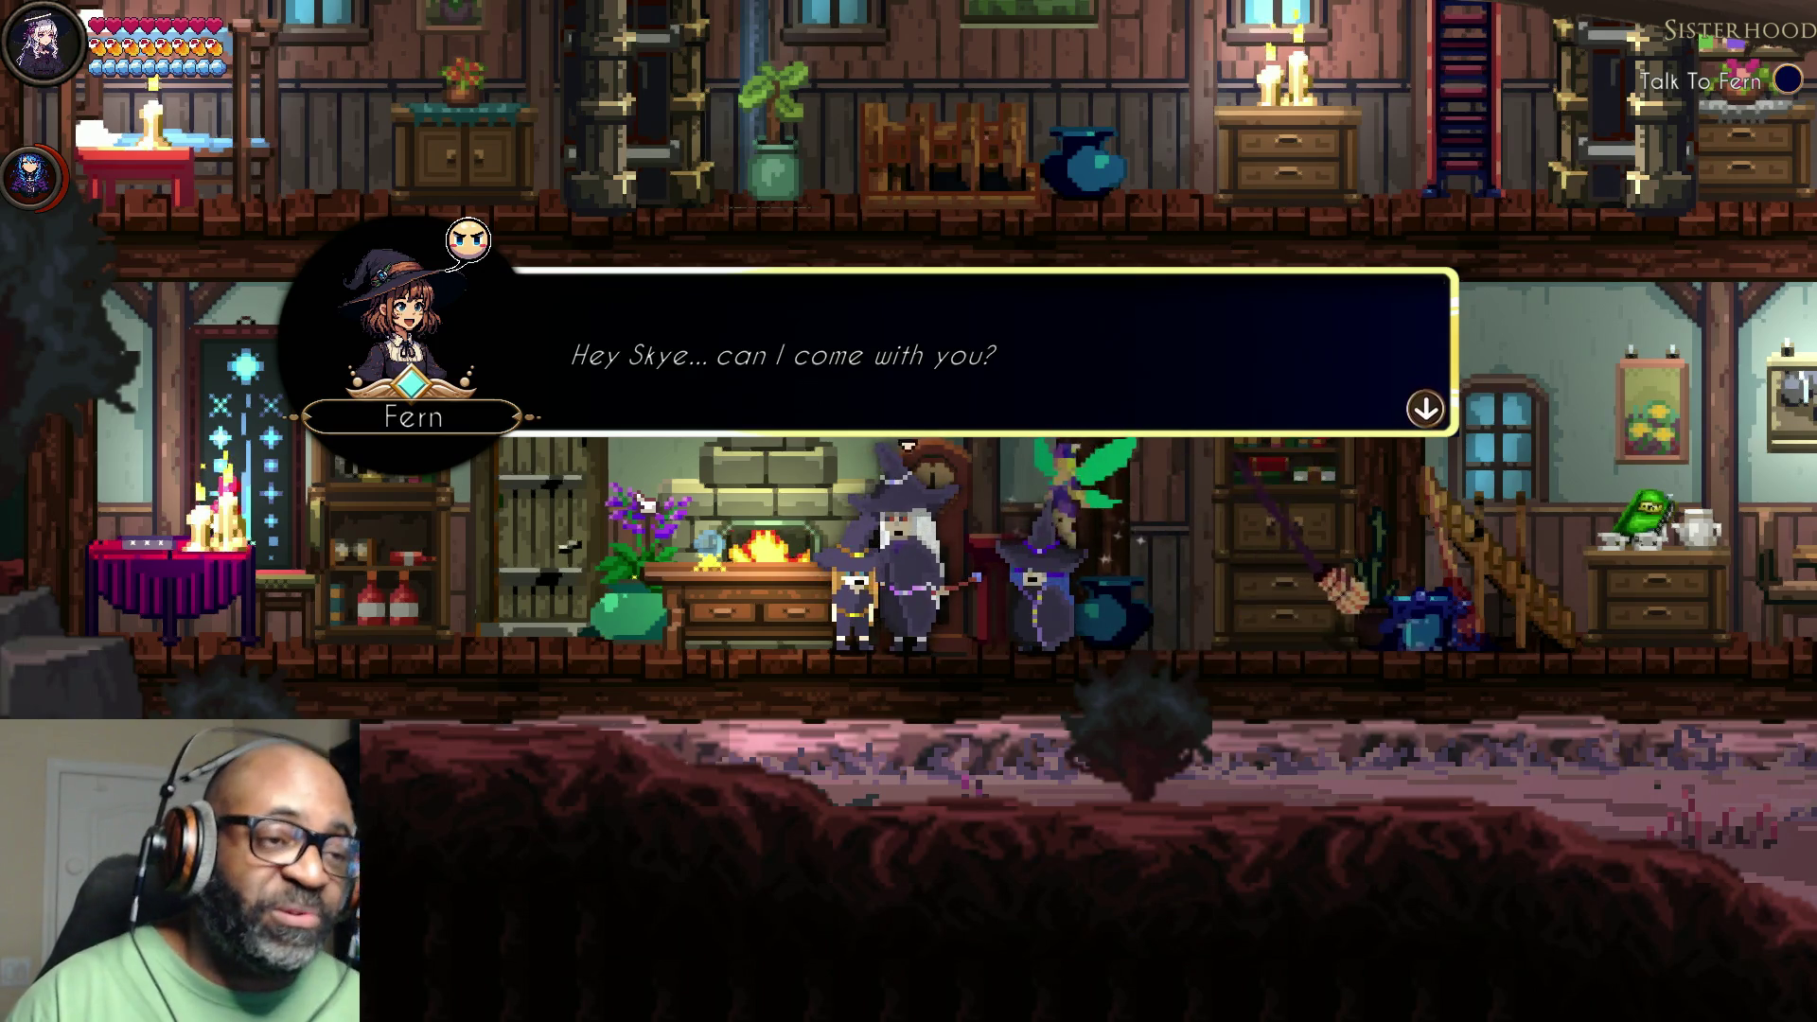
Step: Advance Fern and Skye's argument until Brook's 'Umm... I guess...' and the Characters tip with 'Switch To Brook'
left_click(1425, 405)
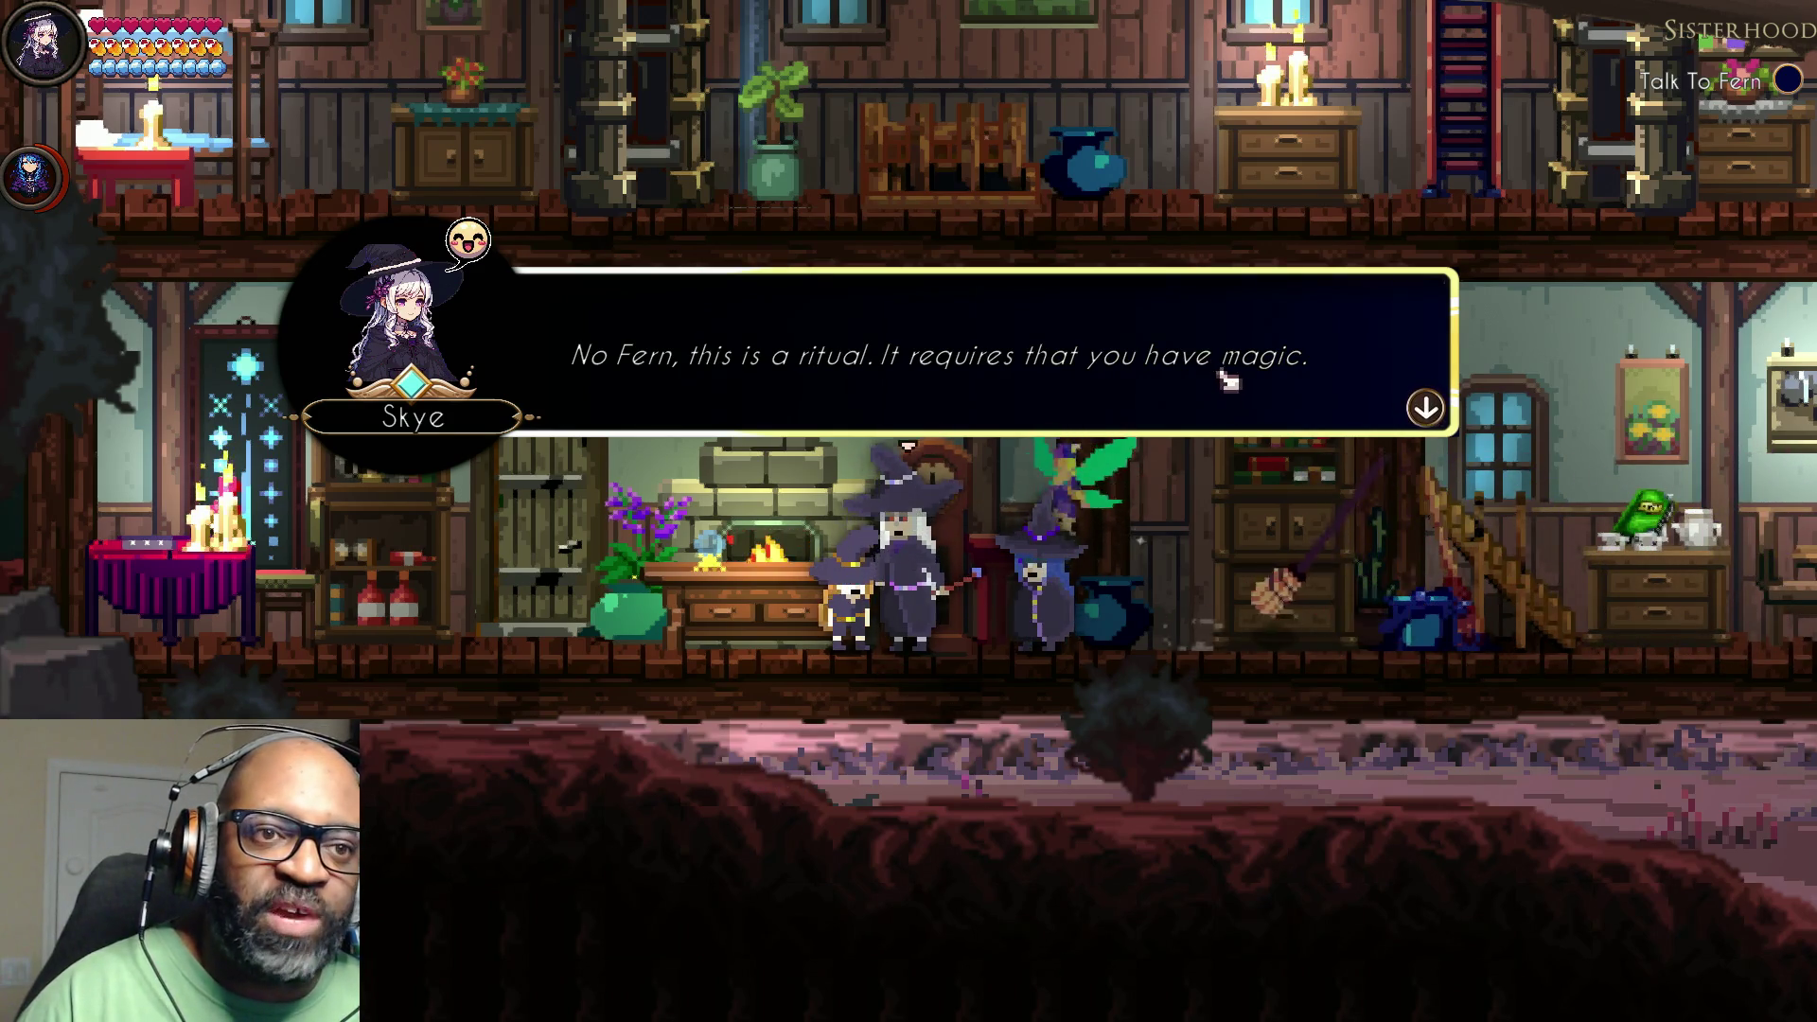
left_click(1434, 410)
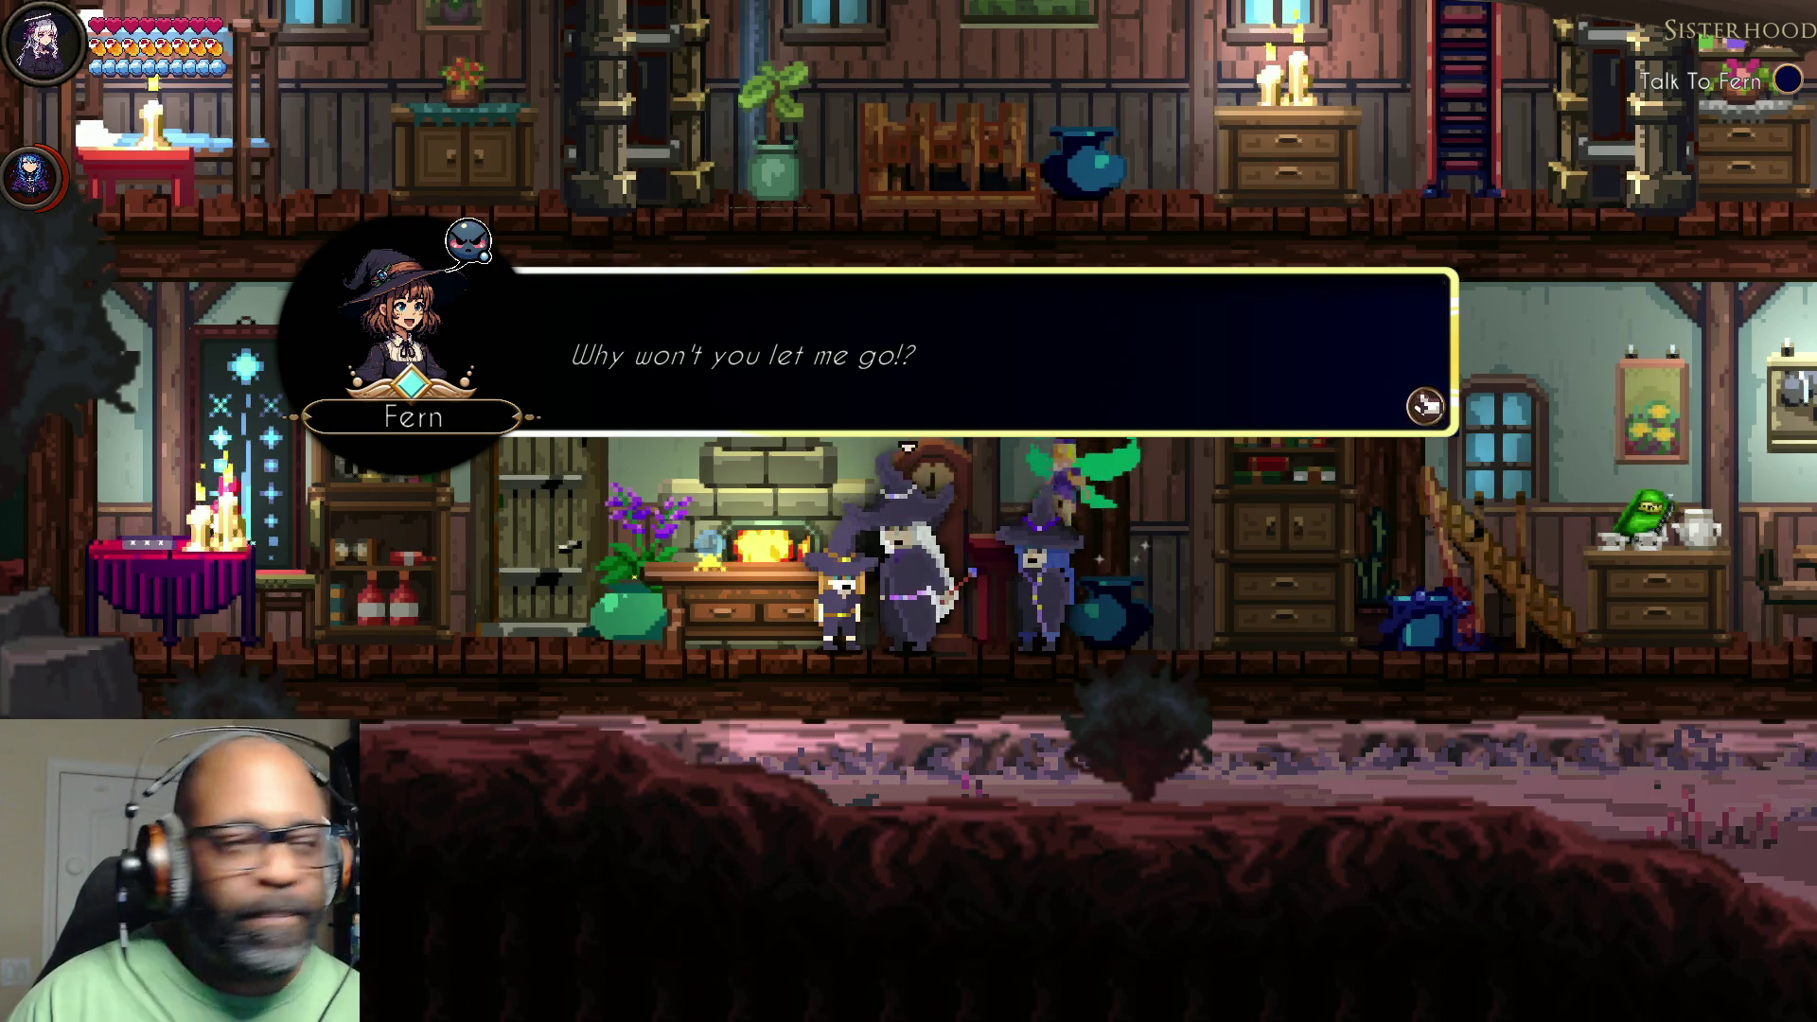
left_click(1416, 413)
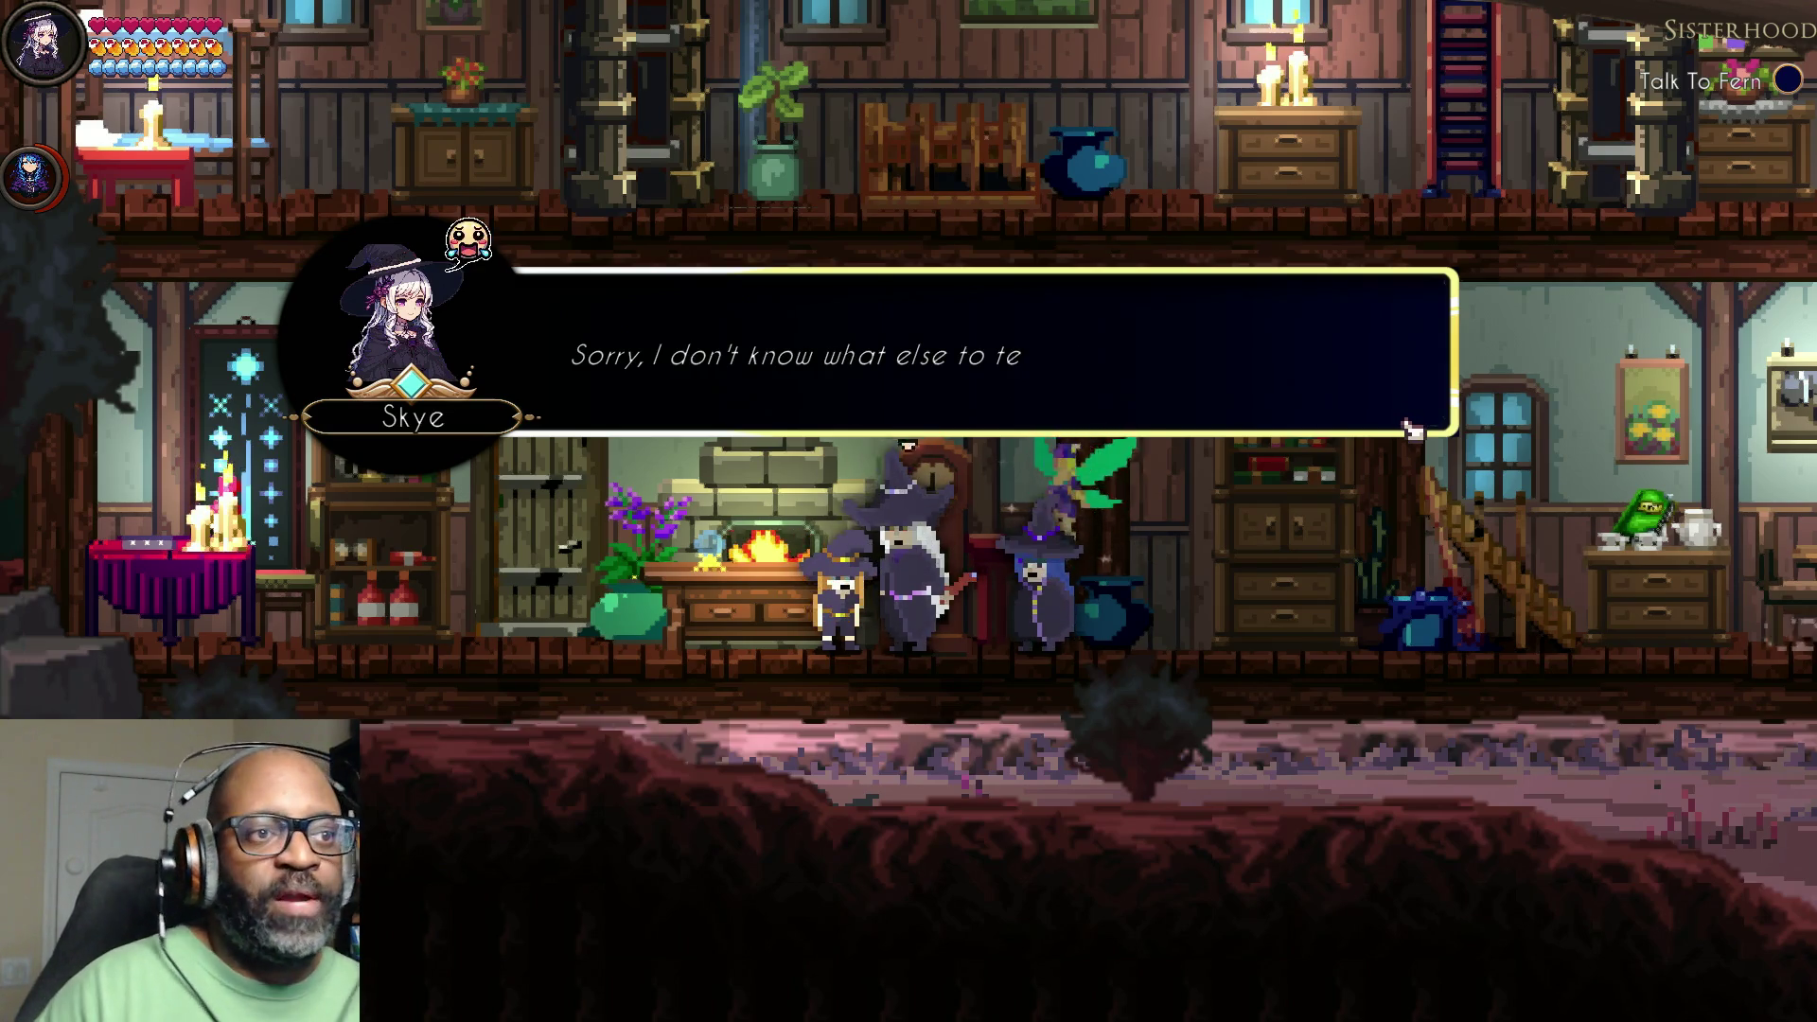
left_click(1413, 427)
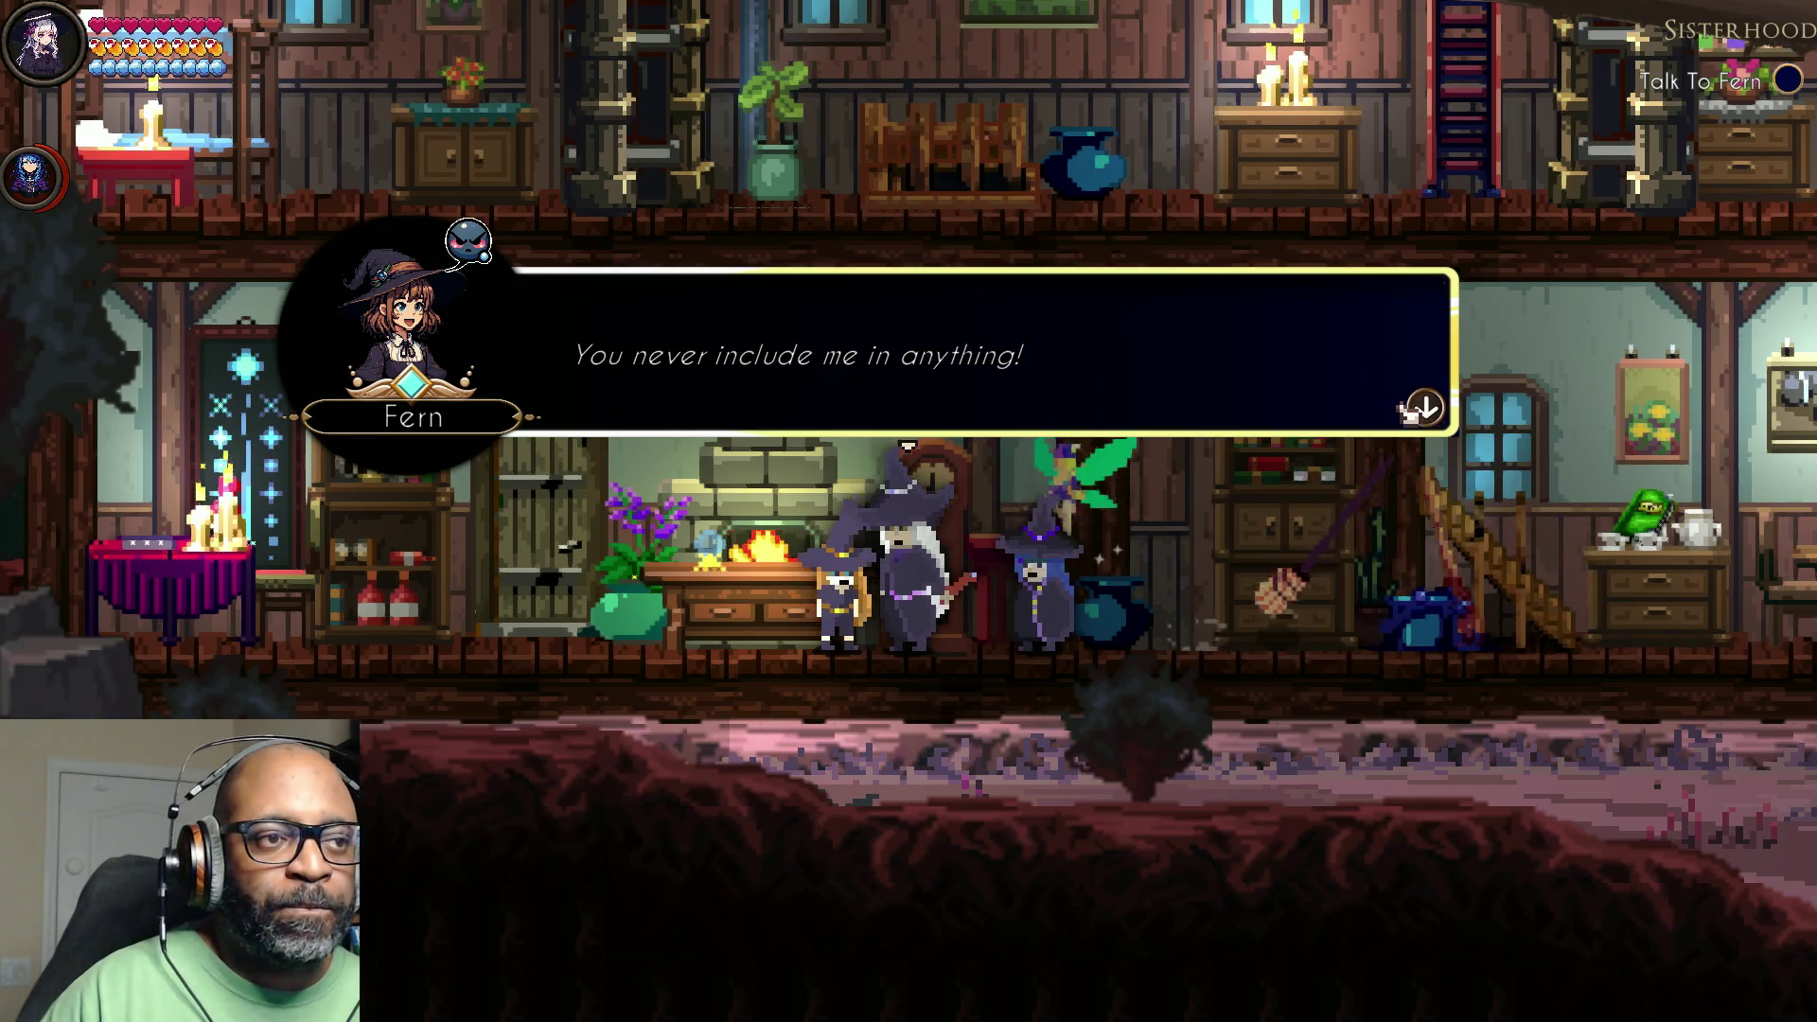
left_click(1406, 406)
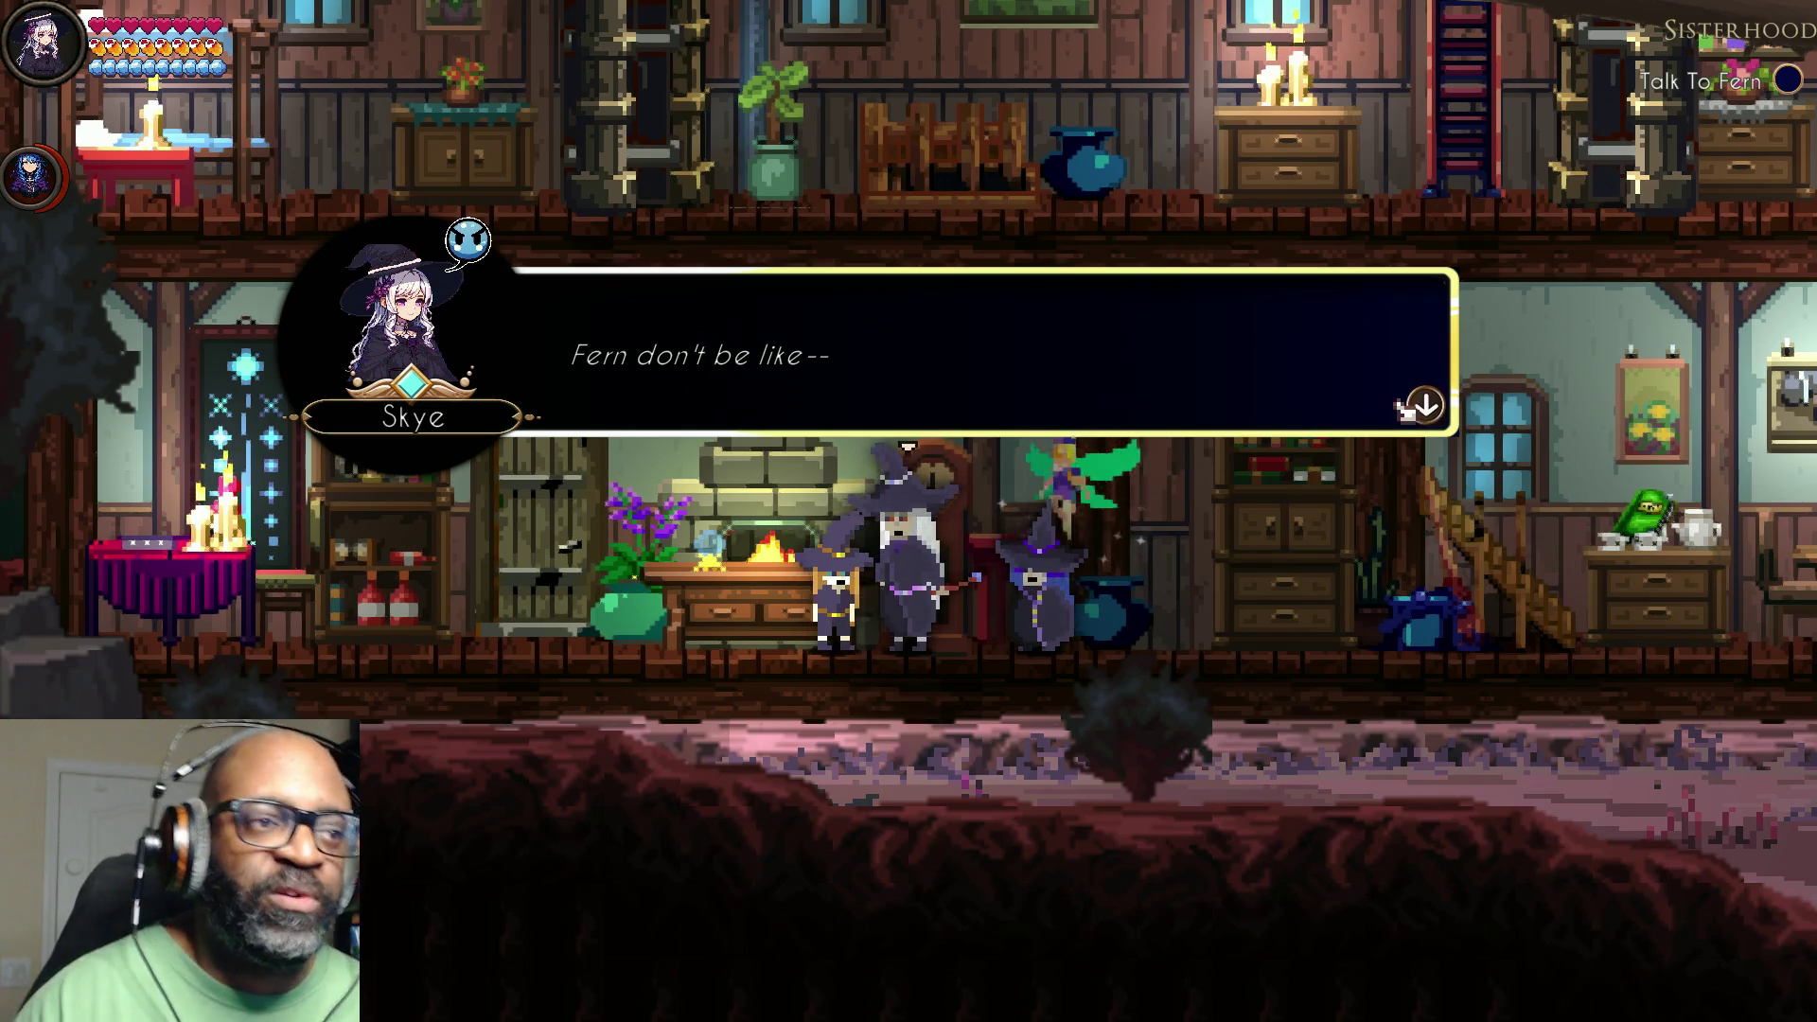
left_click(1422, 422)
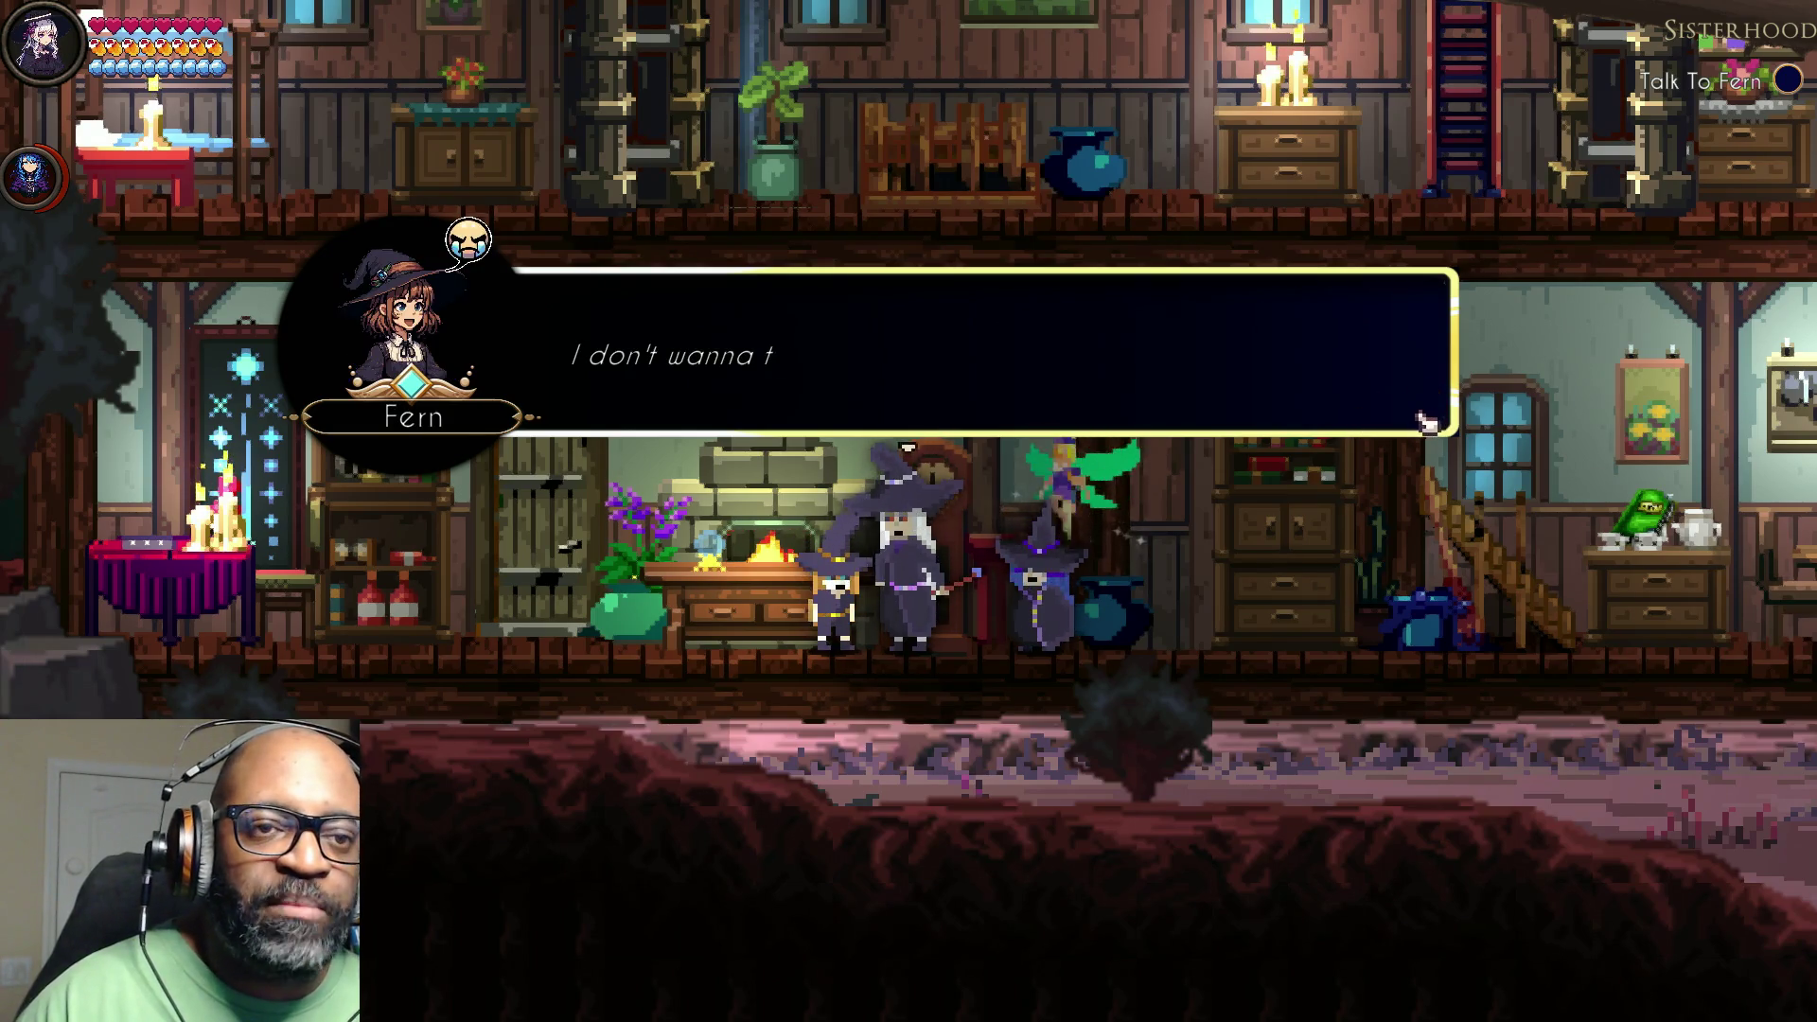
left_click(1431, 418)
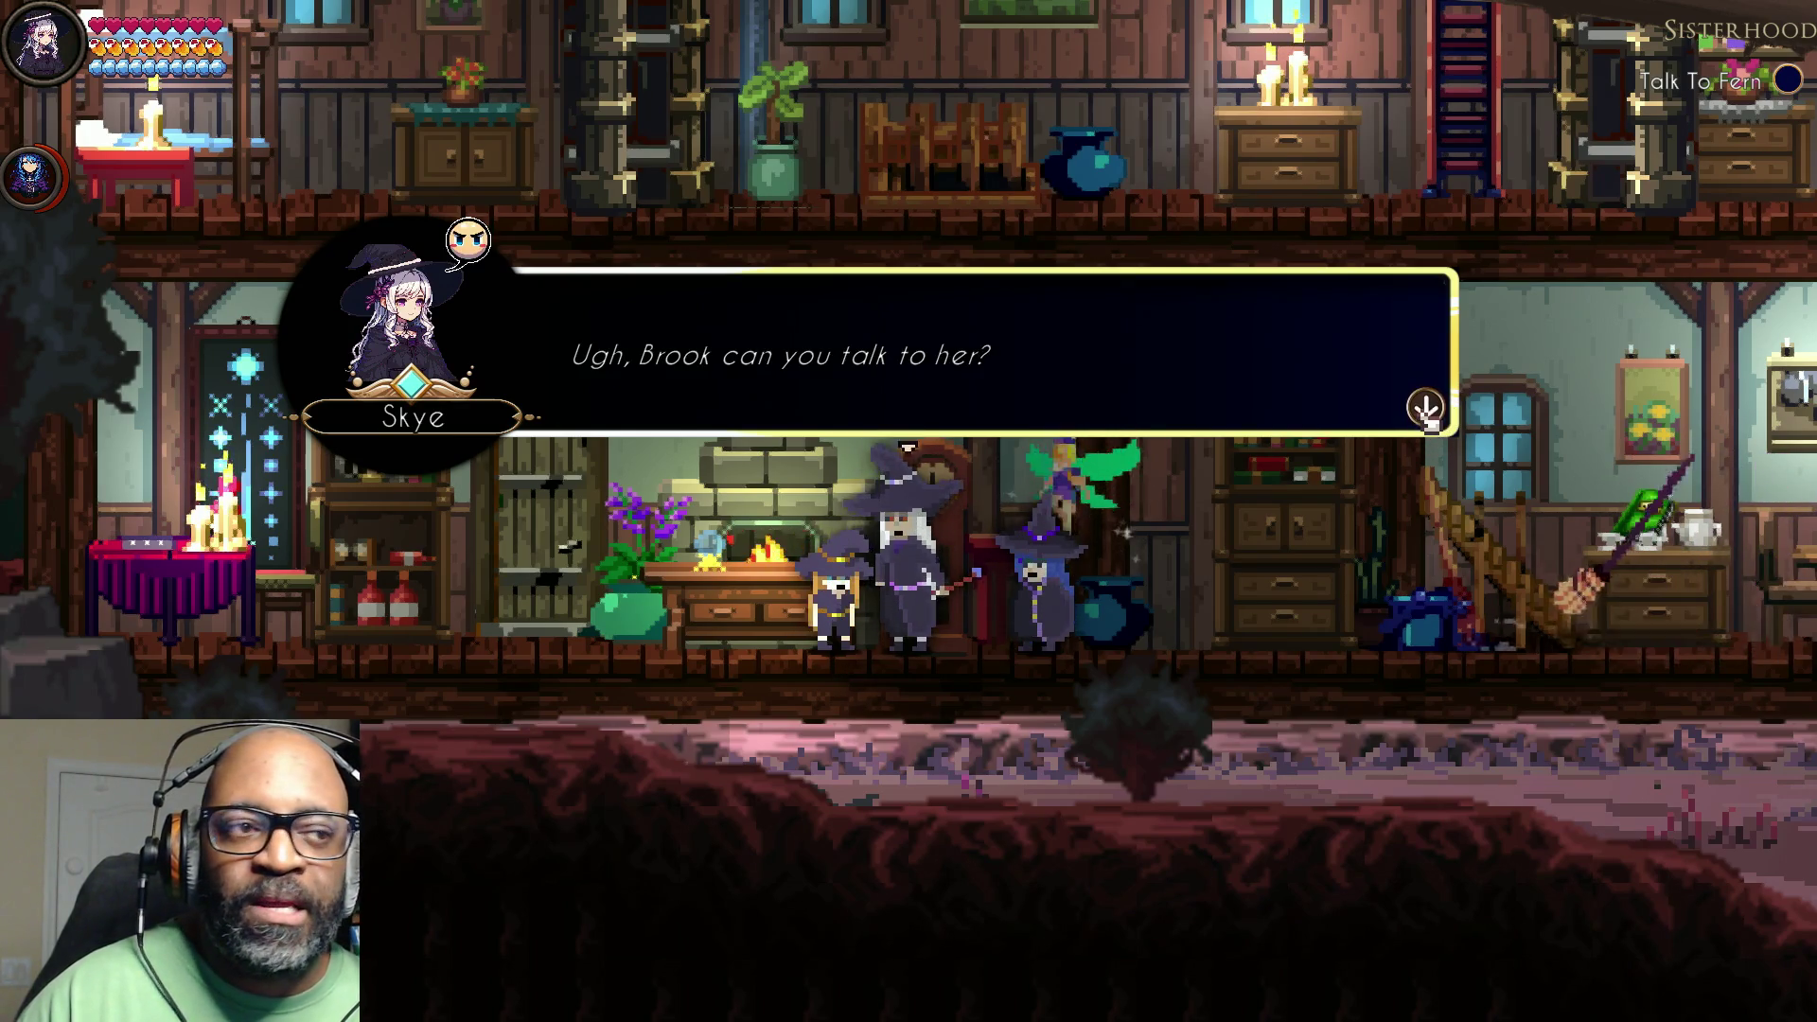
left_click(1427, 411)
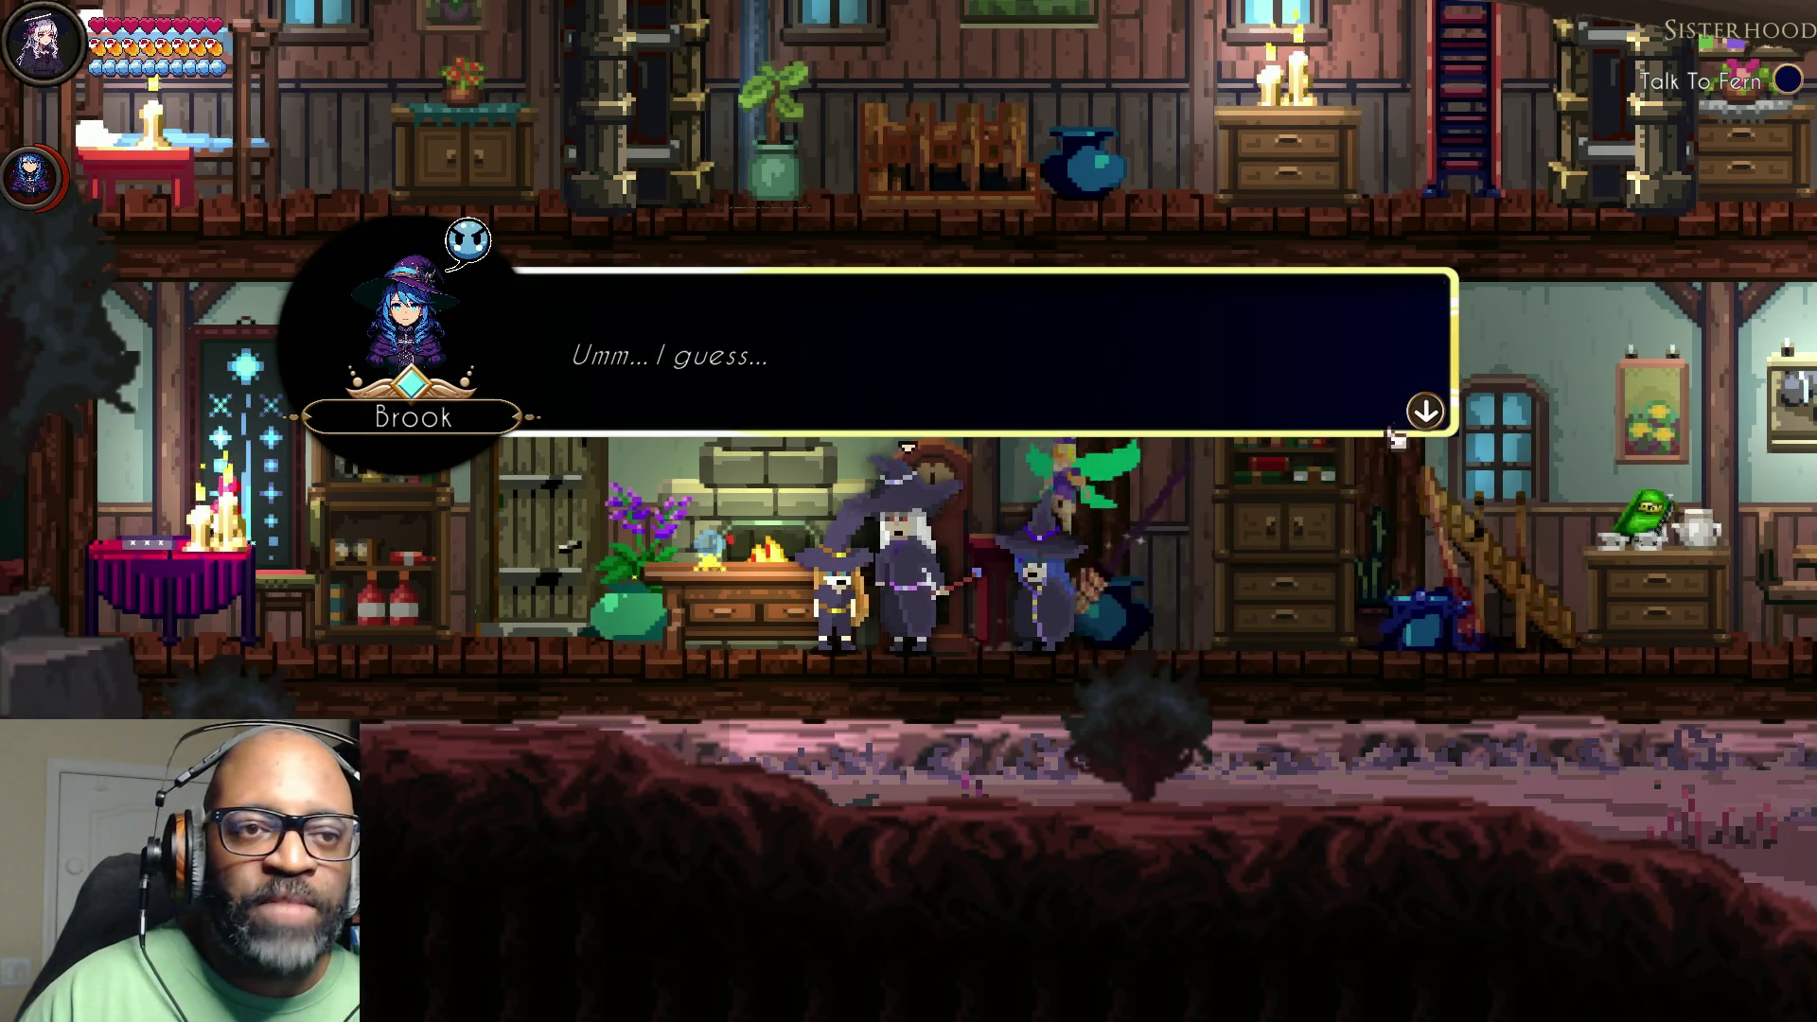
left_click(1425, 408)
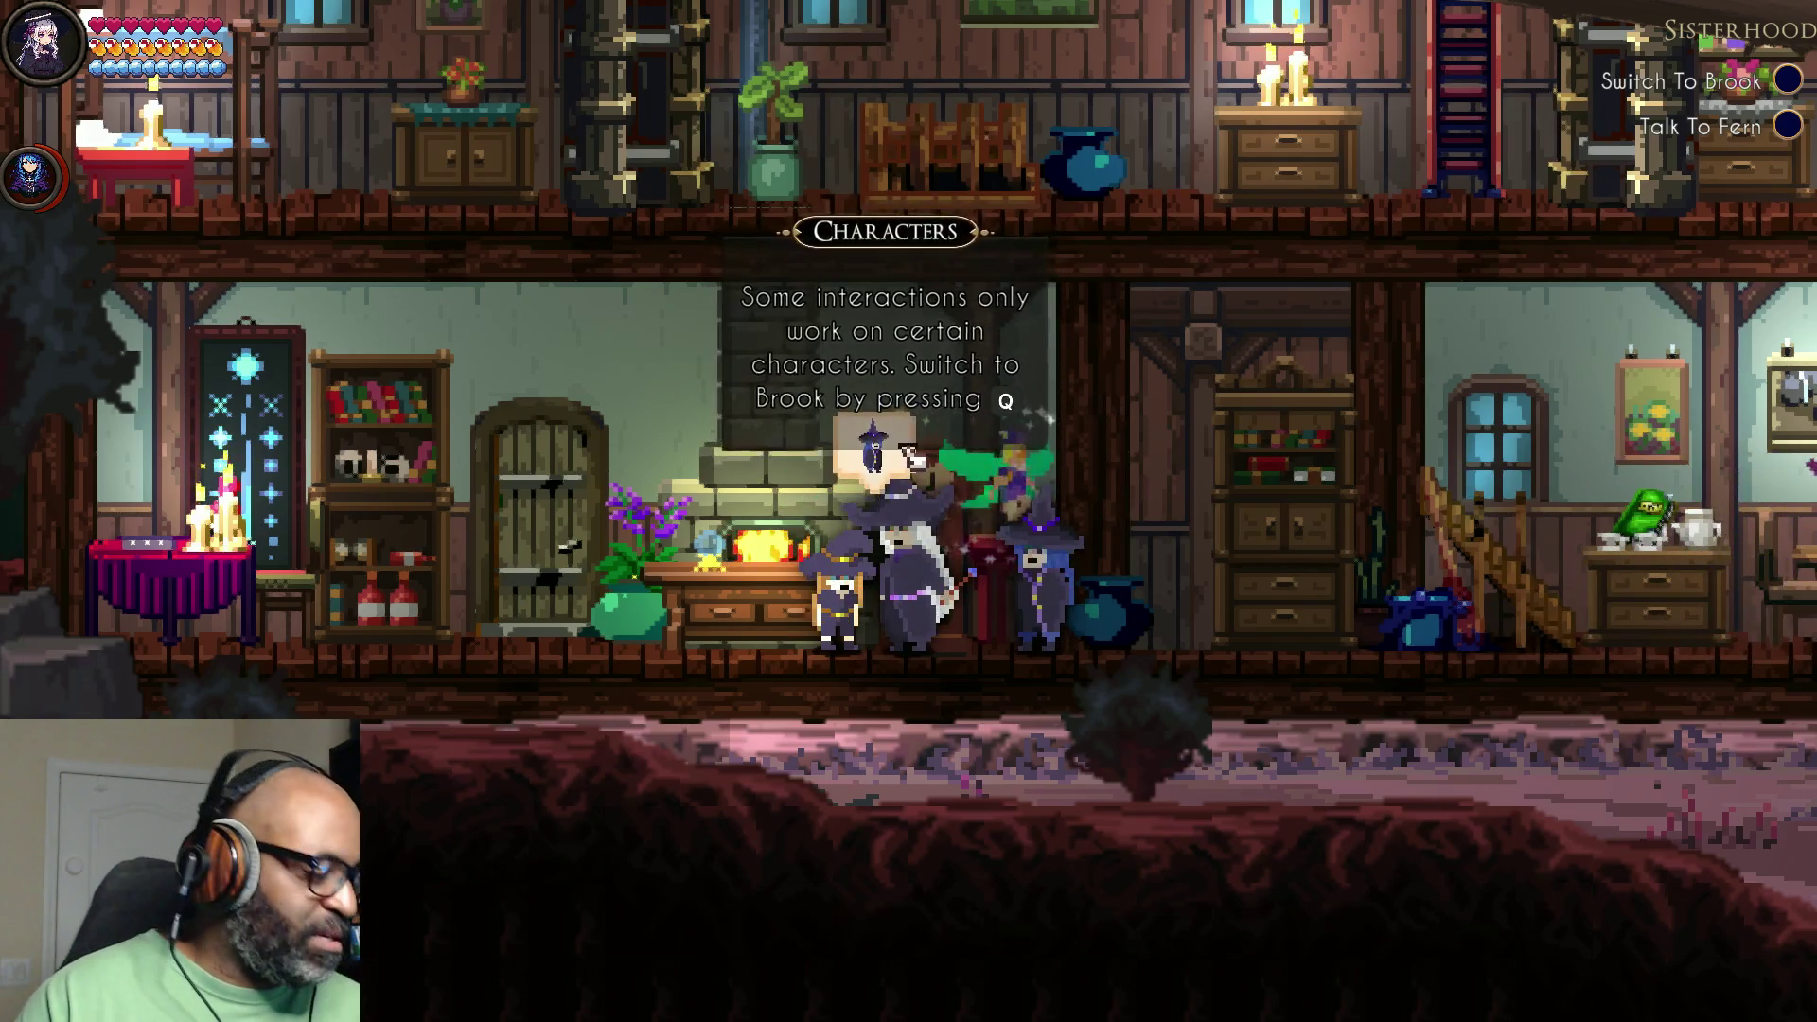
Step: Switch control to Brook with Q, walk her left to Fern, and start talking
key("q")
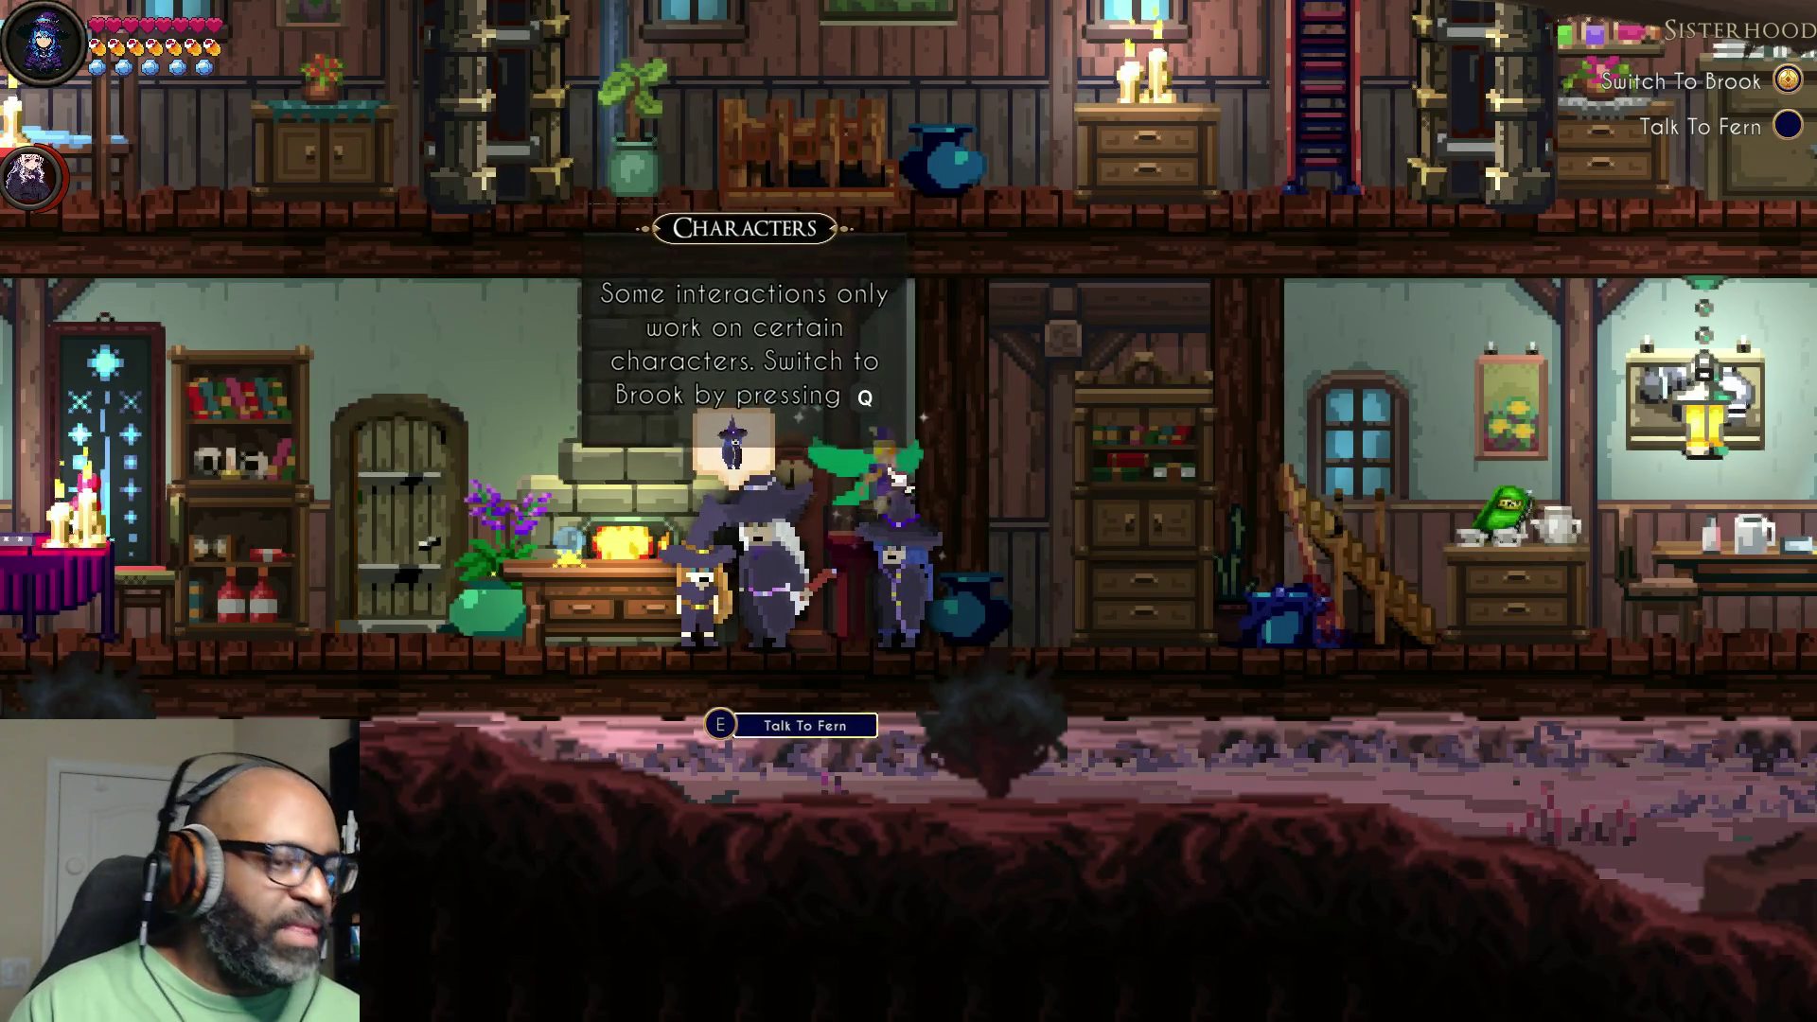
key("a")
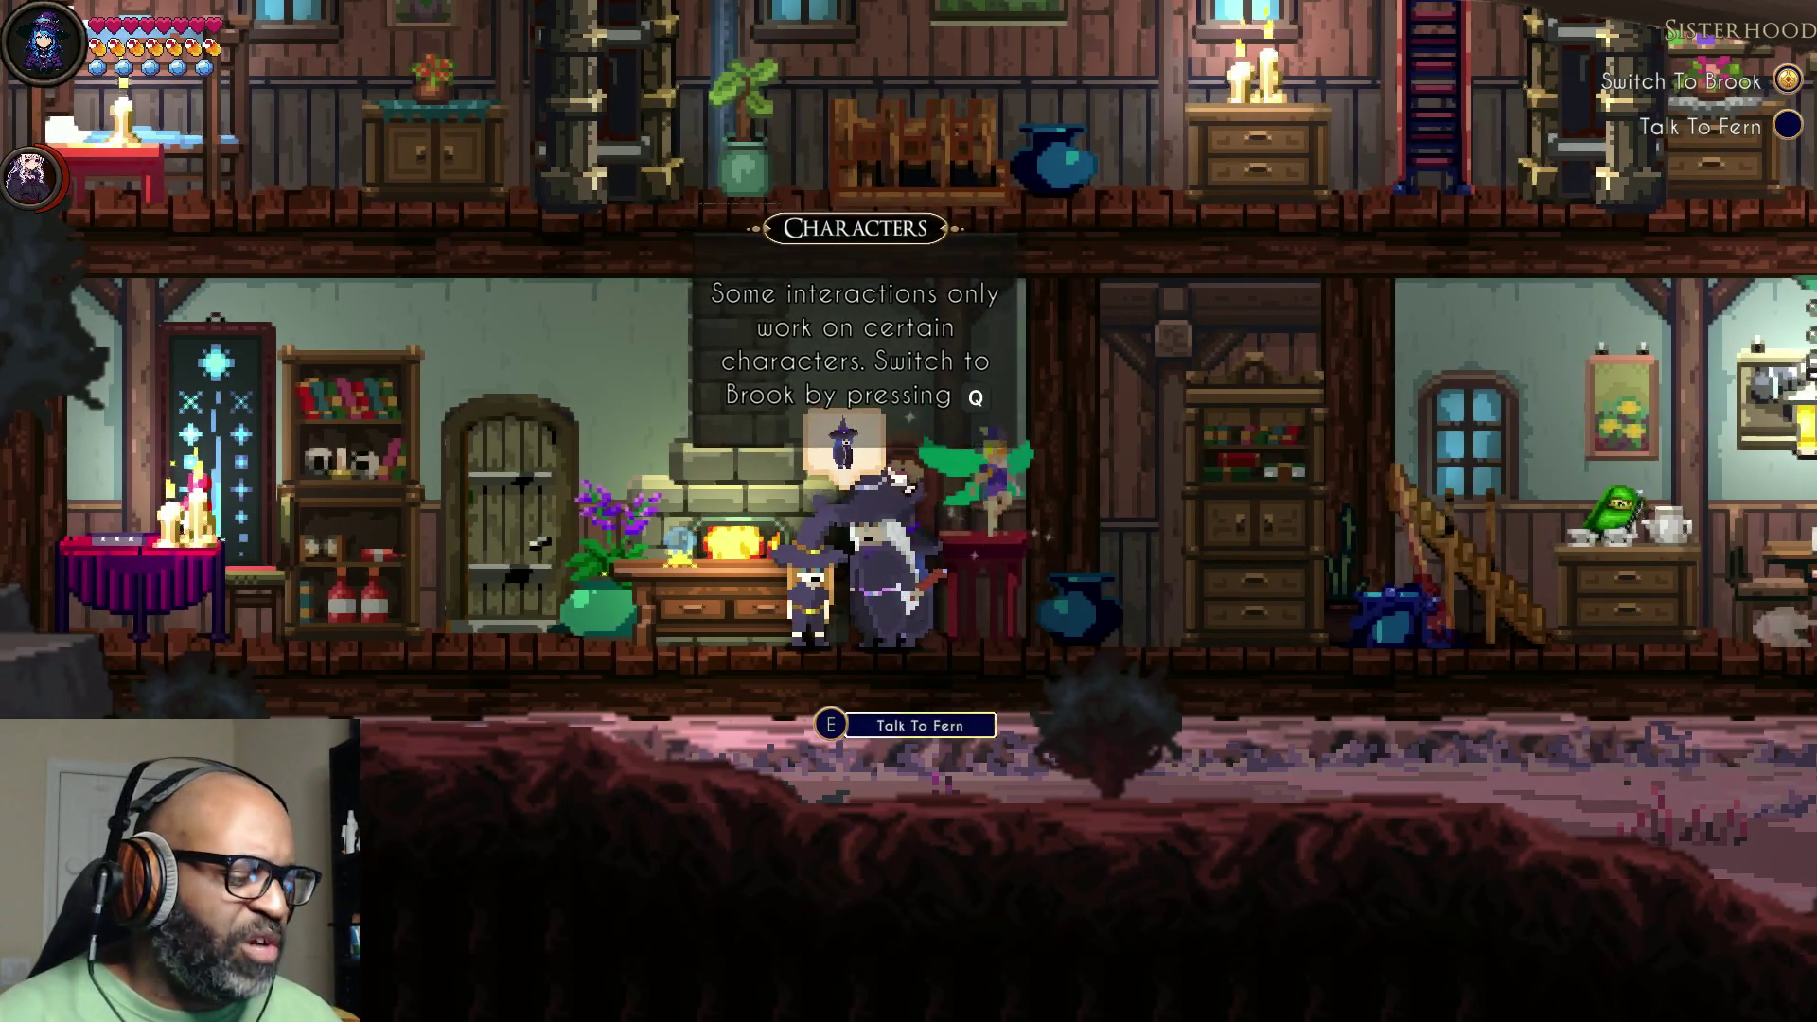
key("e")
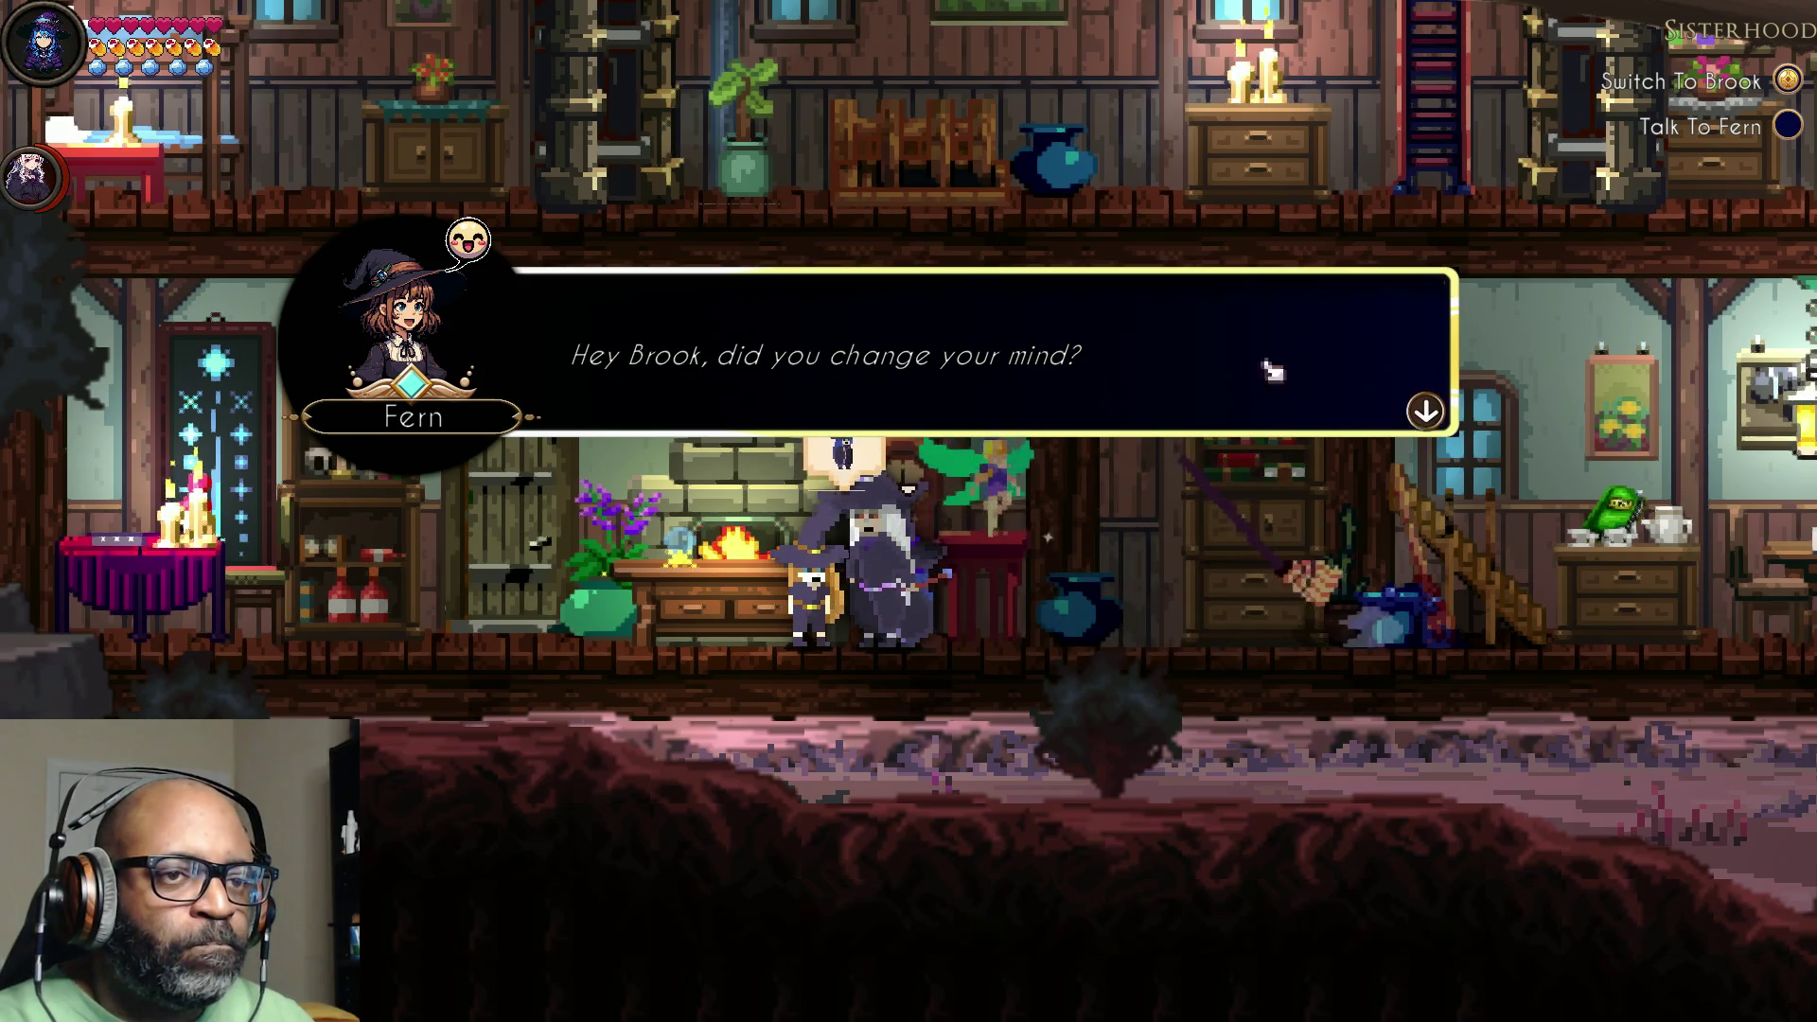
Step: Advance Brook and Fern's dialogue until 'Completed Sisterhood!' appears with the new objective Talk to Ember
left_click(1320, 375)
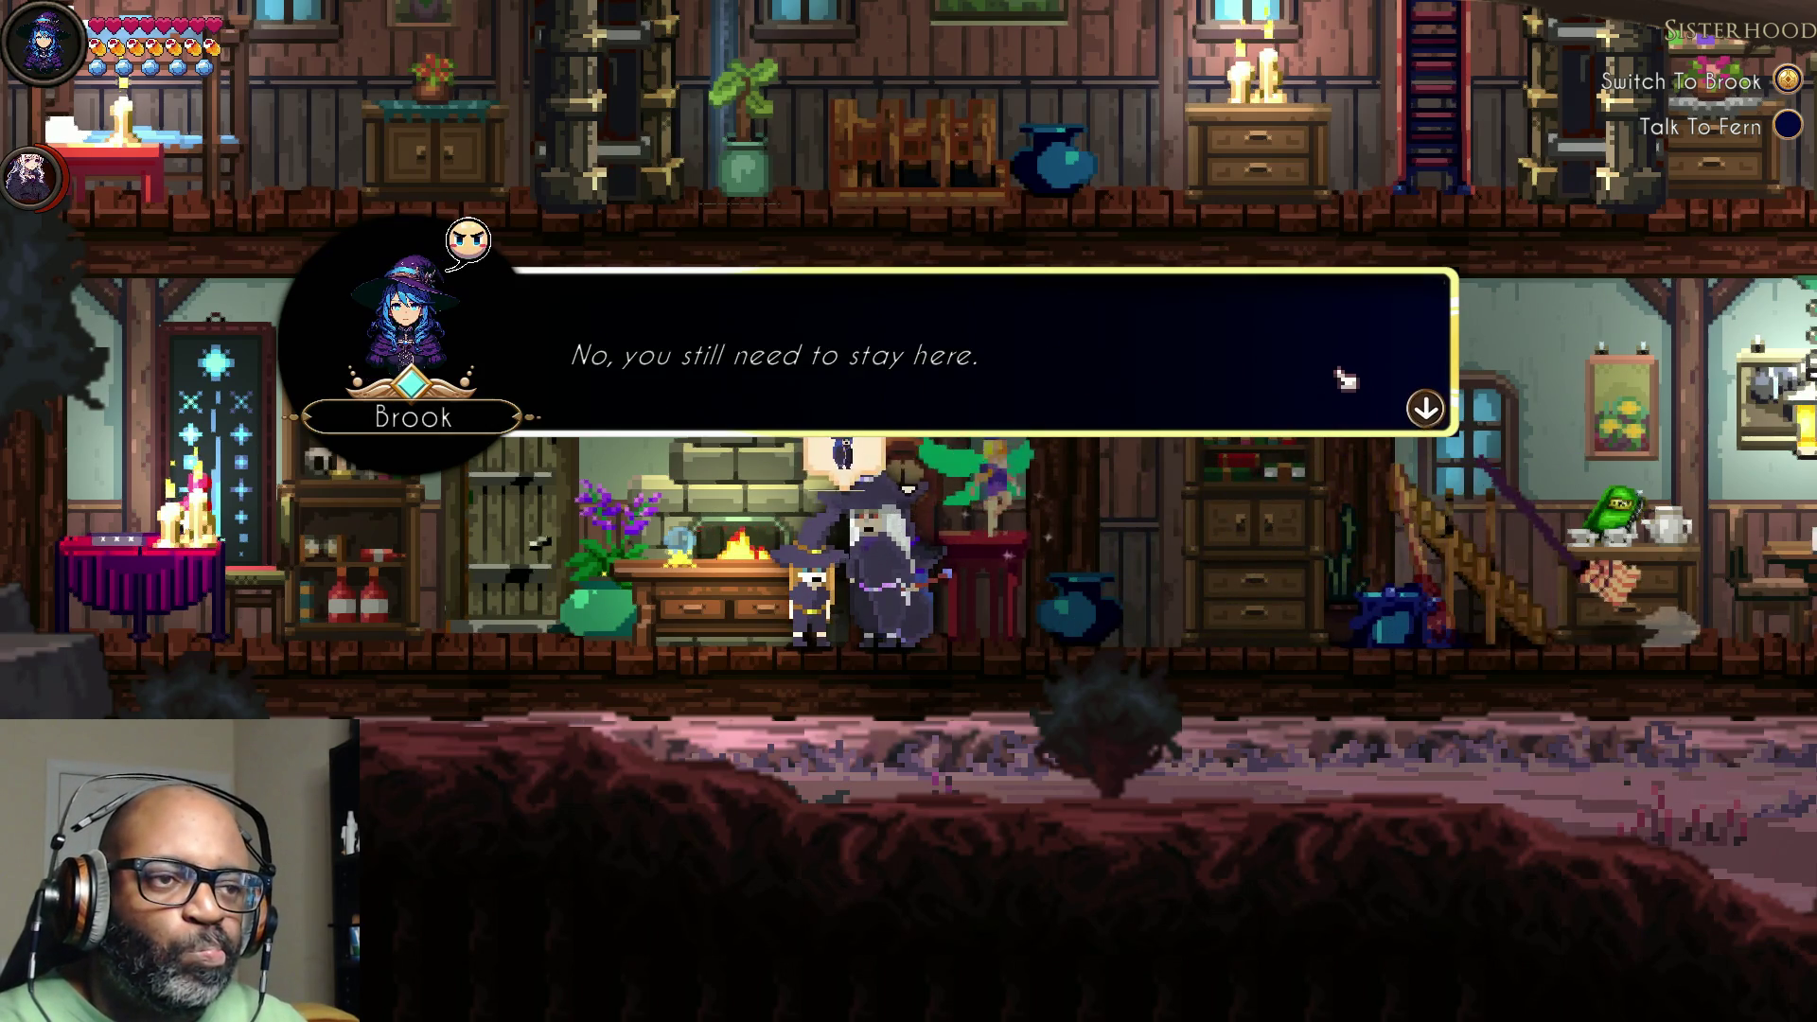
left_click(1348, 381)
left_click(1353, 381)
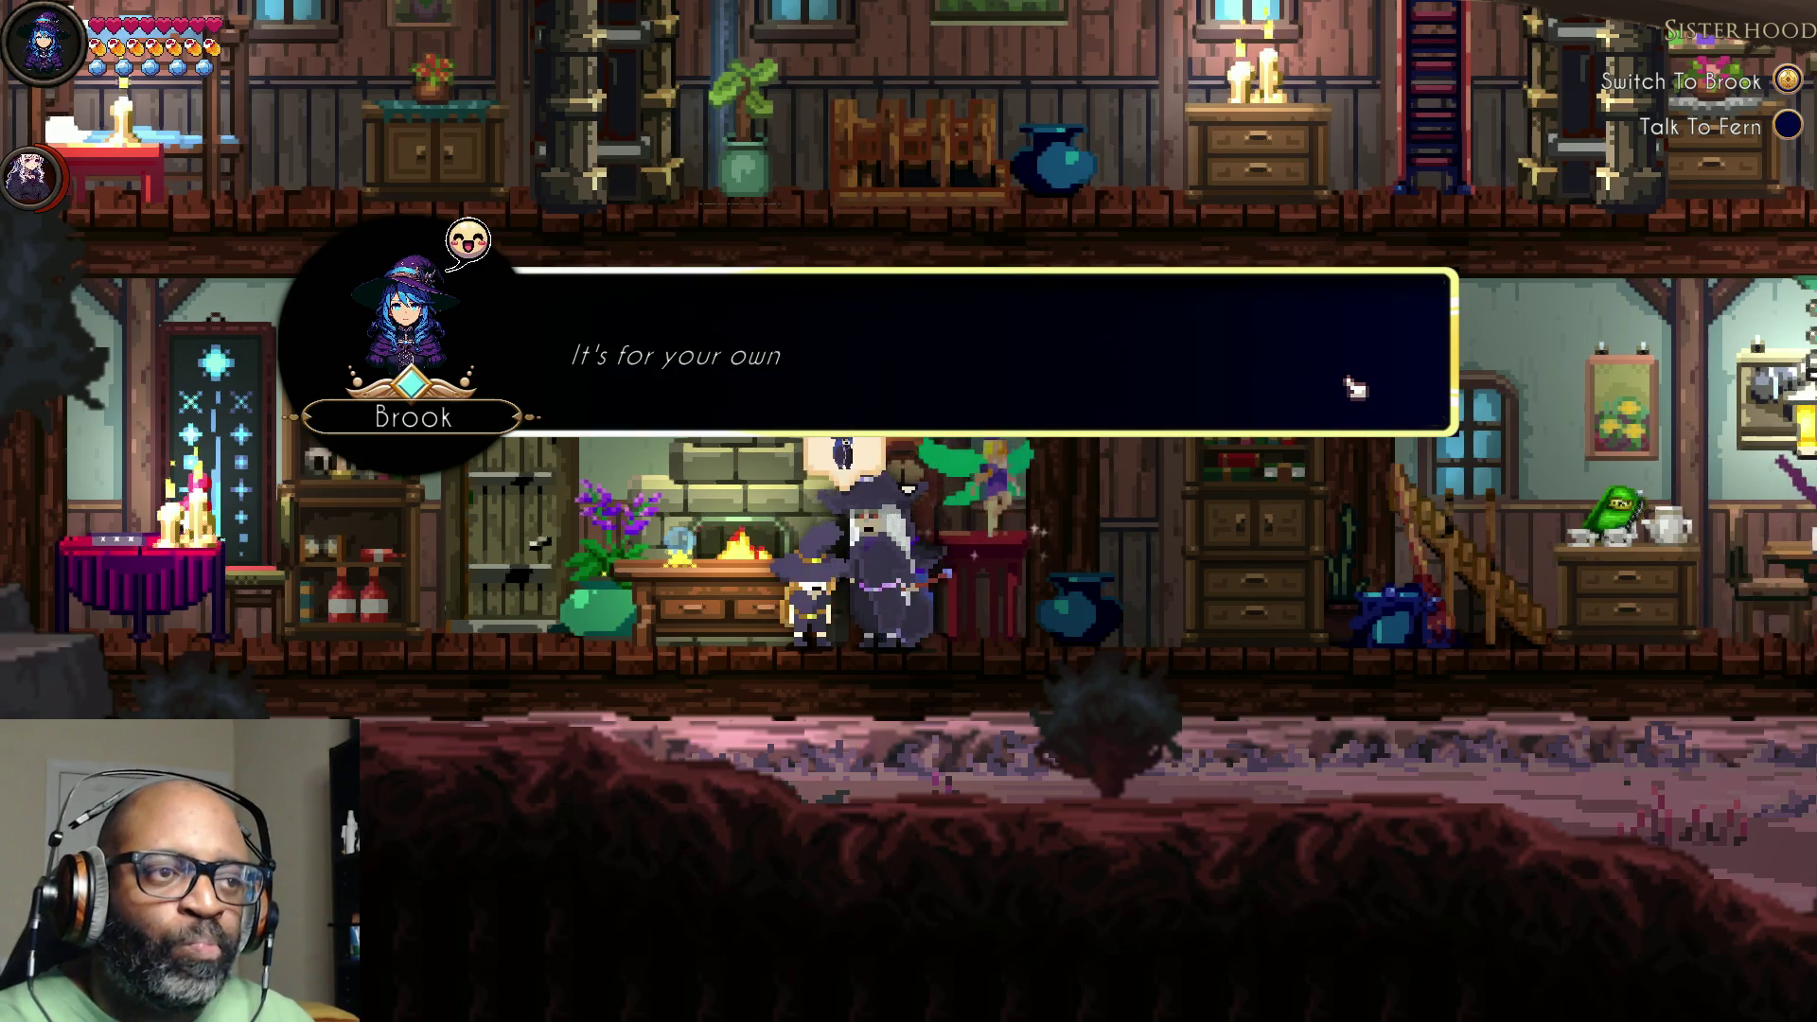
left_click(1350, 387)
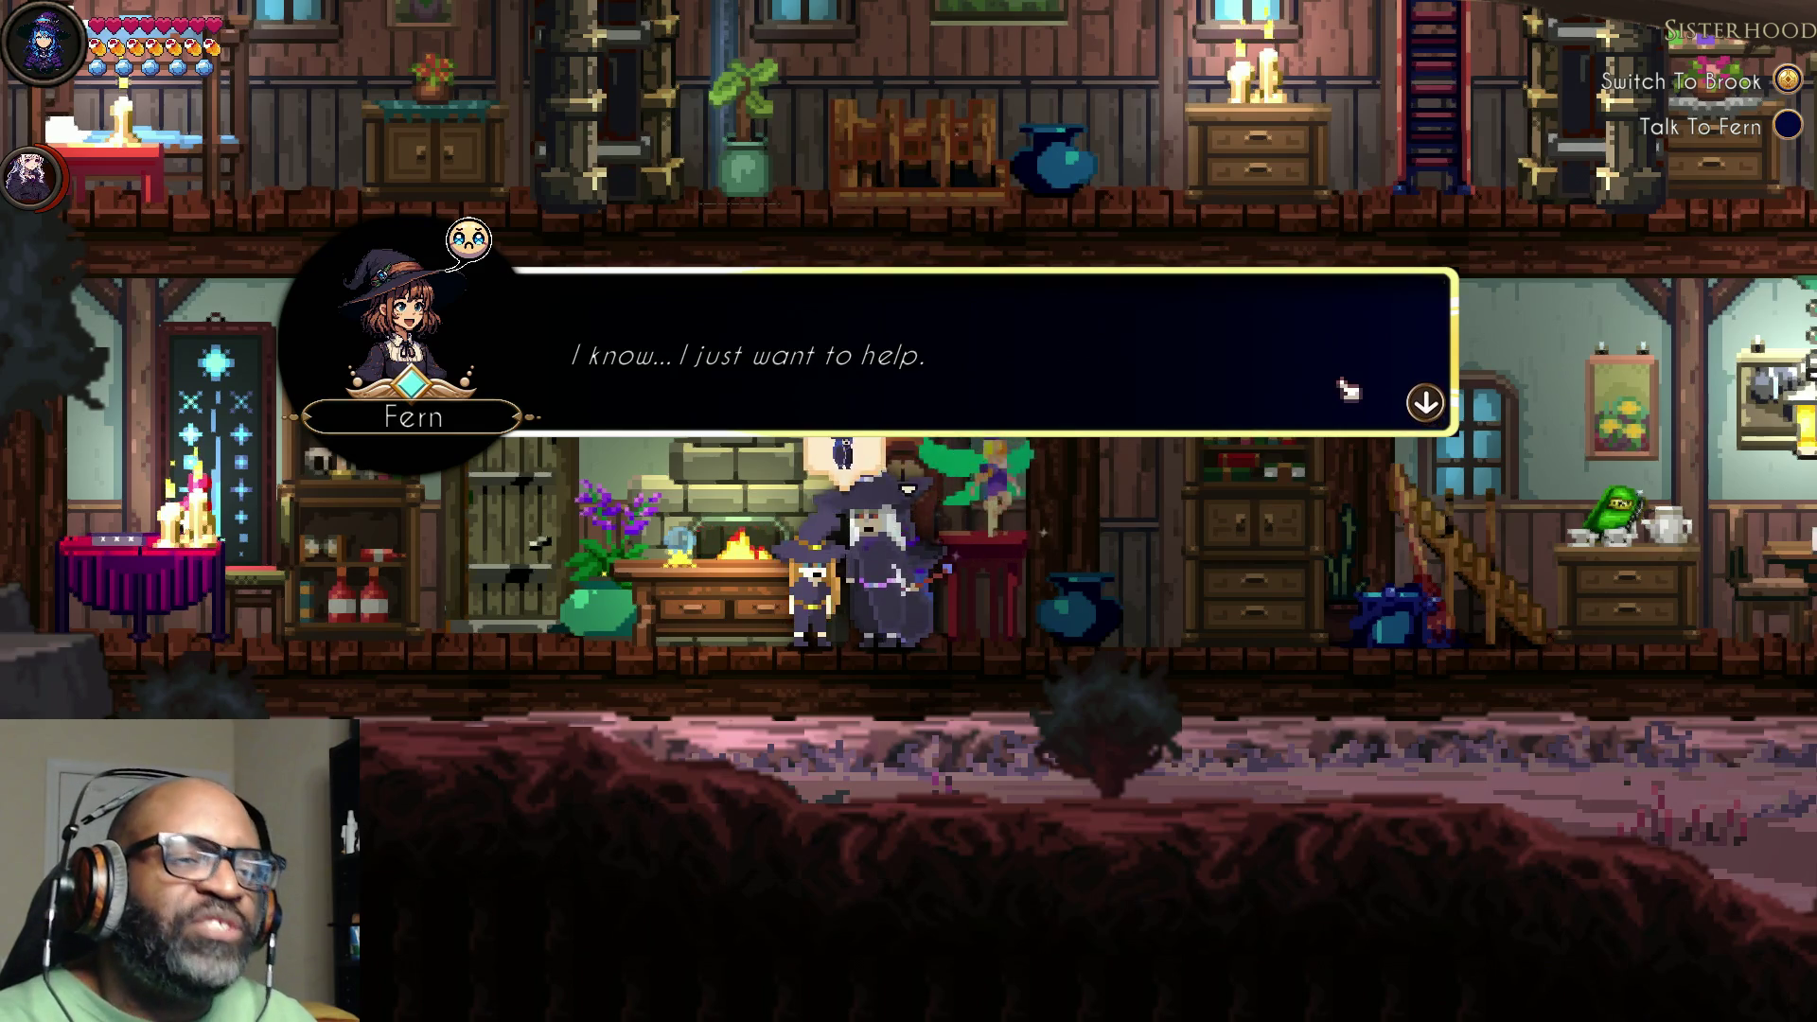
left_click(1433, 406)
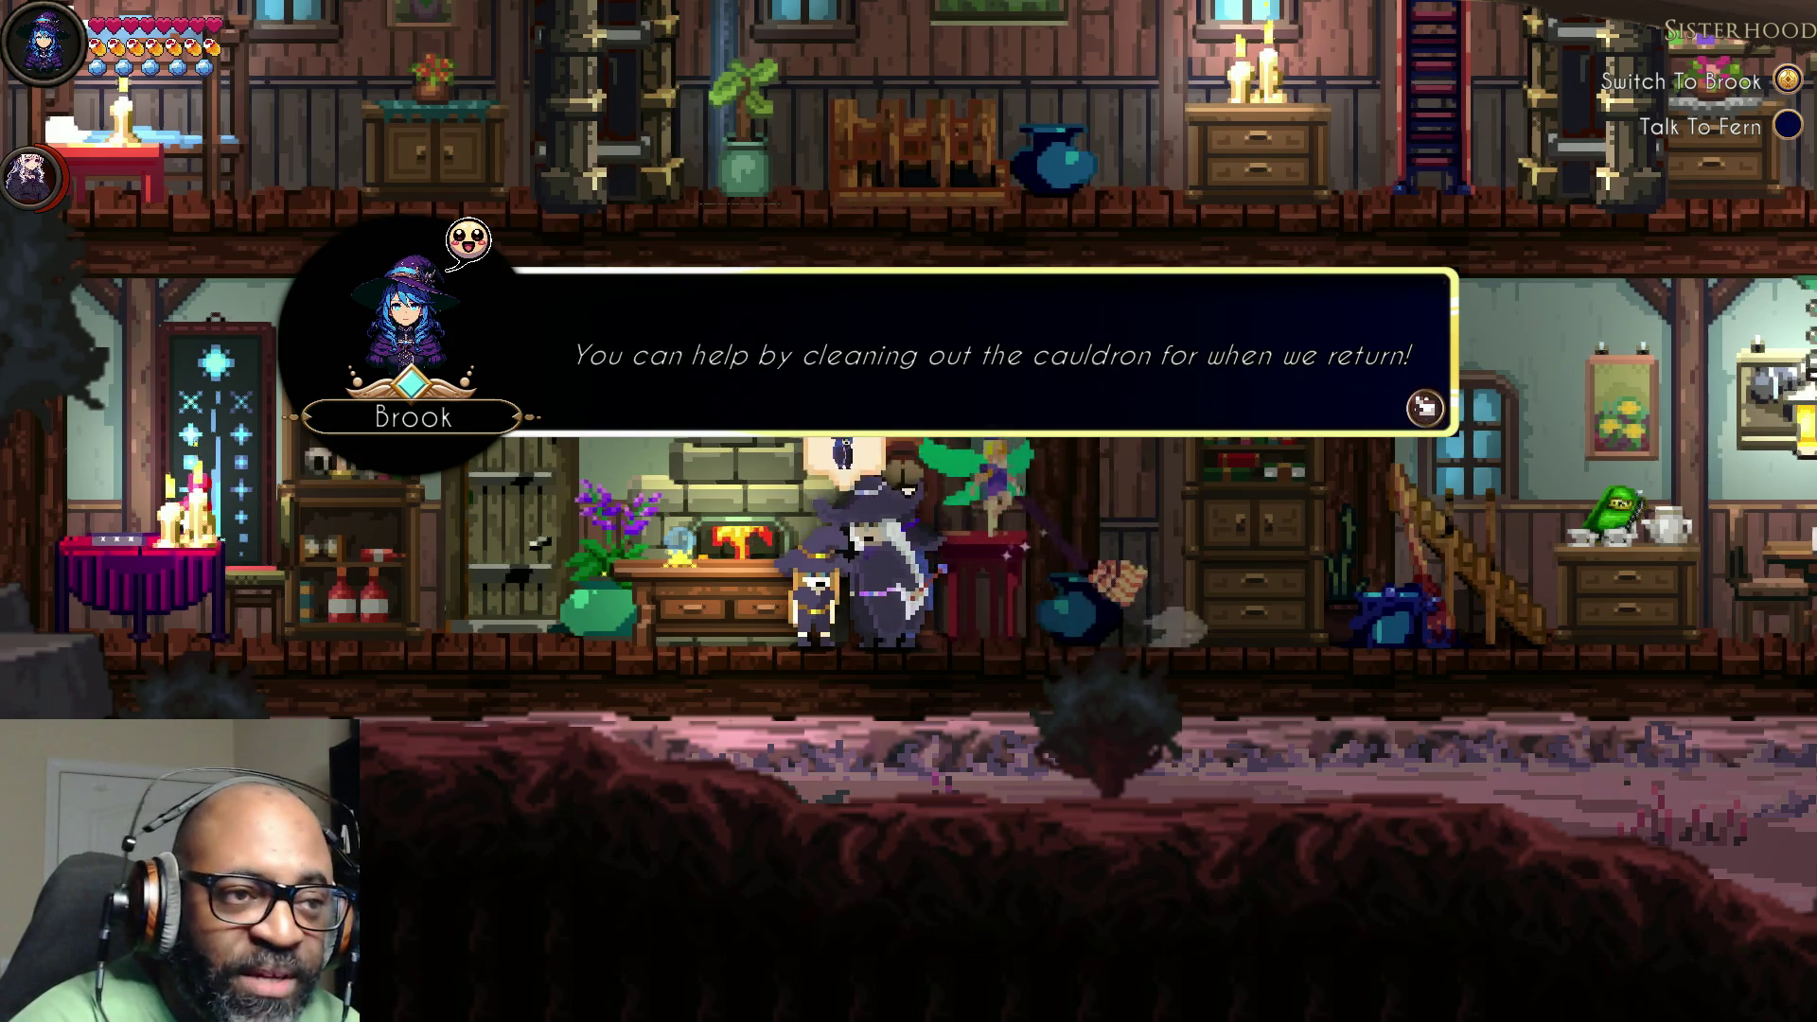
left_click(1422, 405)
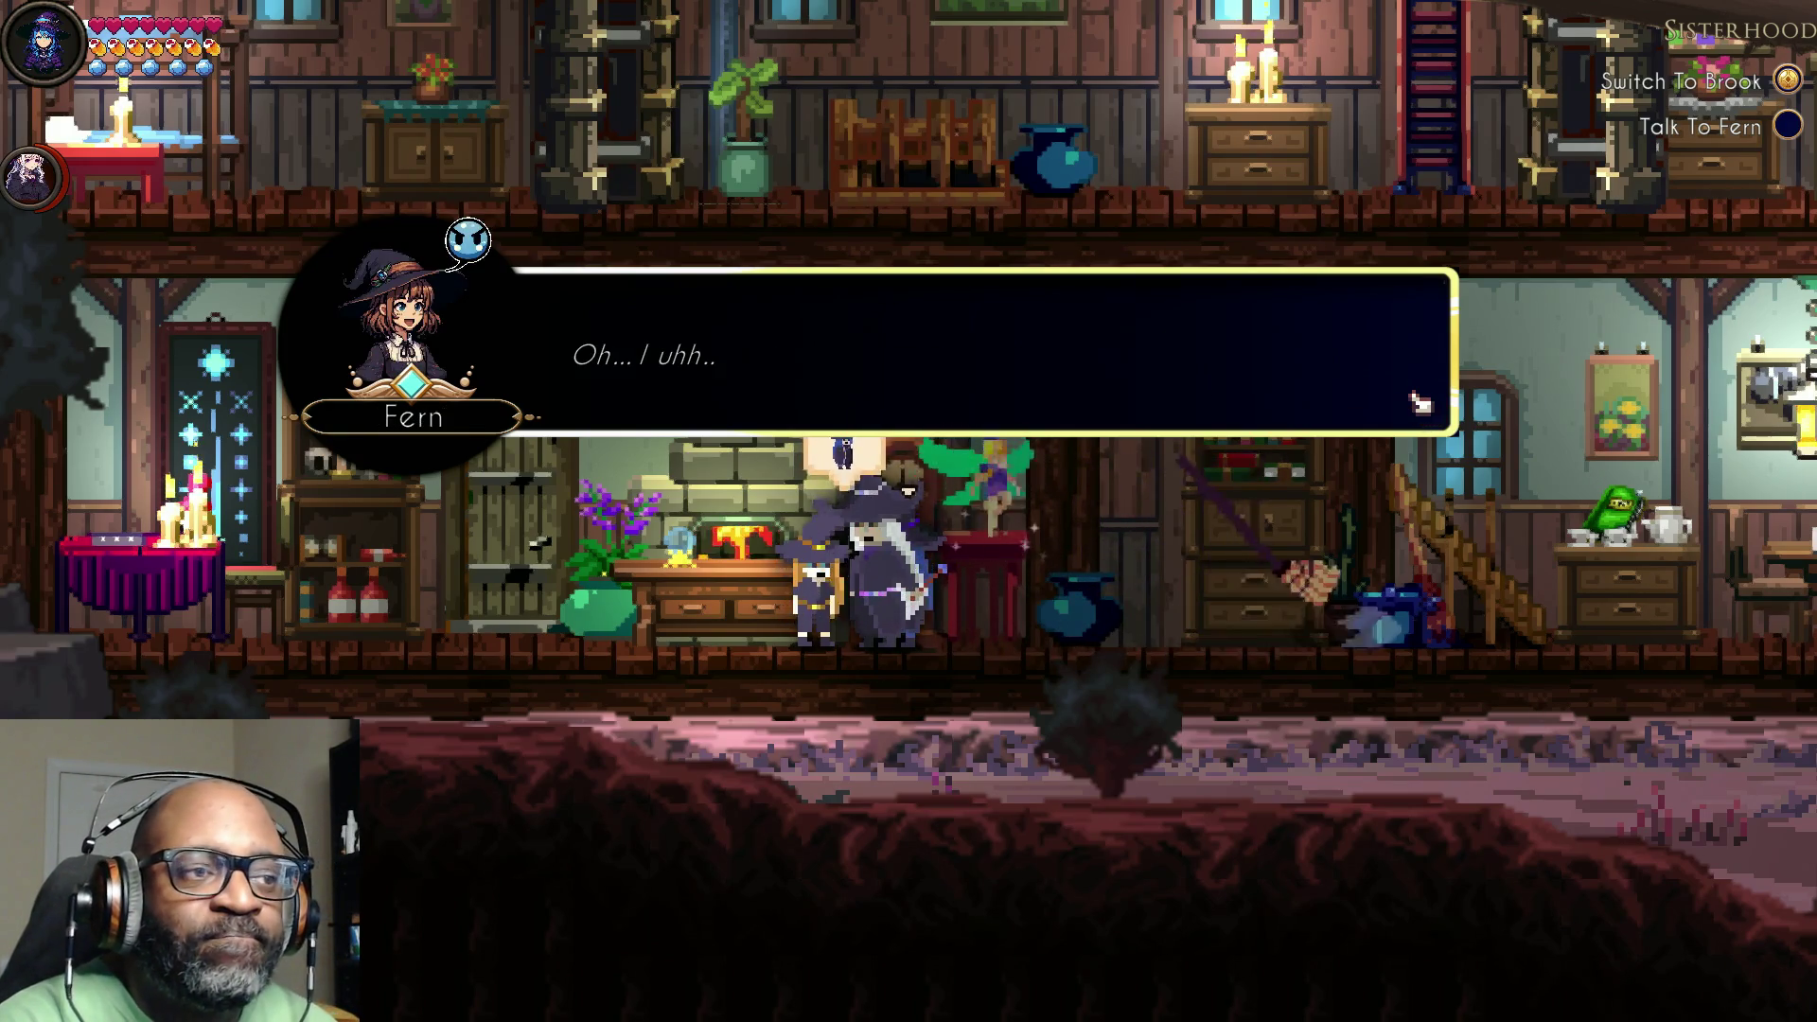
left_click(1419, 401)
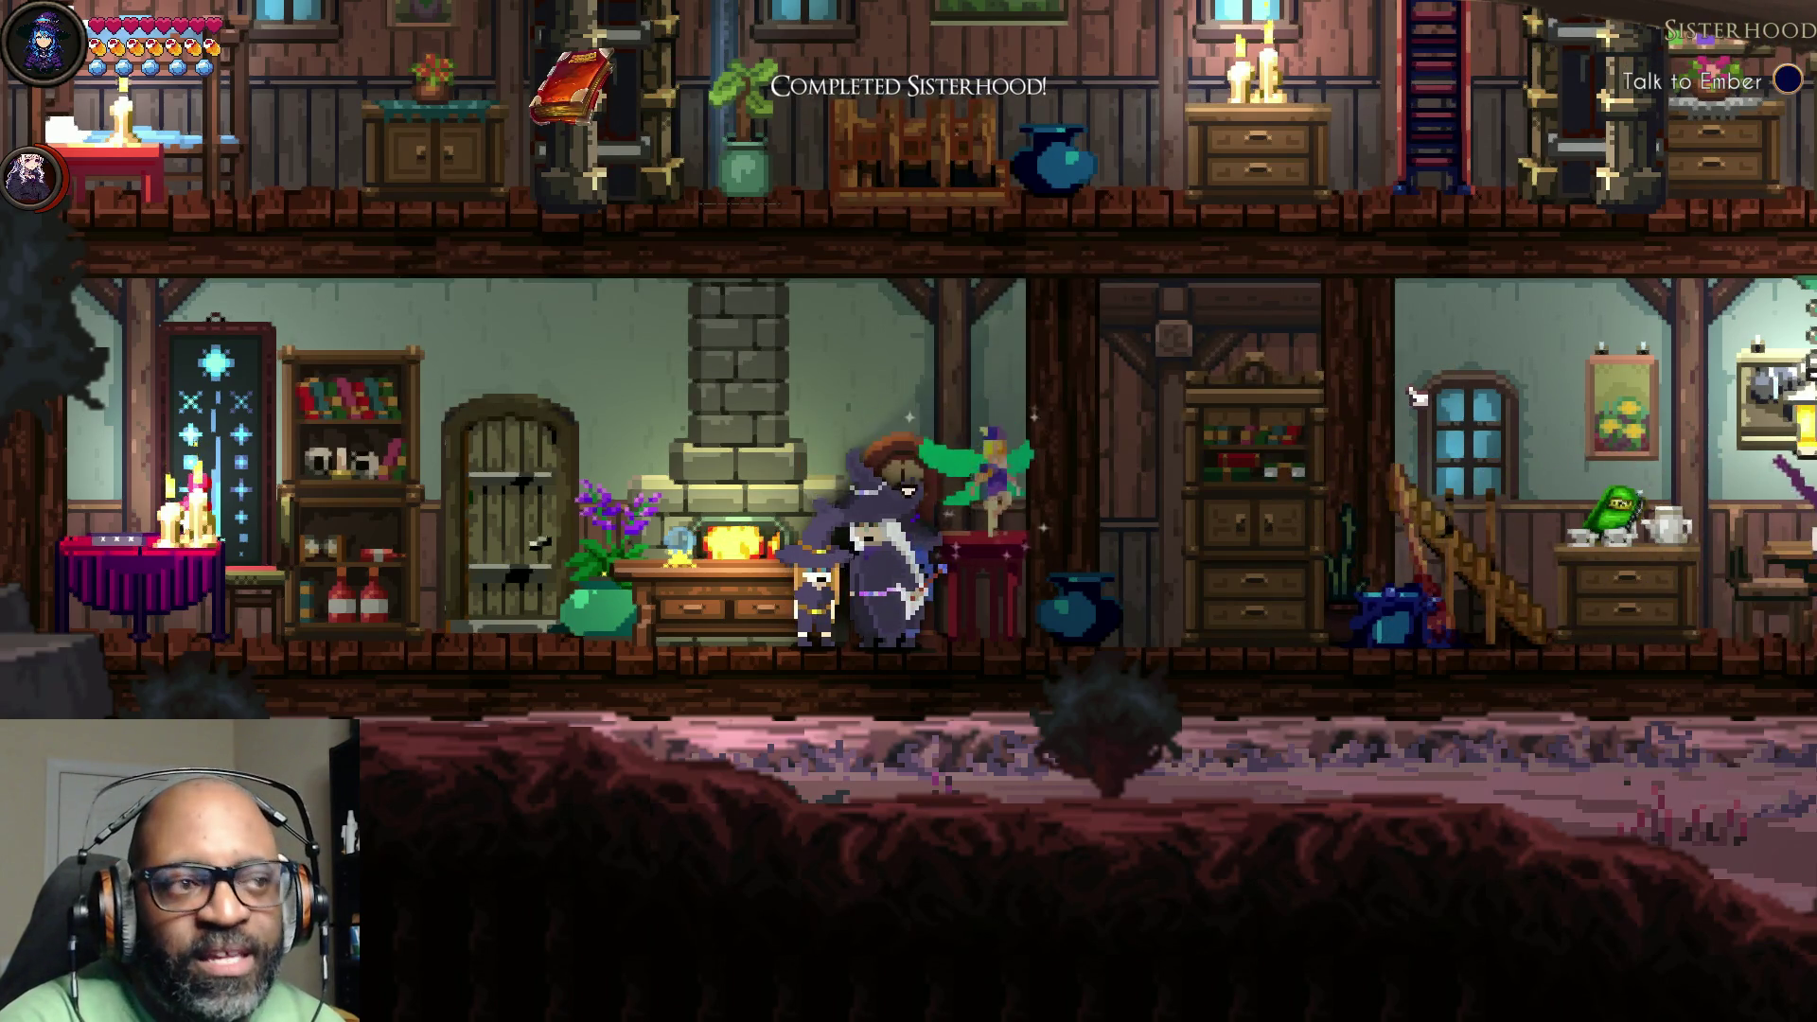
Step: Walk Brook right to Ember by the cauldron and begin talking, opening with 'Are you ready, Ember?'
key("d")
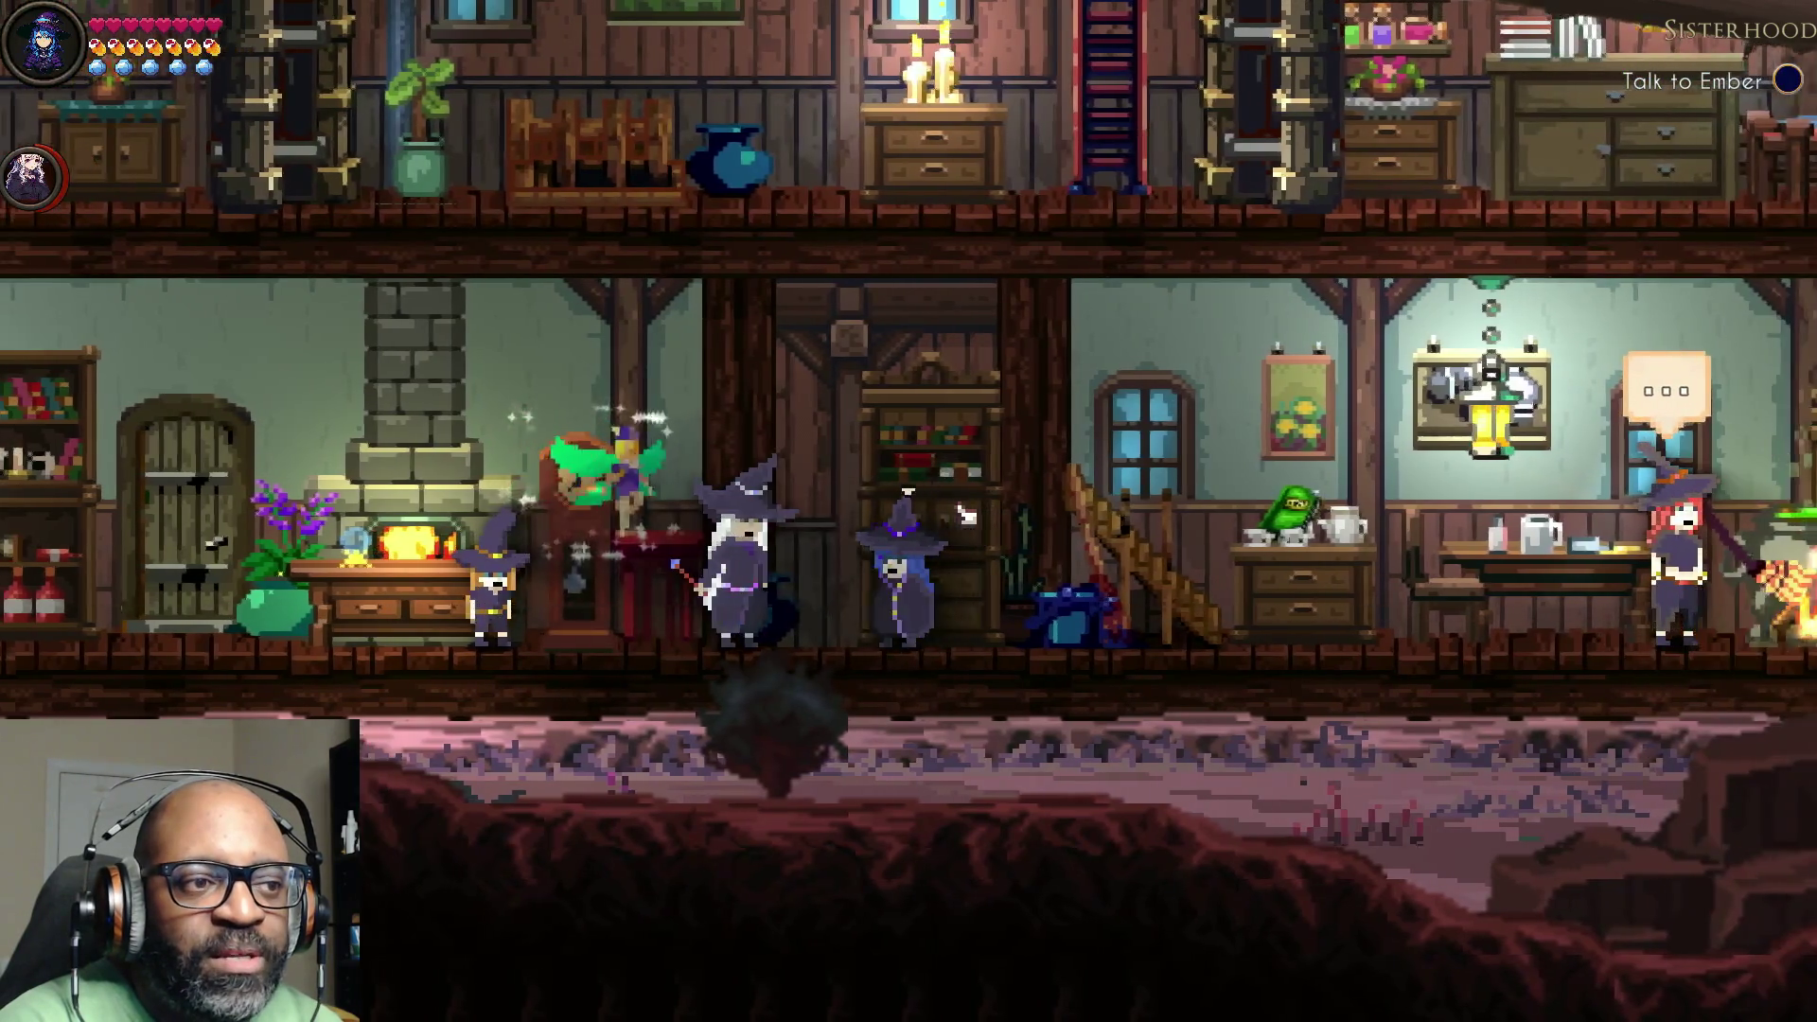
key("d")
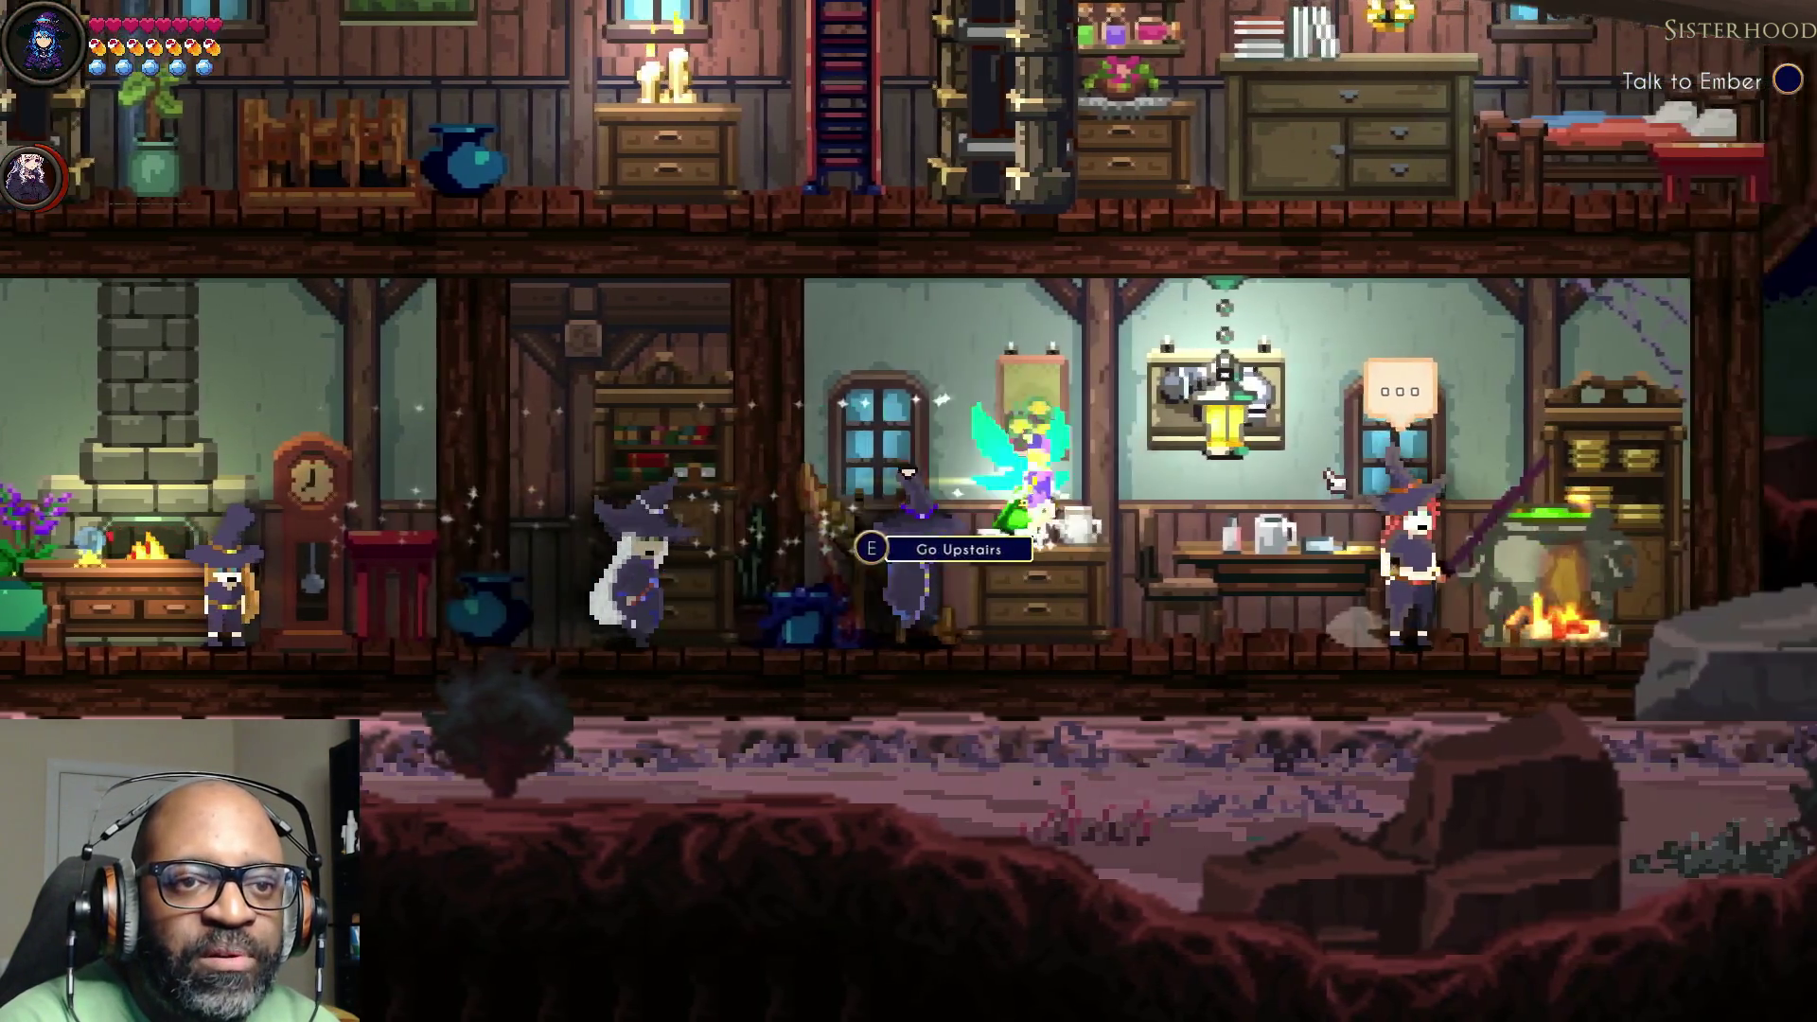
key("d")
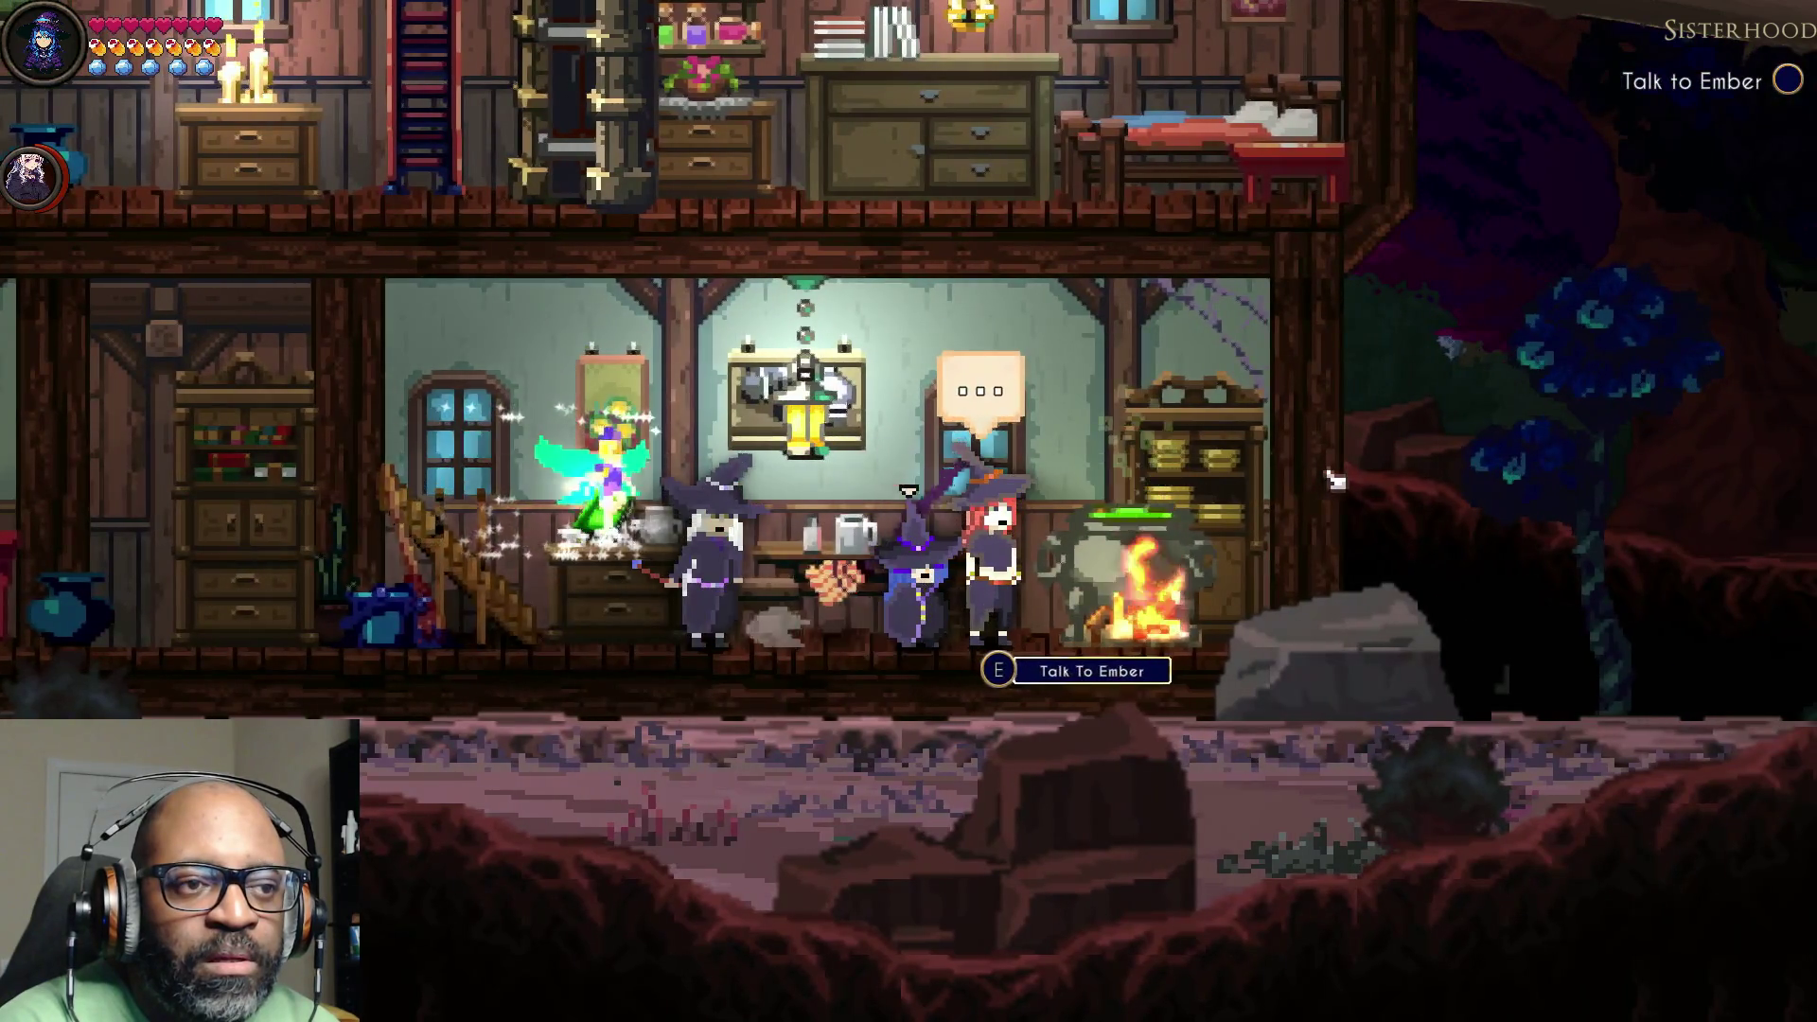
key("e")
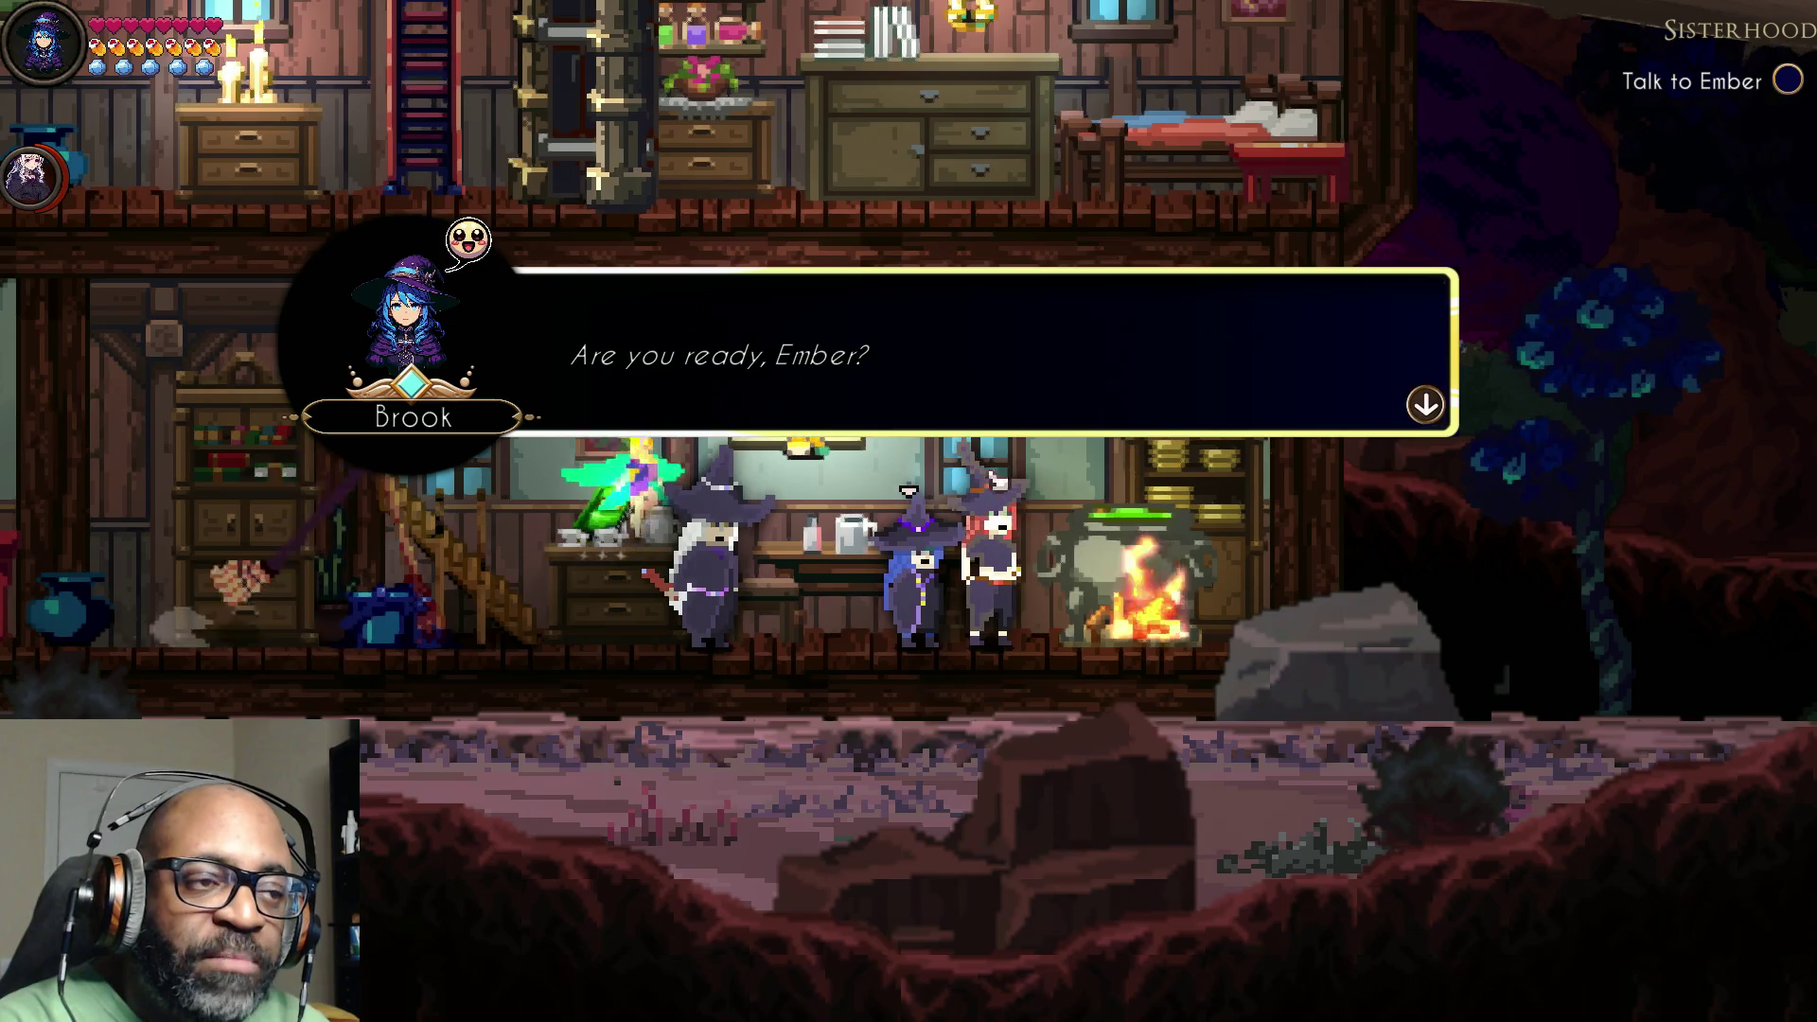
Step: Finish the conversation with Brook, Ember and Skye so Ember joins the party
left_click(1363, 390)
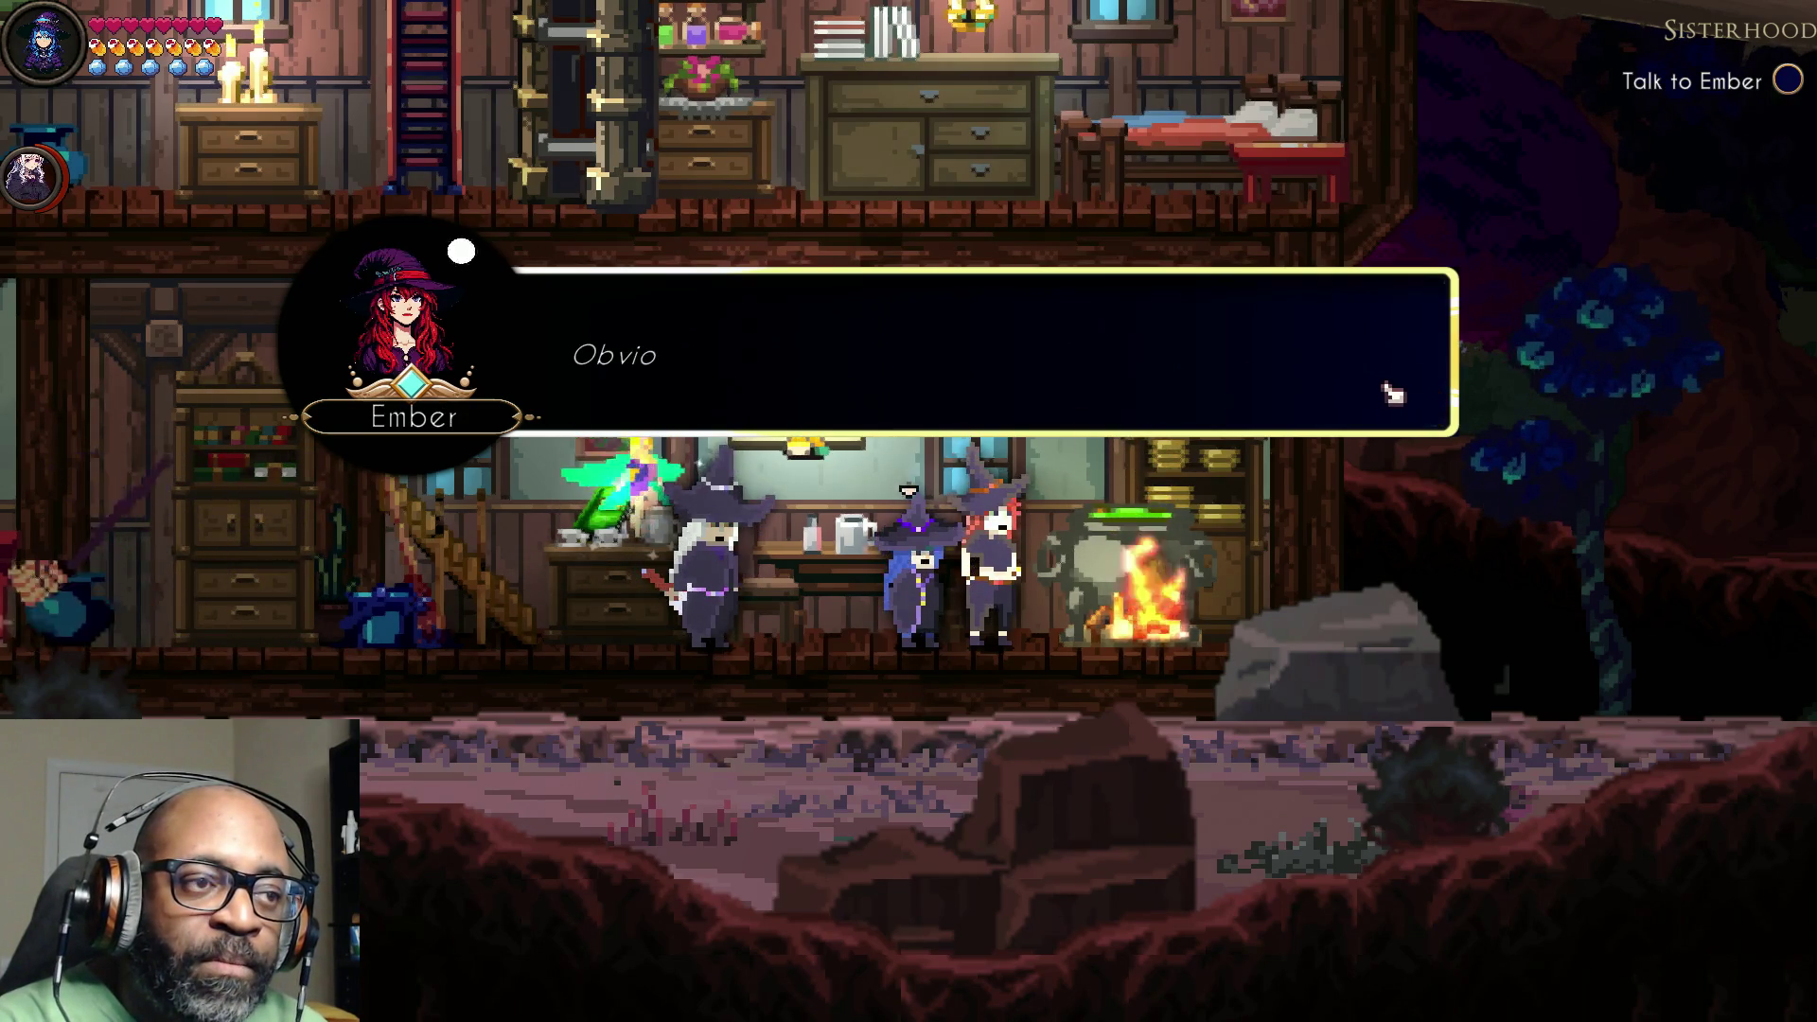
left_click(1410, 387)
left_click(1425, 386)
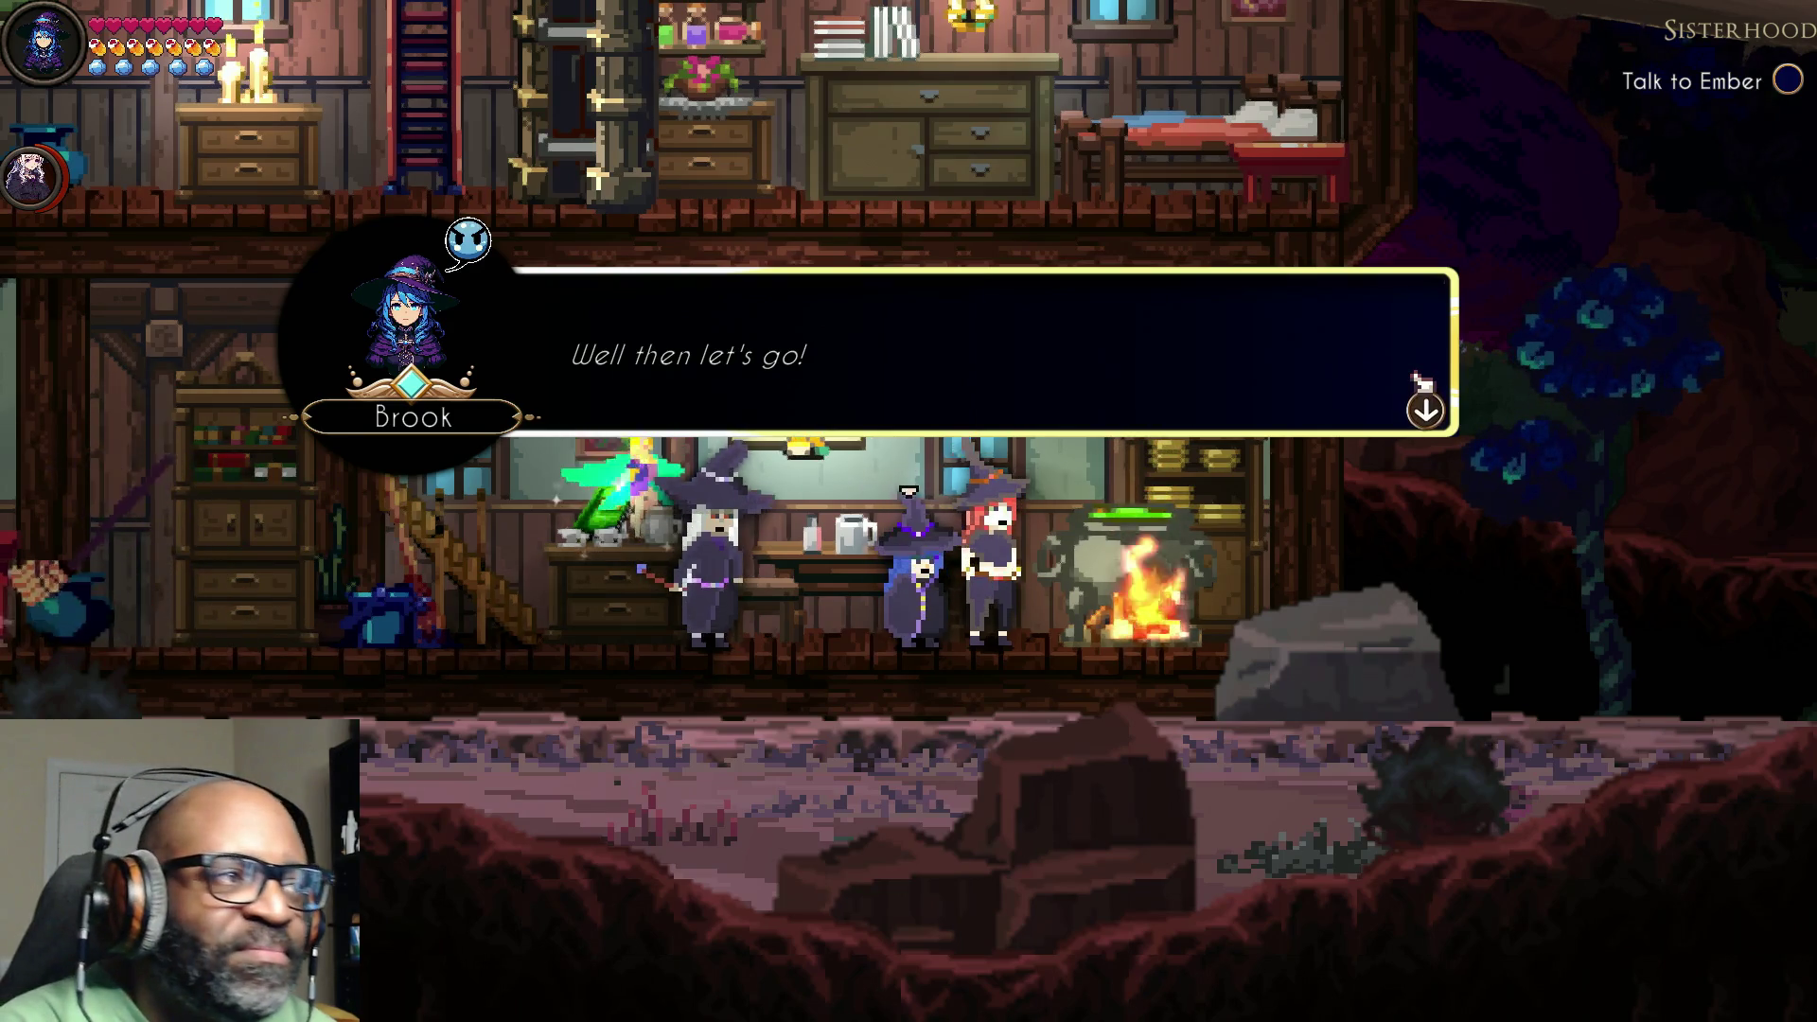
left_click(1426, 402)
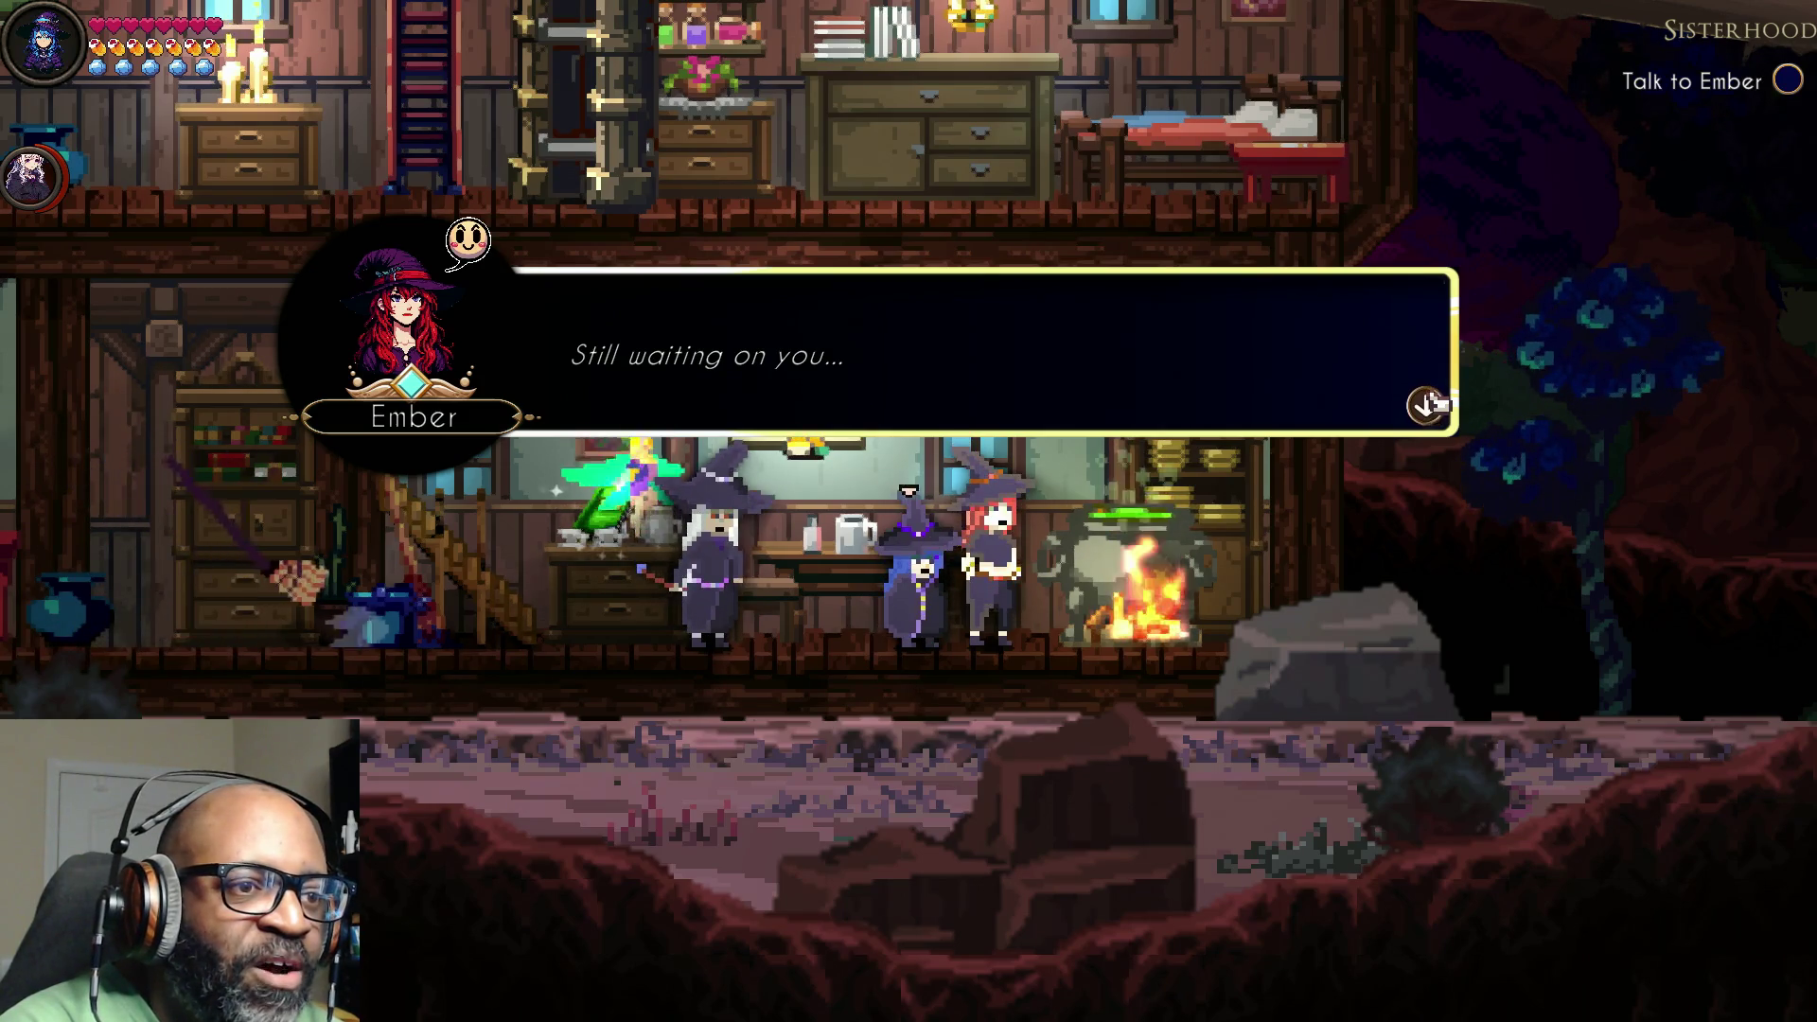
left_click(1426, 402)
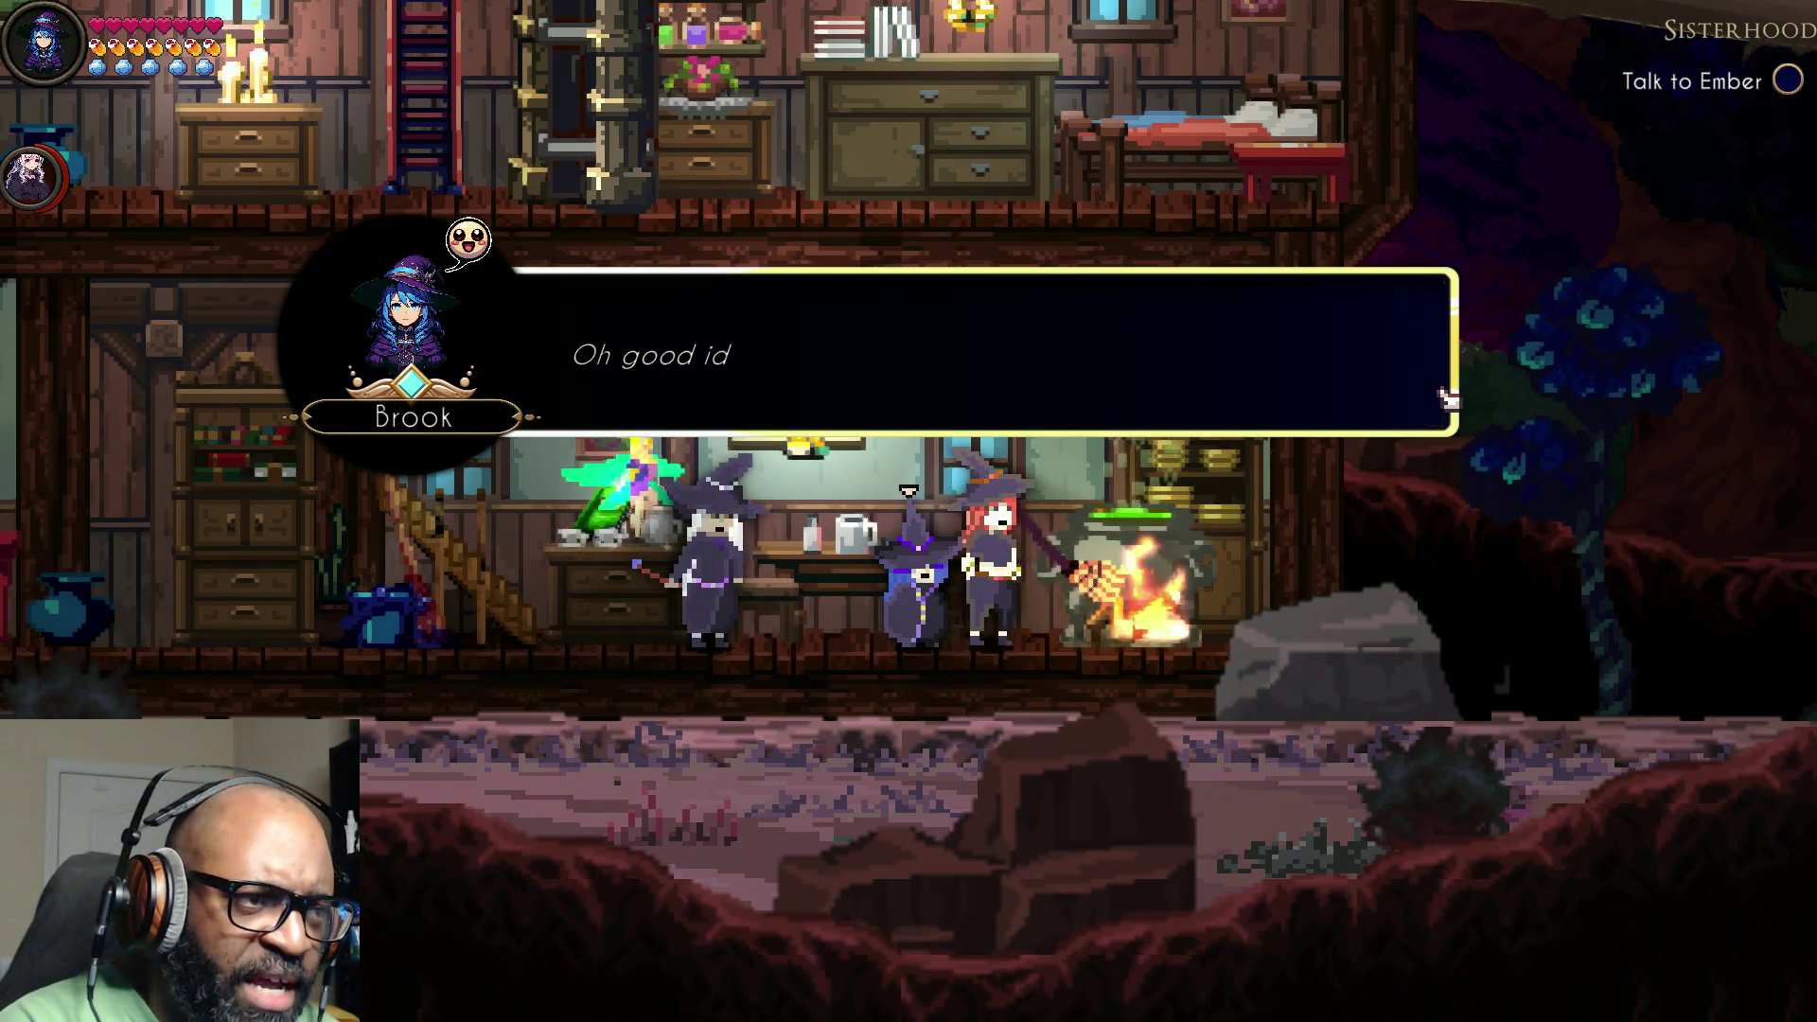
left_click(1448, 399)
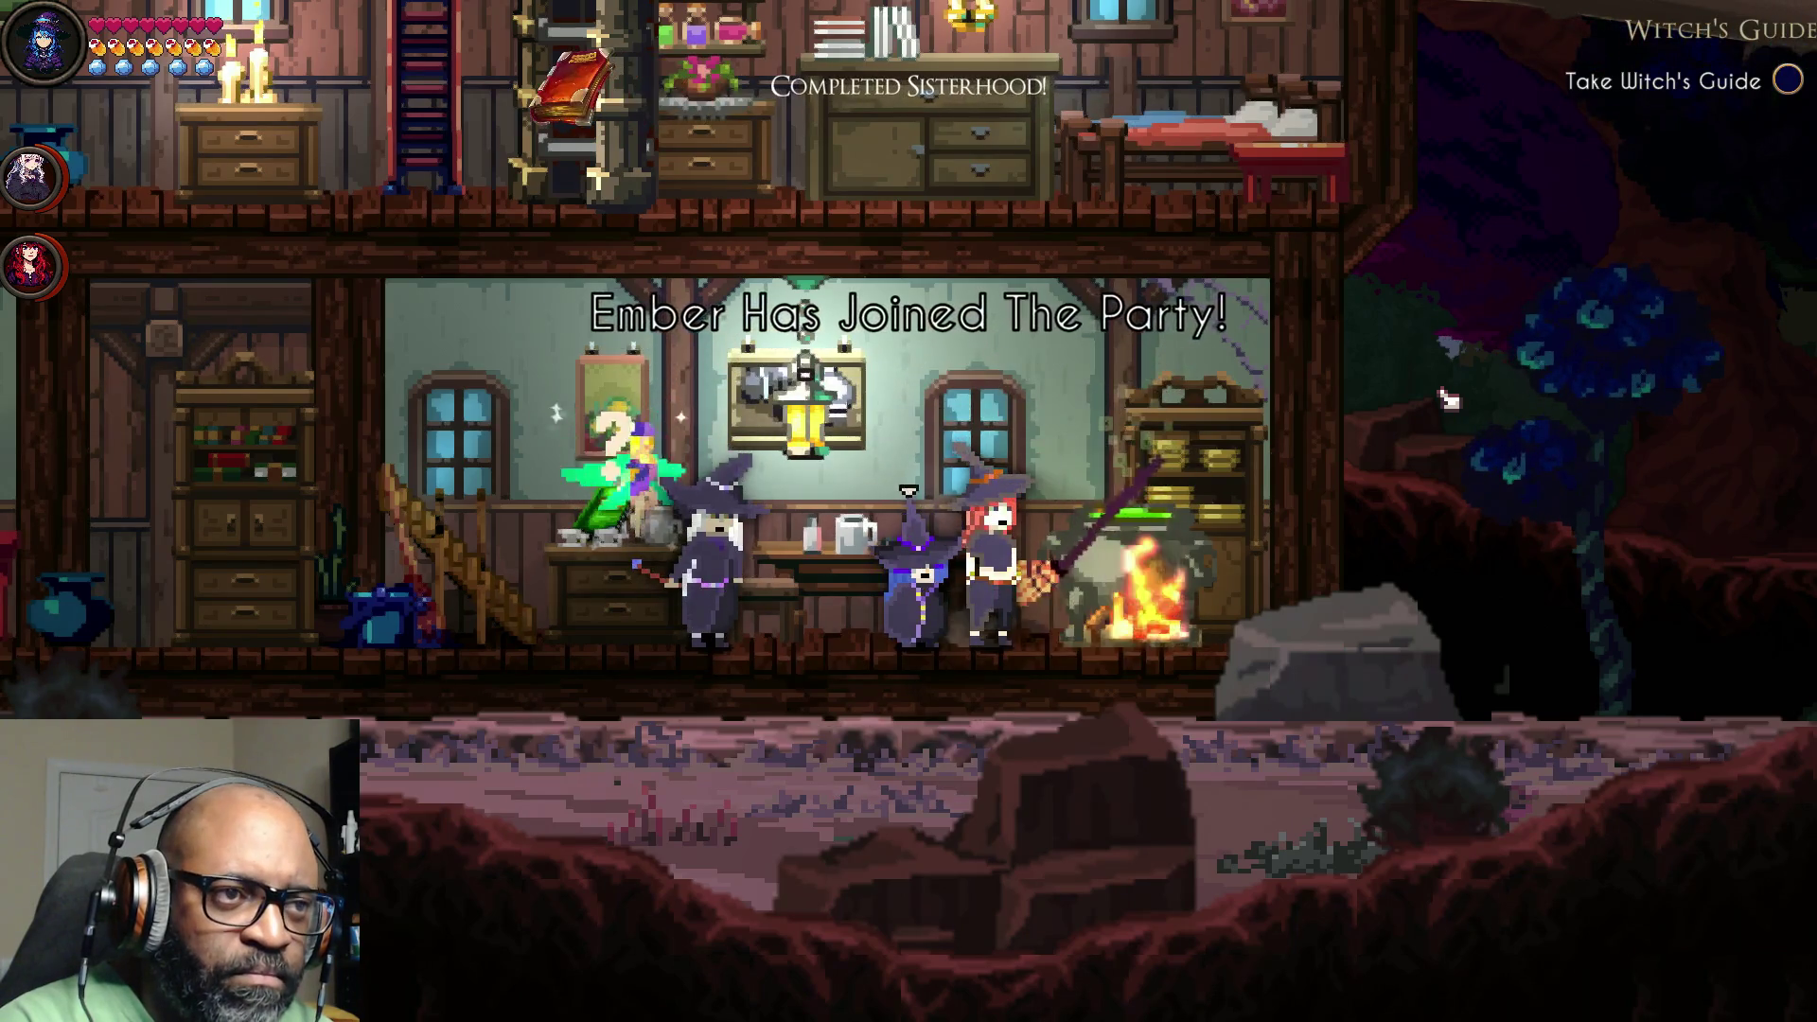
Step: Make Ember party leader, walk left and take the Witch's Guide
key("Left")
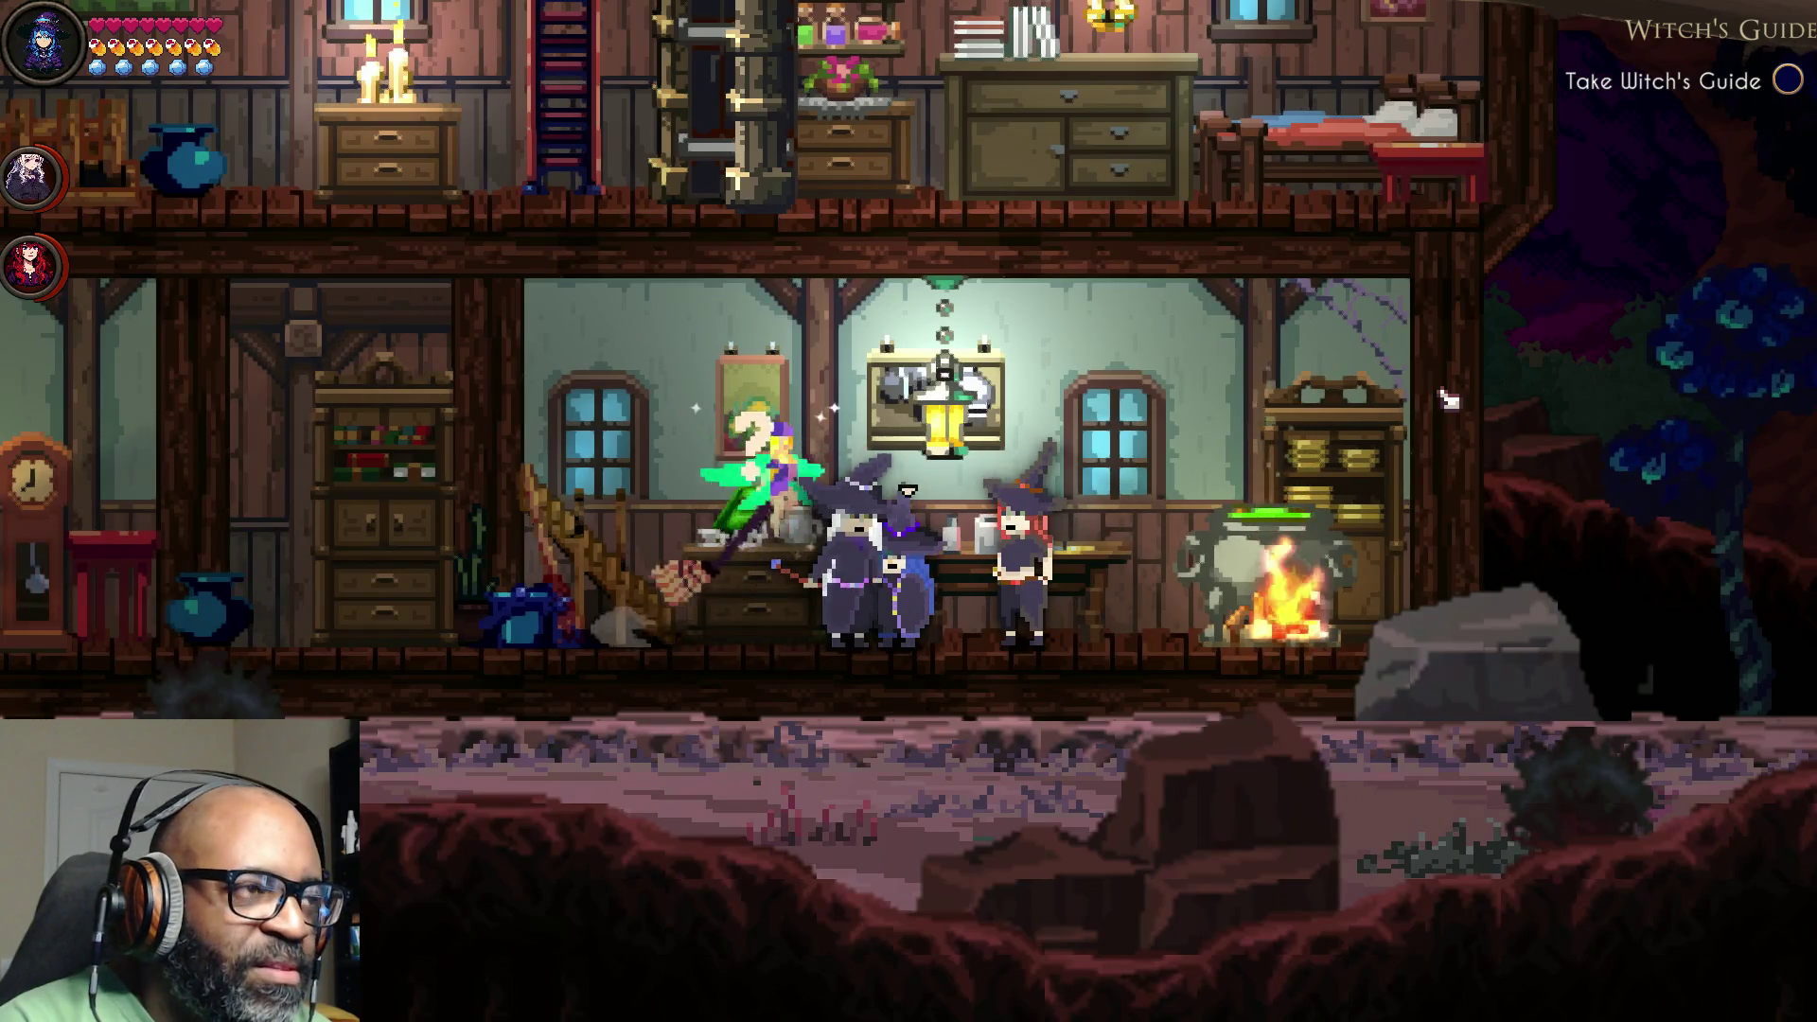
key("e")
key("e")
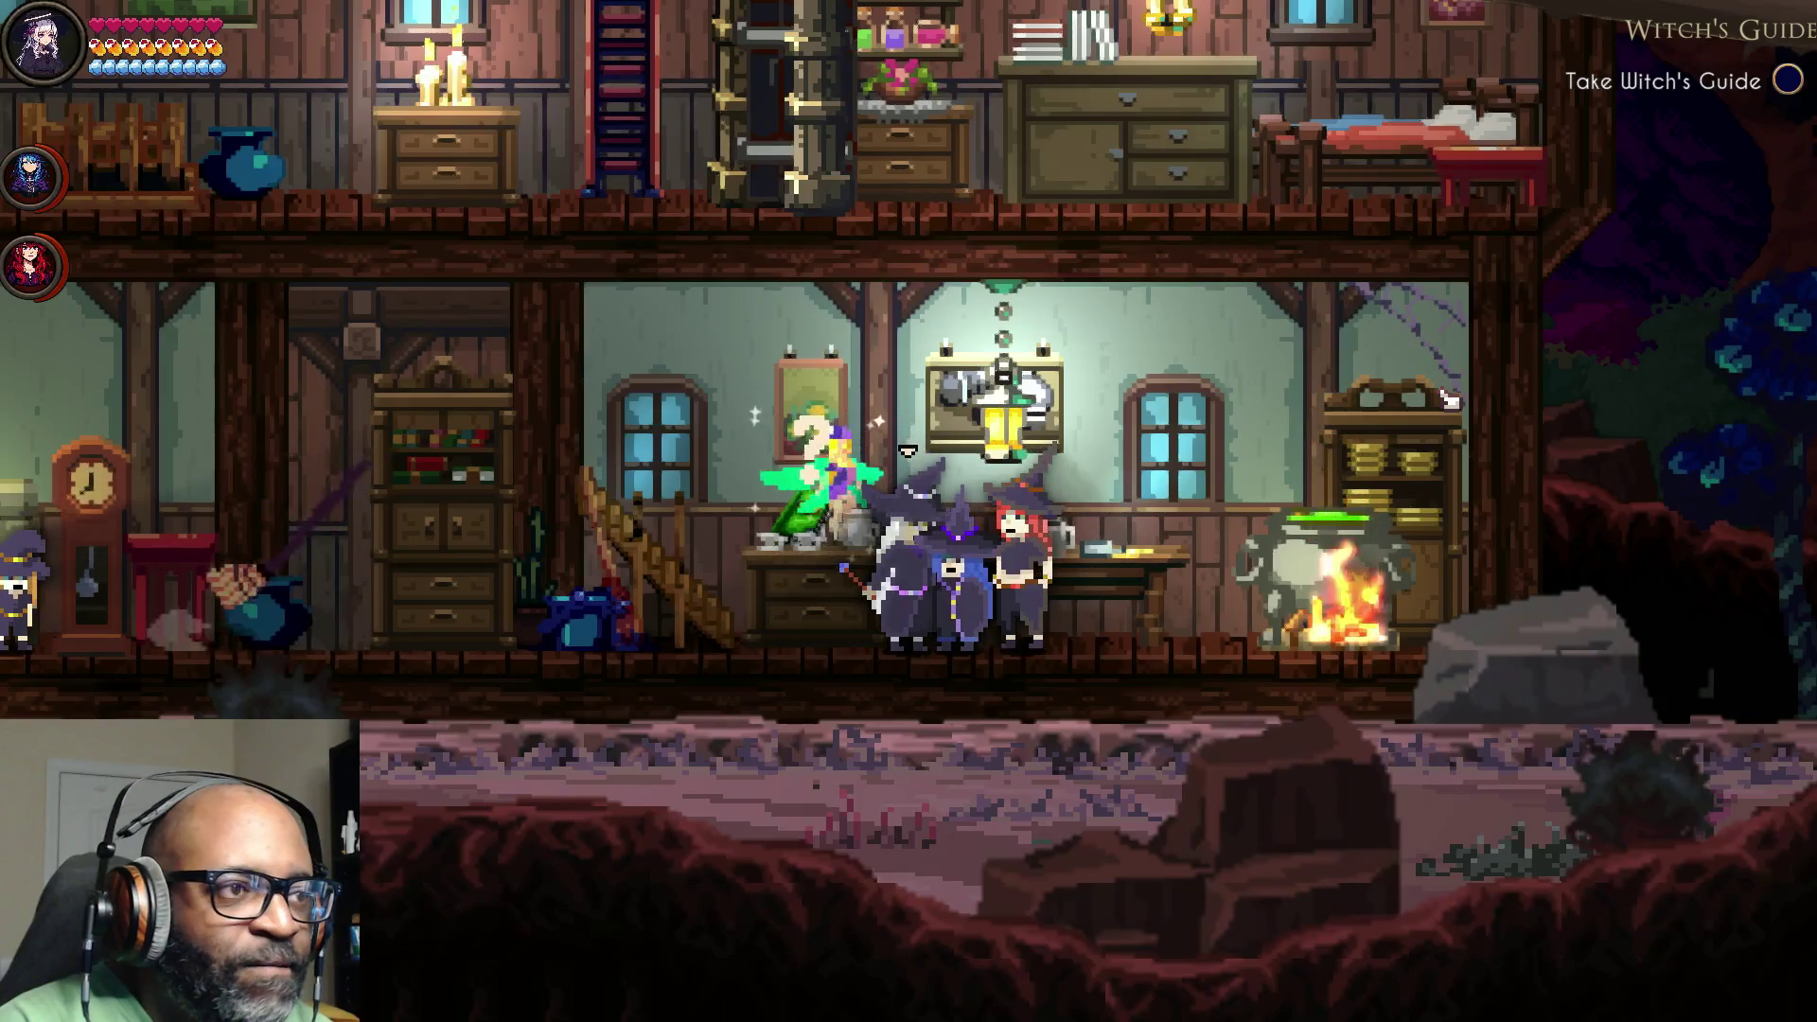
key("Left")
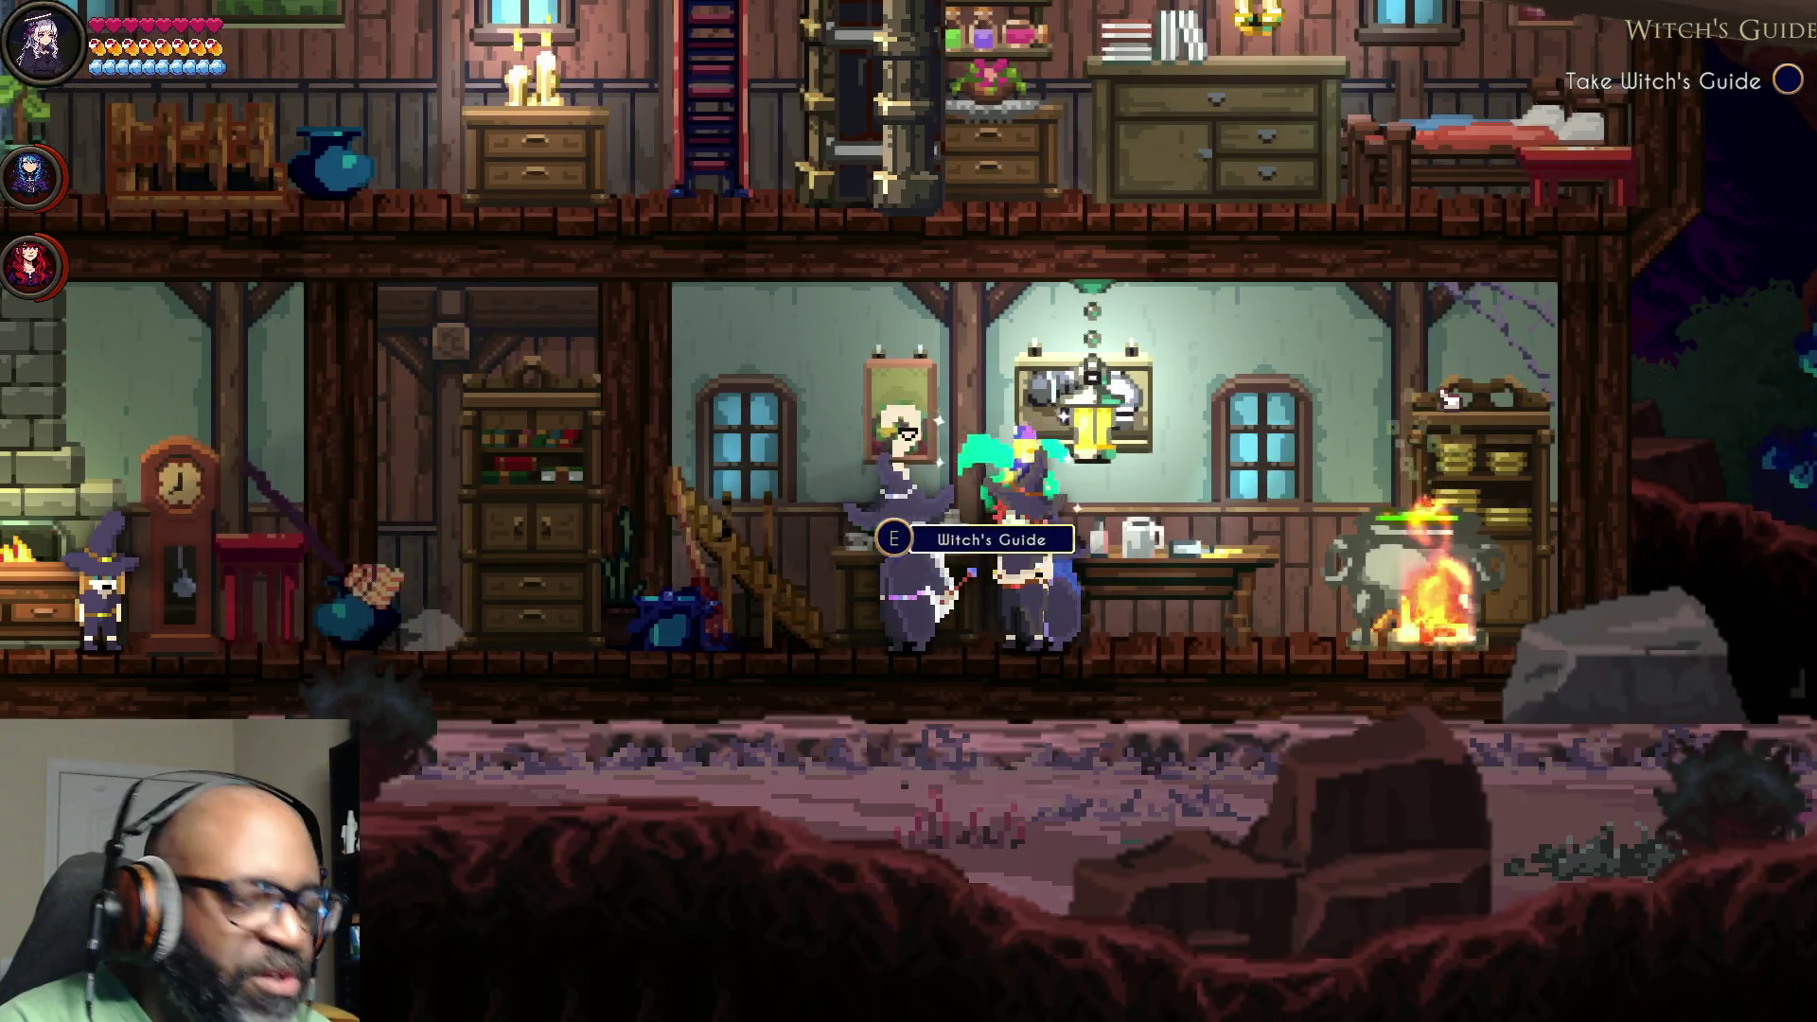
key("e")
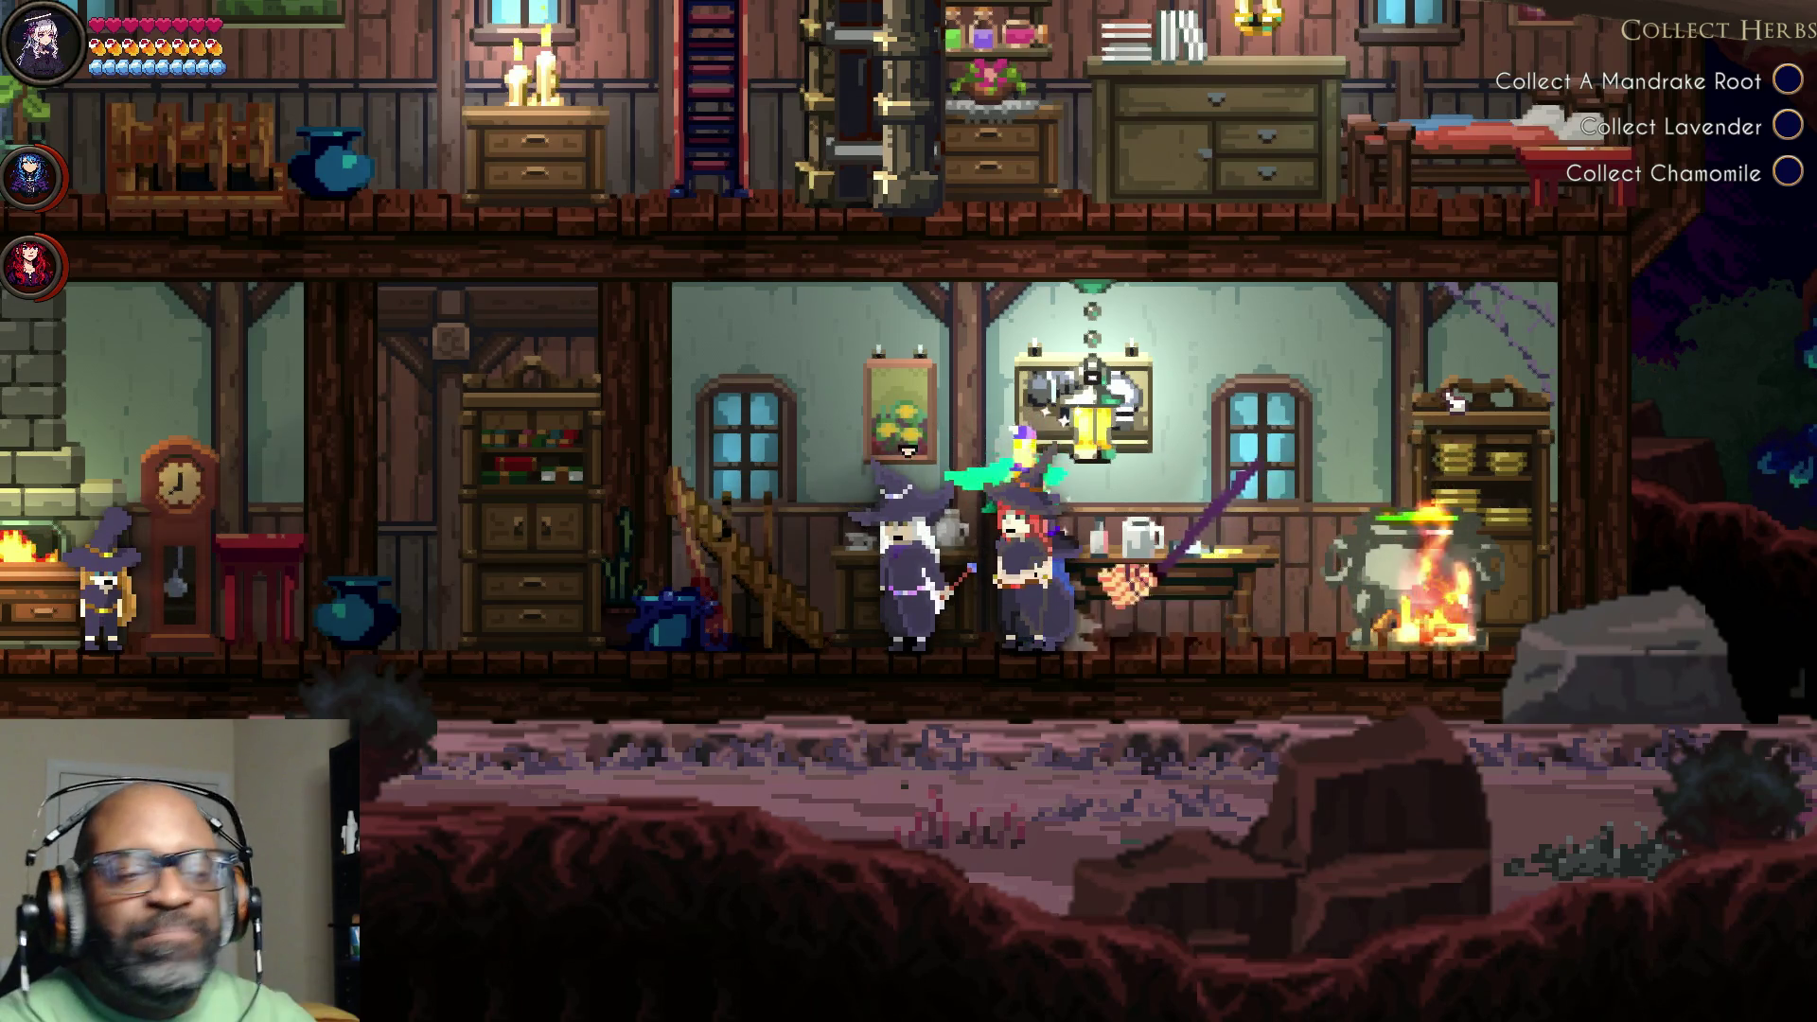
Step: Walk the party left past the stairs to trigger Asha's tarot suggestion
key("a")
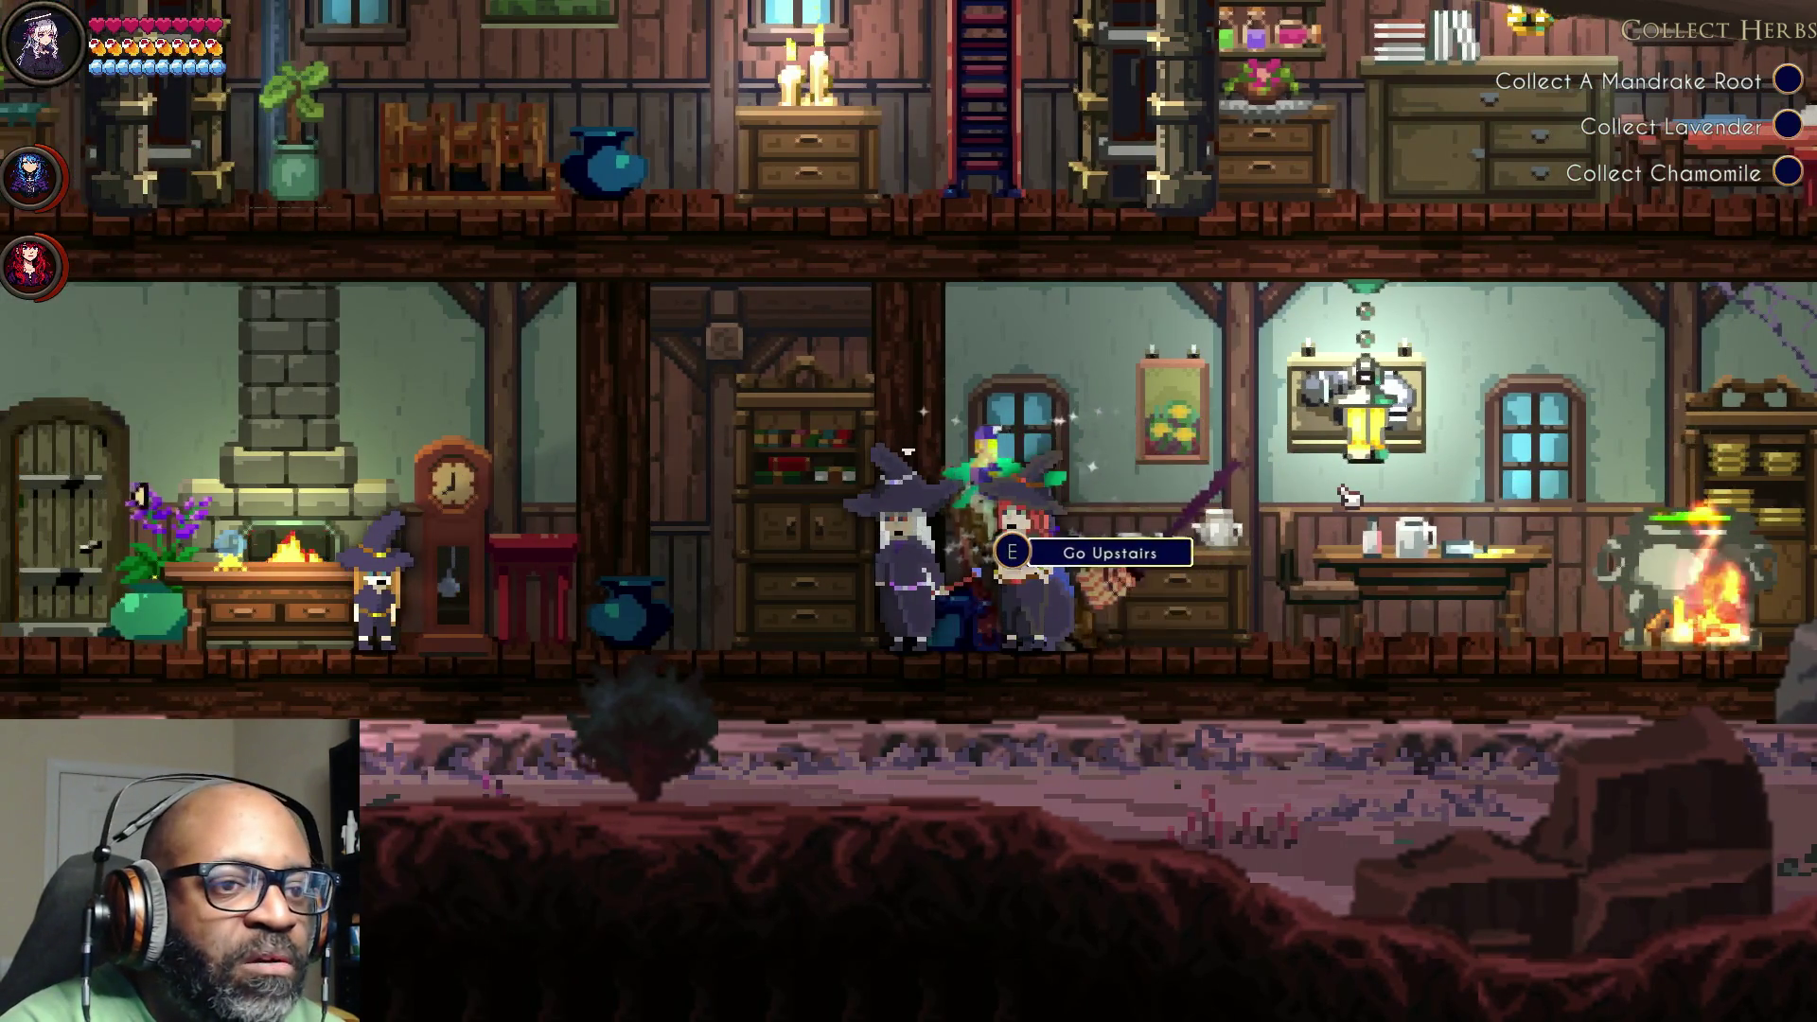
key("a")
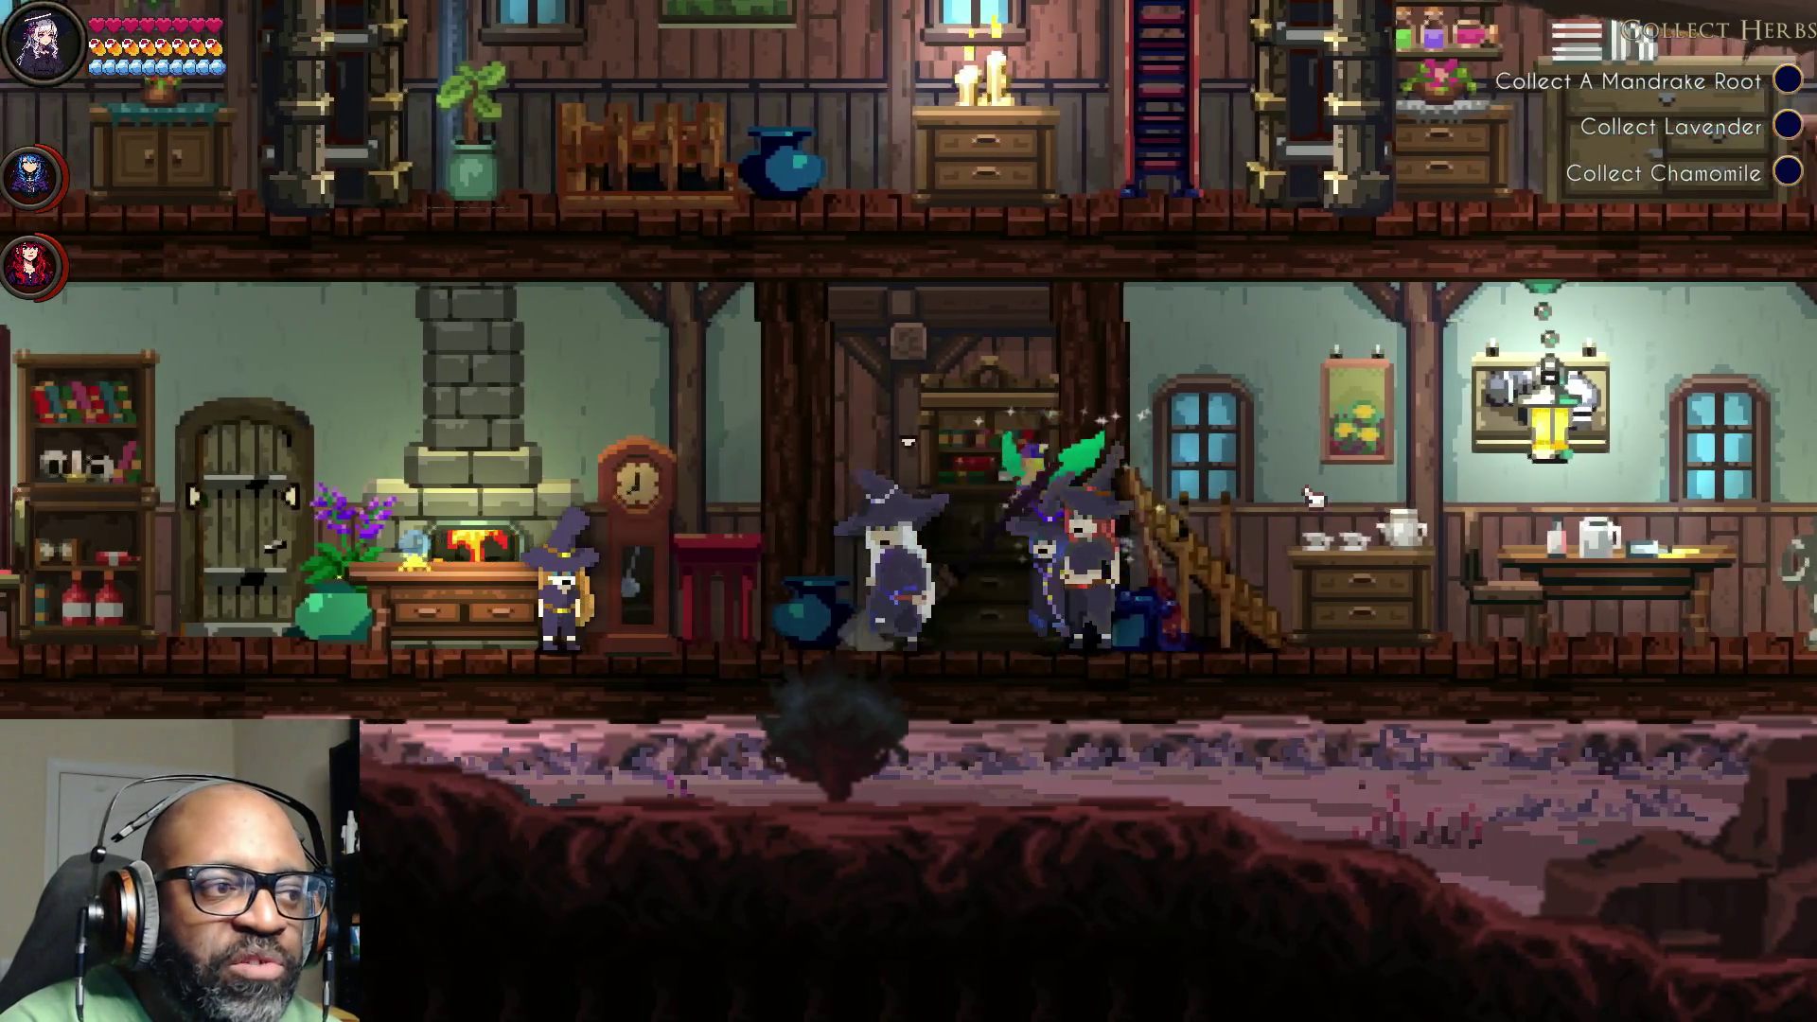
key("a")
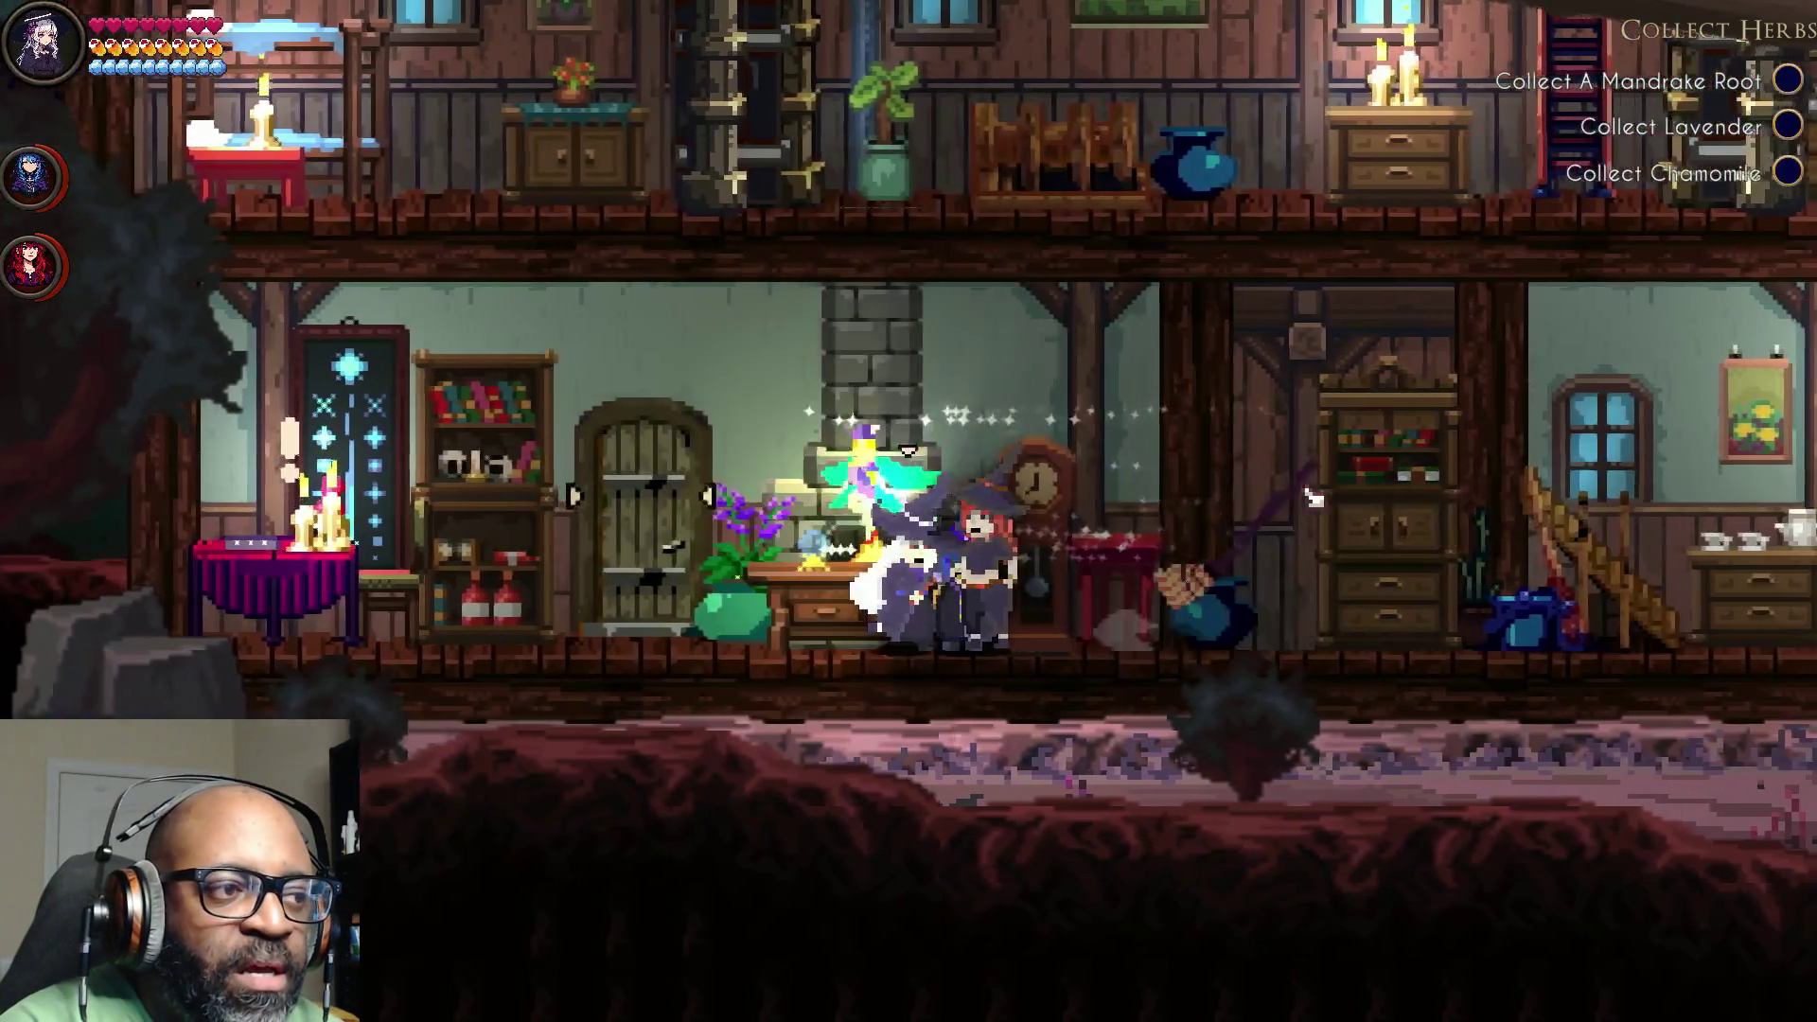
key("a")
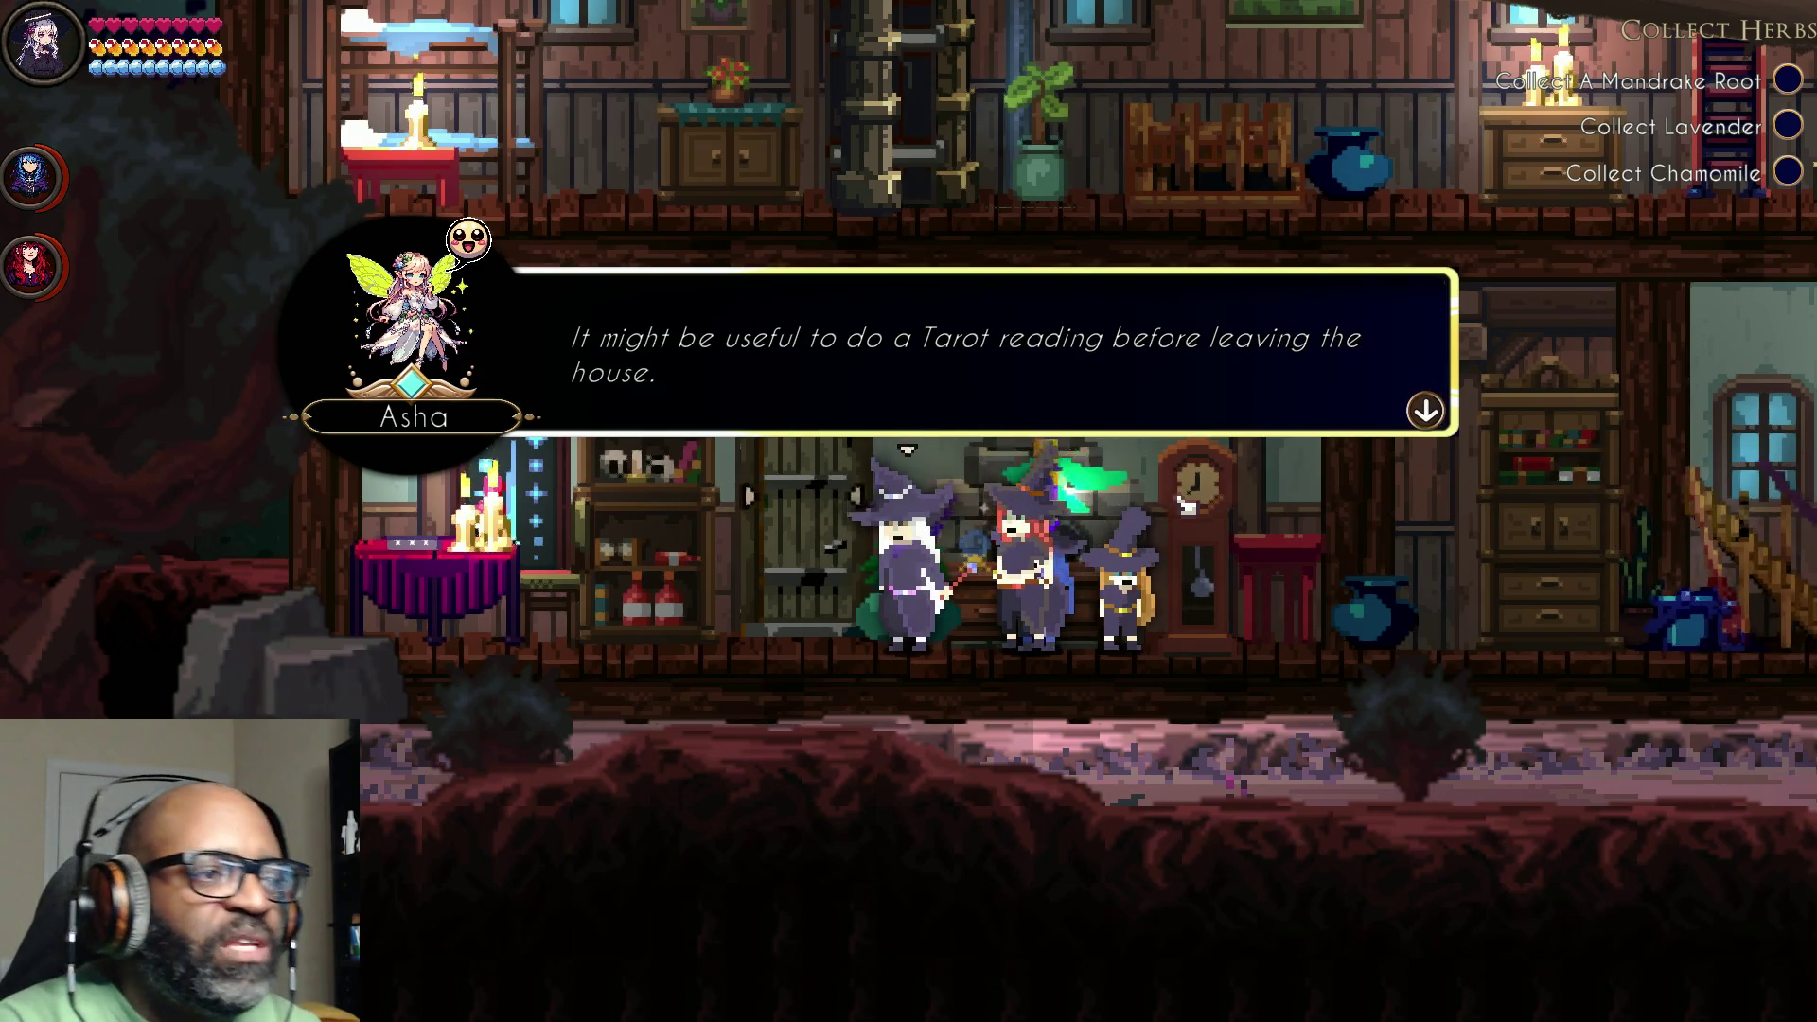
Step: Finish Asha's tarot conversation and start a reading at the tarot table
left_click(1379, 405)
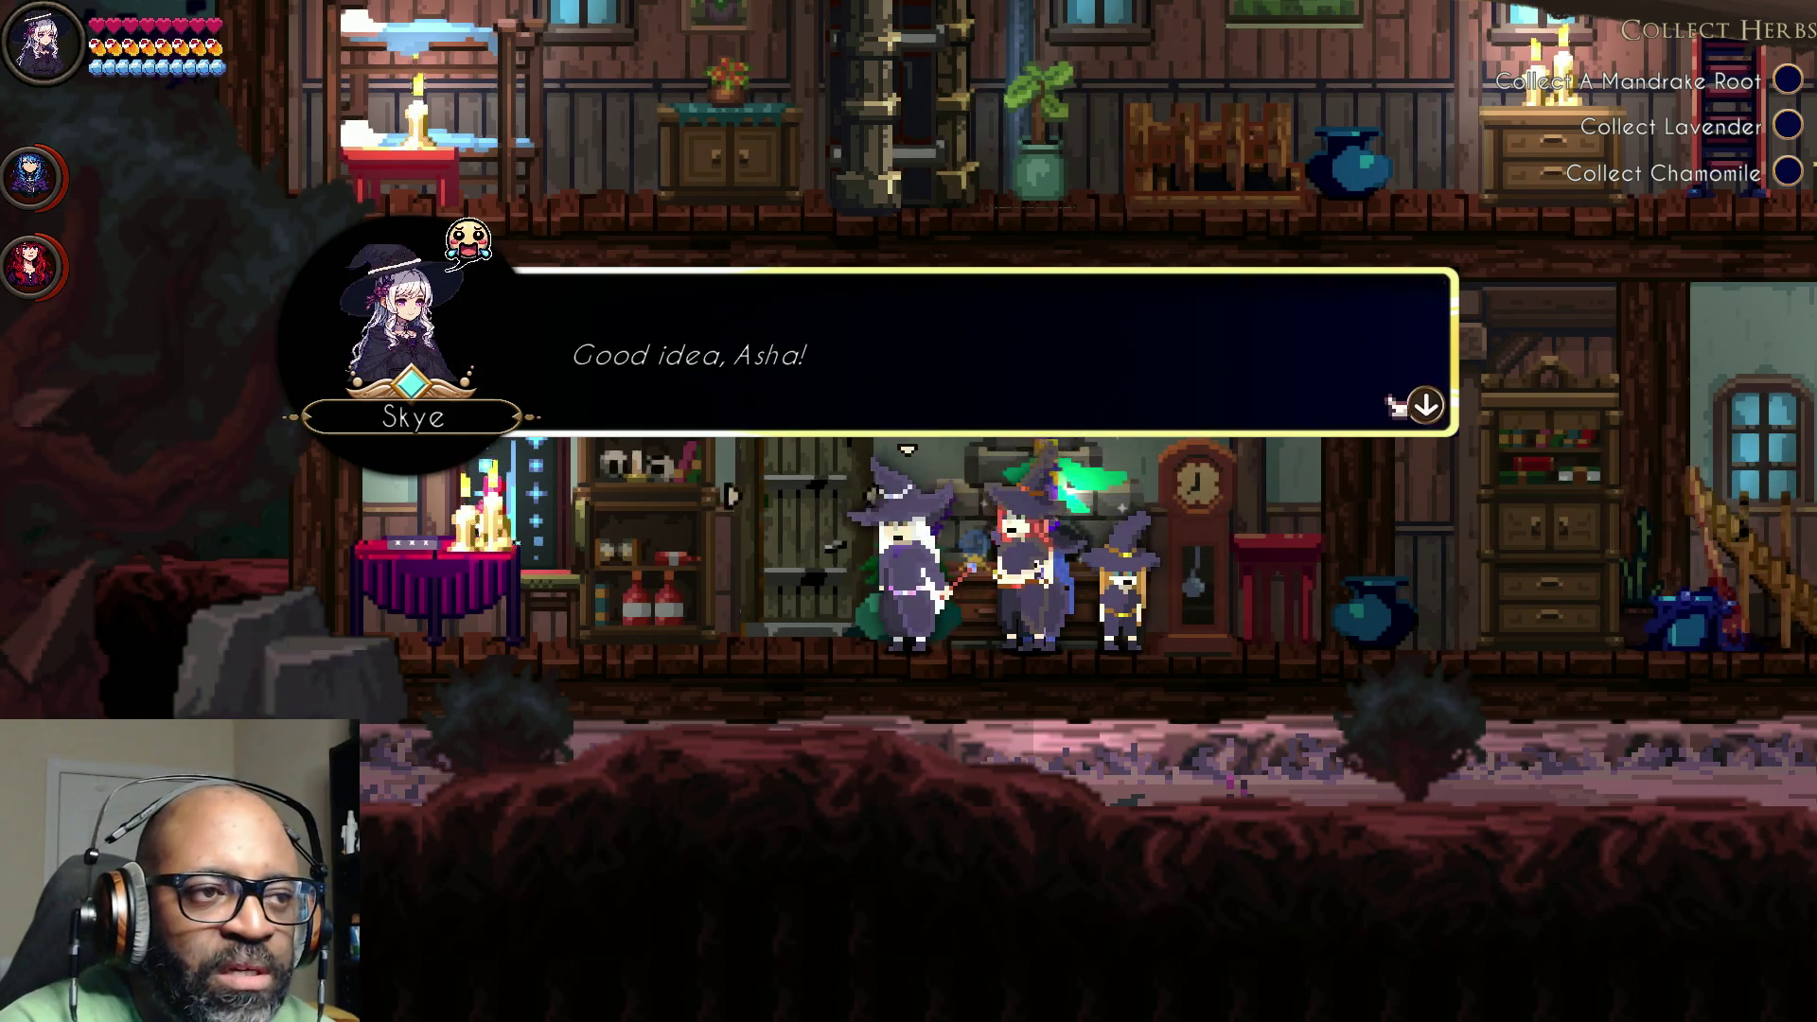
left_click(1435, 402)
key("a")
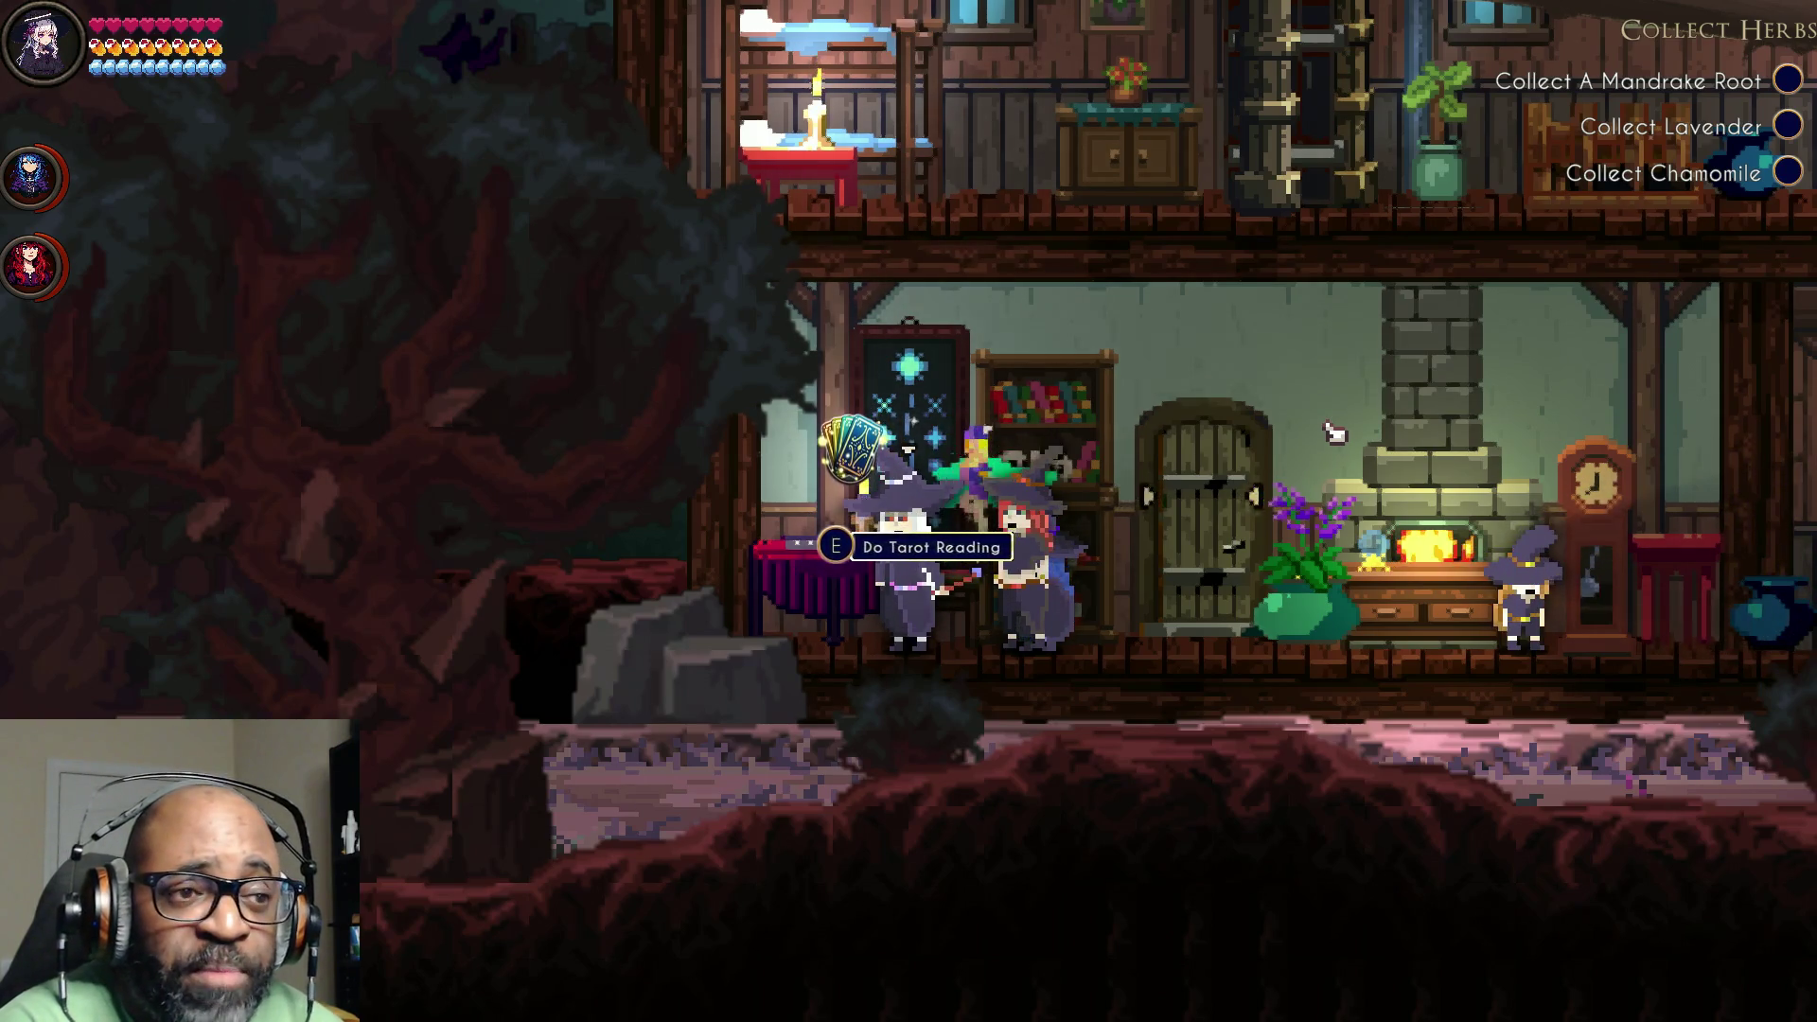
key("e")
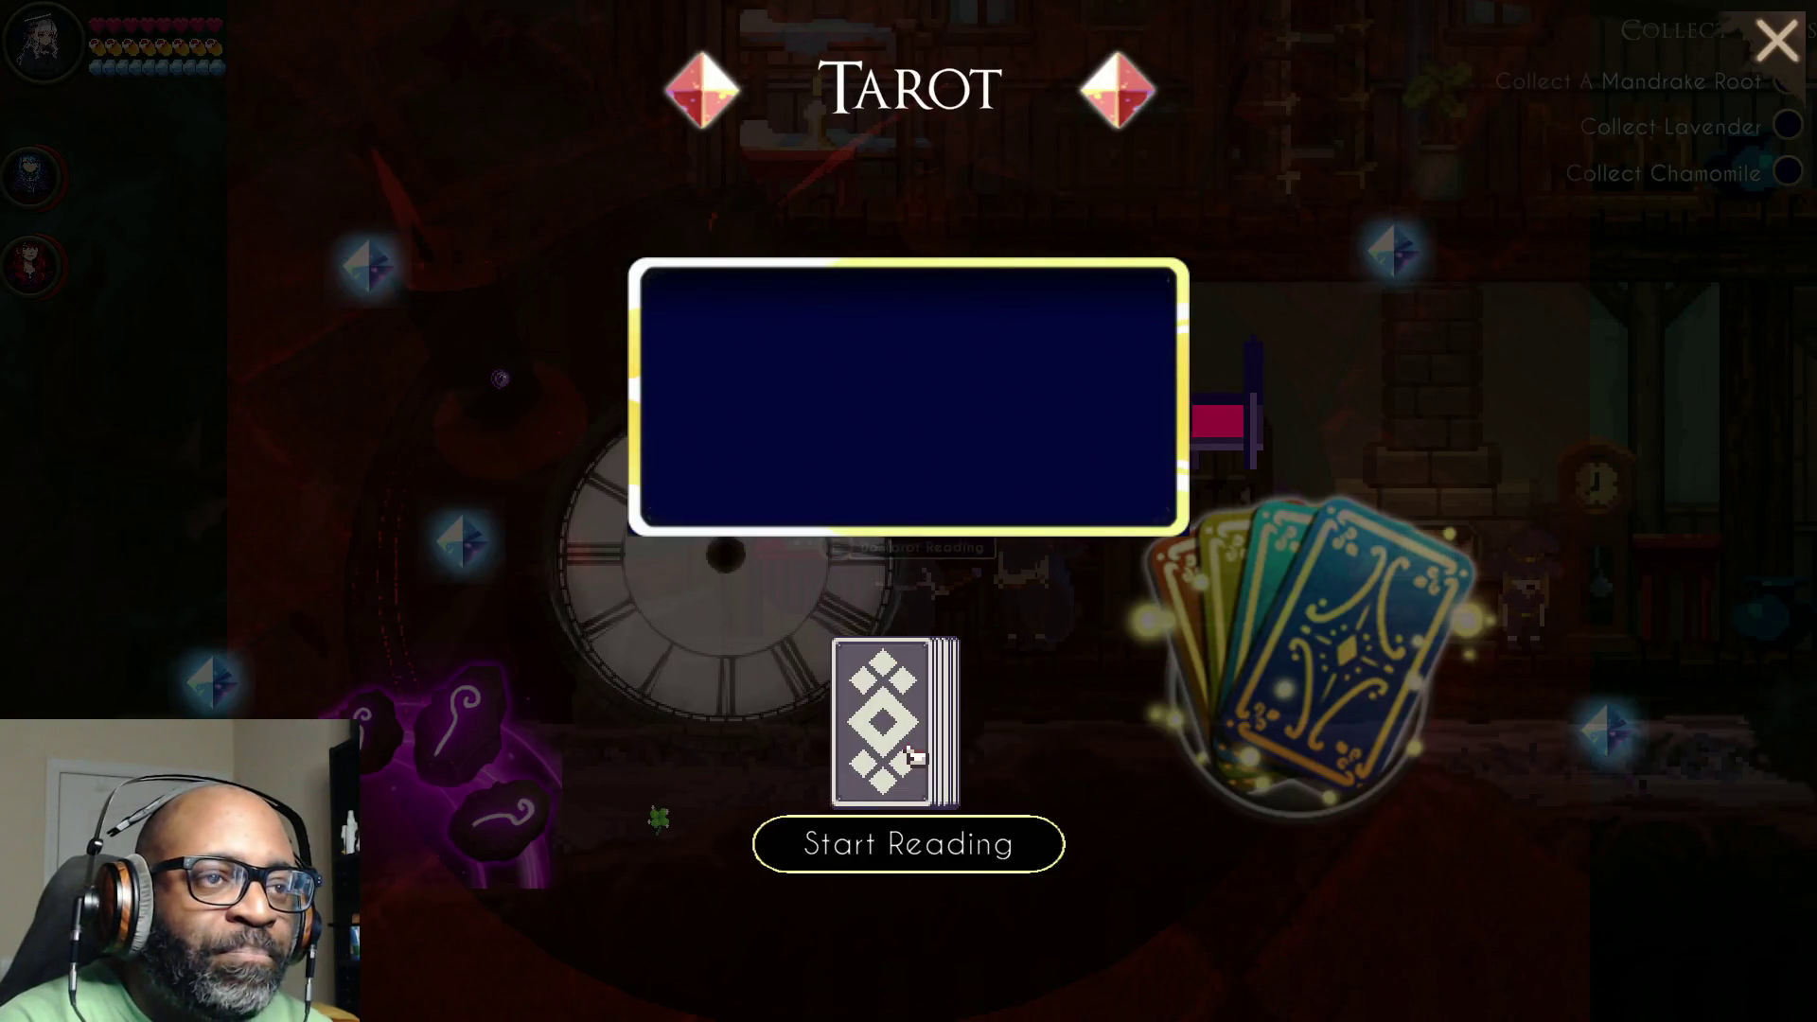
Step: Draw IV Cups, II Pentacles, II Swords, II Wands and Temperance, then close the reading
left_click(904, 833)
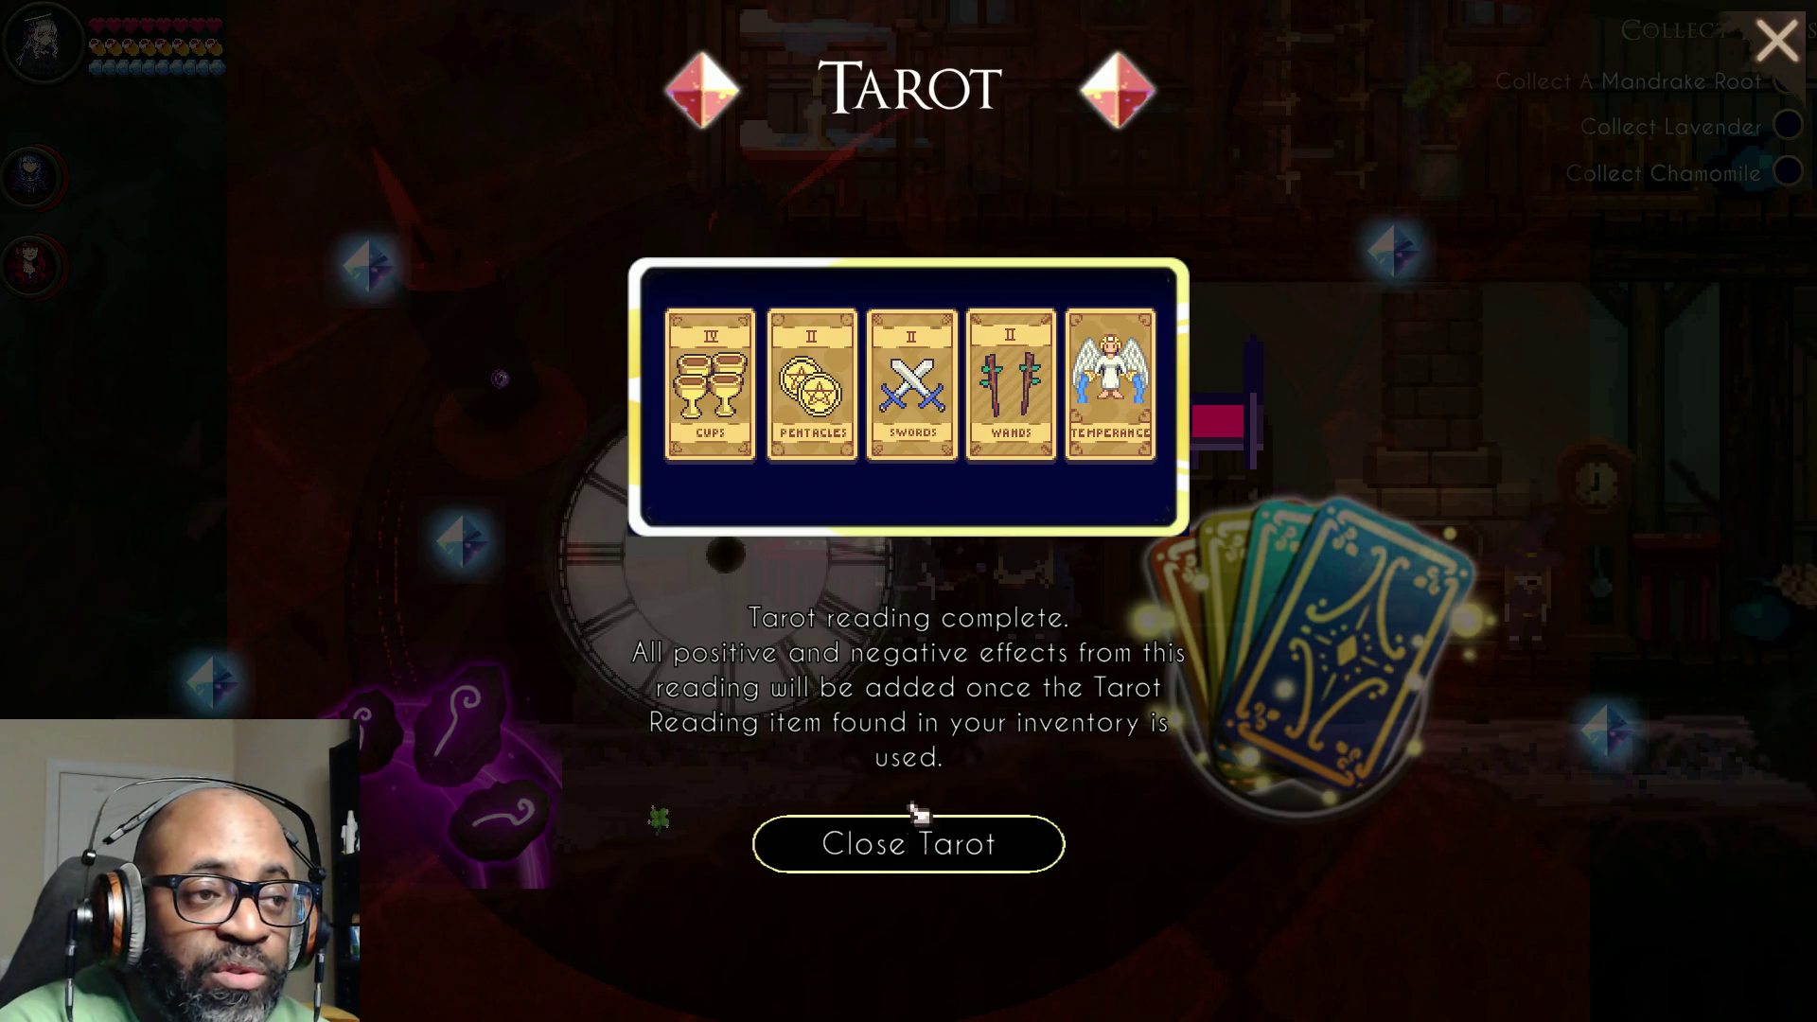
mouse_move(946, 423)
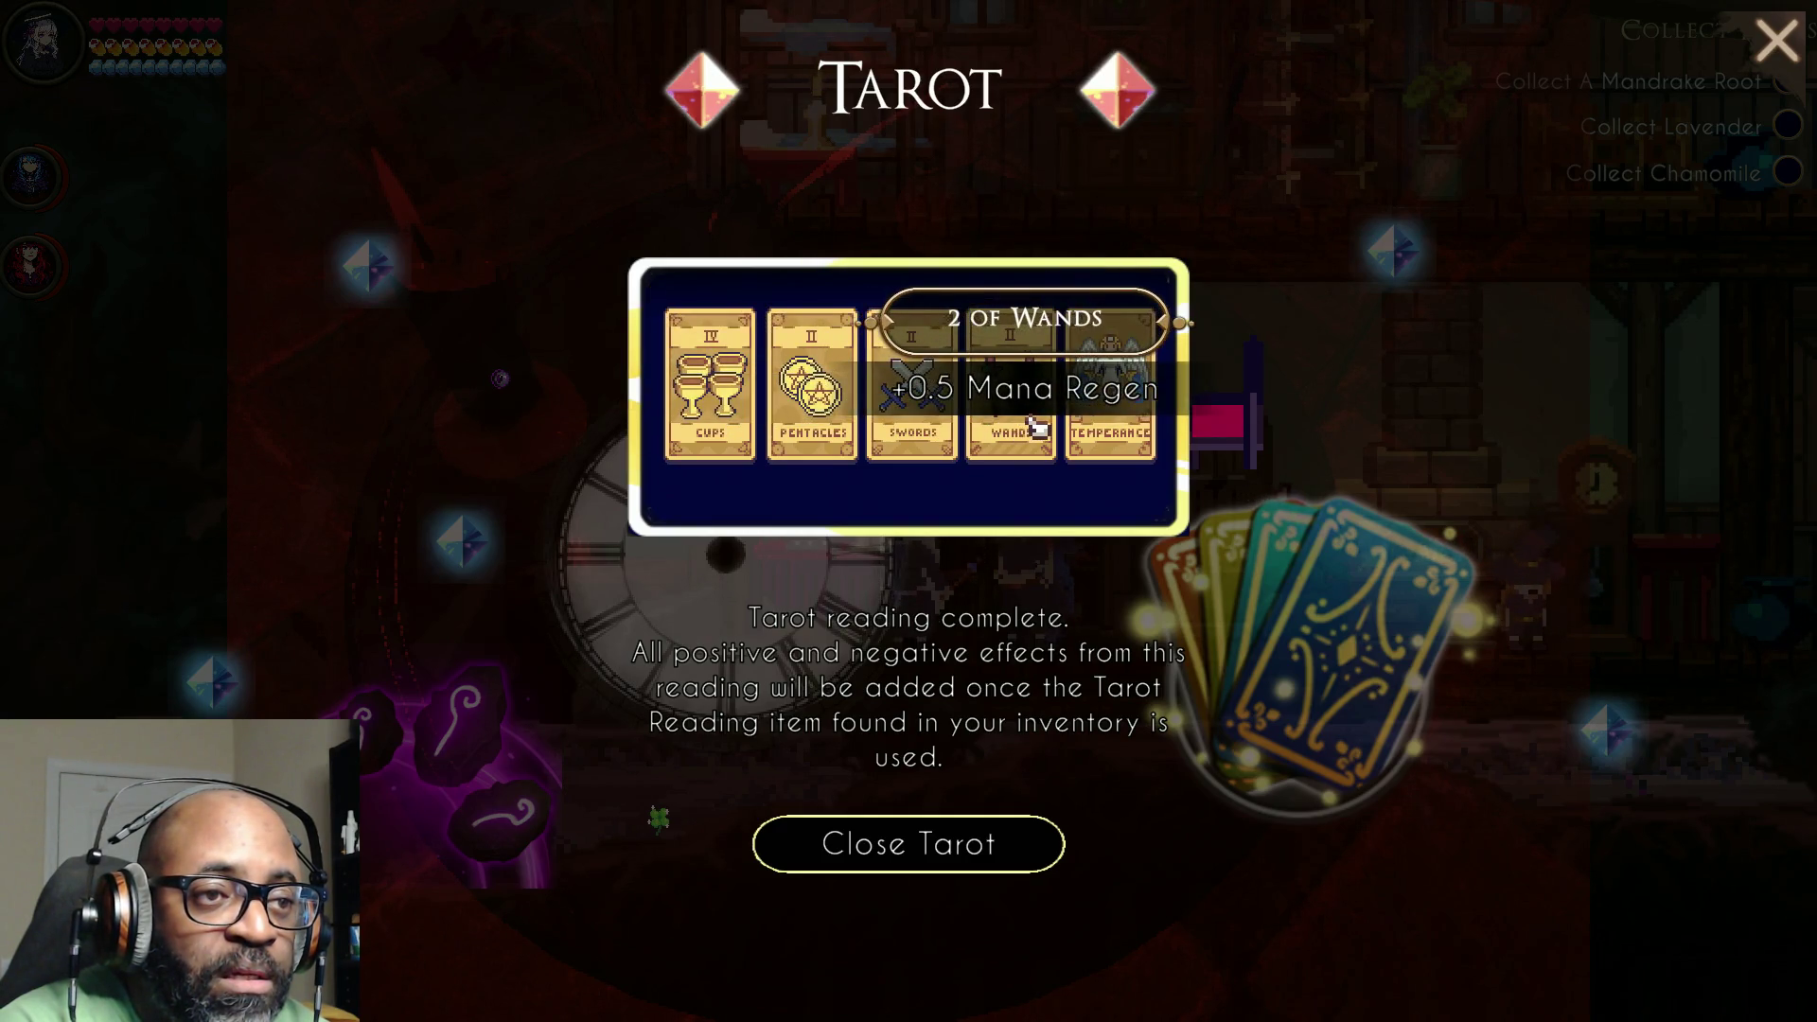
left_click(972, 861)
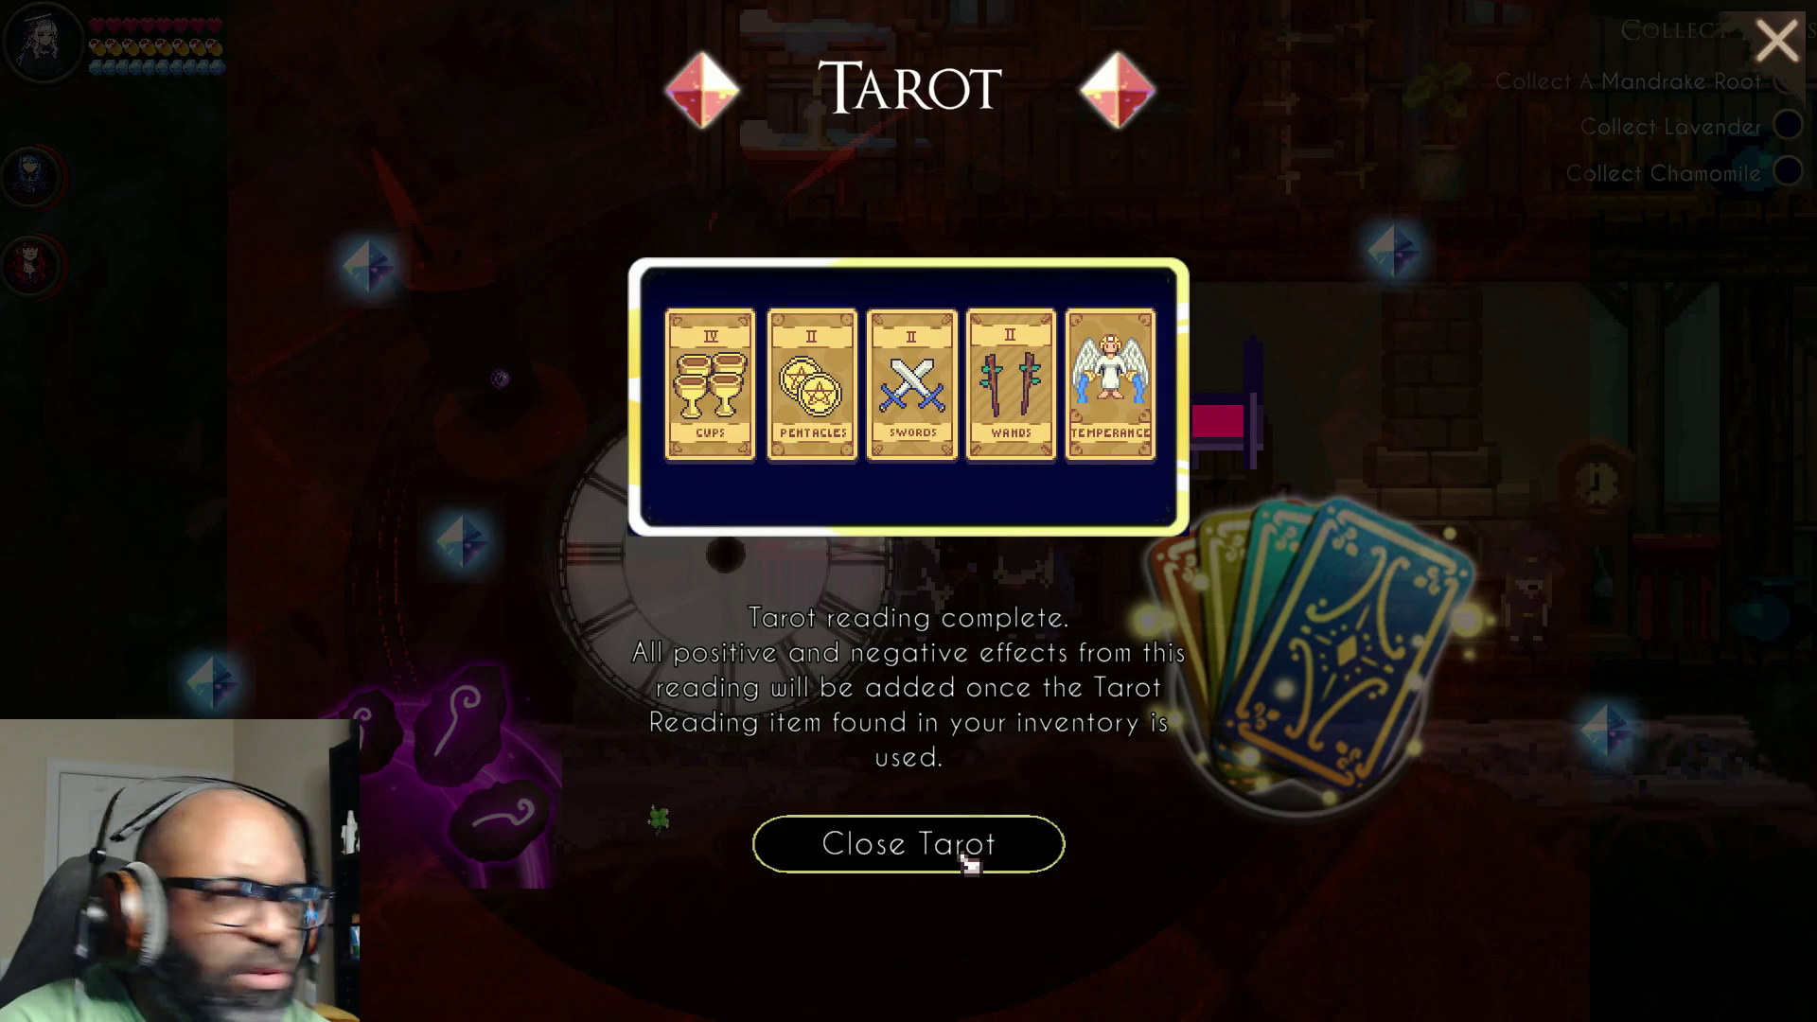
key("d")
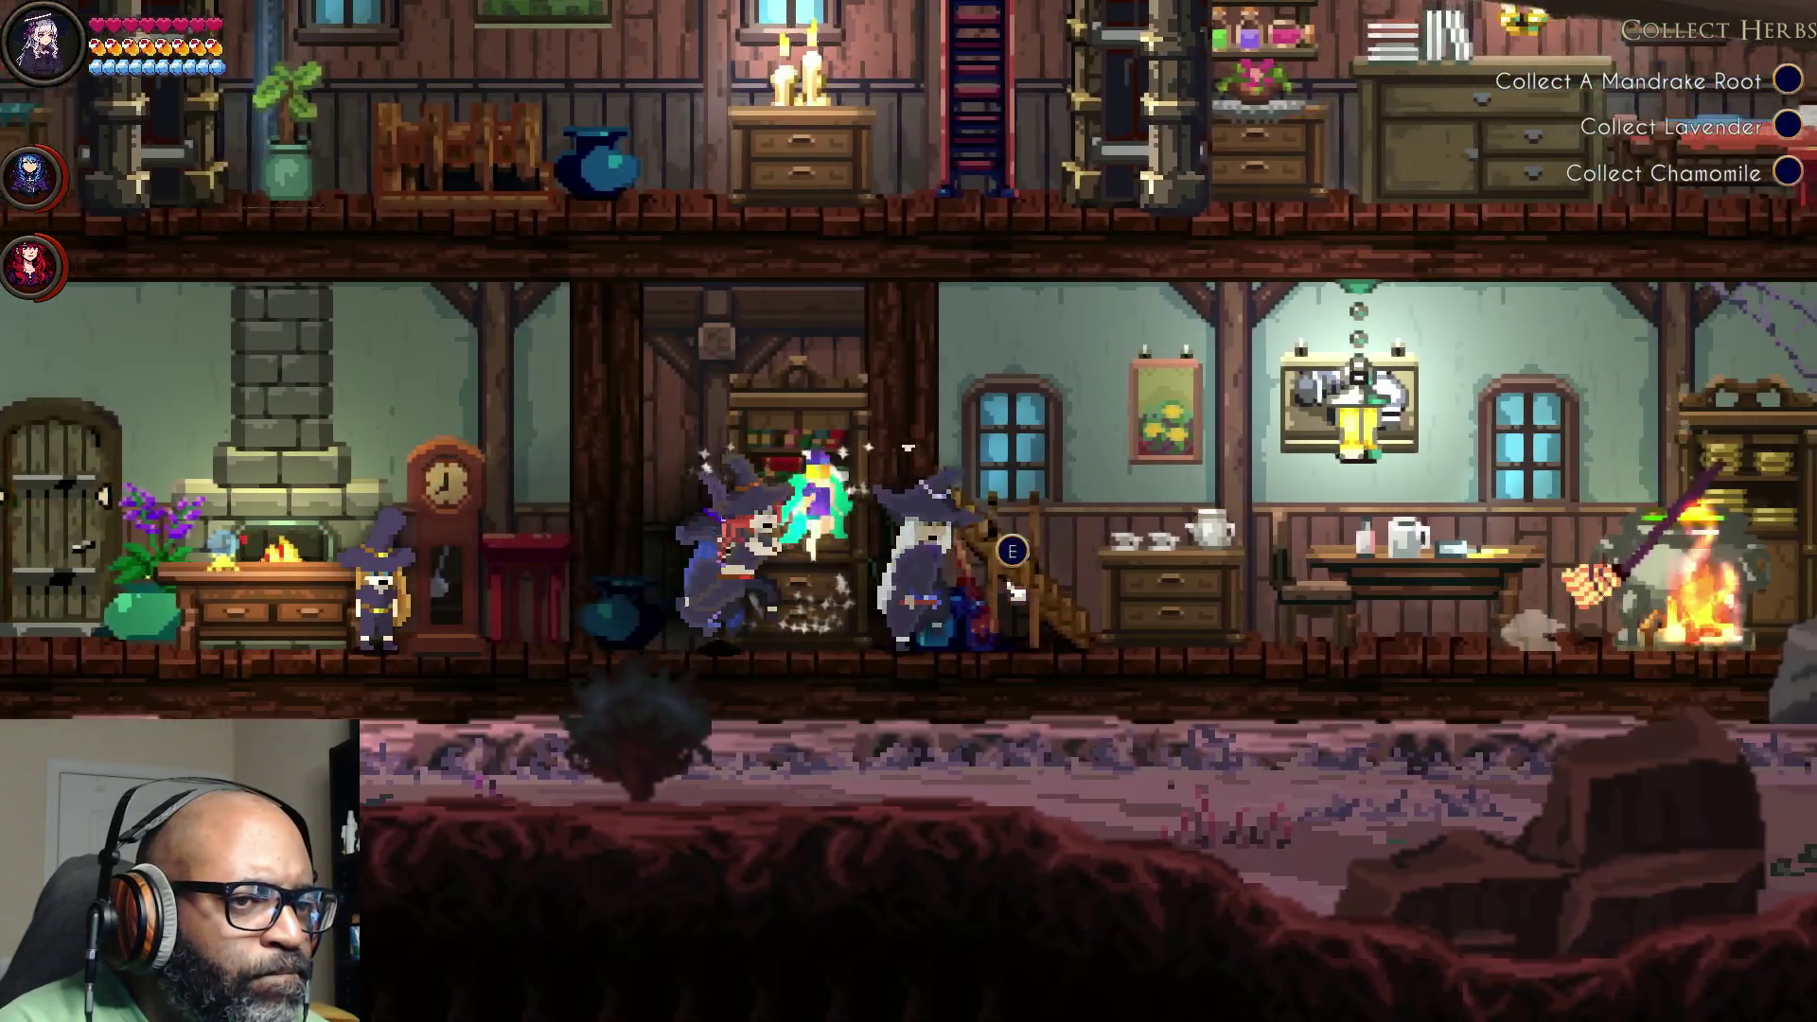
Step: Visit the upper floor and come back down, then exit the front door into the forest
key("w")
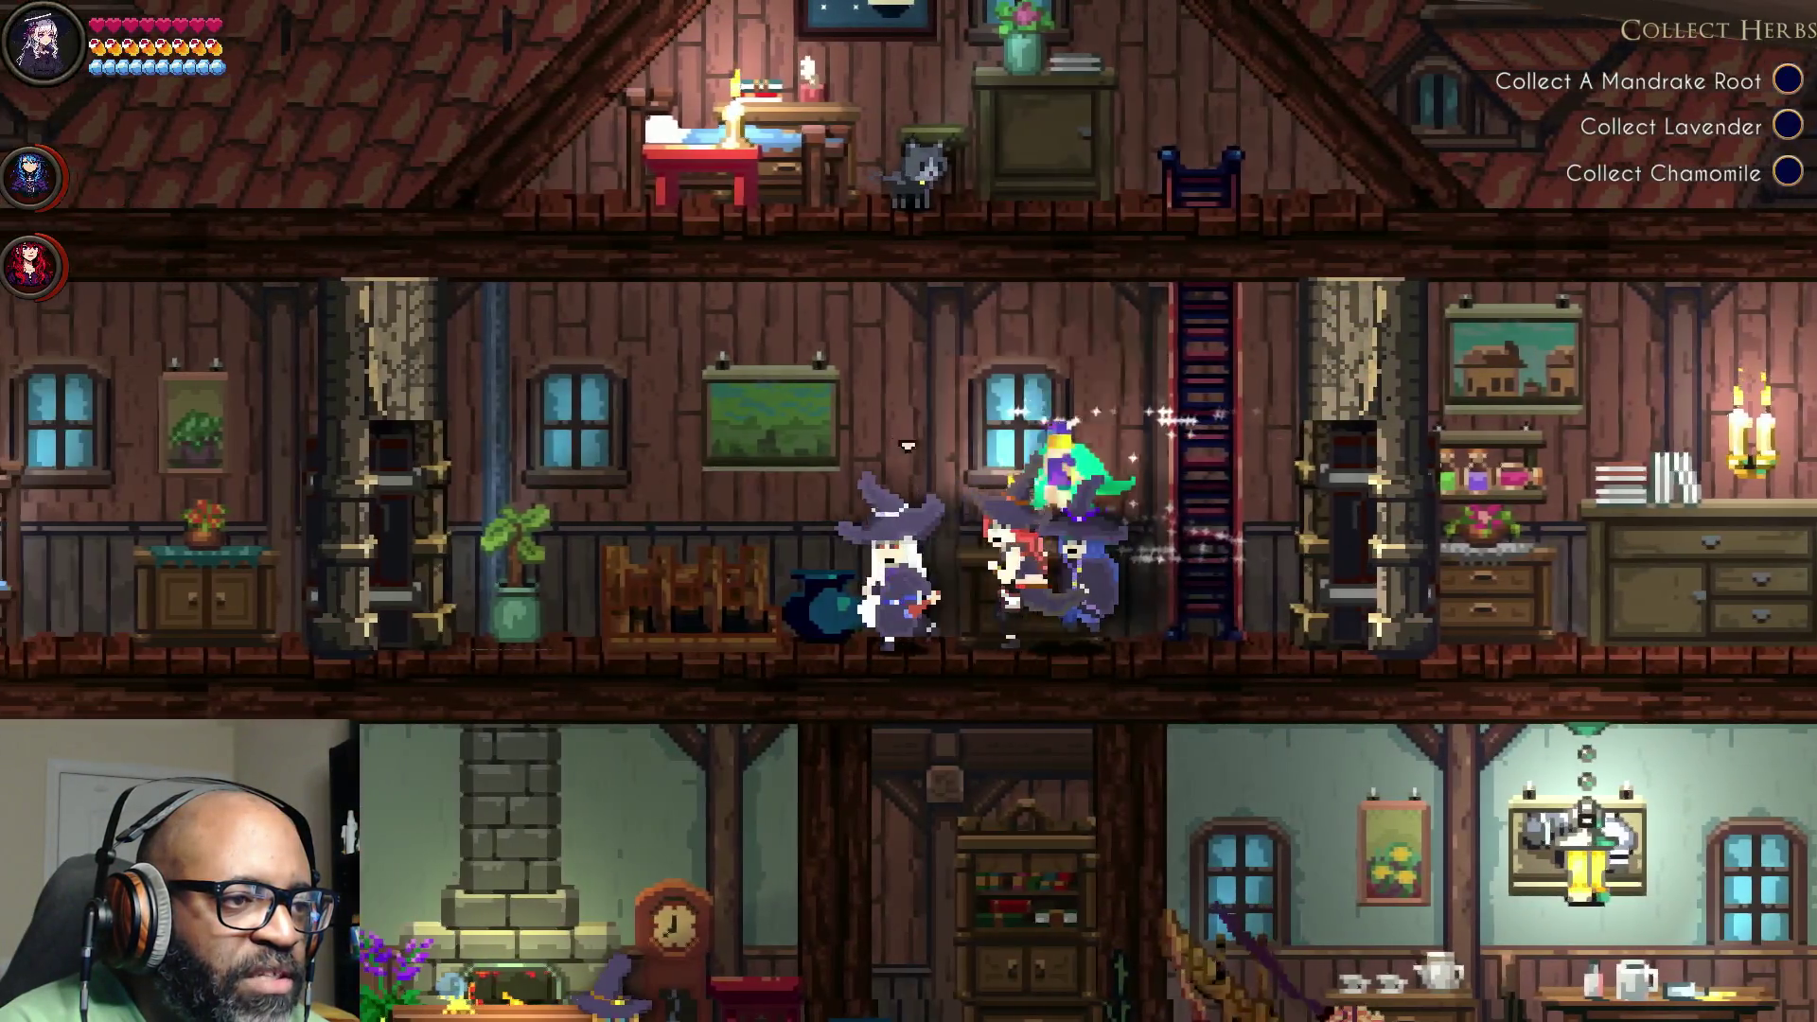
key("s")
key("a")
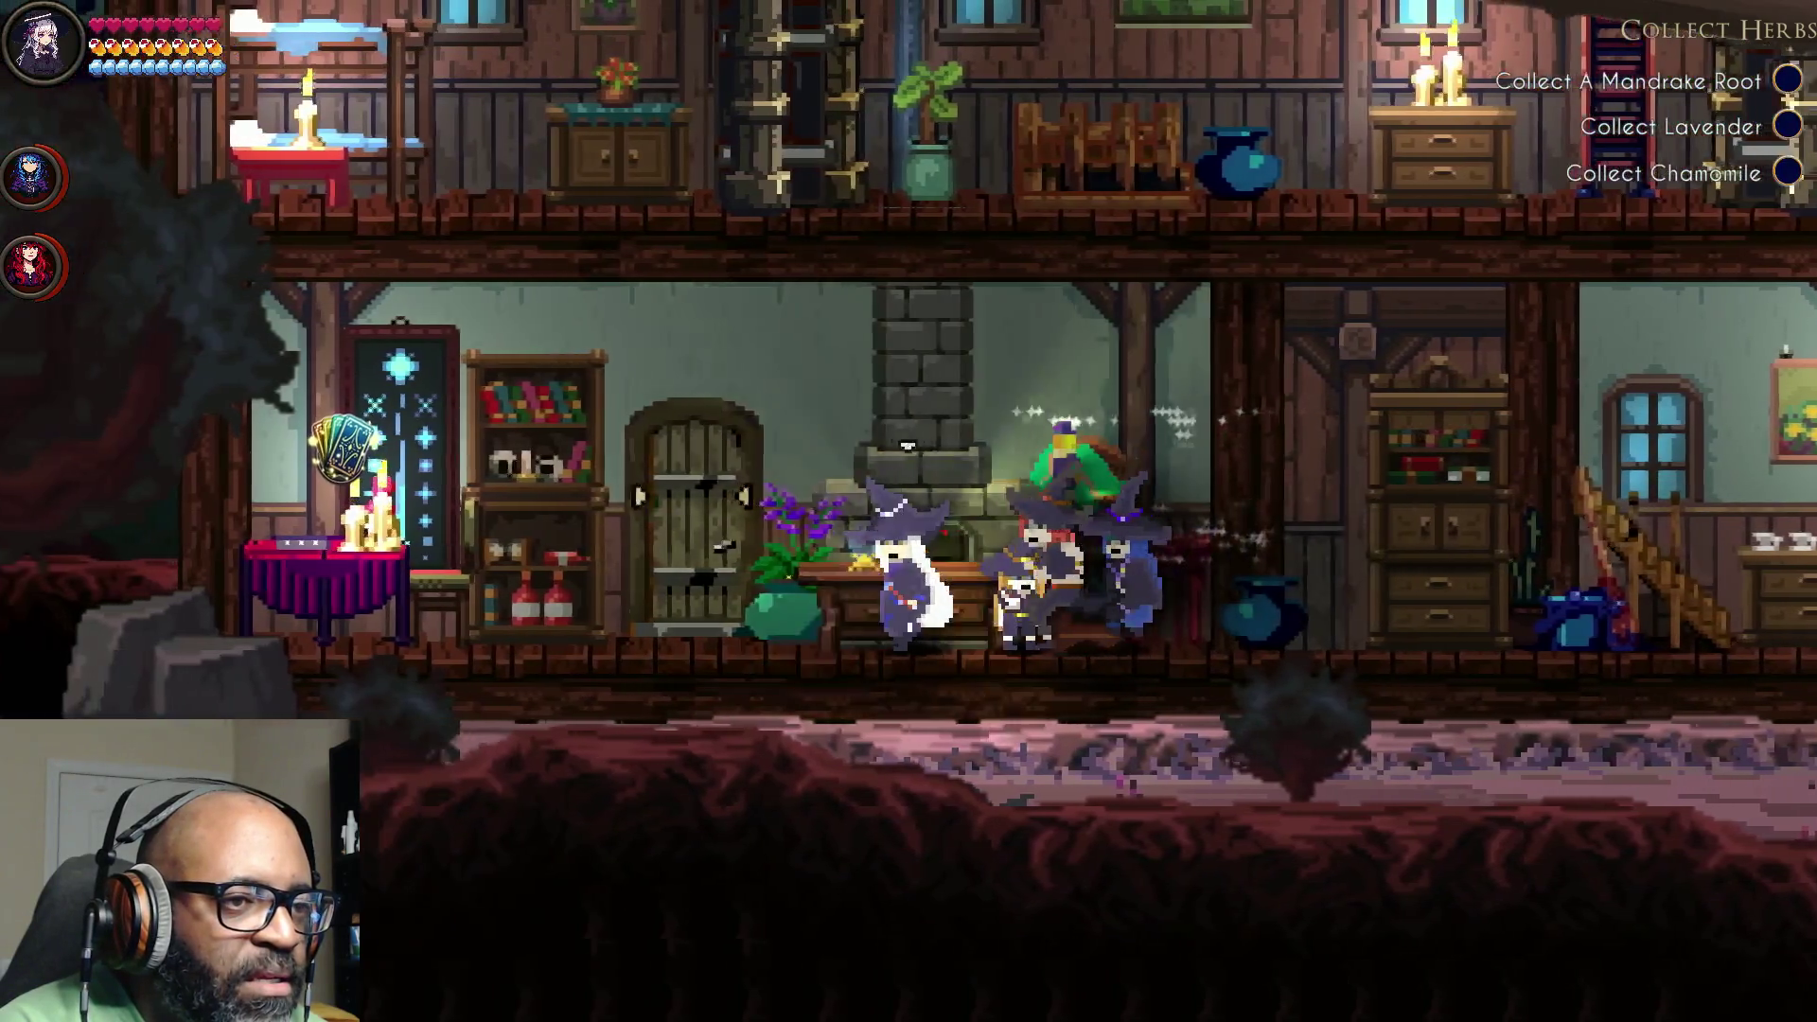
key("e")
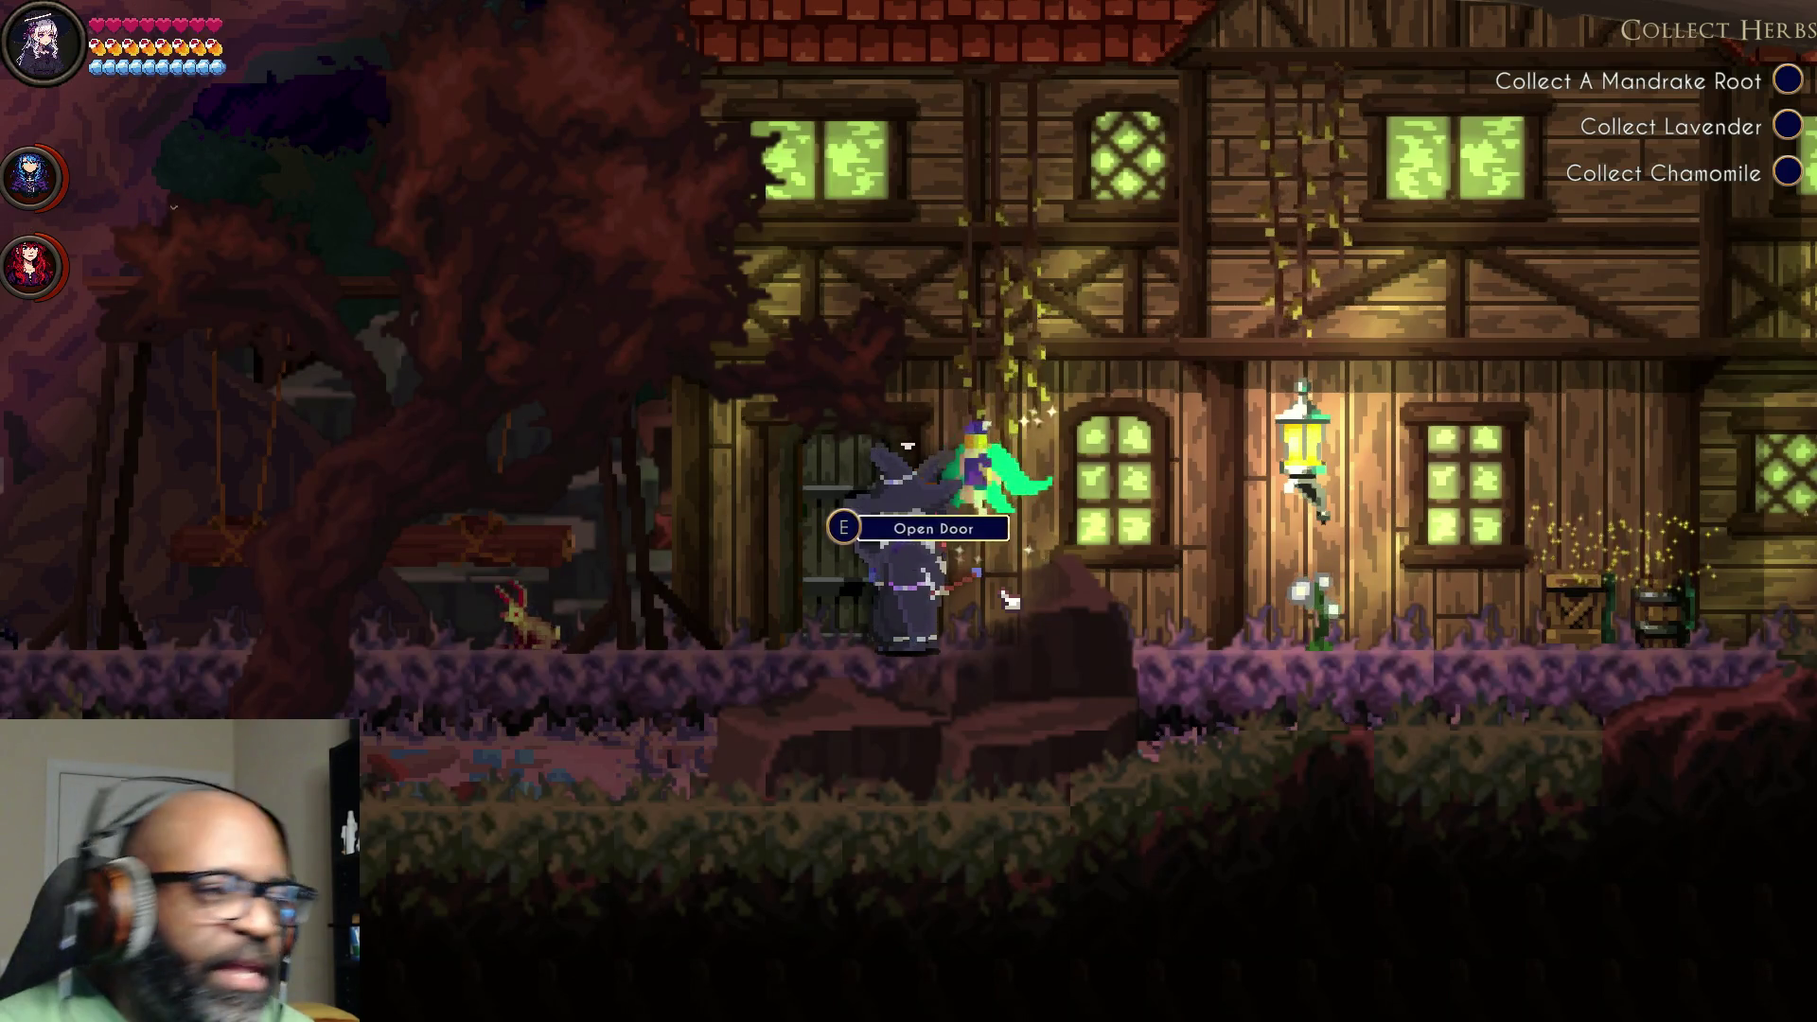
key("a")
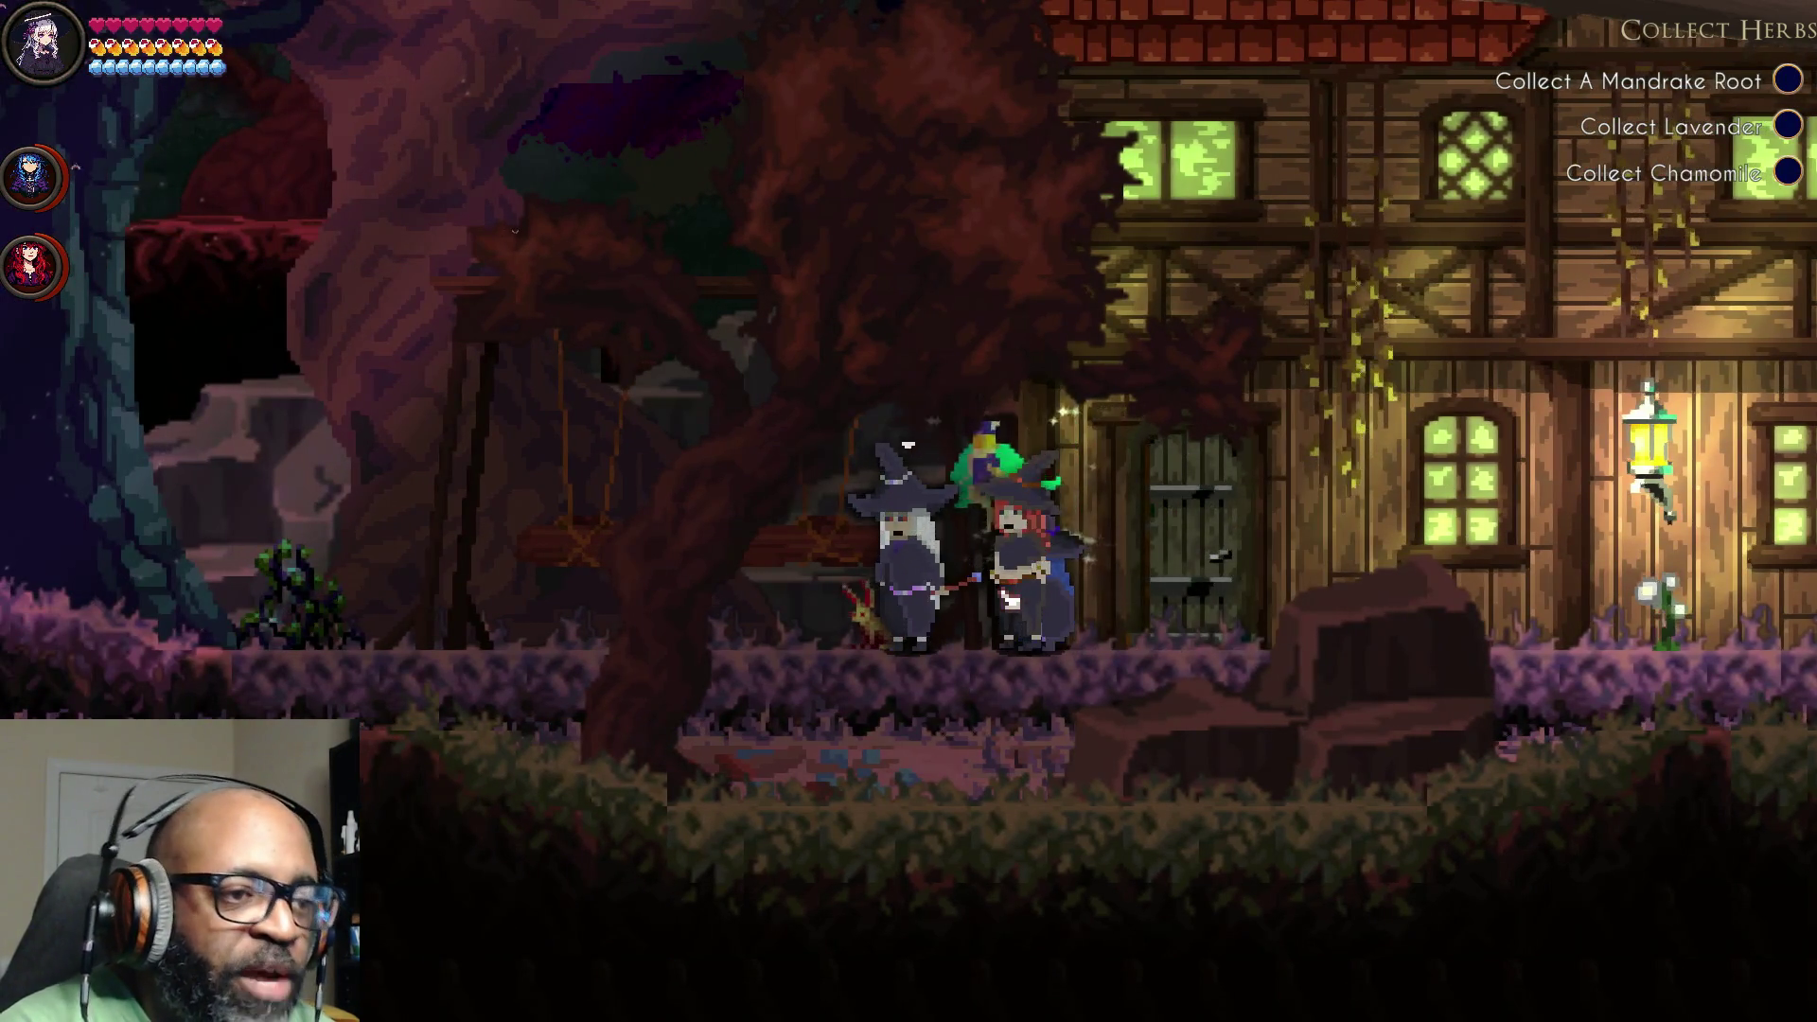
key("d")
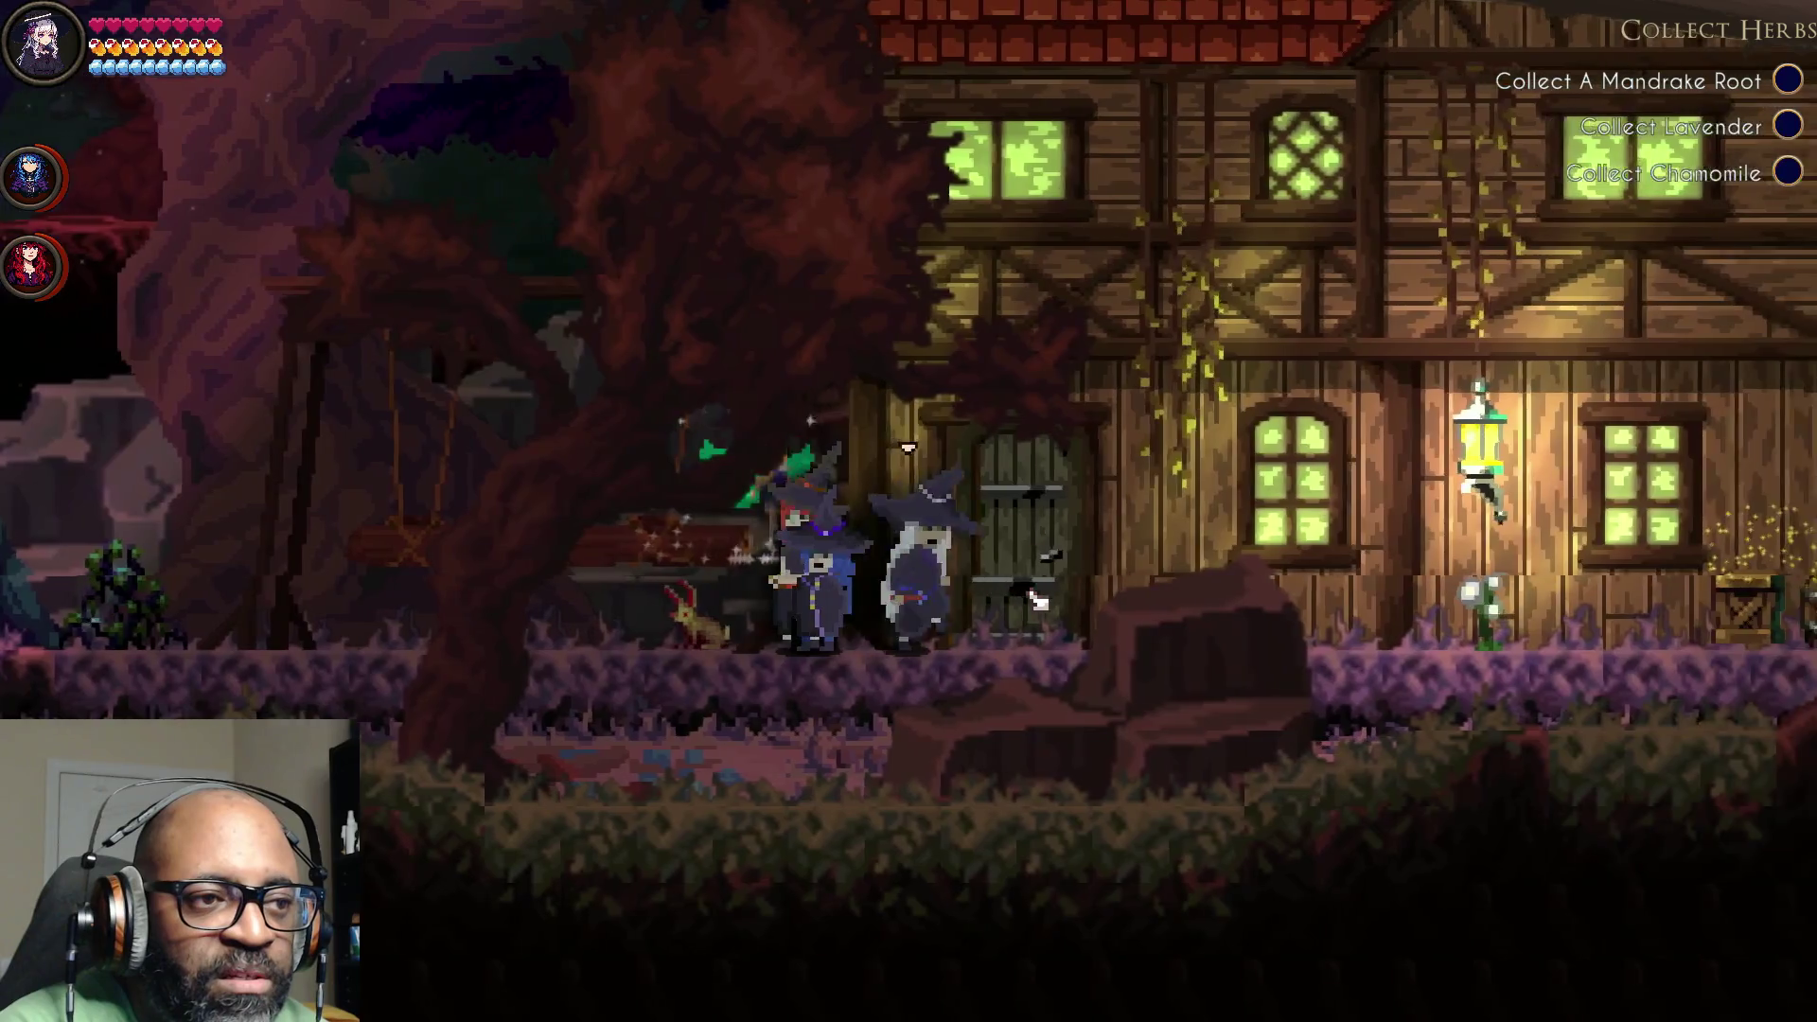
key("a")
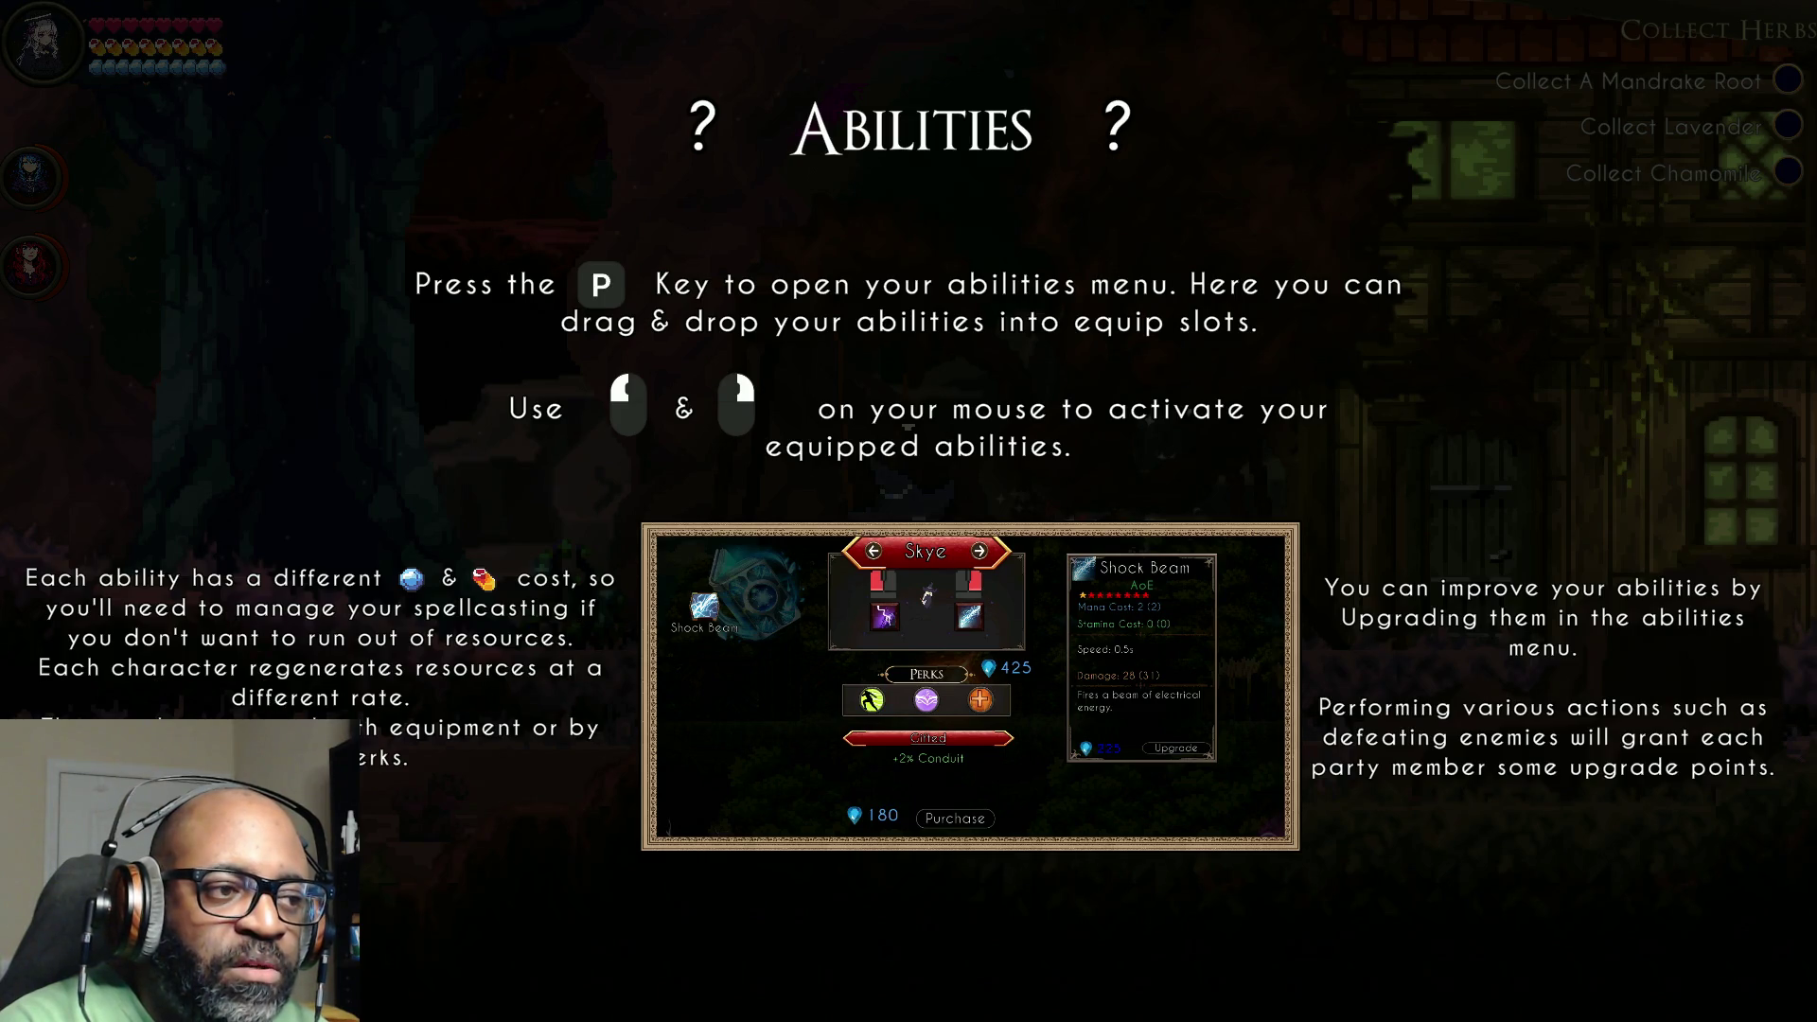
Step: Equip Shock in Skye's left-mouse slot beside Lightning and fine-tune her favoured-skill slider
left_click(515, 743)
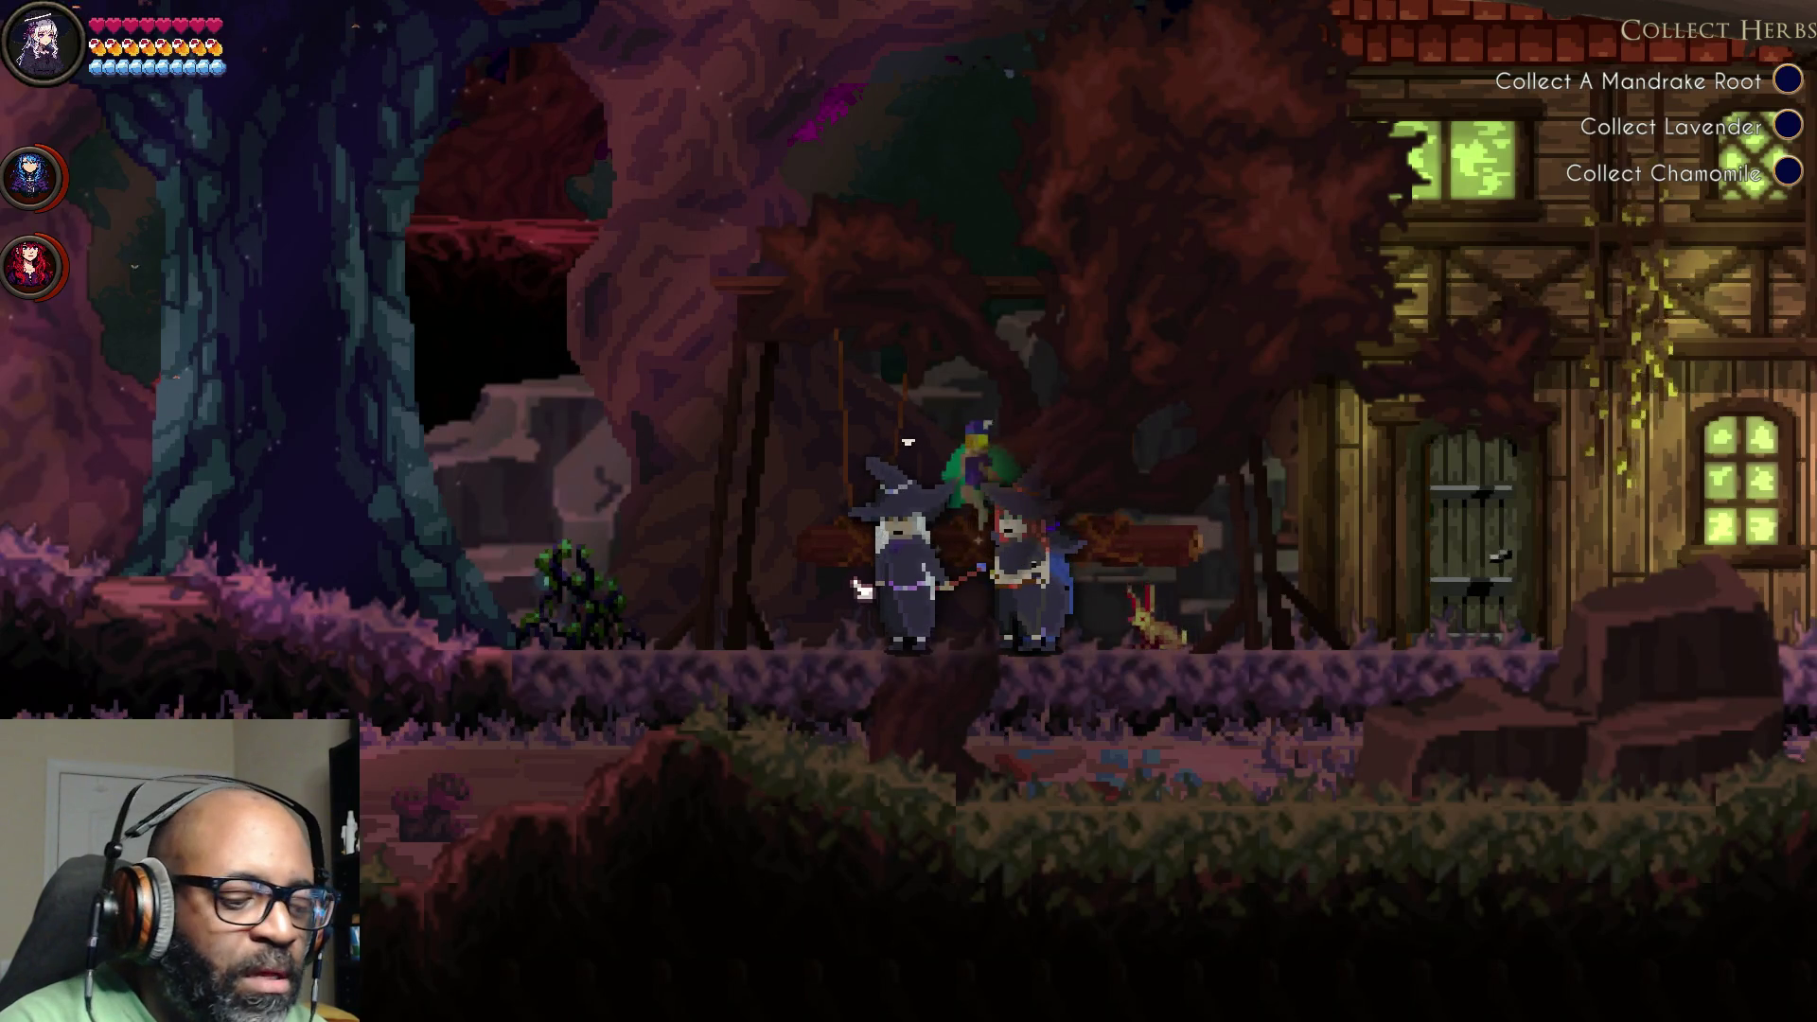
key("p")
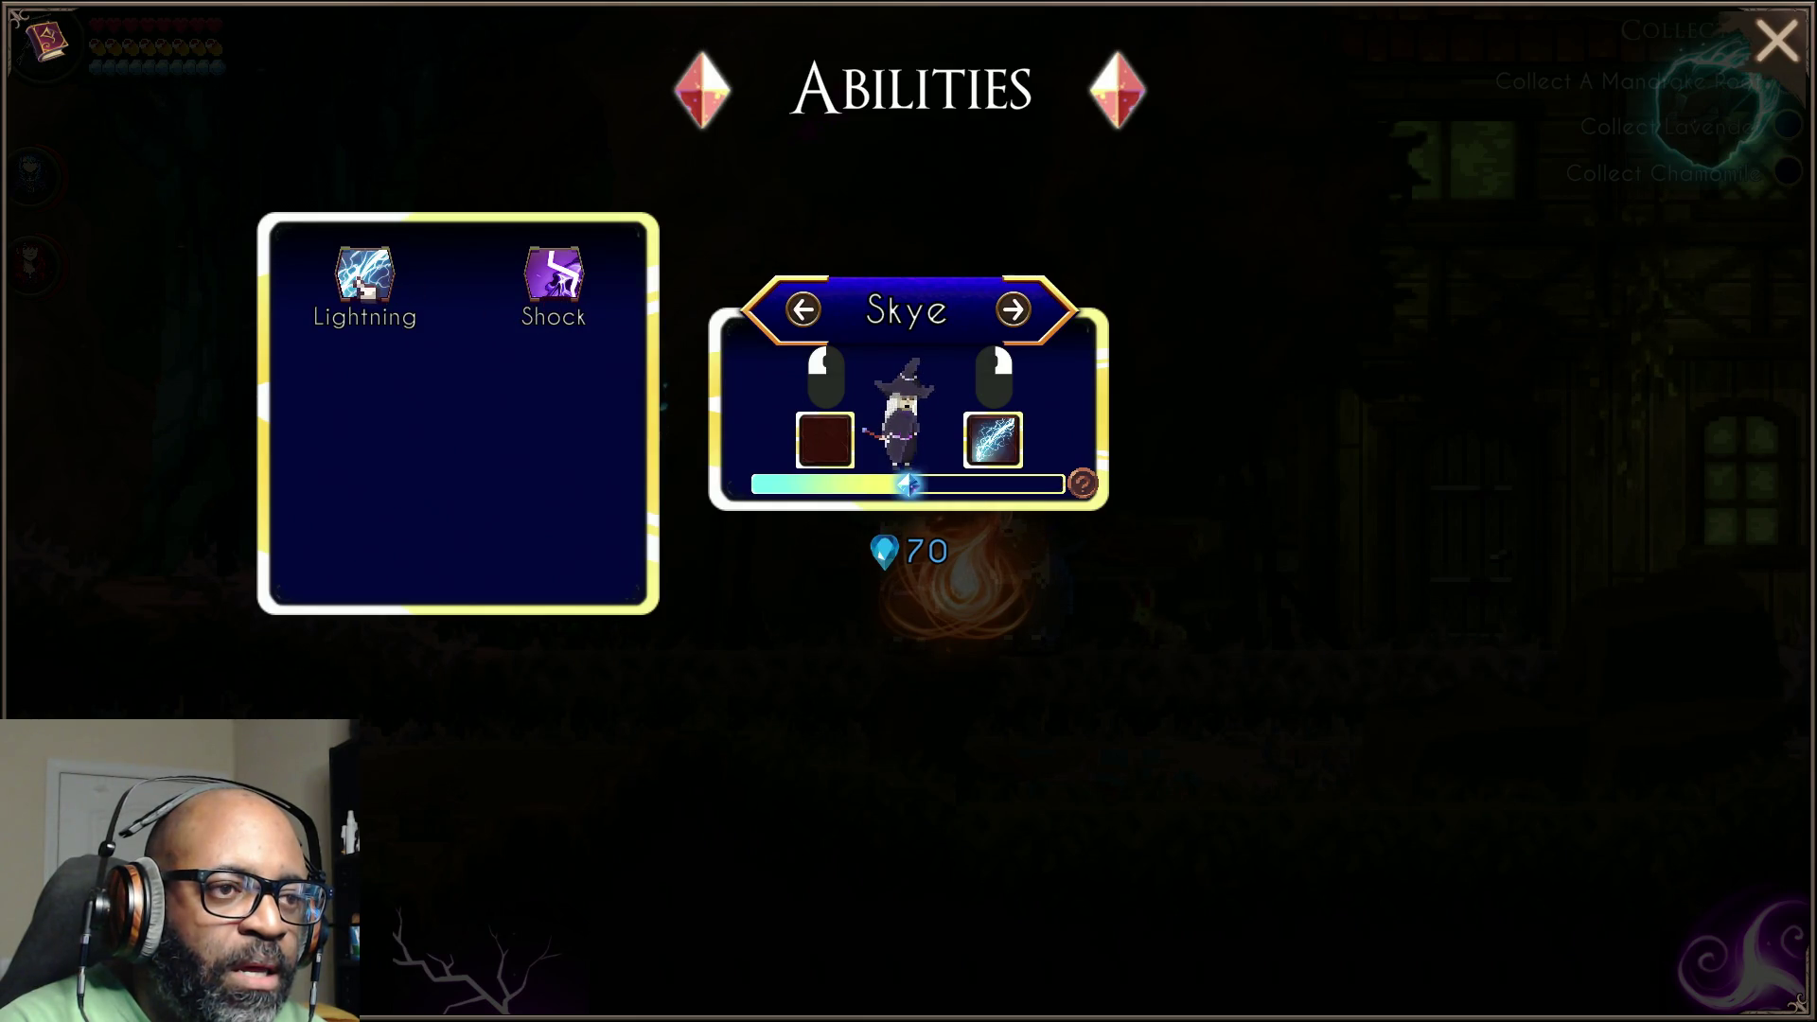
mouse_move(553, 279)
left_mouse_down()
mouse_move(846, 541)
mouse_move(824, 440)
left_mouse_up()
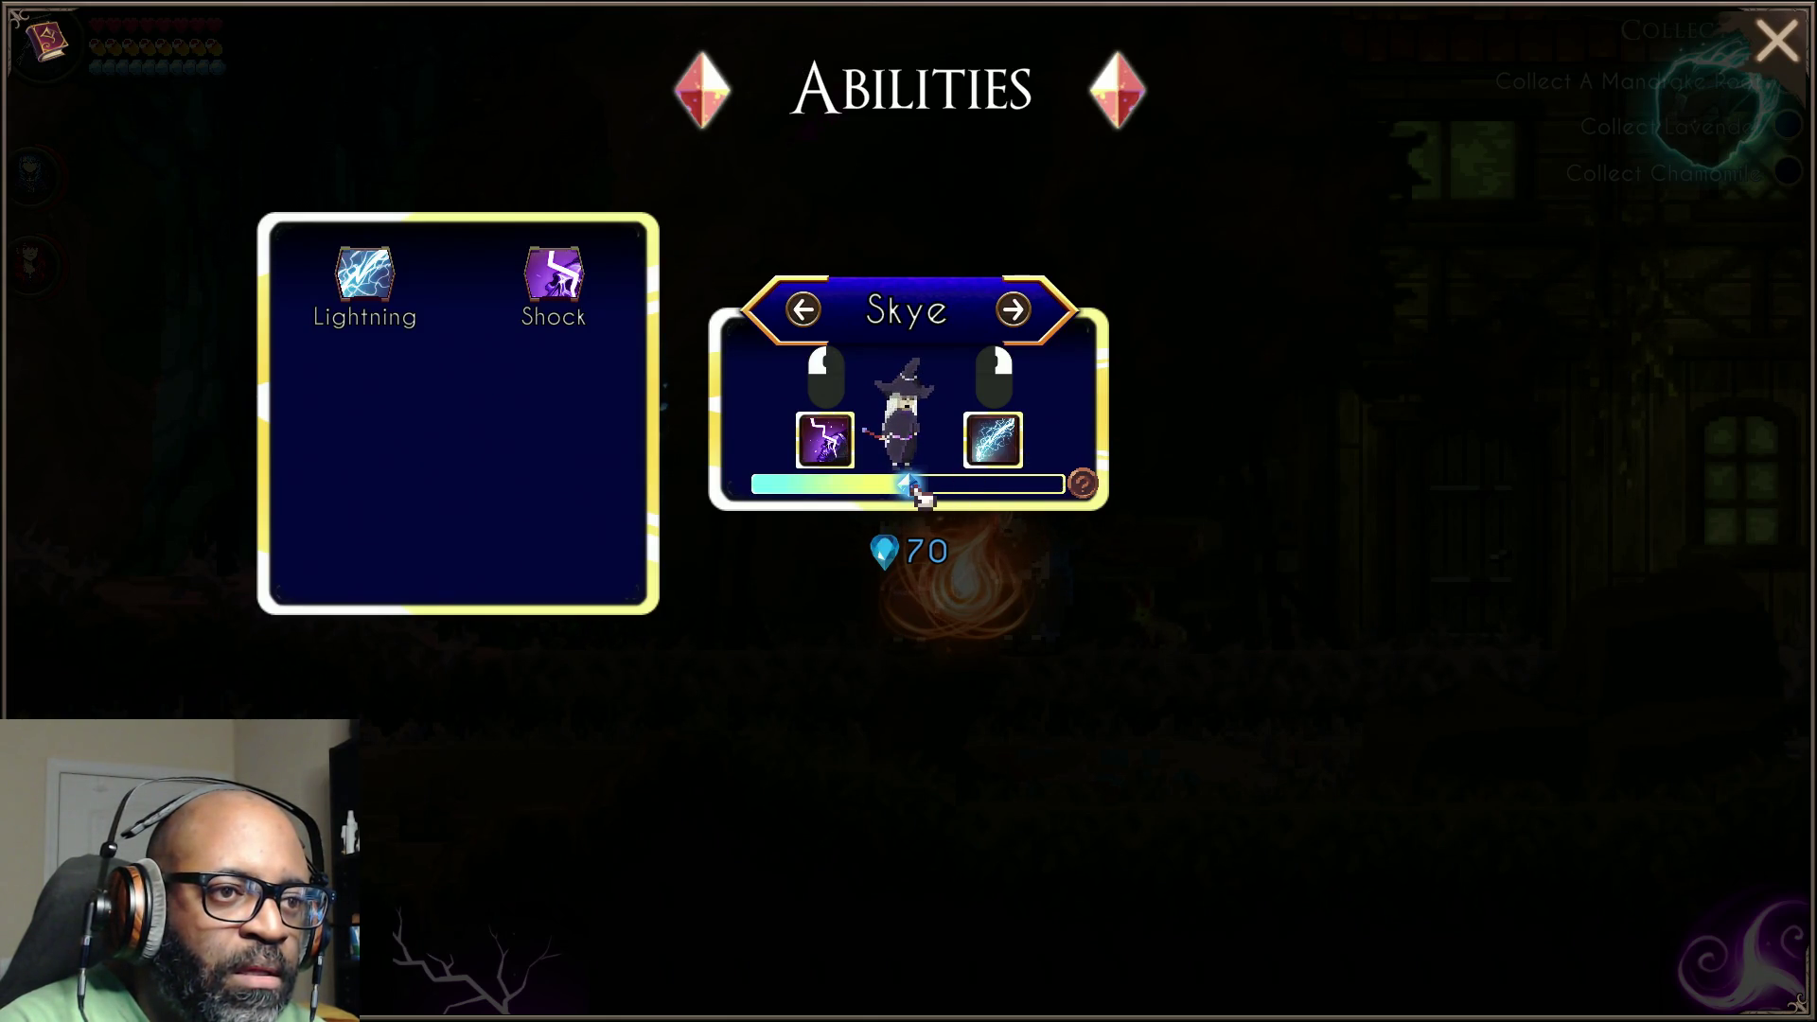
mouse_move(923, 487)
left_mouse_down()
mouse_move(804, 494)
mouse_move(975, 492)
mouse_move(953, 497)
left_mouse_up()
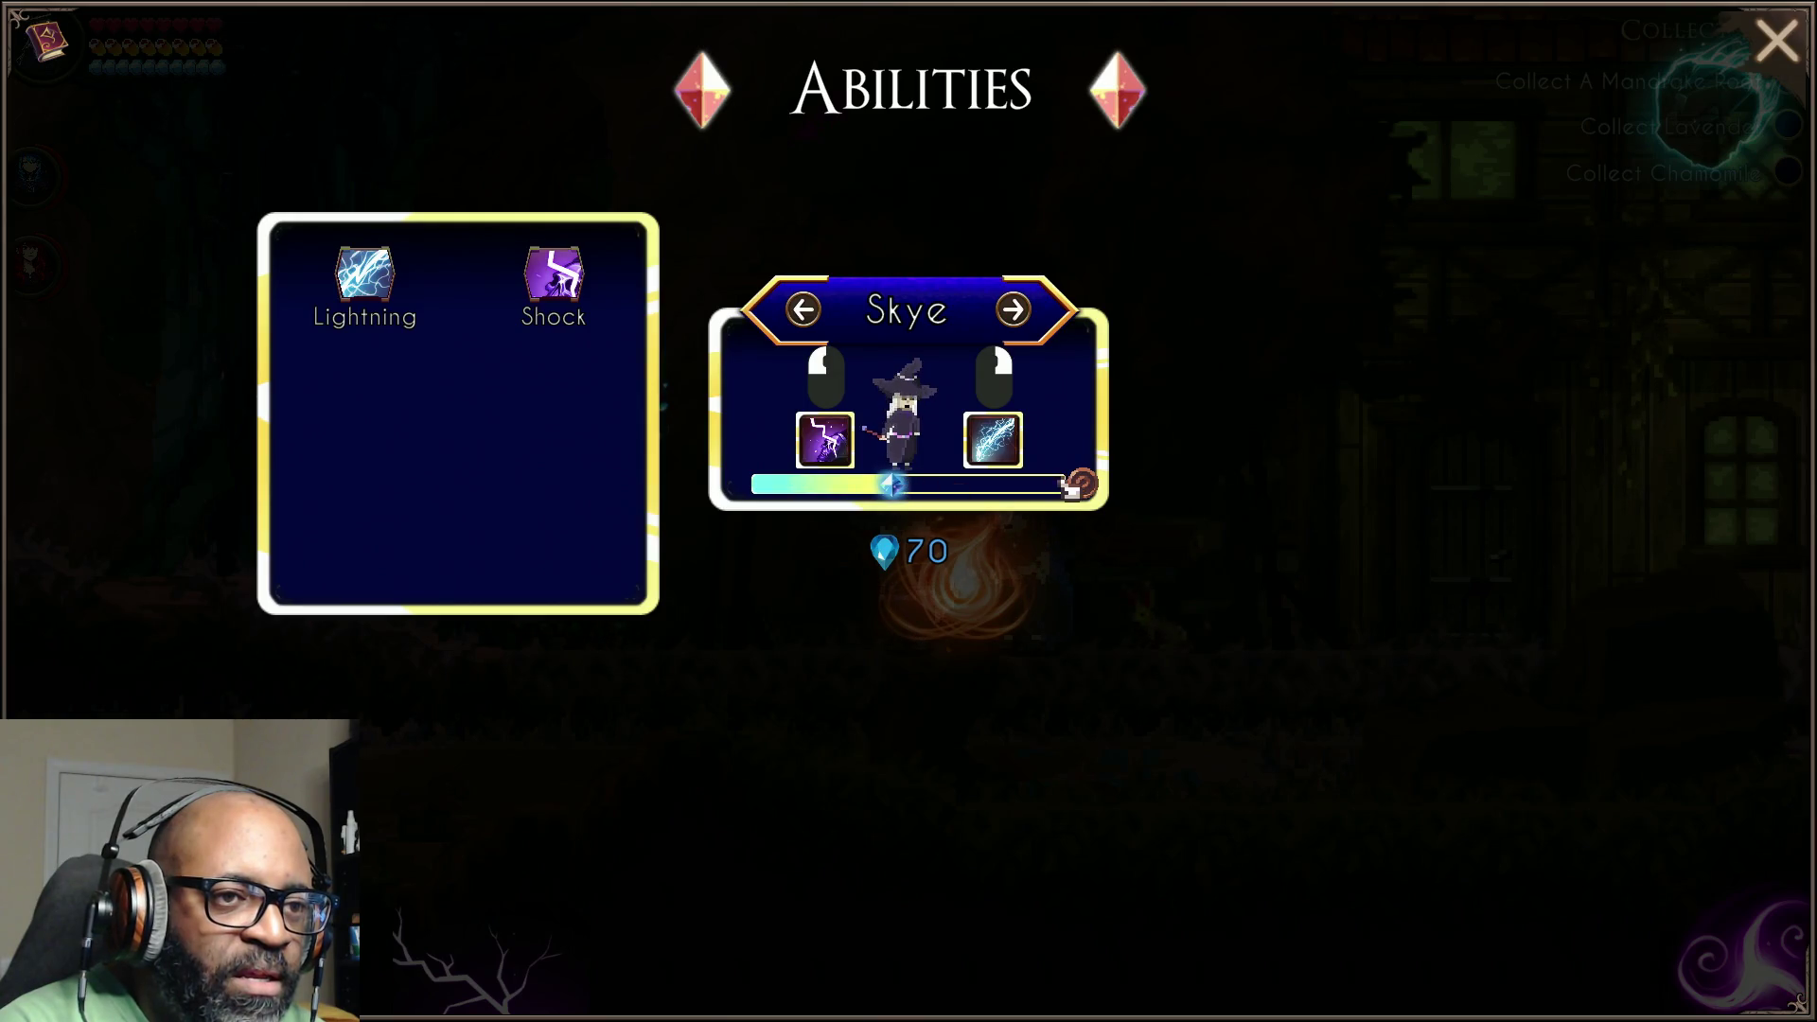
mouse_move(1083, 486)
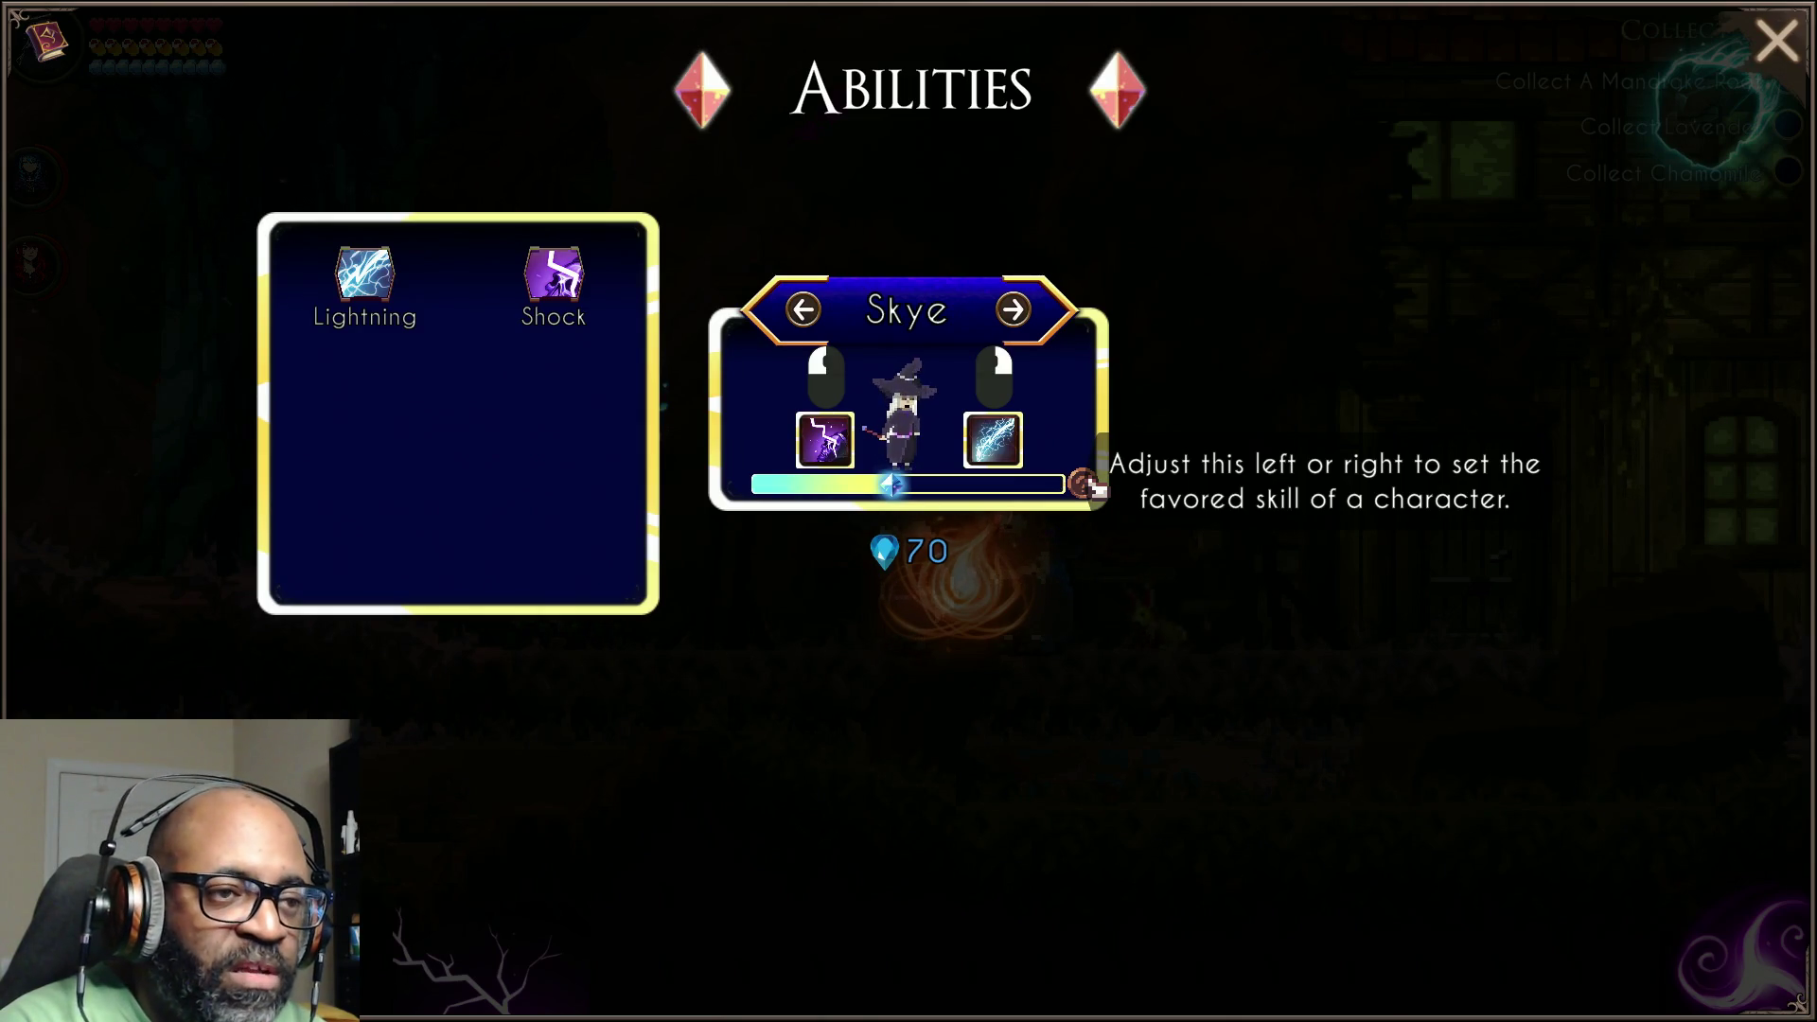
mouse_move(903, 509)
left_mouse_down()
mouse_move(886, 501)
mouse_move(941, 502)
mouse_move(899, 503)
mouse_move(925, 501)
left_mouse_up()
key("Escape")
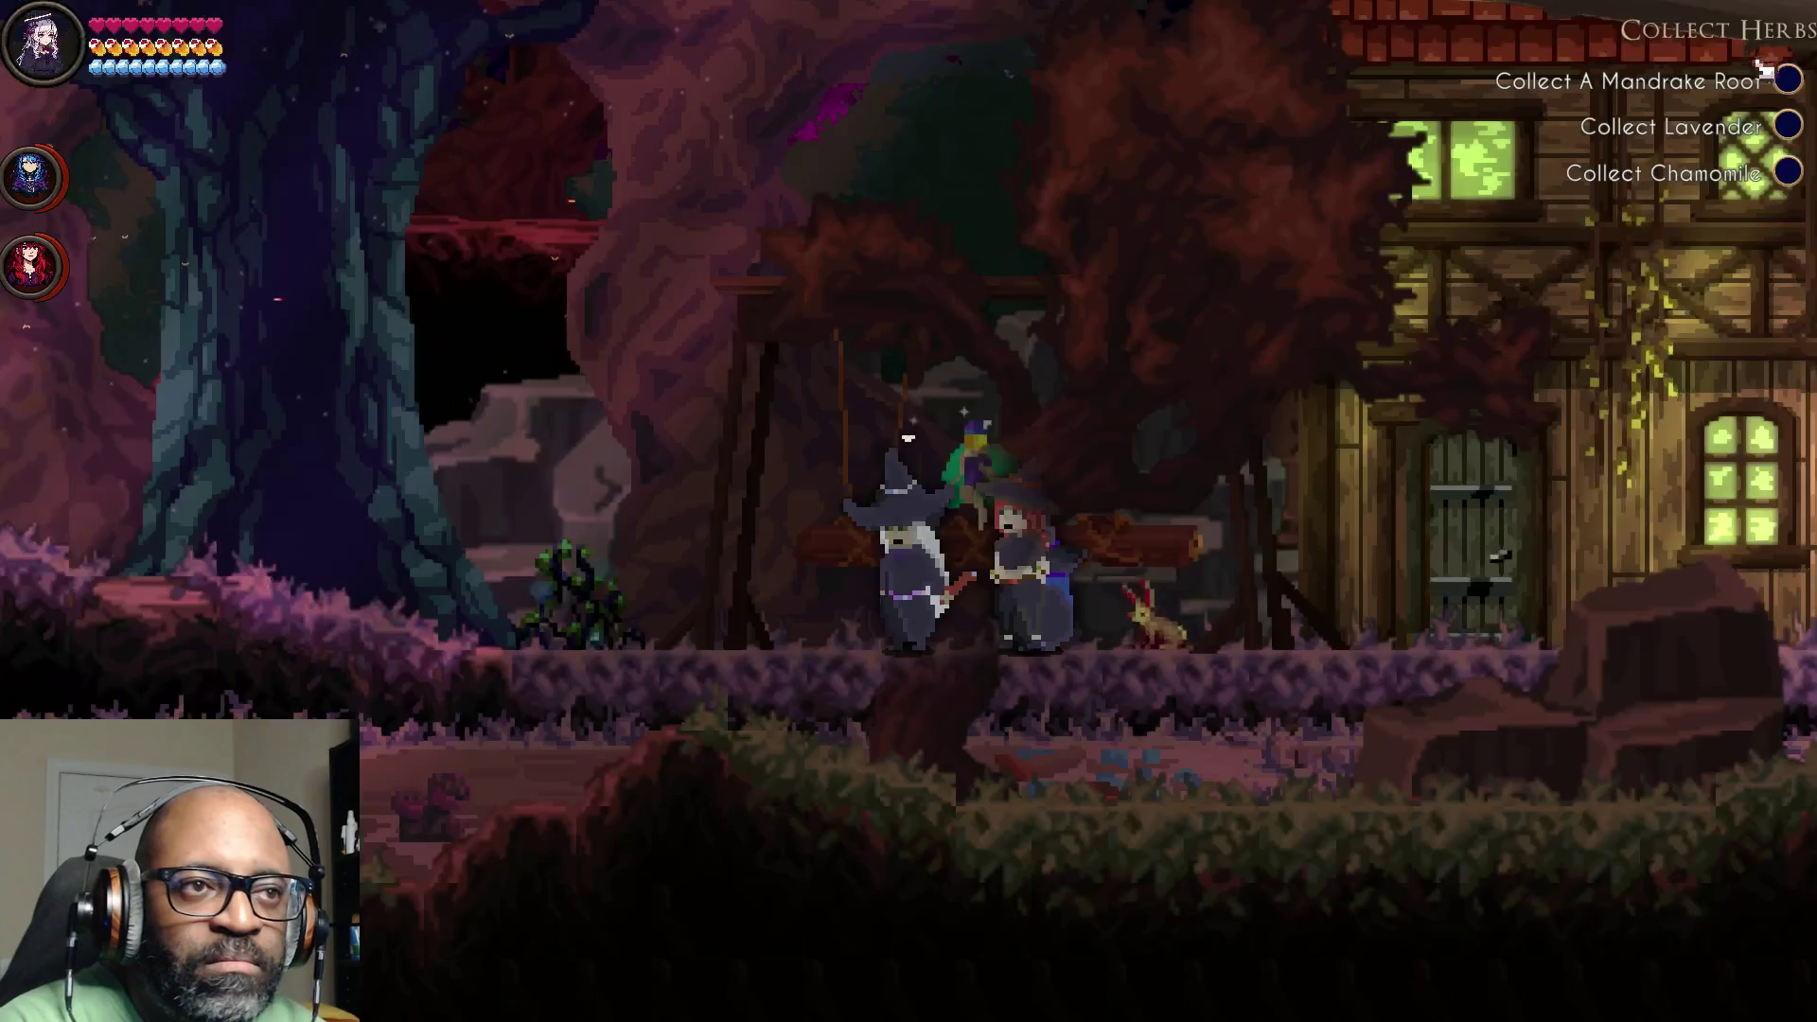
Step: Walk left past the lamp post and pick the chamomile
key("a")
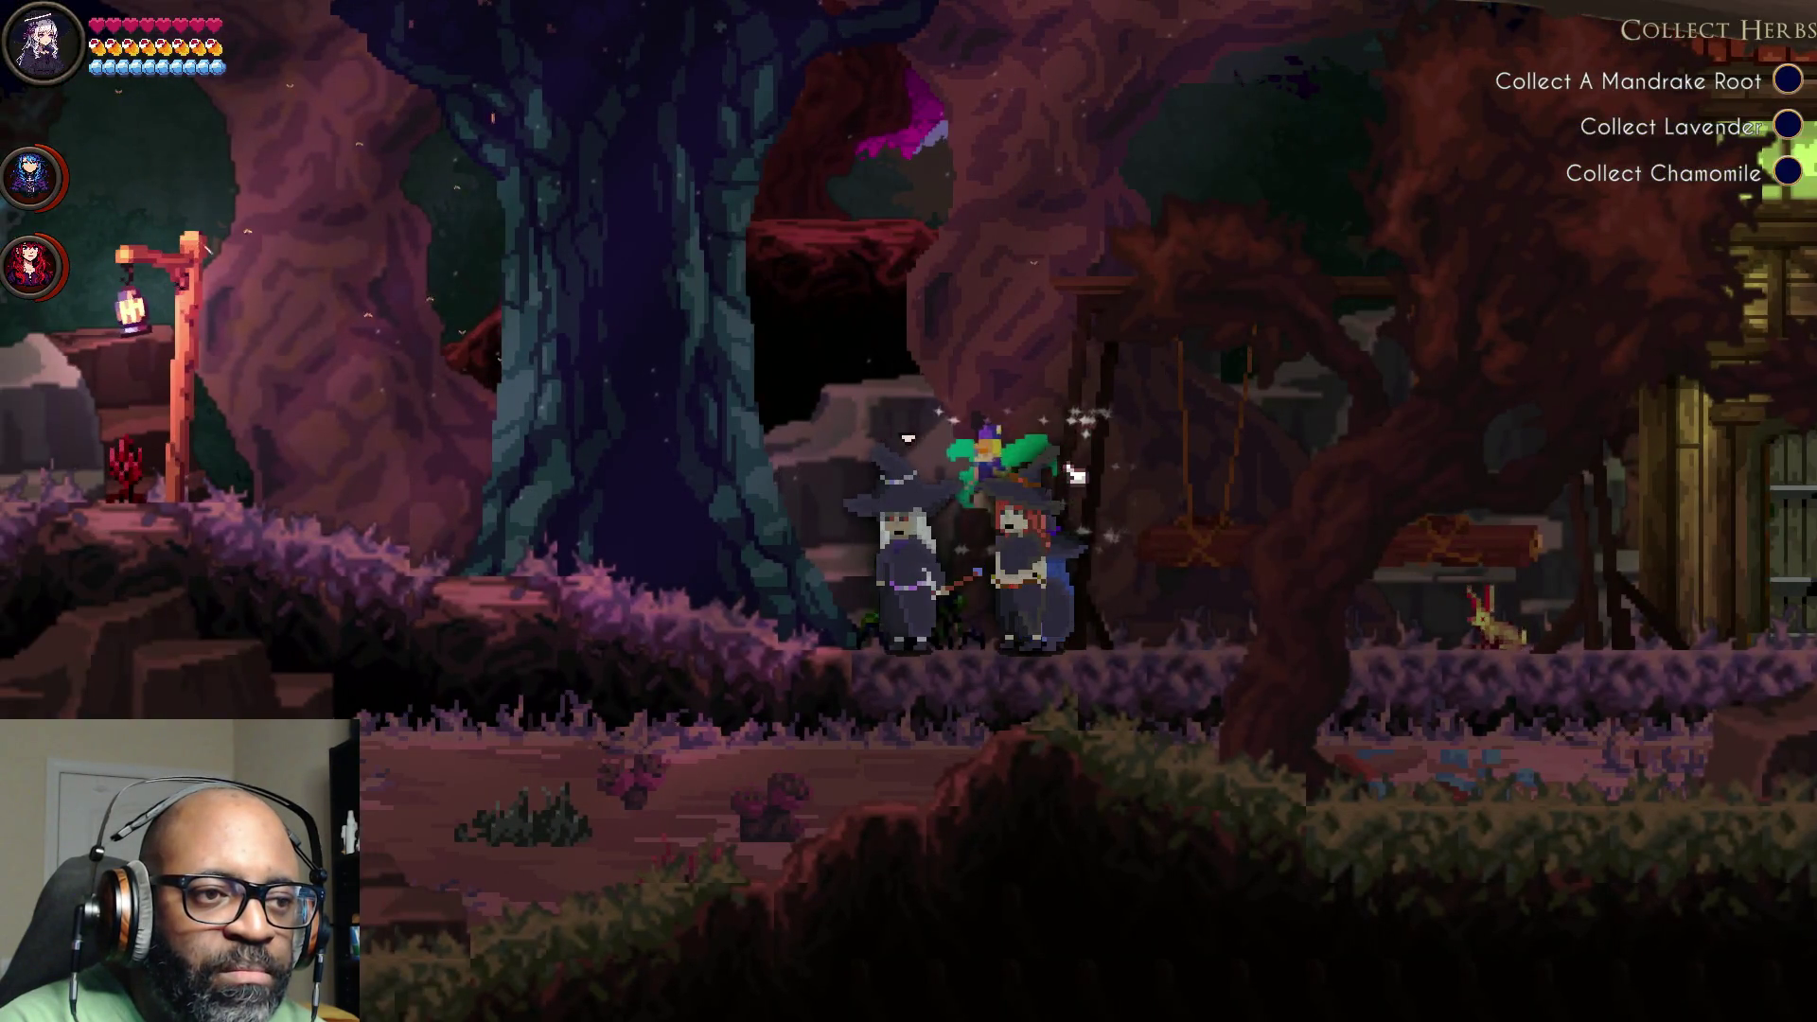
key("d")
key("a")
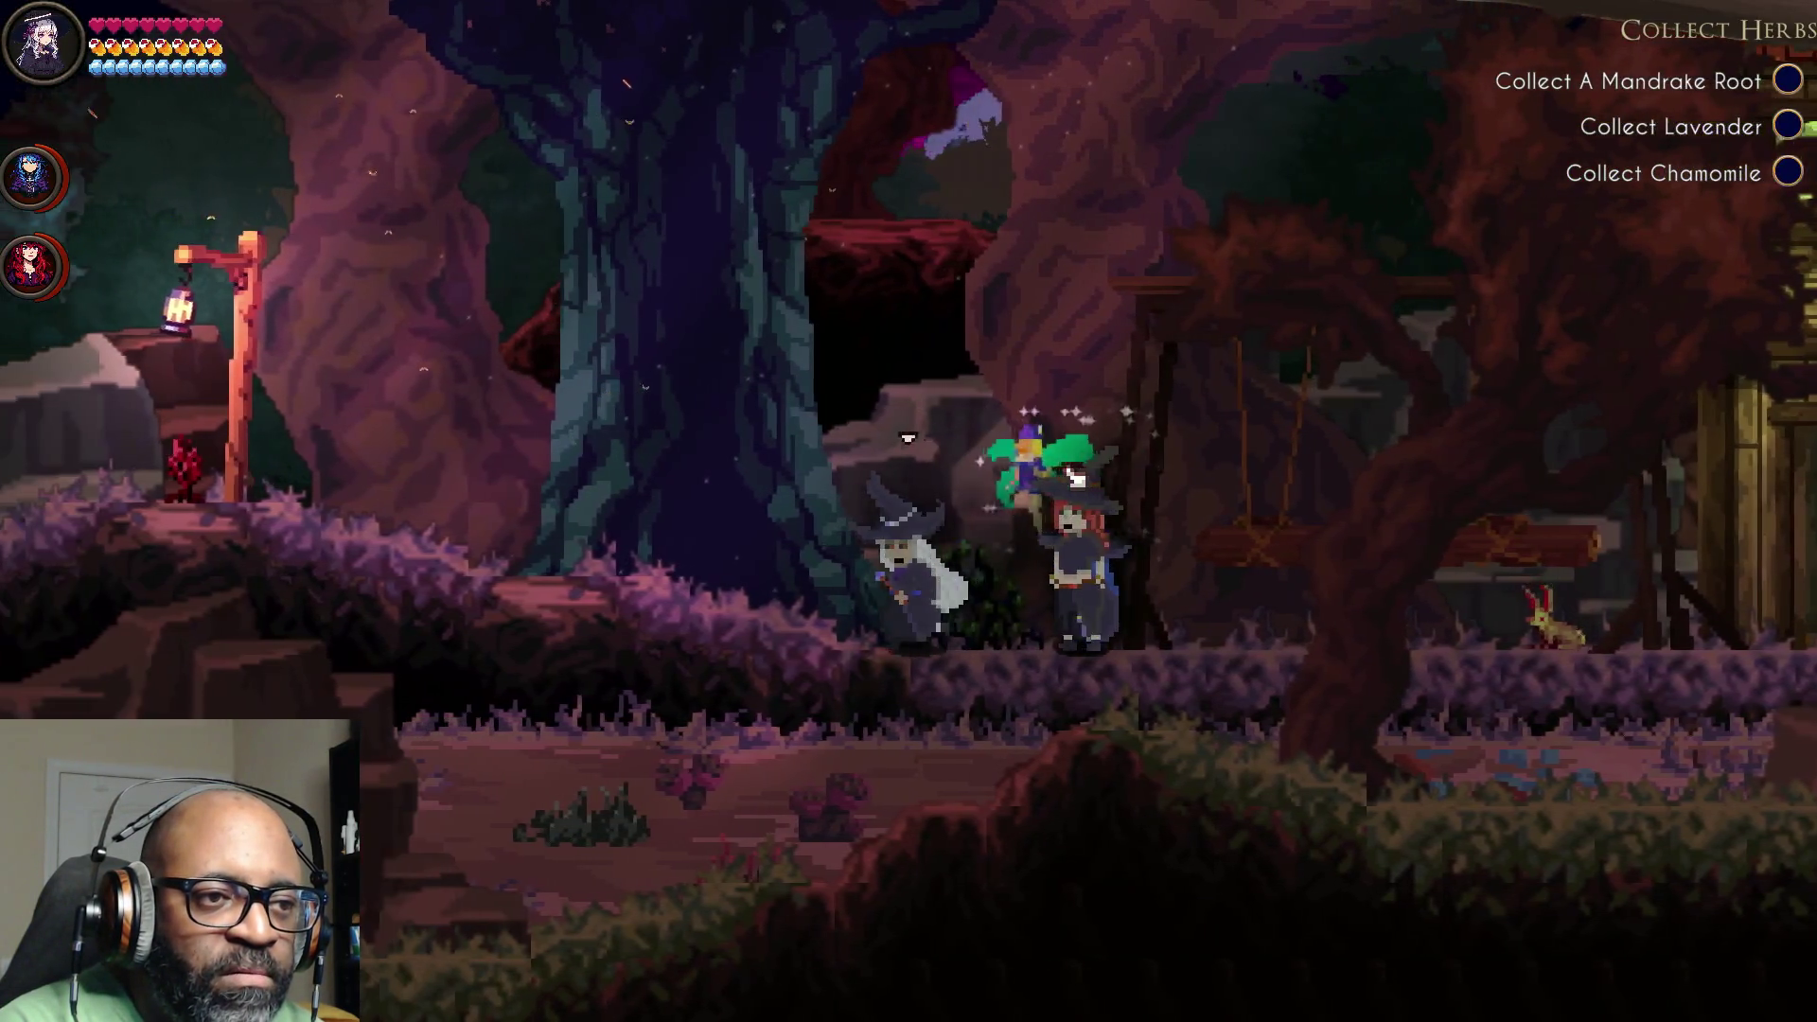
key("a")
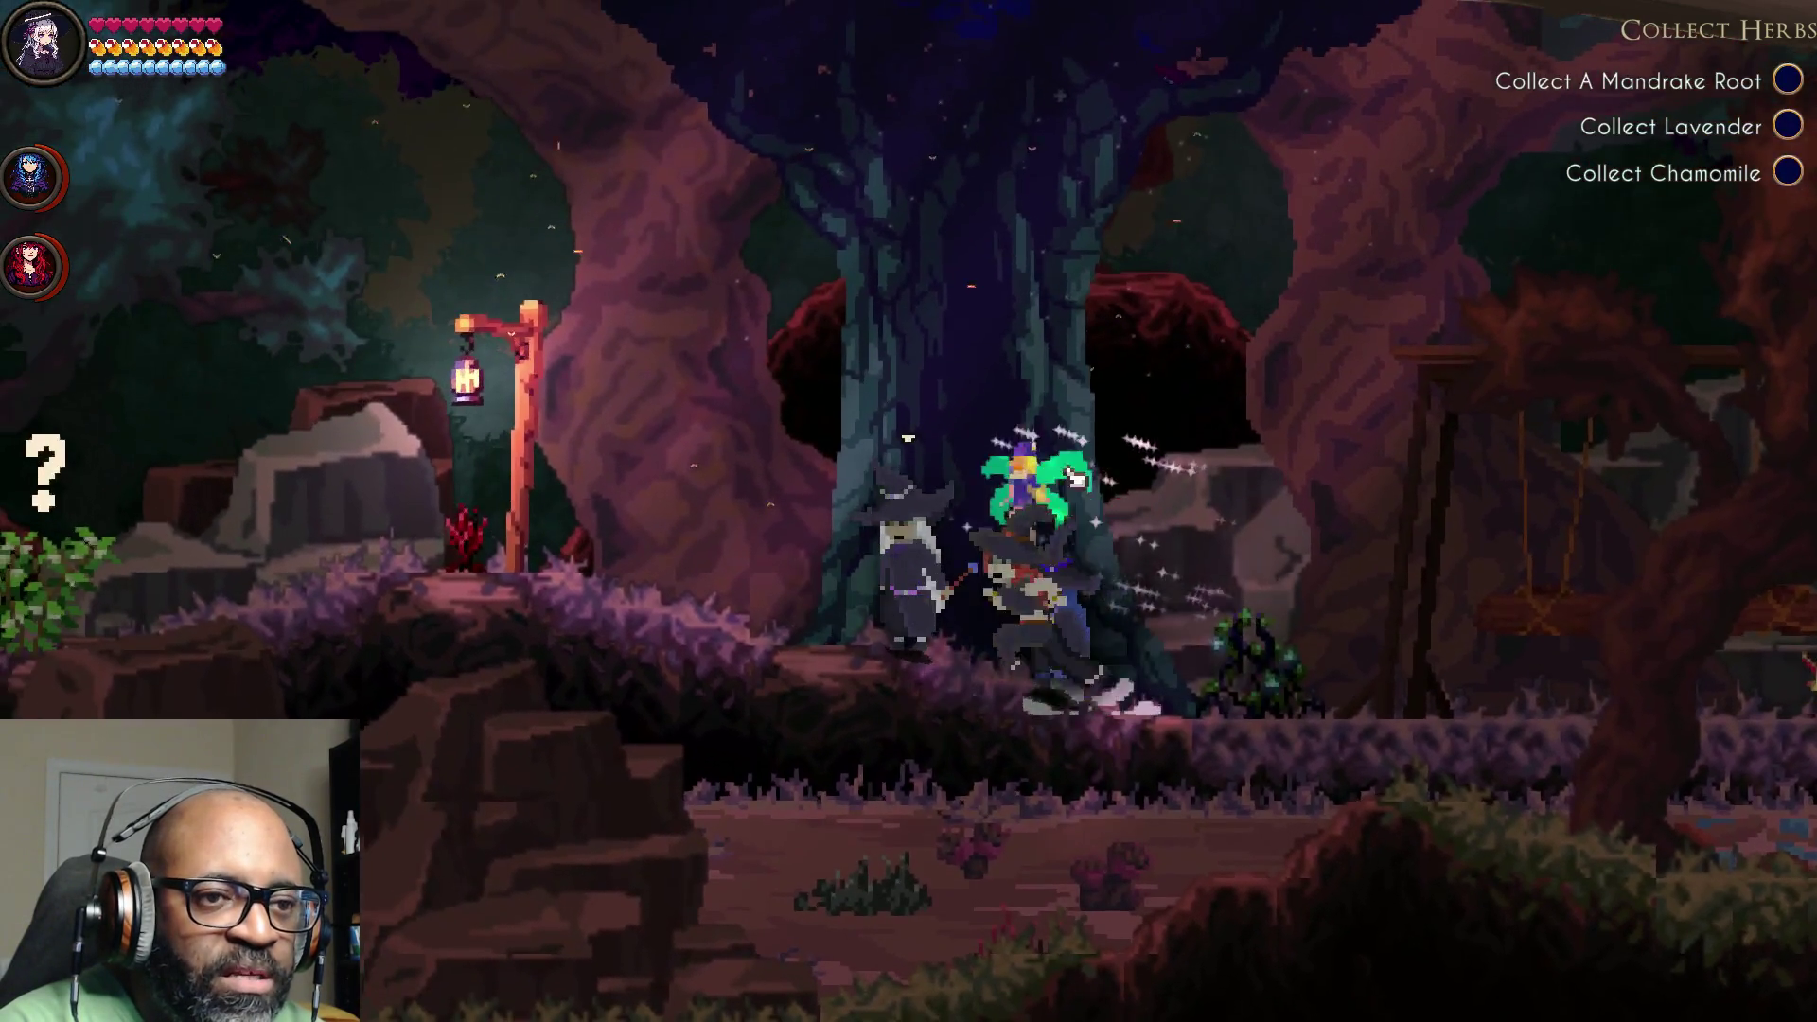
key("a")
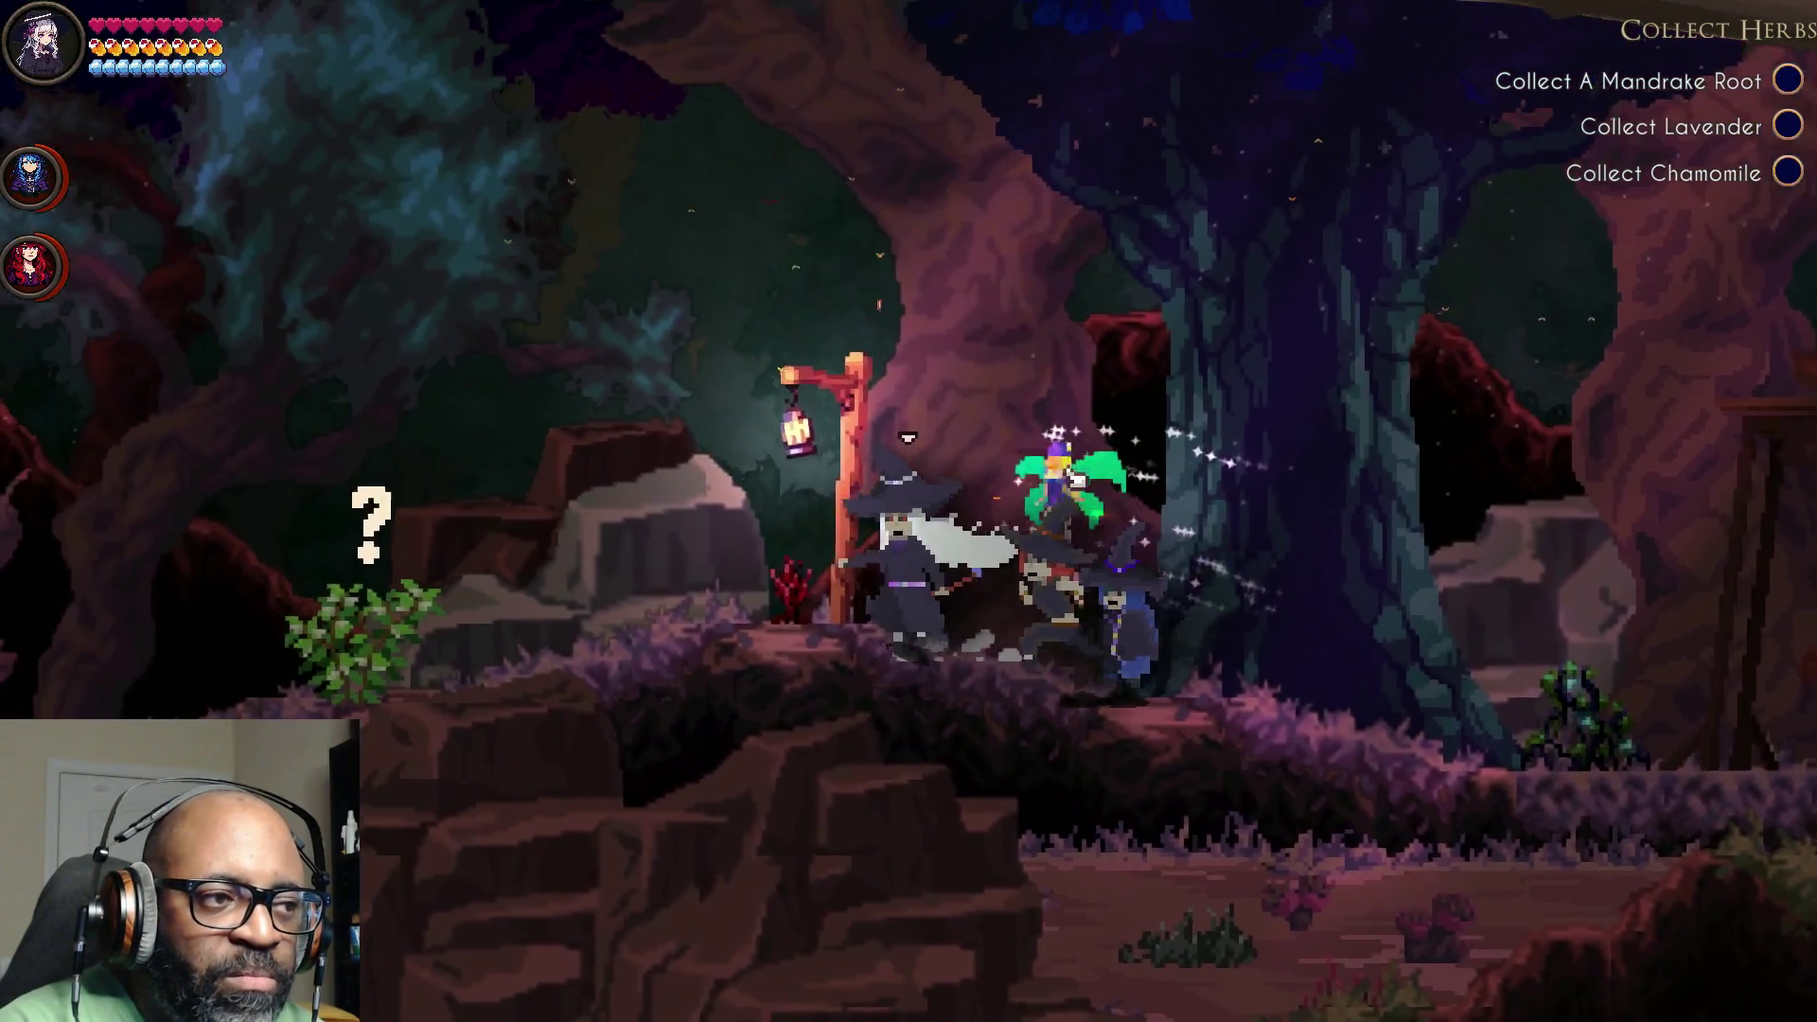
key("a")
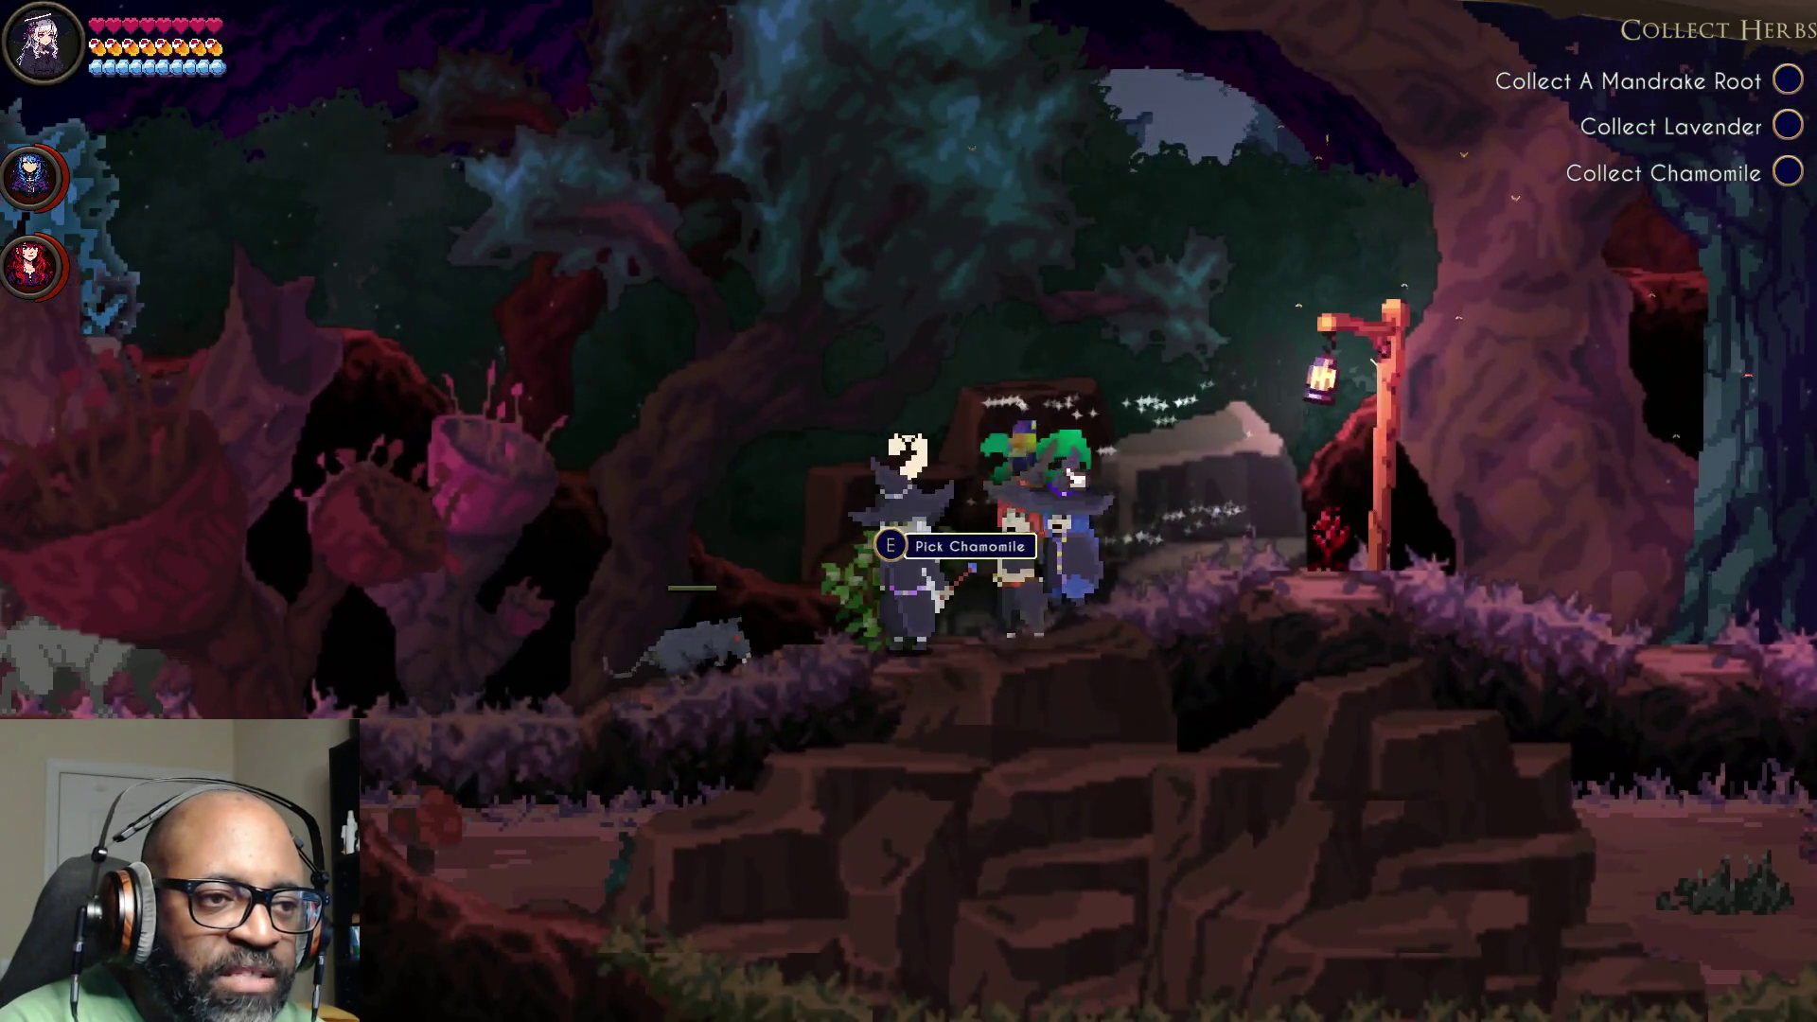
key("e")
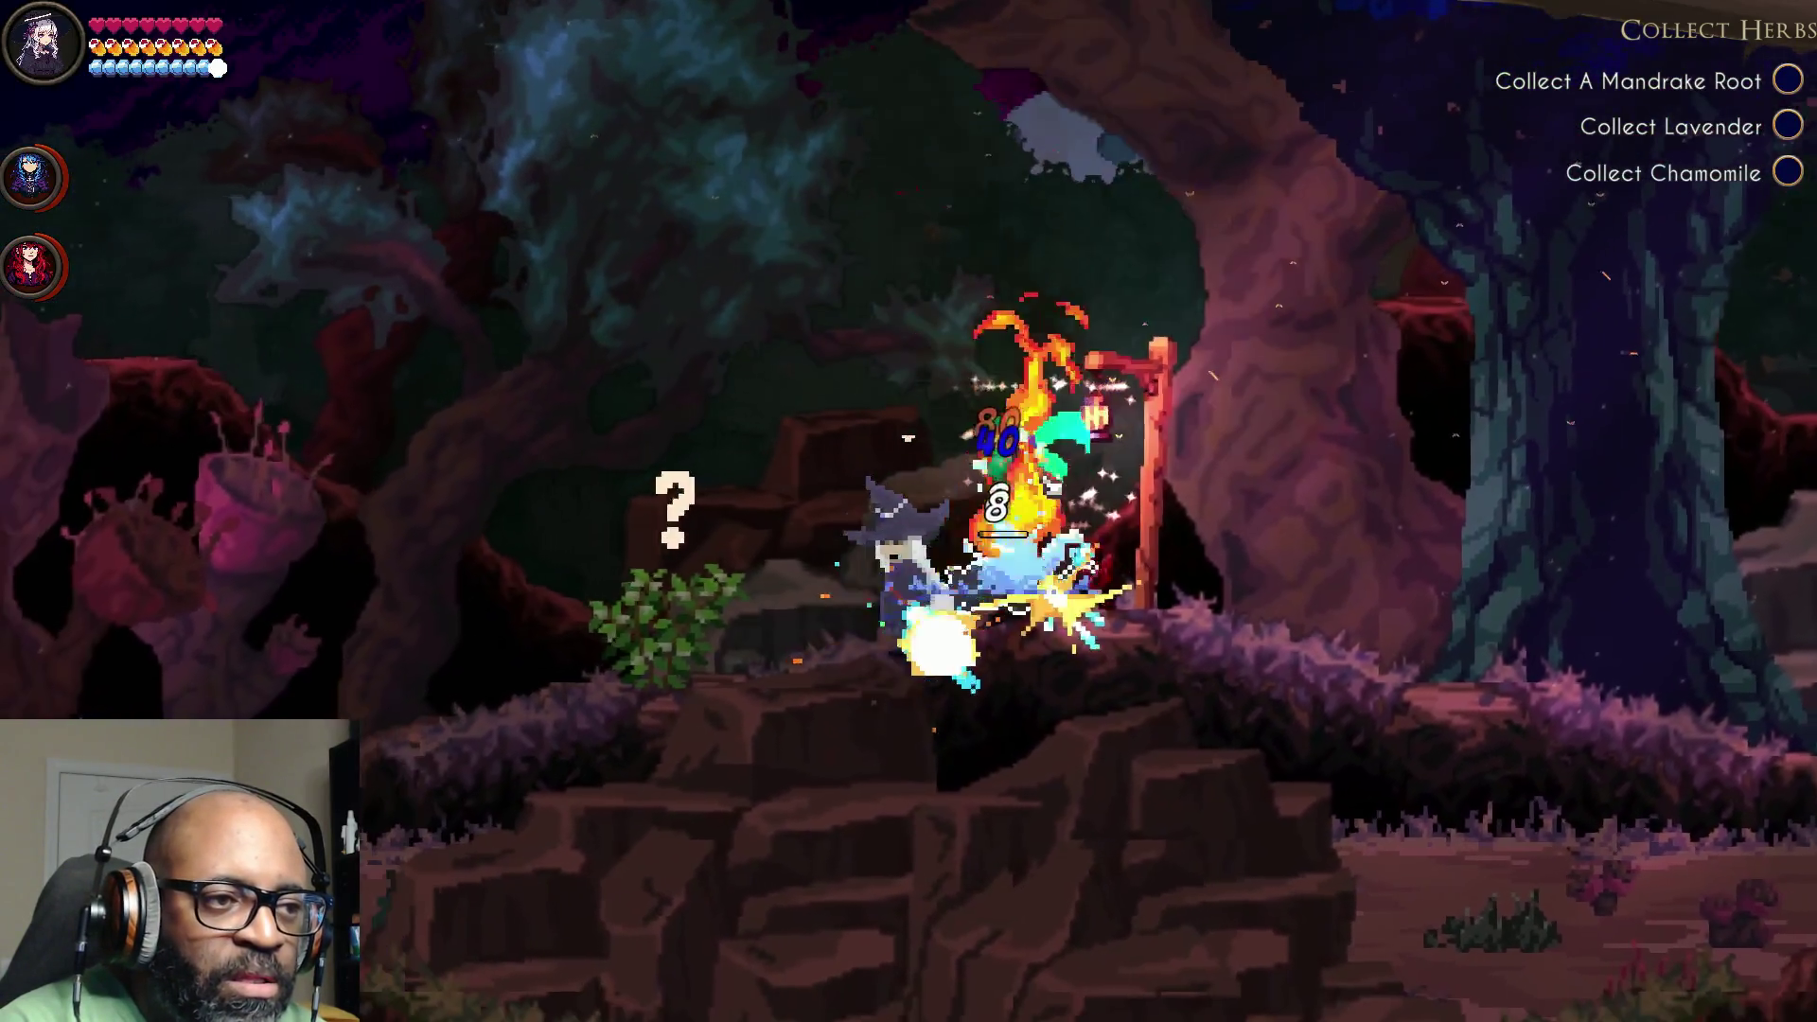
Step: Fight the enemy with a crystal spell, then continue left to the side path opening
key("d")
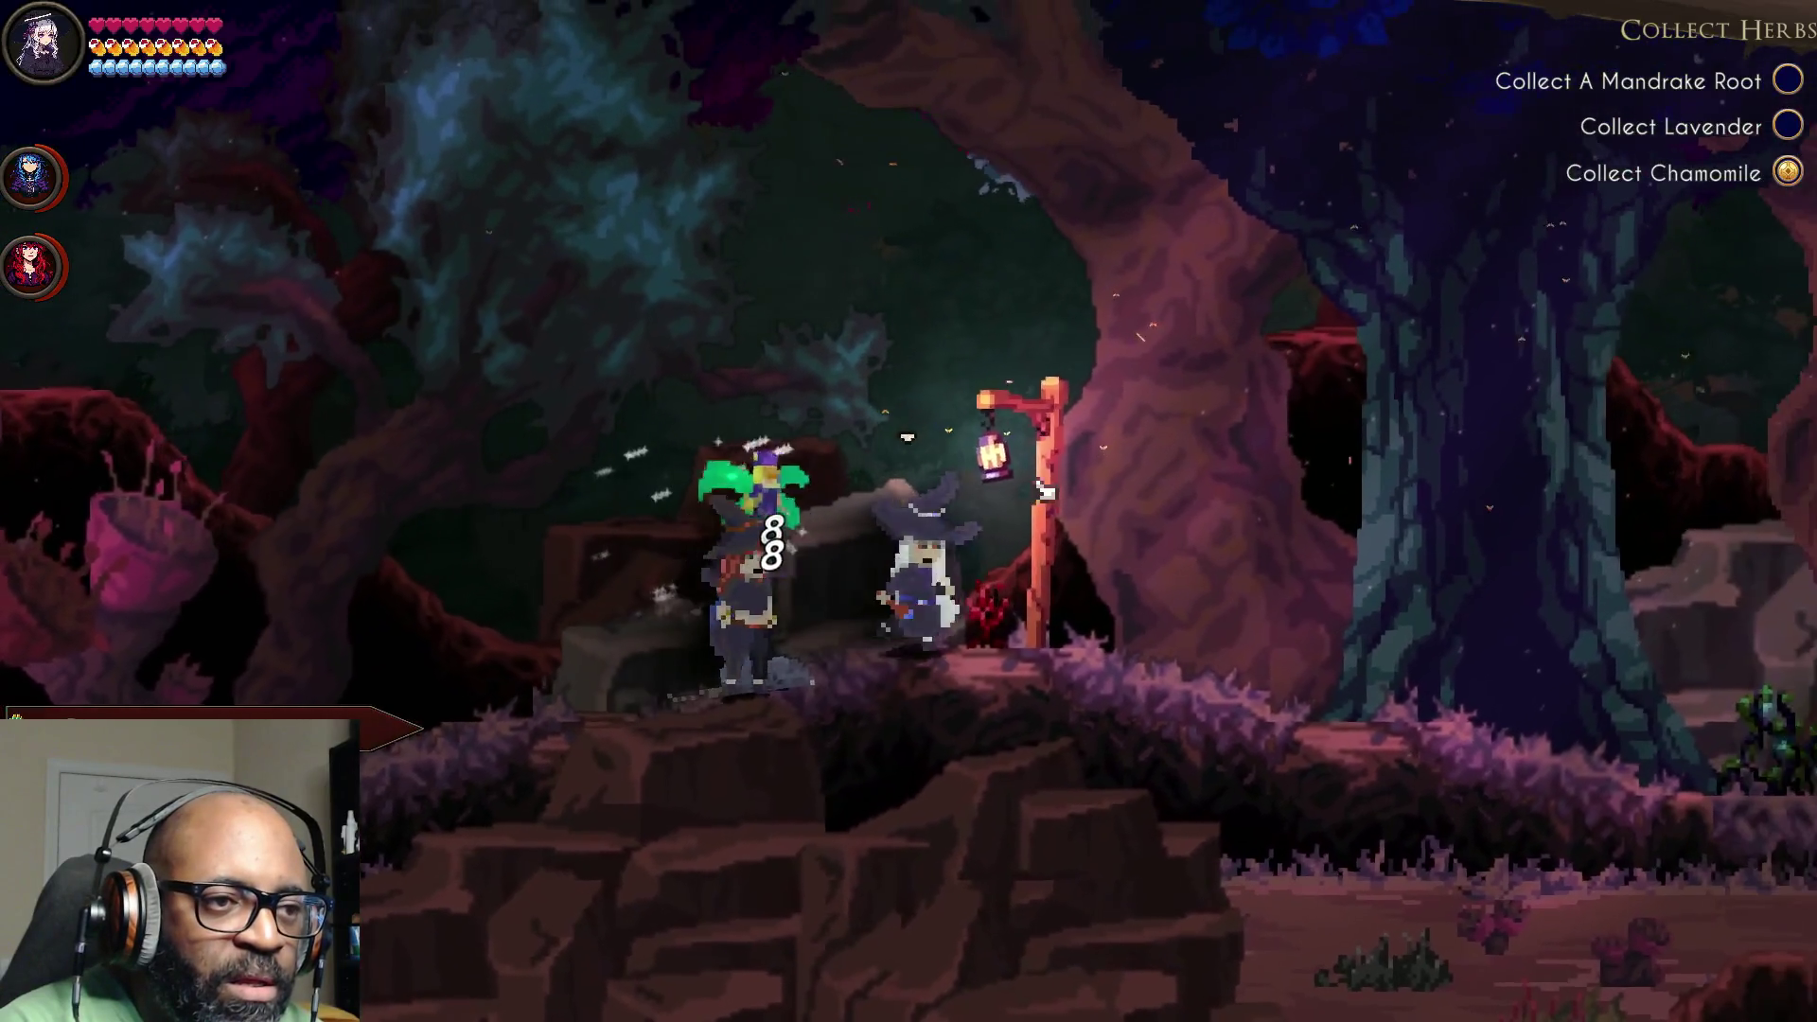
key("a")
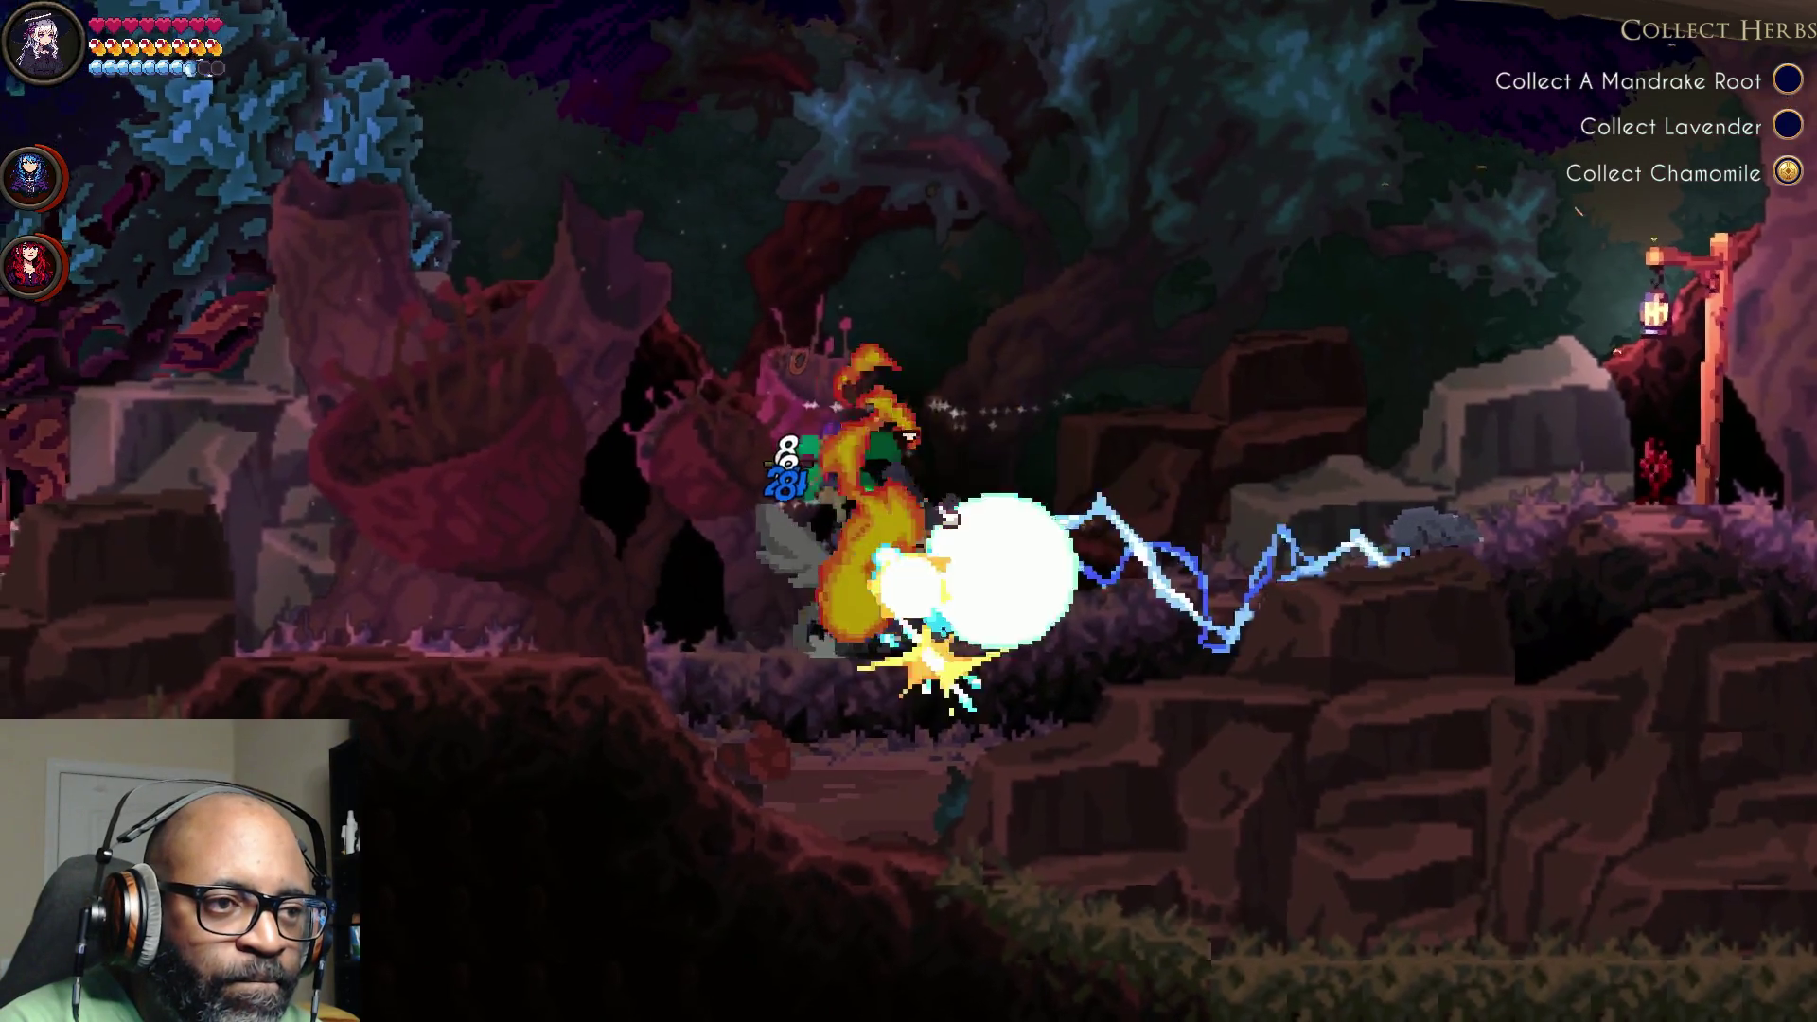
key("d")
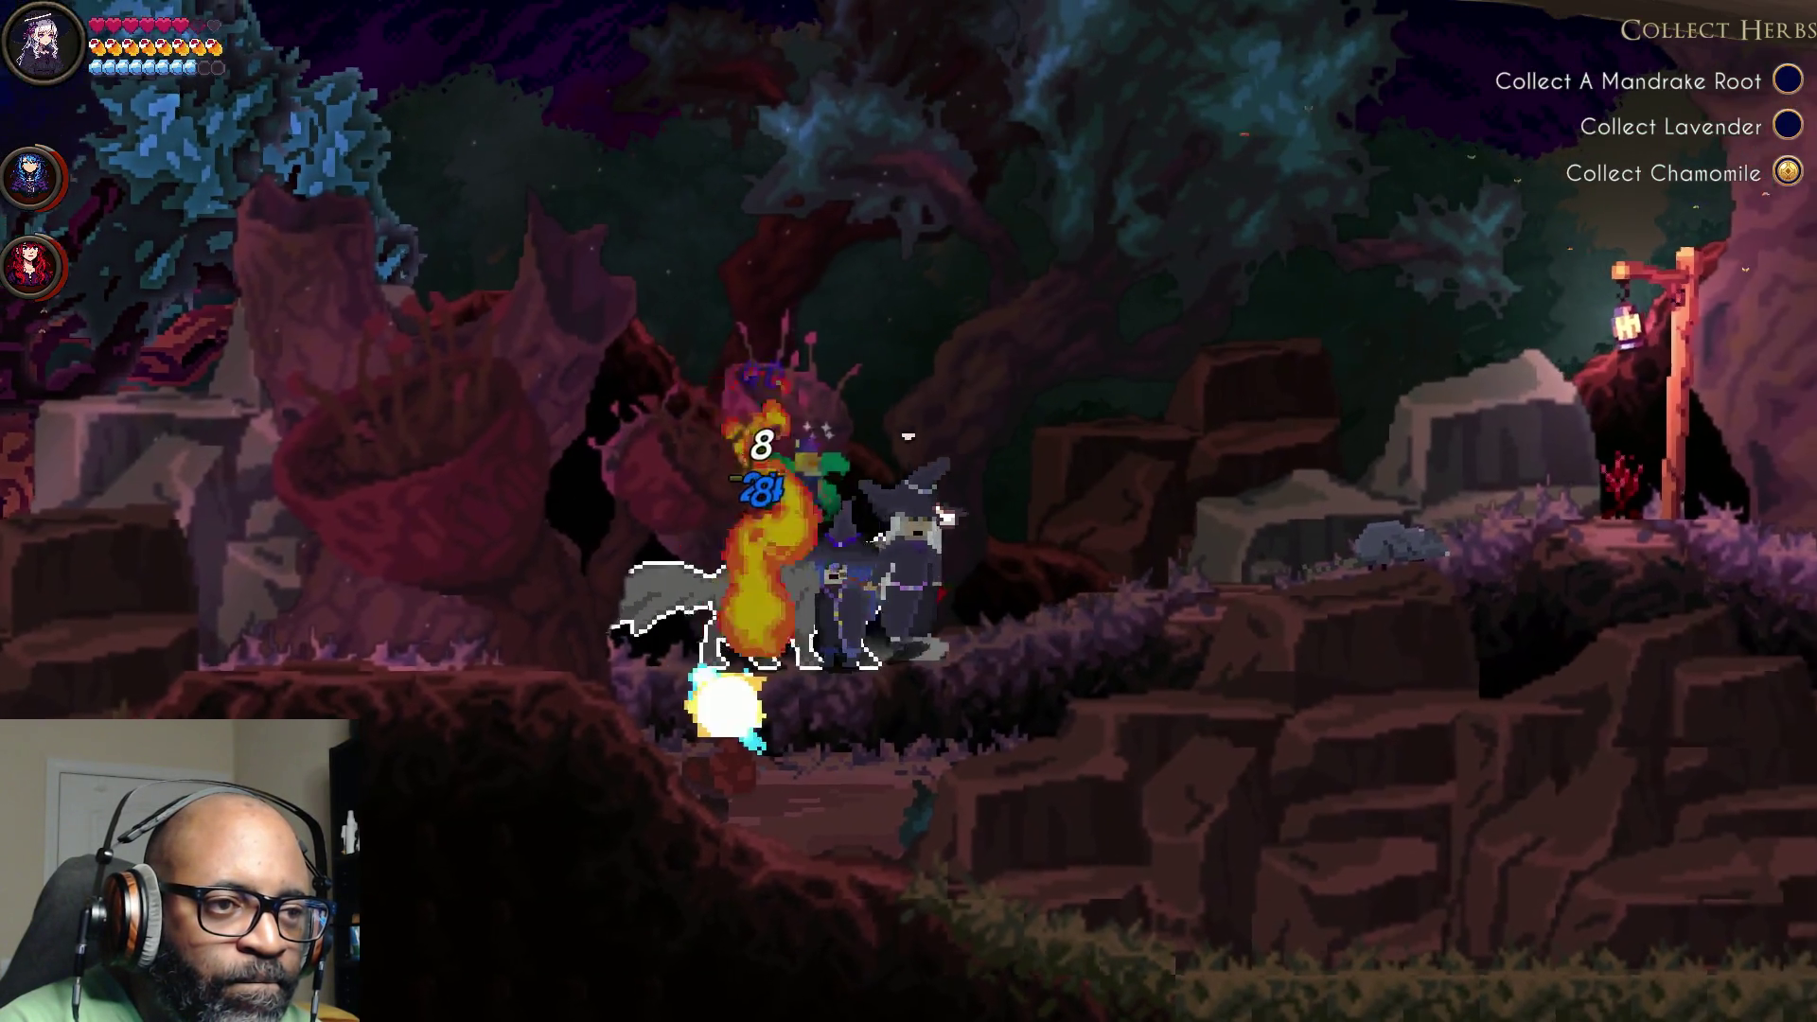
key("a")
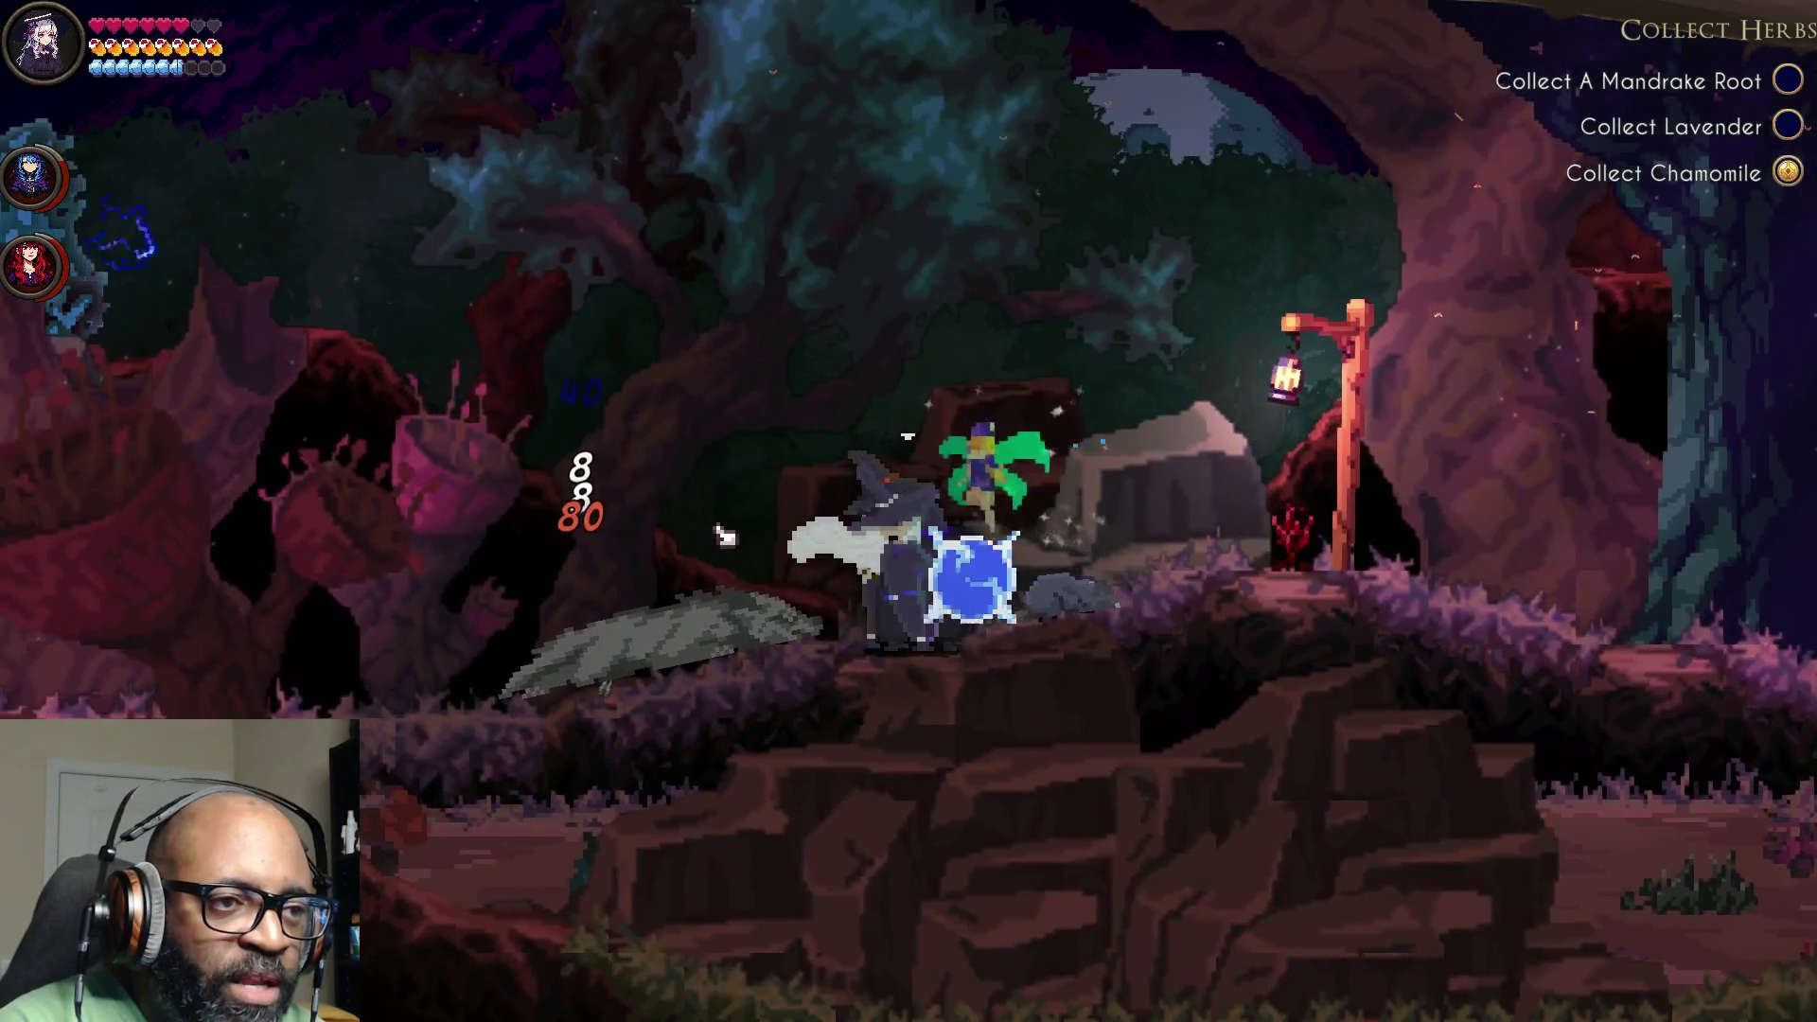
key("a")
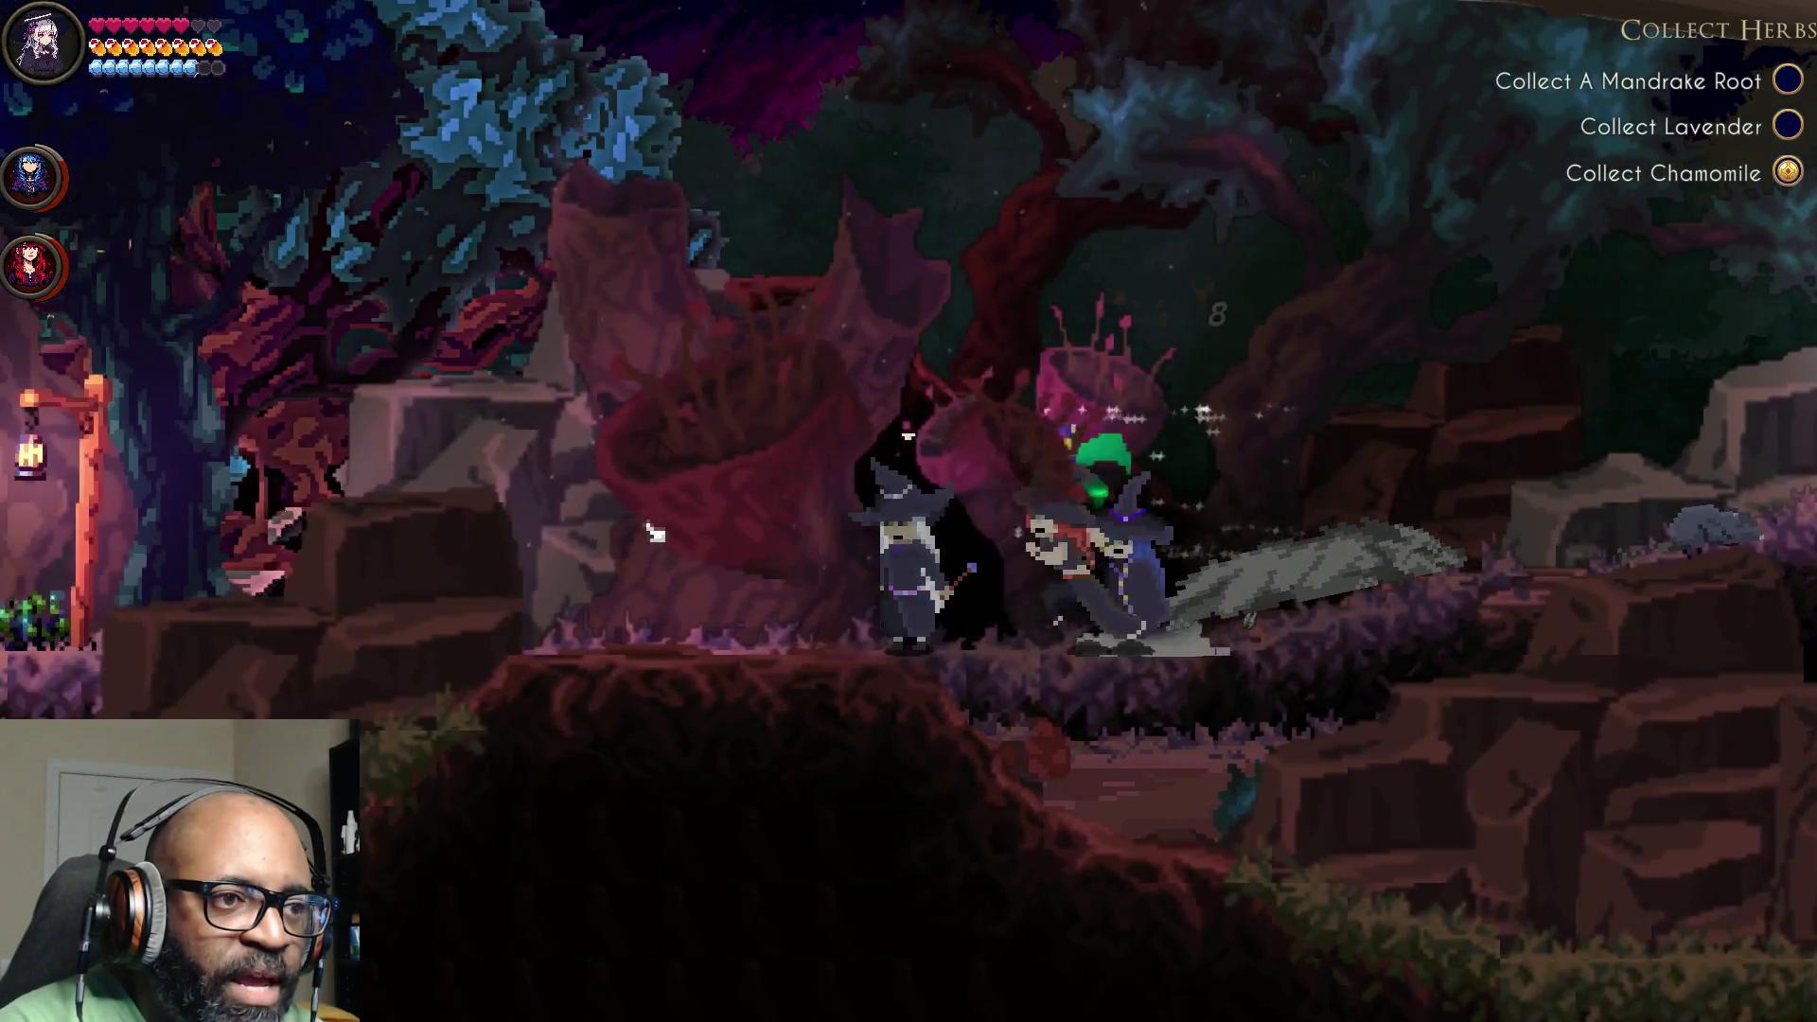
key("a")
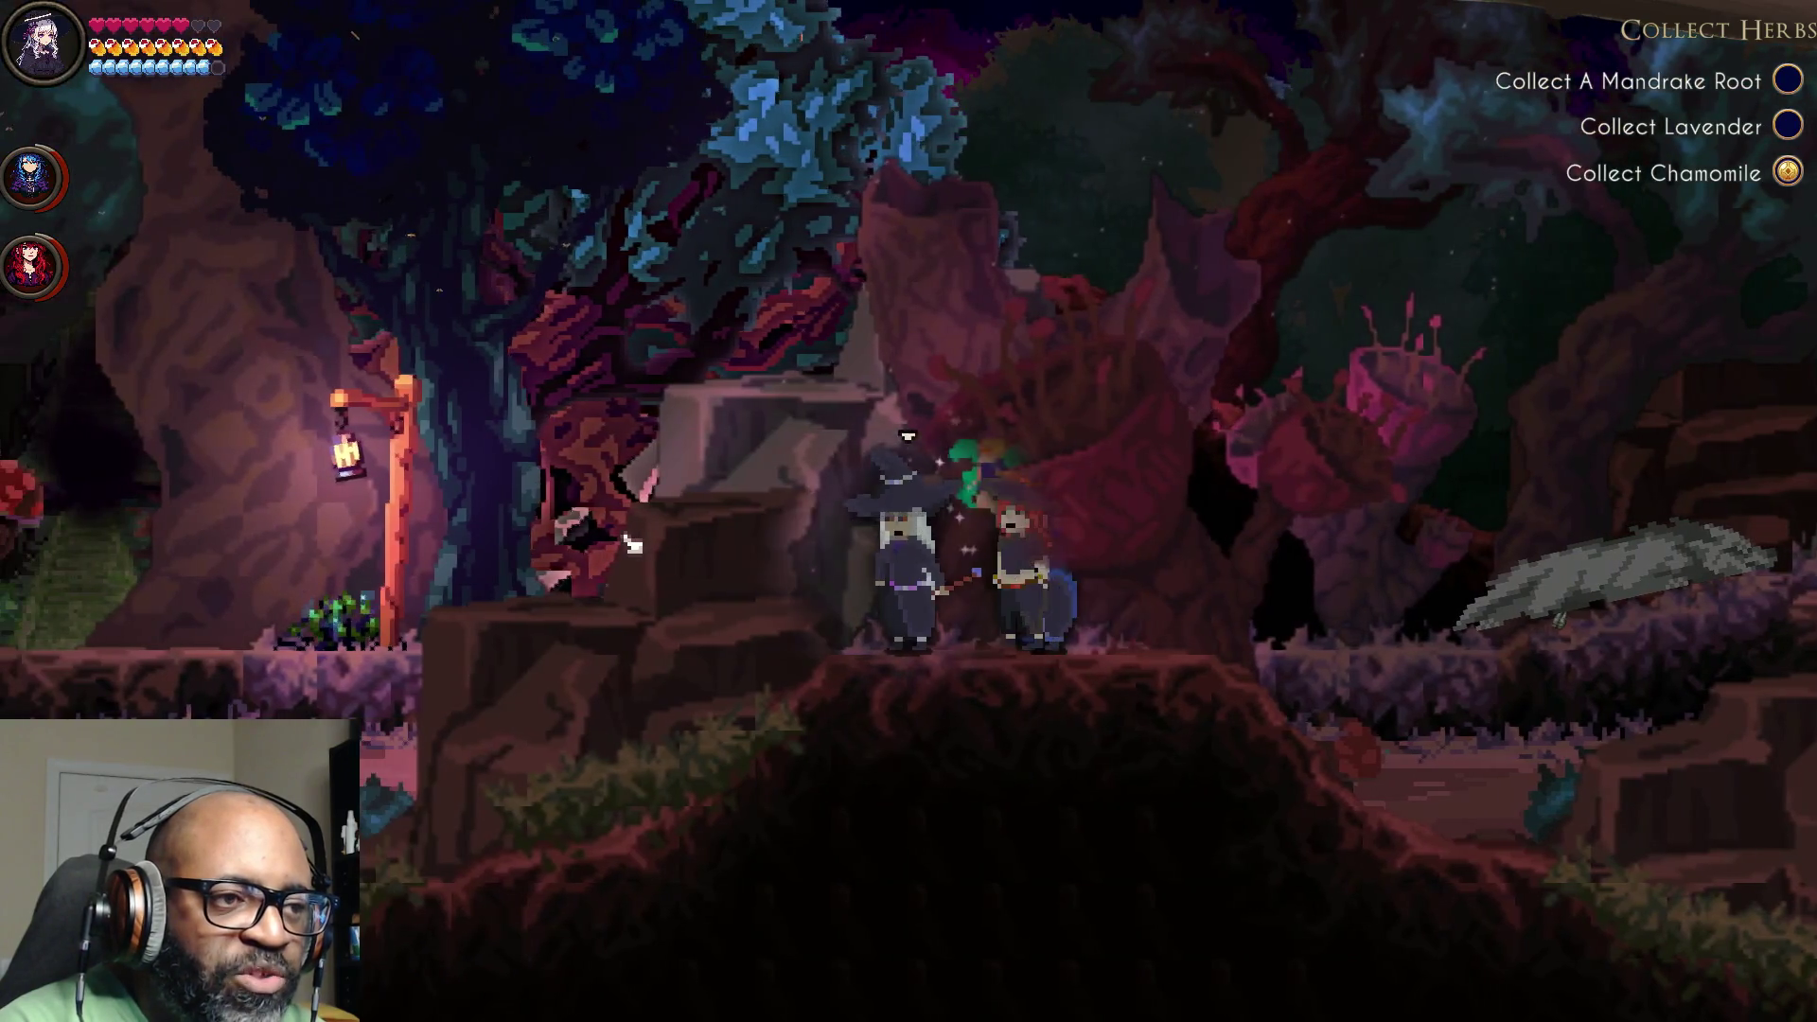
key("a")
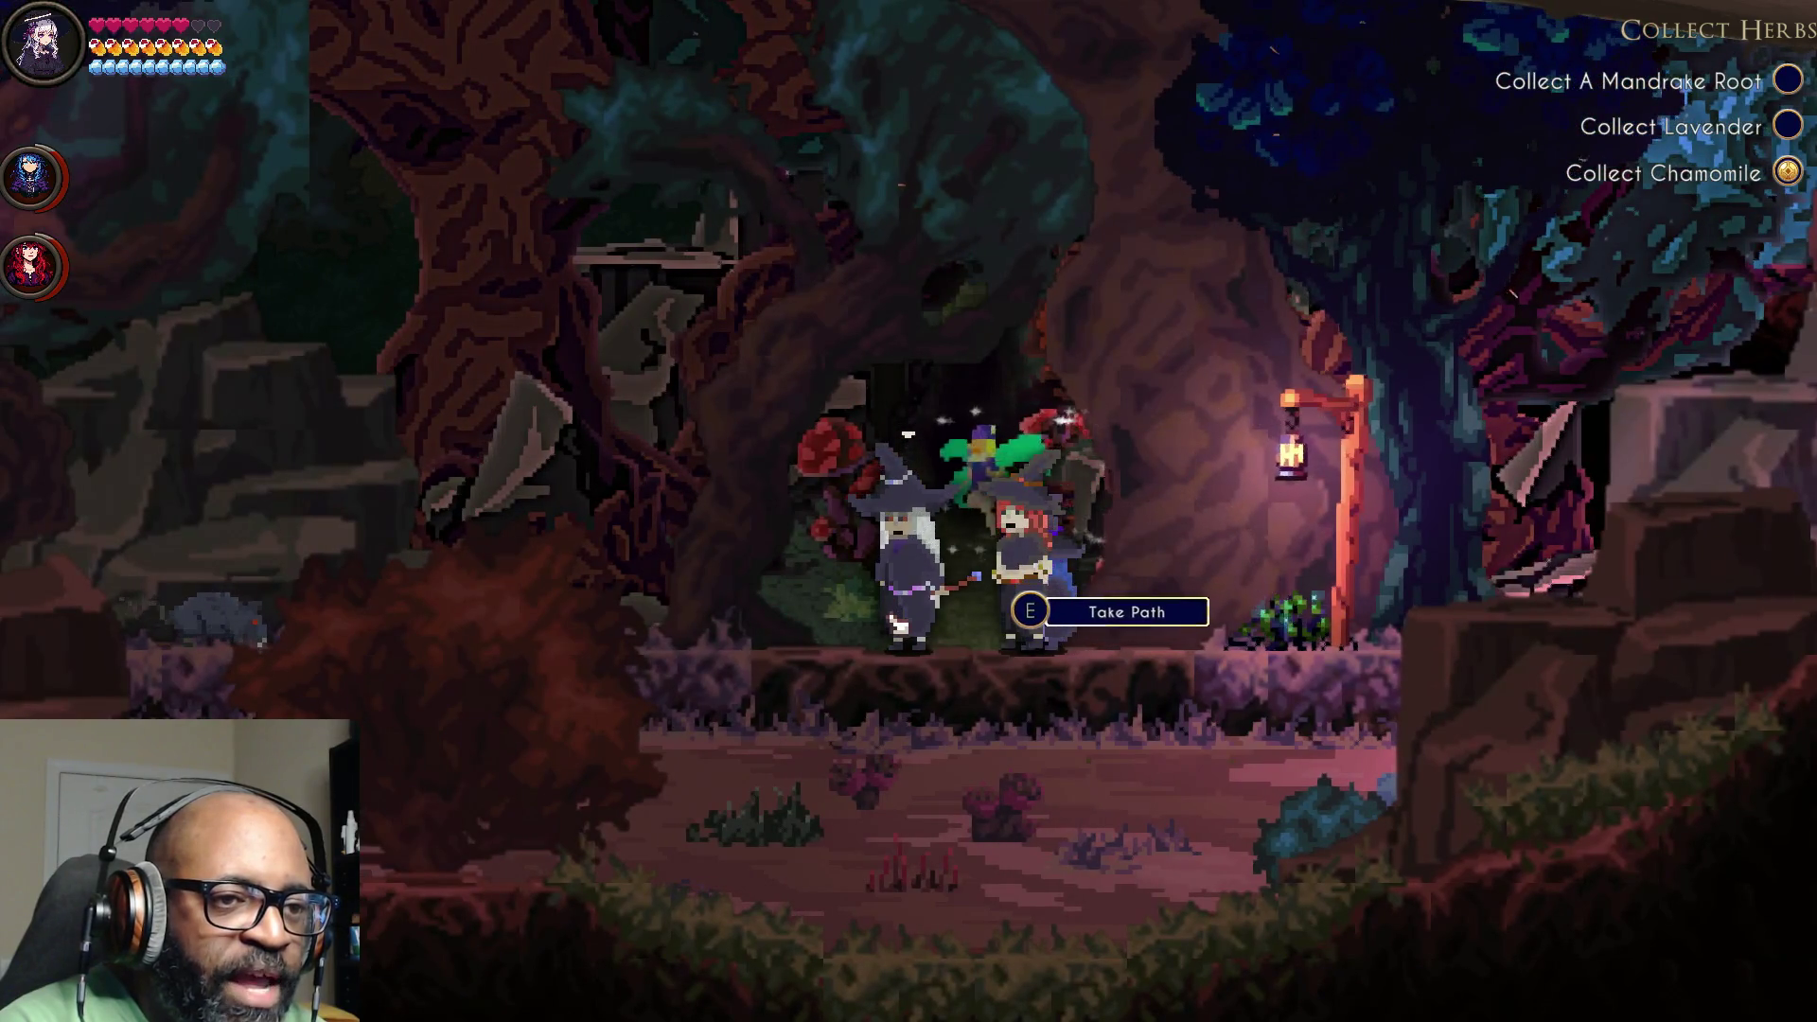
Step: Try the side path, then attack the enemy with ice, fire and lightning spells
key("e")
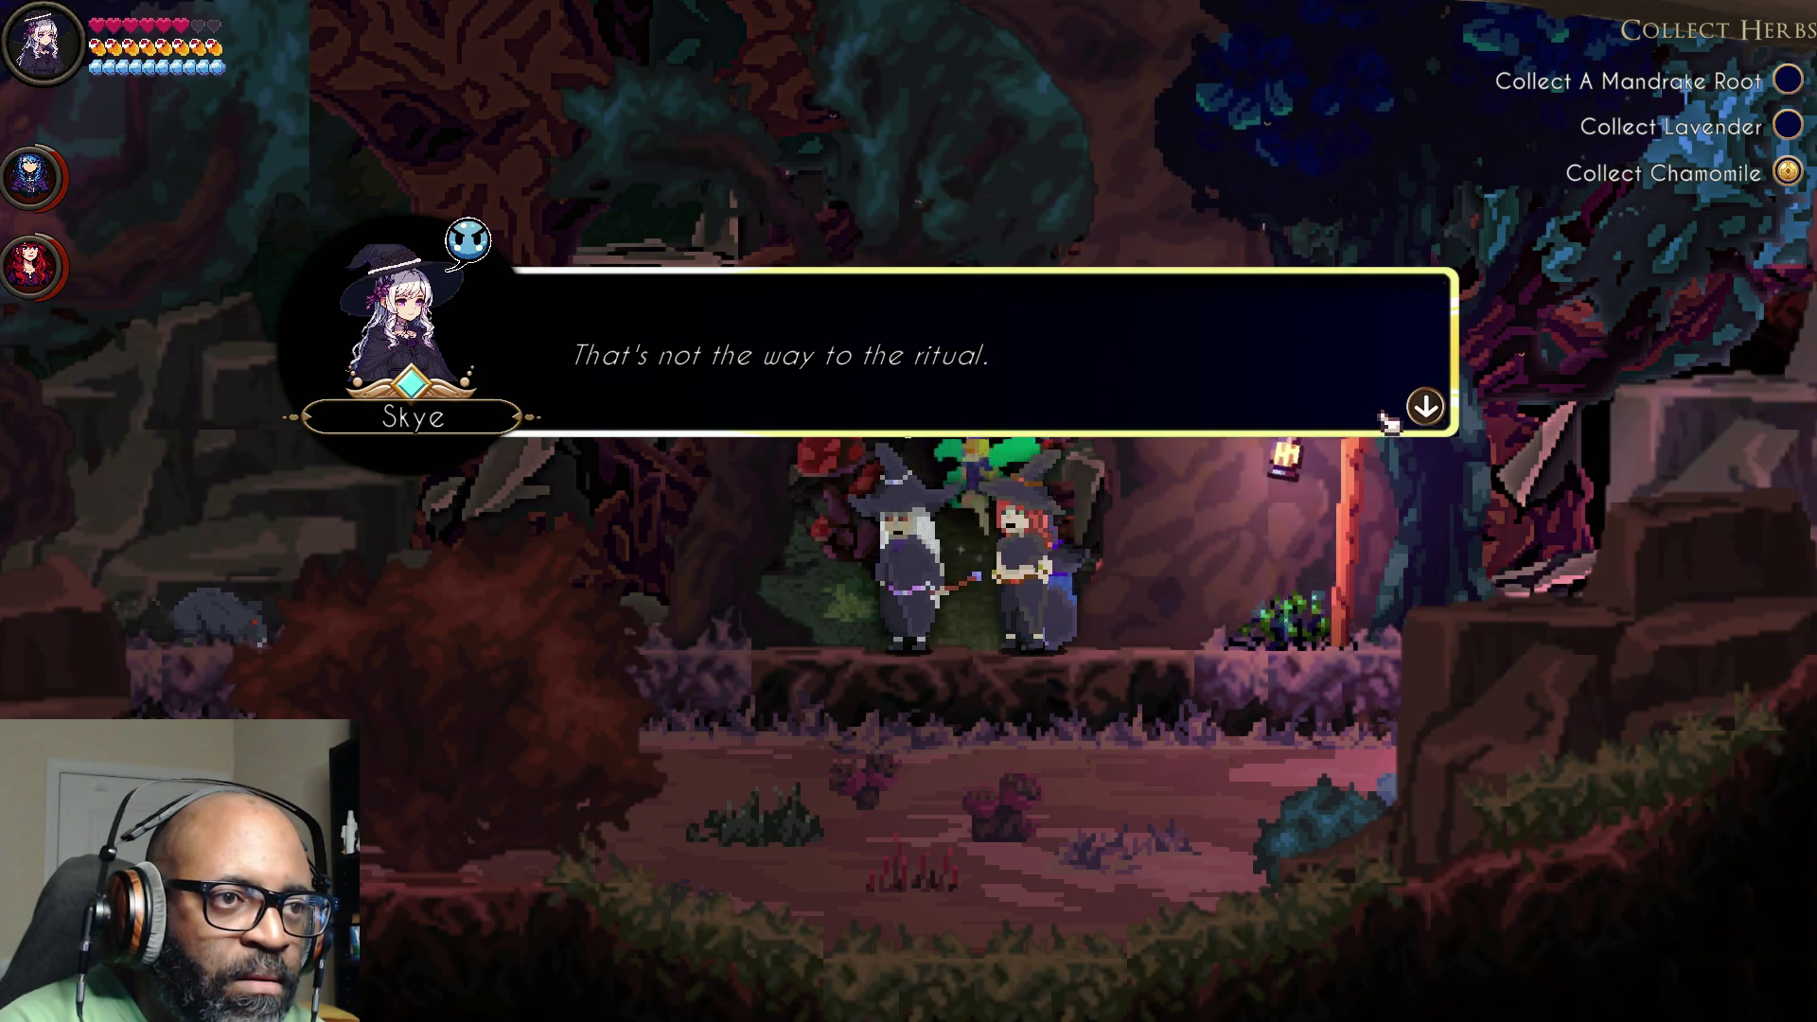
key("e")
key("d")
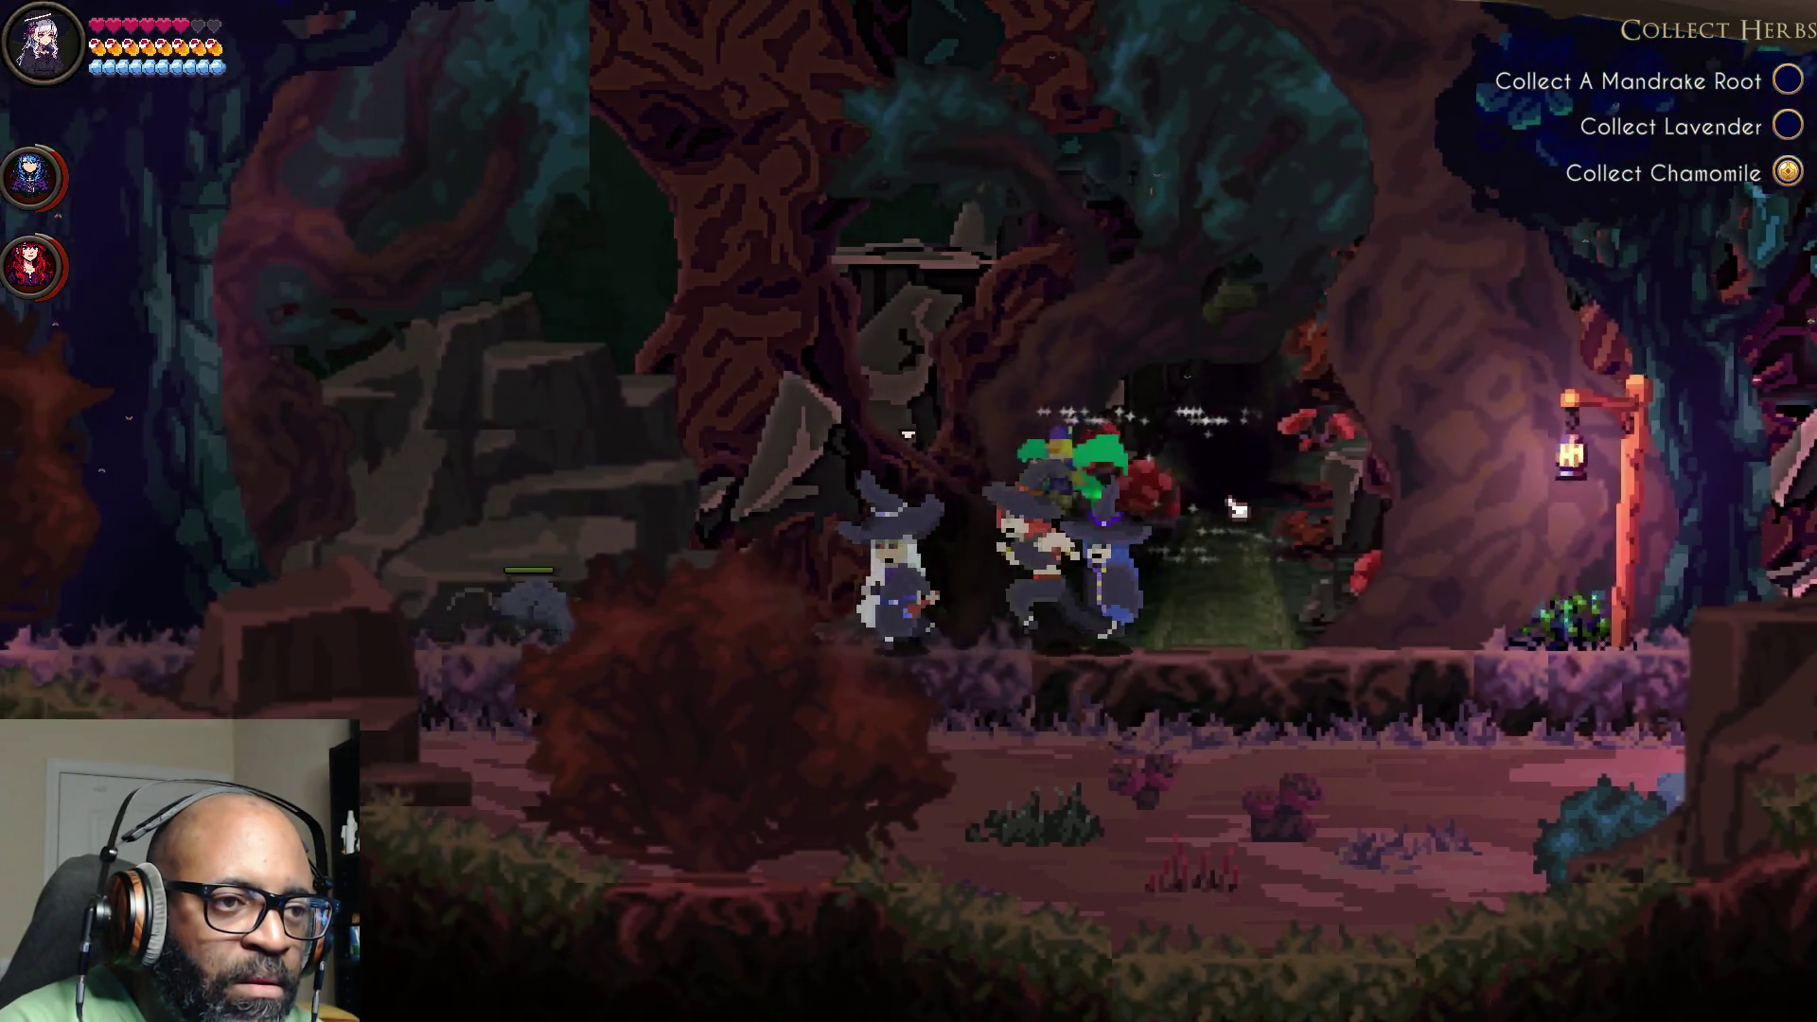
key("a")
left_click(1232, 517)
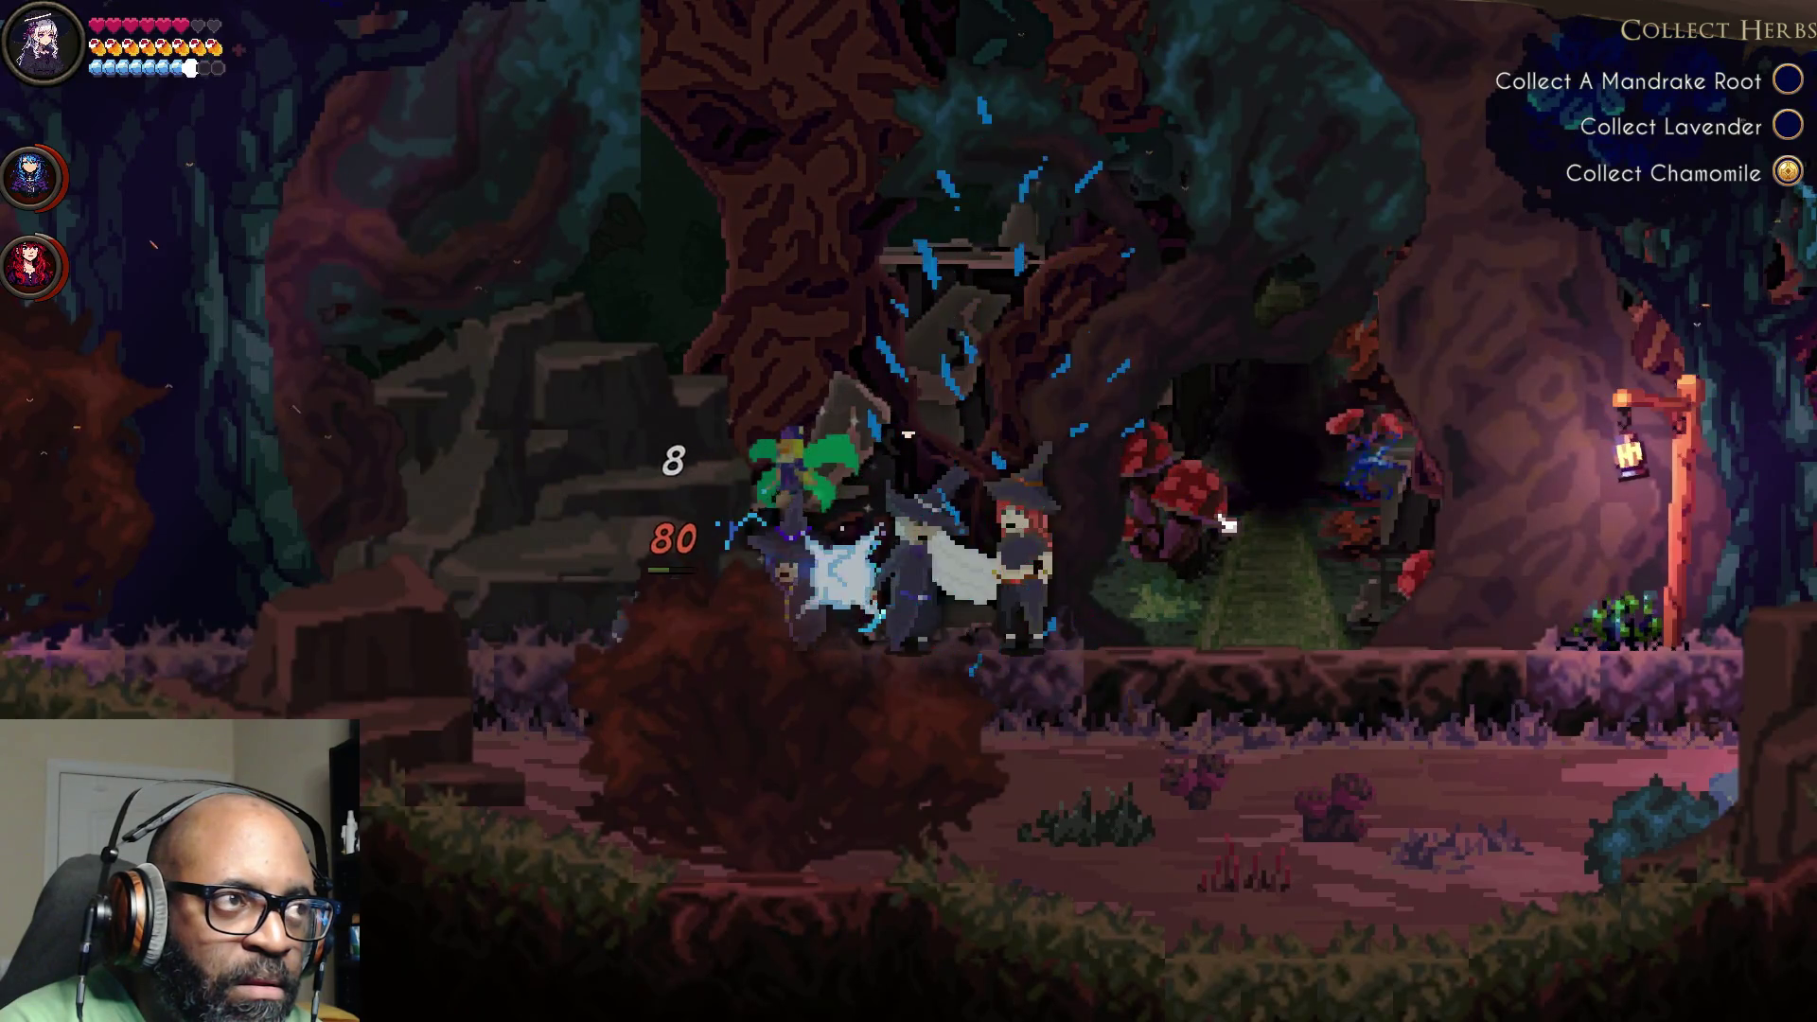
left_click(1223, 526)
left_click(1221, 528)
left_click(1220, 528)
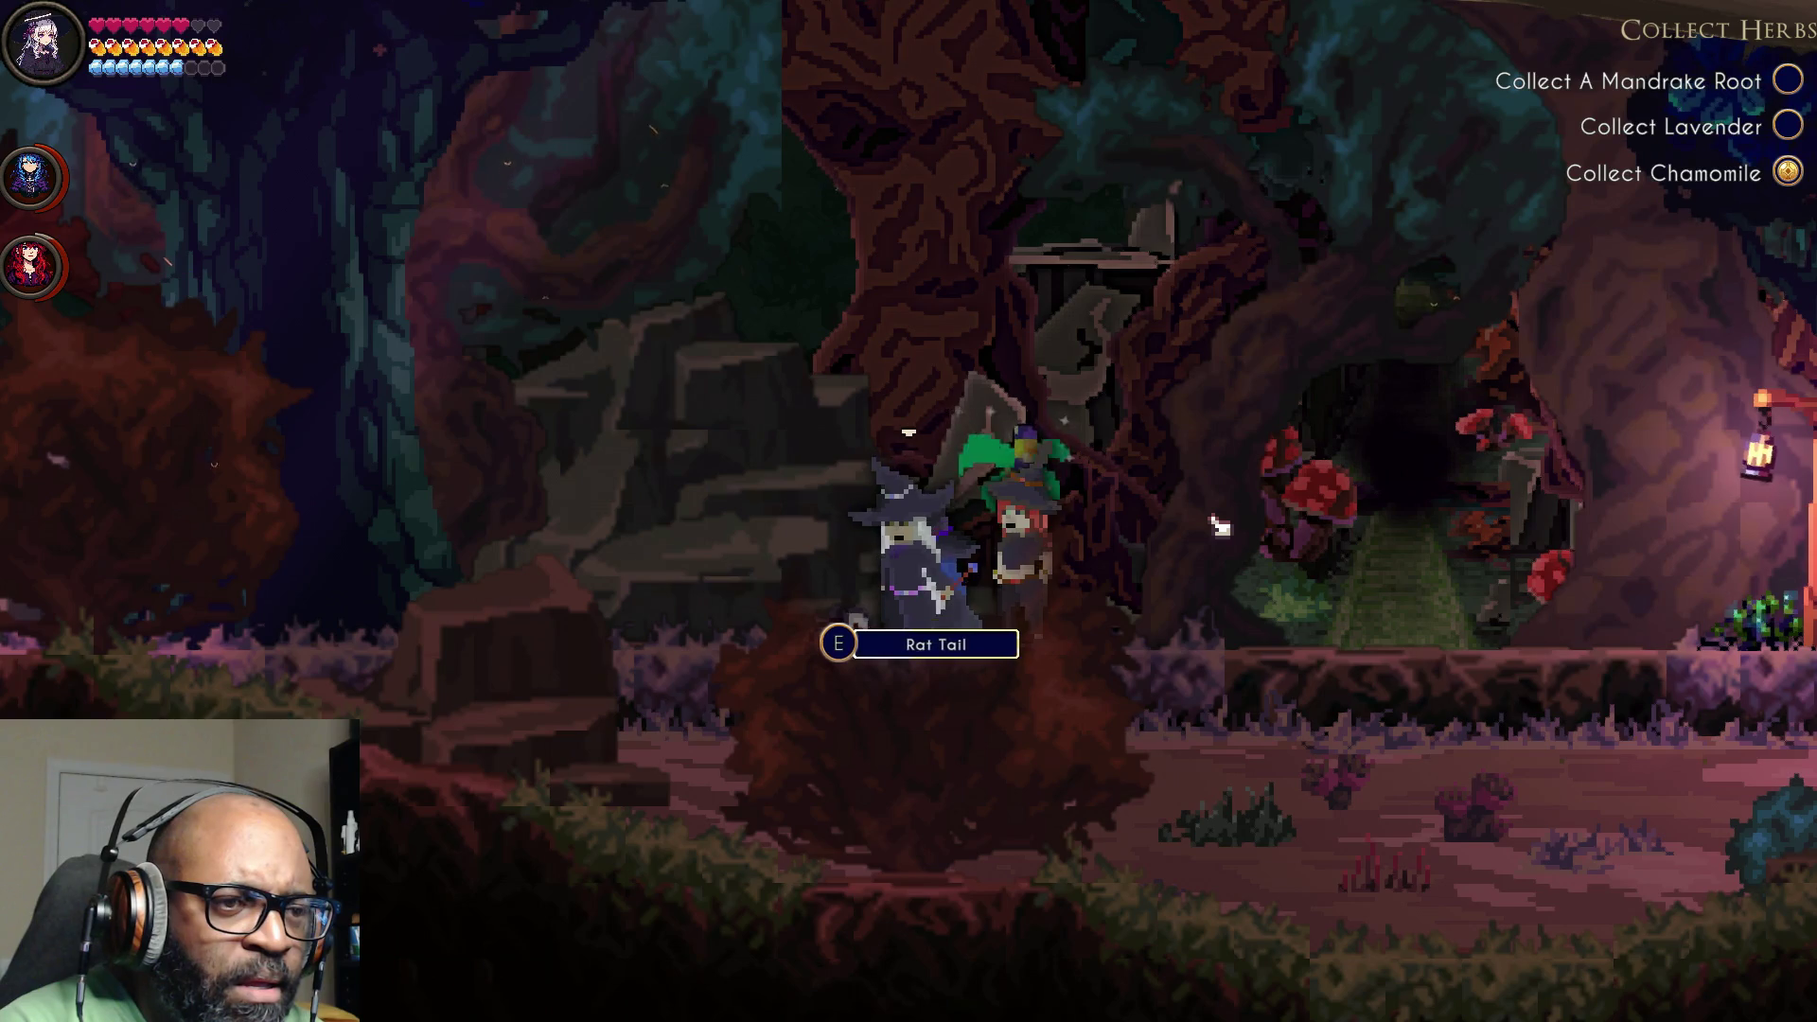
Step: Continue left past the rat tail and hit the next enemy with a fire attack
key("a")
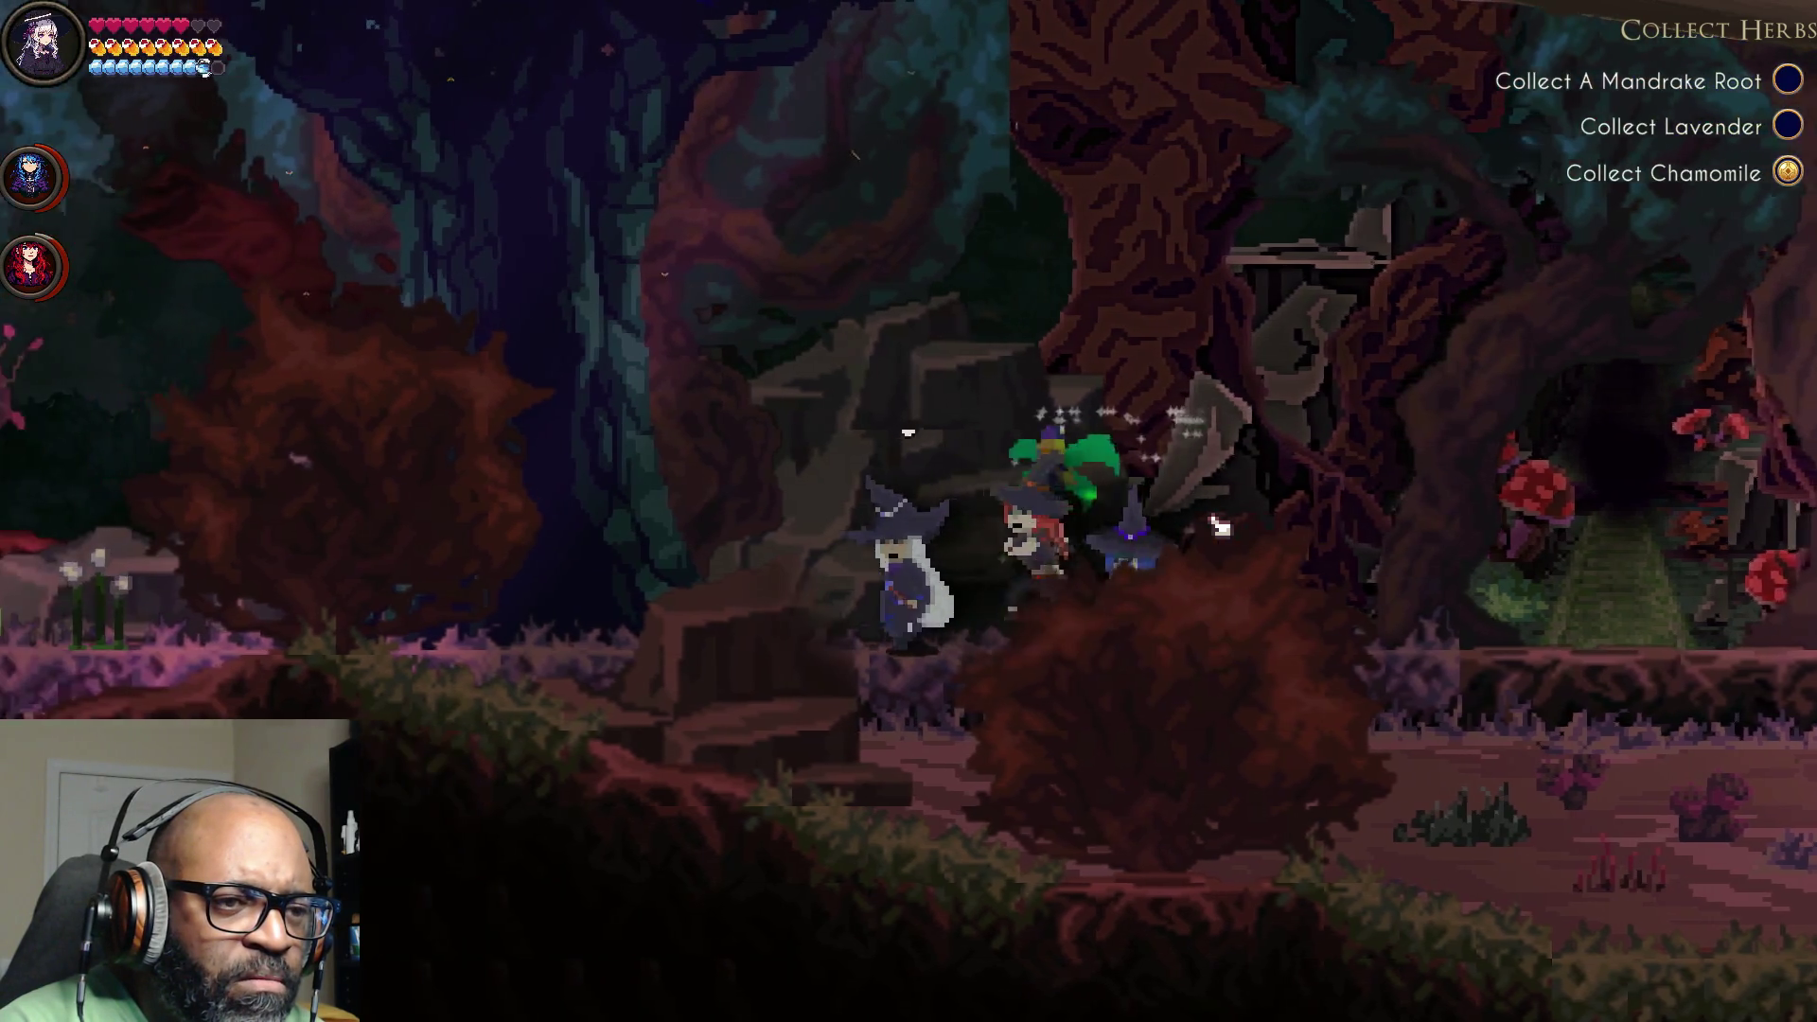
key("a")
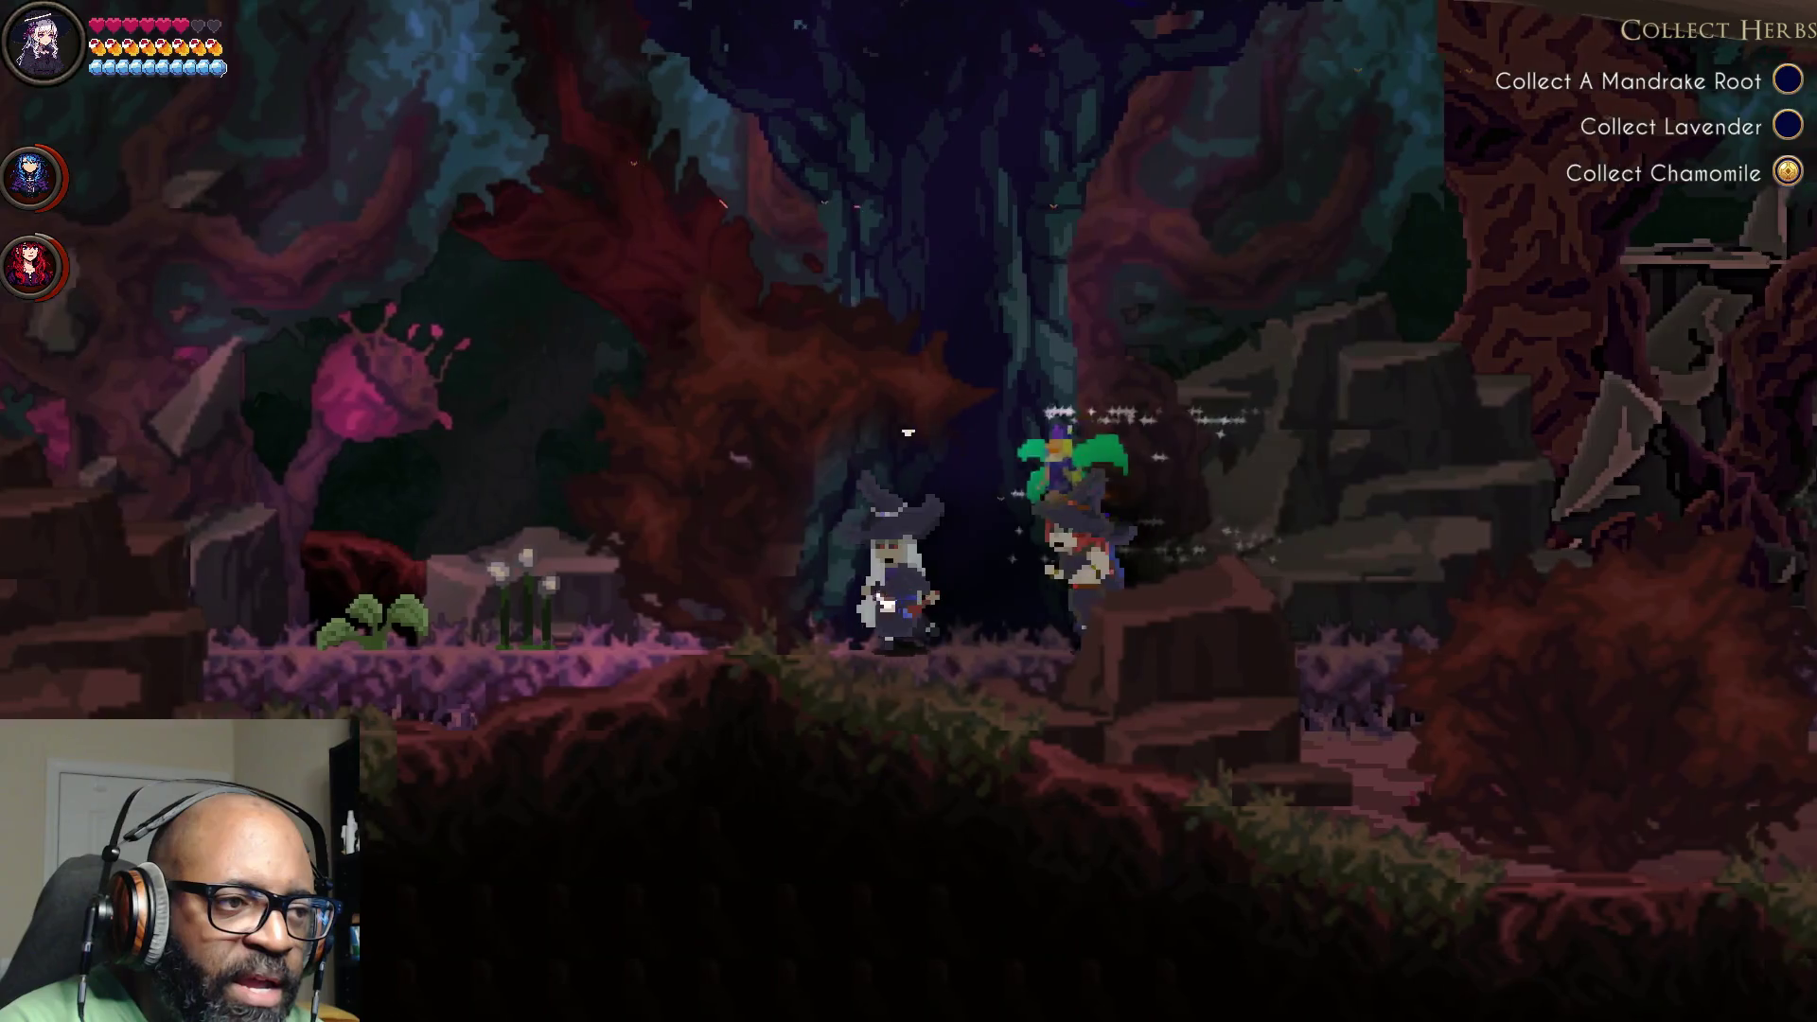
key("a")
left_click(876, 601)
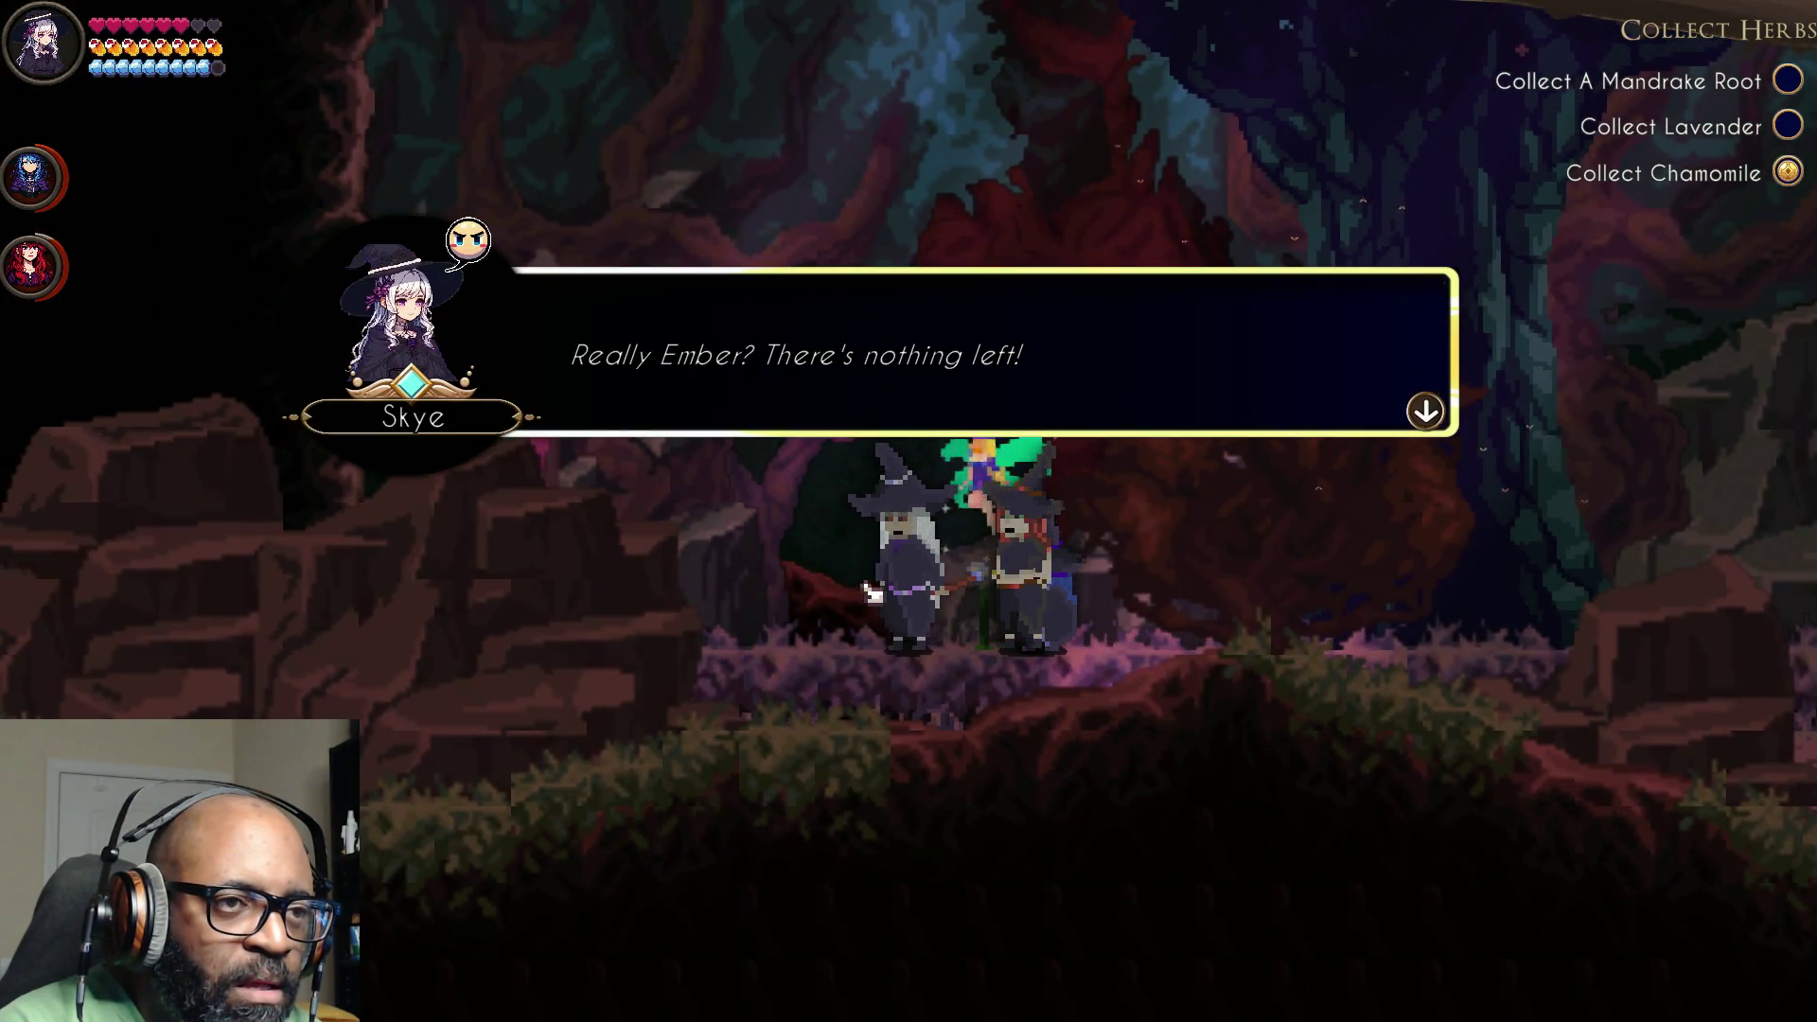
Step: Play through Ember's, Brook's and Skye's lines until Skye mentions other mandrake roots and the talk ends
left_click(1391, 405)
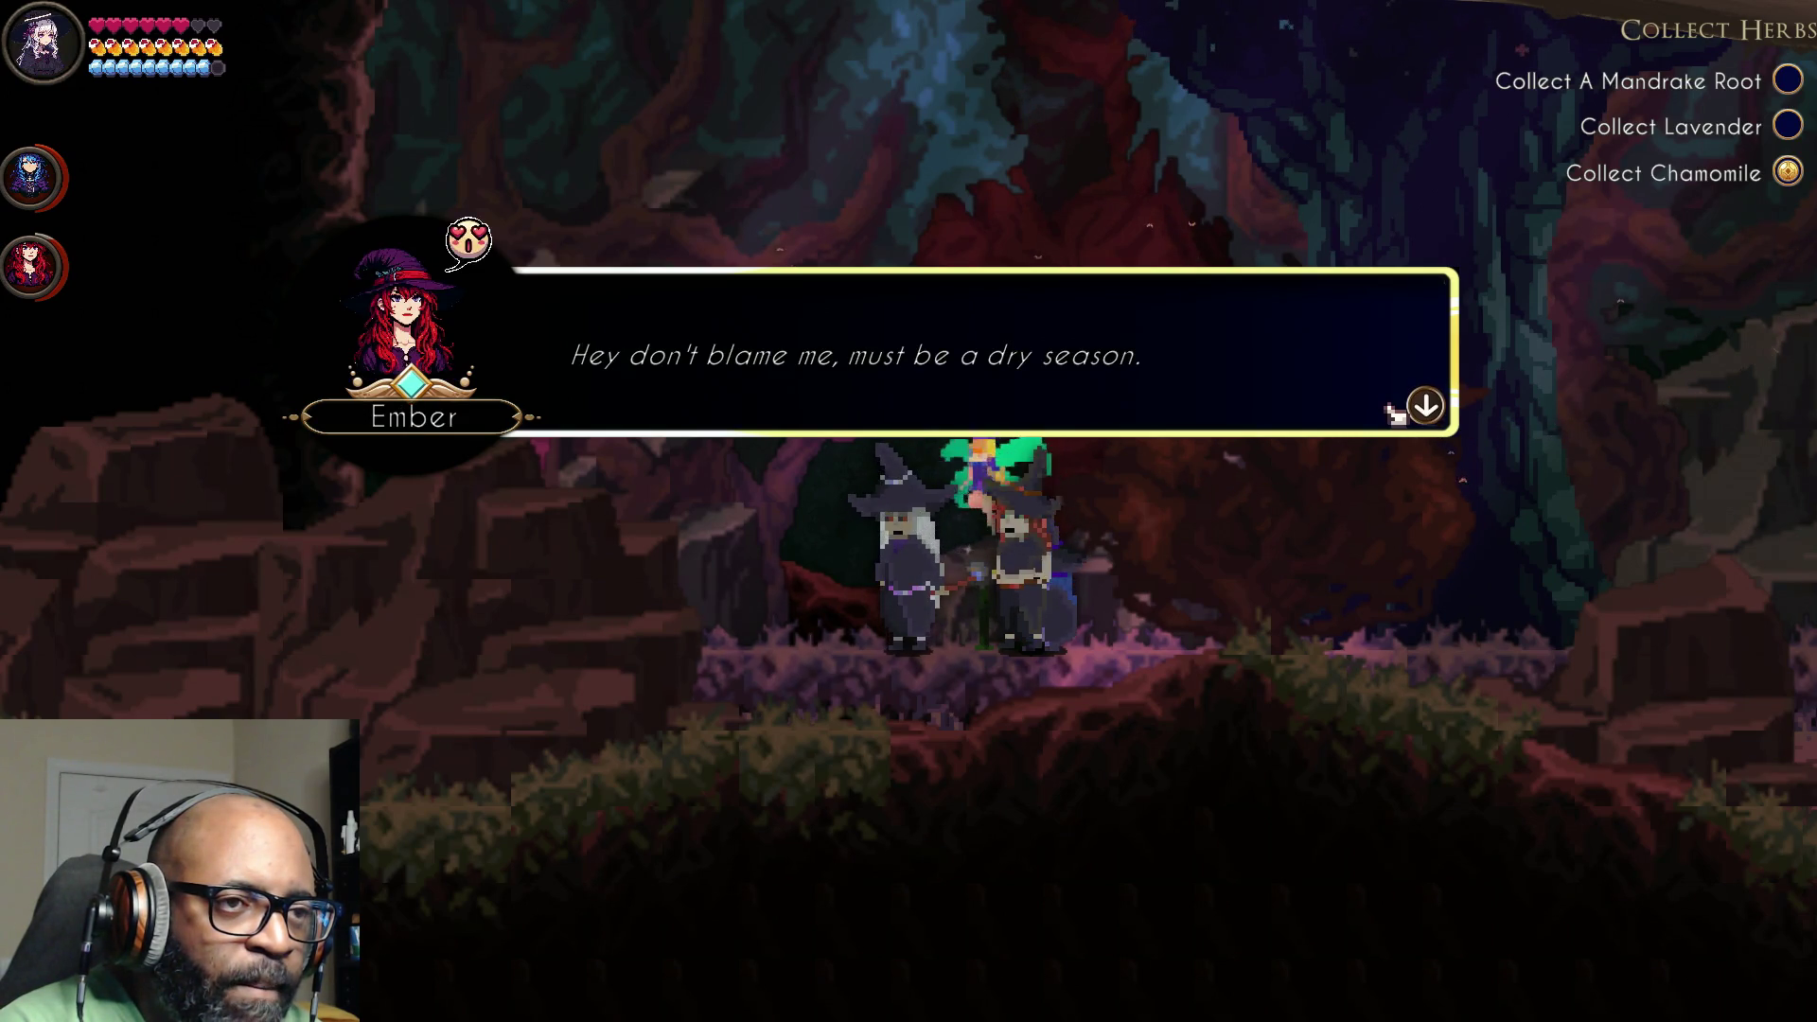
left_click(1395, 414)
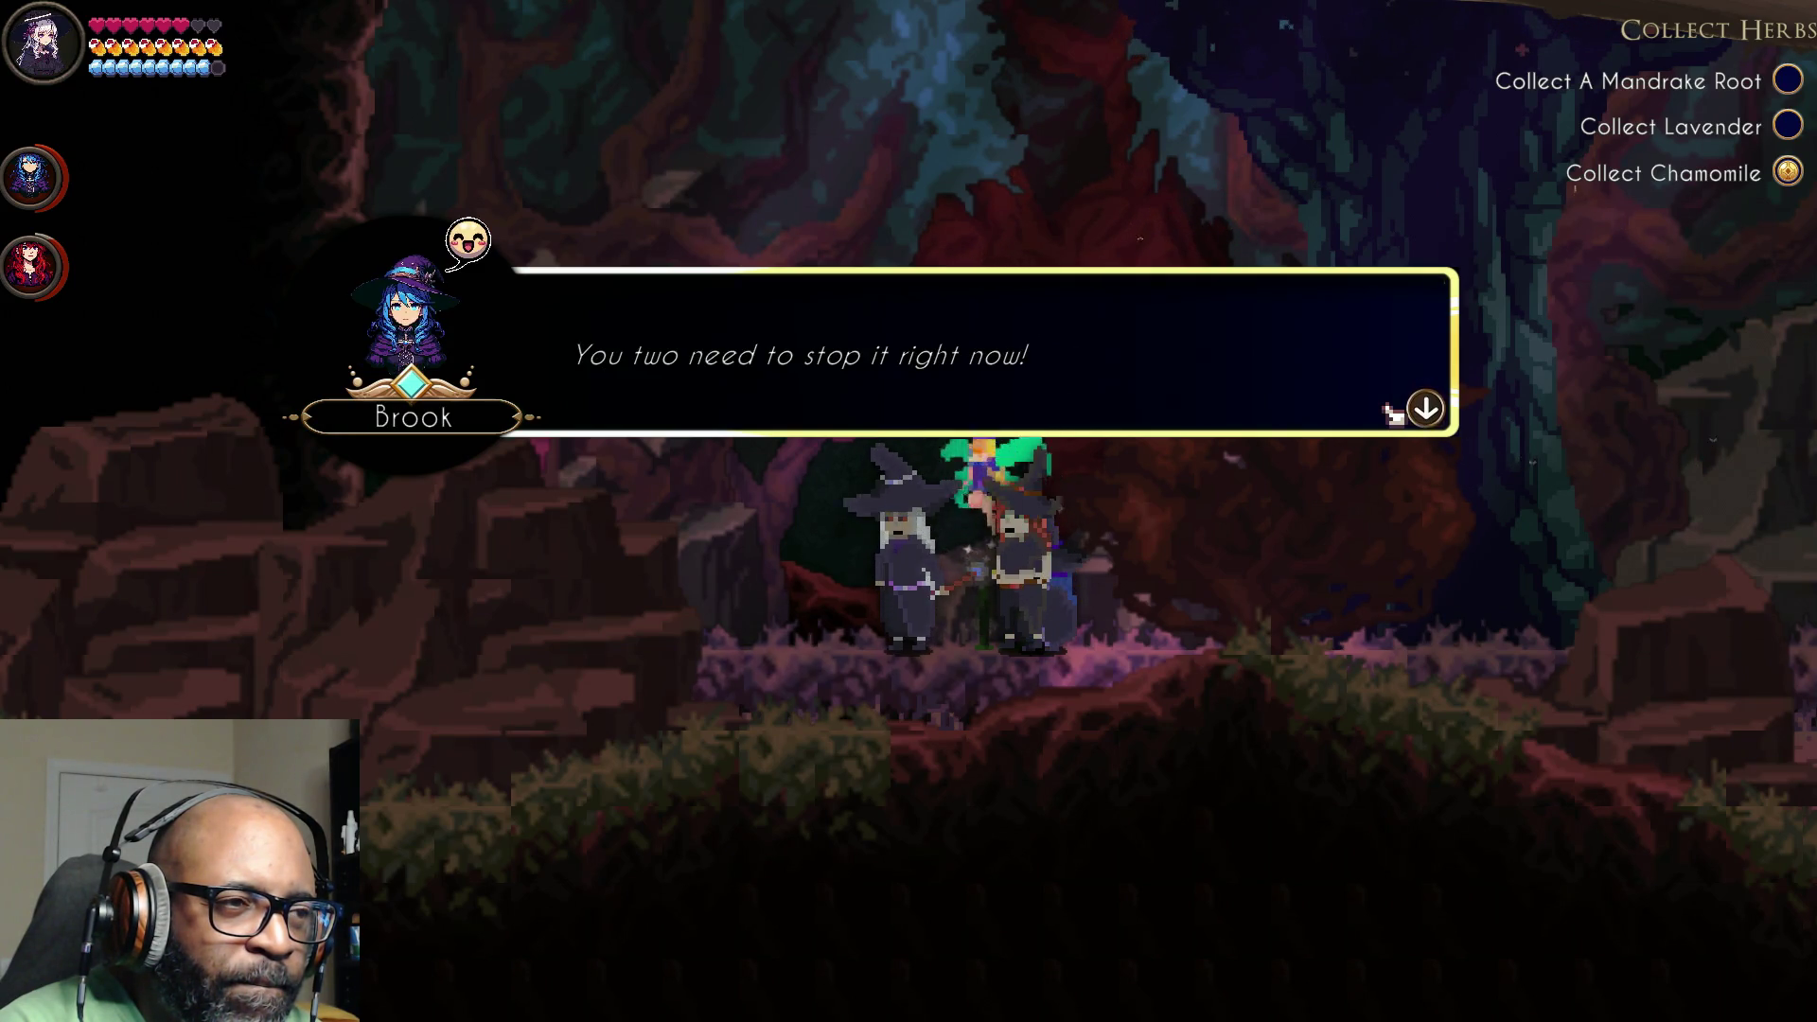
left_click(1395, 414)
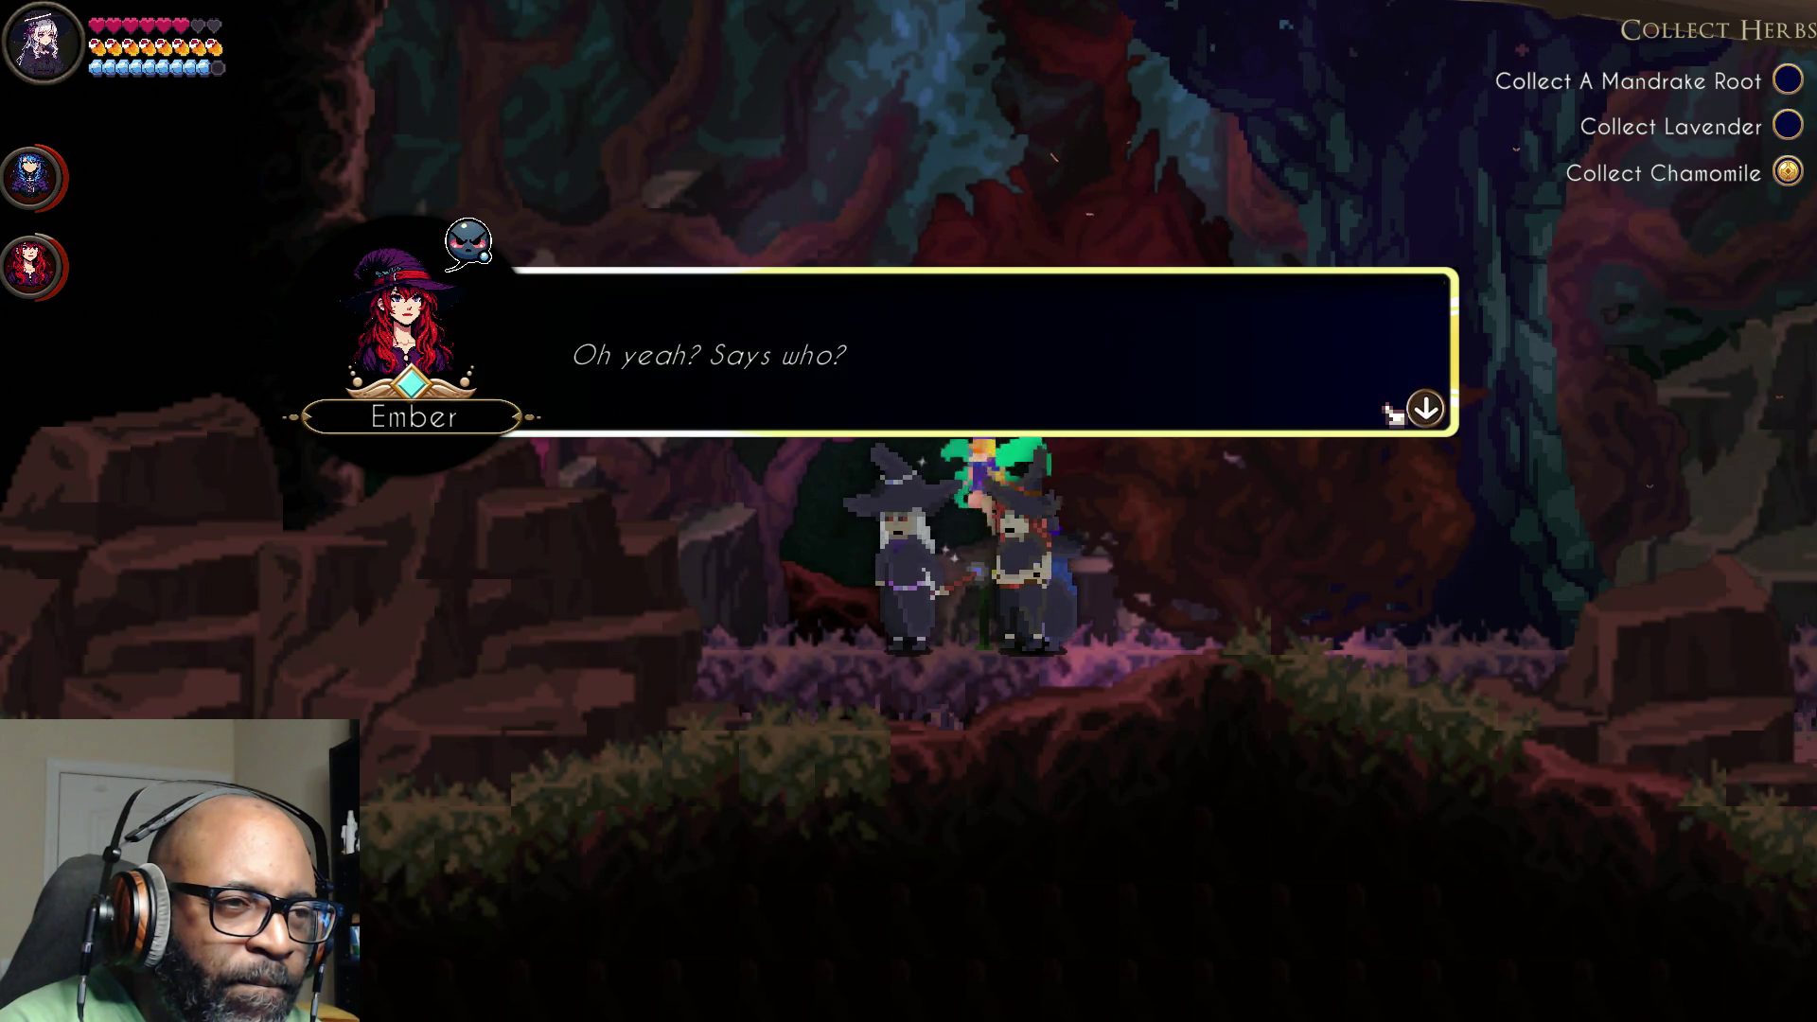
left_click(1395, 414)
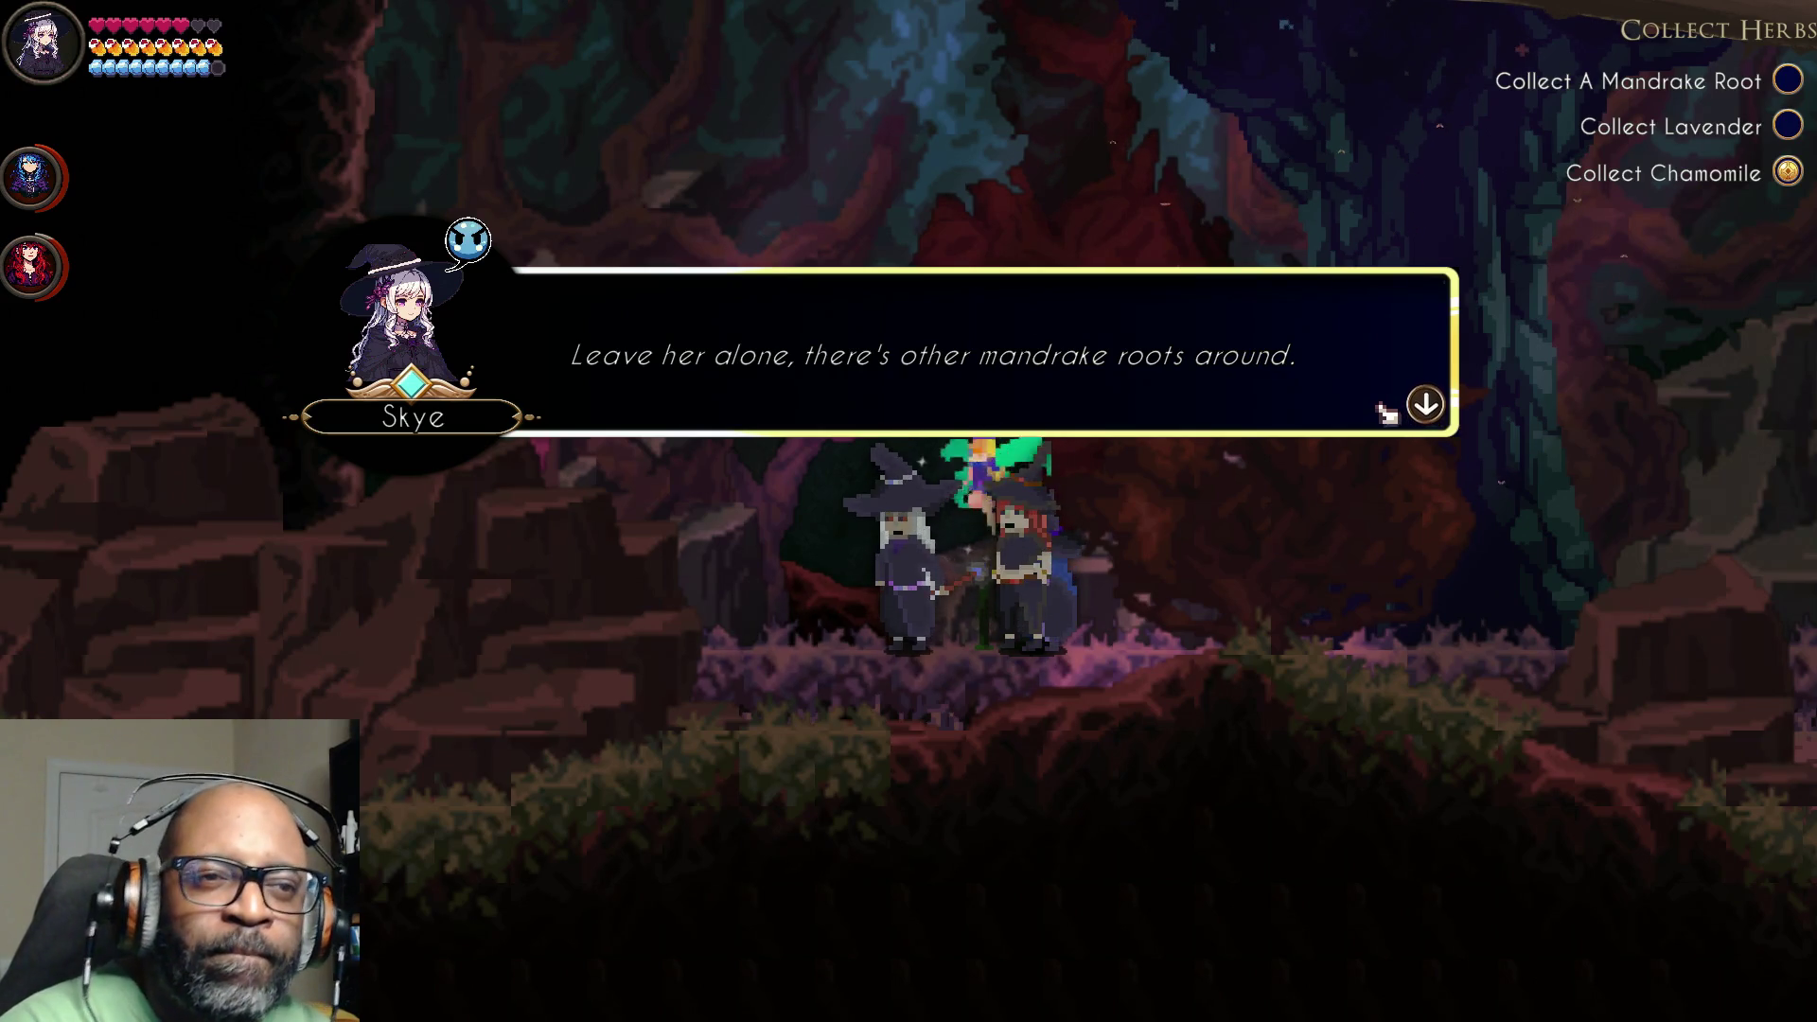
left_click(1394, 413)
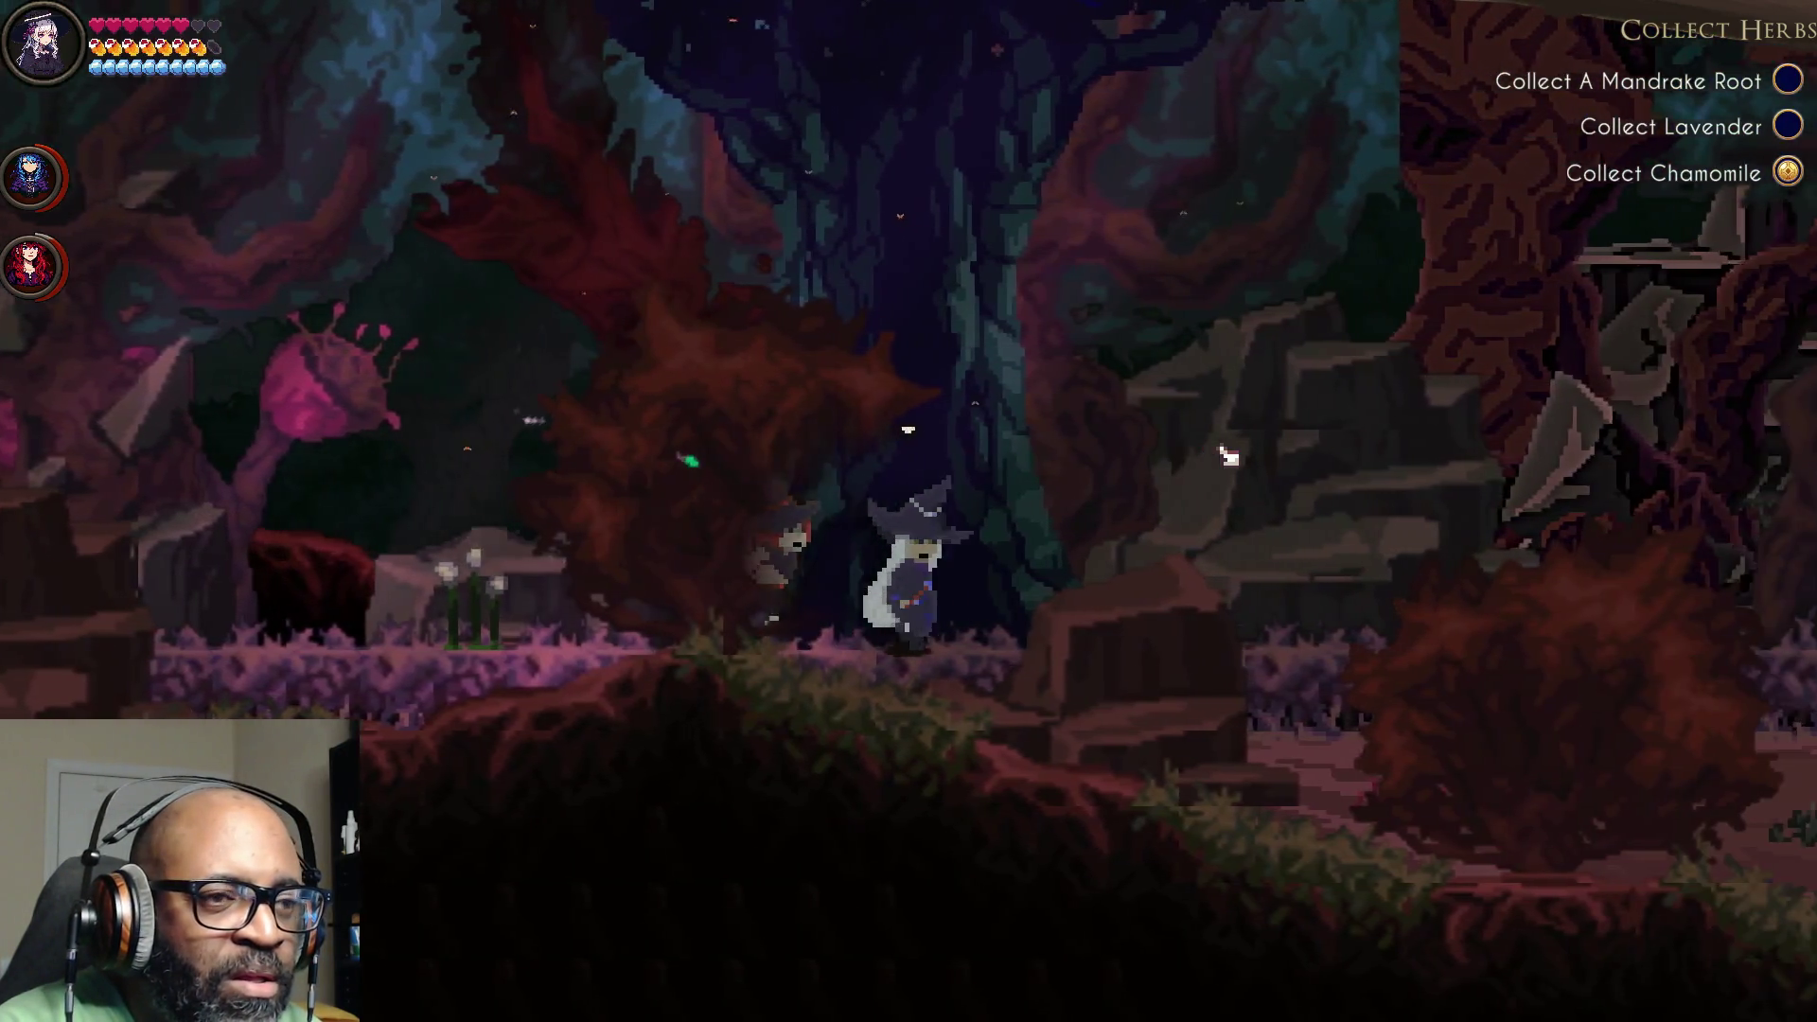
Step: Walk the party right past the rat tail, side path, lantern post and fallen log
key("d")
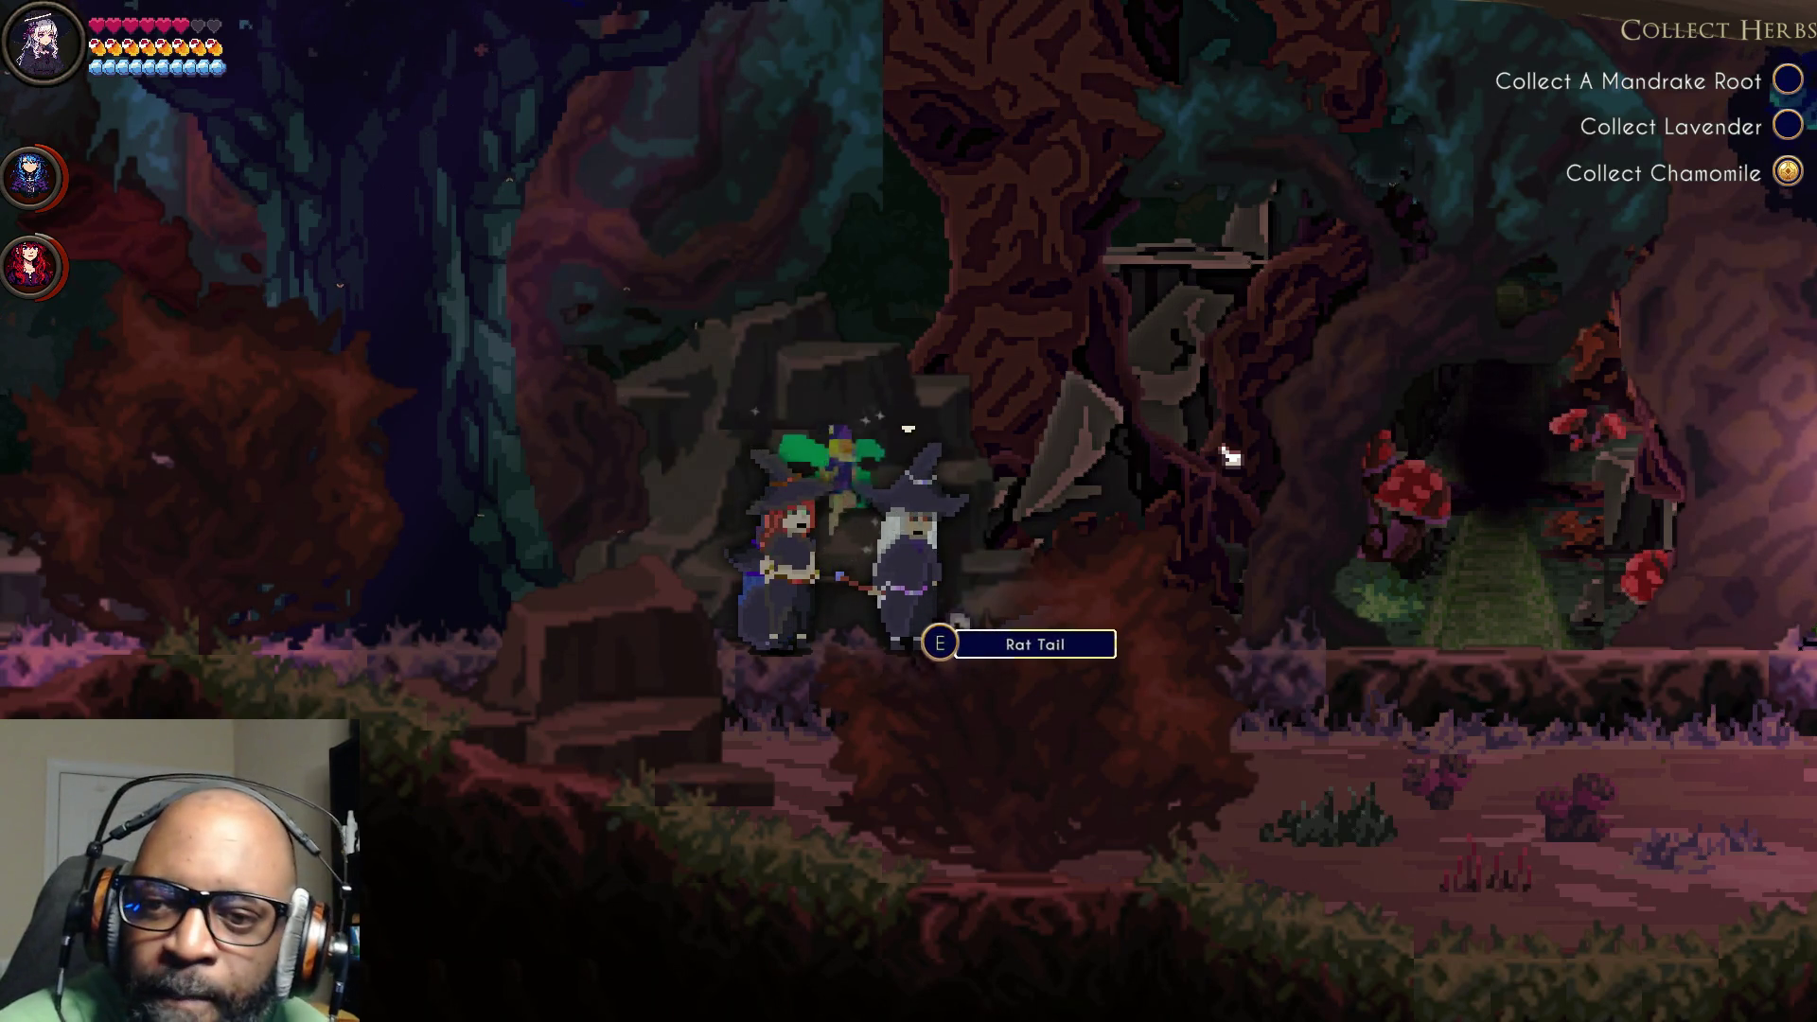
key("d")
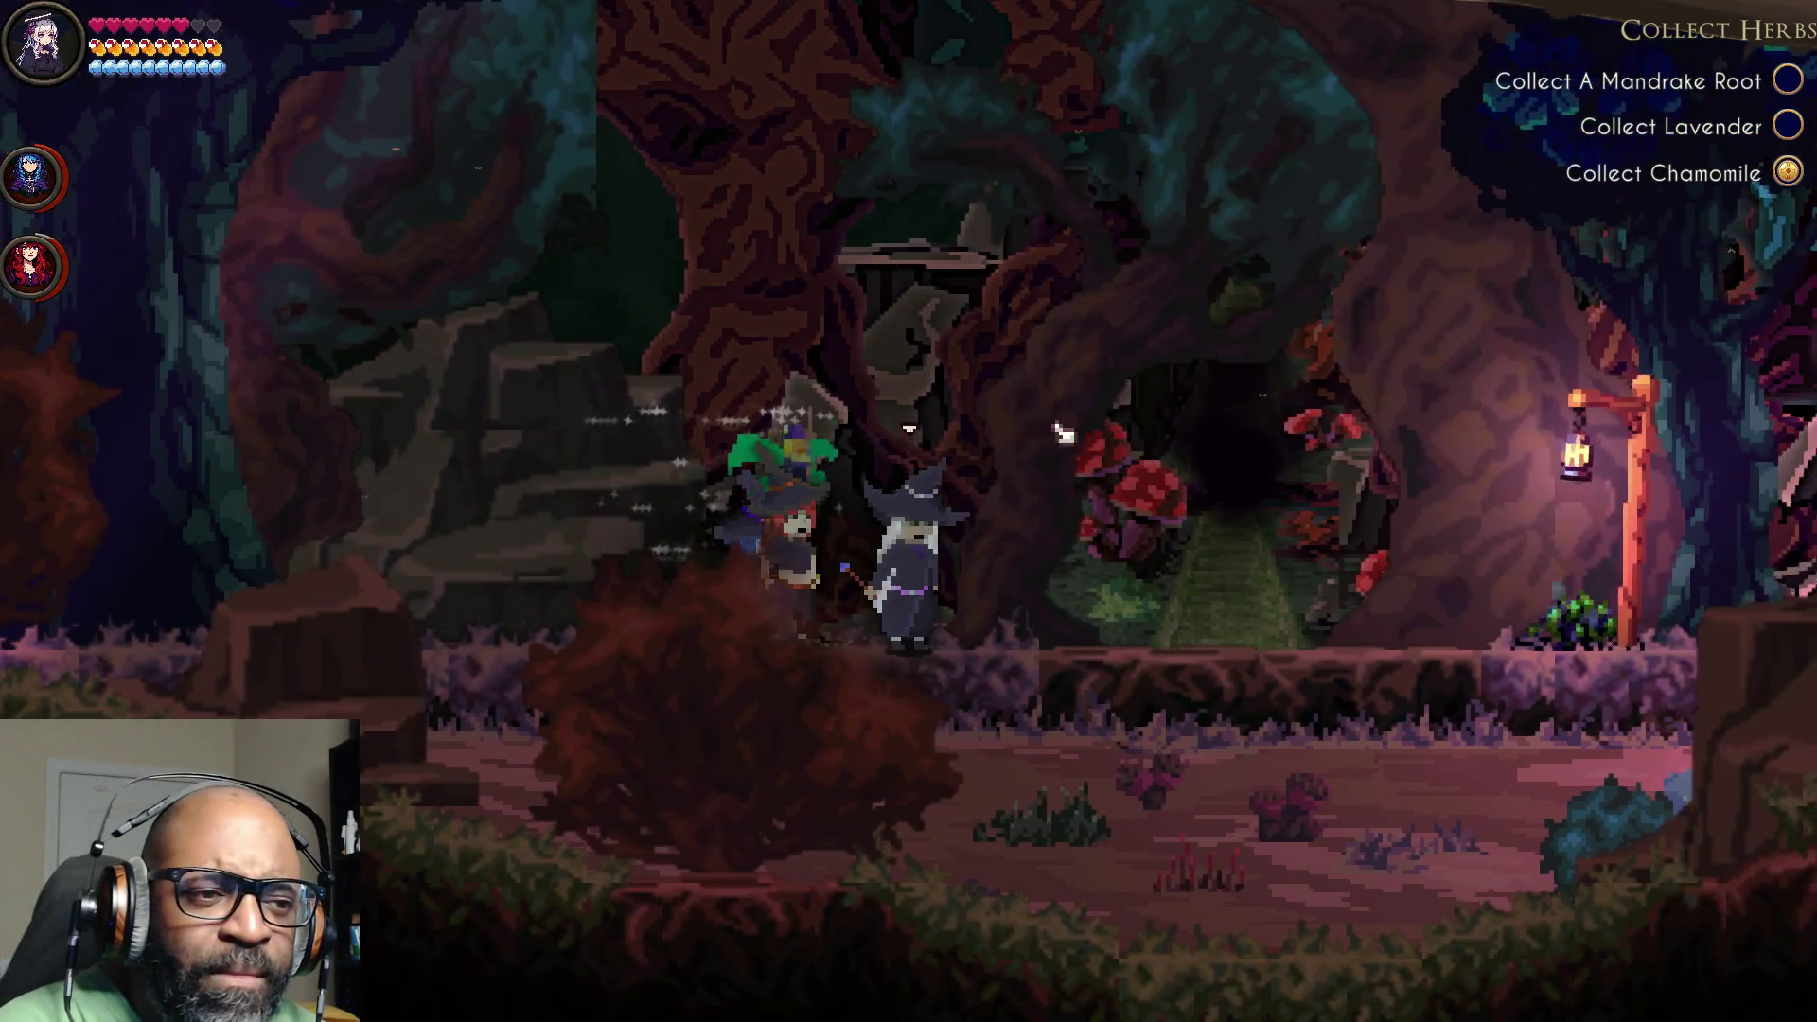
key("a")
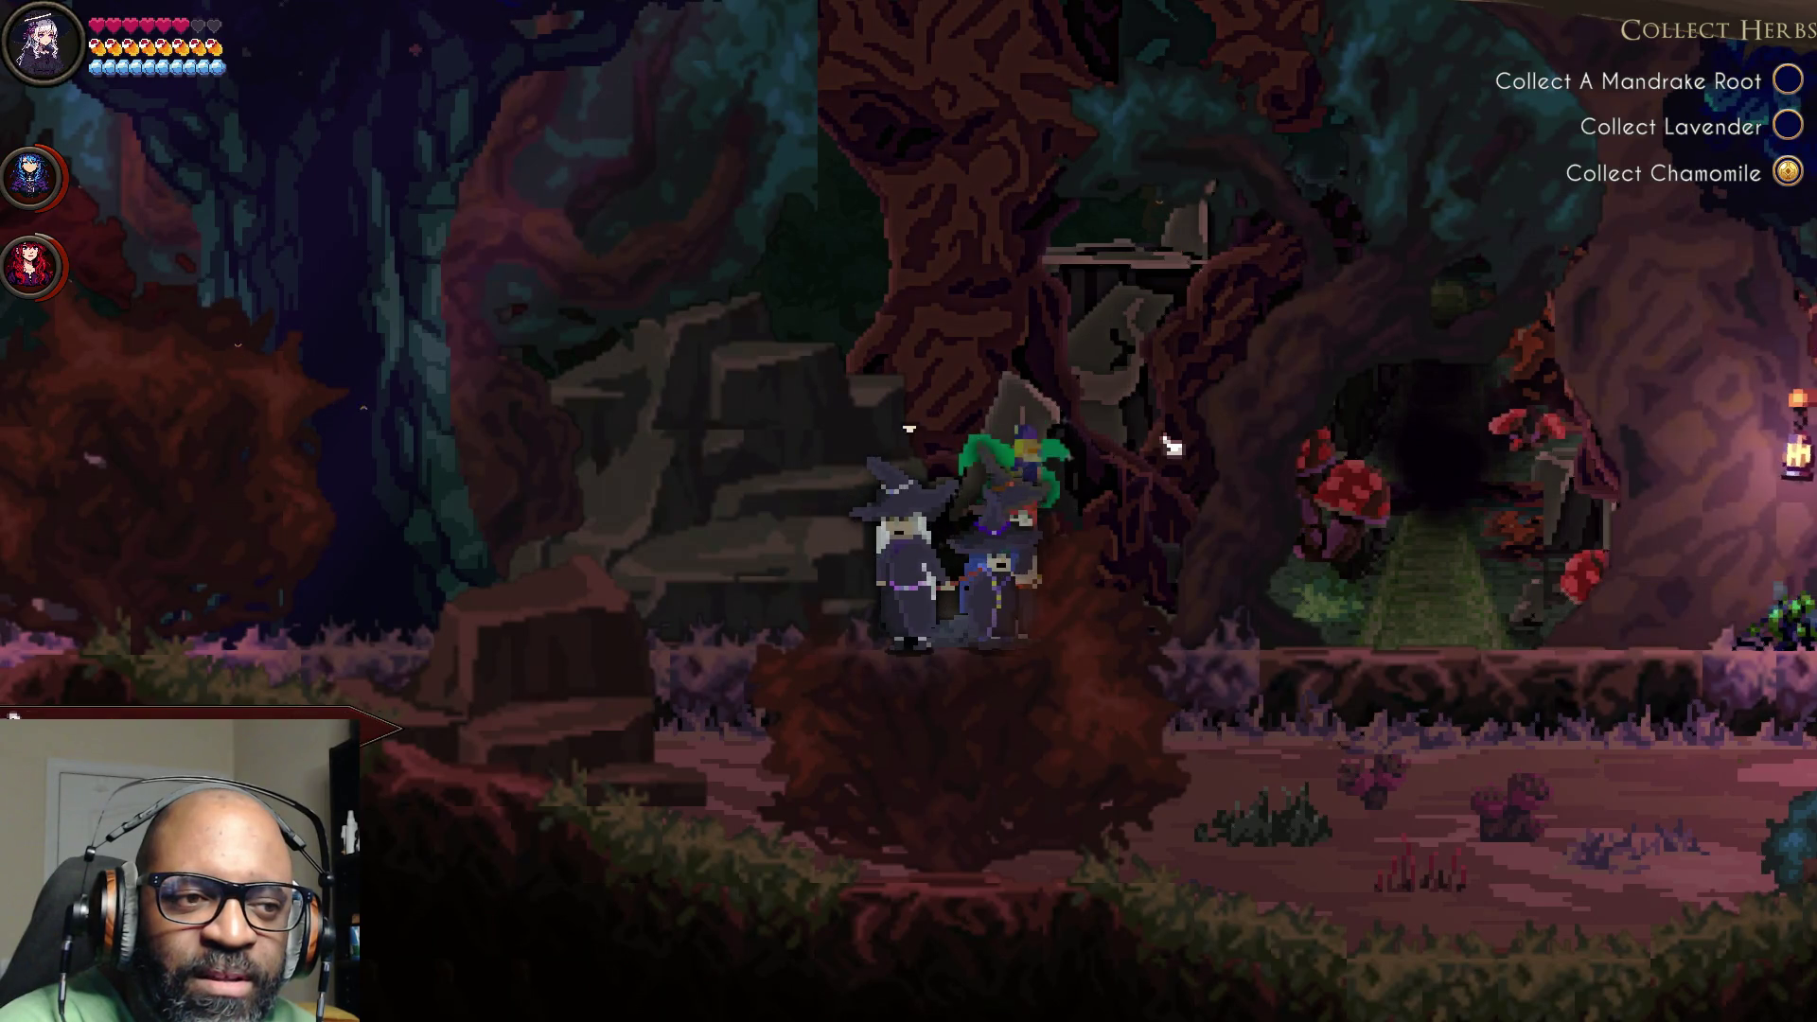
key("d")
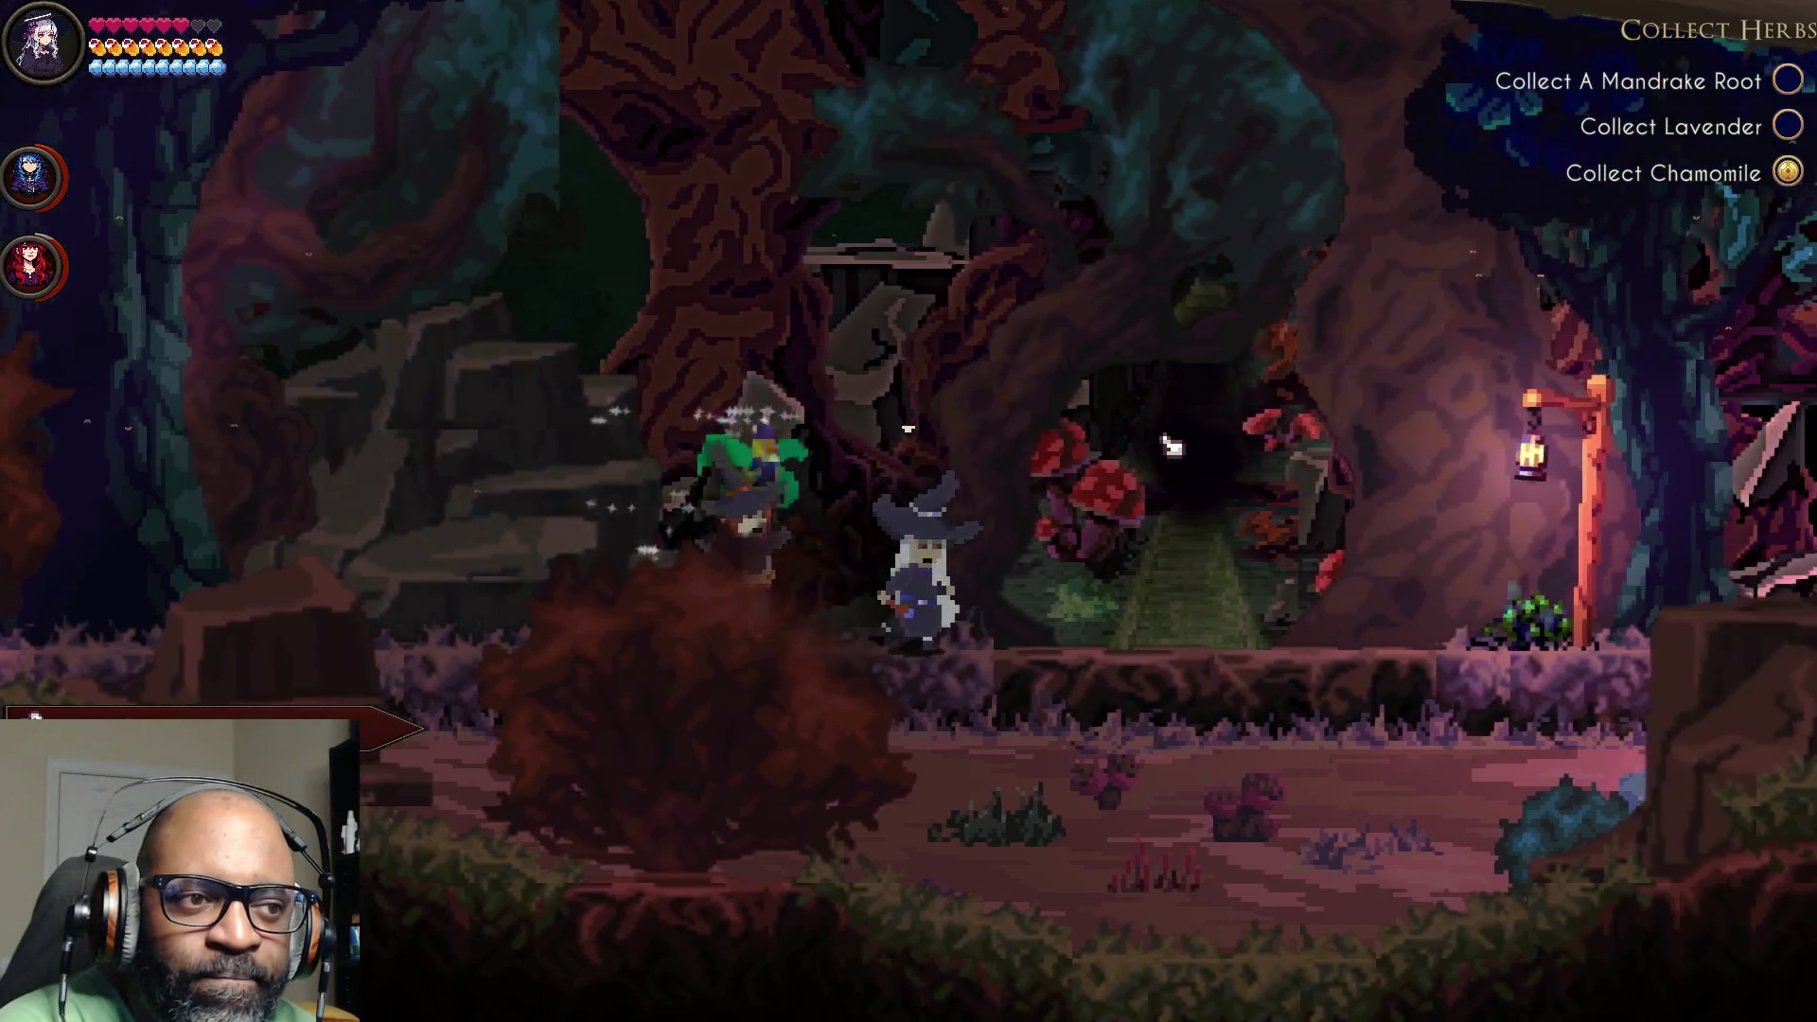
key("d")
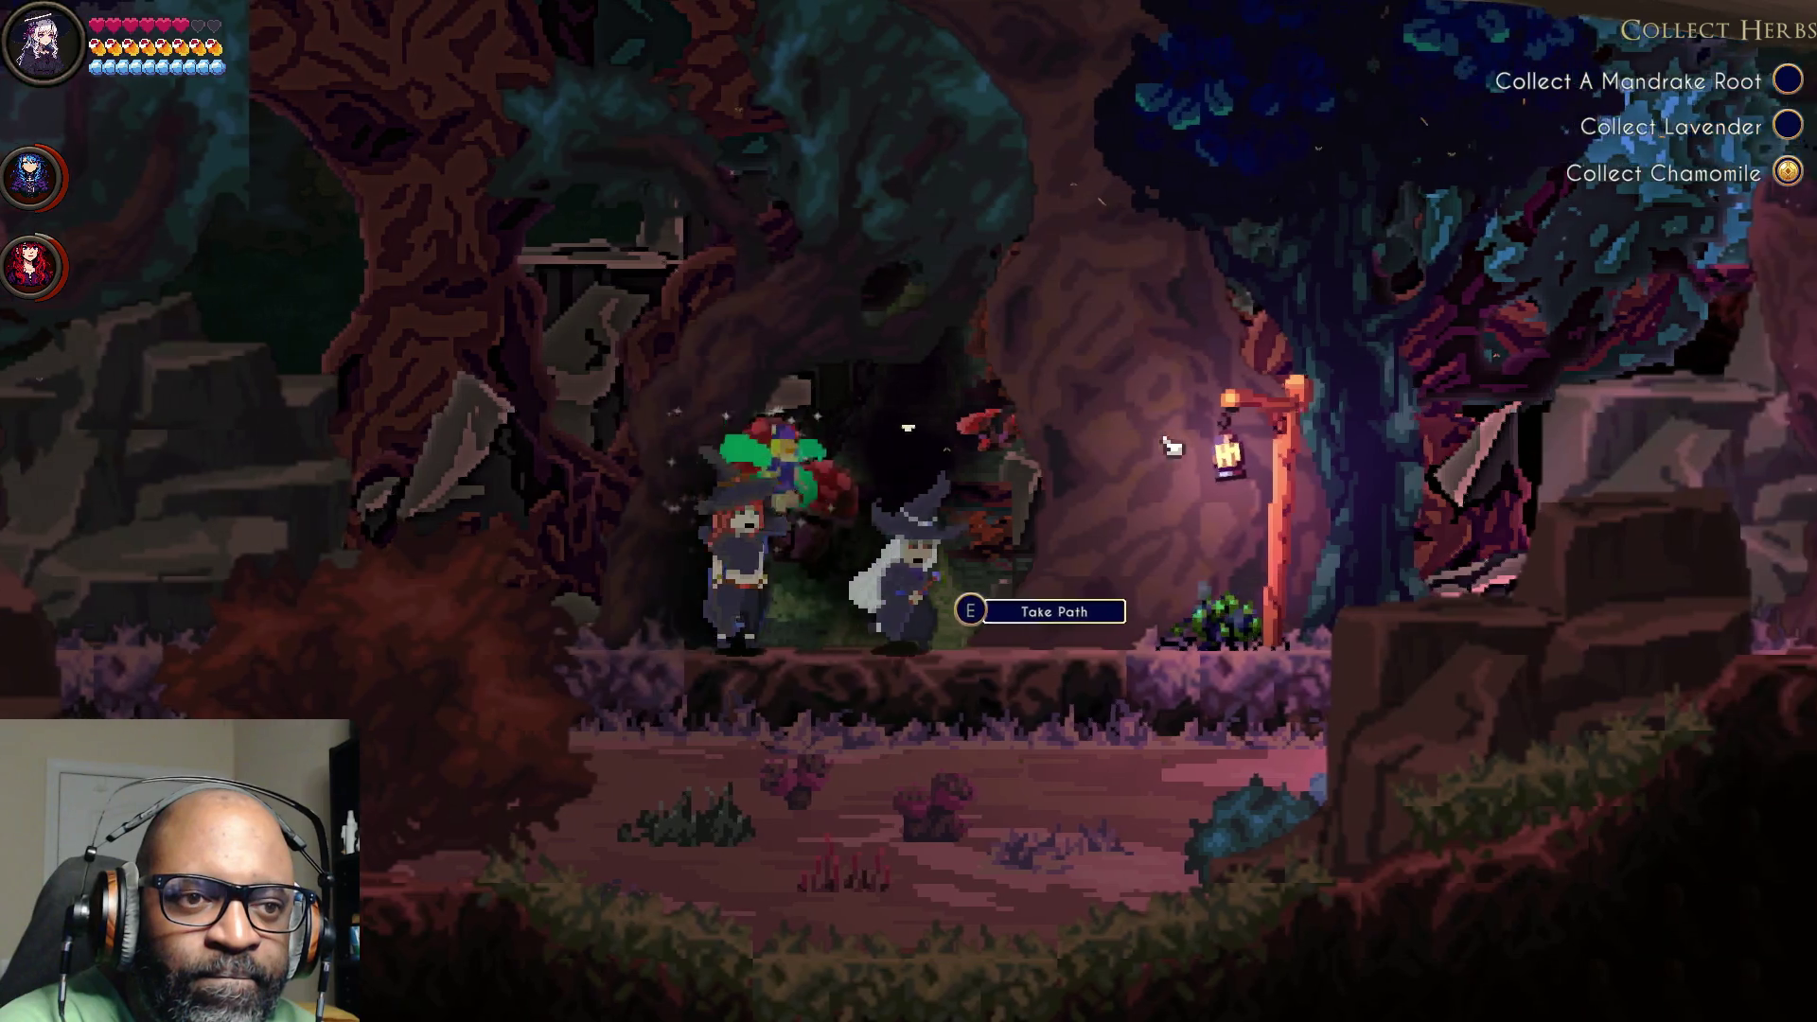
key("d")
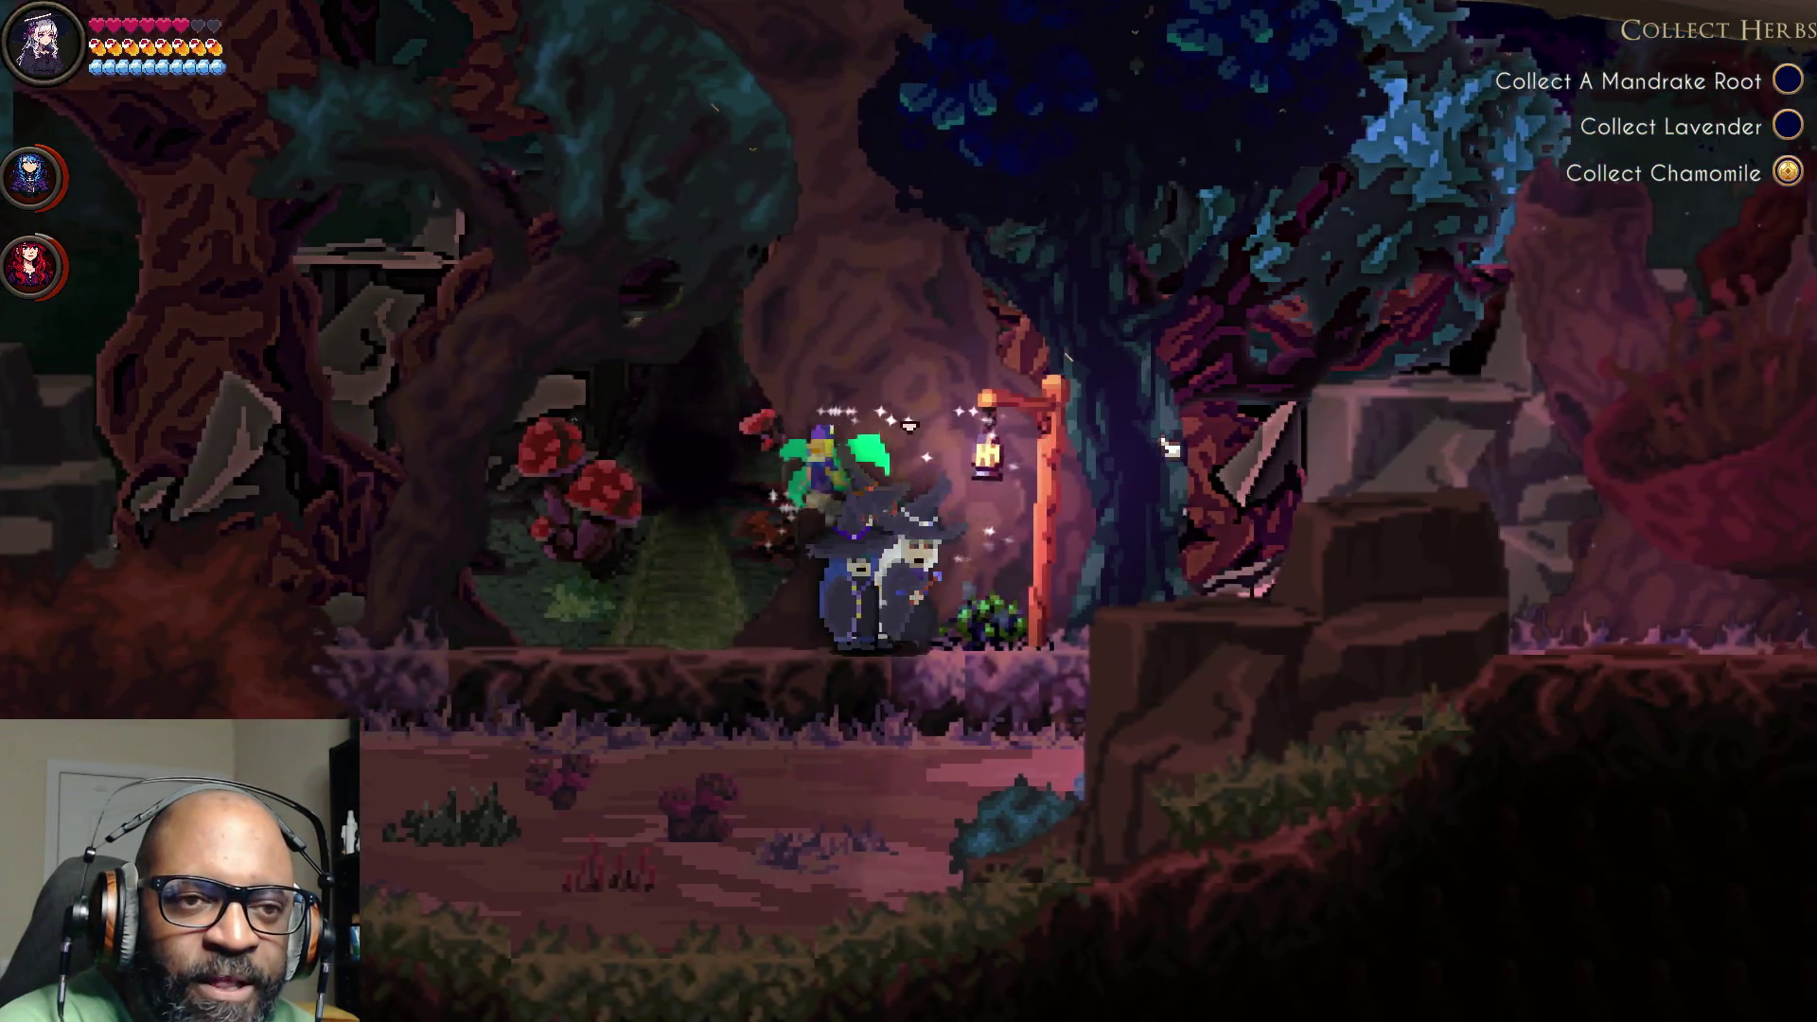
key("d")
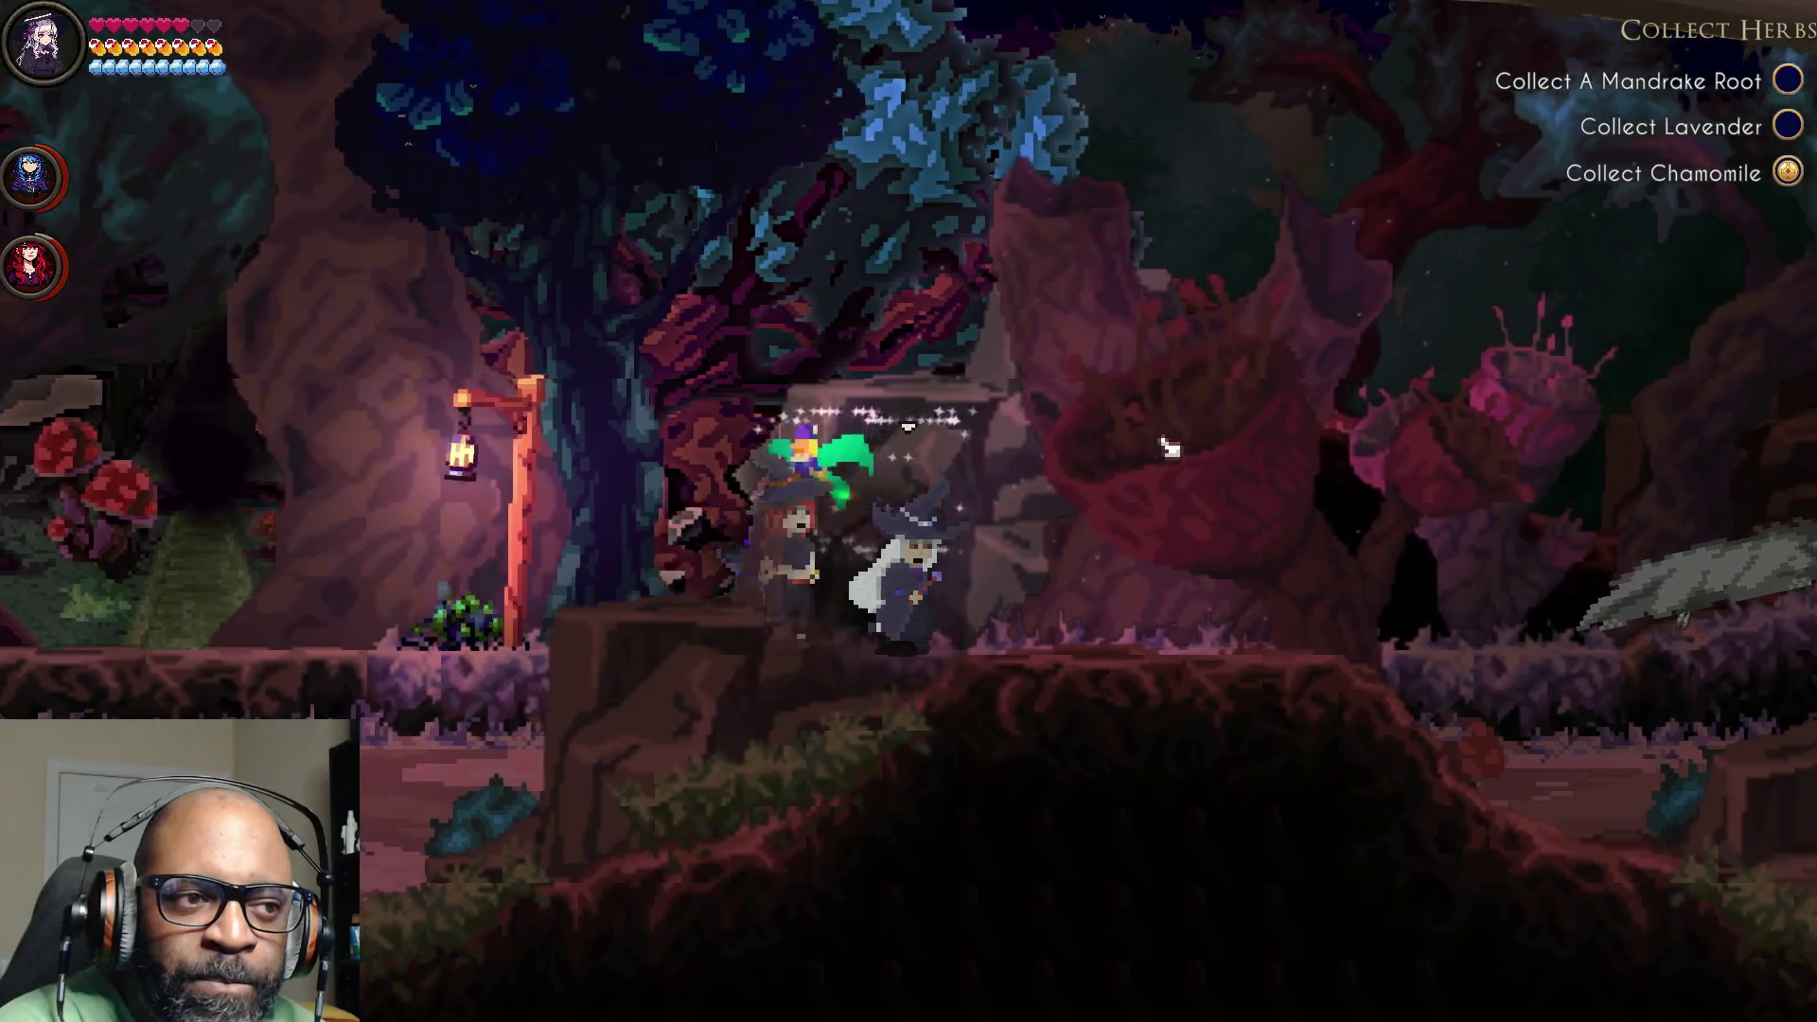
key("d")
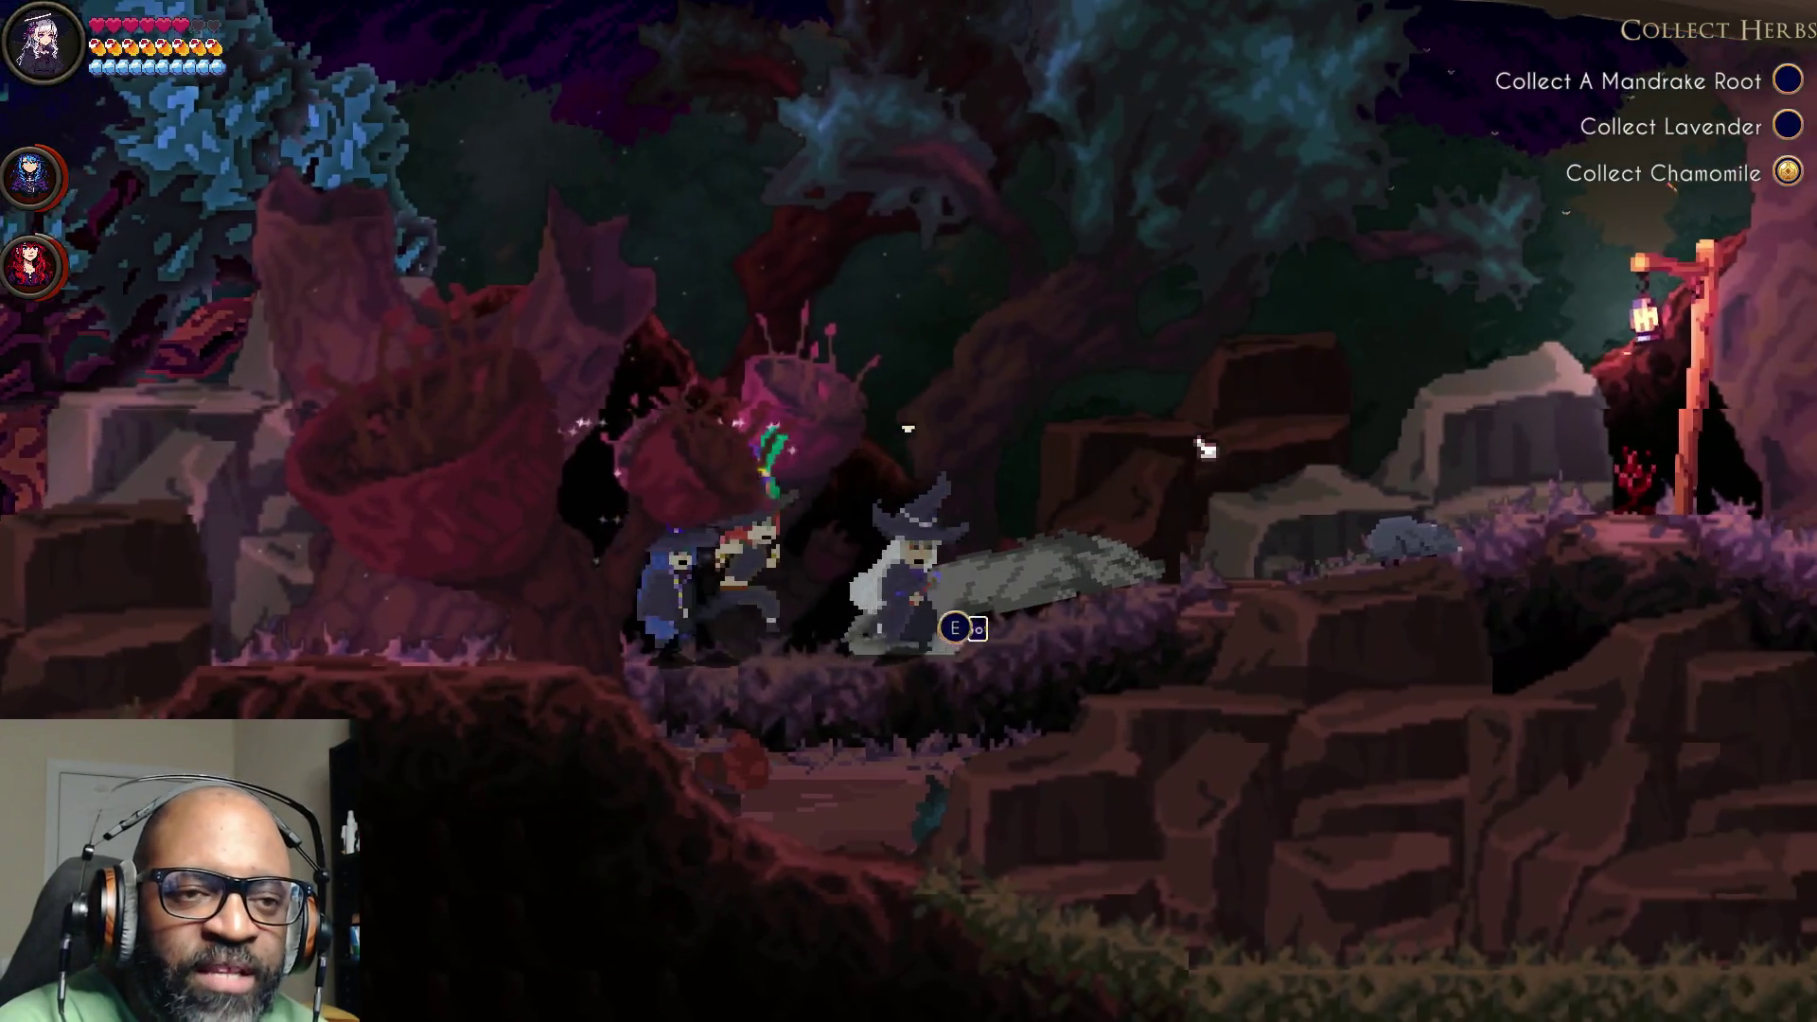
Step: Step back left toward the Rat Tail pickup, then walk right up to the lit house
key("a")
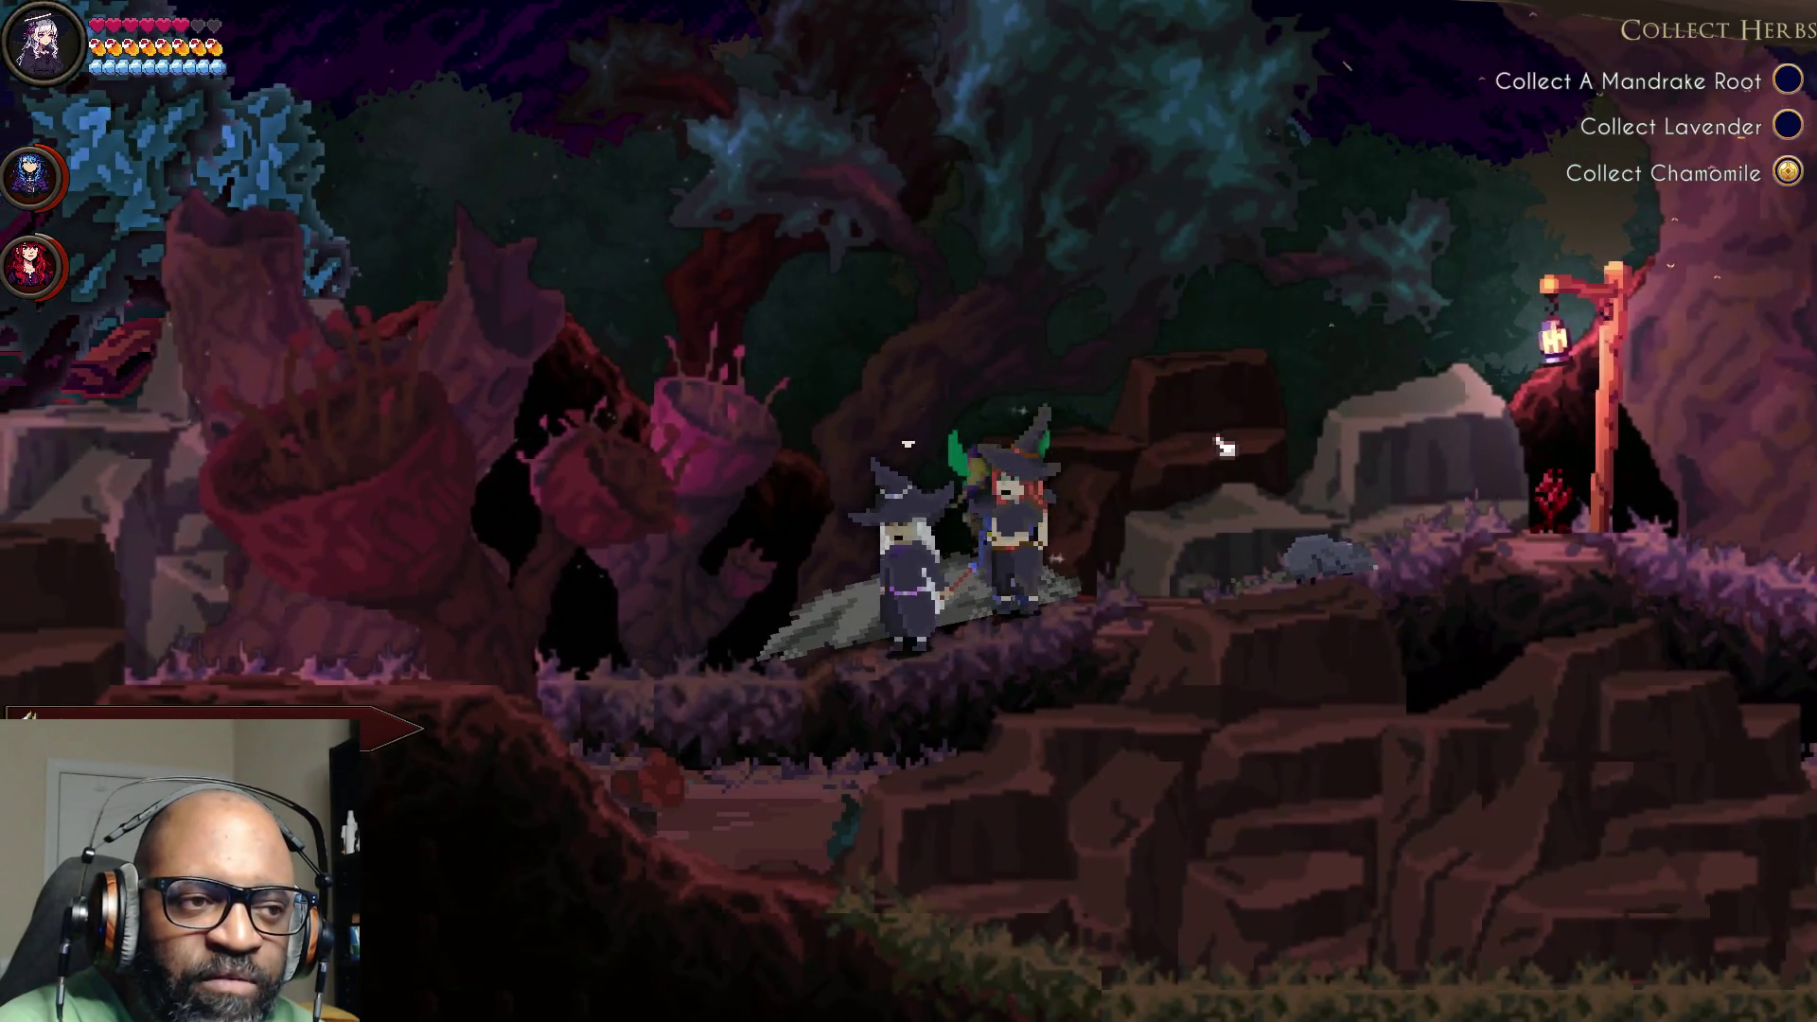
key("a")
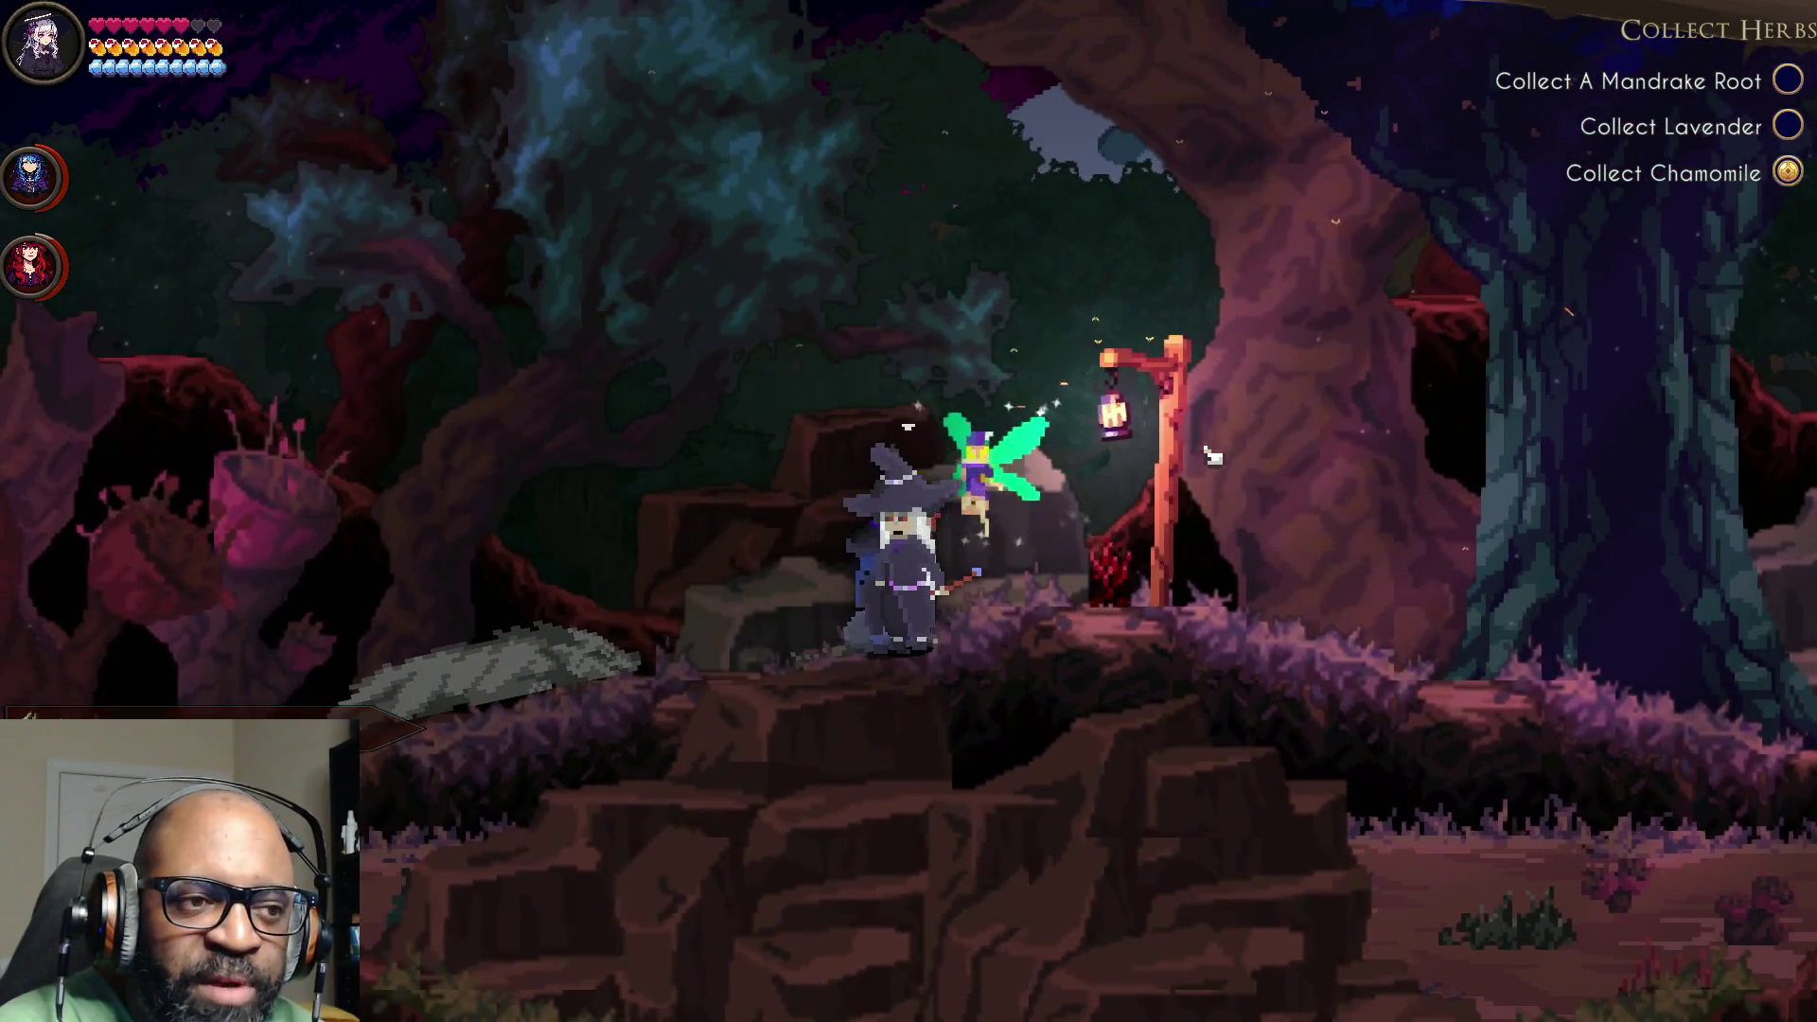
key("d")
key("d")
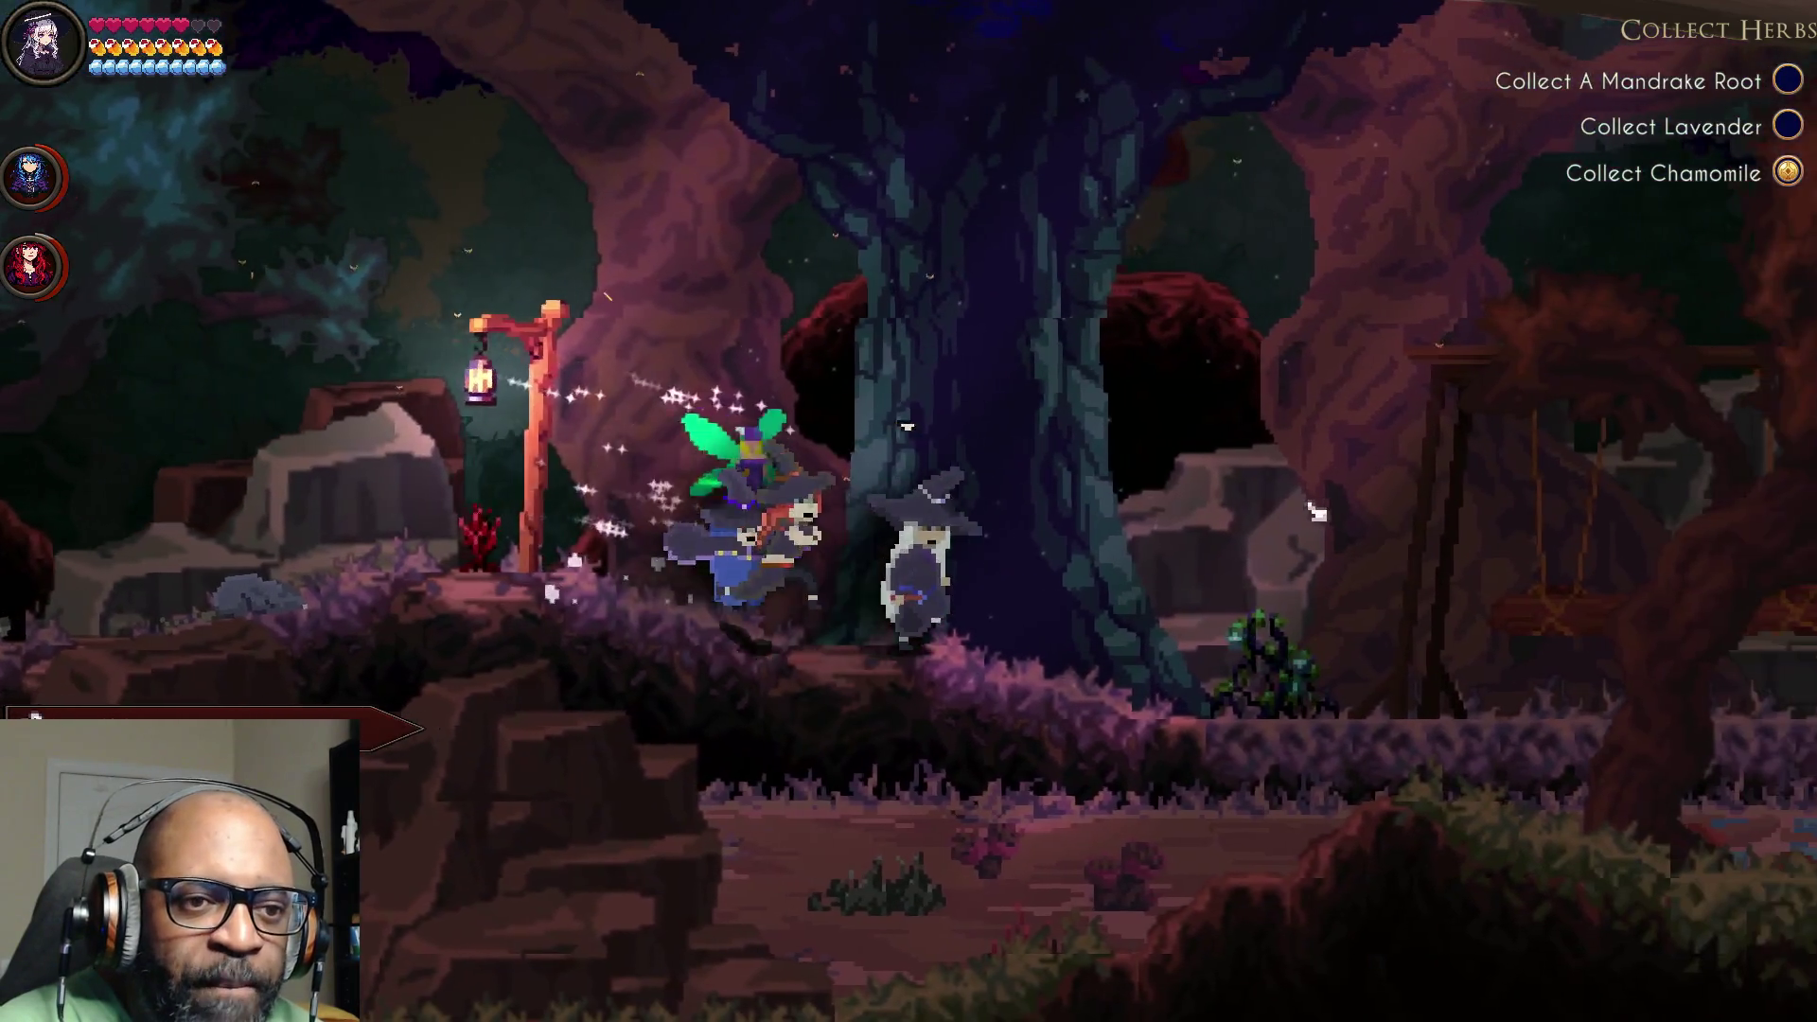
key("d")
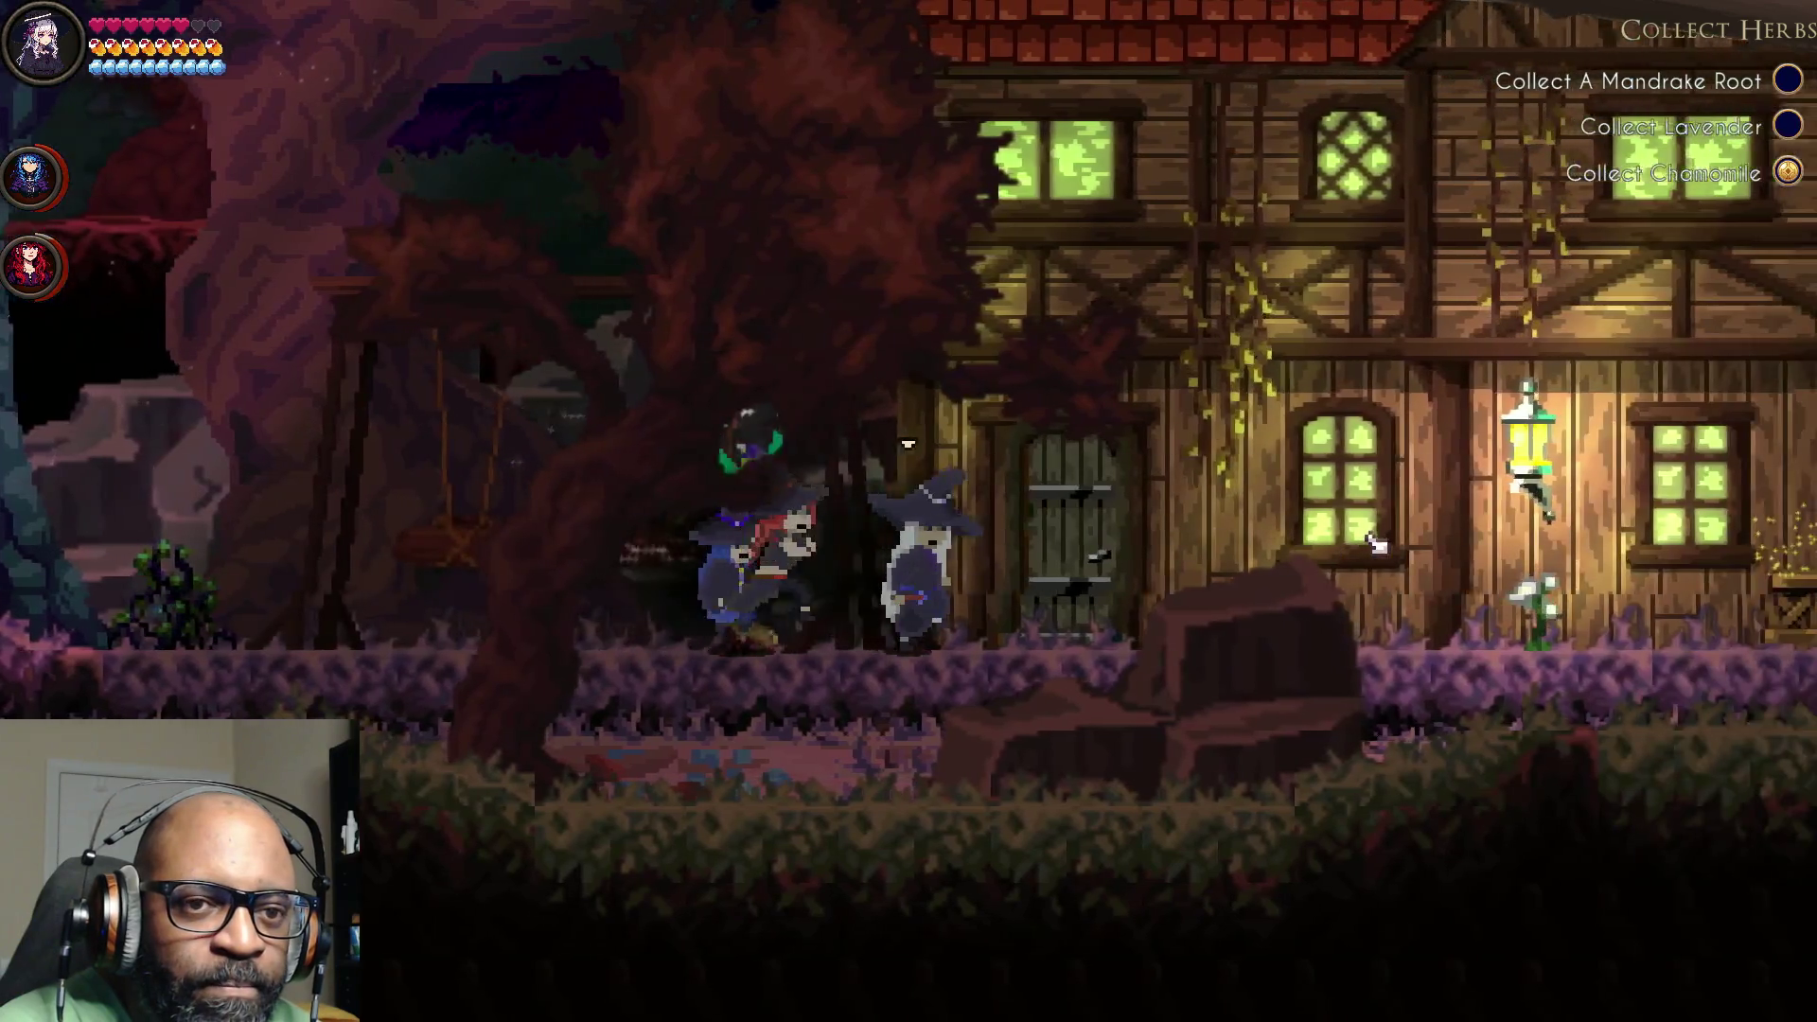
key("d")
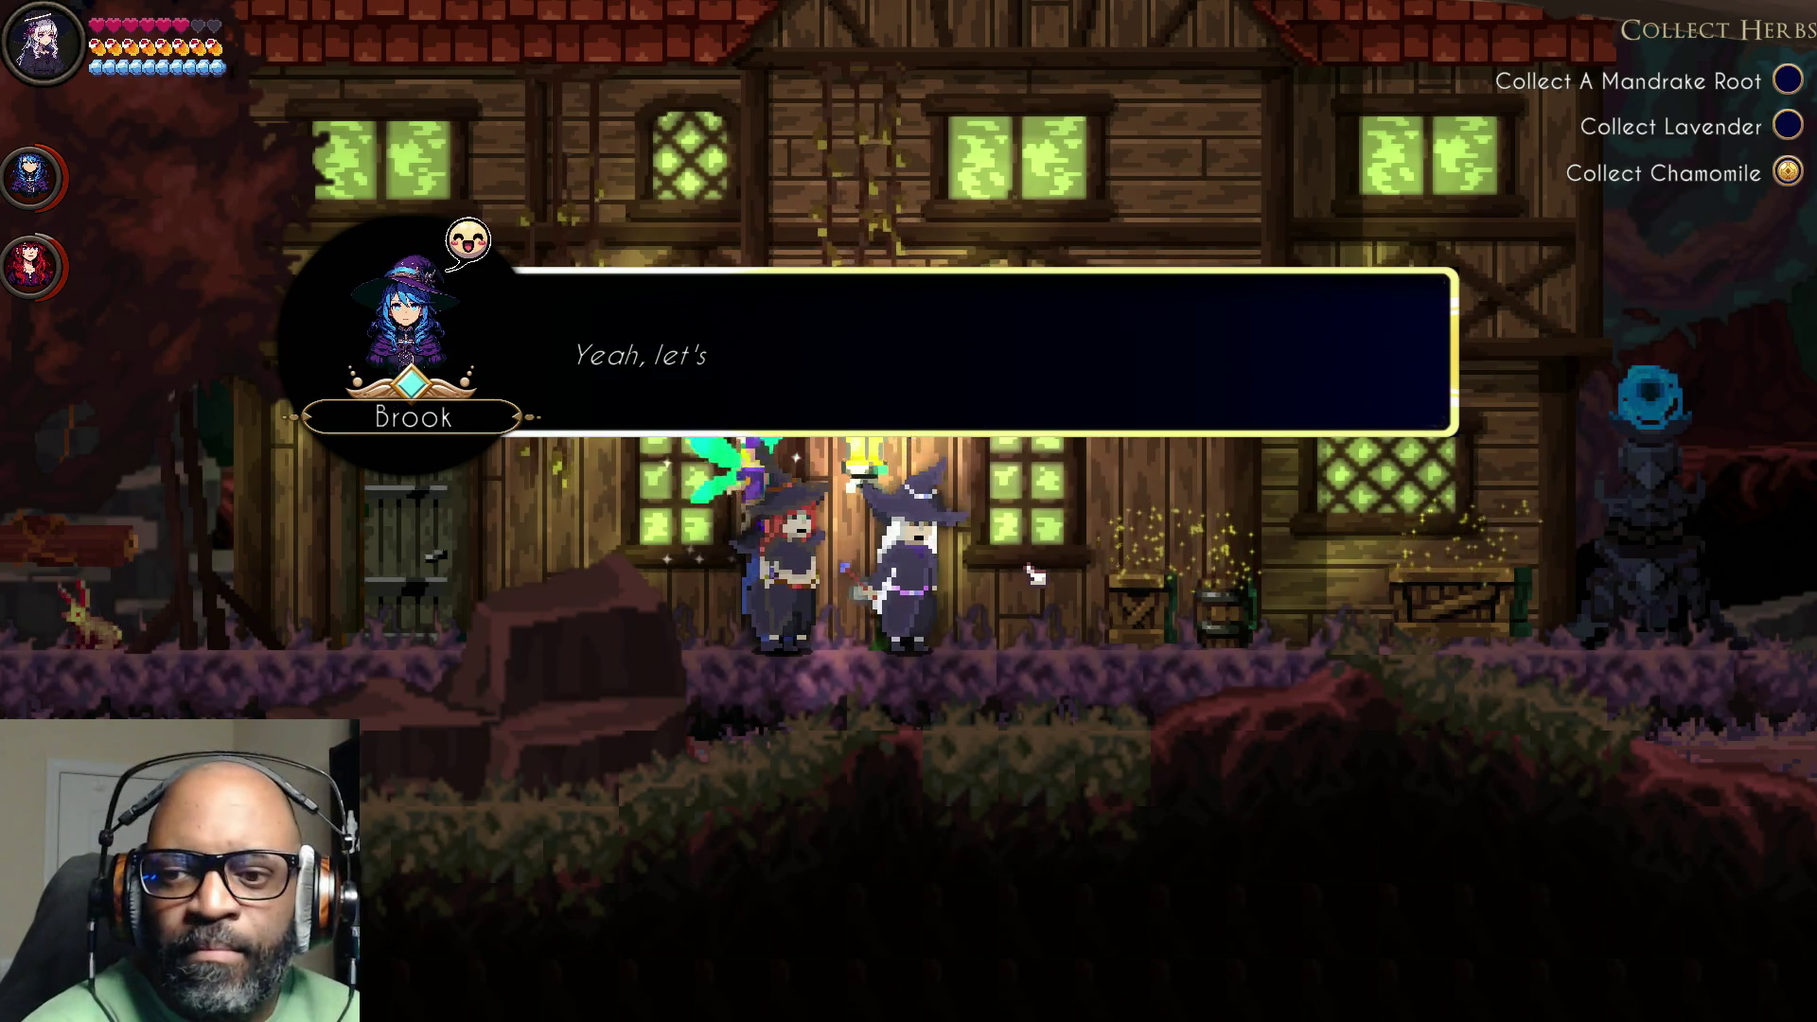
Step: Close Brook's conversation, activate the checkpoint past the house, and return right to the statue
left_click(1038, 570)
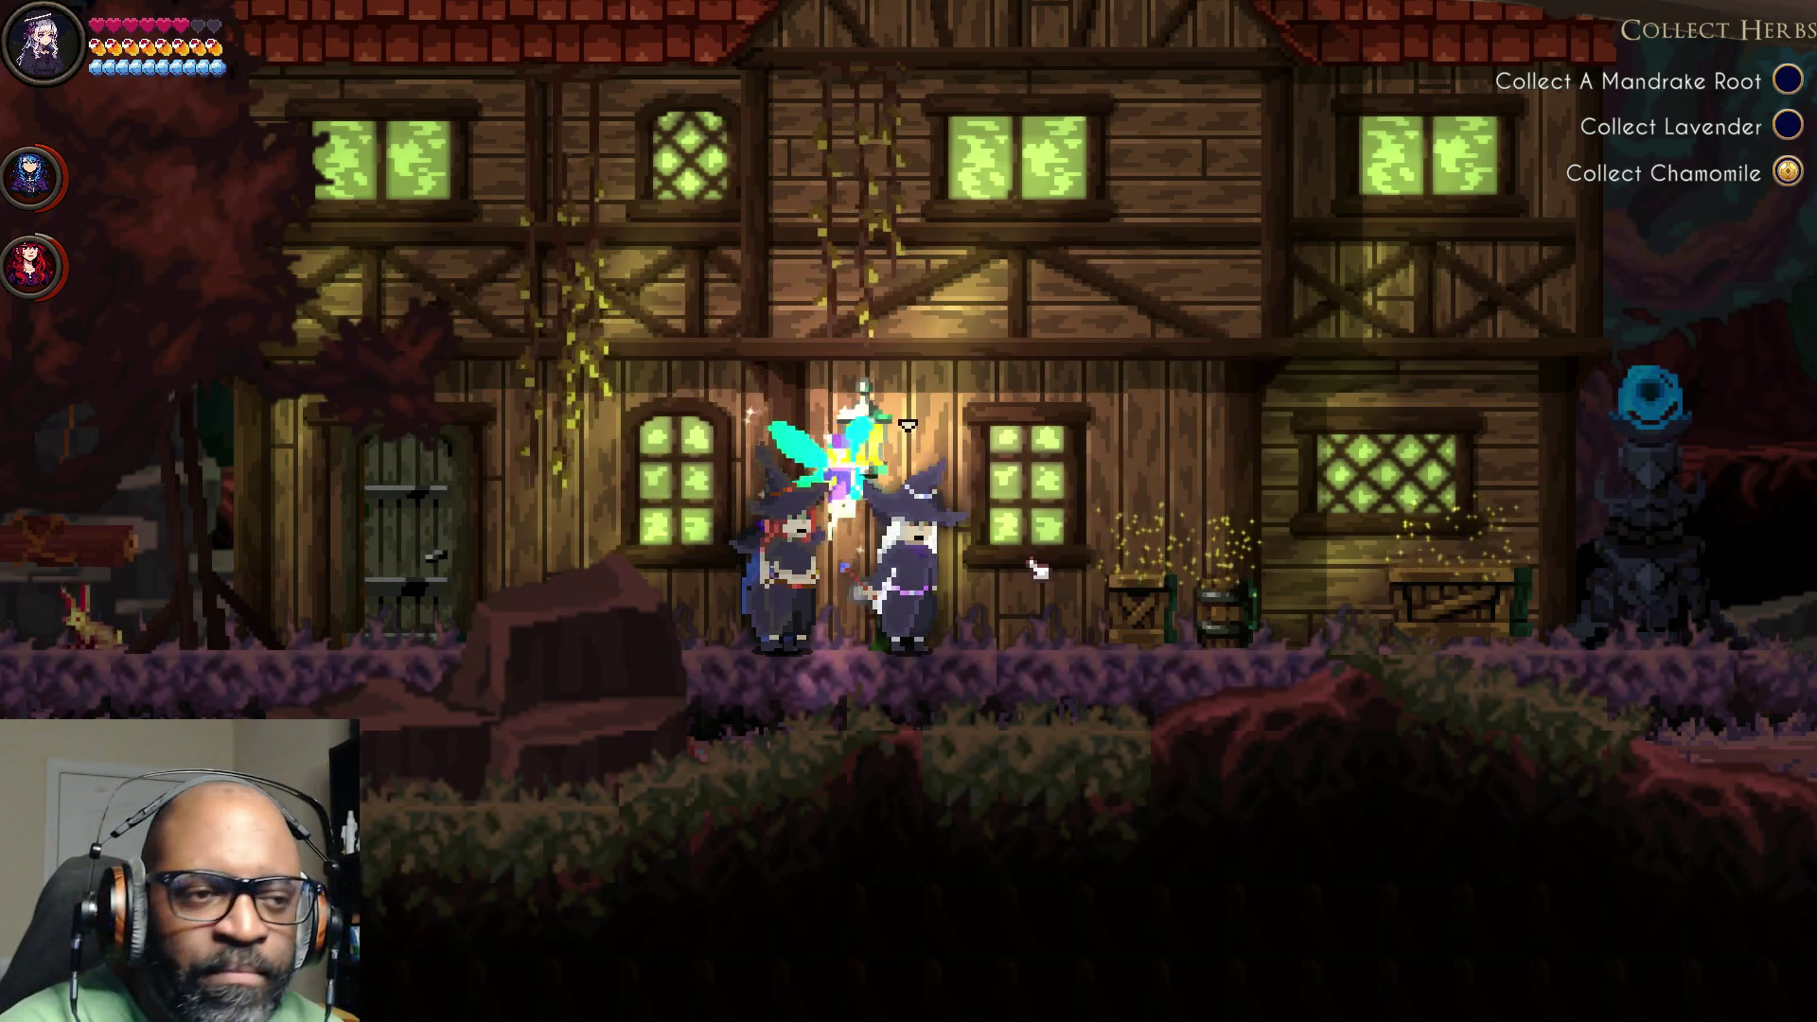
key("Right")
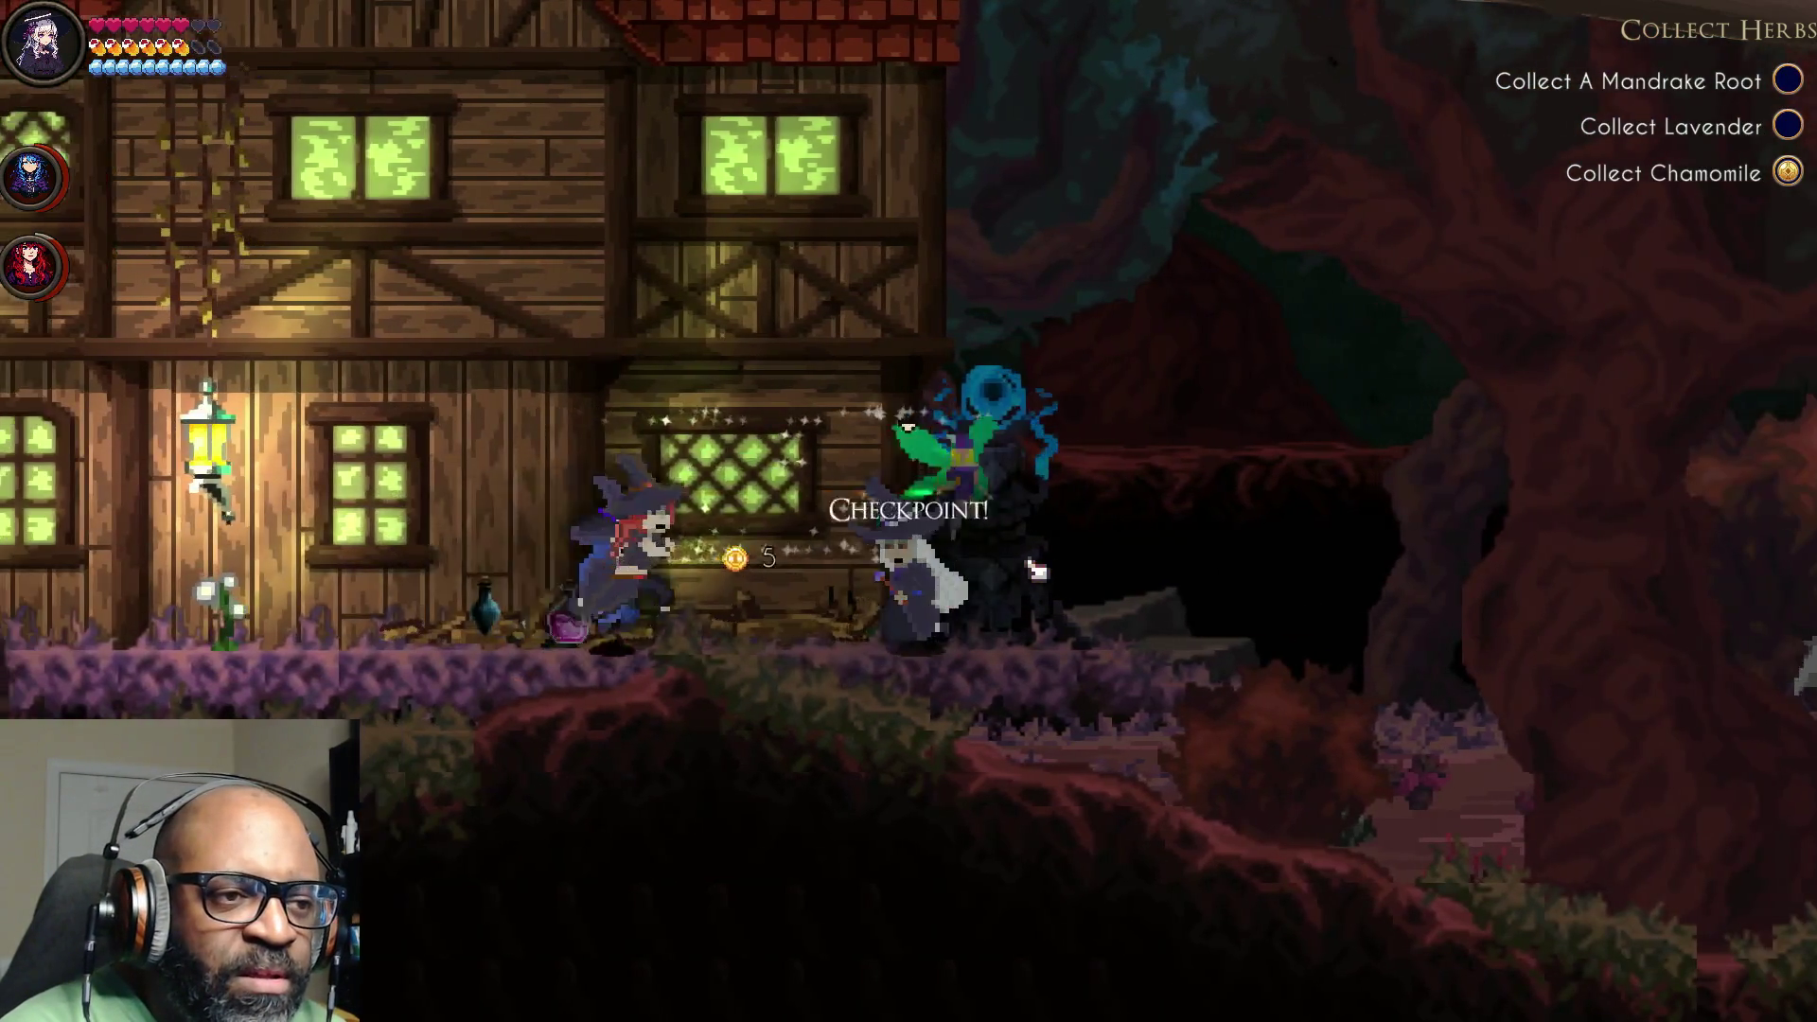
key("Left")
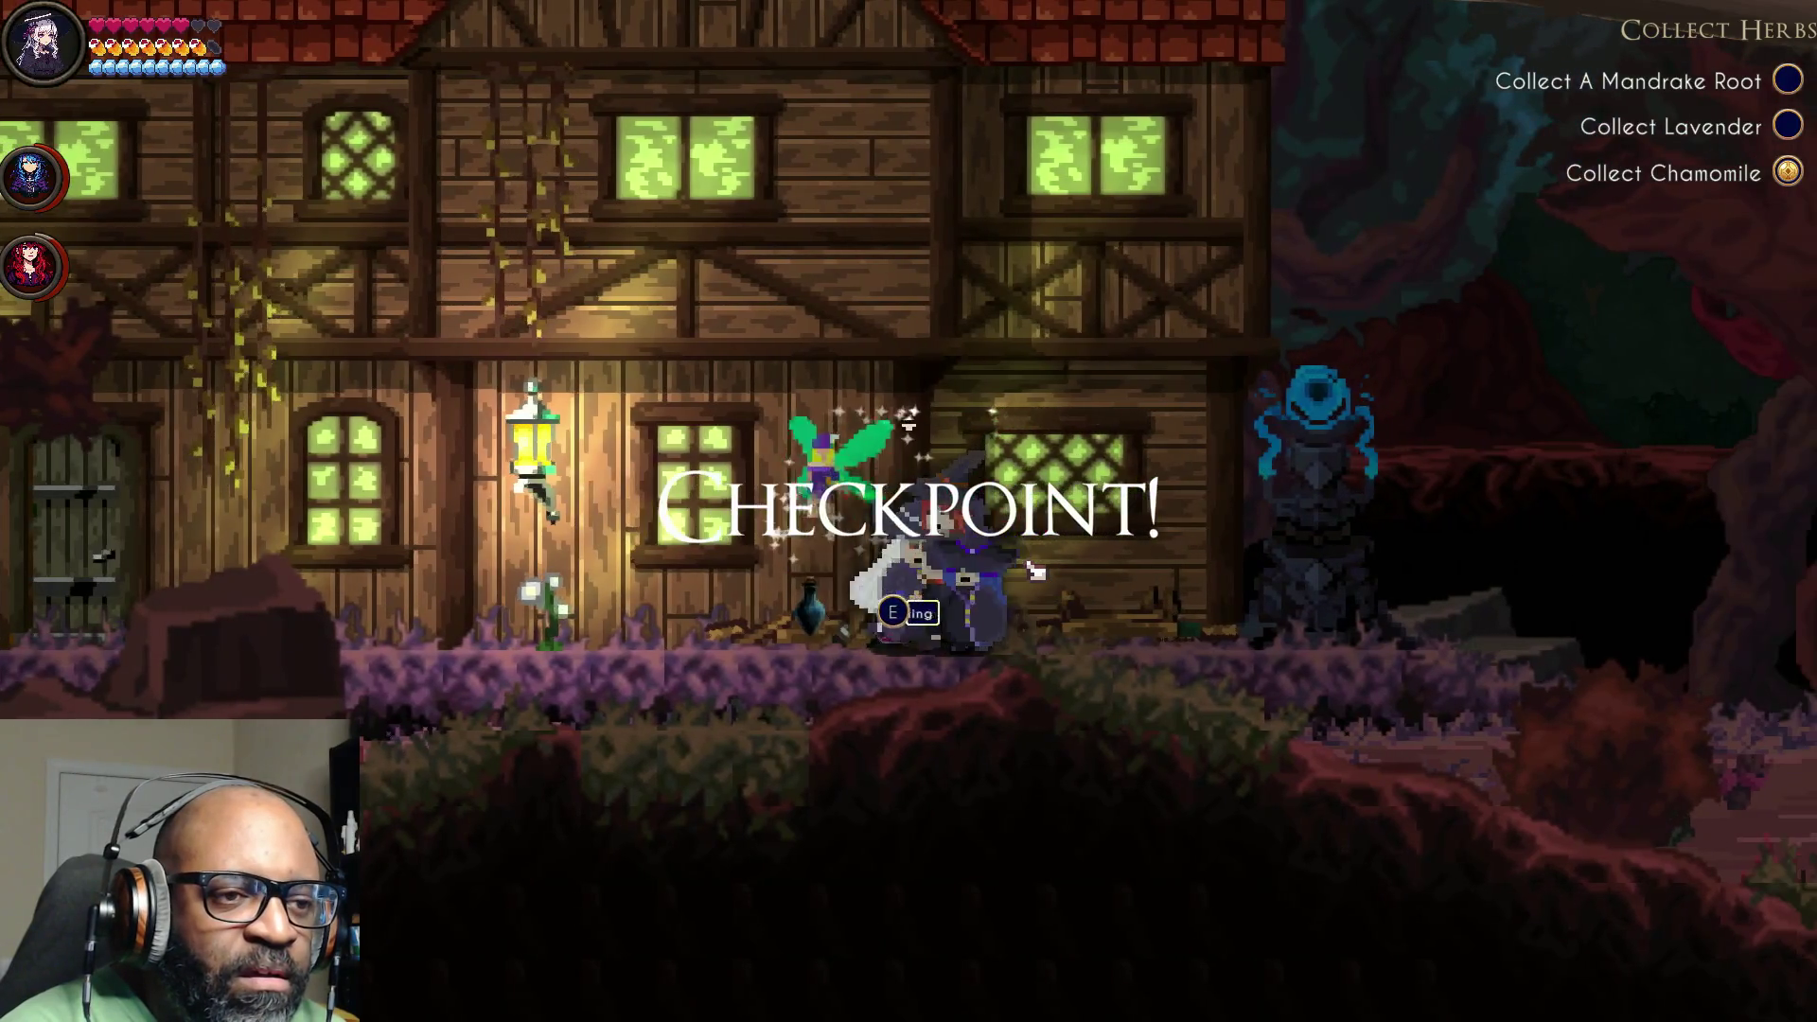
key("Left")
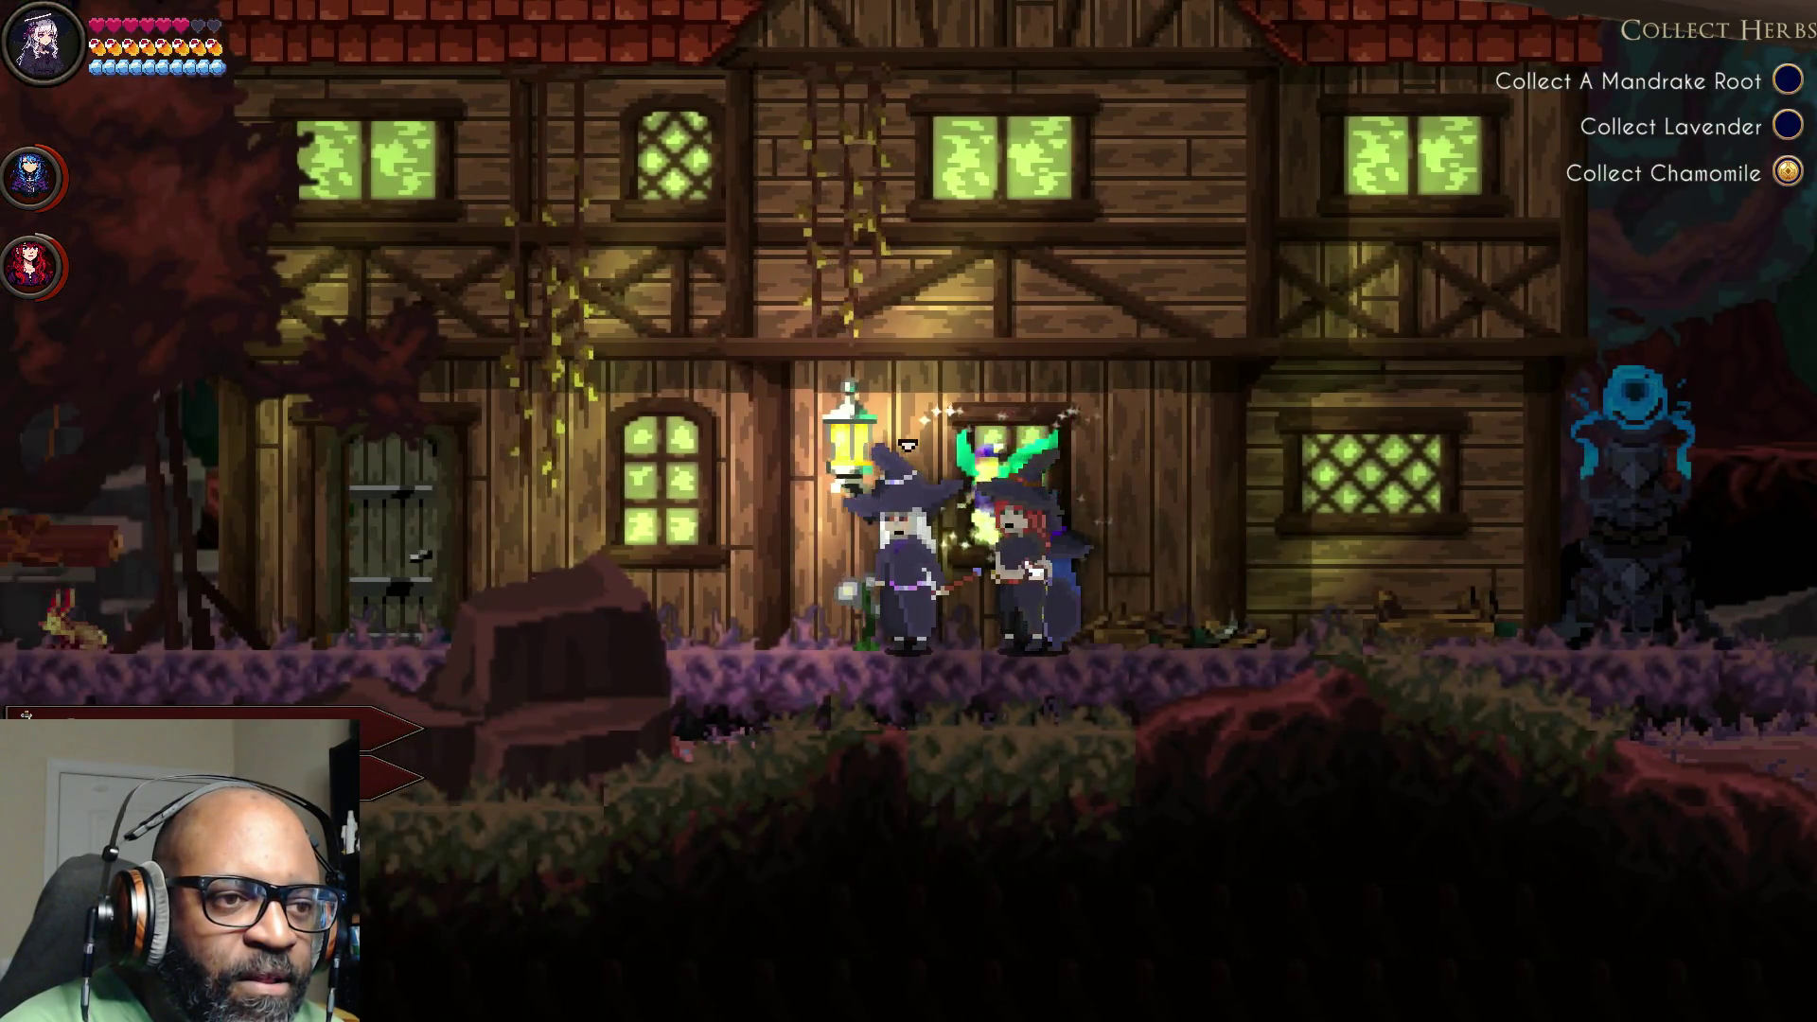
key("Right")
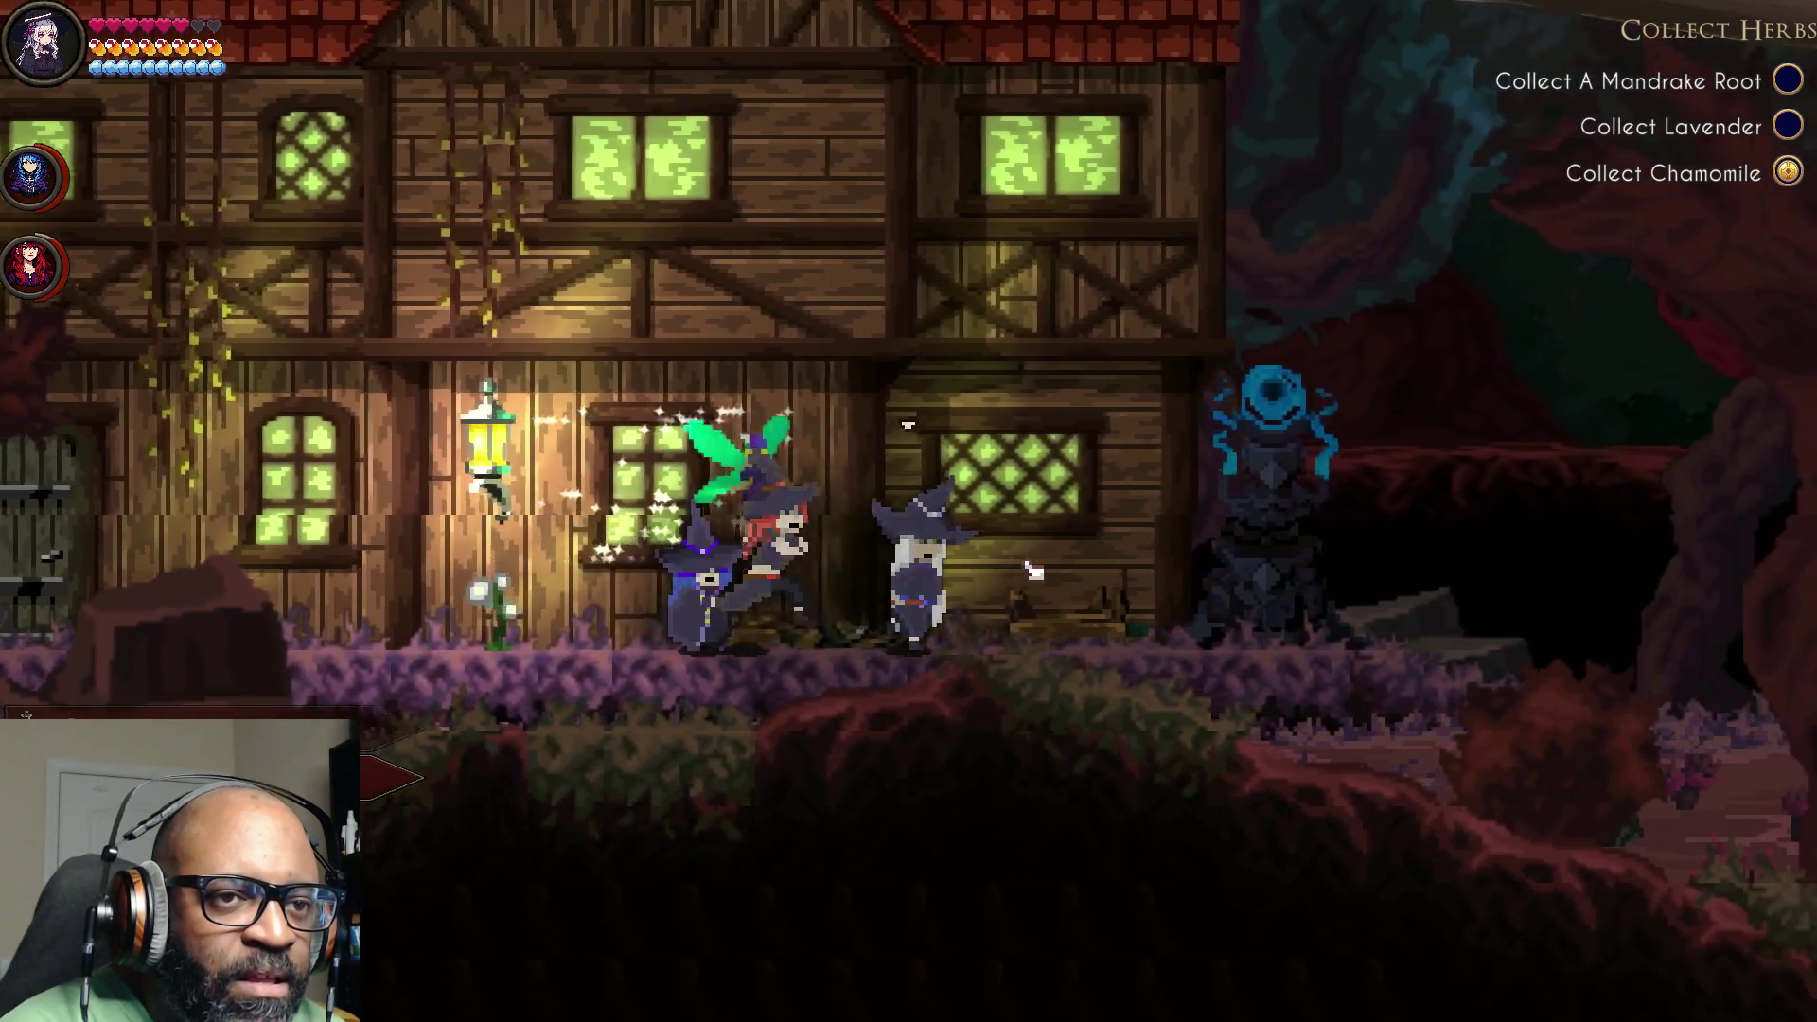
key("Right")
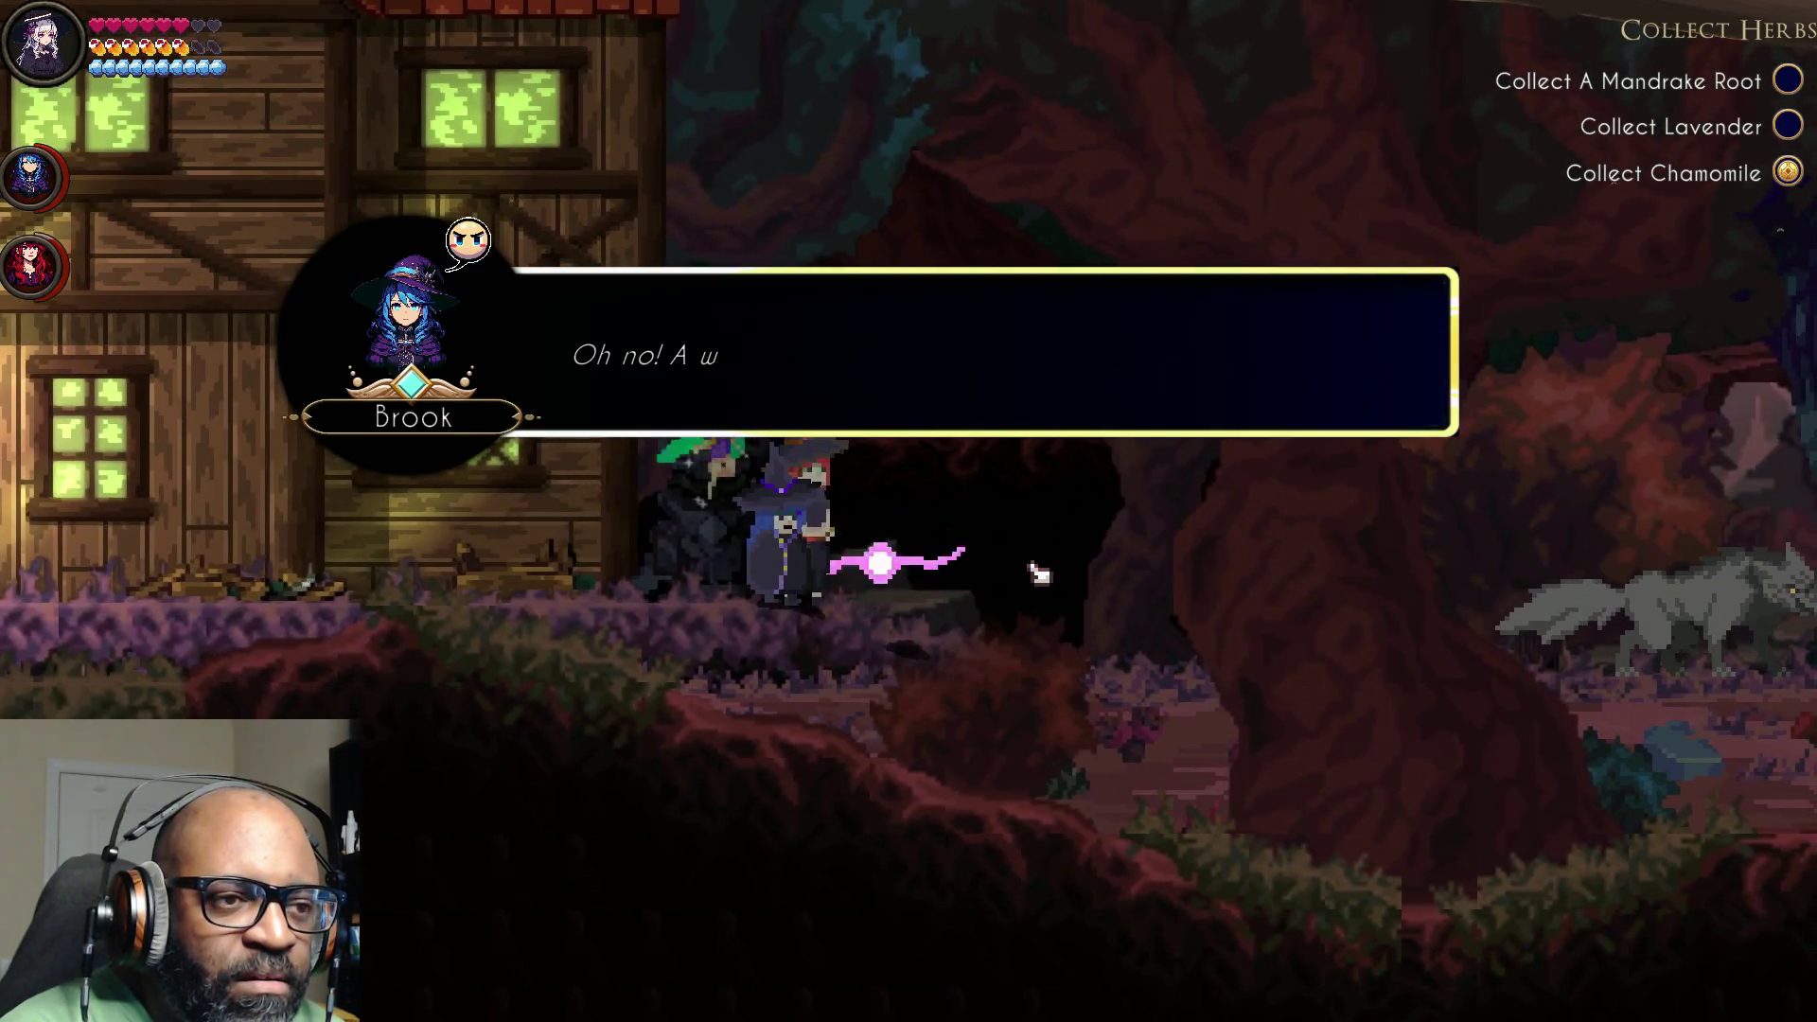
Step: Go through Ember's and Skye's lines about the wolf and begin the fight
left_click(1043, 544)
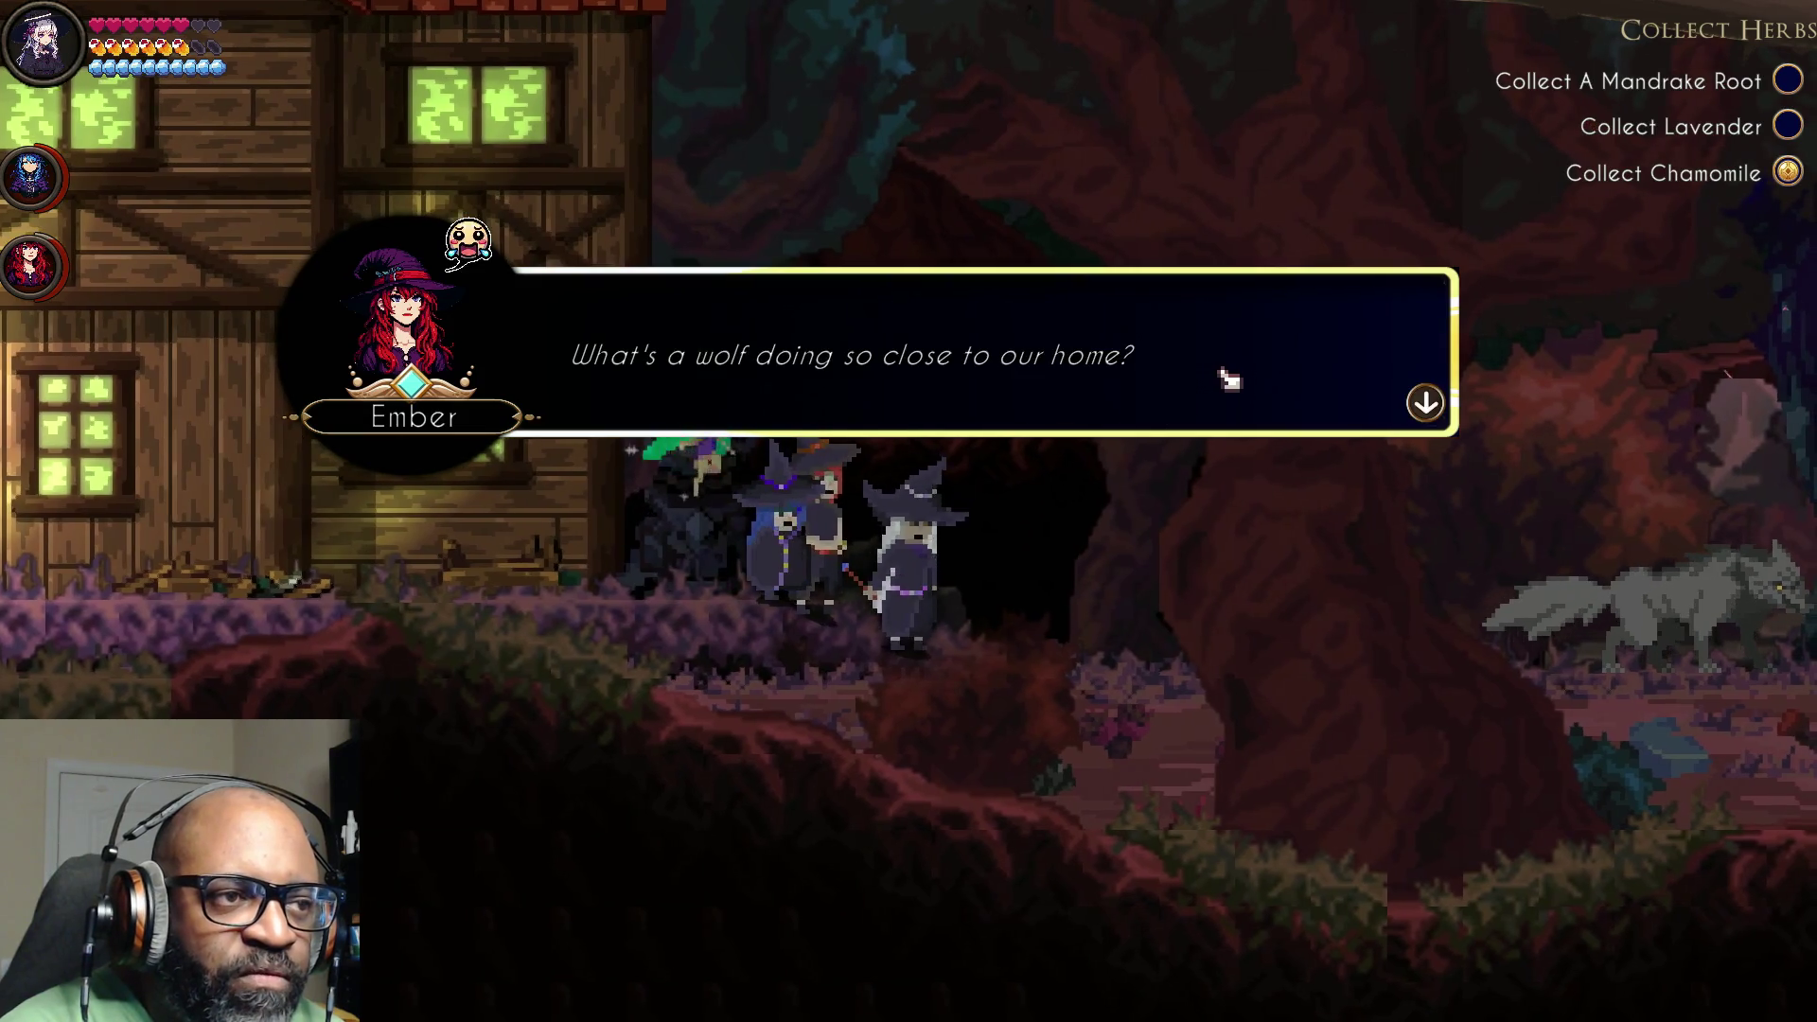
left_click(1343, 399)
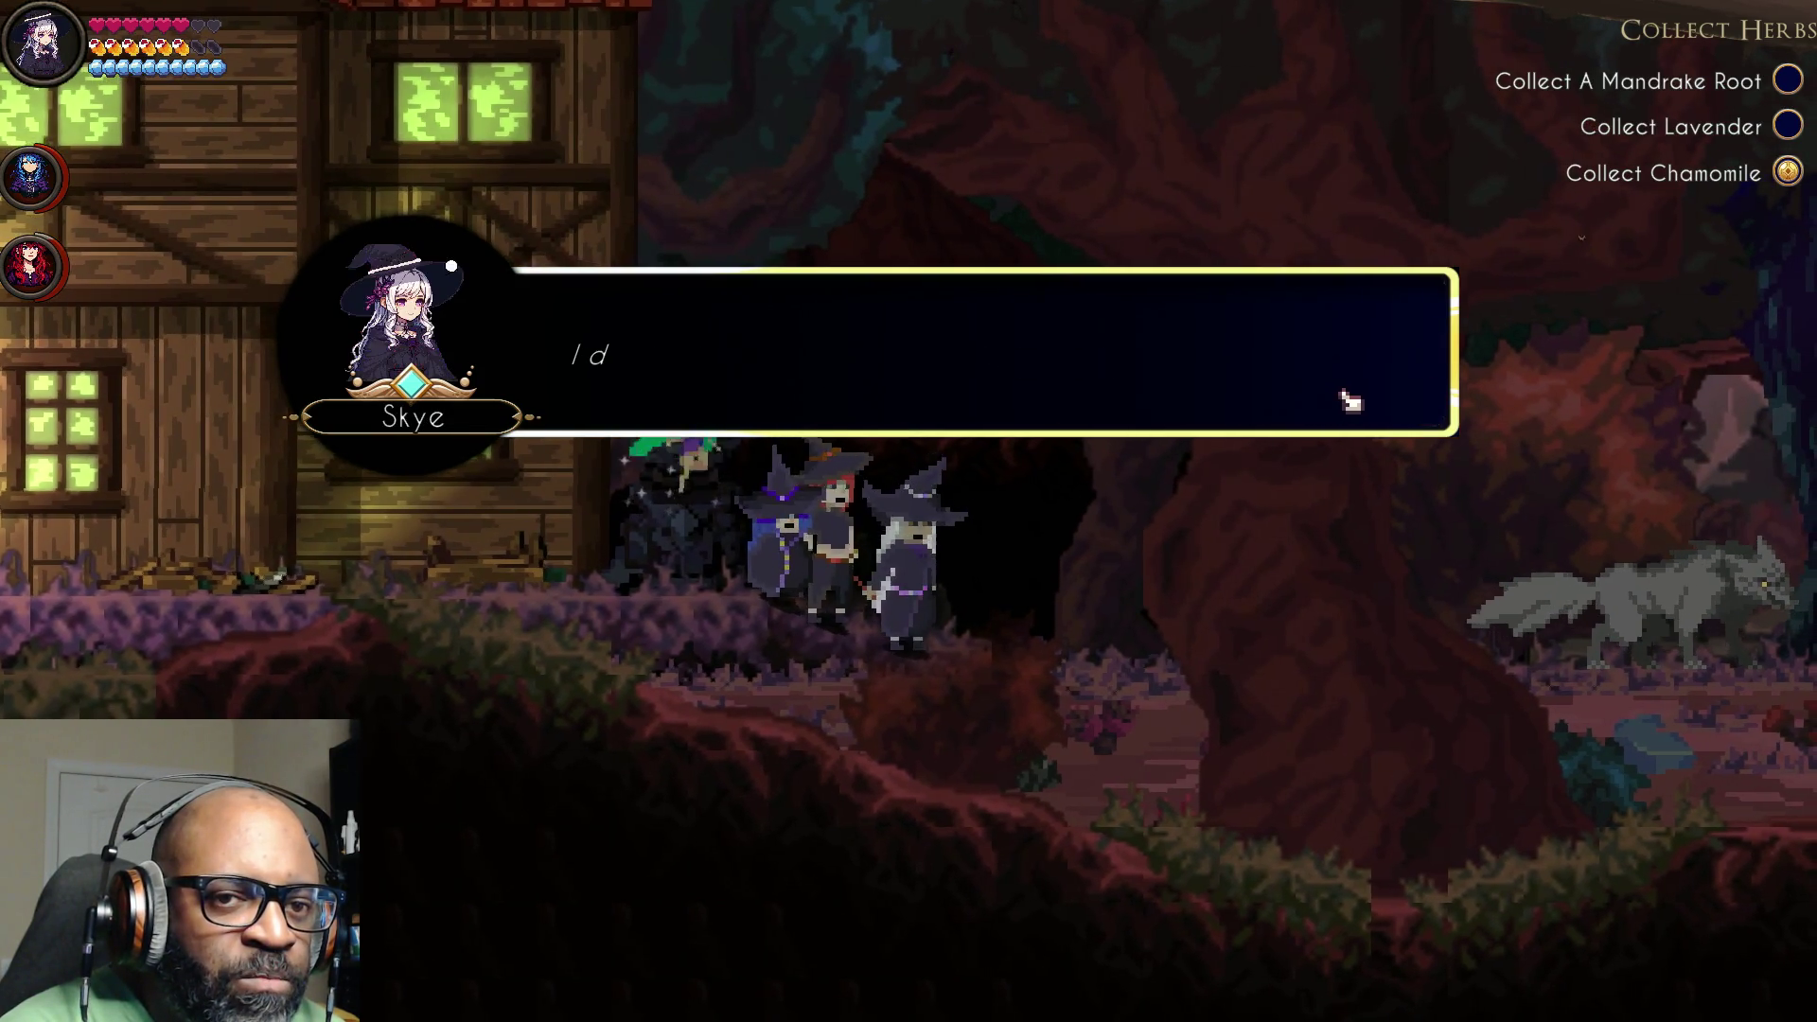
left_click(1344, 402)
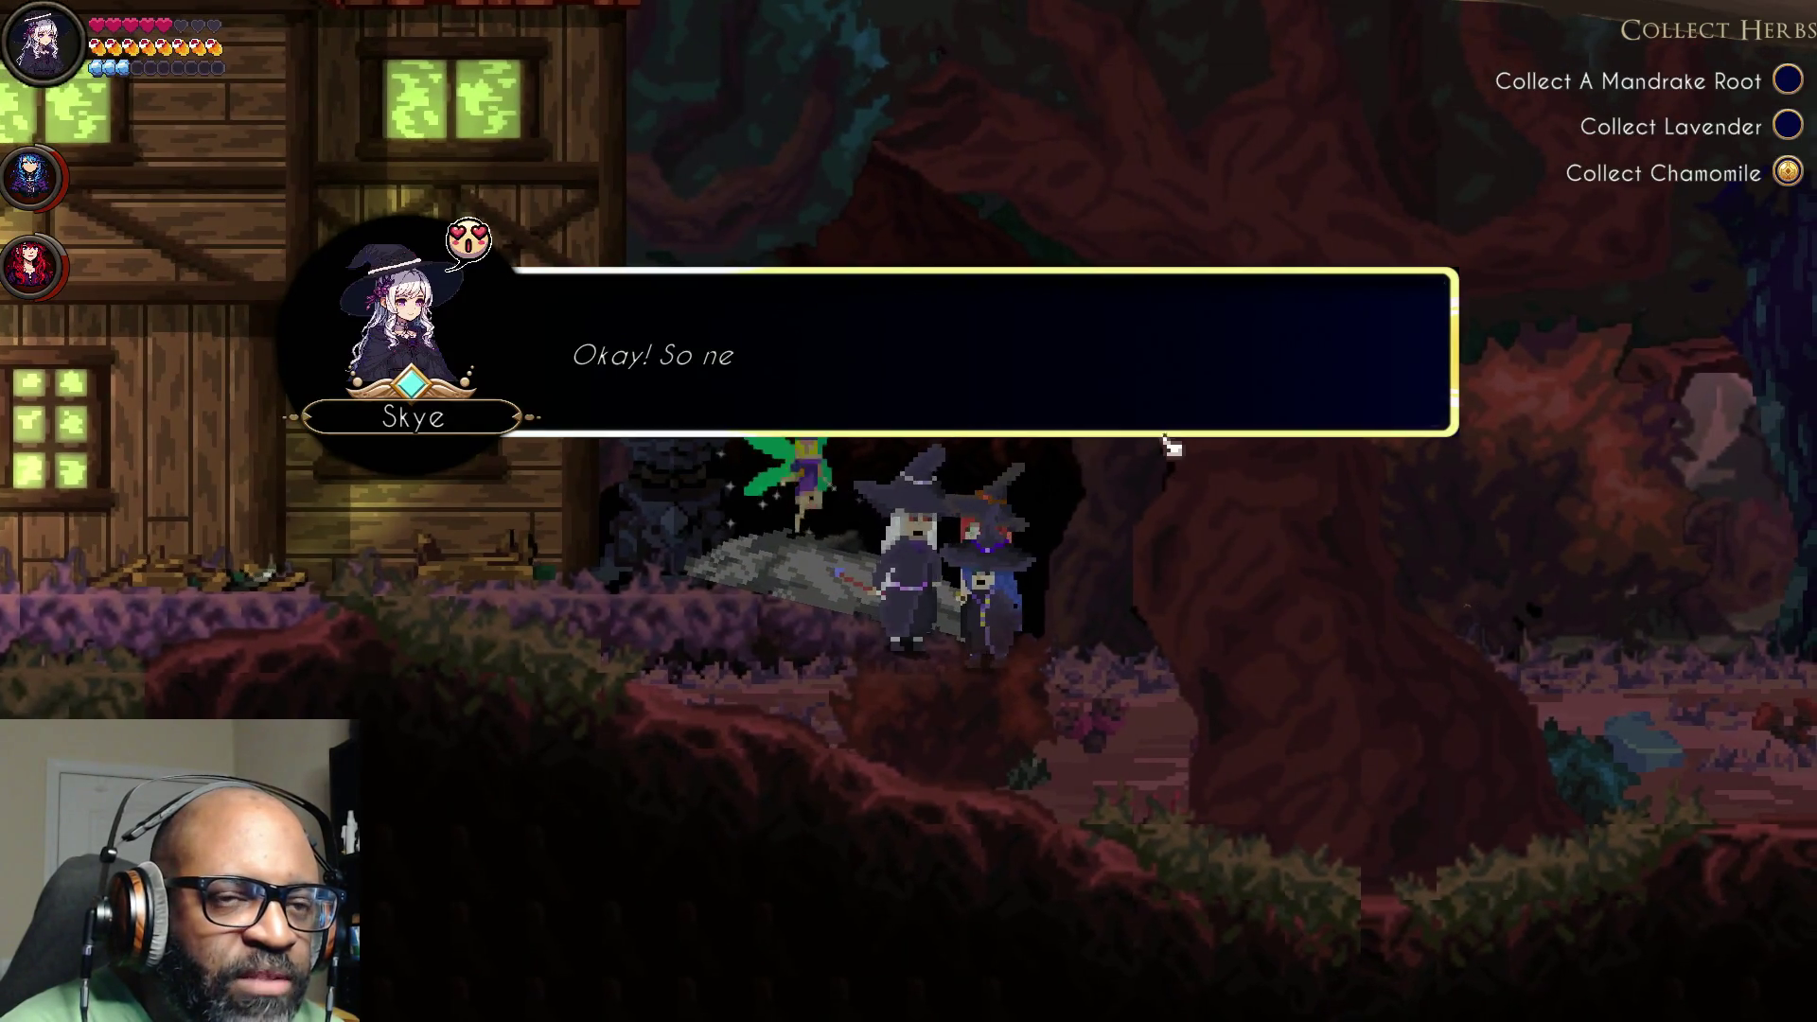
Step: After defeating the wolf, play through Skye's, Brook's and Ember's follow-up lines
left_click(1374, 423)
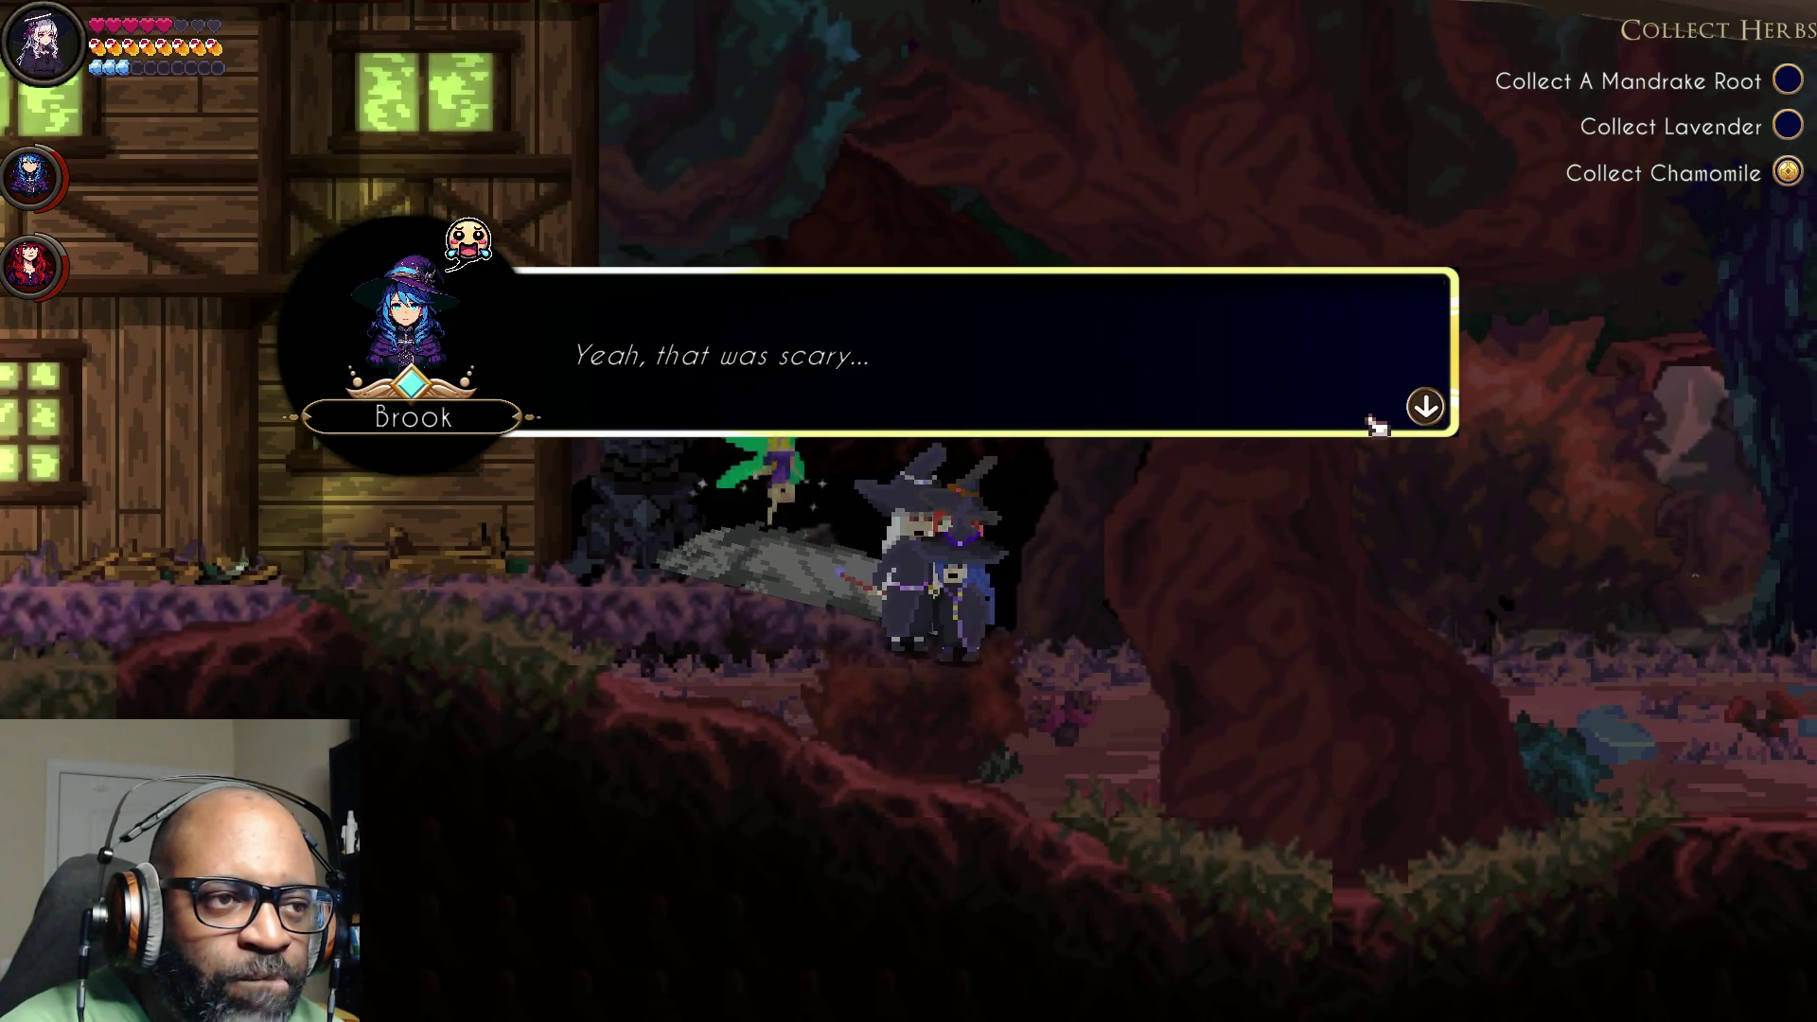
left_click(1377, 423)
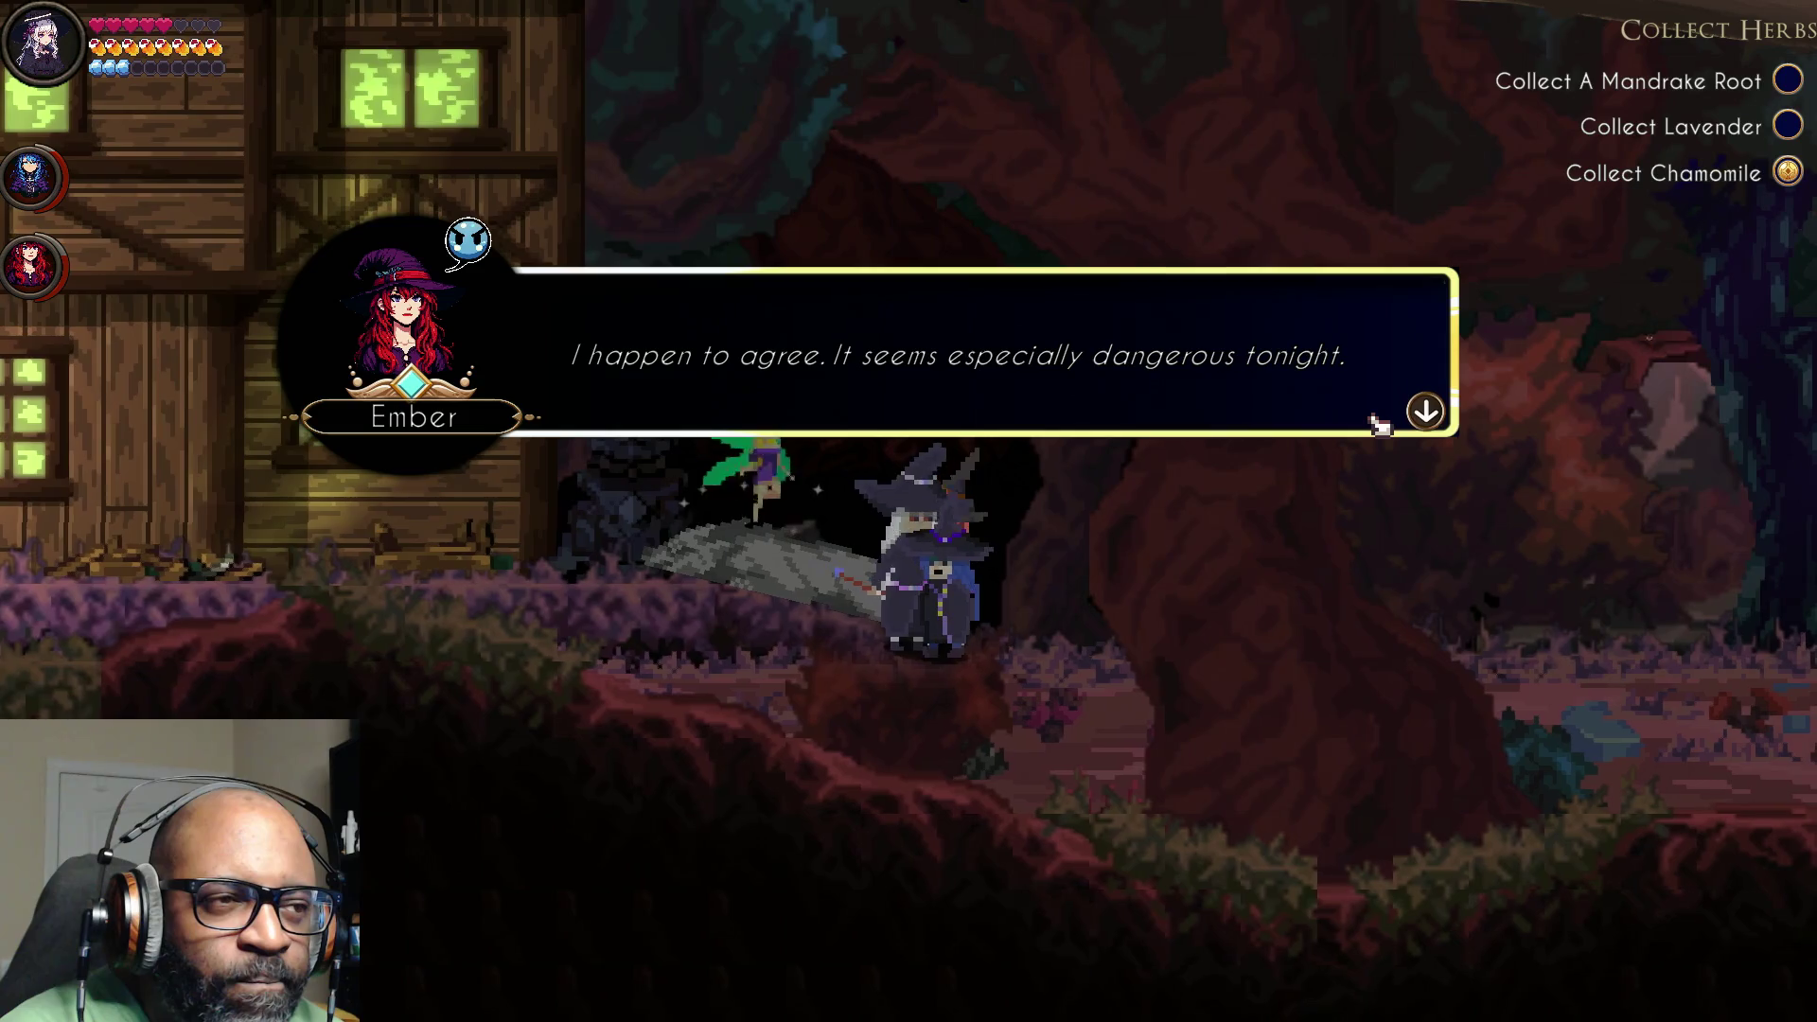
left_click(1379, 420)
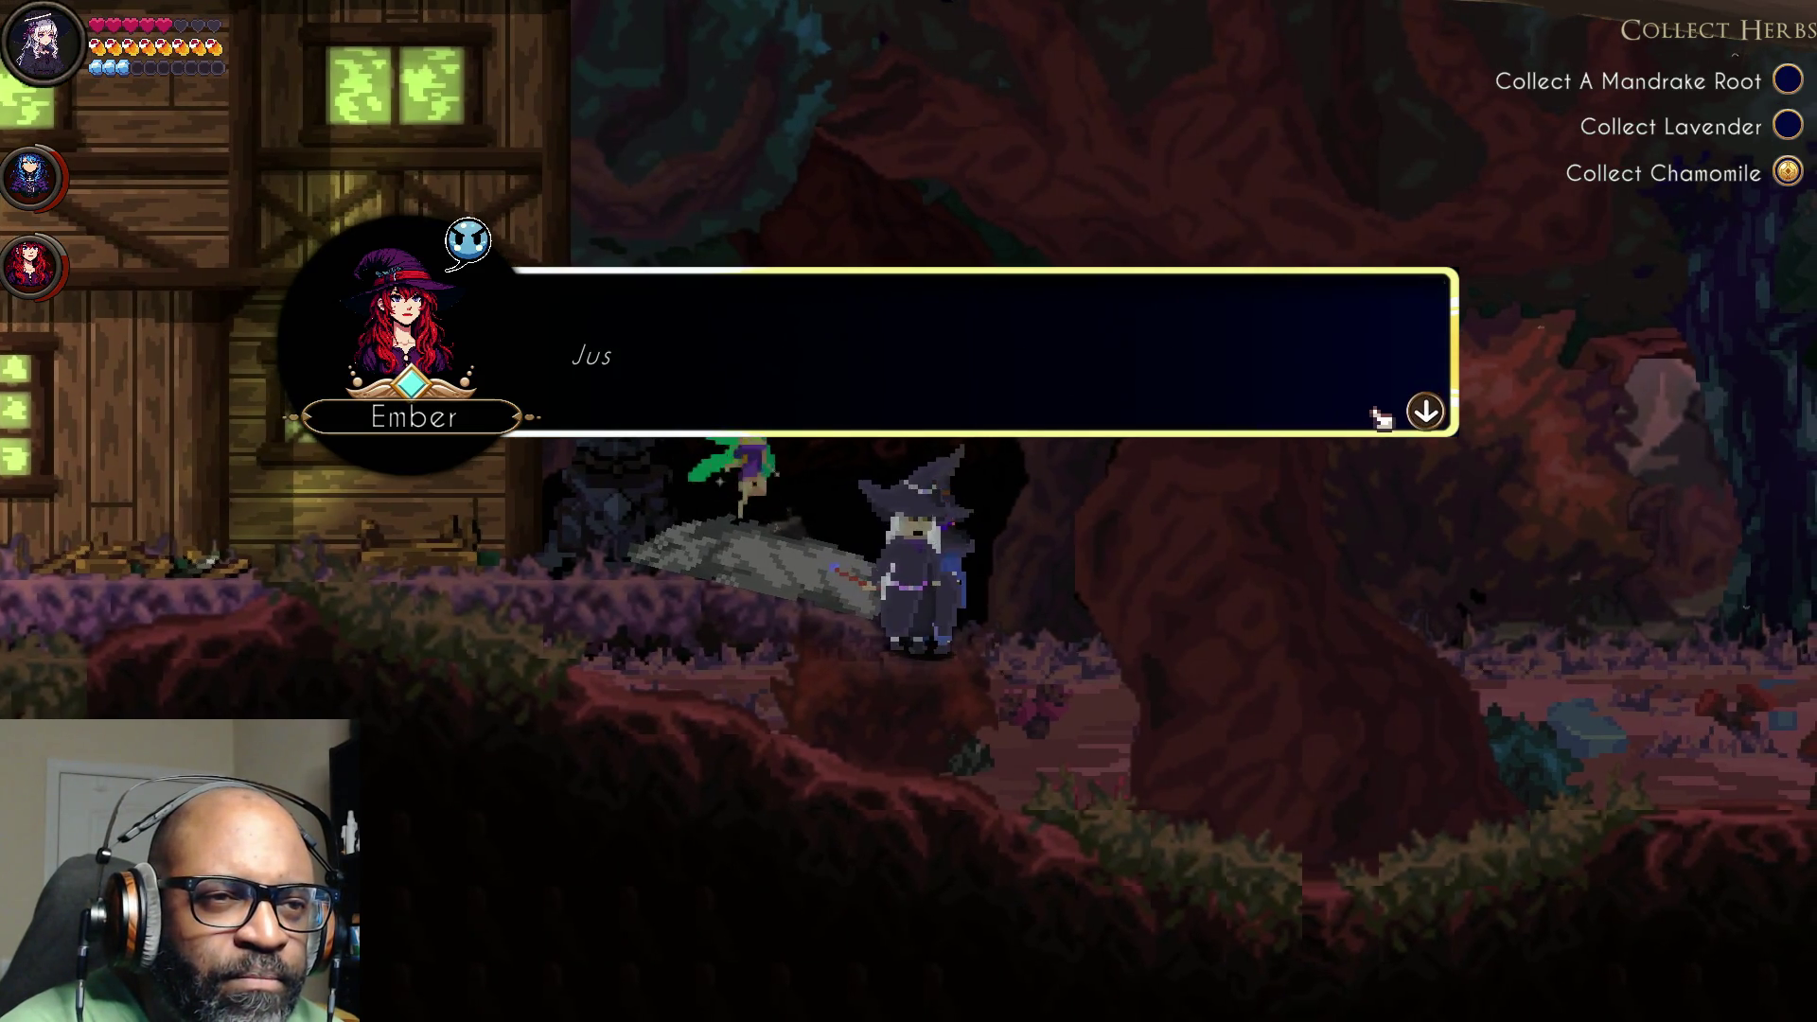
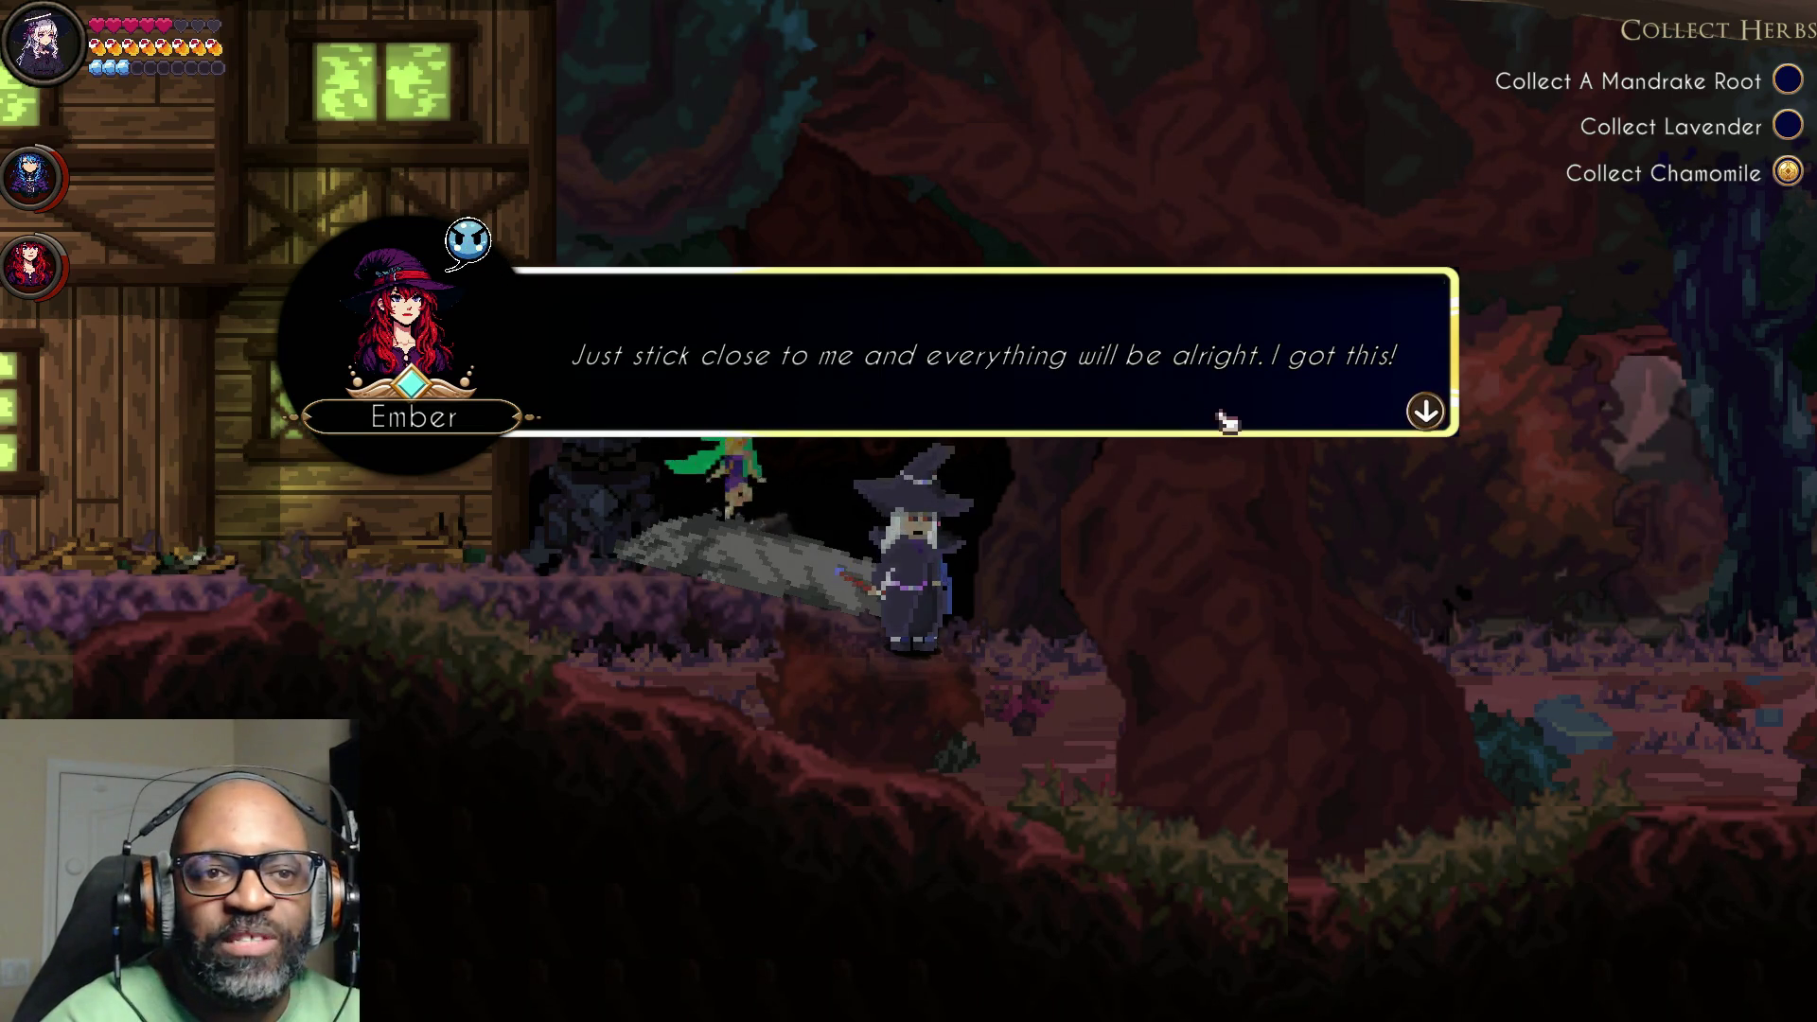
Step: Finish the chat after Skye's reply so the party walks on to the crystal clearing
left_click(1423, 404)
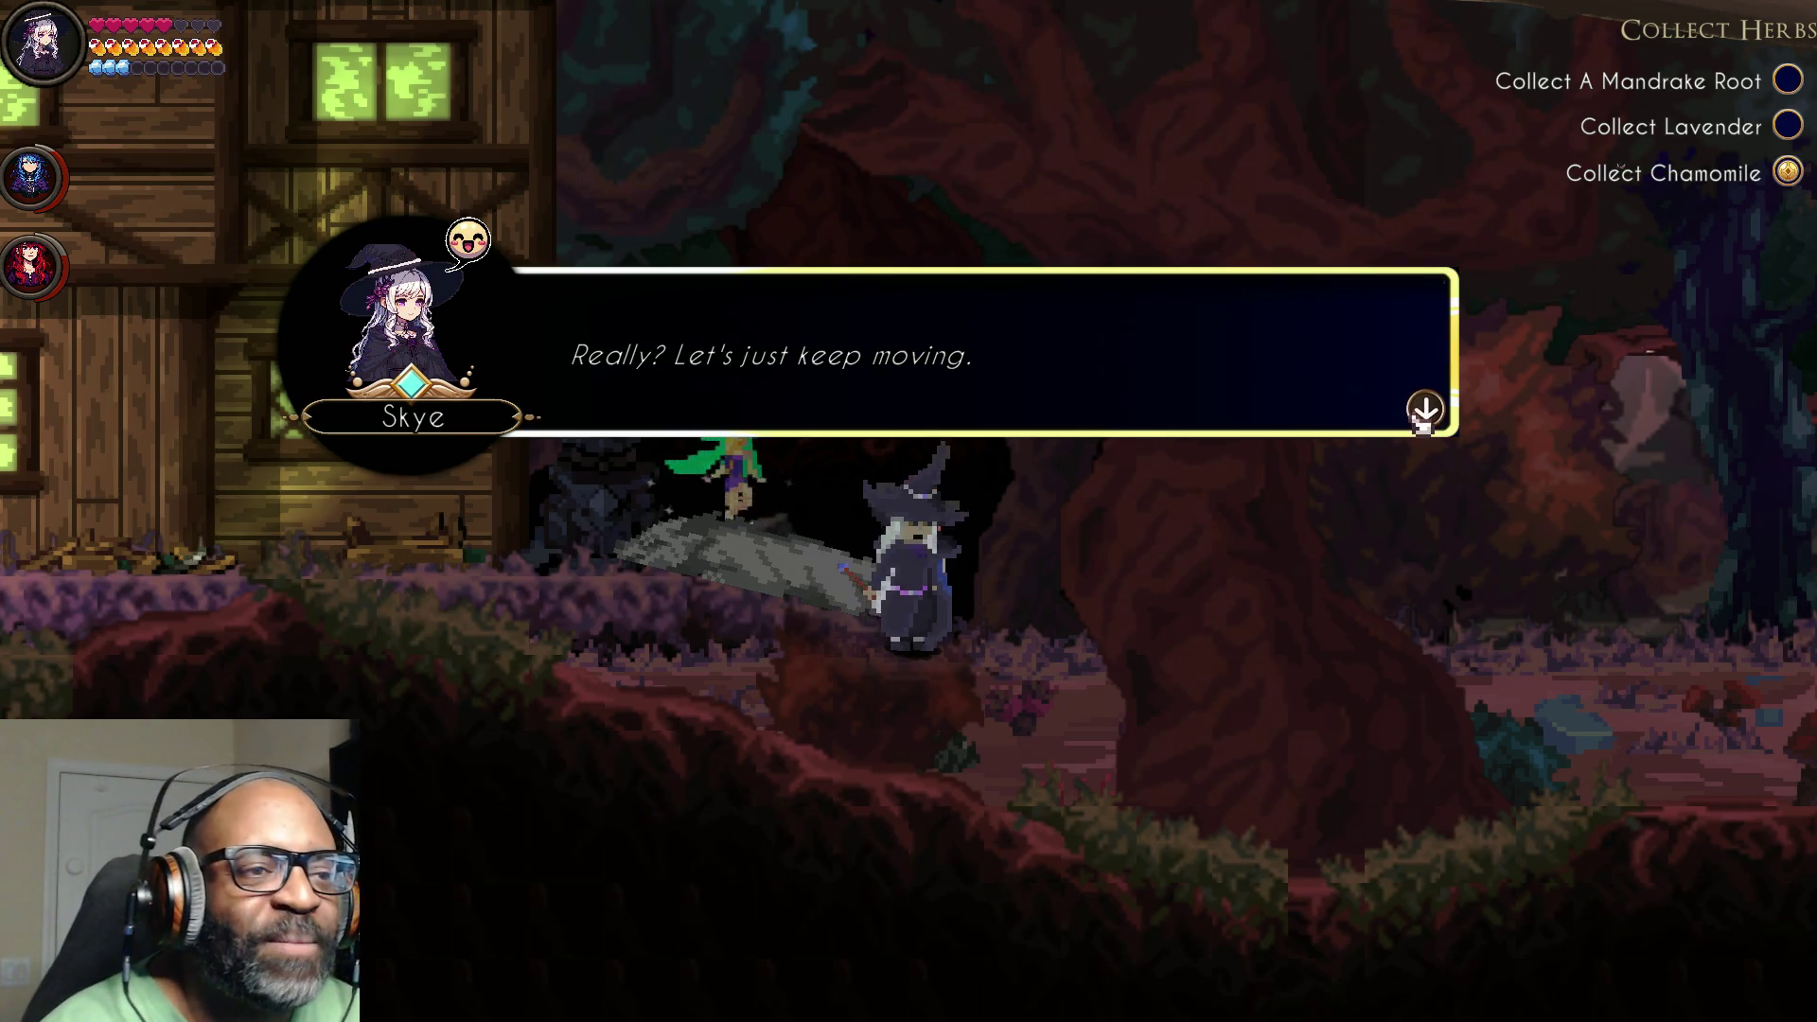
left_click(1410, 418)
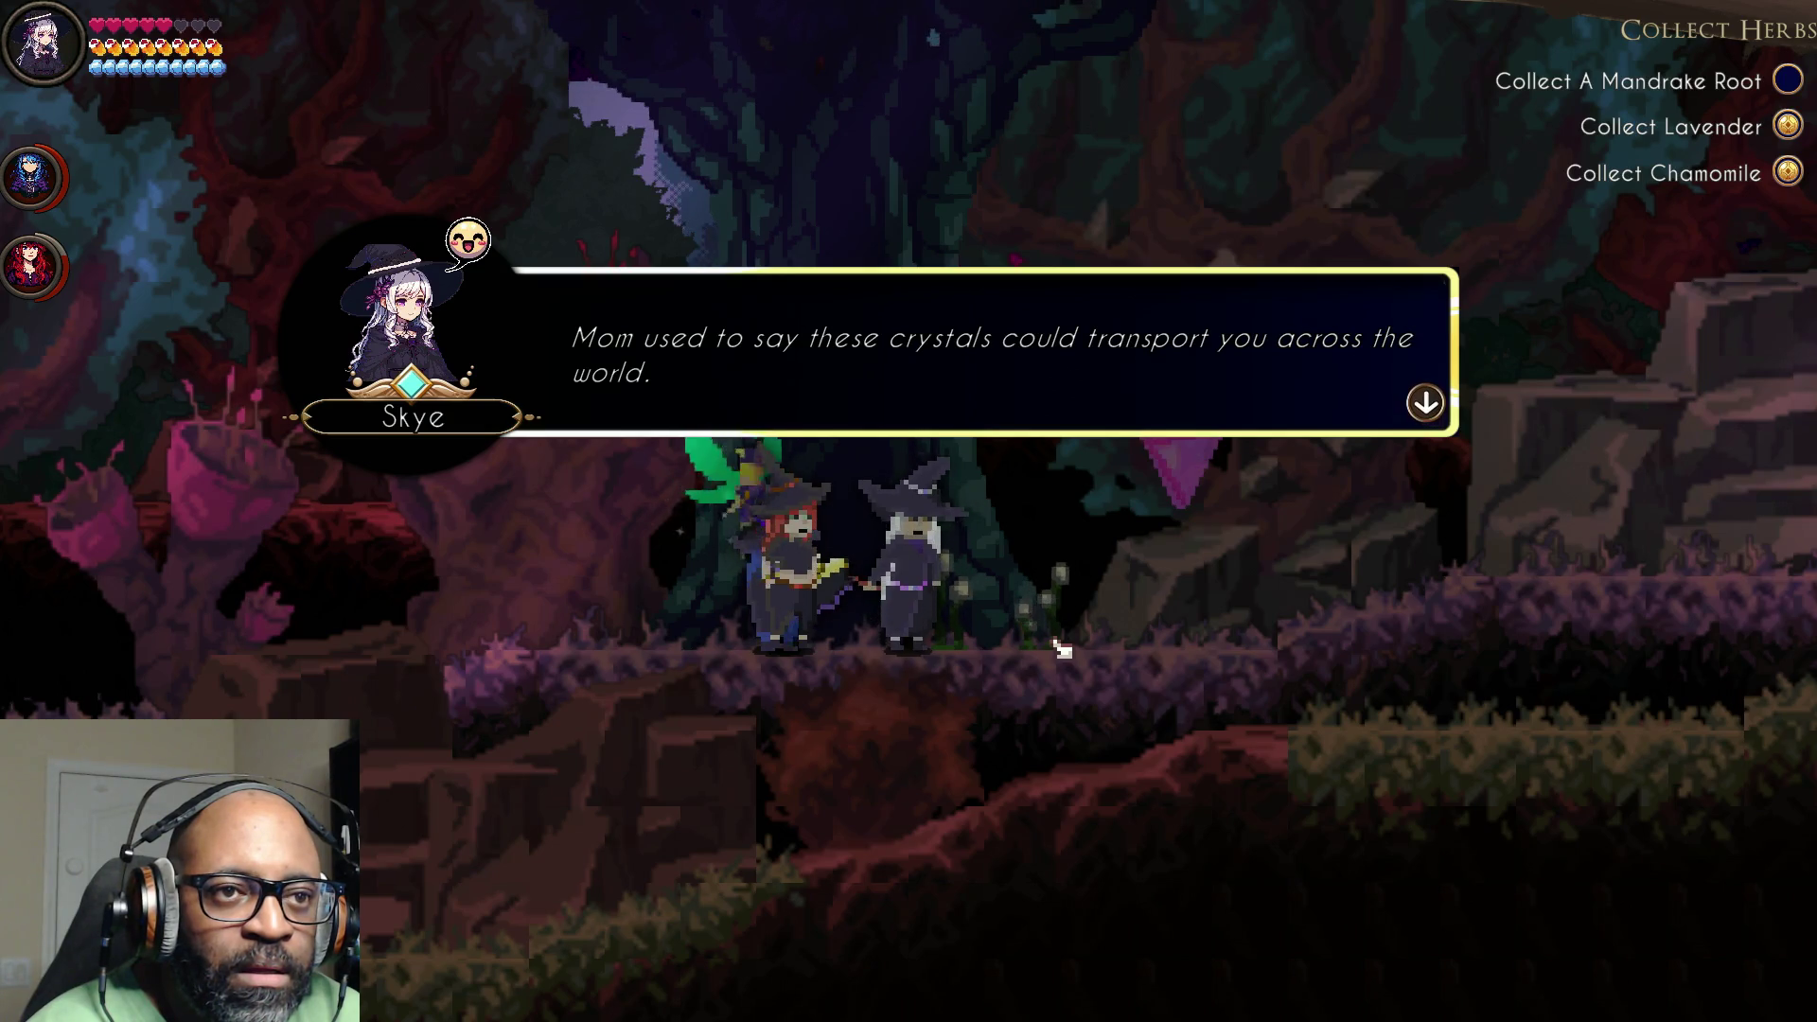
Step: Read through Brook, Skye and Ember's lines about Mom until Ember answers Brook
key("Return")
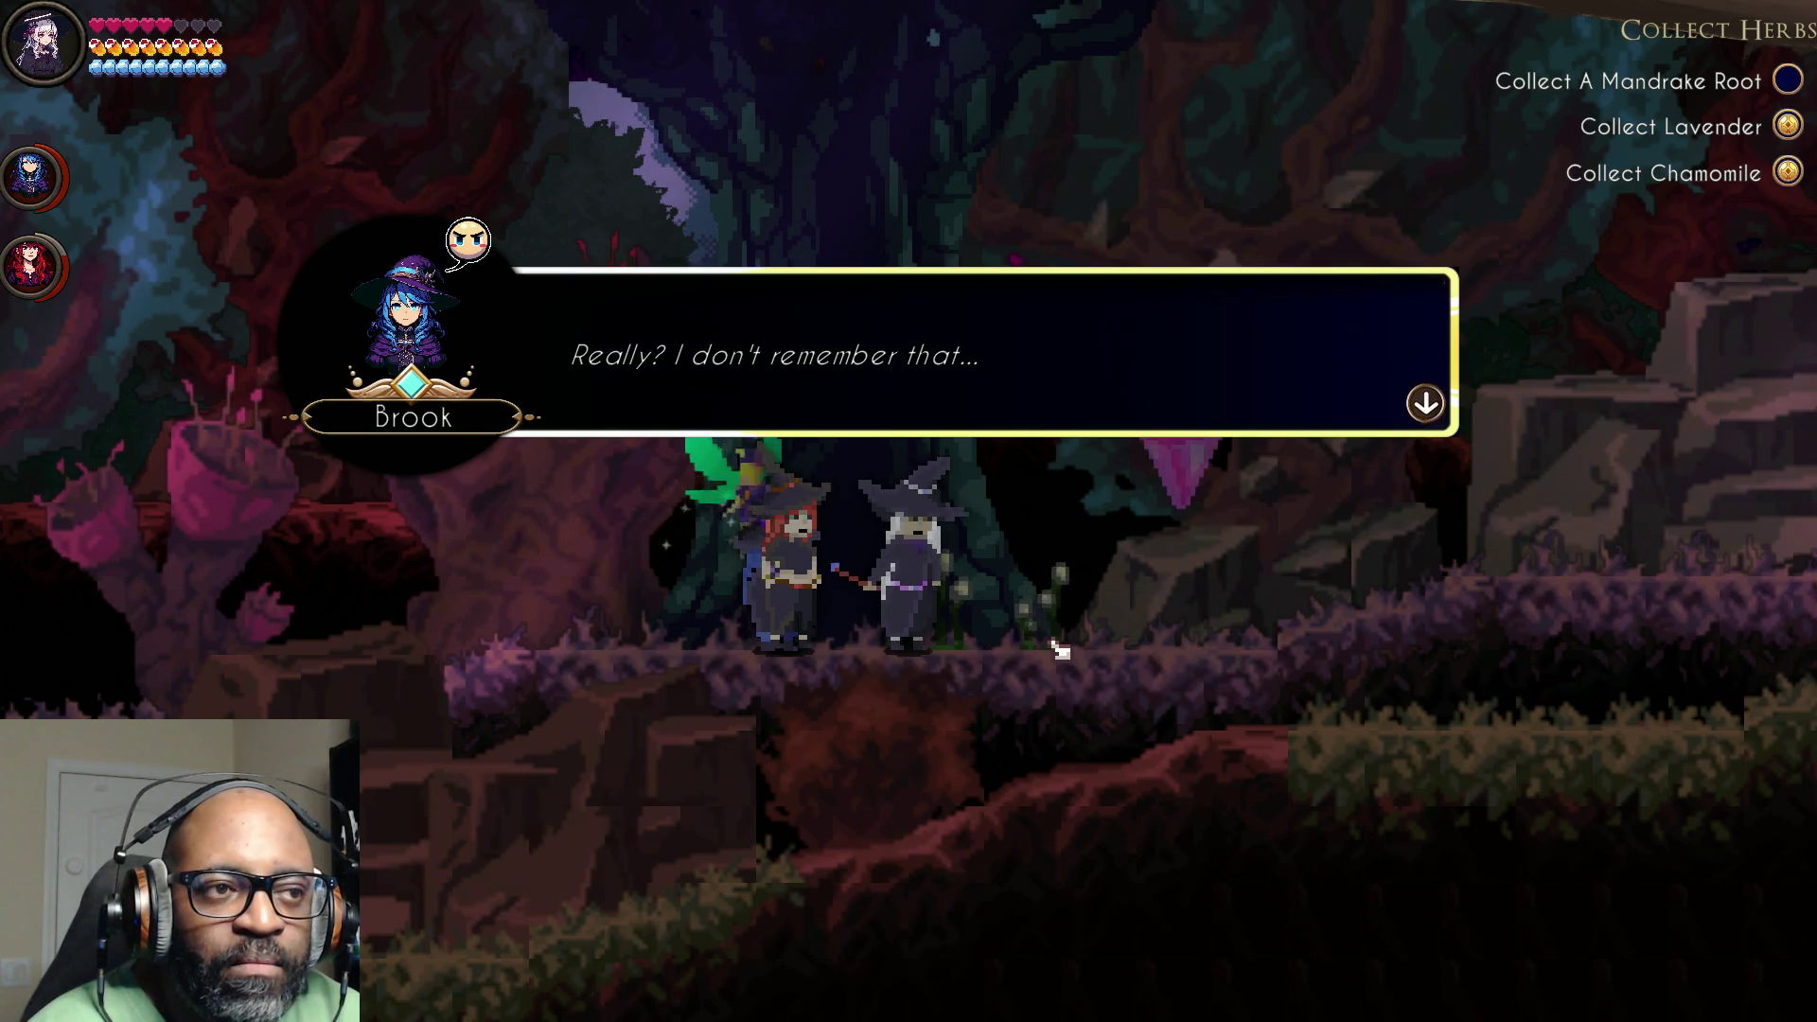
key("Return")
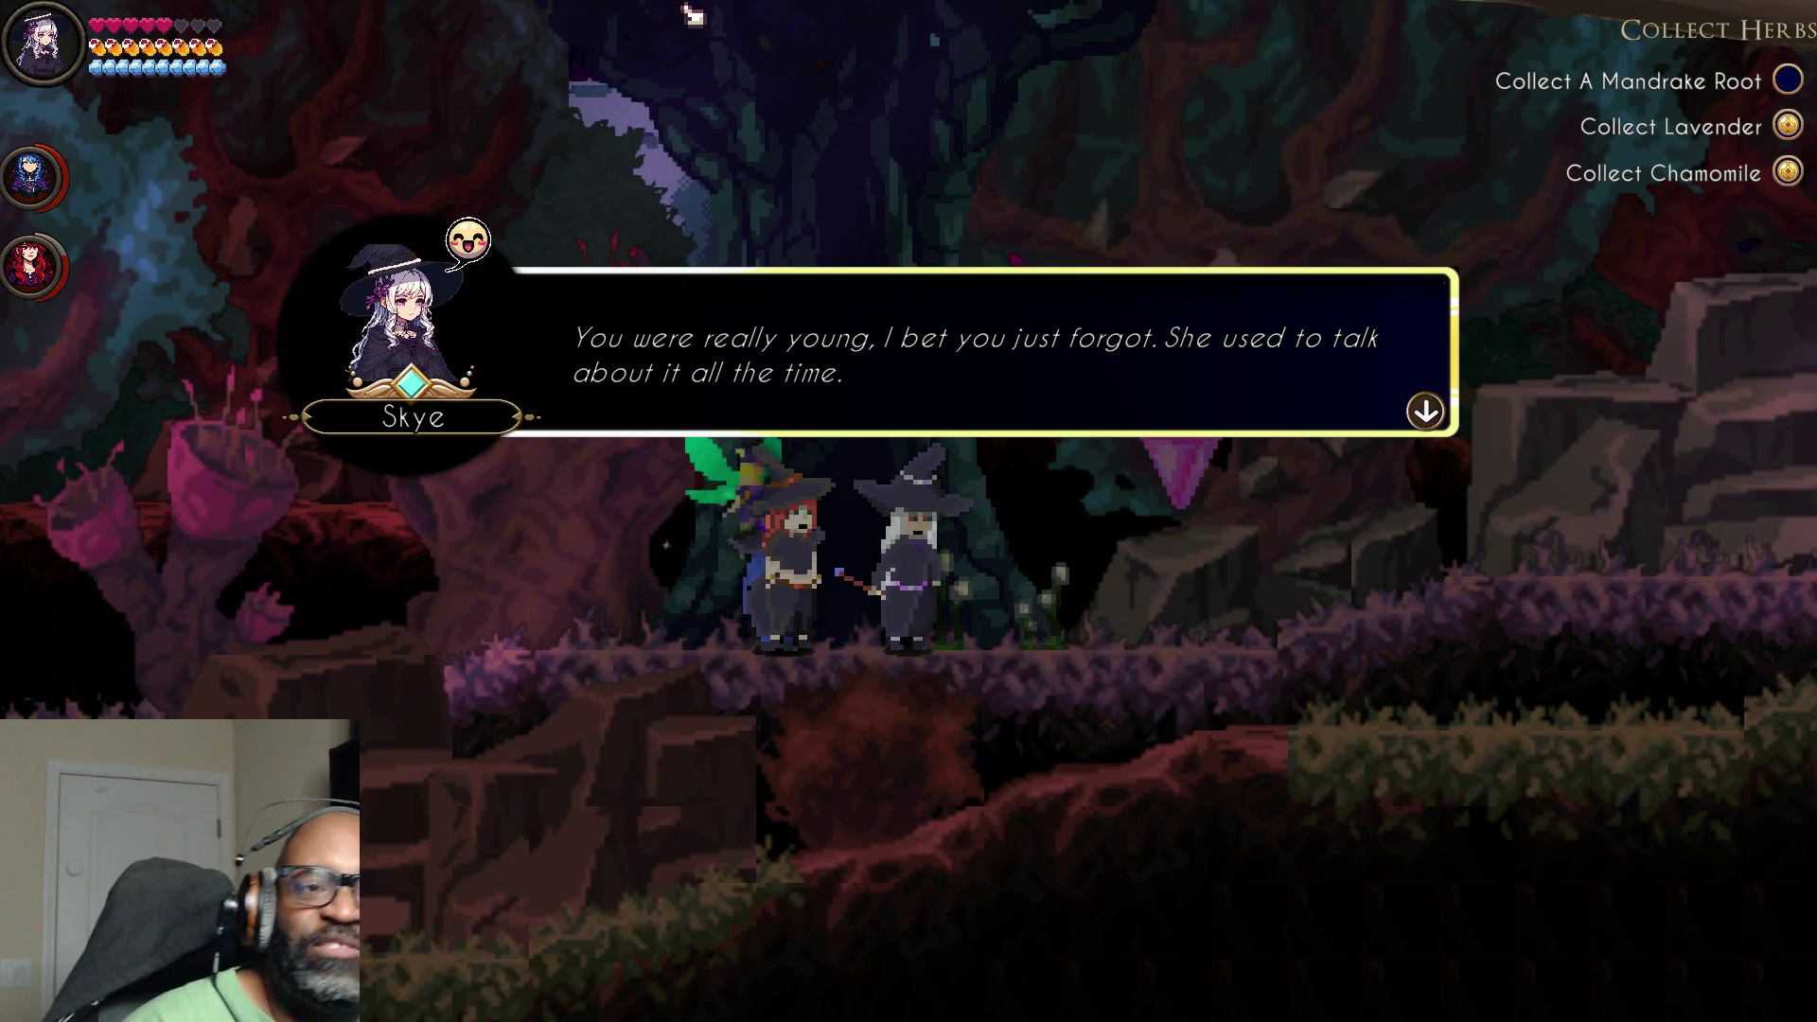
left_click(1320, 348)
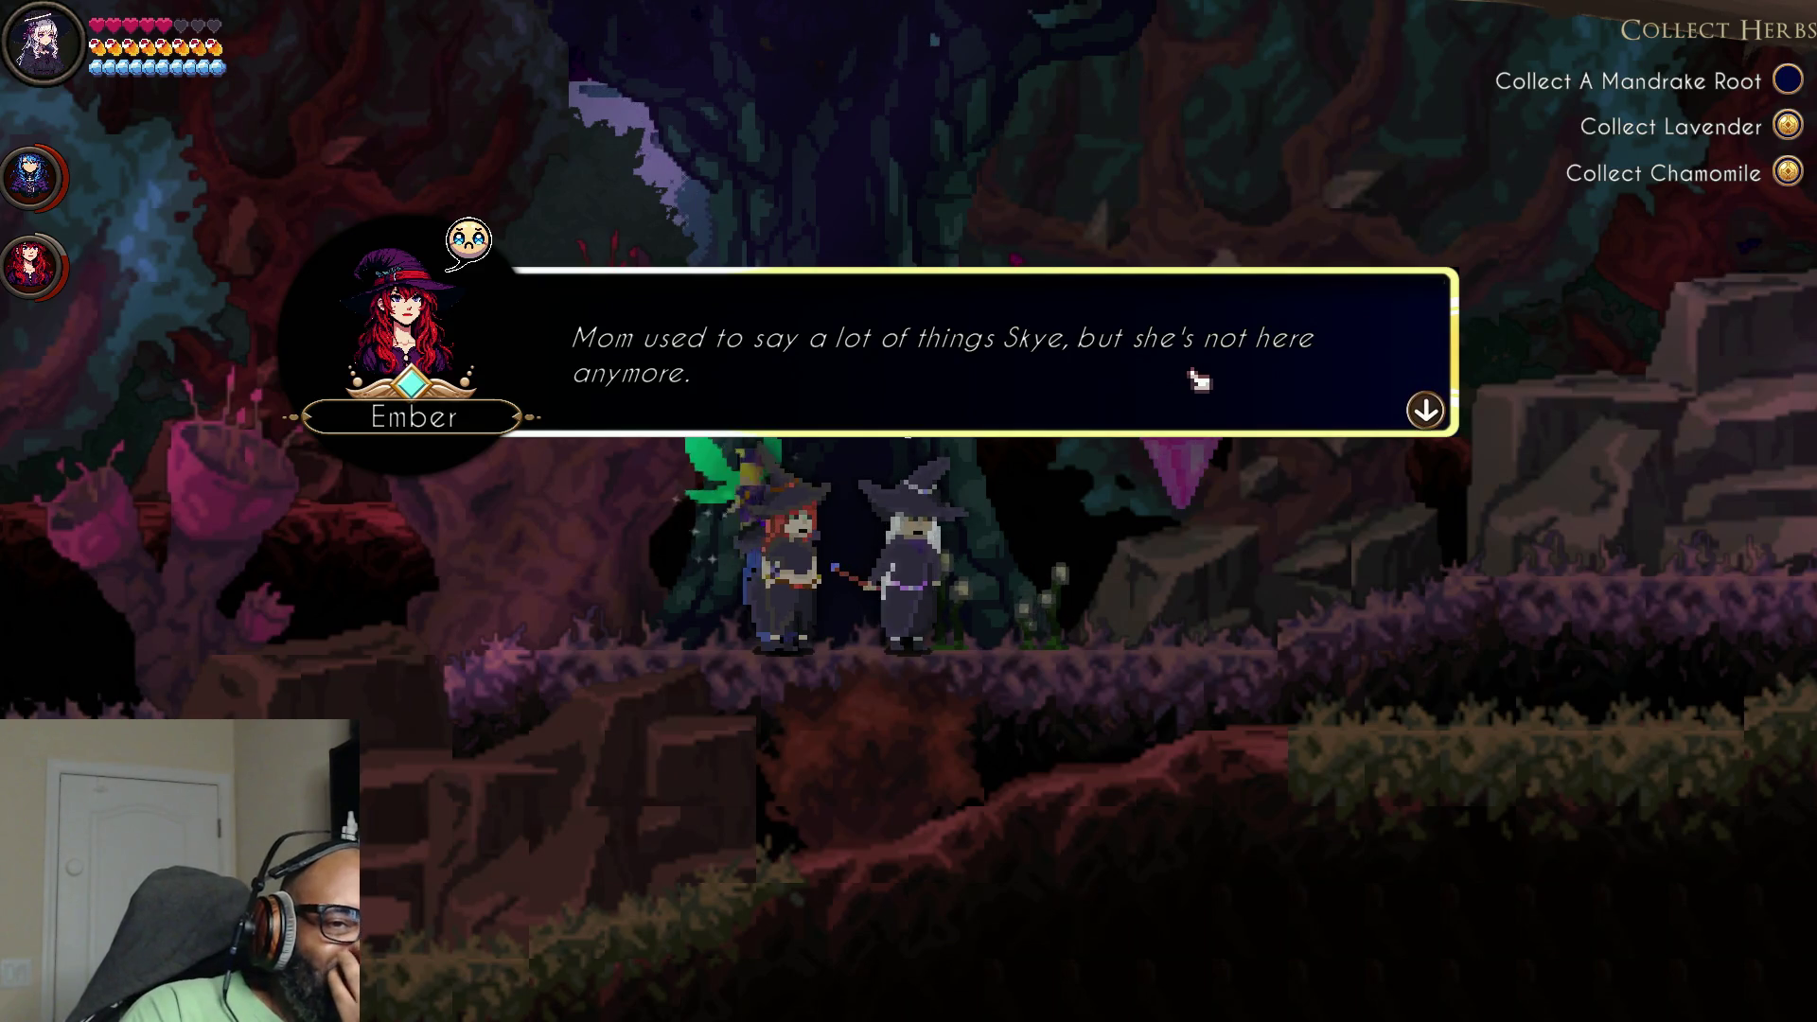
left_click(1384, 396)
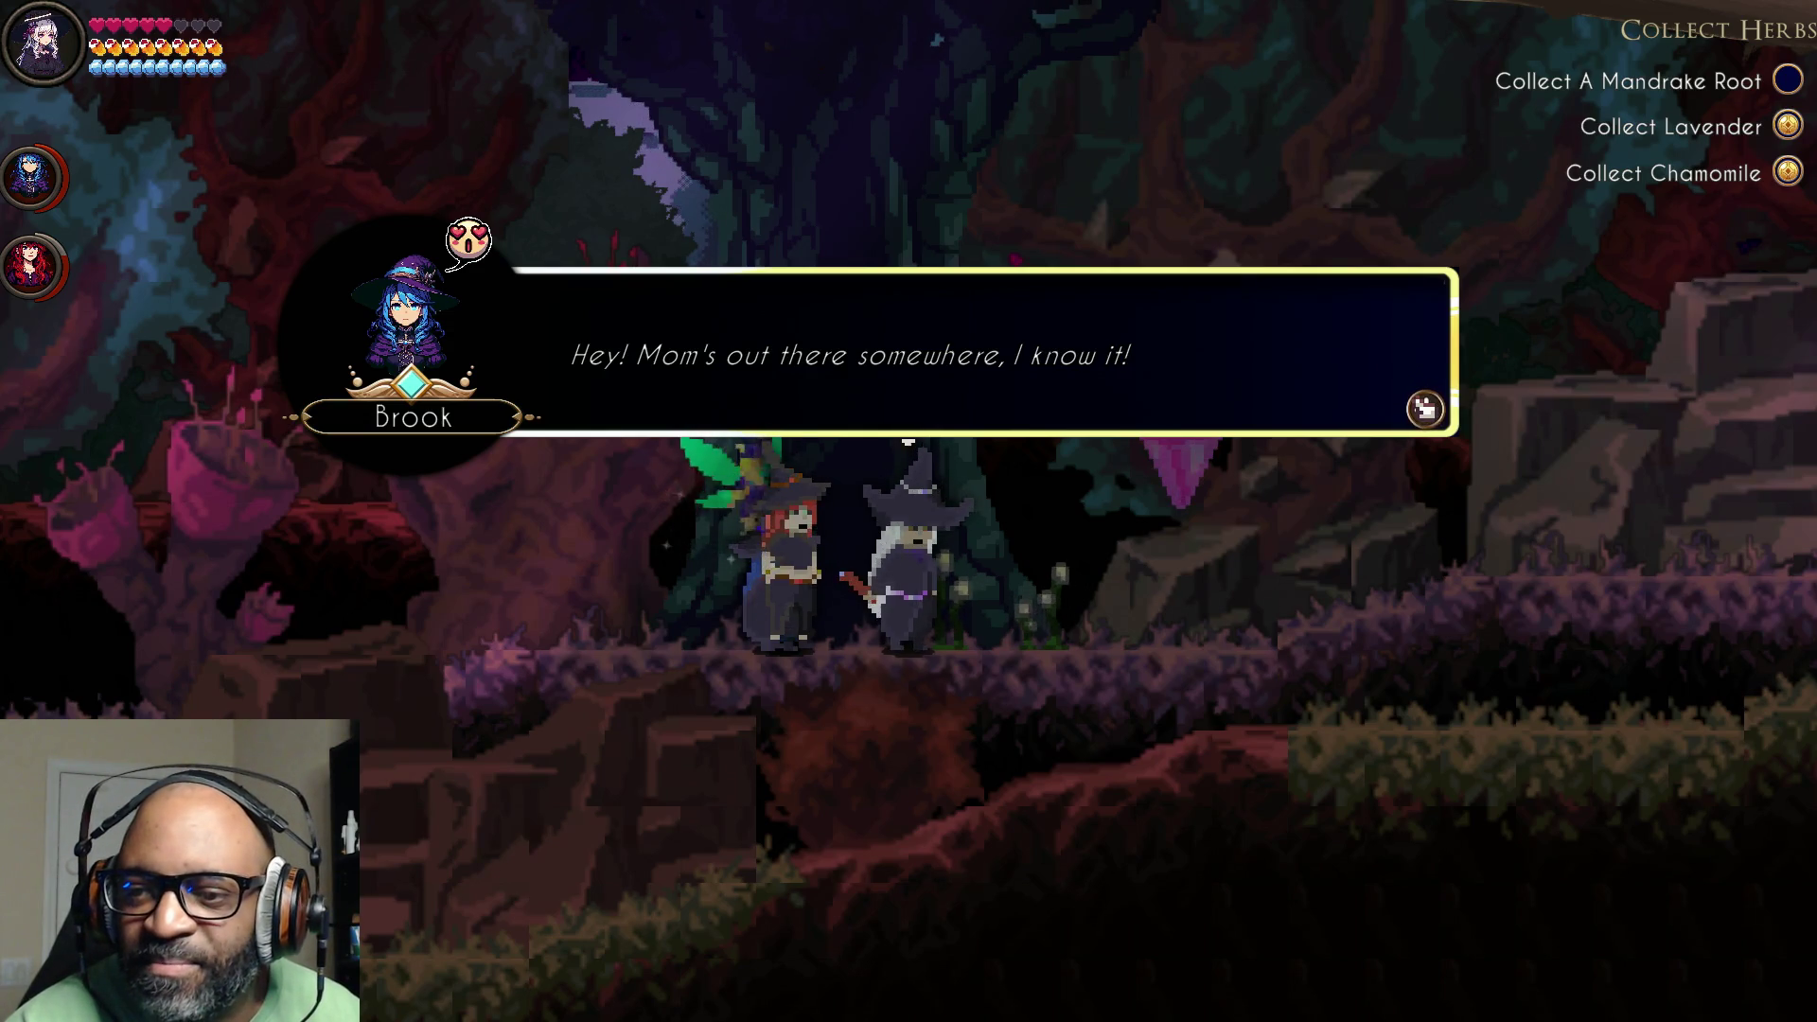
left_click(1424, 409)
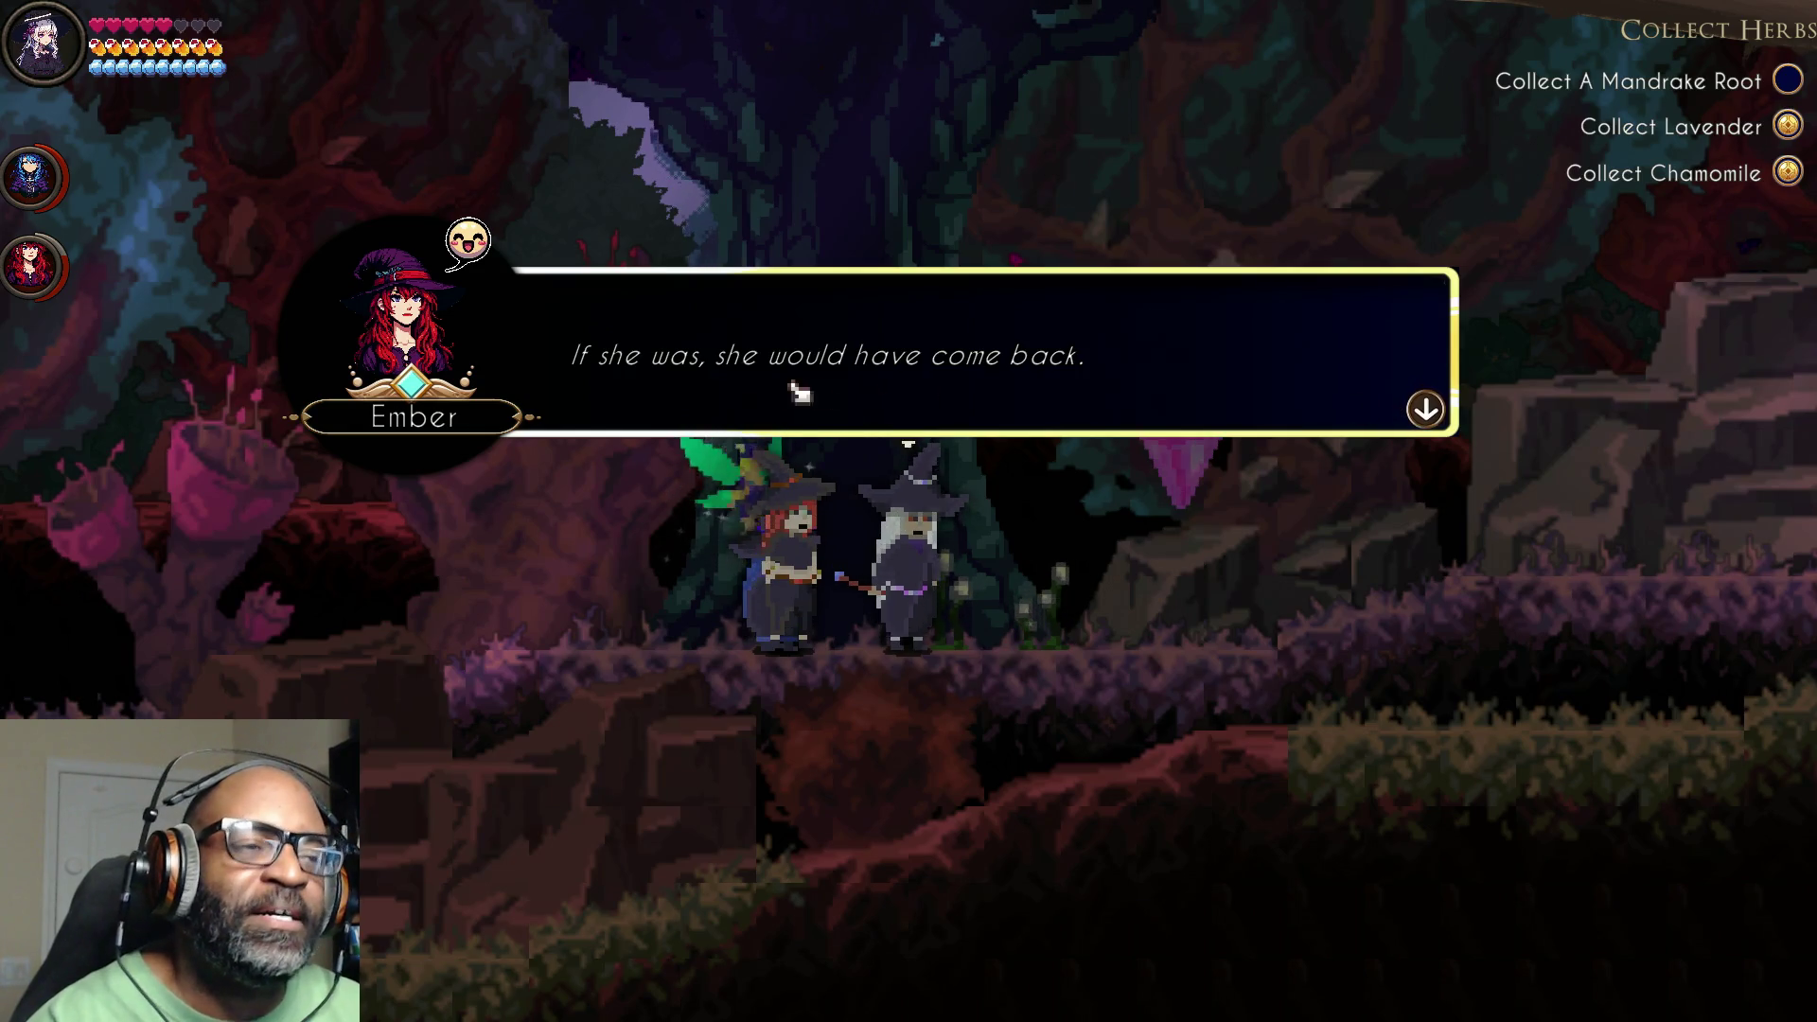
Step: Advance through Skye's Witch's Guide question and Brook's explanation to Ember's 'Let's shatter us a crystal!'
left_click(1393, 395)
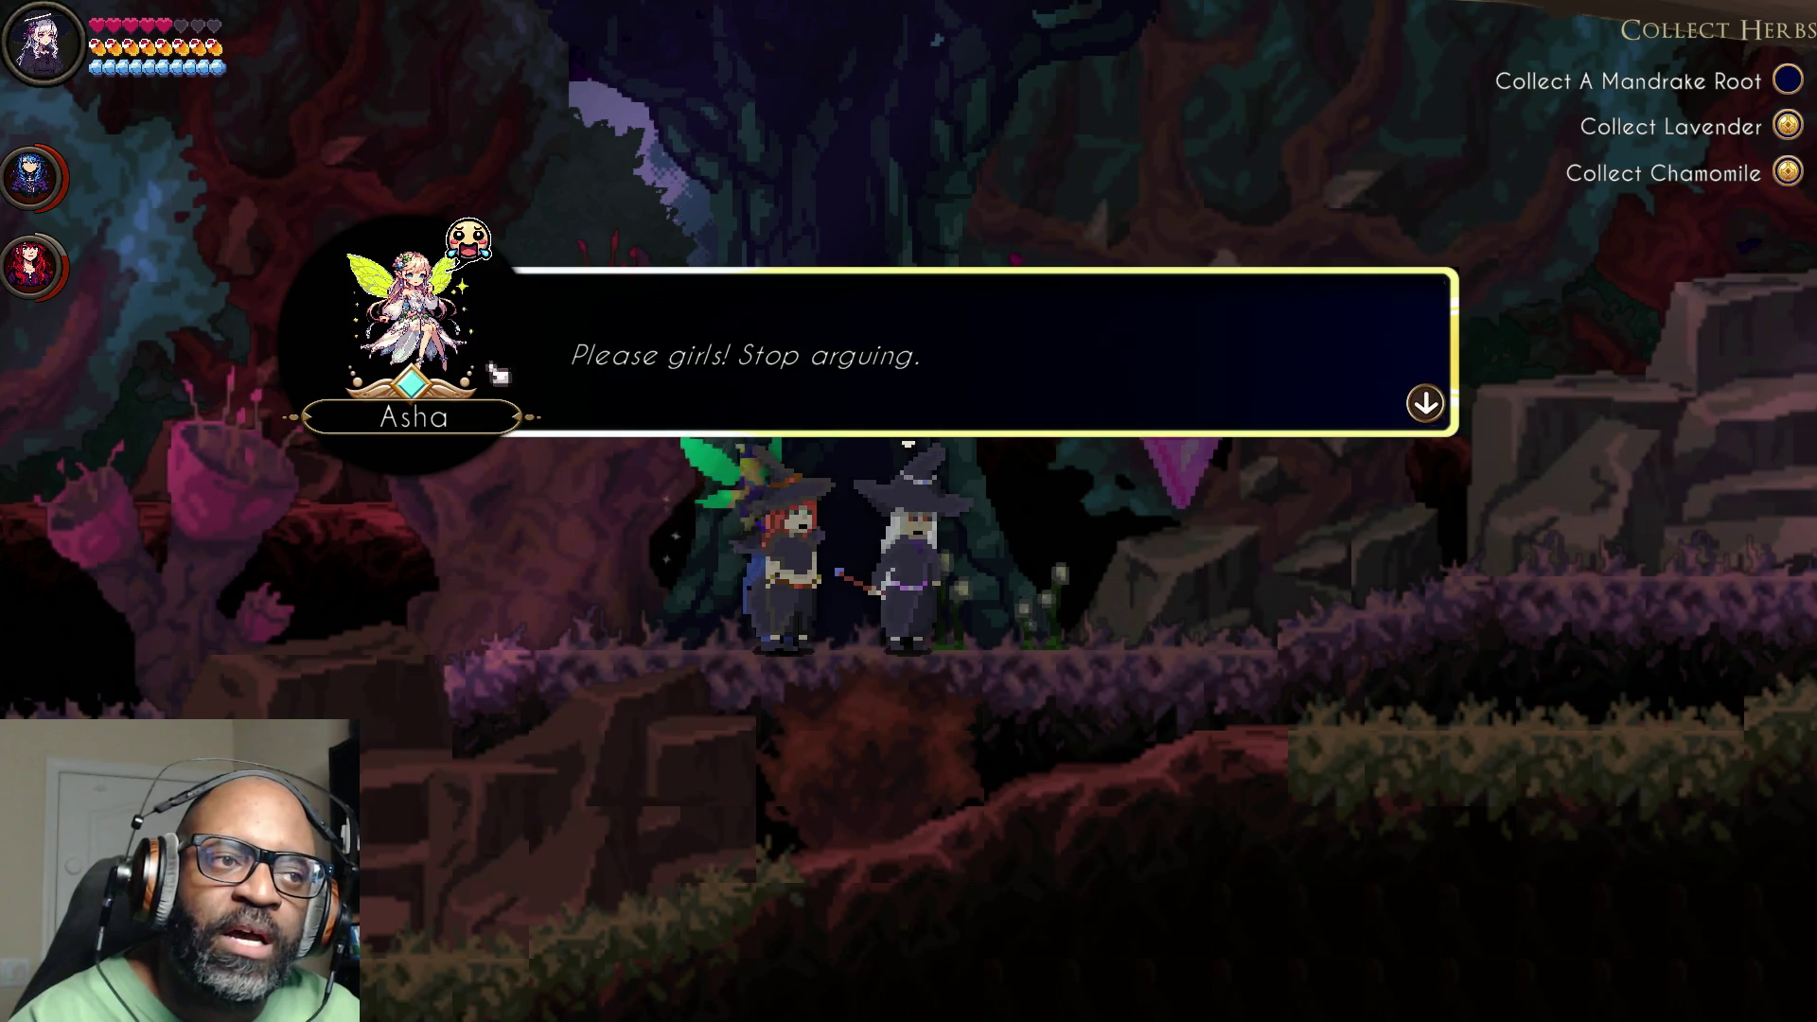
key("Return")
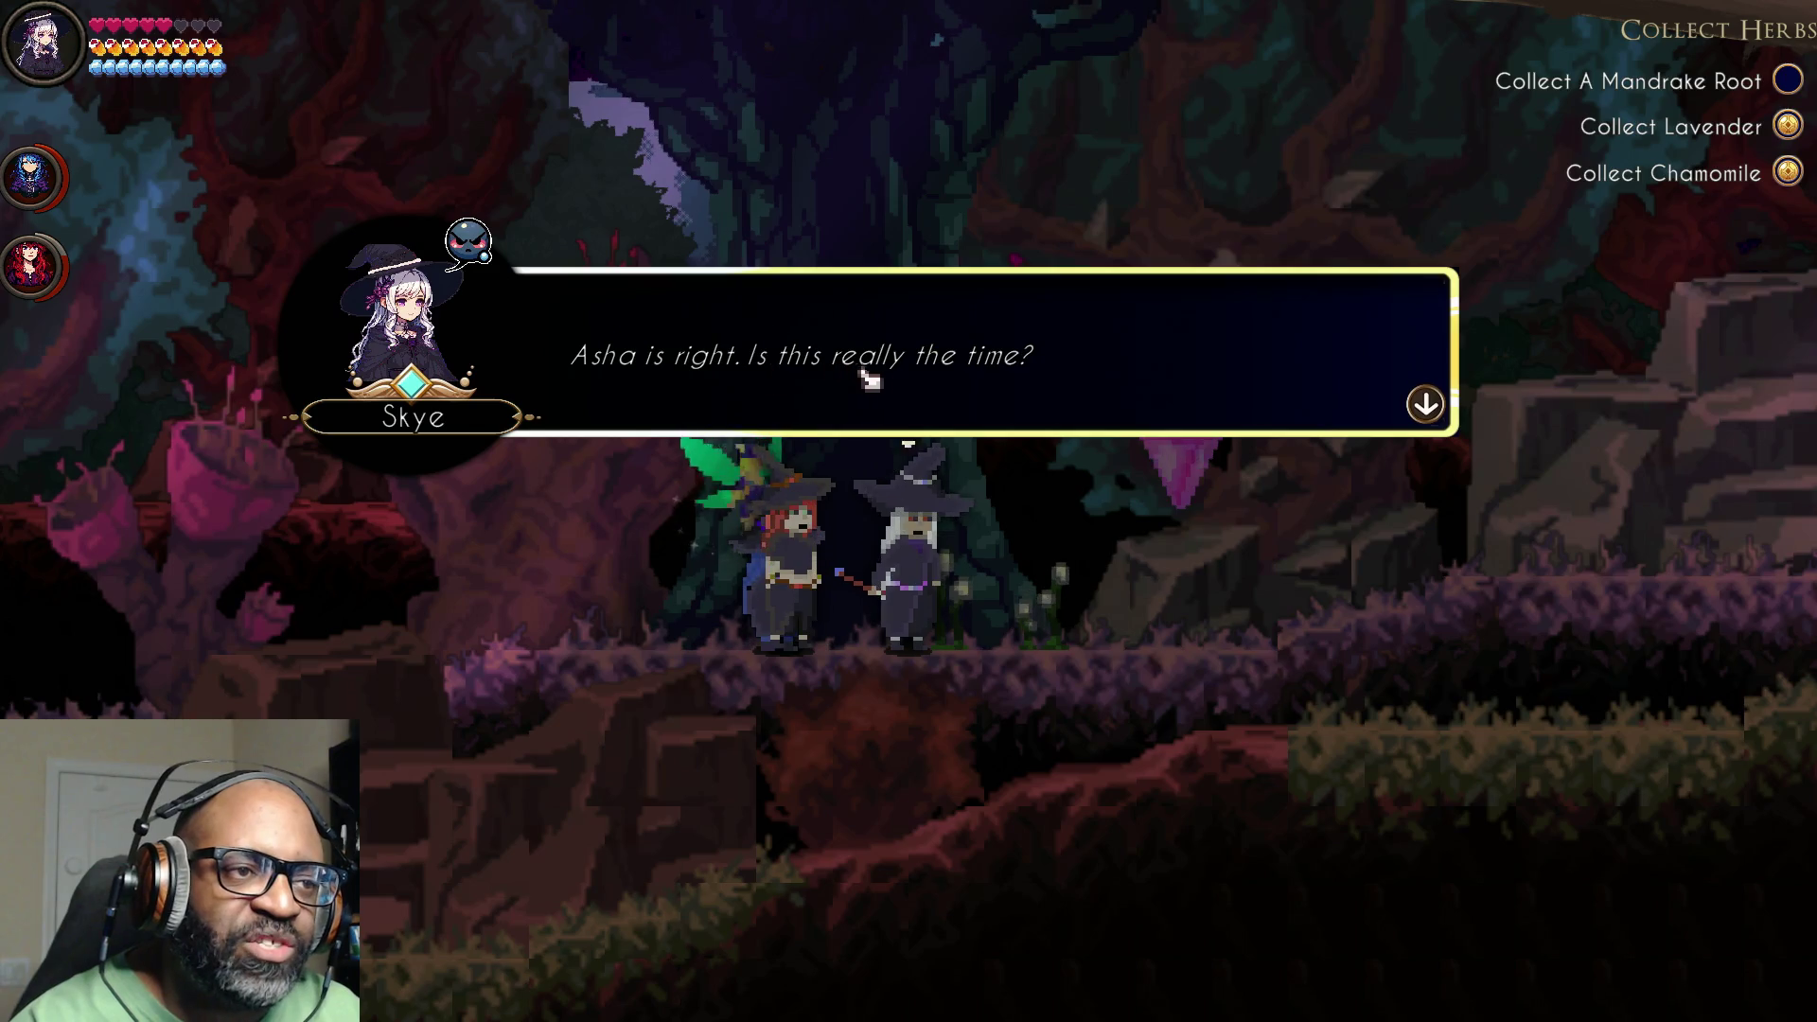
left_click(1393, 405)
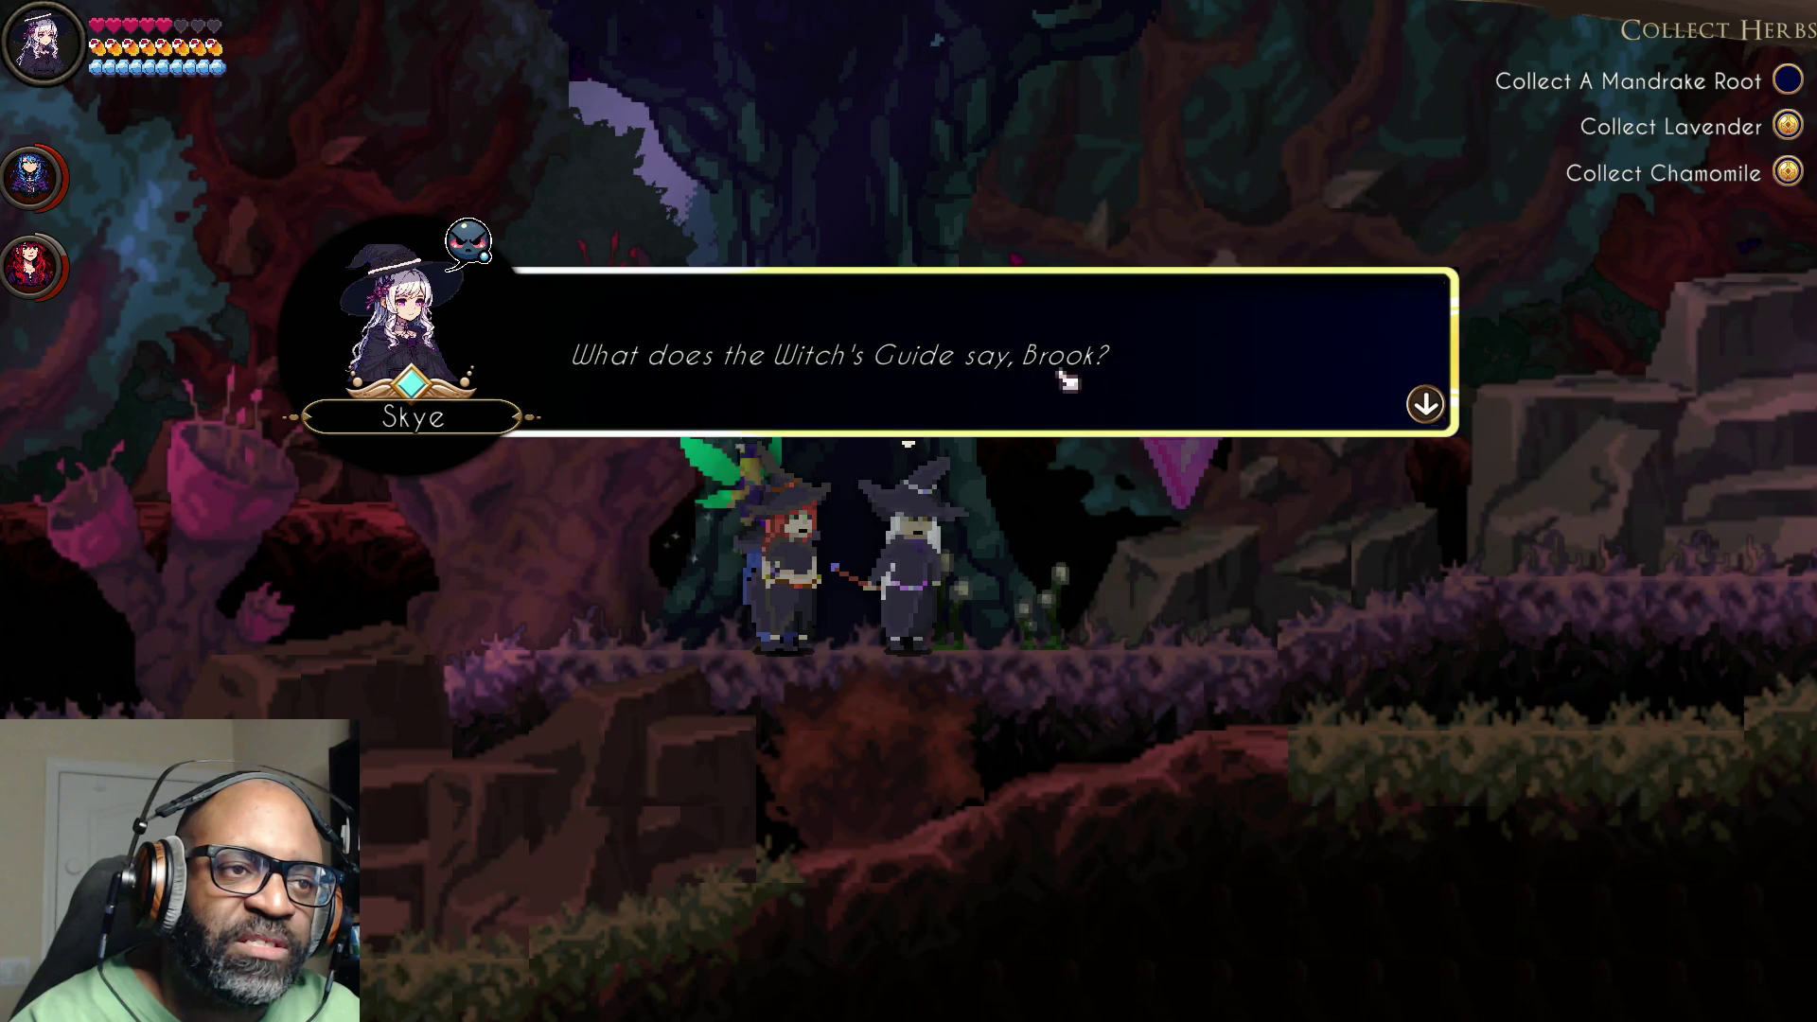
left_click(1383, 409)
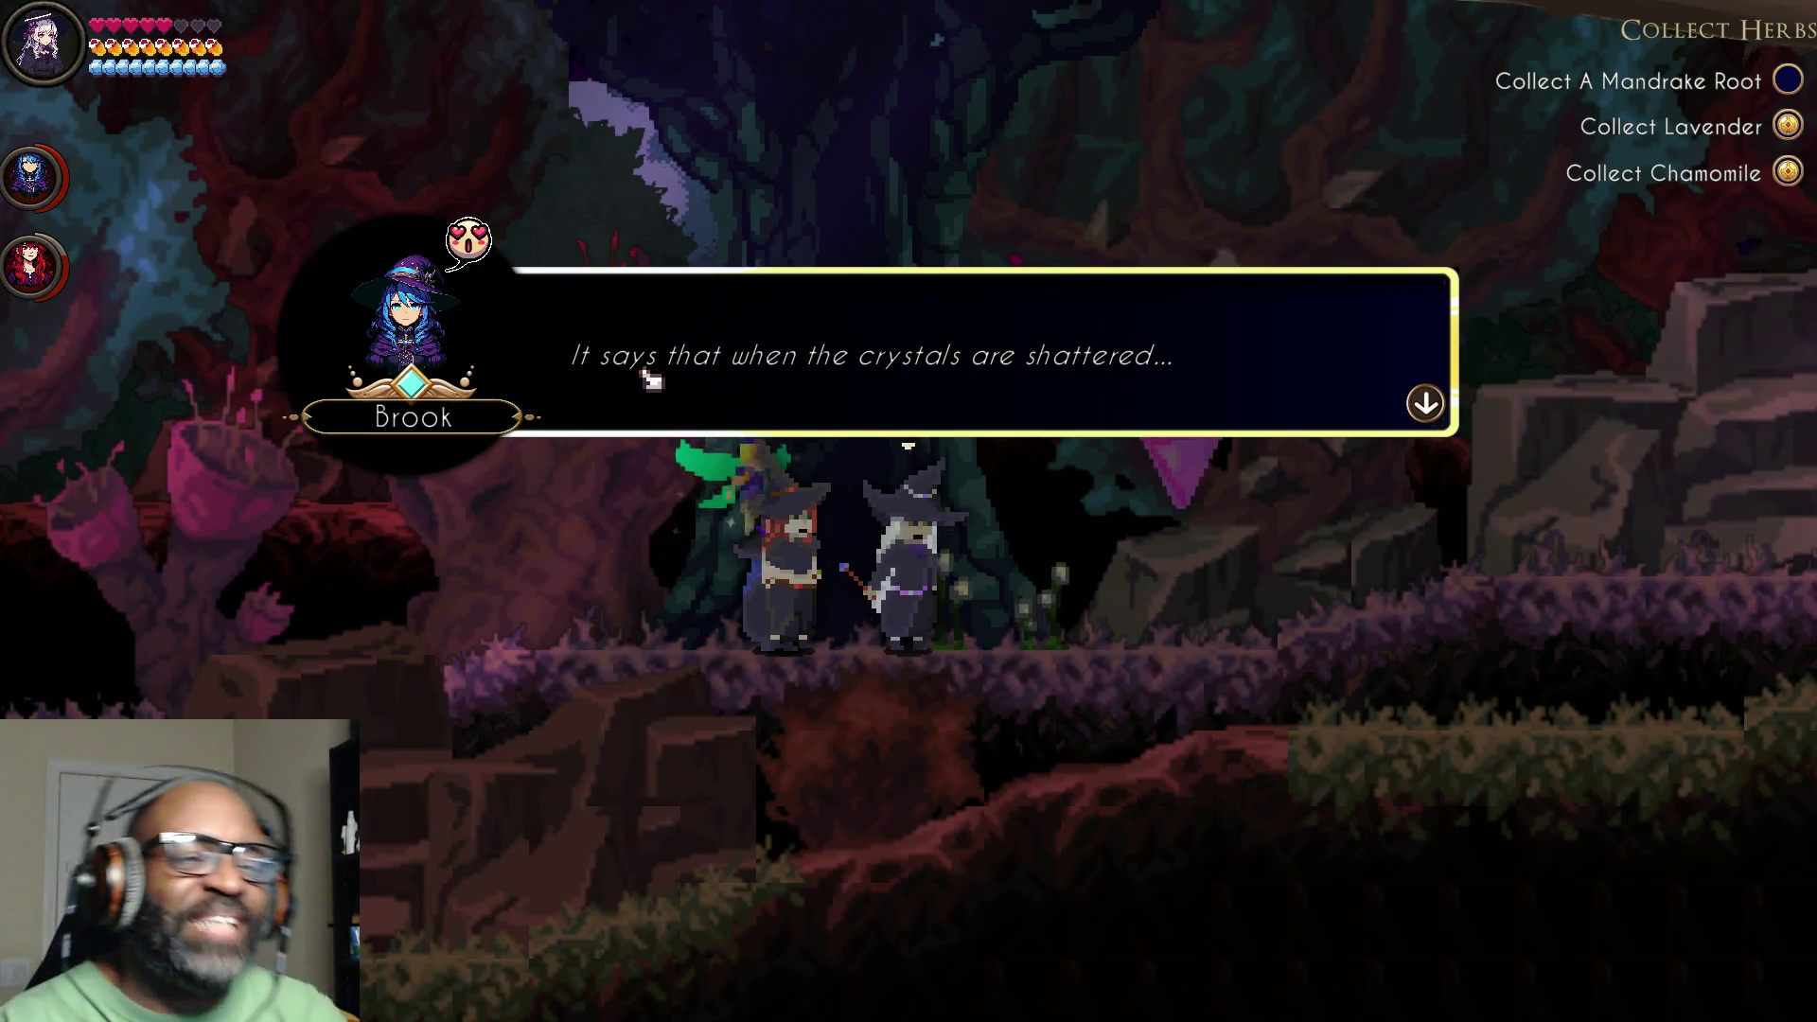
left_click(1301, 396)
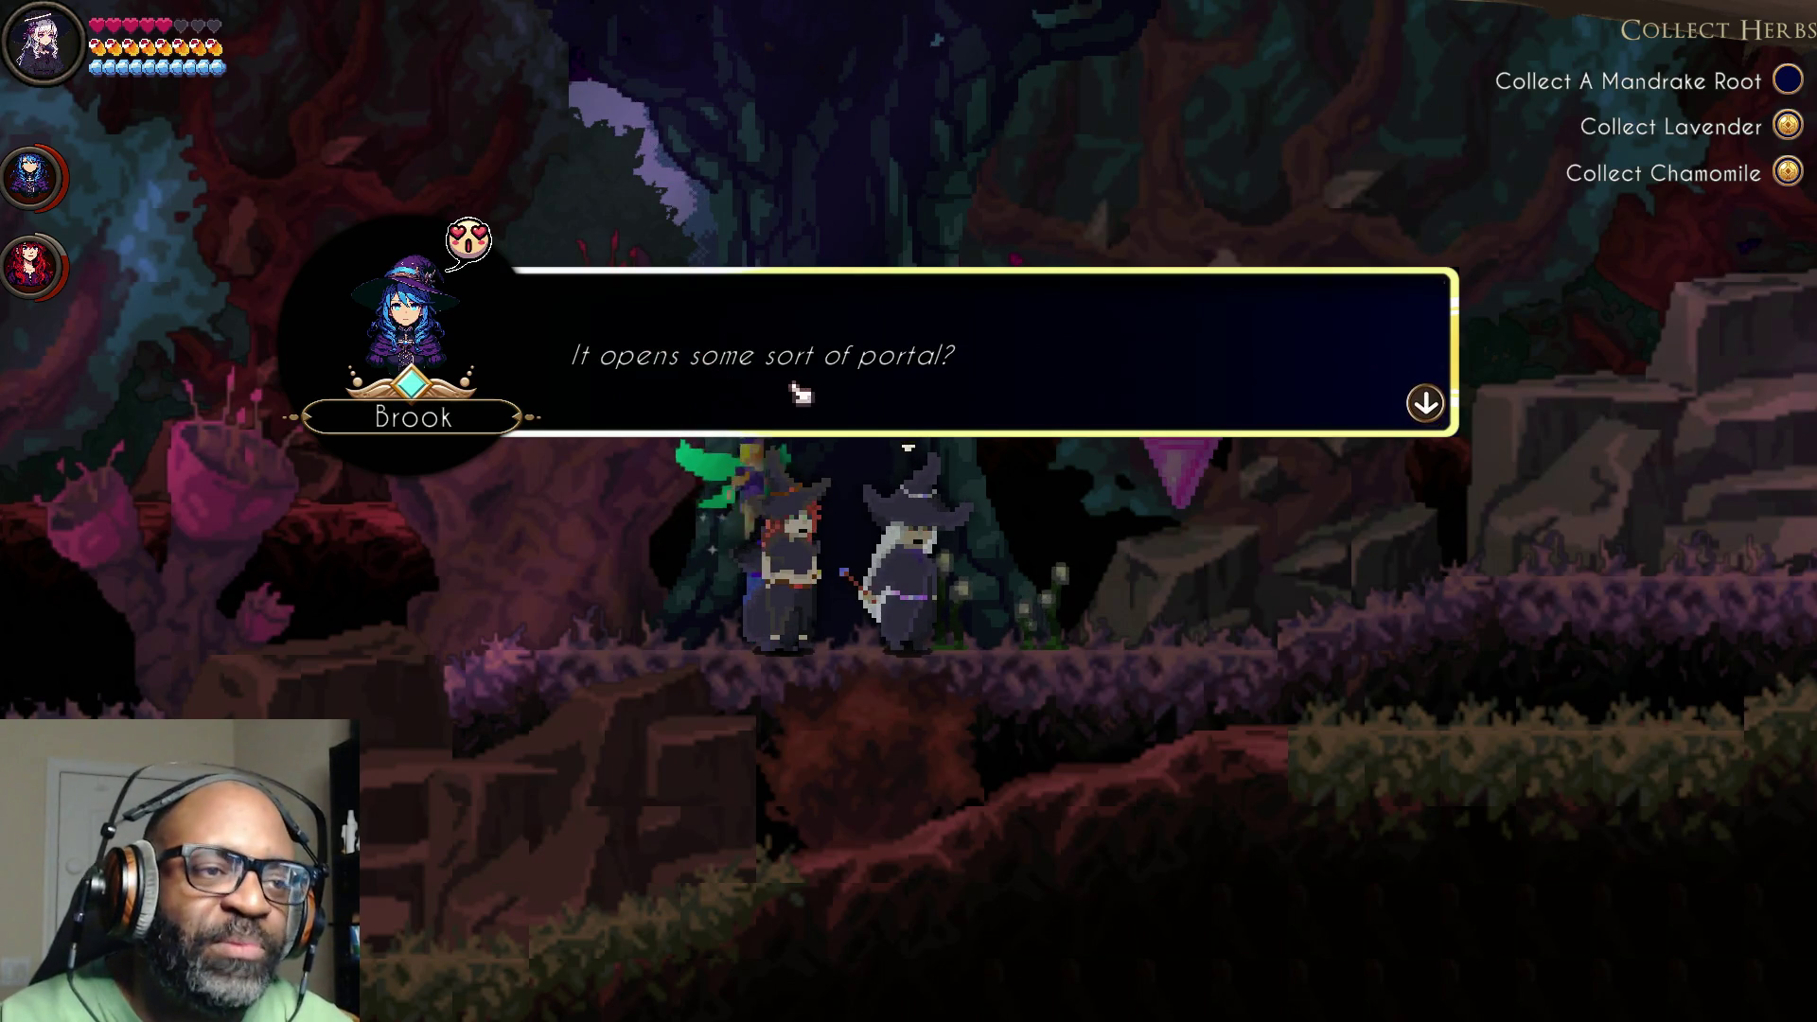
left_click(1416, 381)
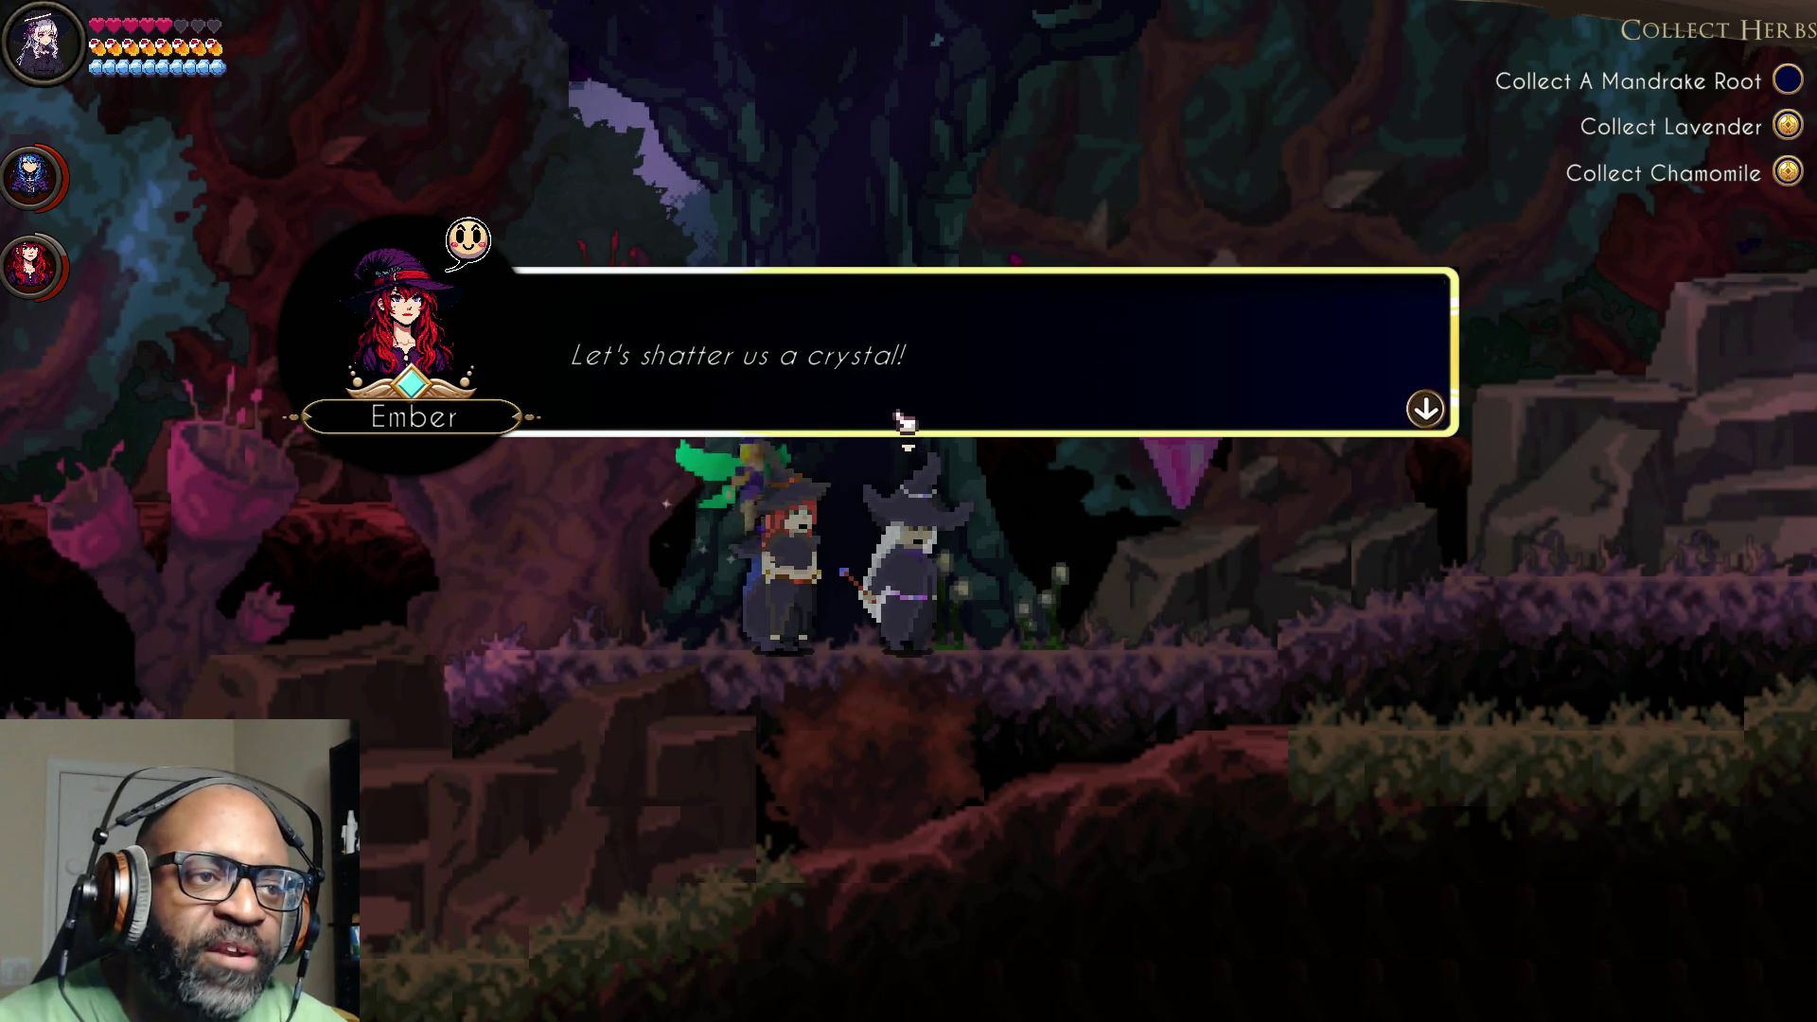
left_click(1338, 393)
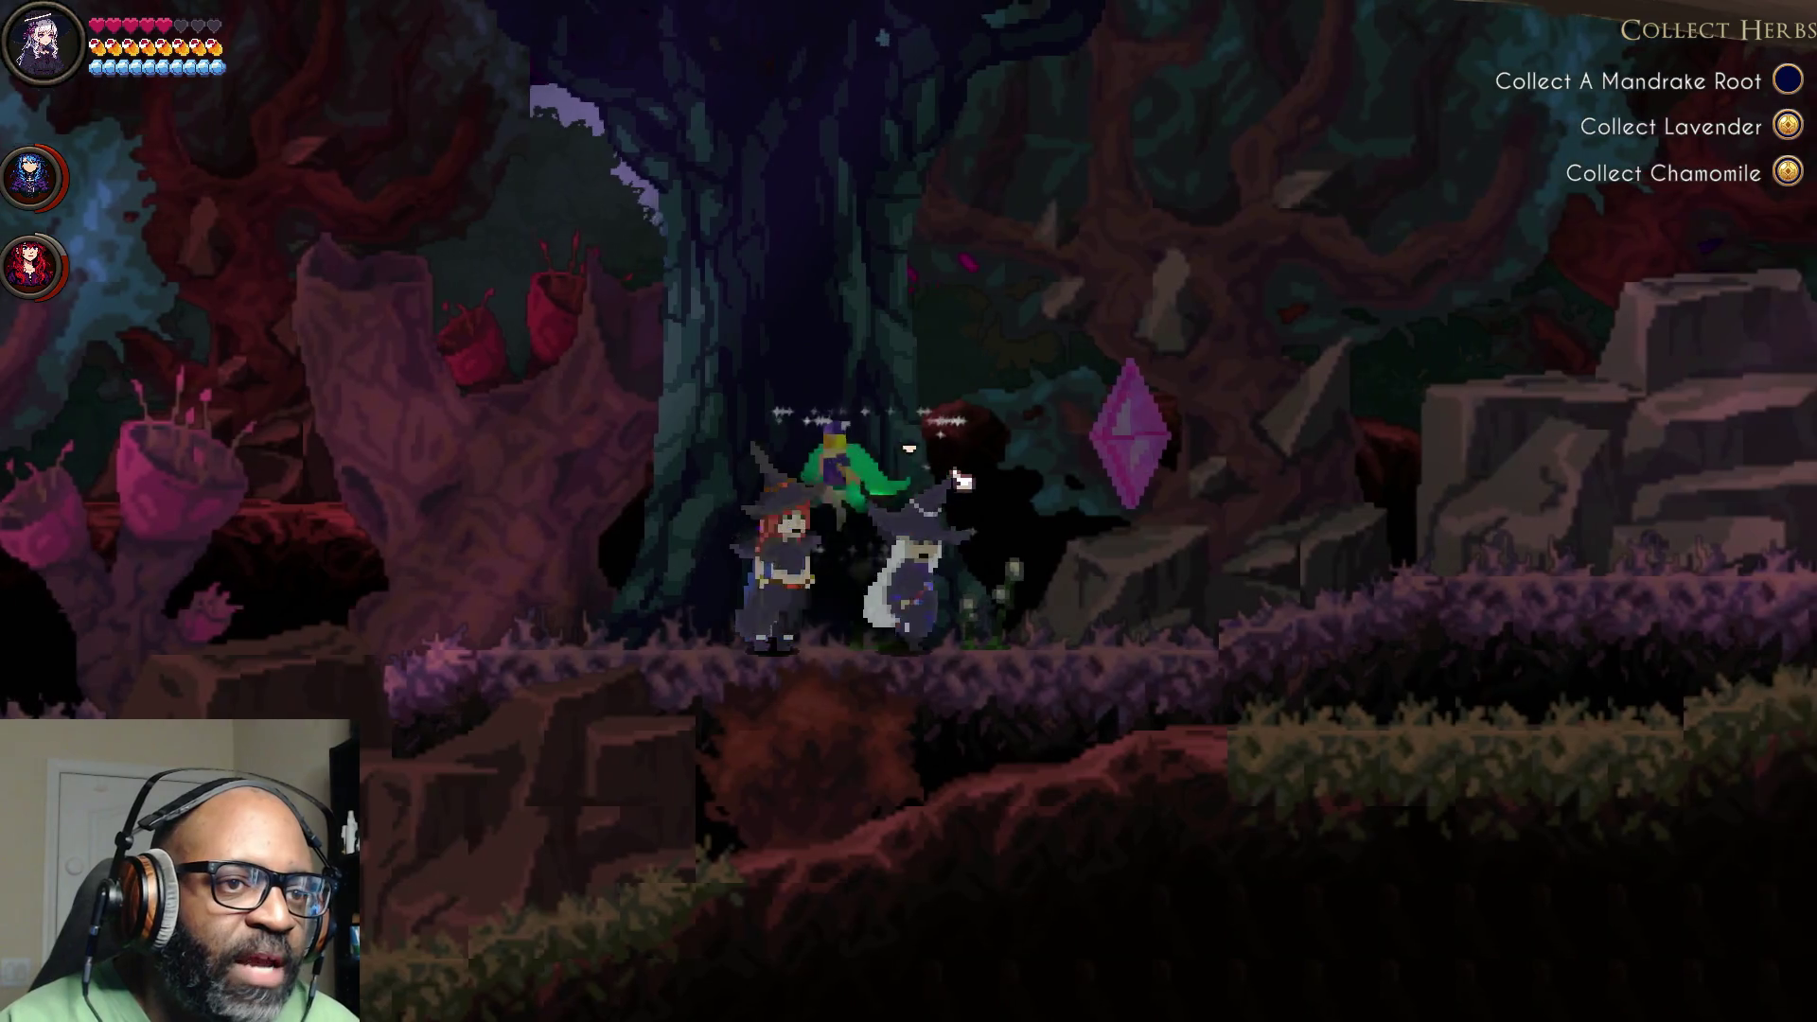
Step: Hit the magenta crystal with spells until it shatters into a cyan portal
left_click(965, 478)
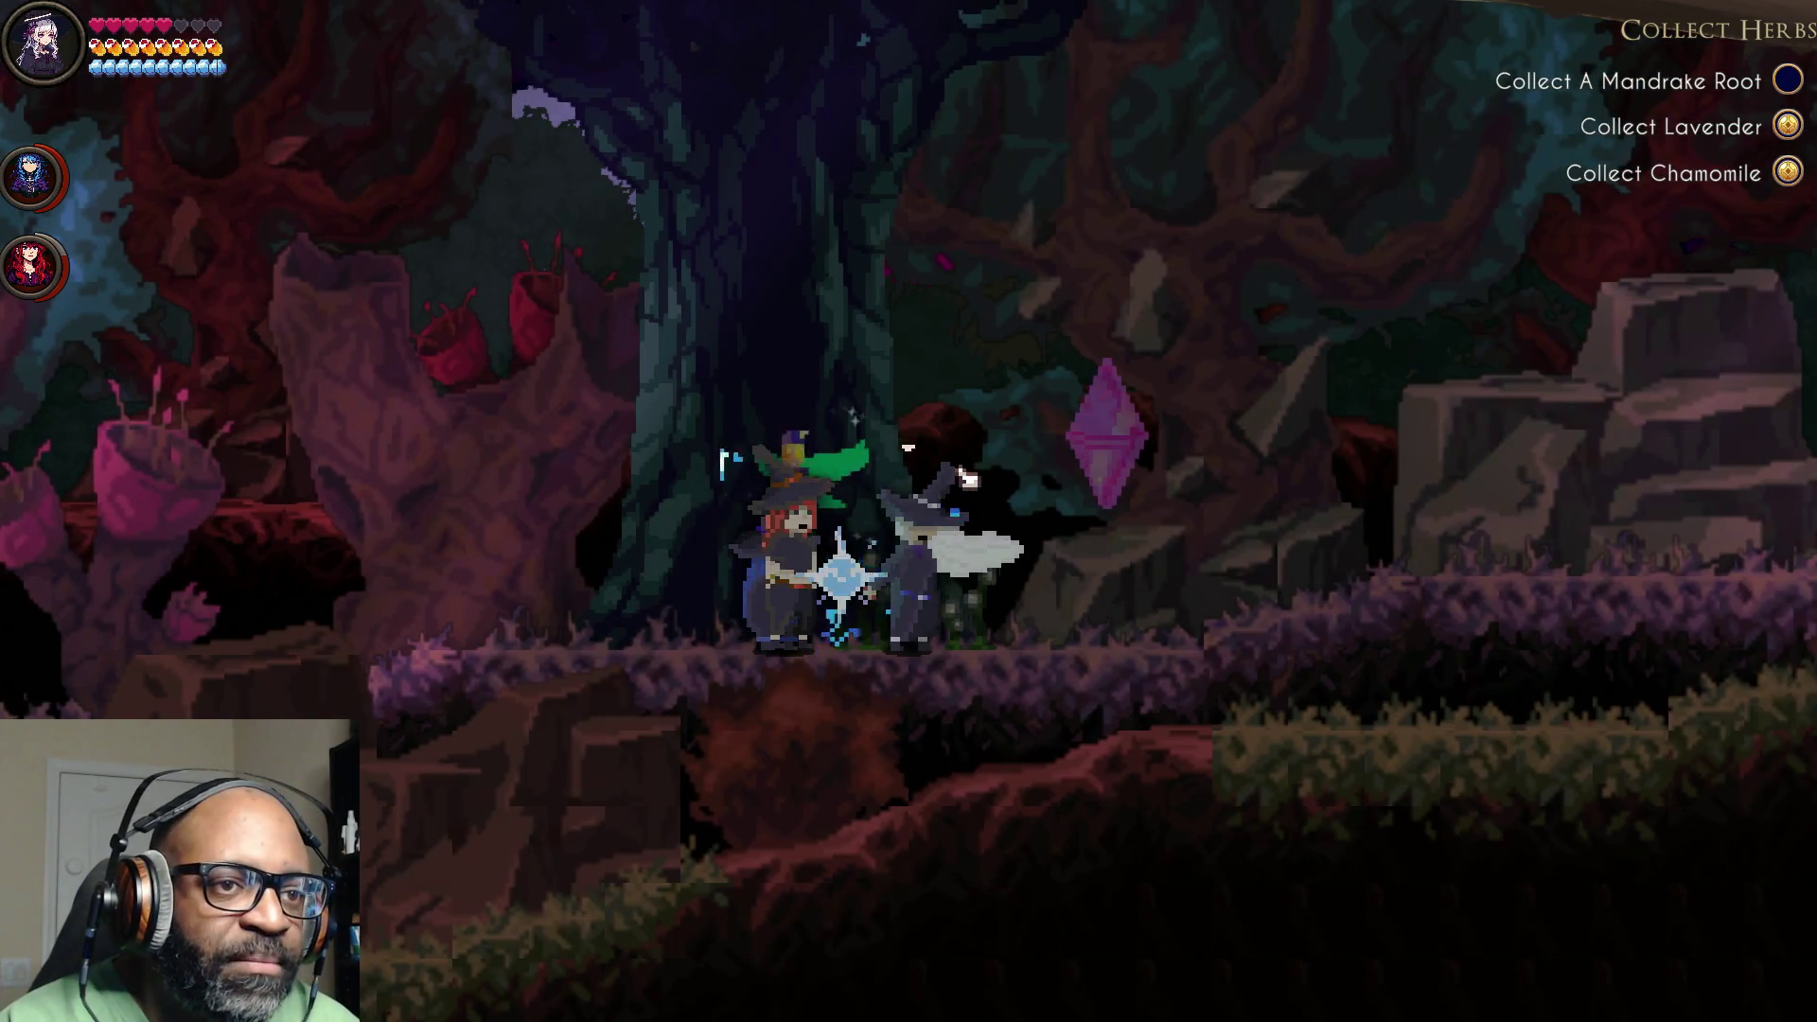
left_click(965, 478)
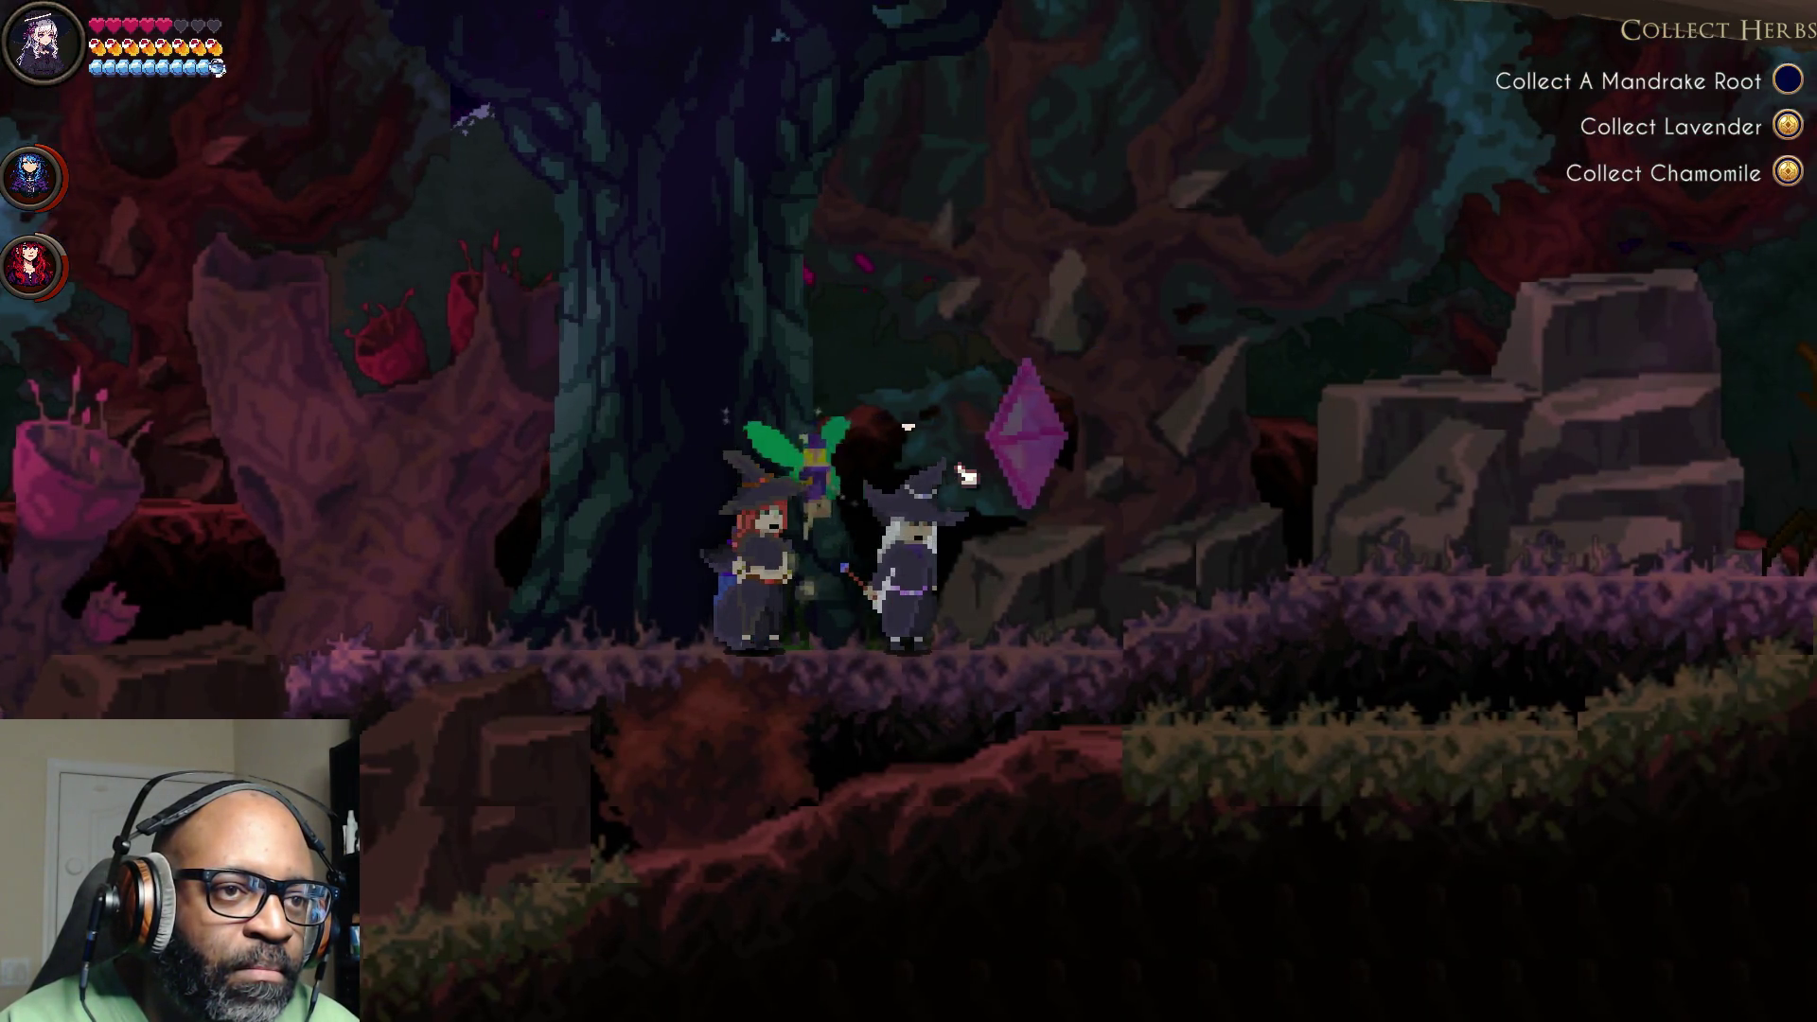
left_click(965, 477)
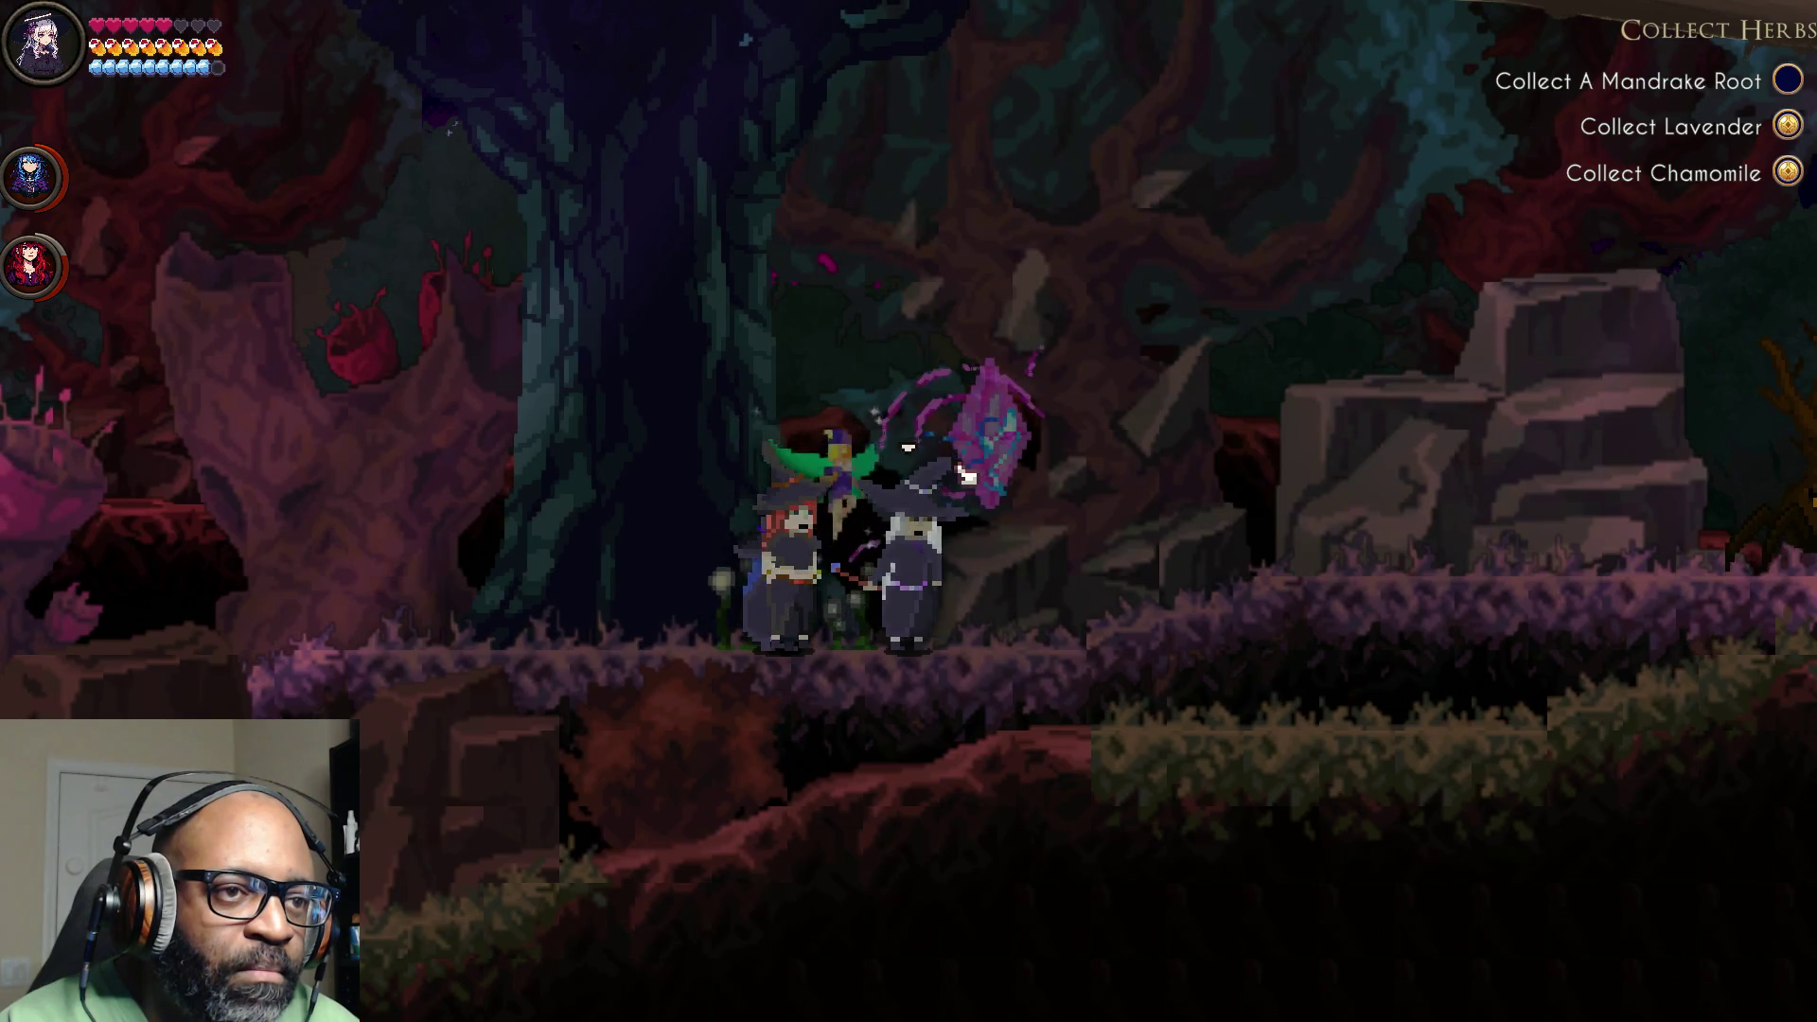
left_click(965, 478)
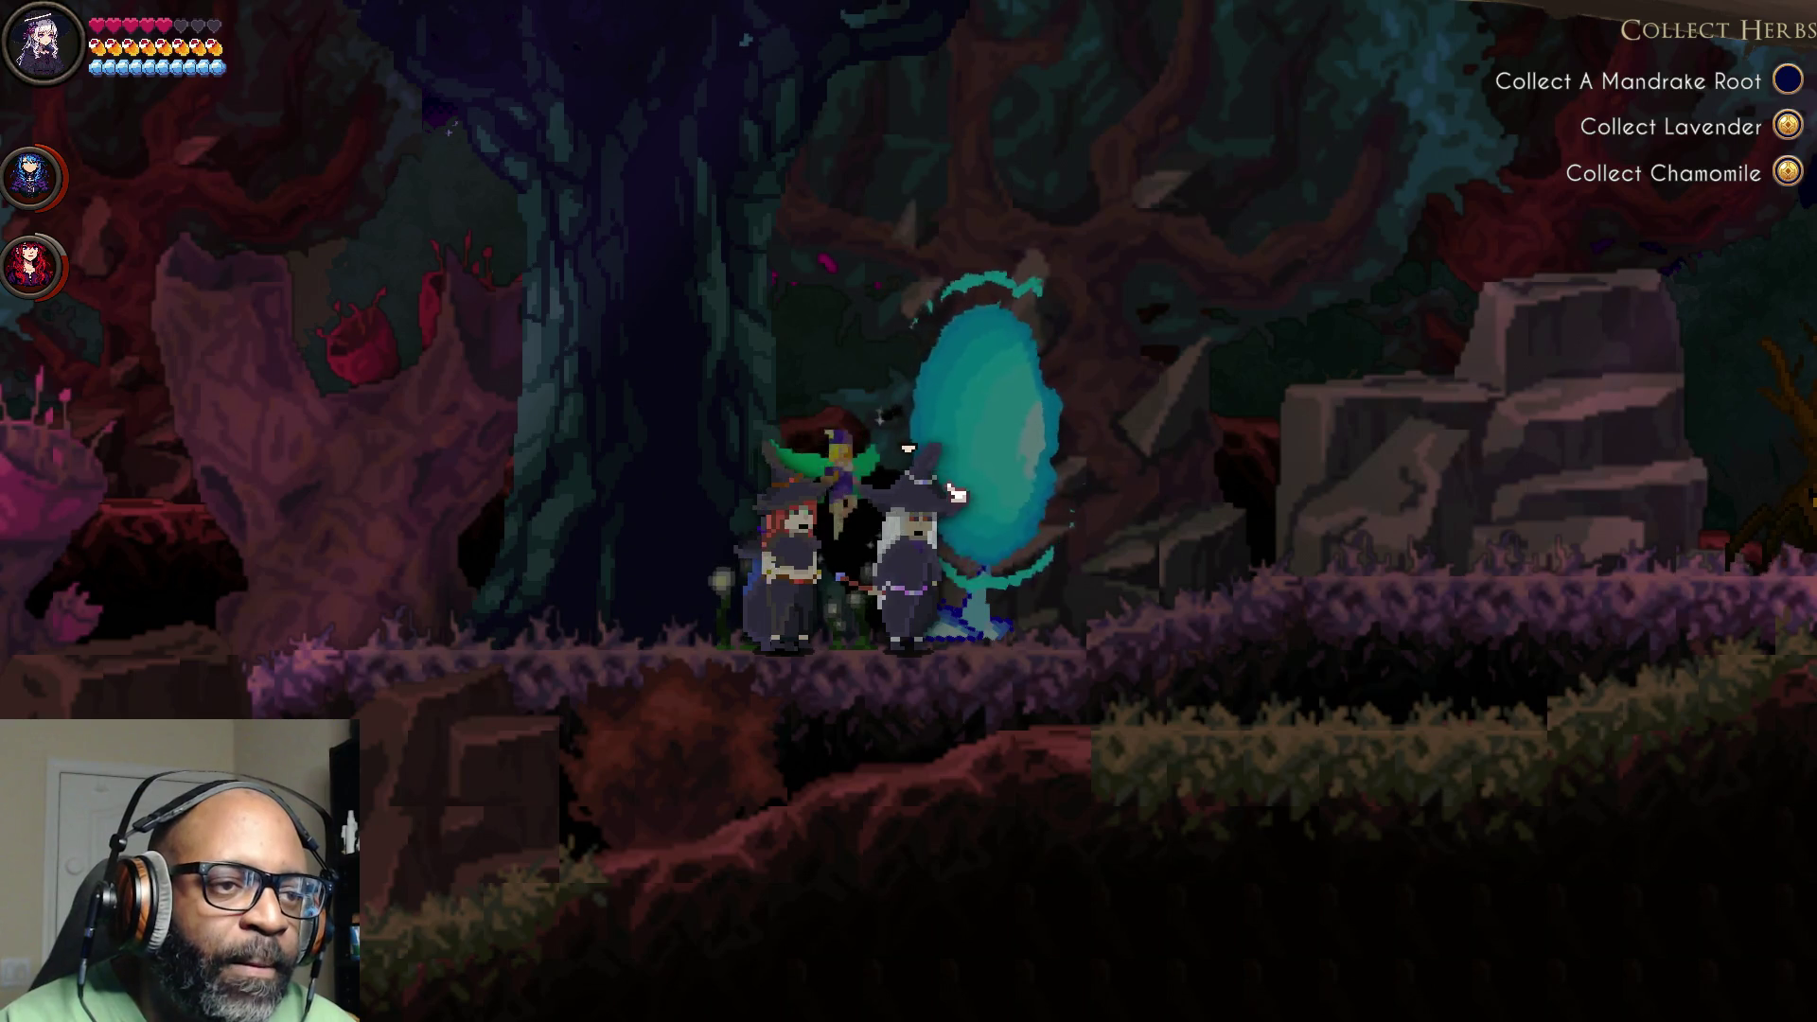
Step: Walk the party past the portal and blast the tree creature with lightning spells
key("d")
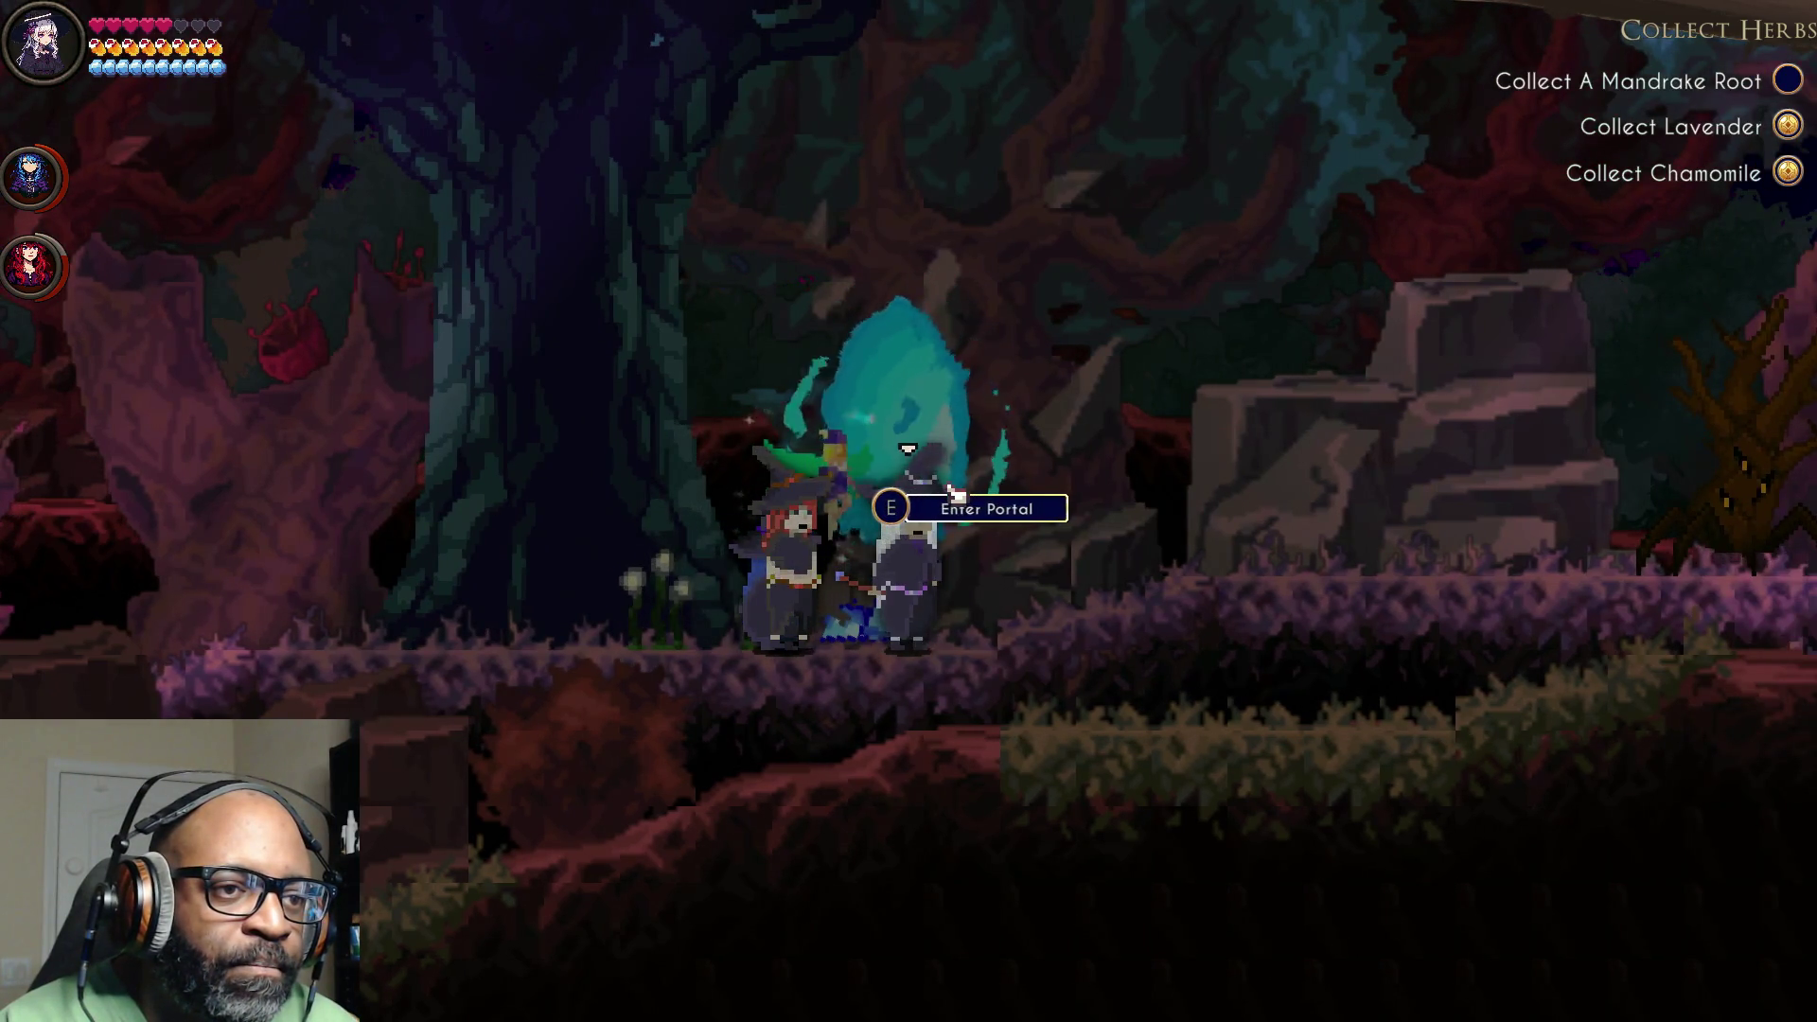
key("d")
left_click(975, 494)
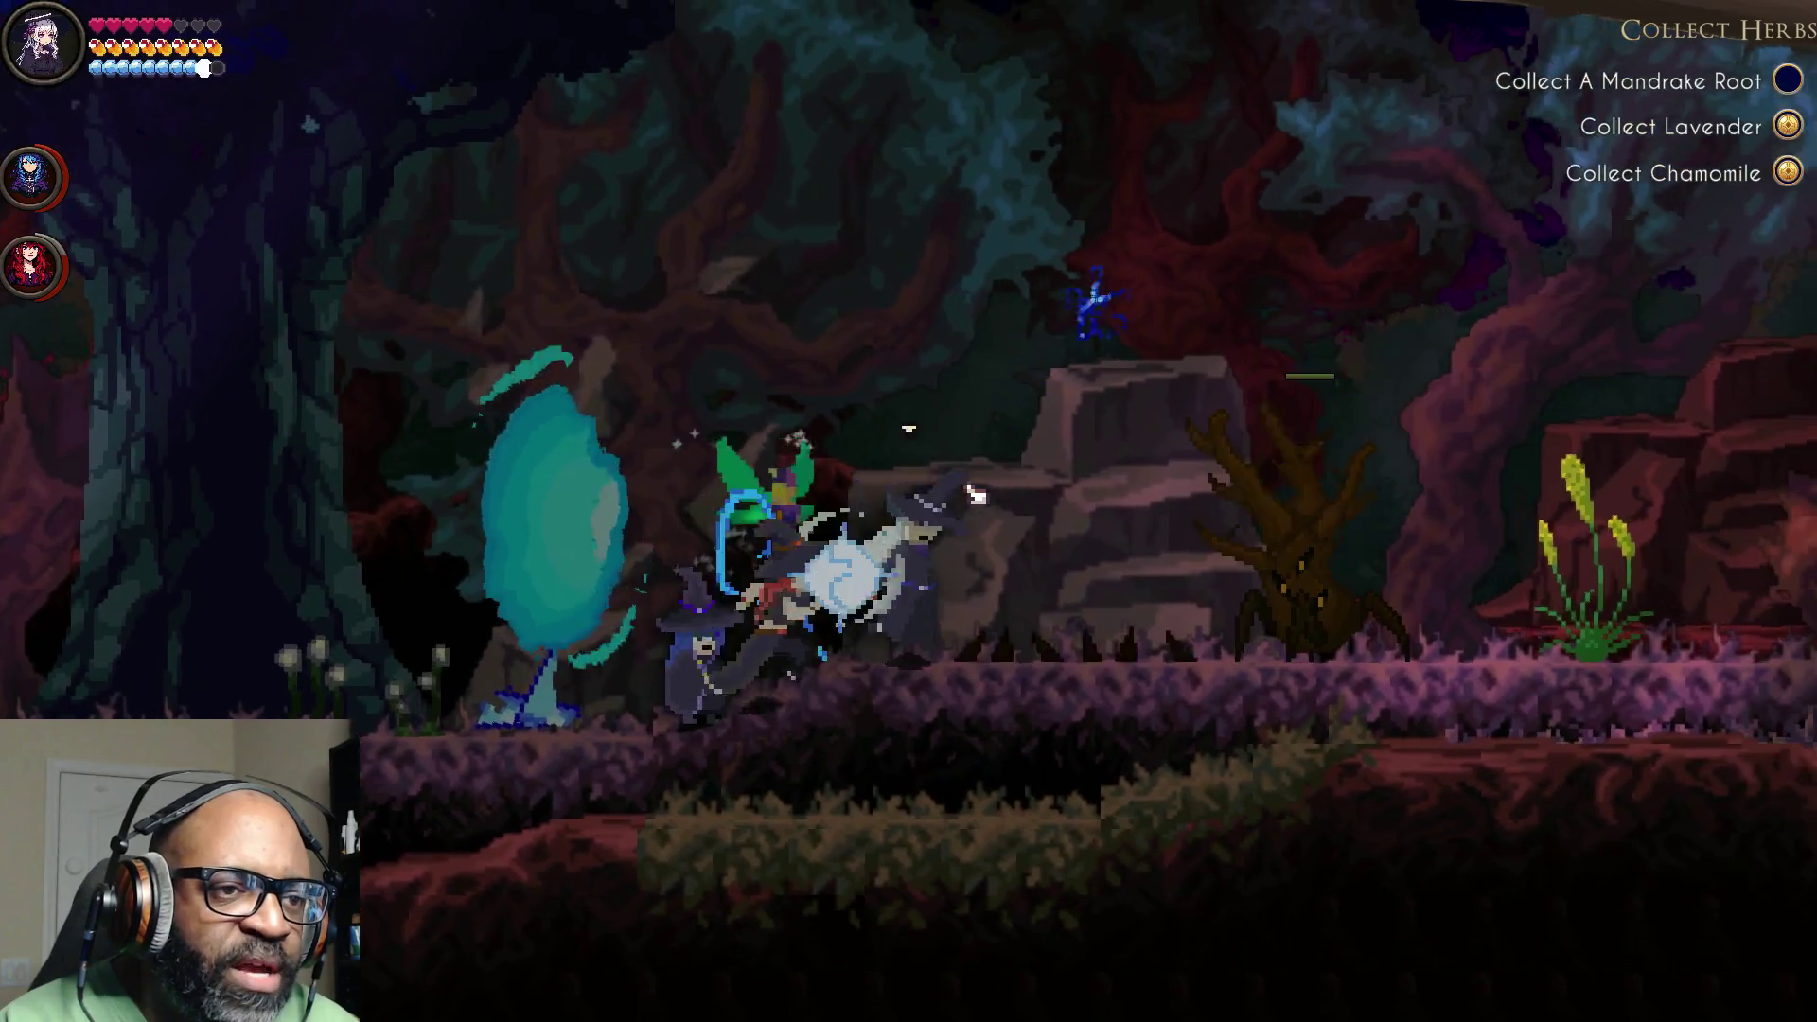
left_click(974, 493)
left_click(984, 507)
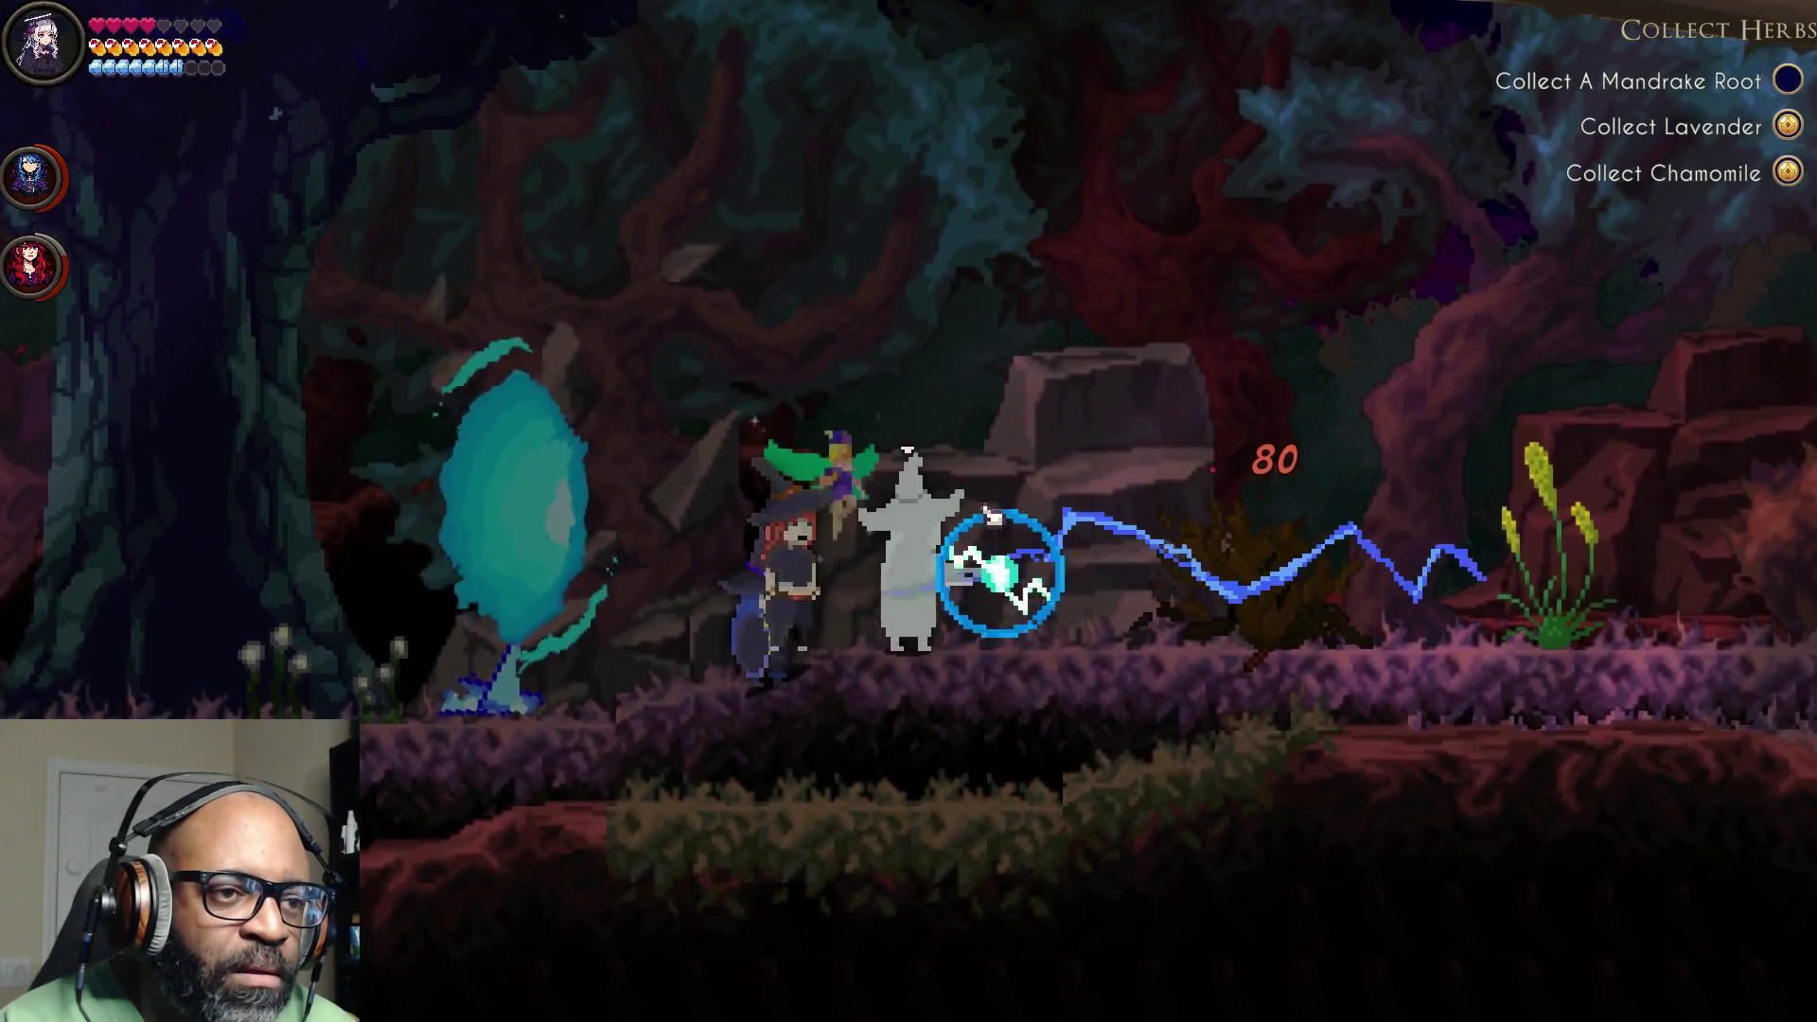
left_click(986, 512)
Step: Switch witches, walk right through the forest, and burn down the mandrake with fiery attacks
key("a")
key("d")
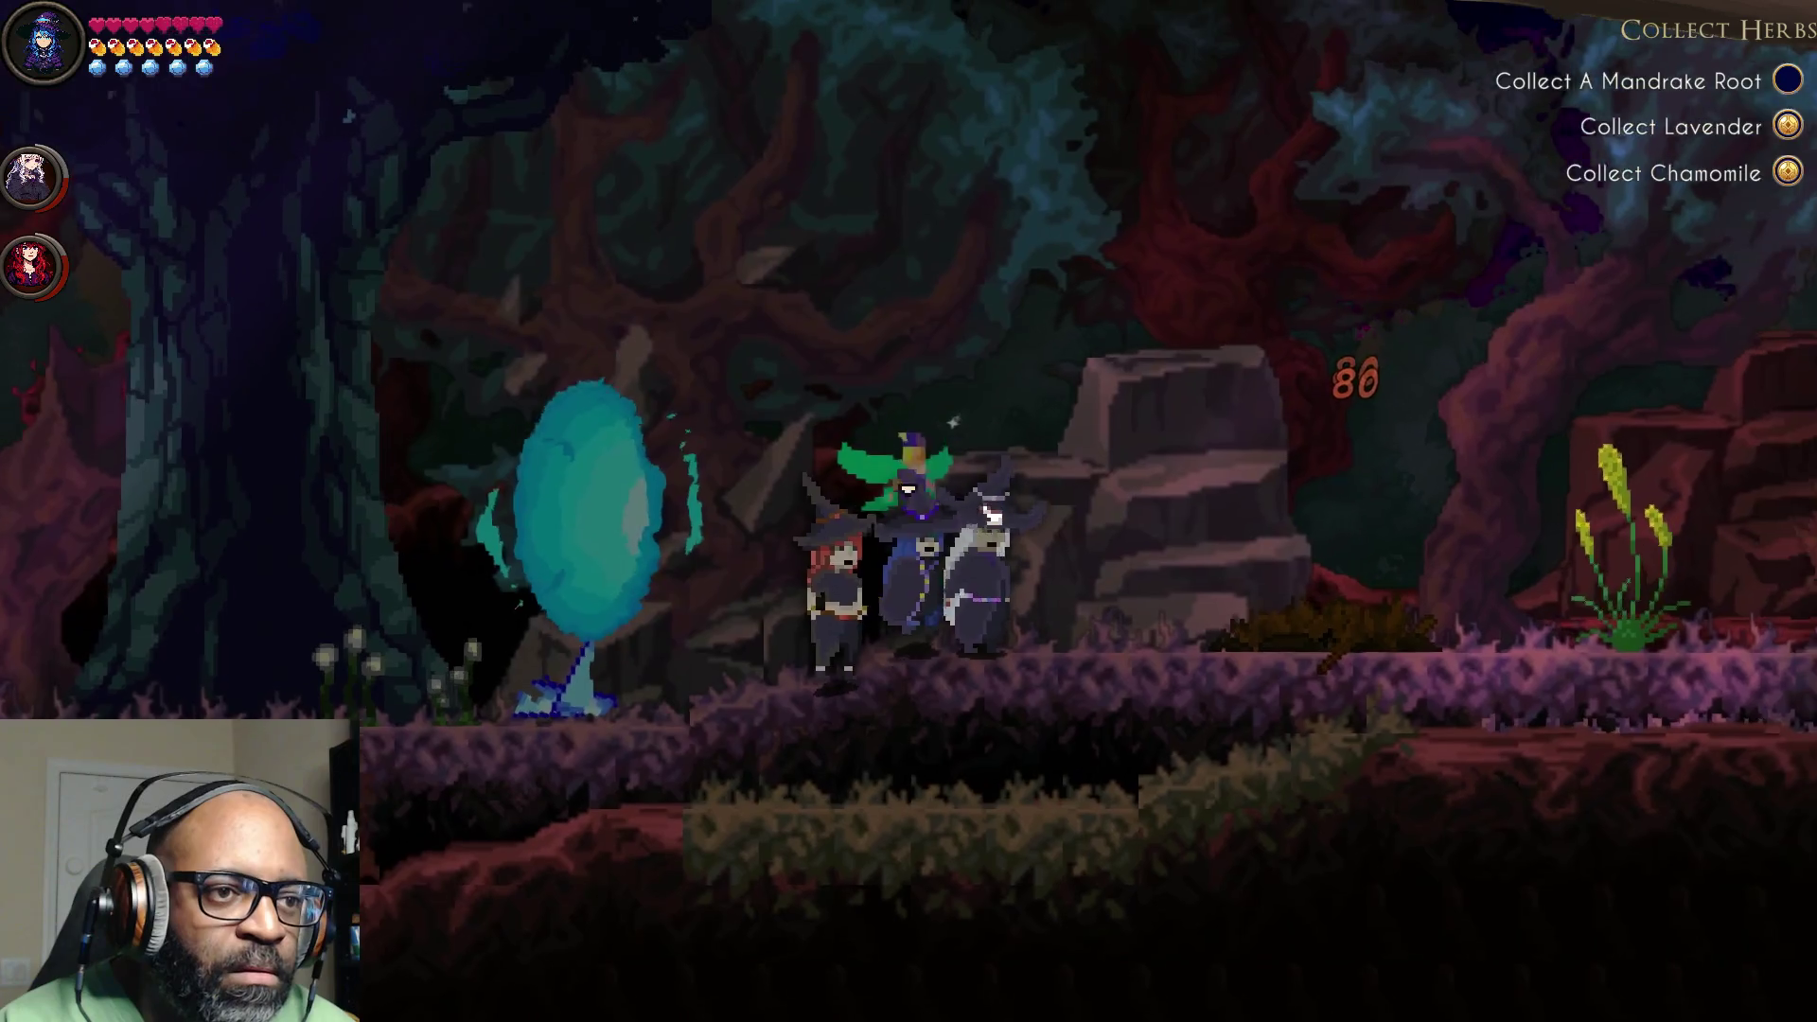
key("q")
key("d")
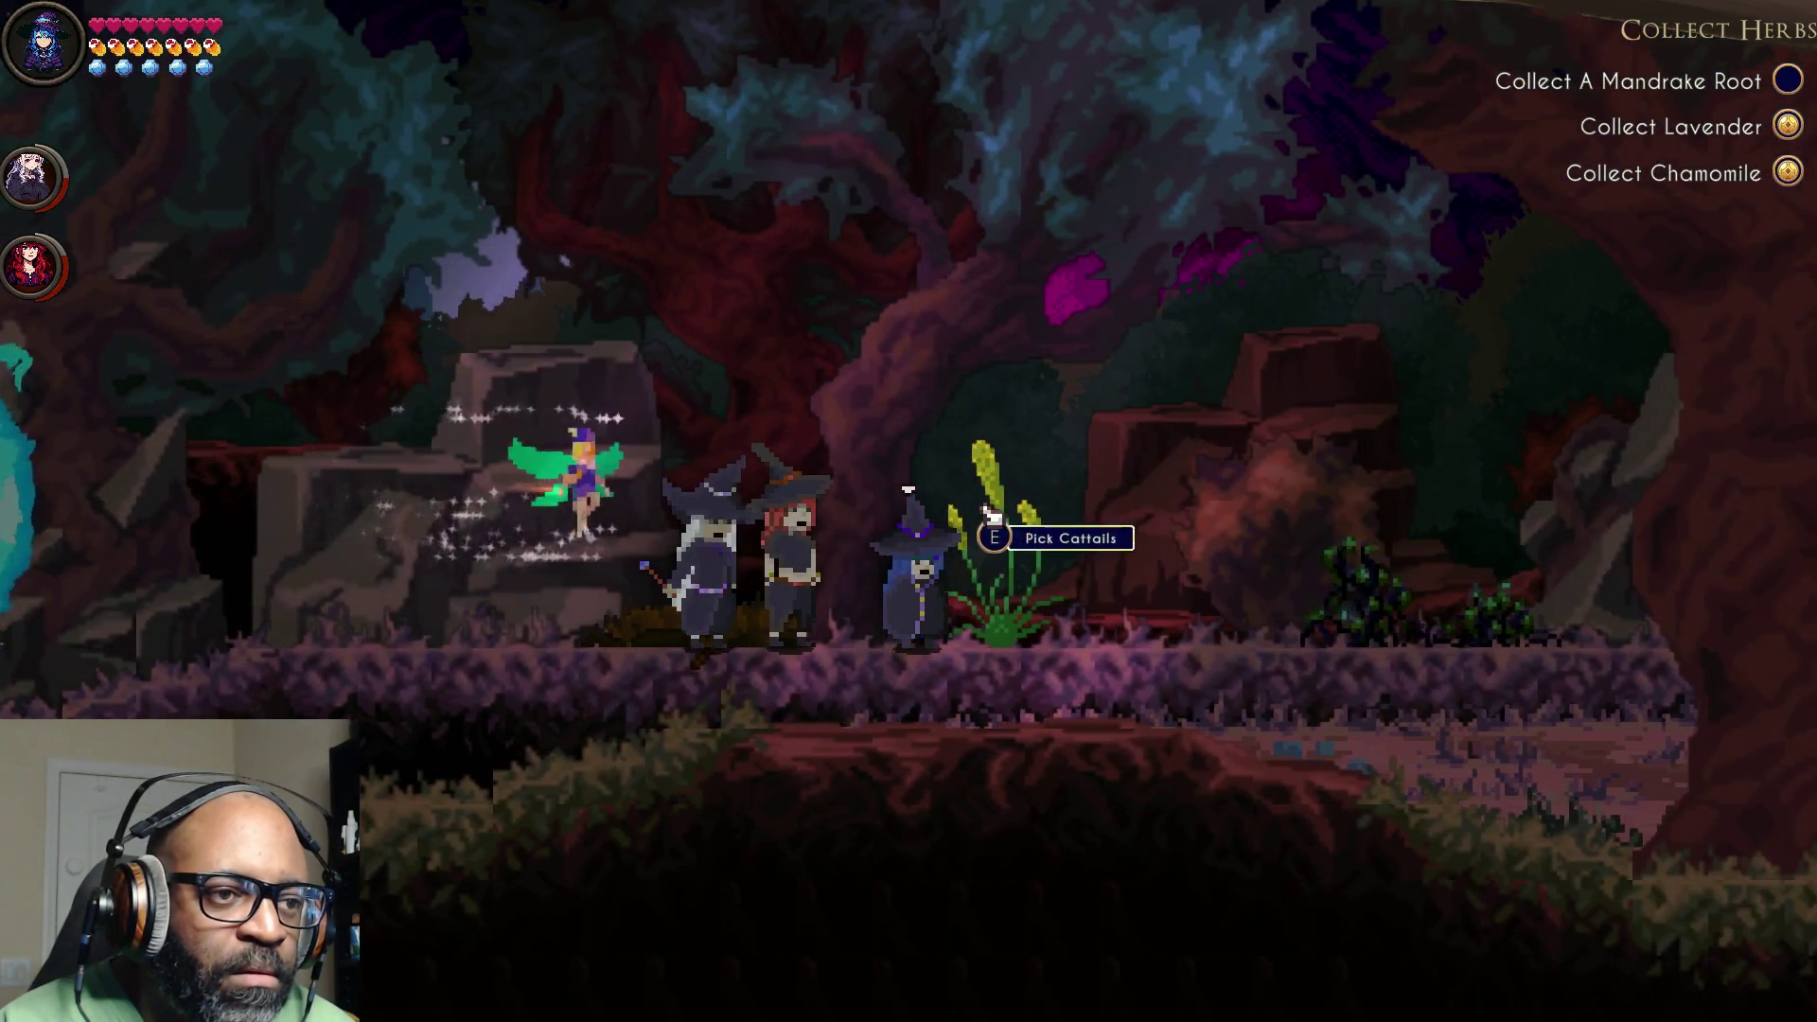
key("a")
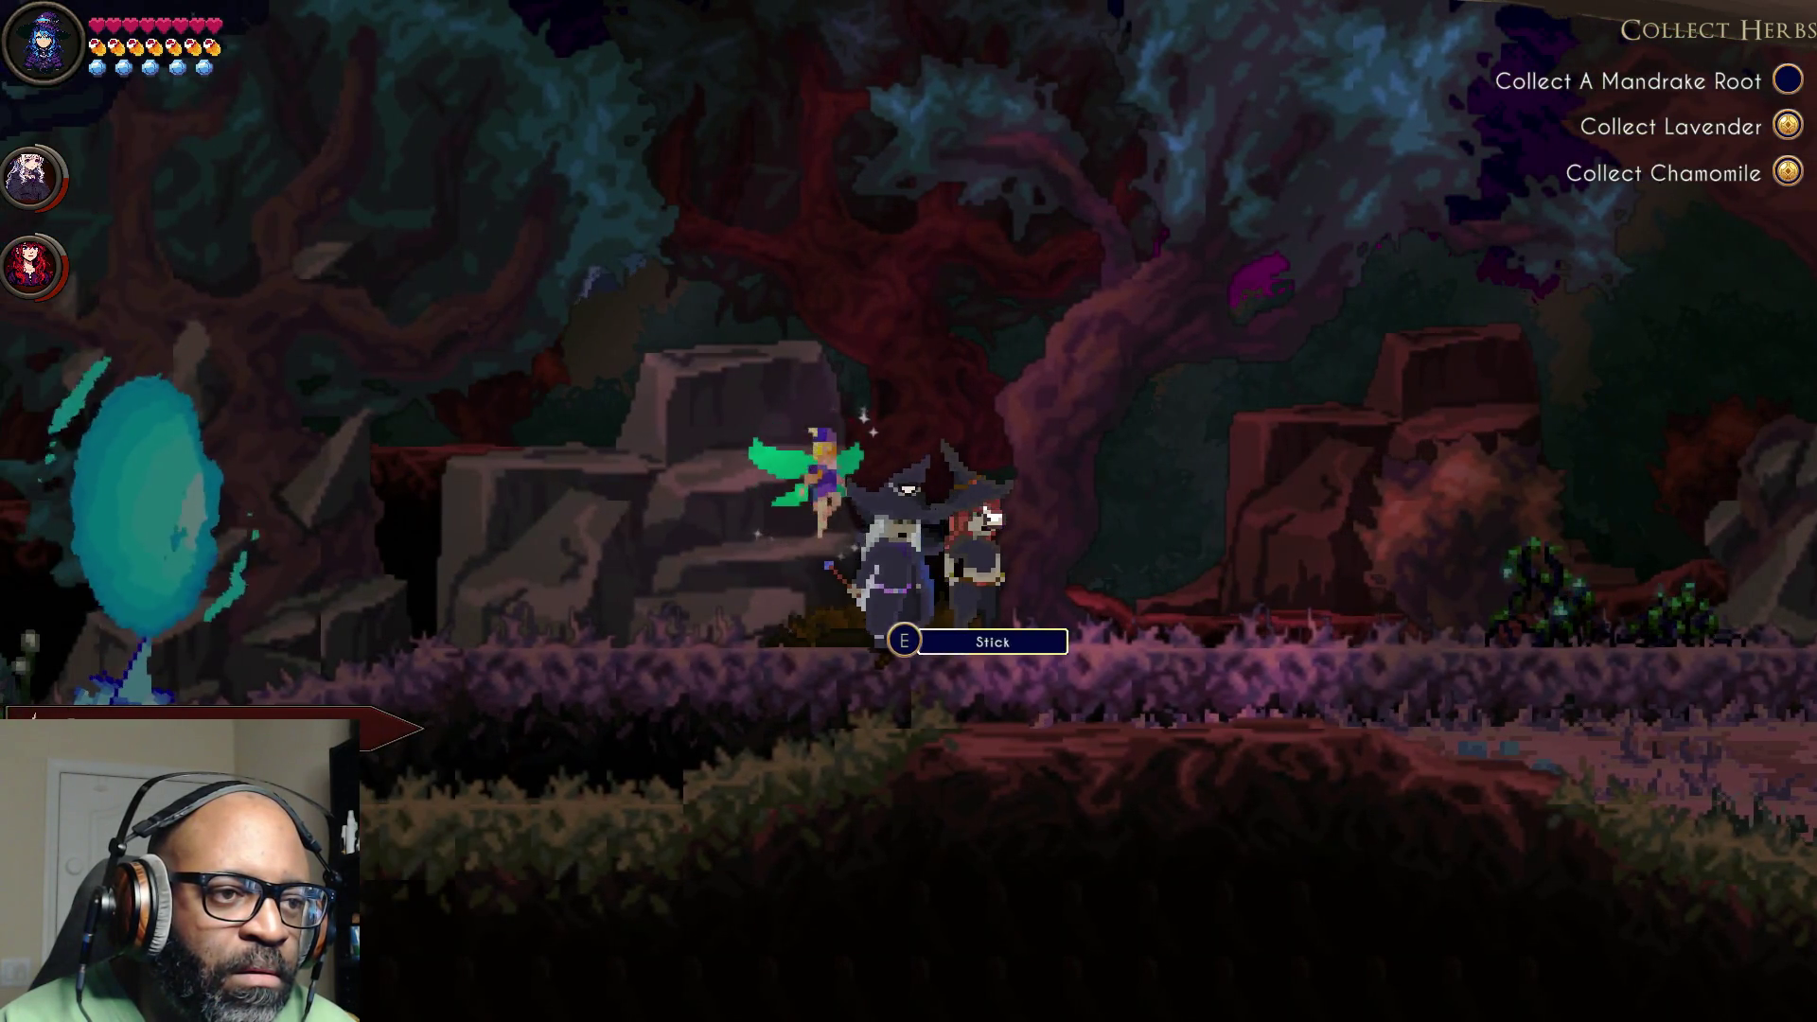
key("d")
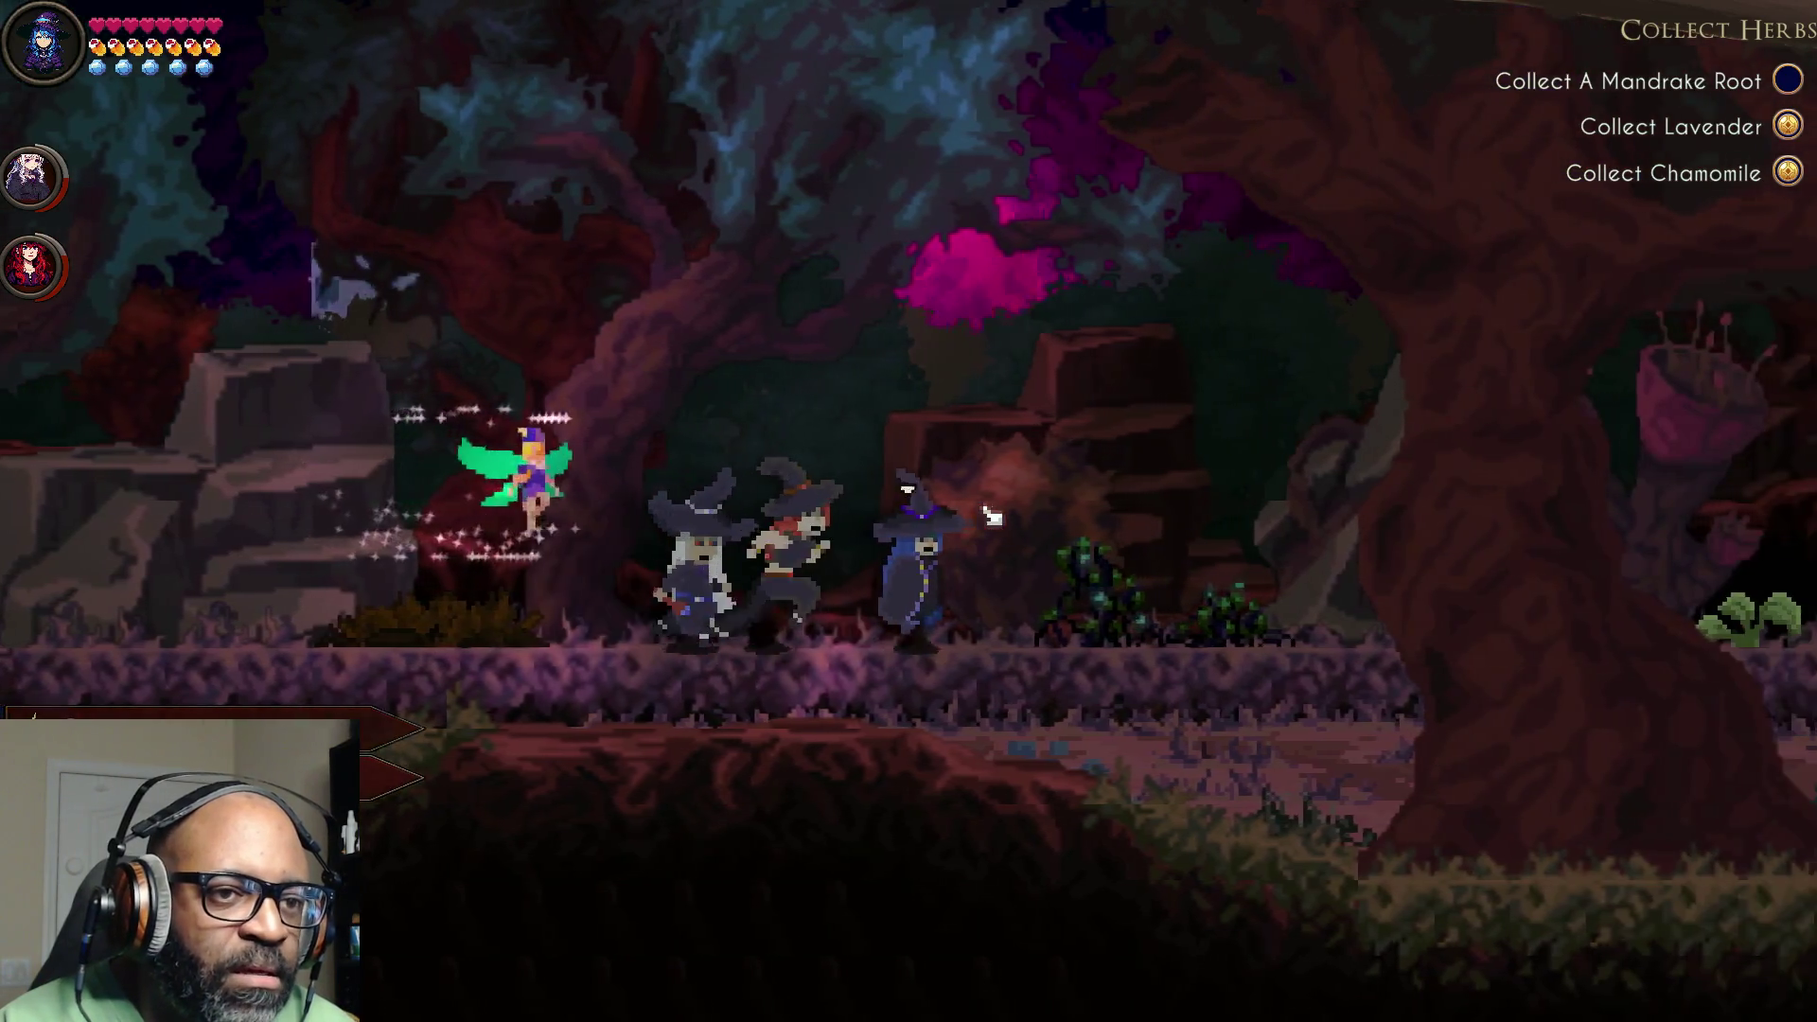
key("d")
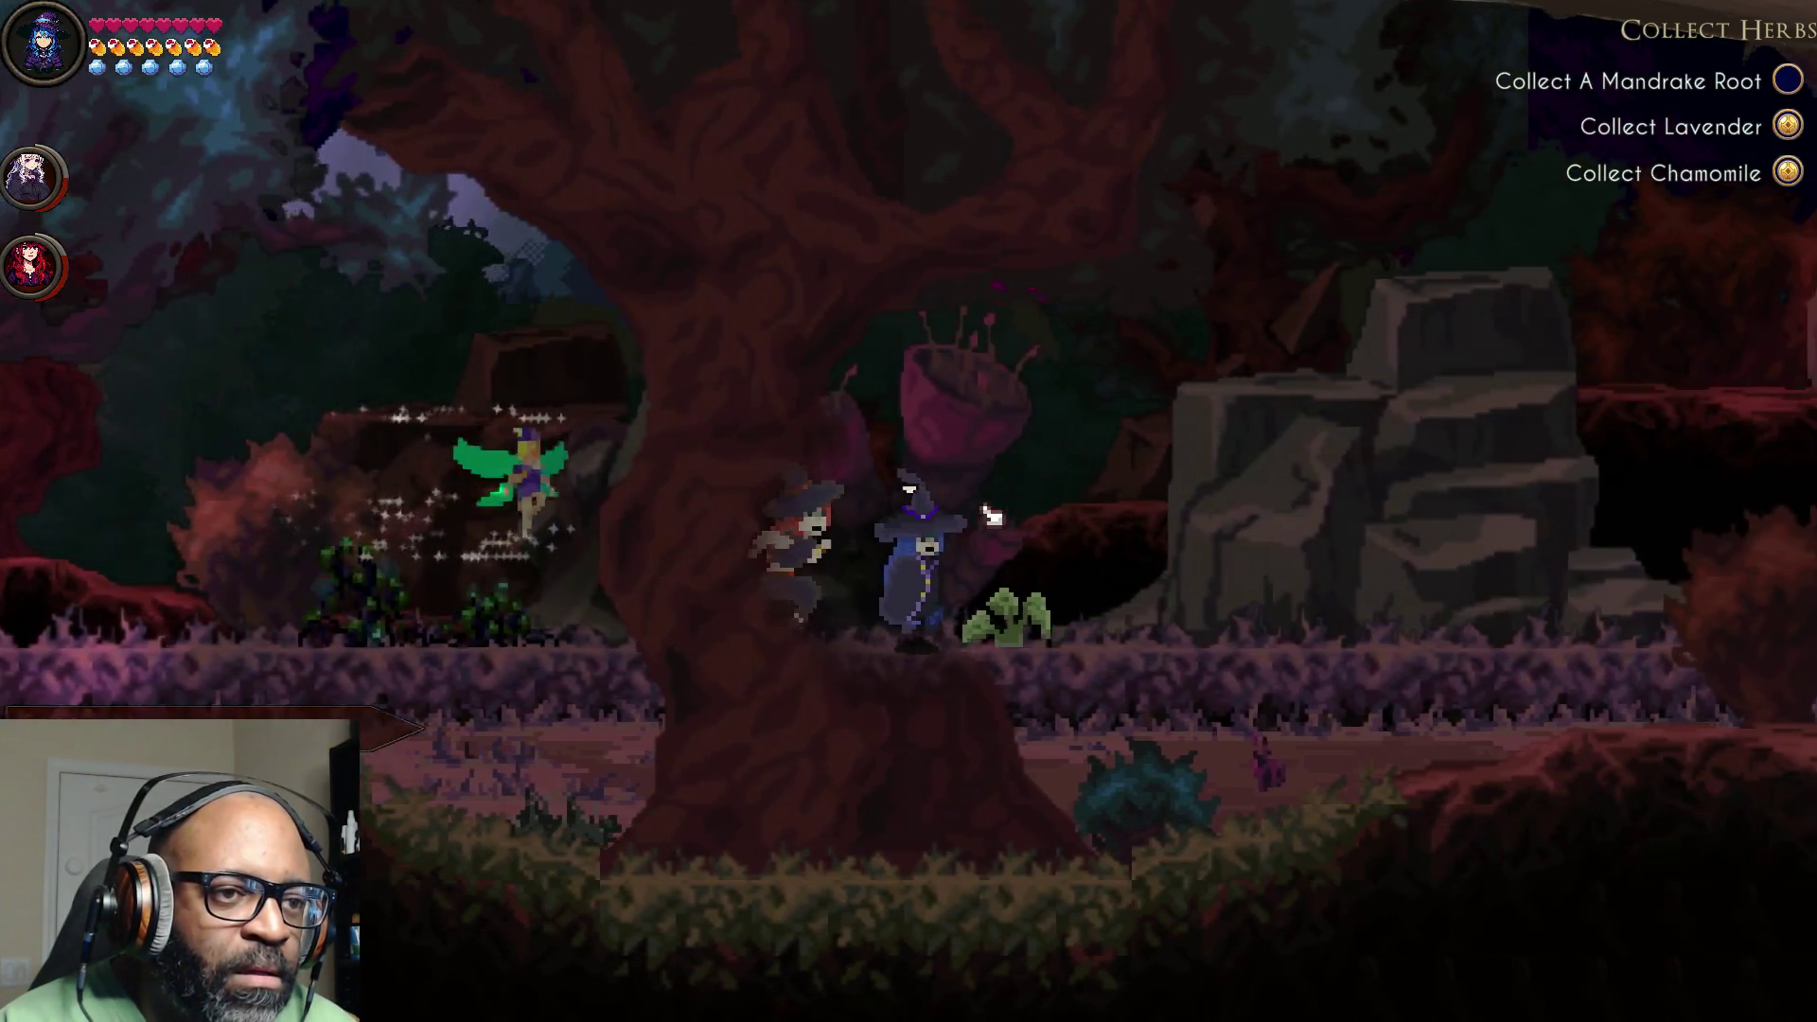
left_click(991, 516)
left_click(991, 515)
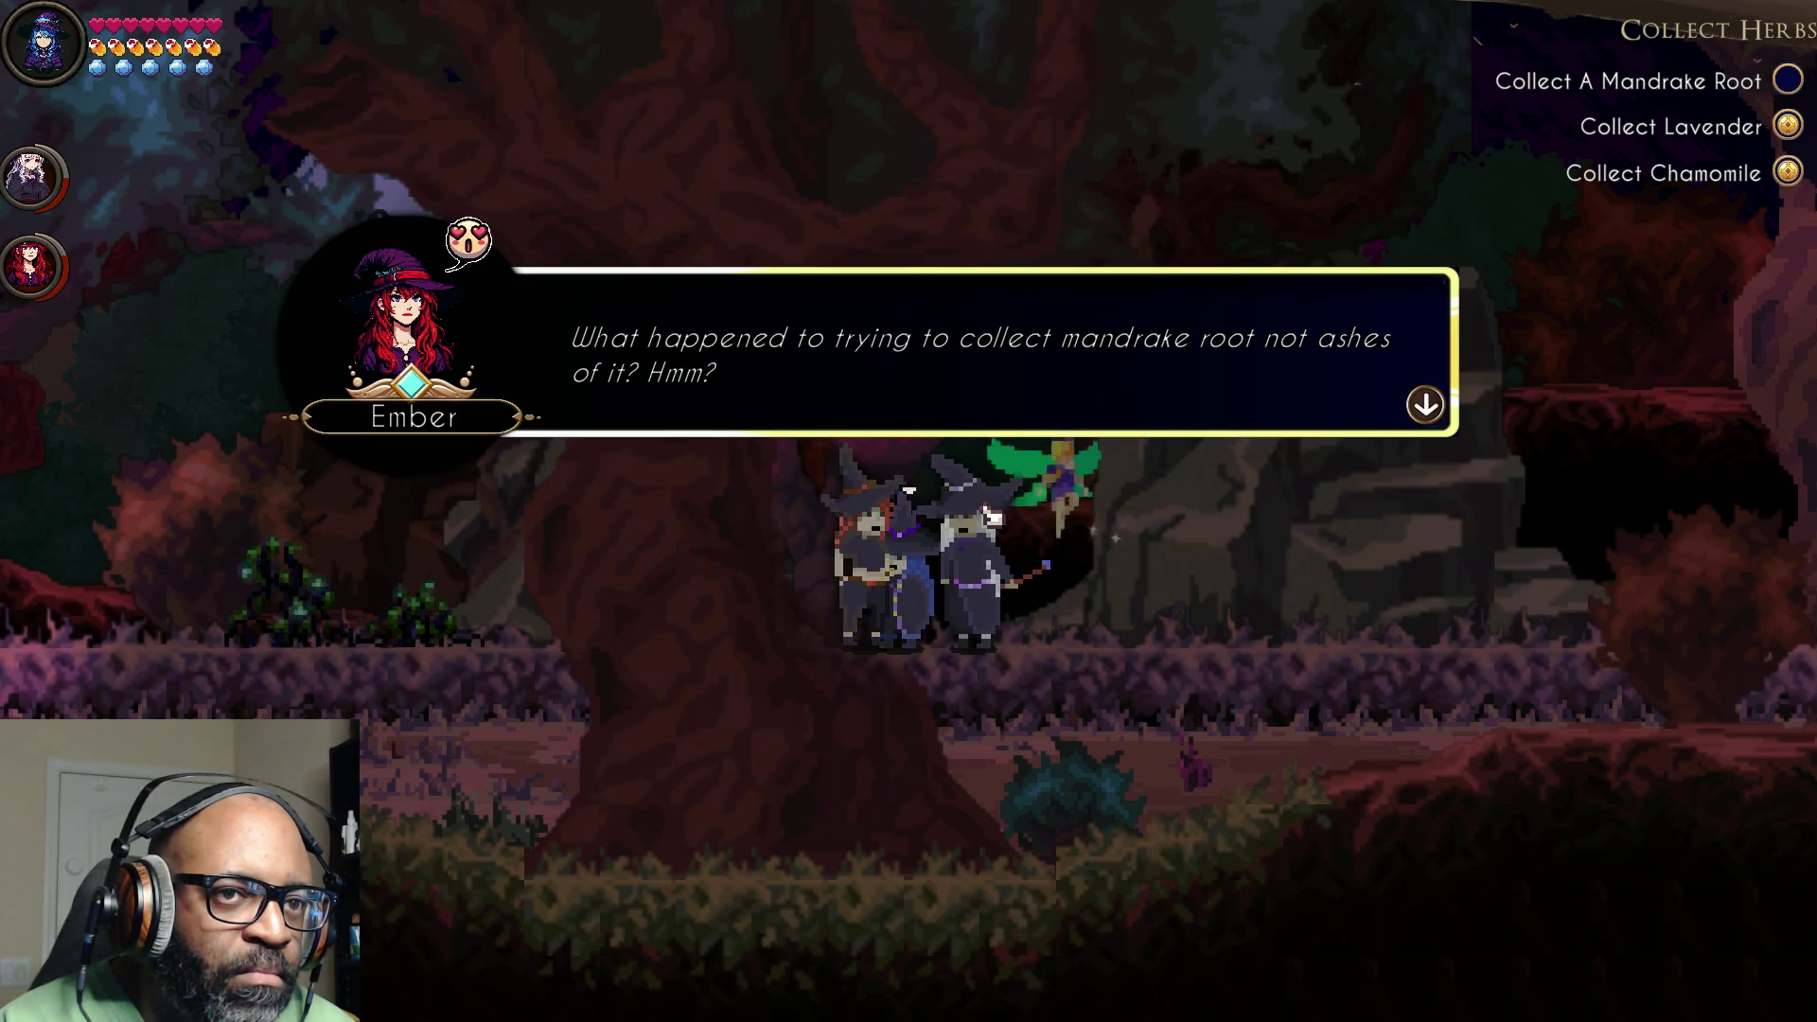
Step: Click through the party's bickering over the burnt mandrake root until Skye's last line closes it
key("space")
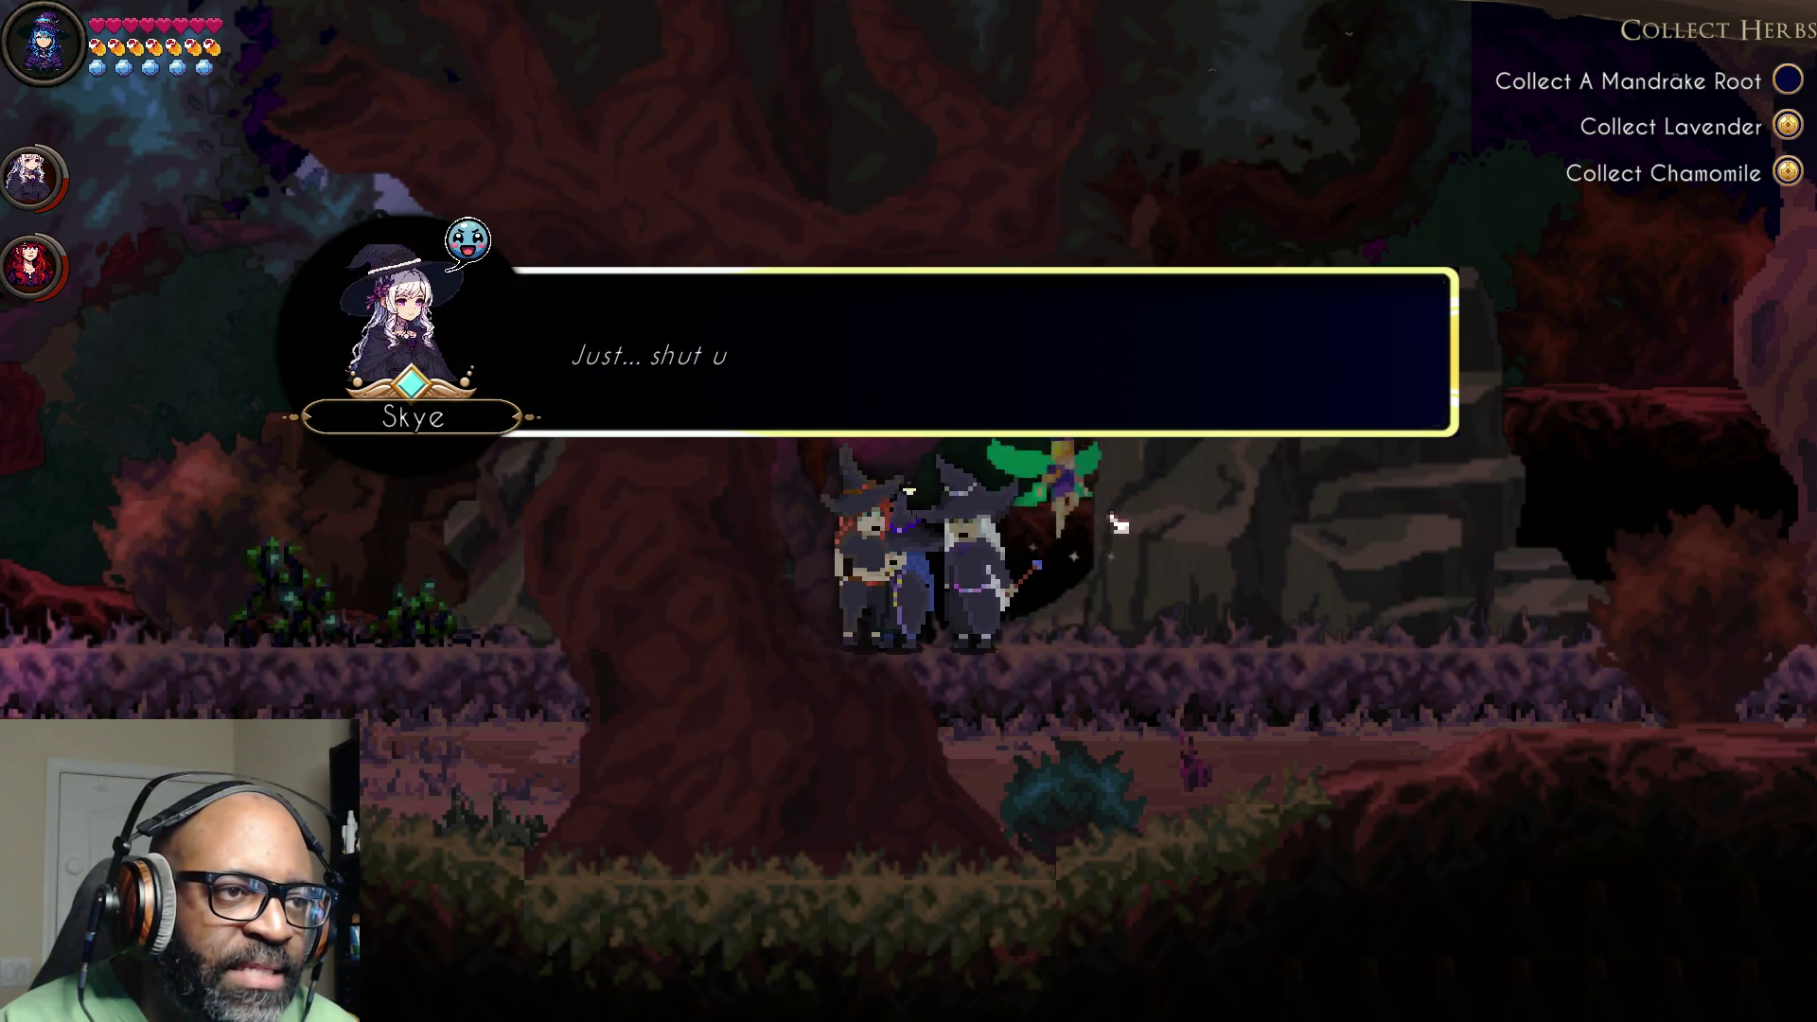
left_click(1389, 364)
left_click(1387, 376)
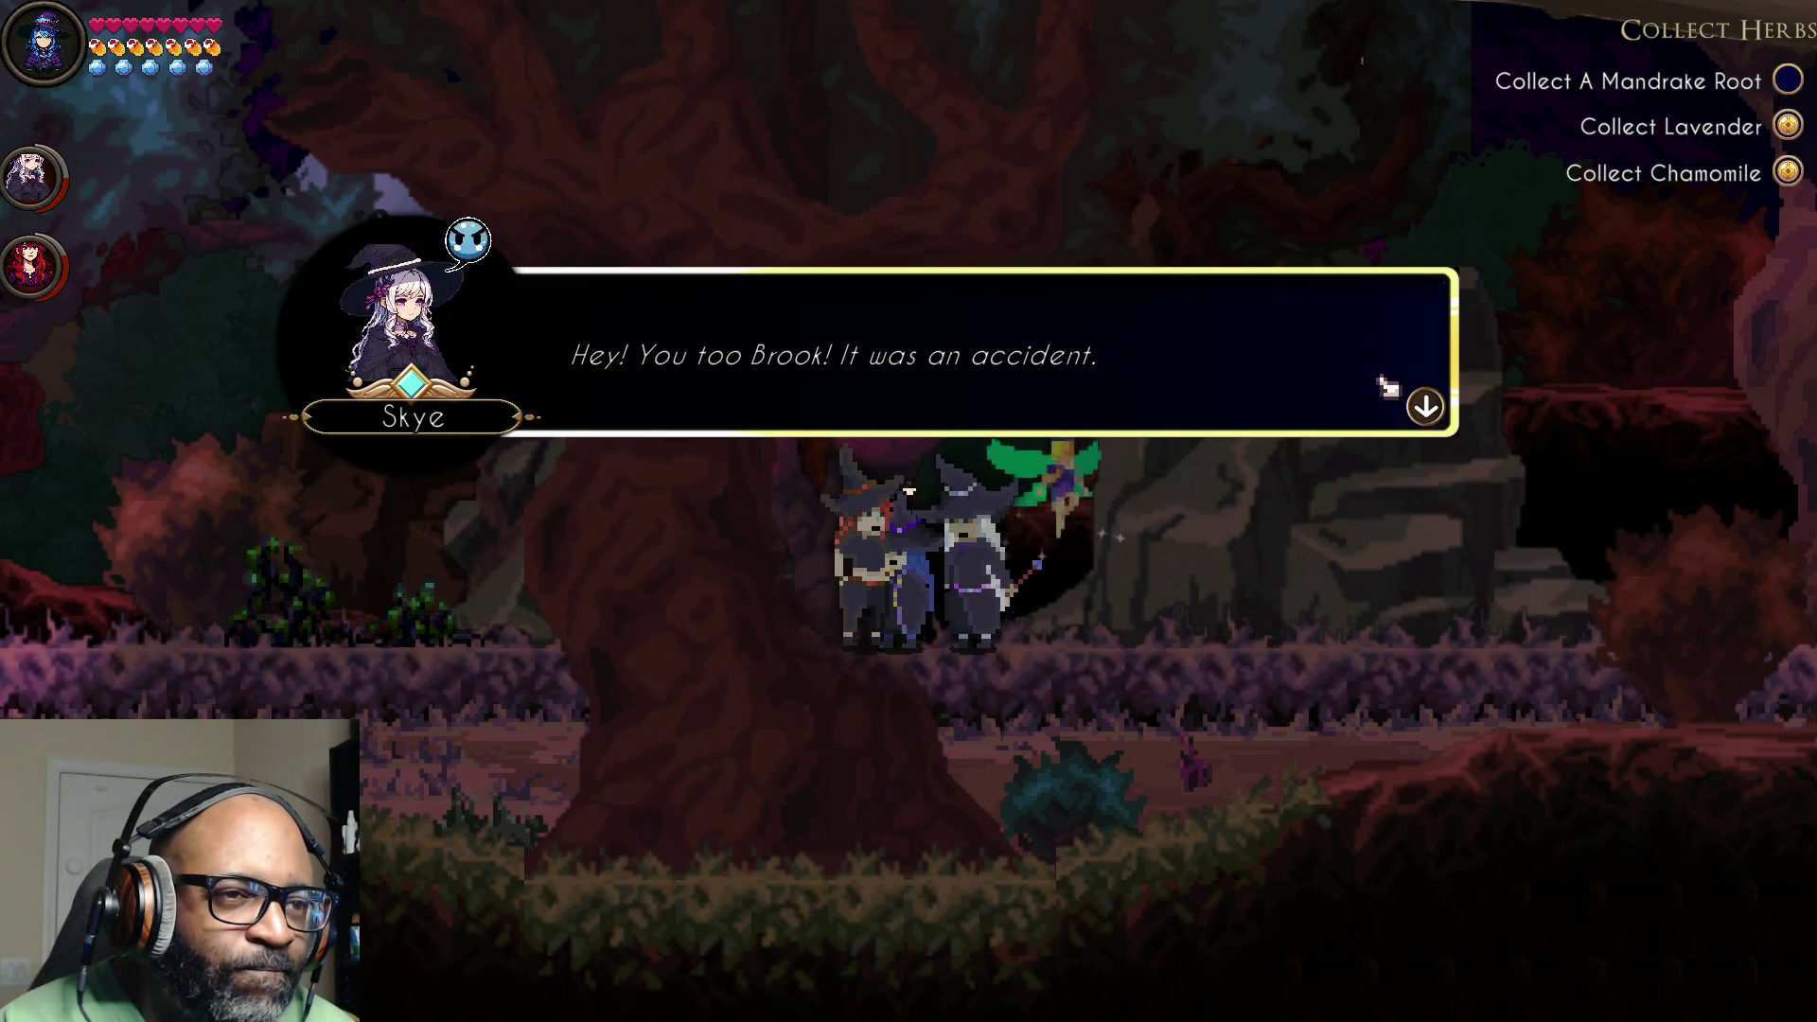
left_click(1387, 386)
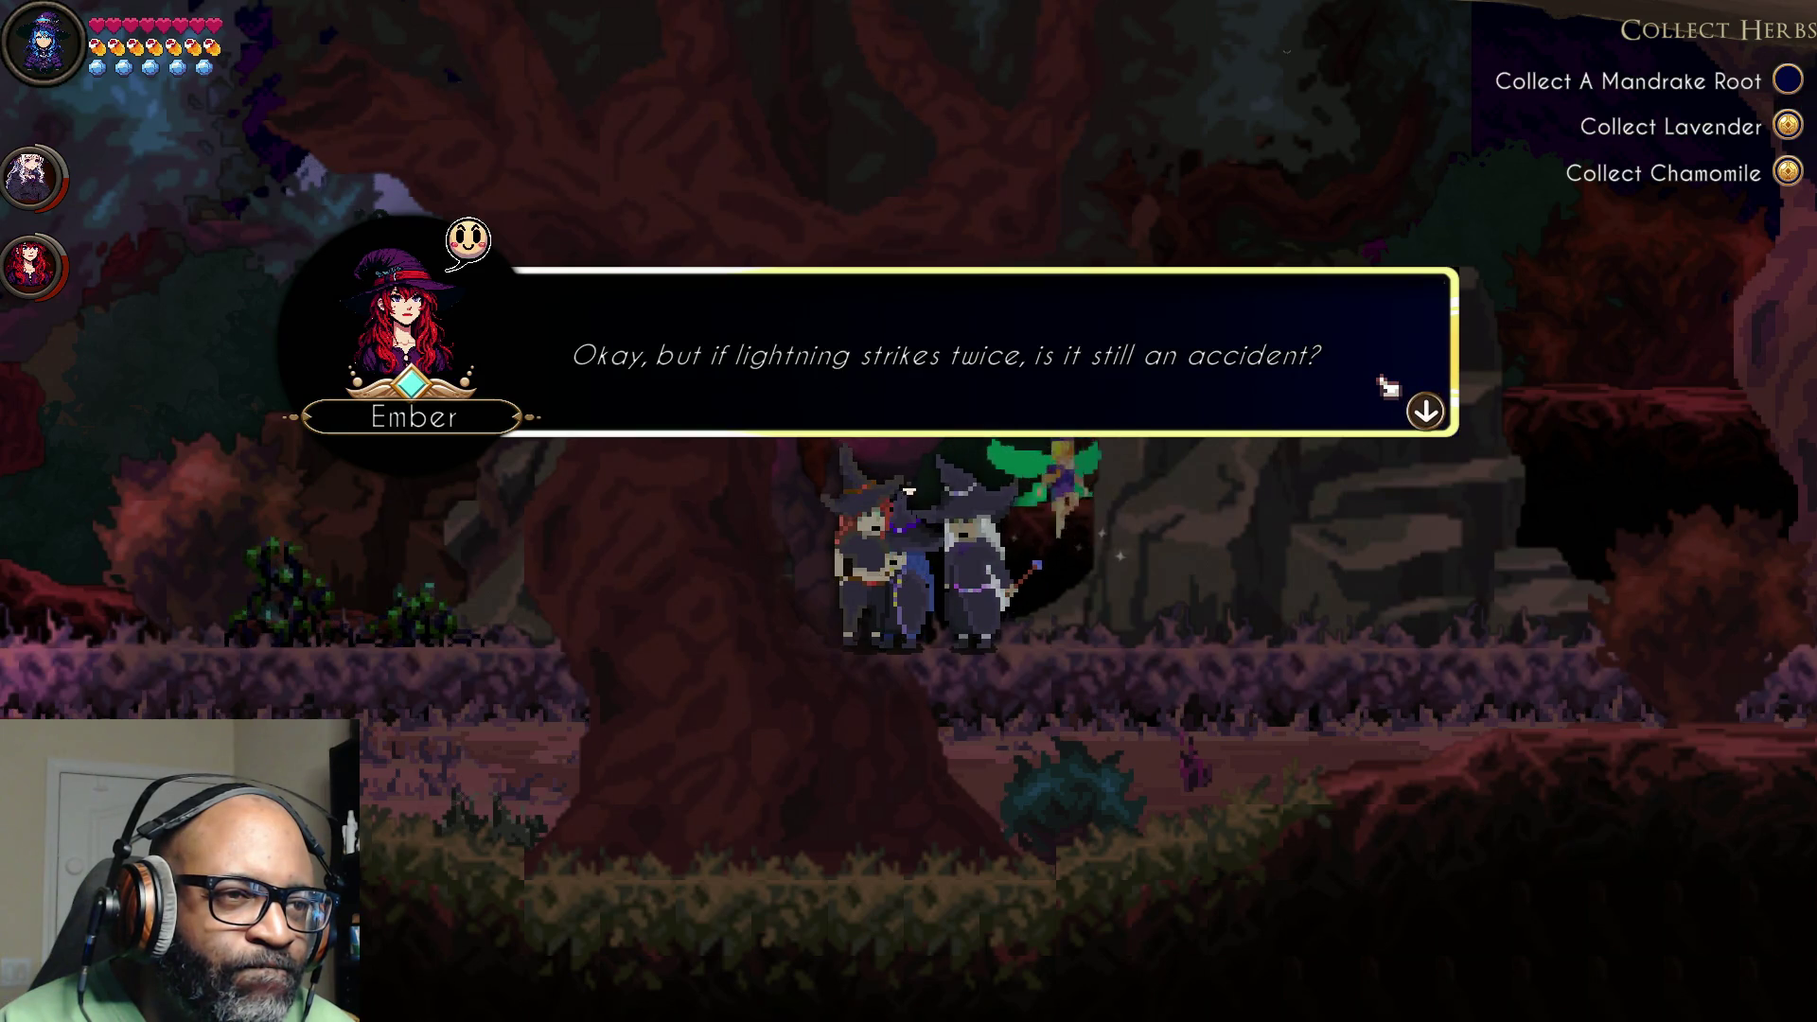
left_click(1387, 386)
left_click(1383, 383)
left_click(1380, 391)
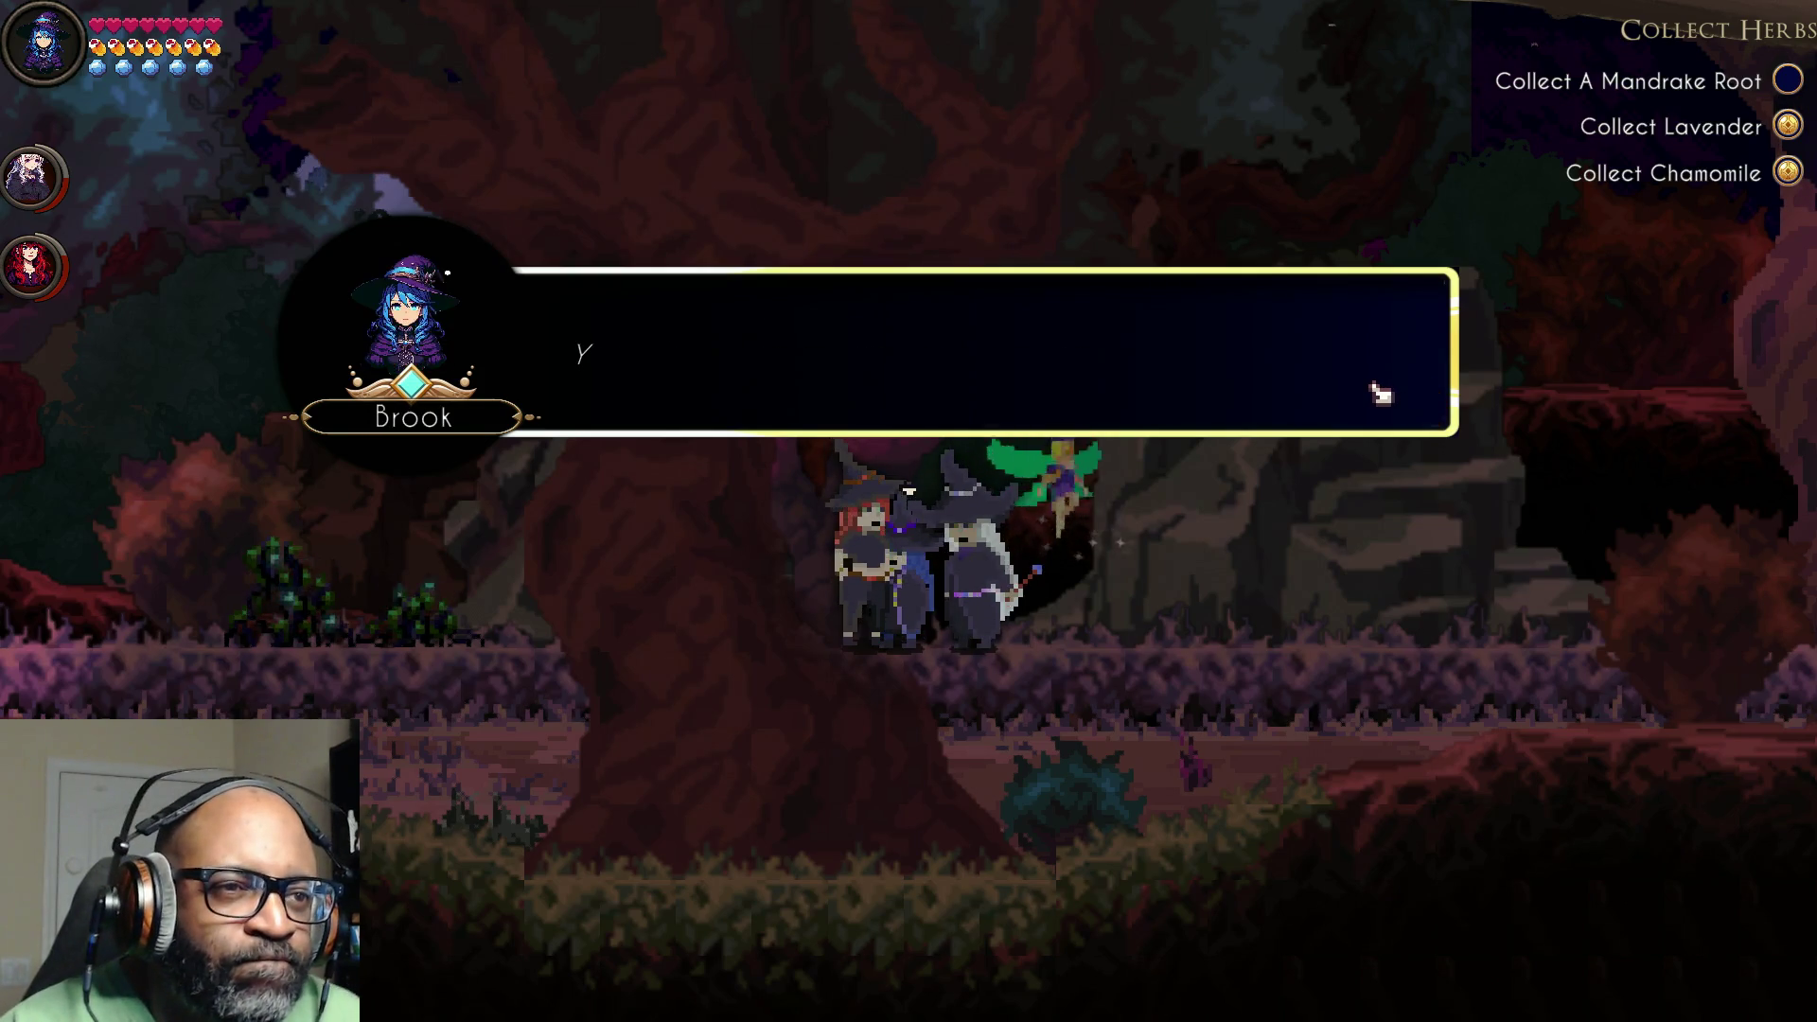
left_click(1379, 391)
left_click(1380, 394)
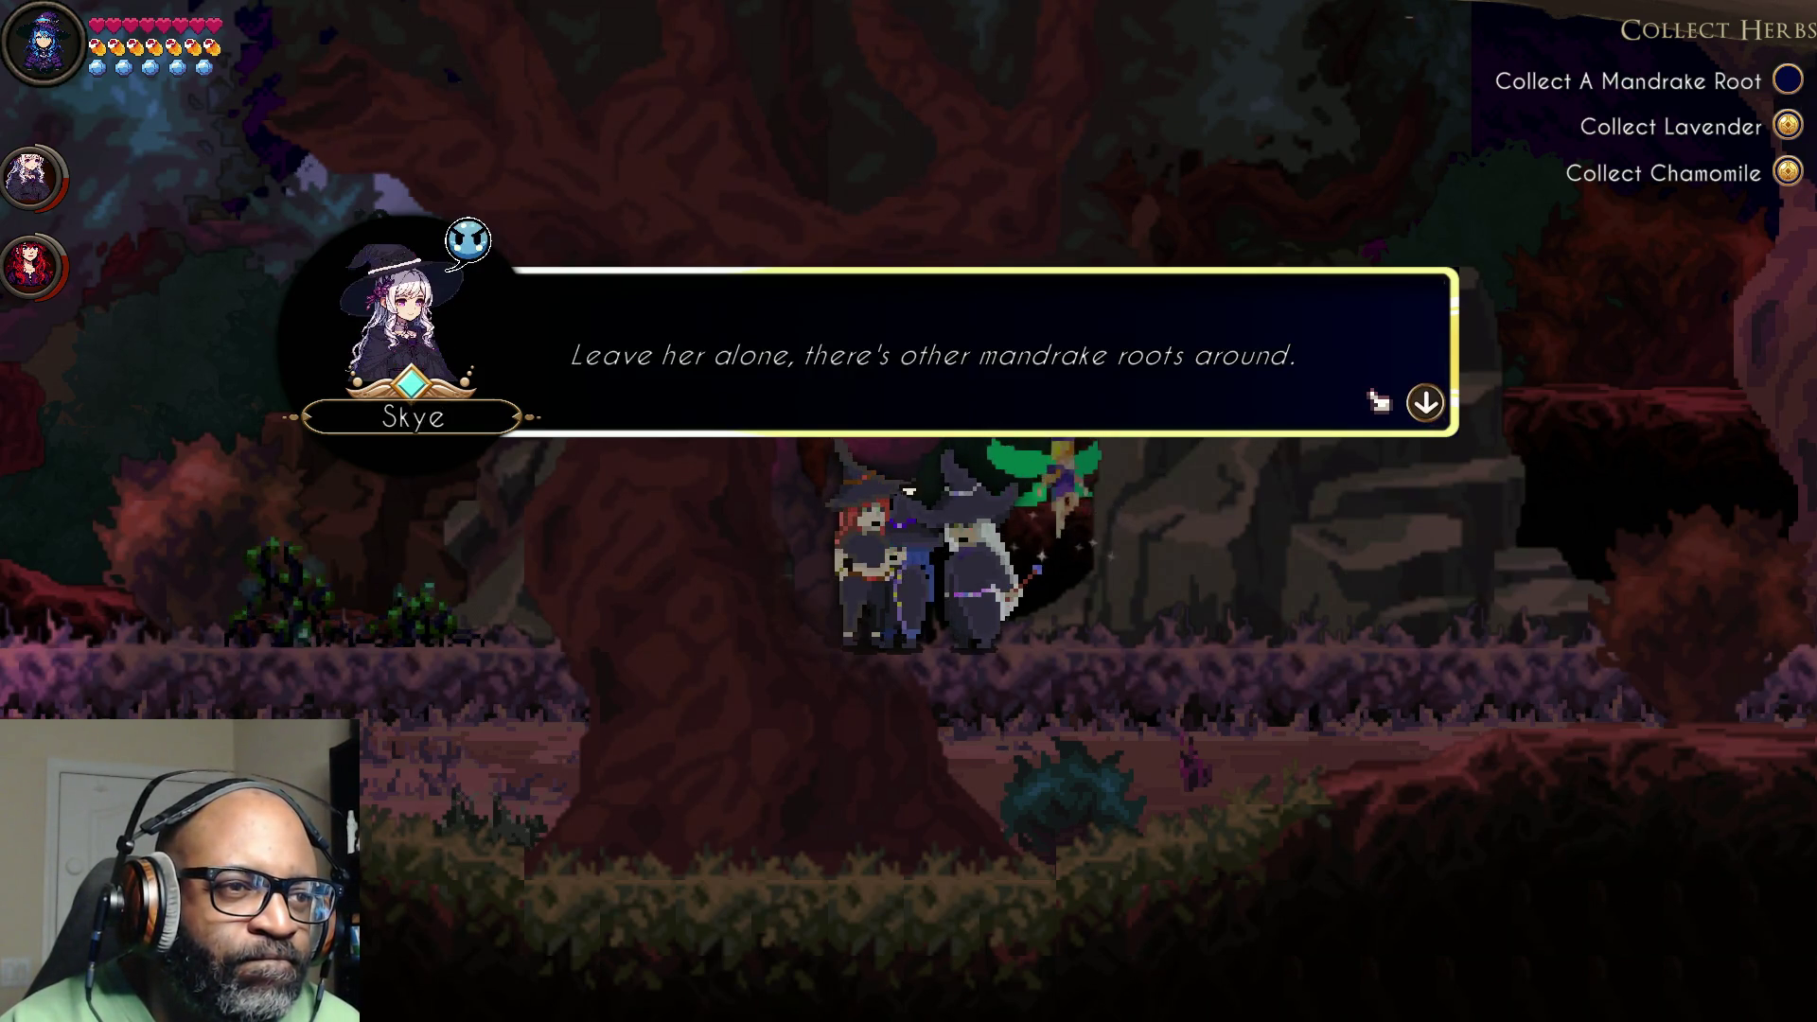
left_click(1378, 400)
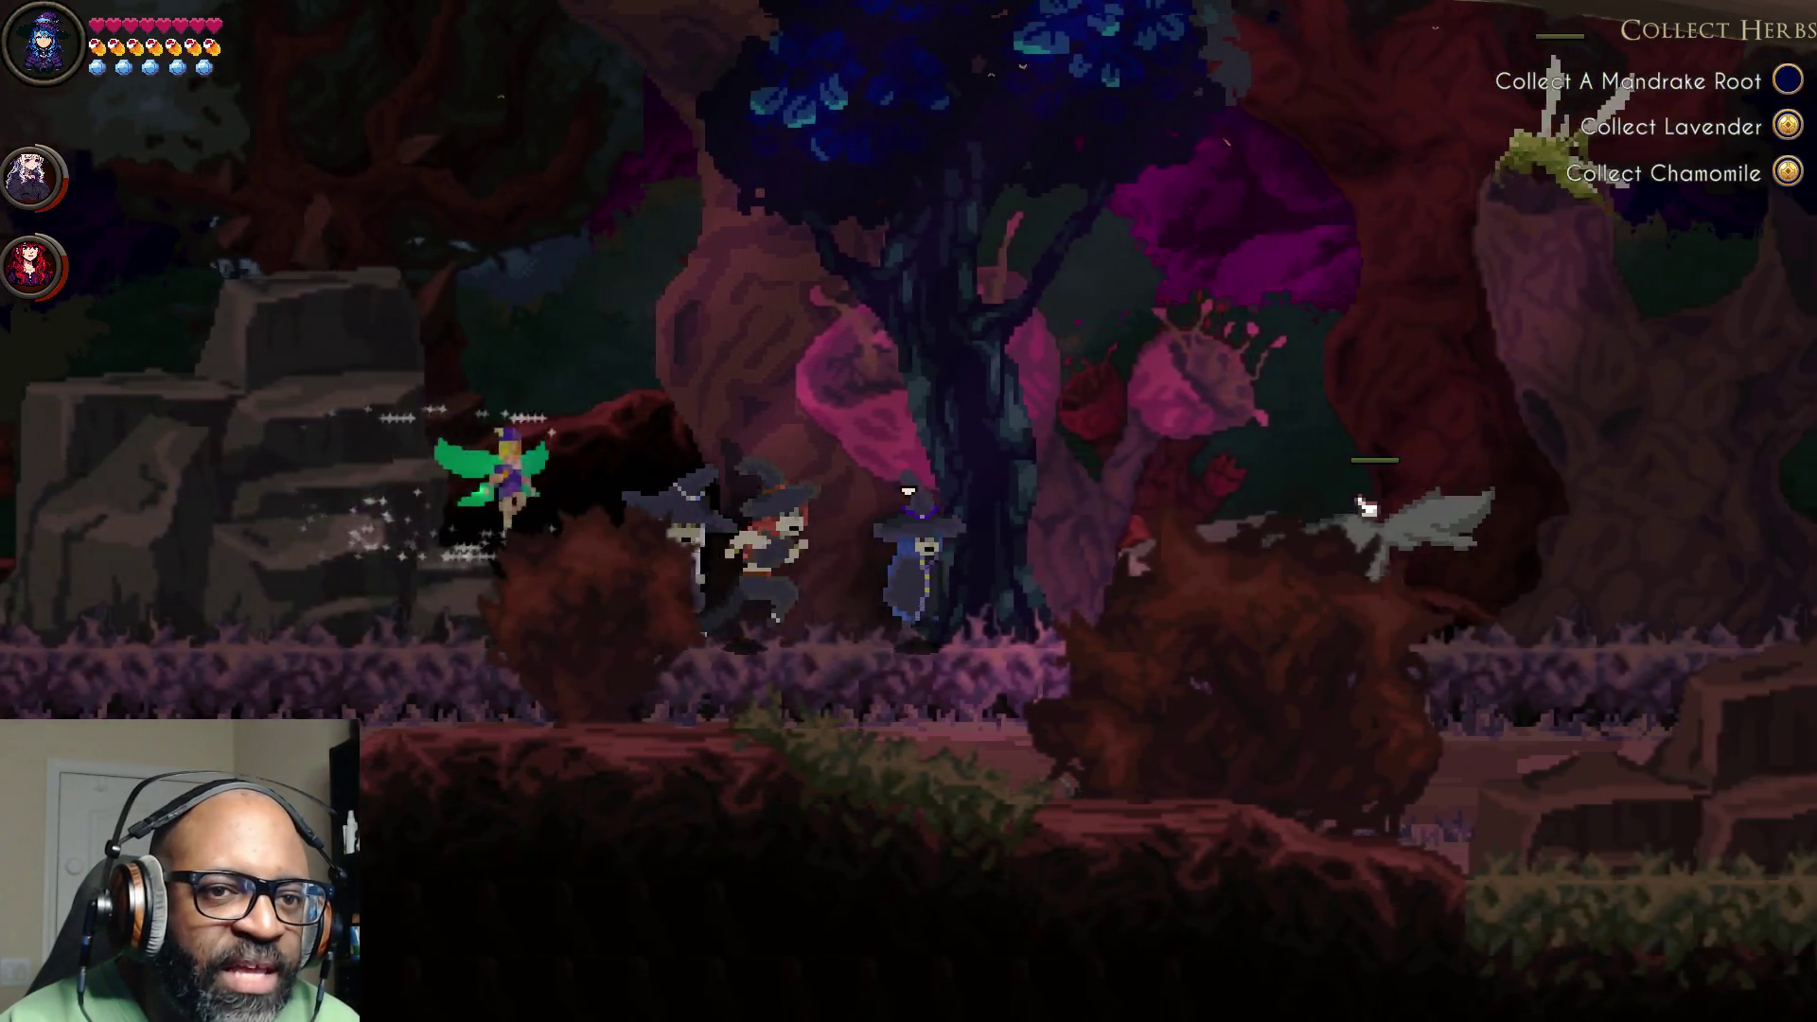
Step: Cast spells at the attacking wolf until it falls, then pick up the Stinger drop
left_click(1363, 511)
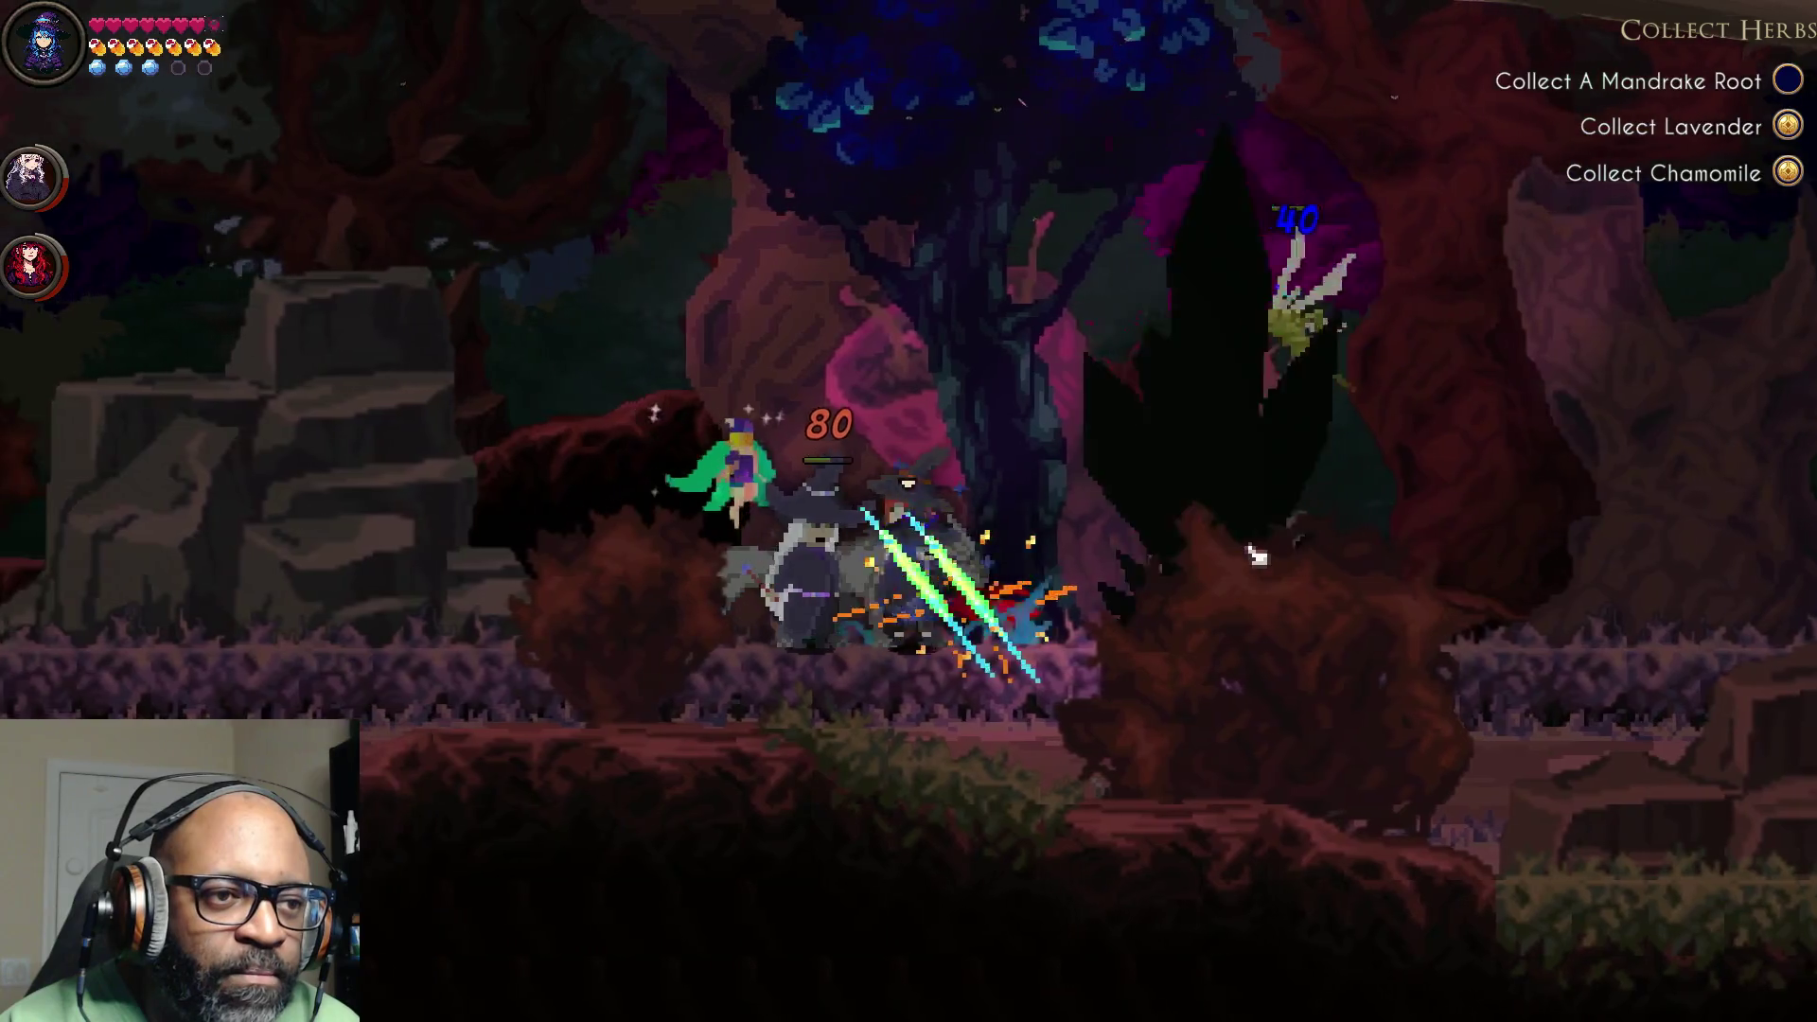
left_click(1255, 556)
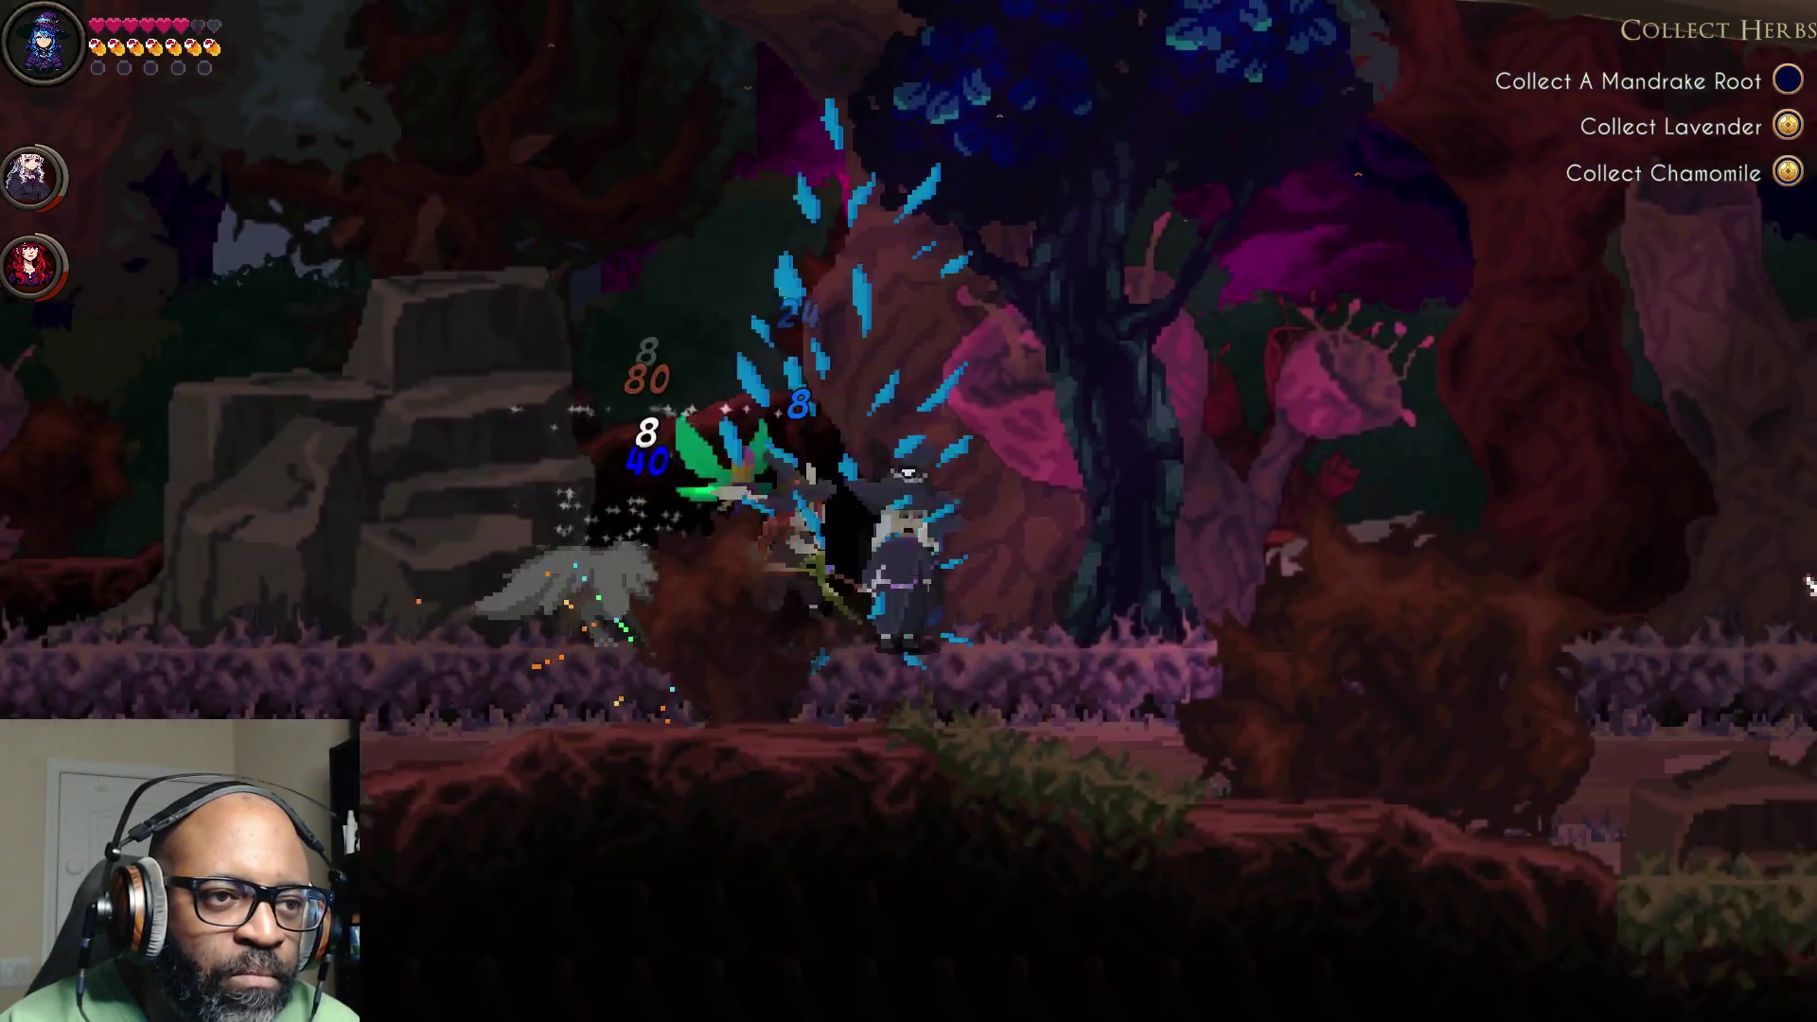
left_click(1317, 604)
key("d")
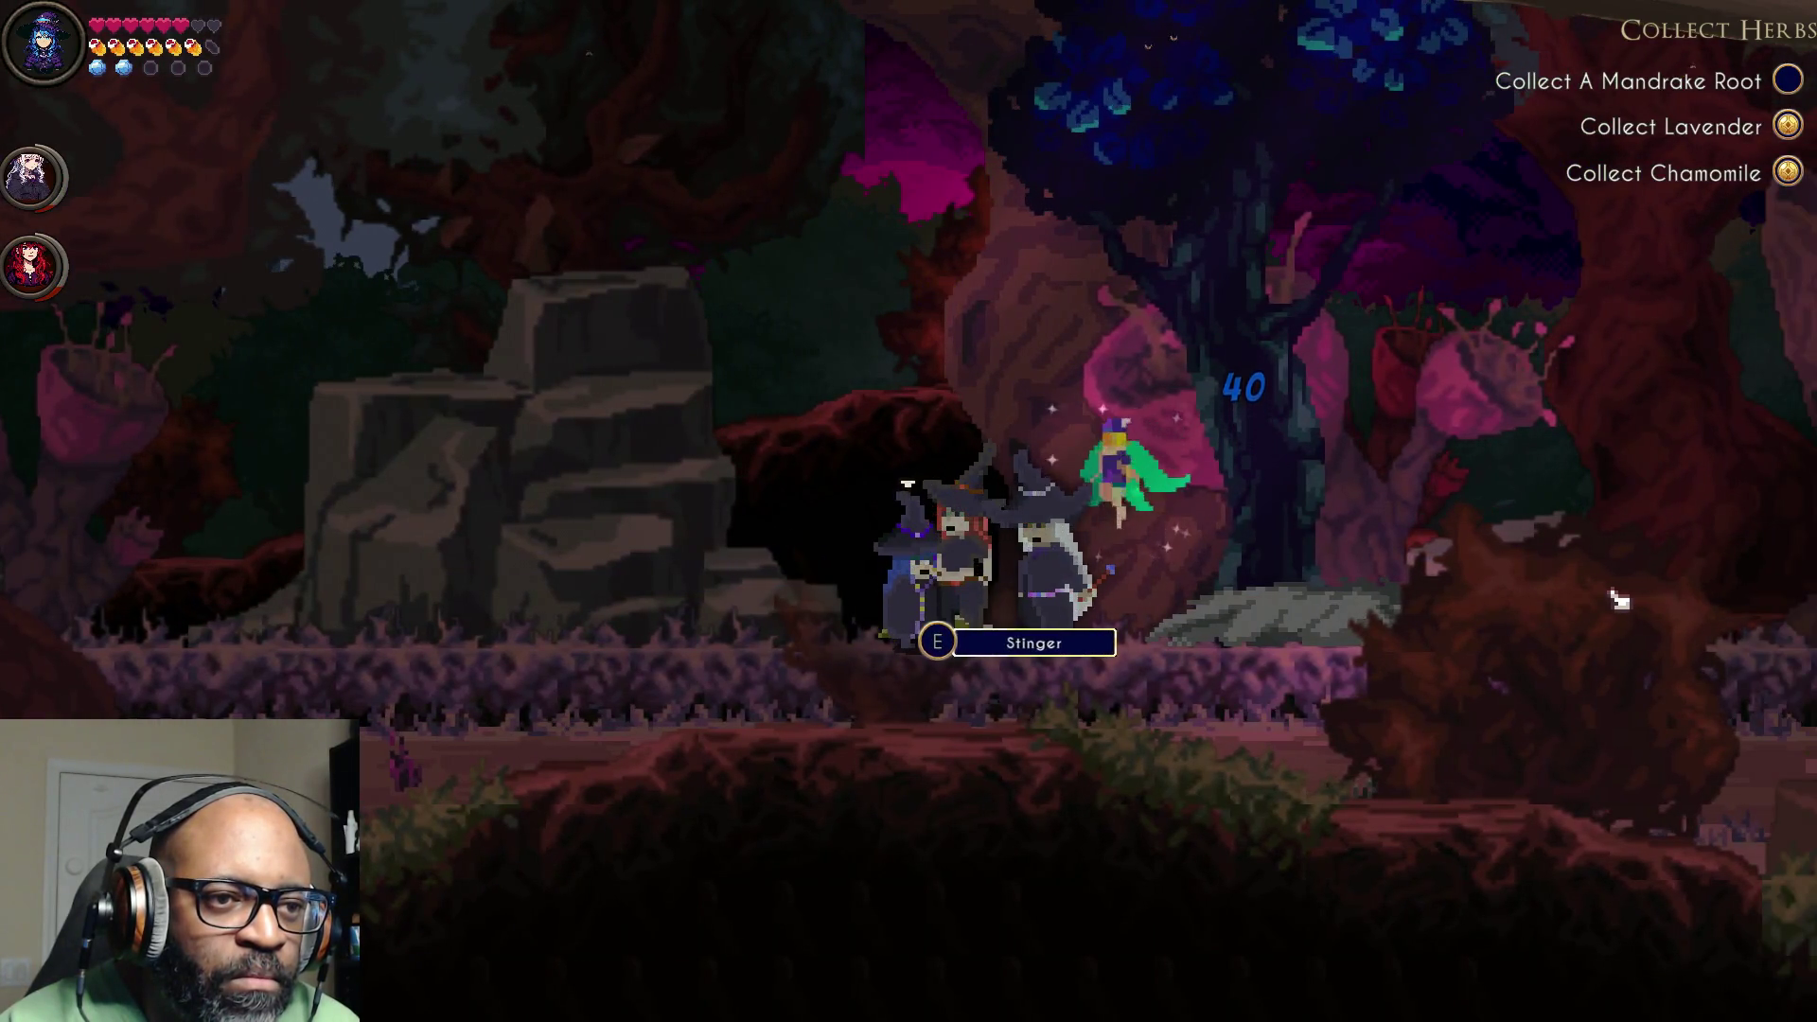
key("e")
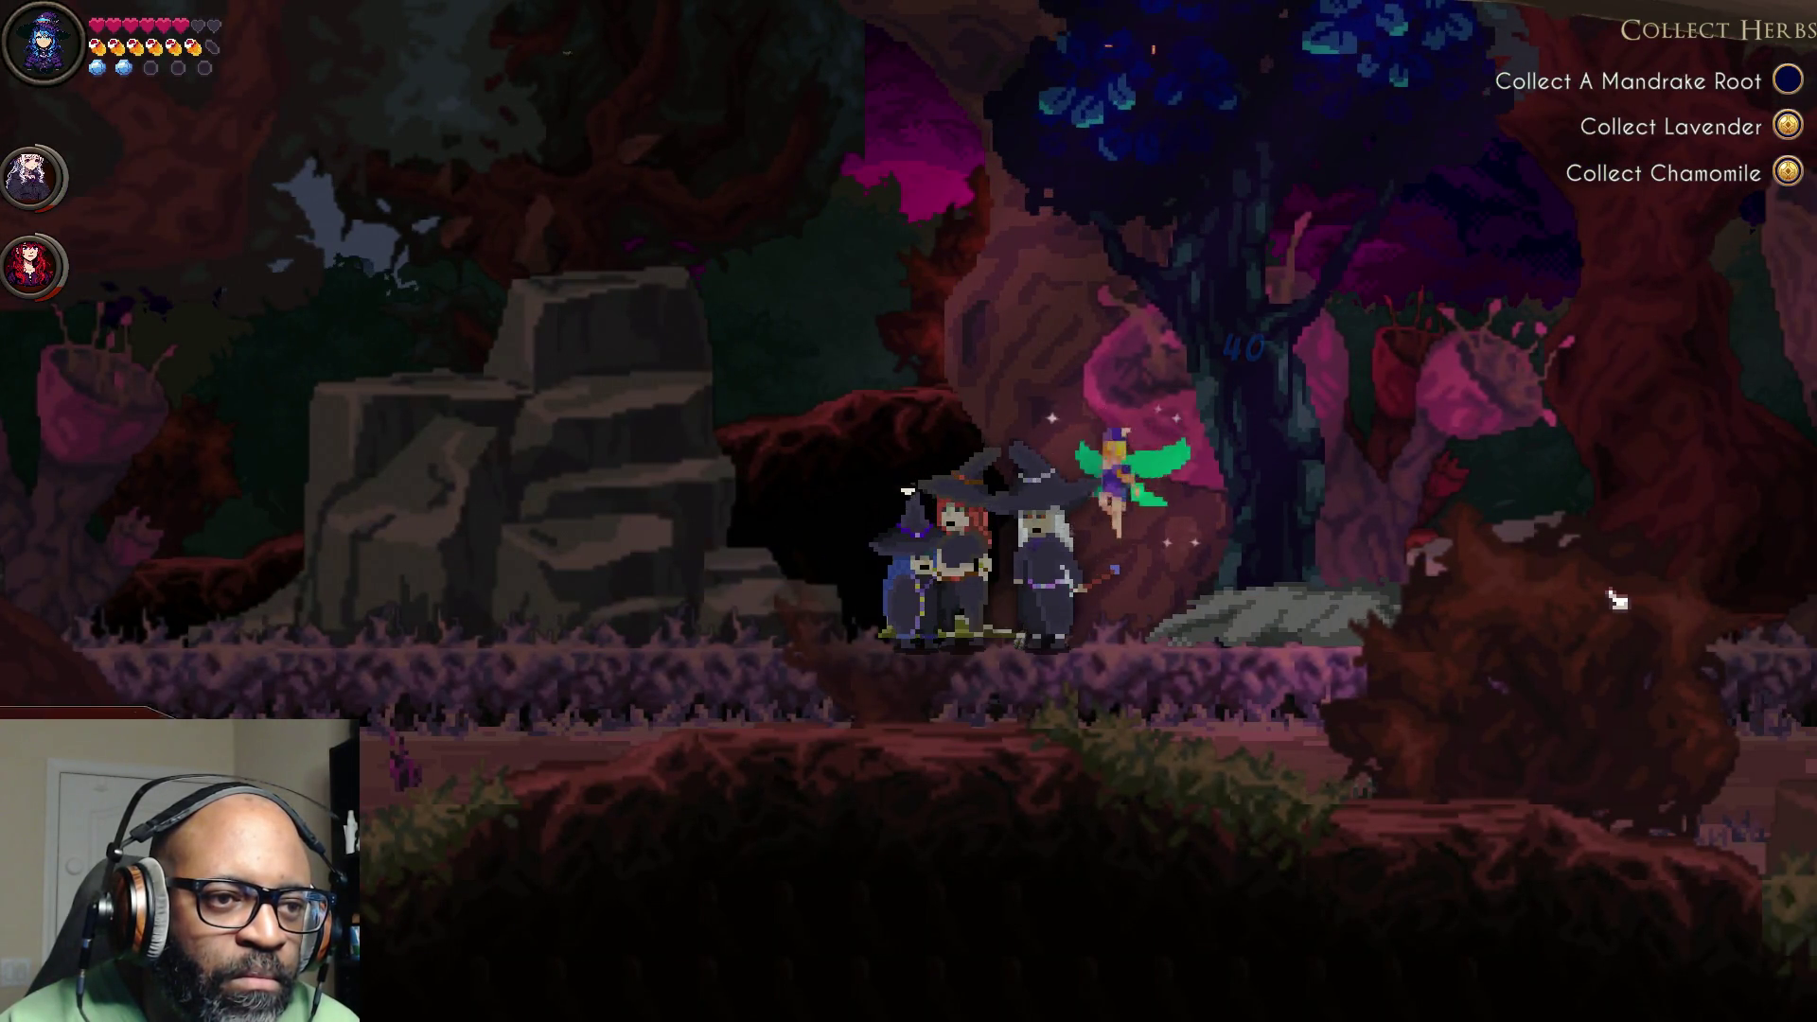
Step: Walk further right, switch to Ember, and bring up her Abilities screen
key("d")
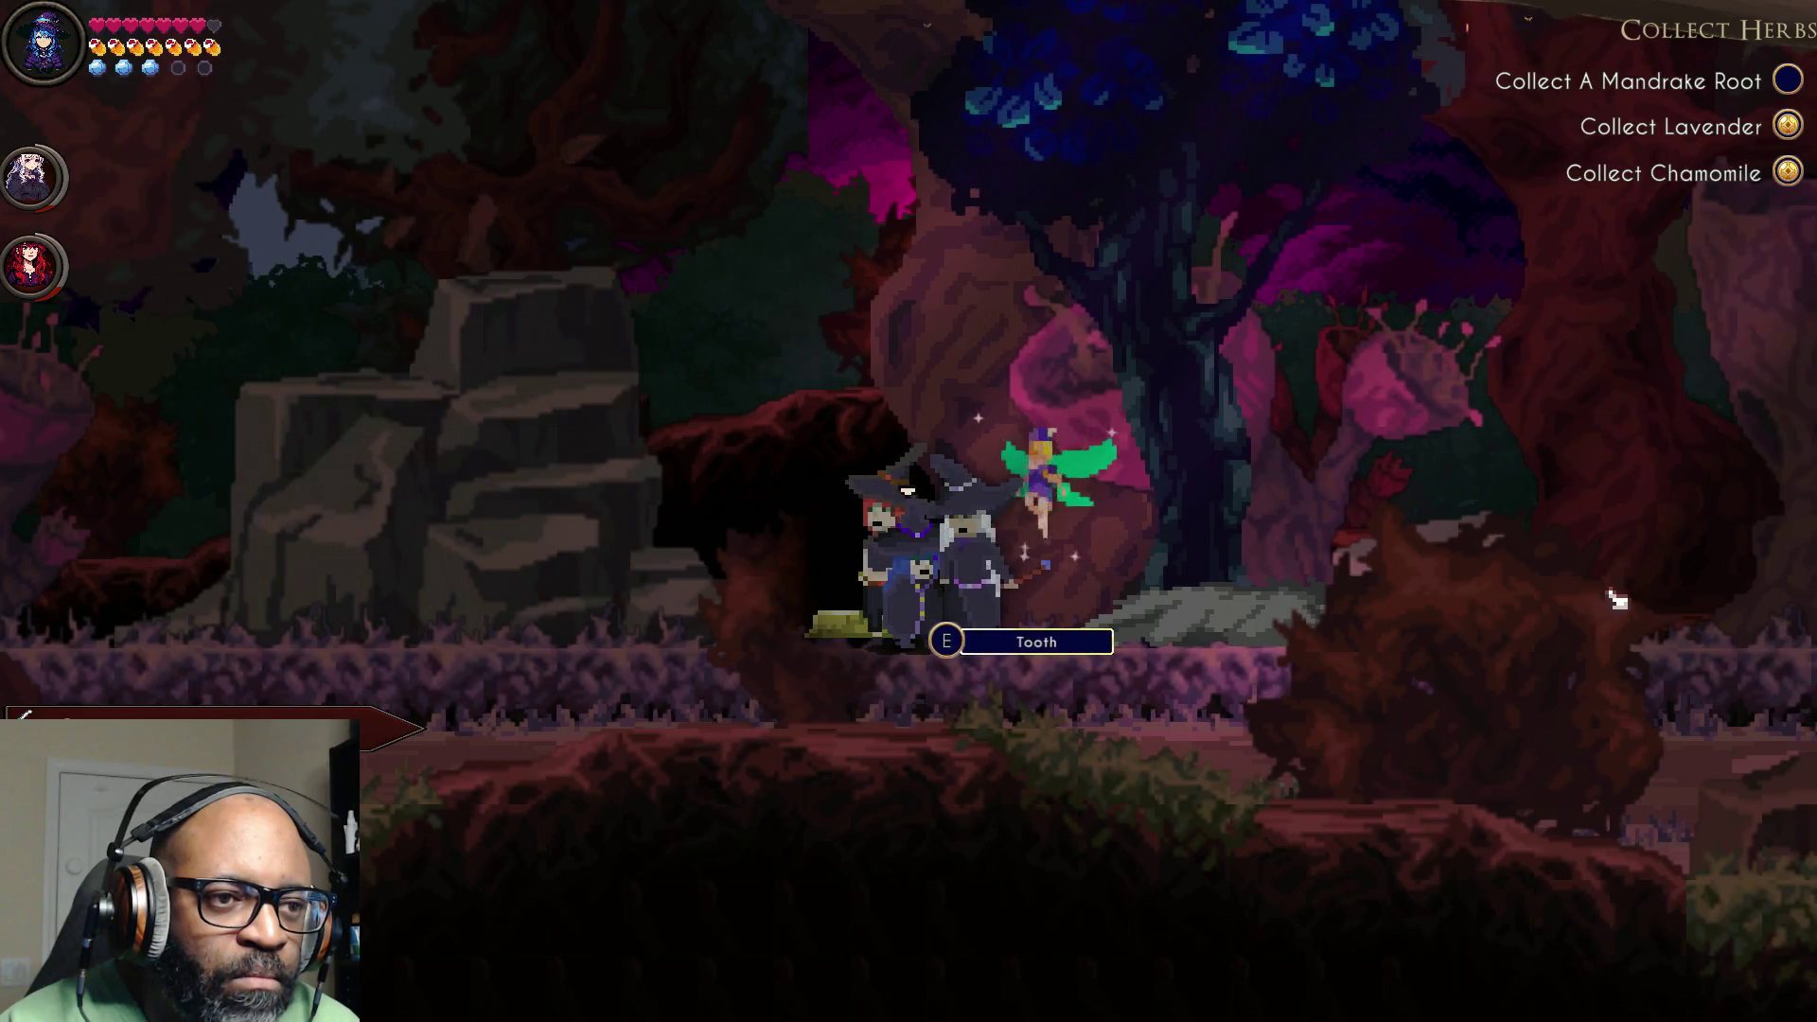
key("d")
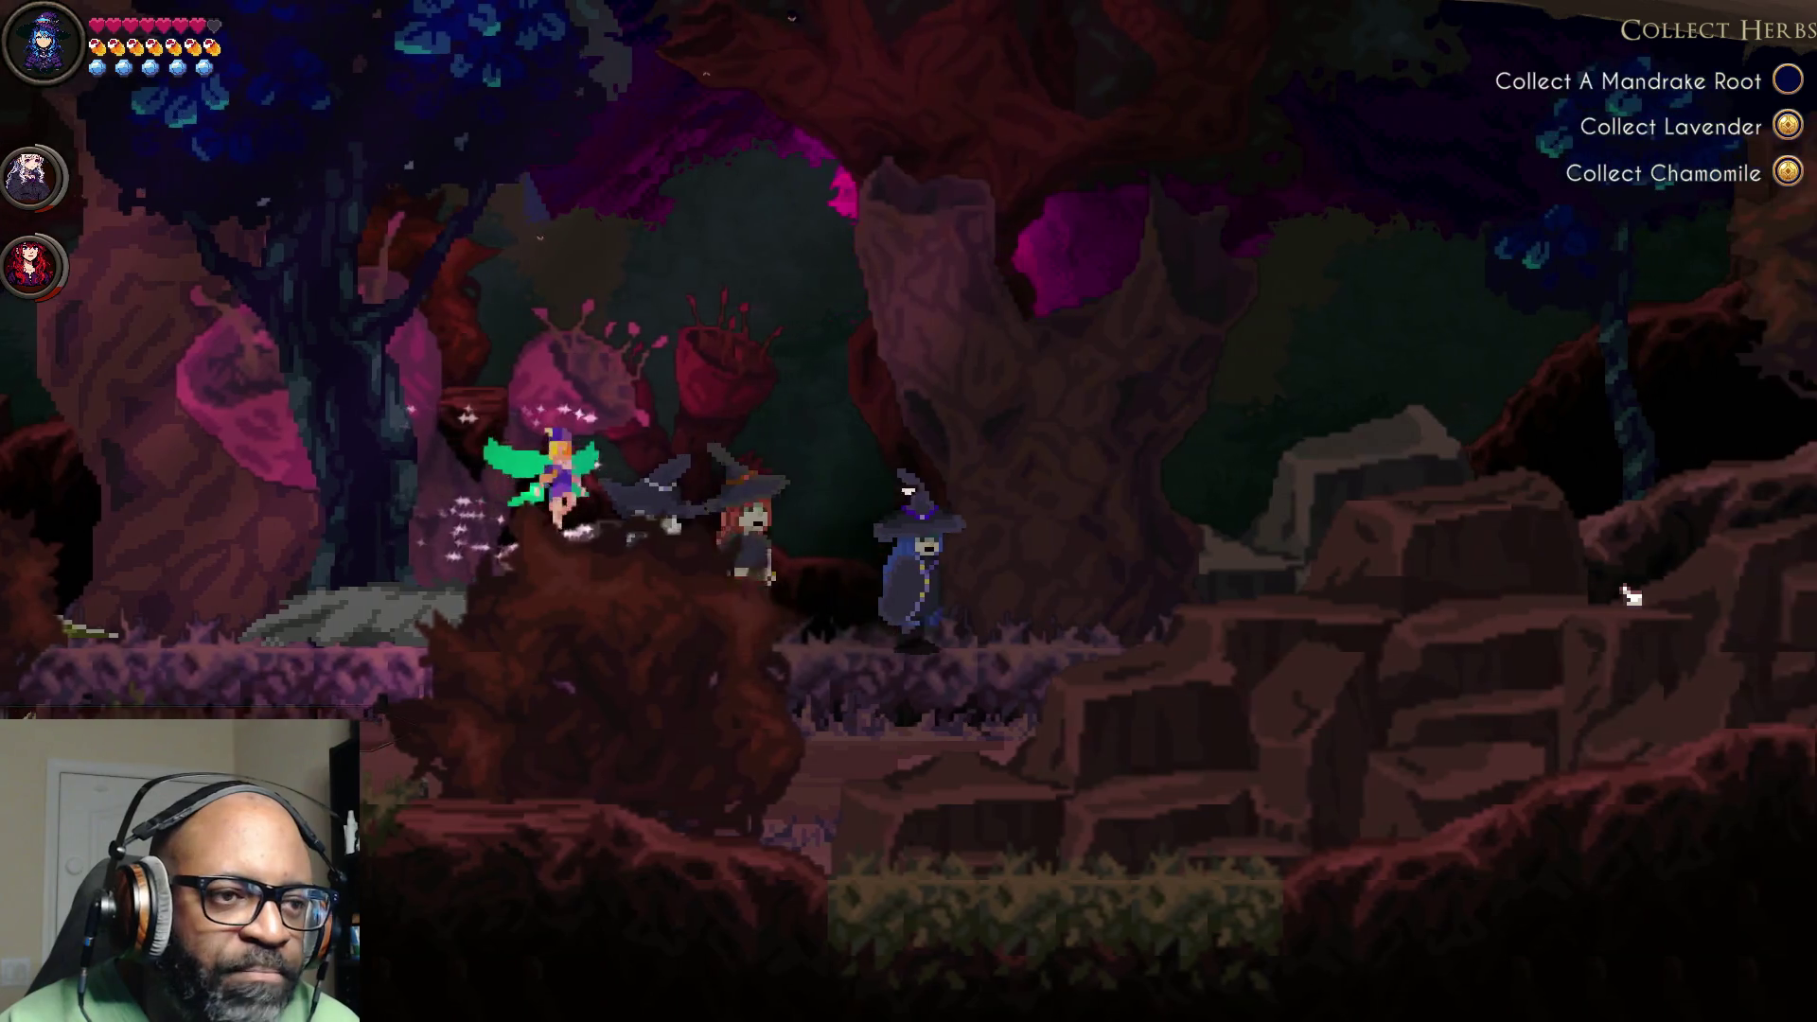
key("q")
key("Tab")
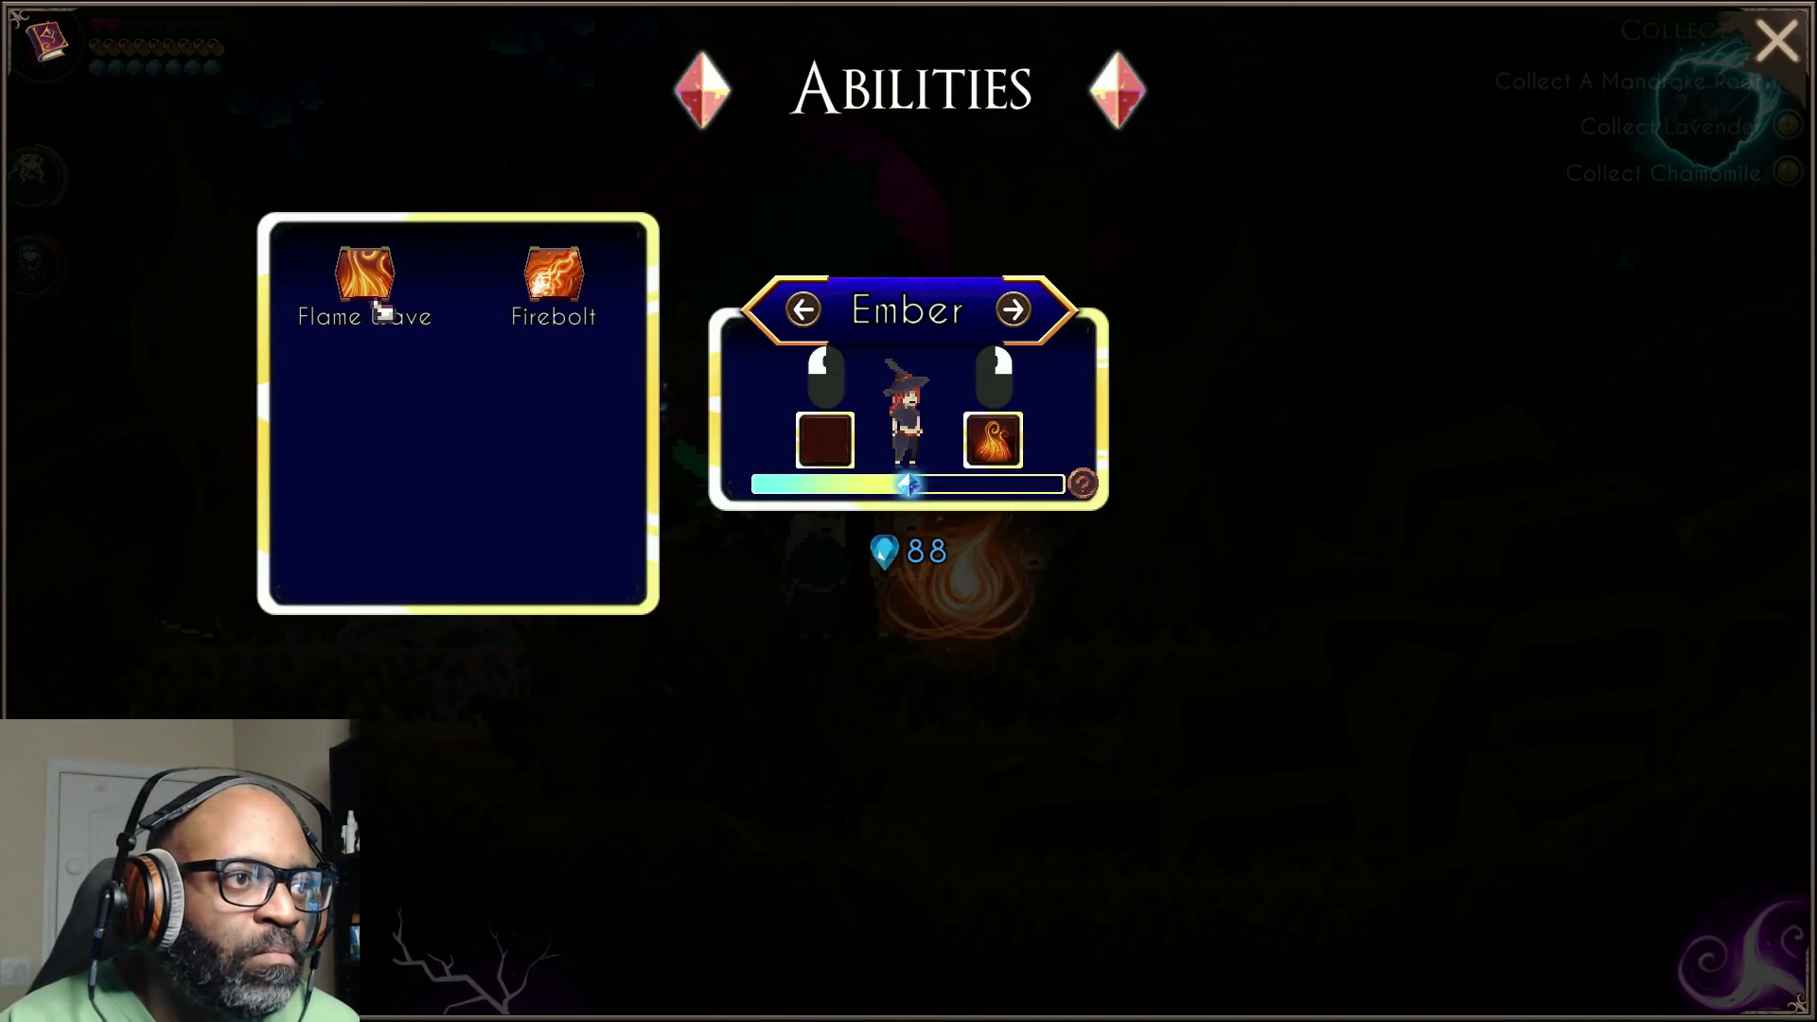
Step: Drag Firebolt into Ember's empty left-click slot and return to the forest
mouse_move(536, 282)
left_mouse_down()
mouse_move(729, 426)
mouse_move(824, 440)
left_mouse_up()
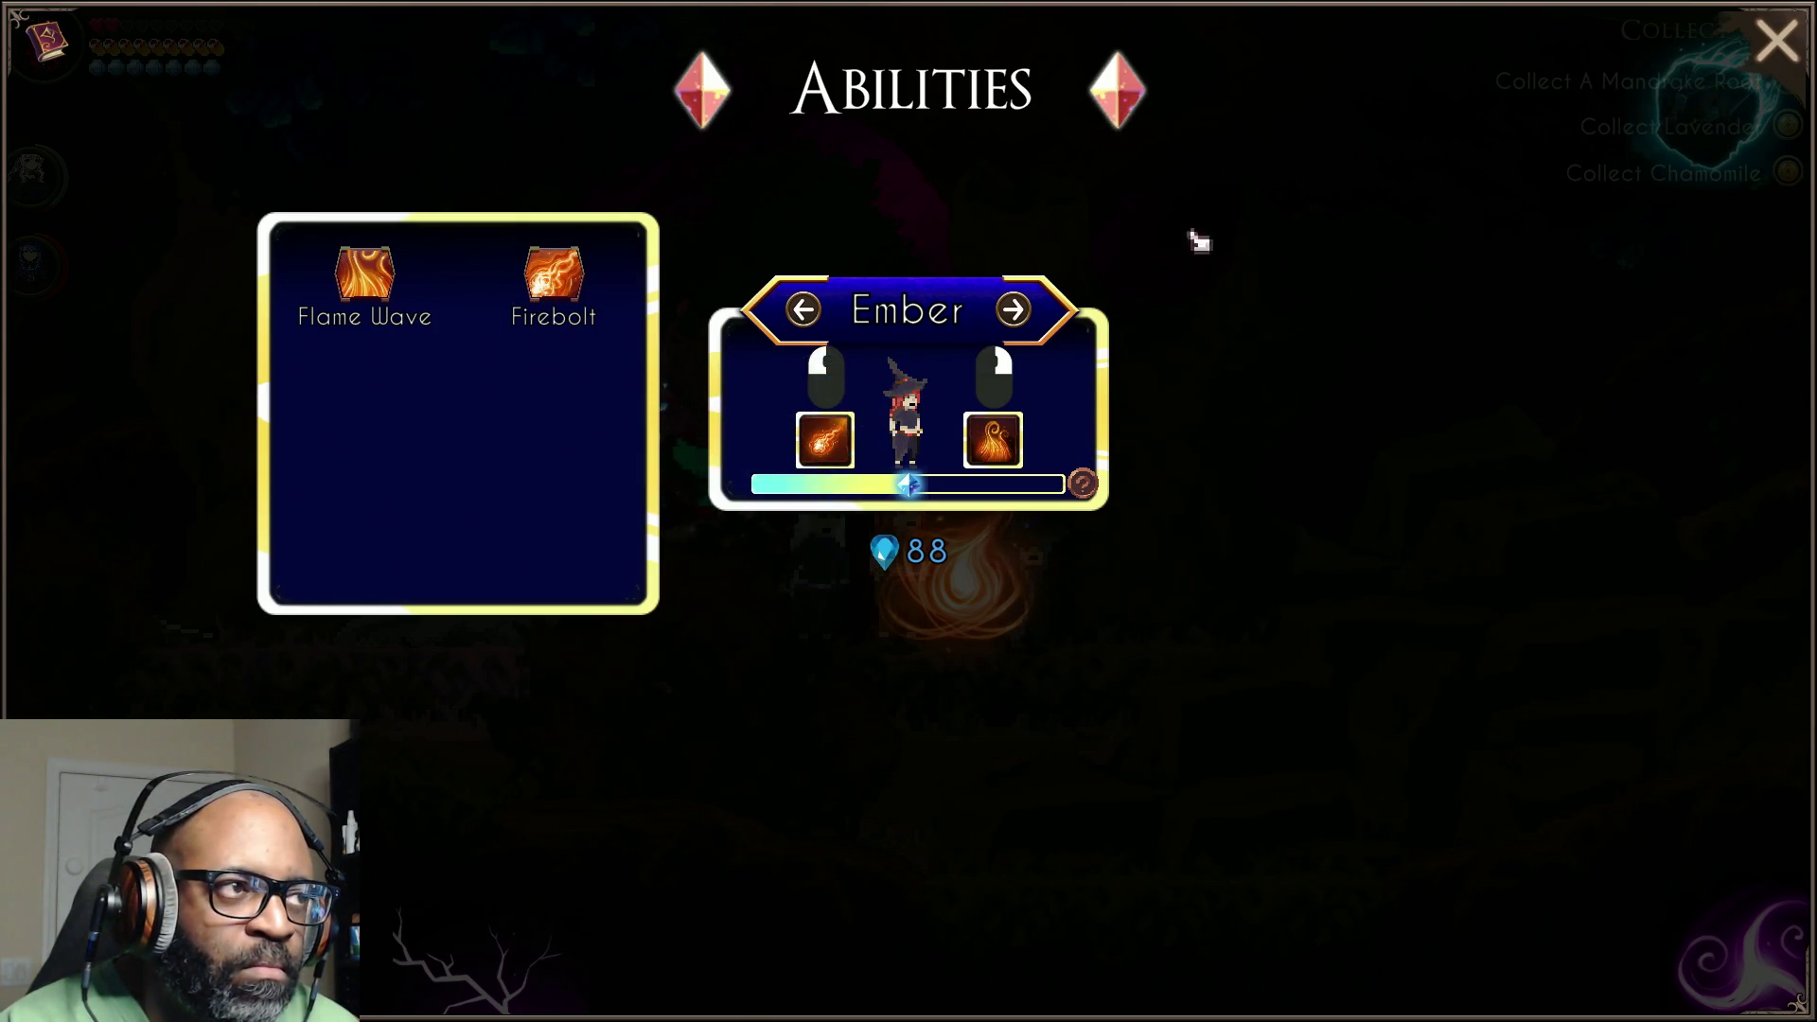
key("Escape")
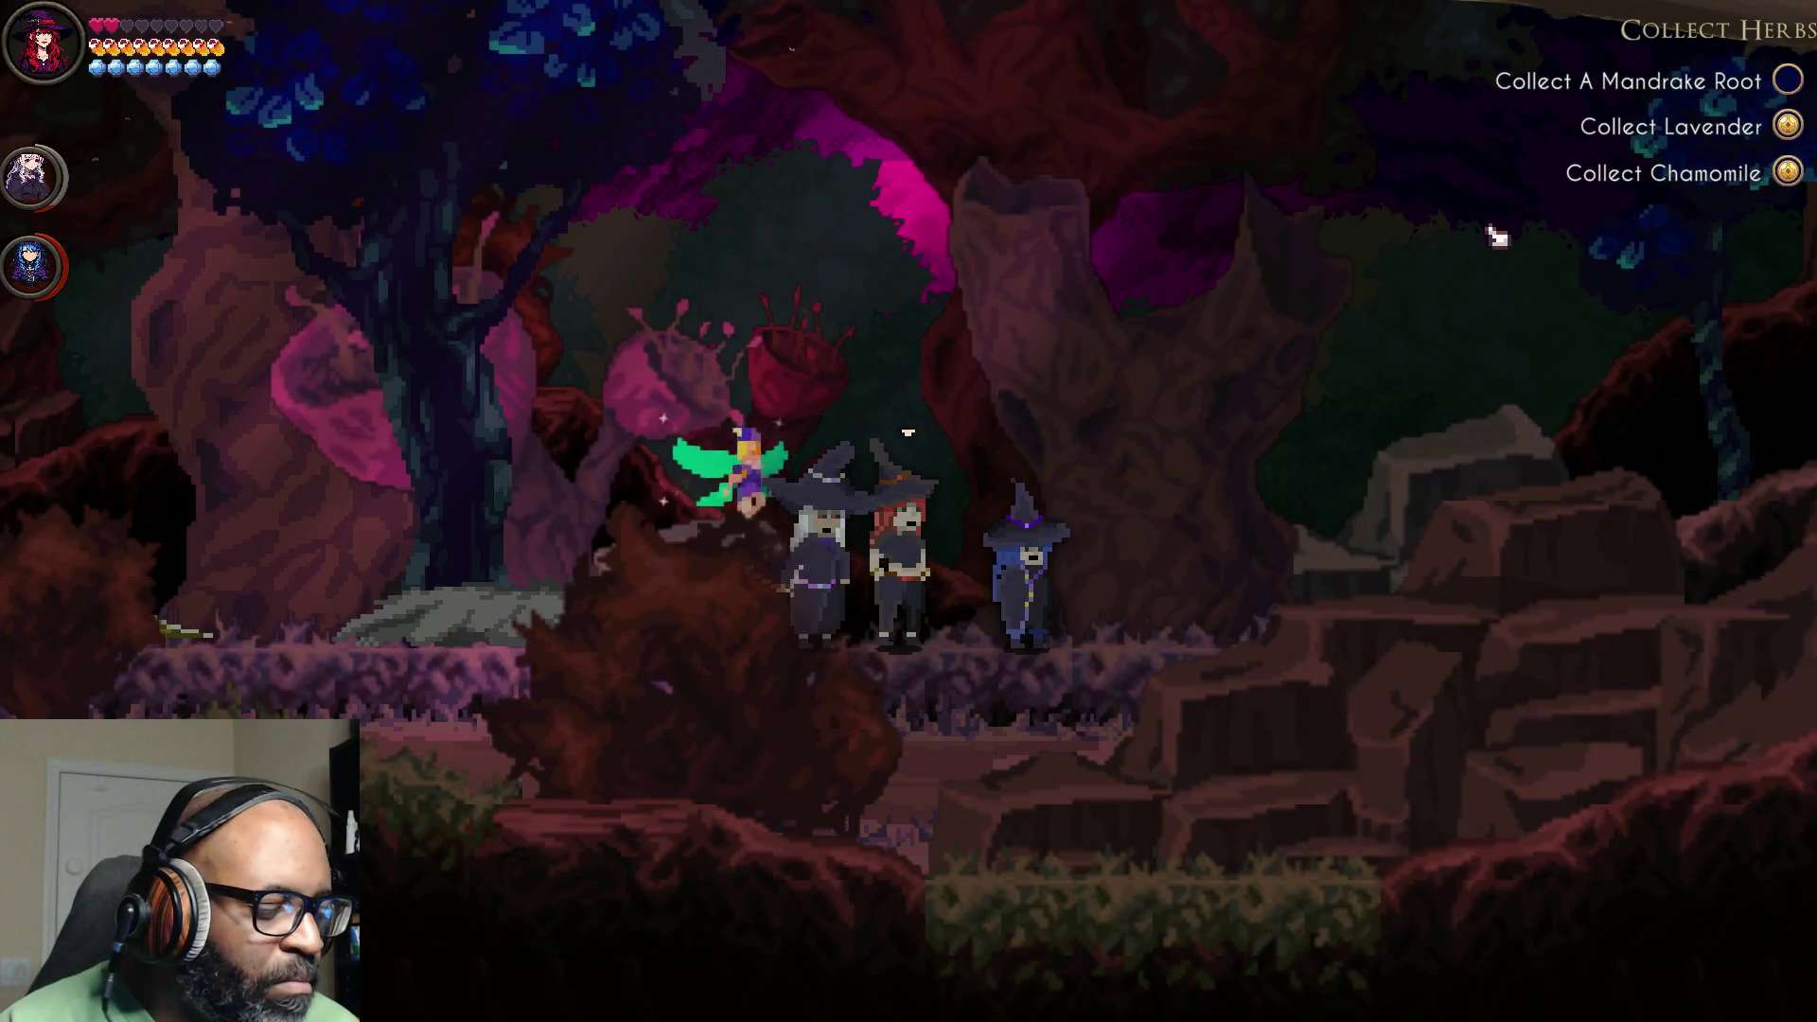
Step: Switch to Brook, equip Splash in her empty left-click slot, and resume walking right
key("e")
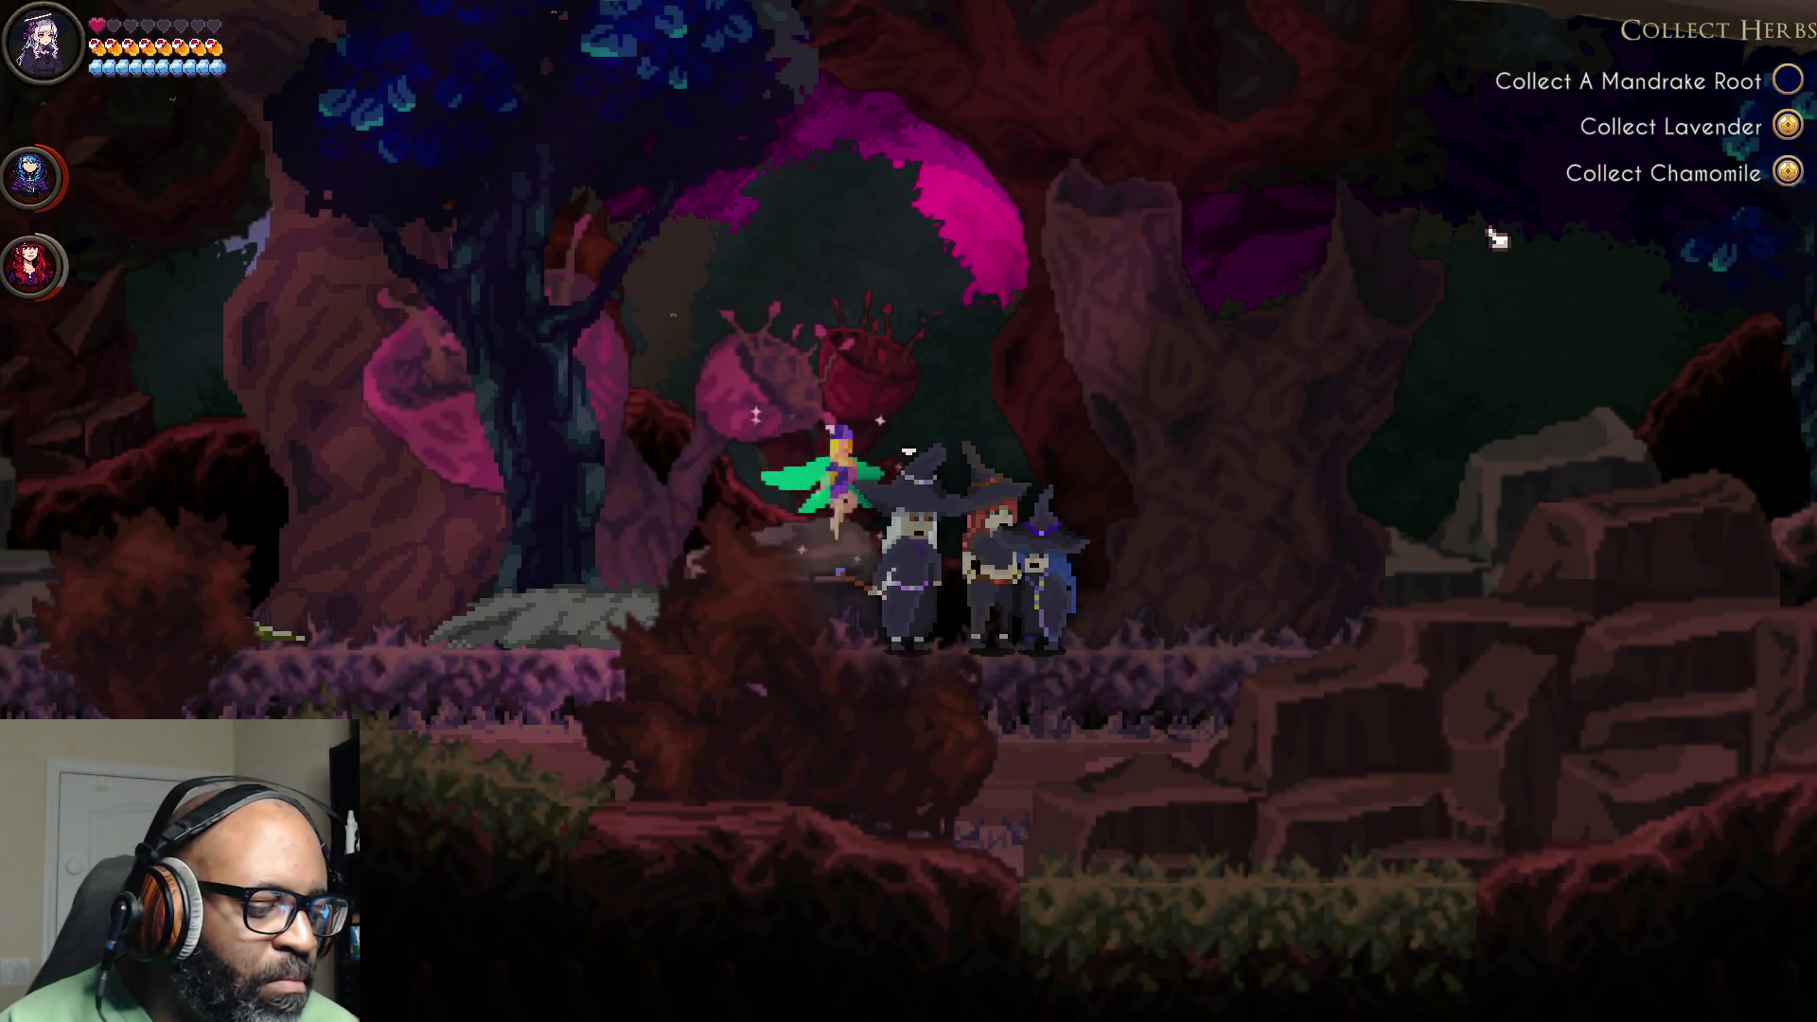
key("e")
key("Tab")
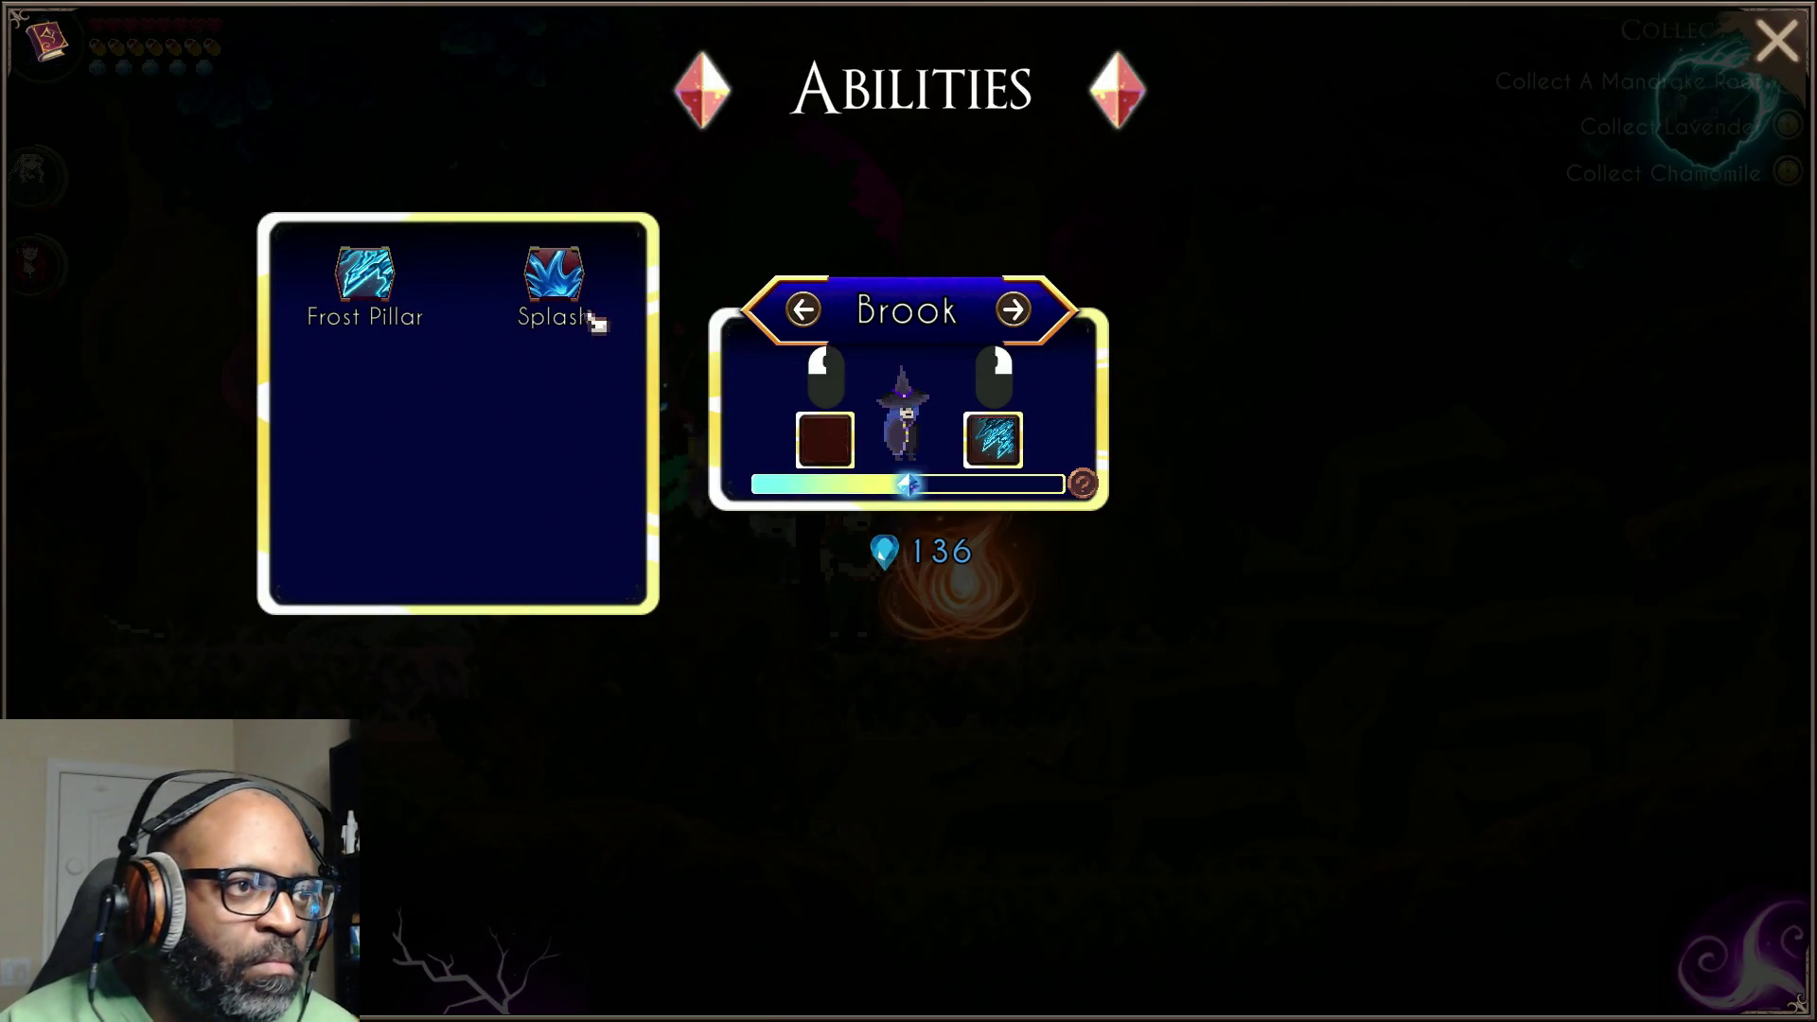
left_click(558, 285)
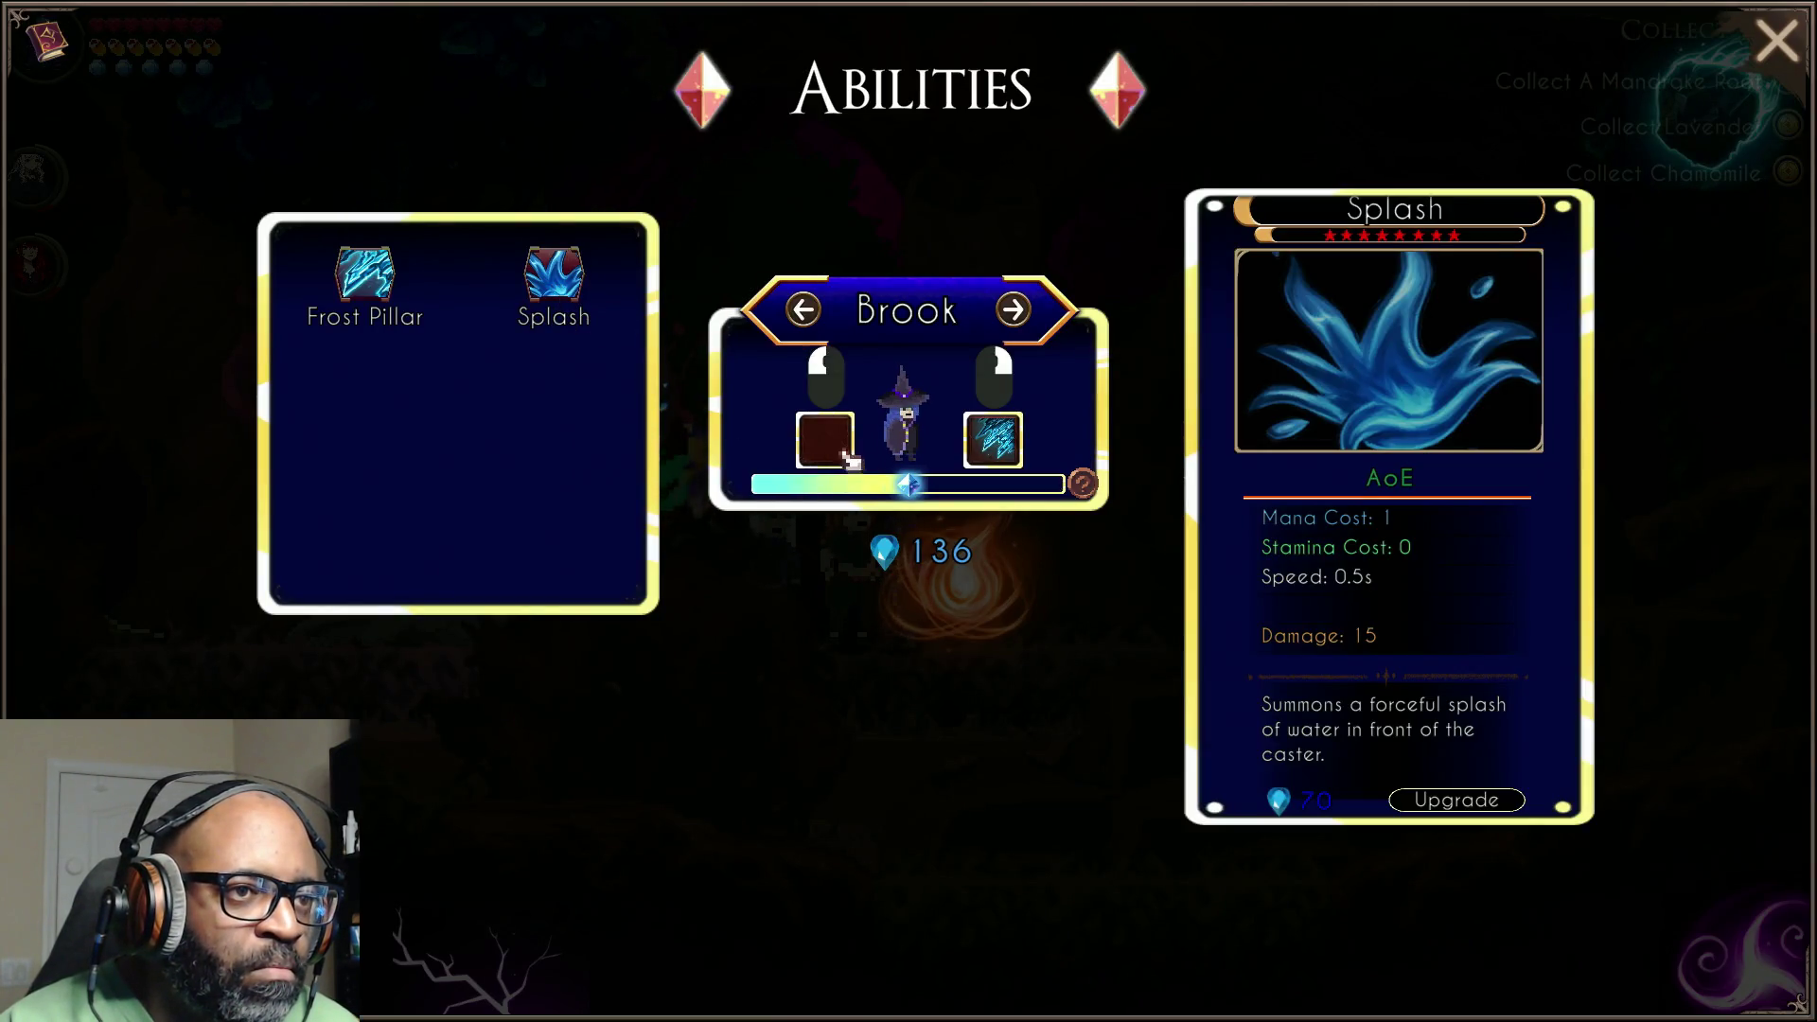
mouse_move(558, 285)
left_mouse_down()
mouse_move(700, 440)
mouse_move(833, 449)
left_mouse_up()
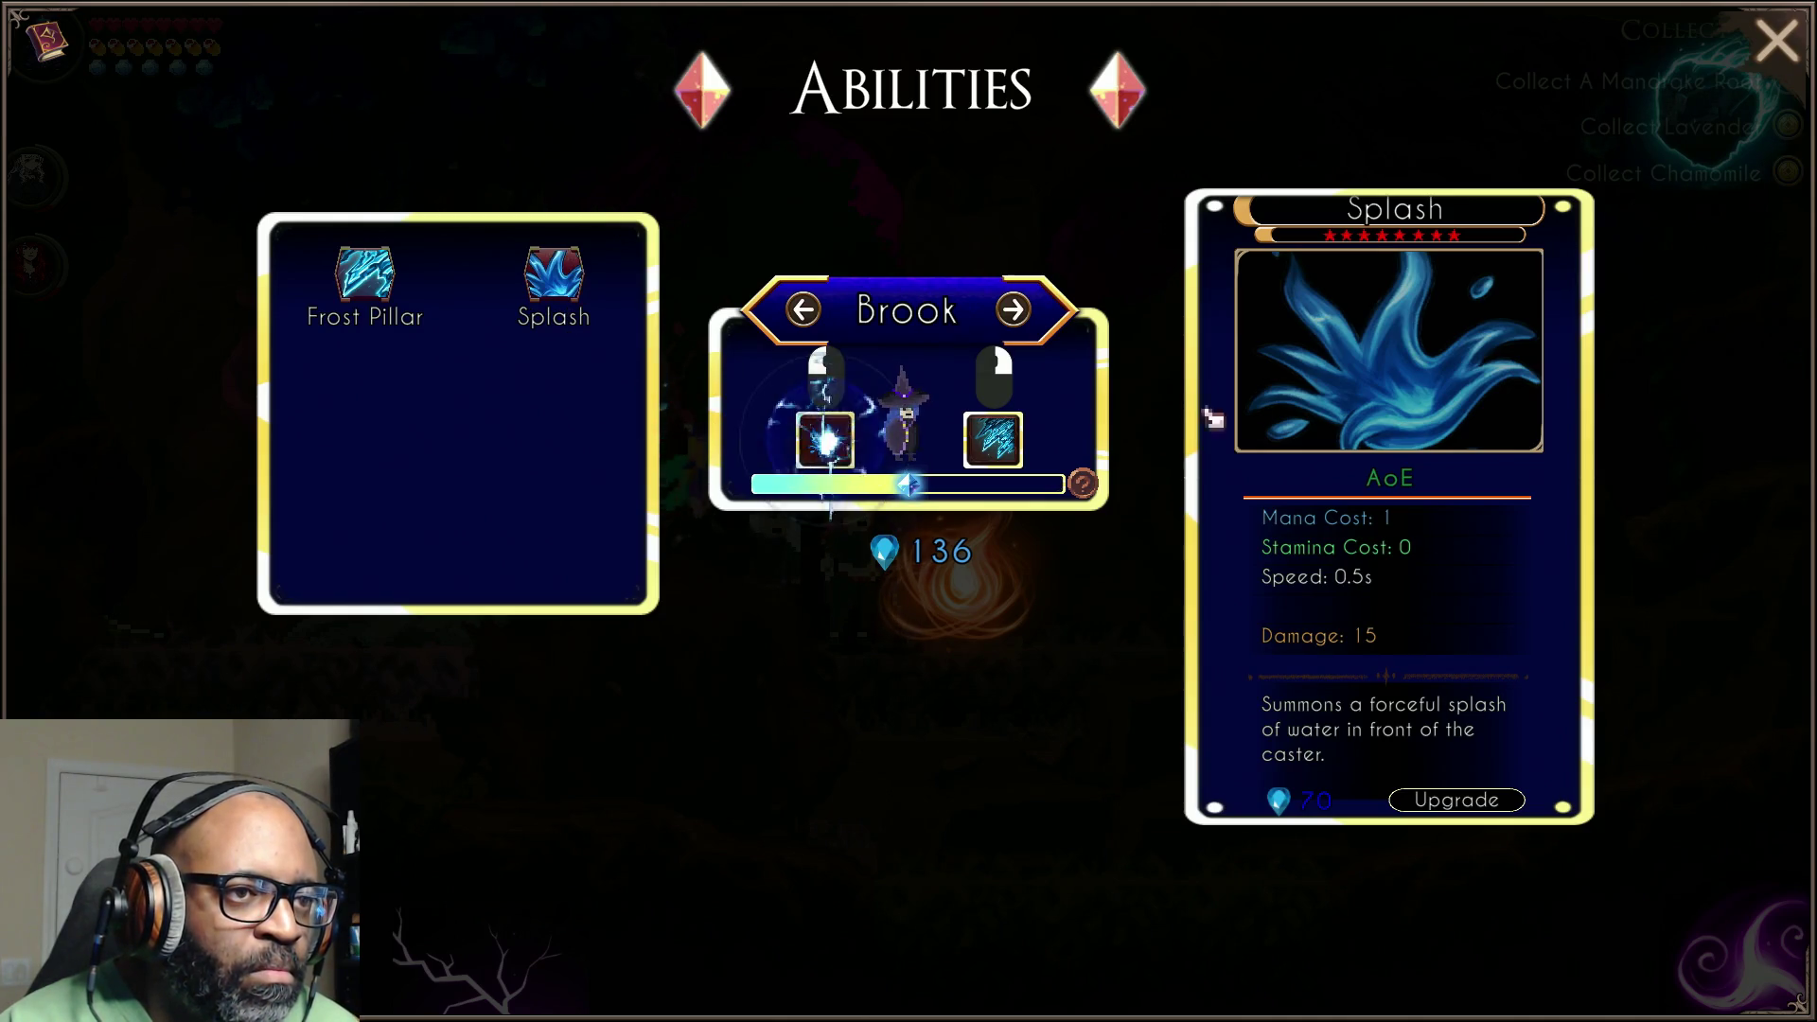
key("Tab")
key("d")
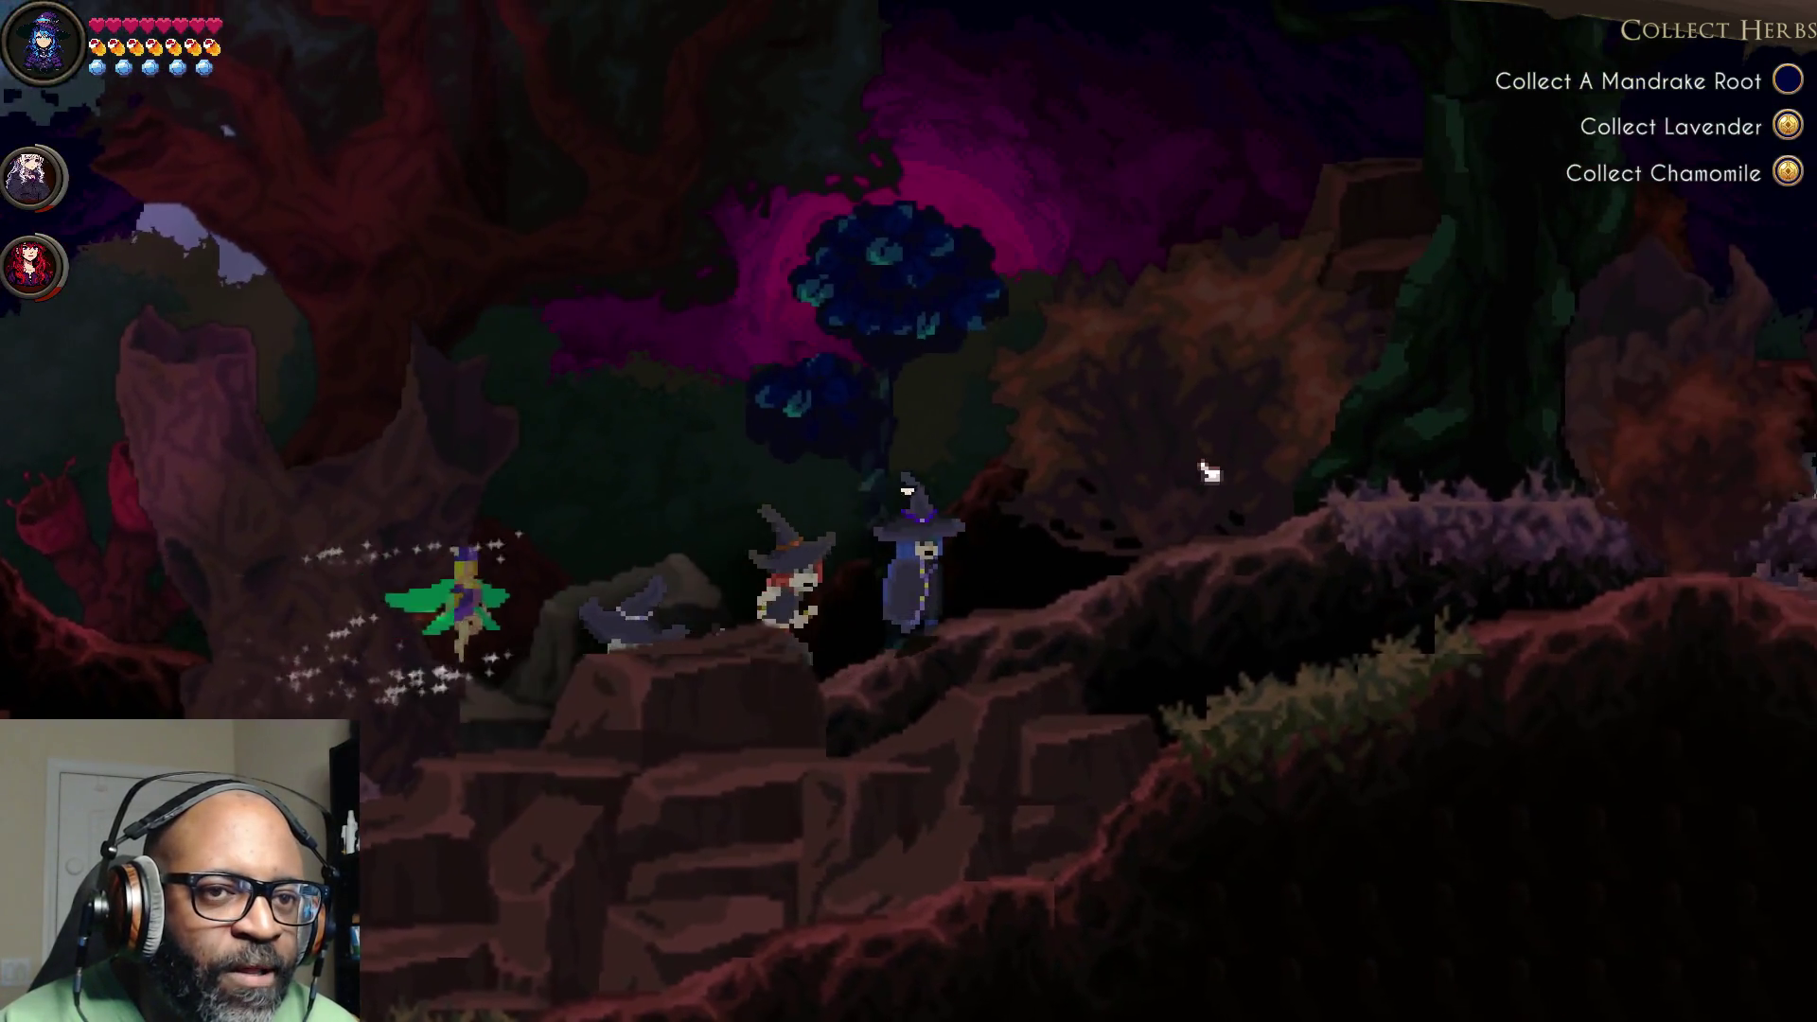
Step: Push right along the ledge into the rocky clearing and blast the enemy with fire and ice
key("d")
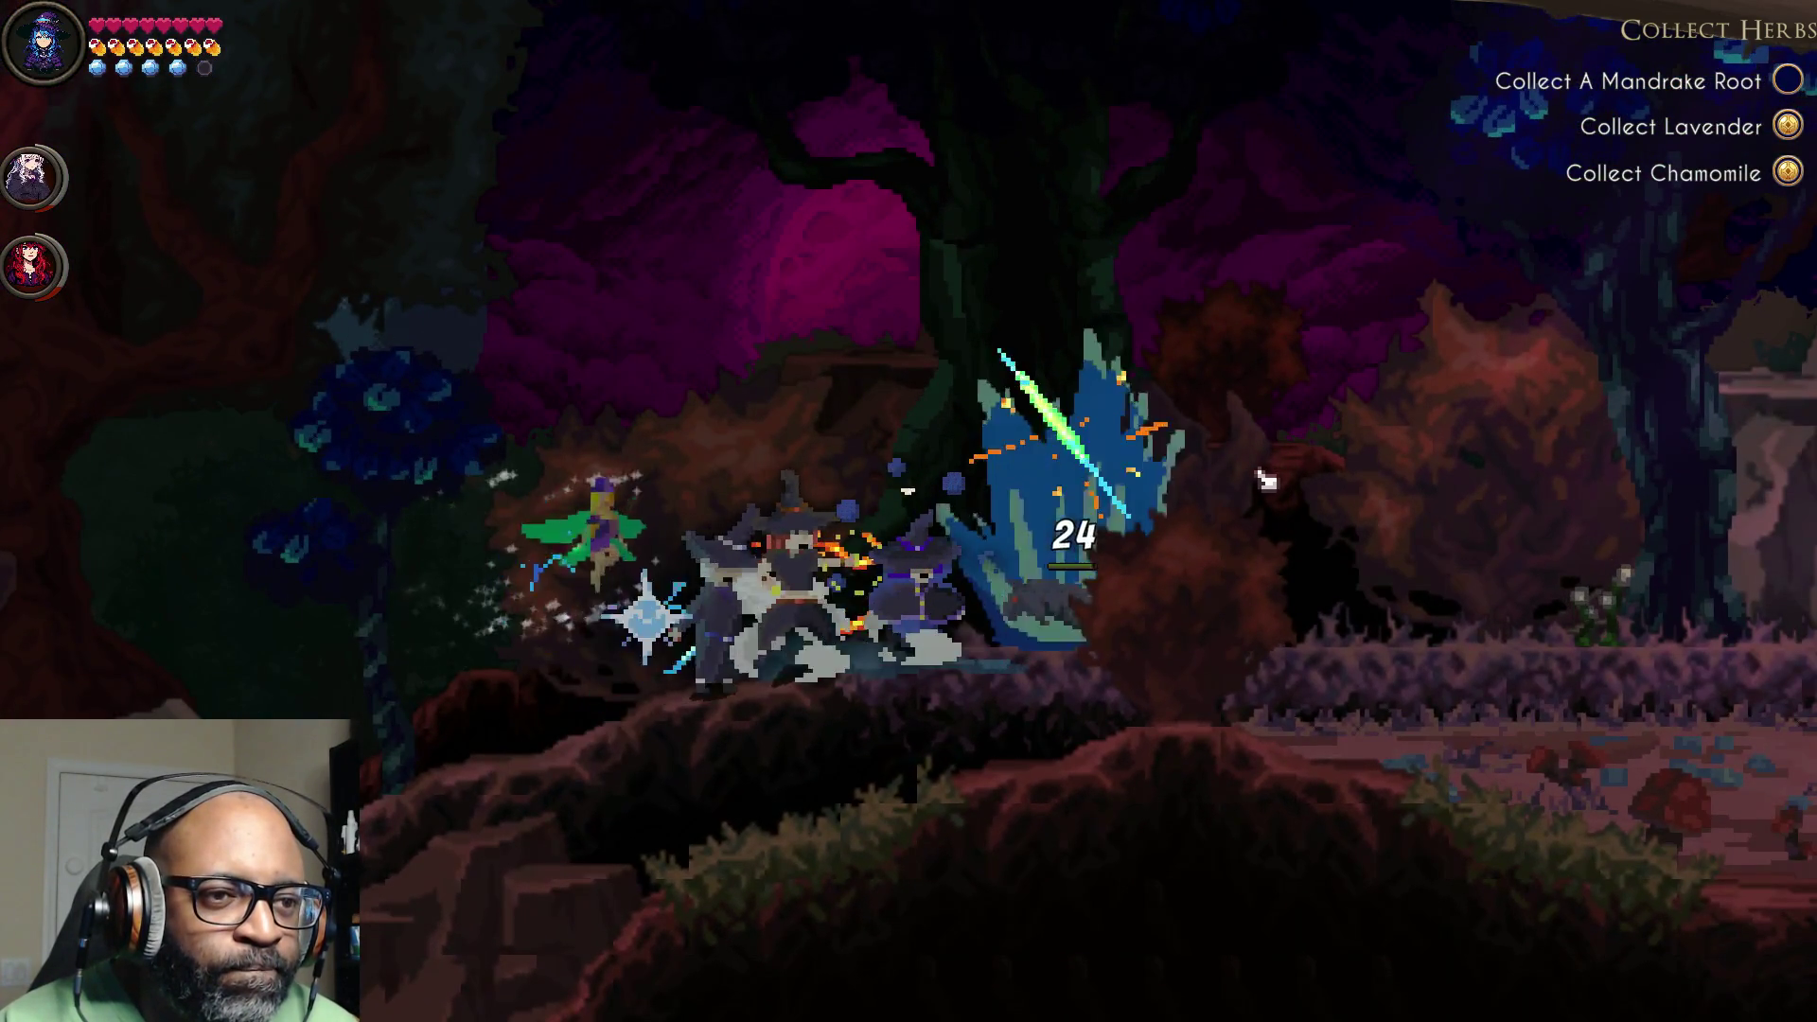
key("a")
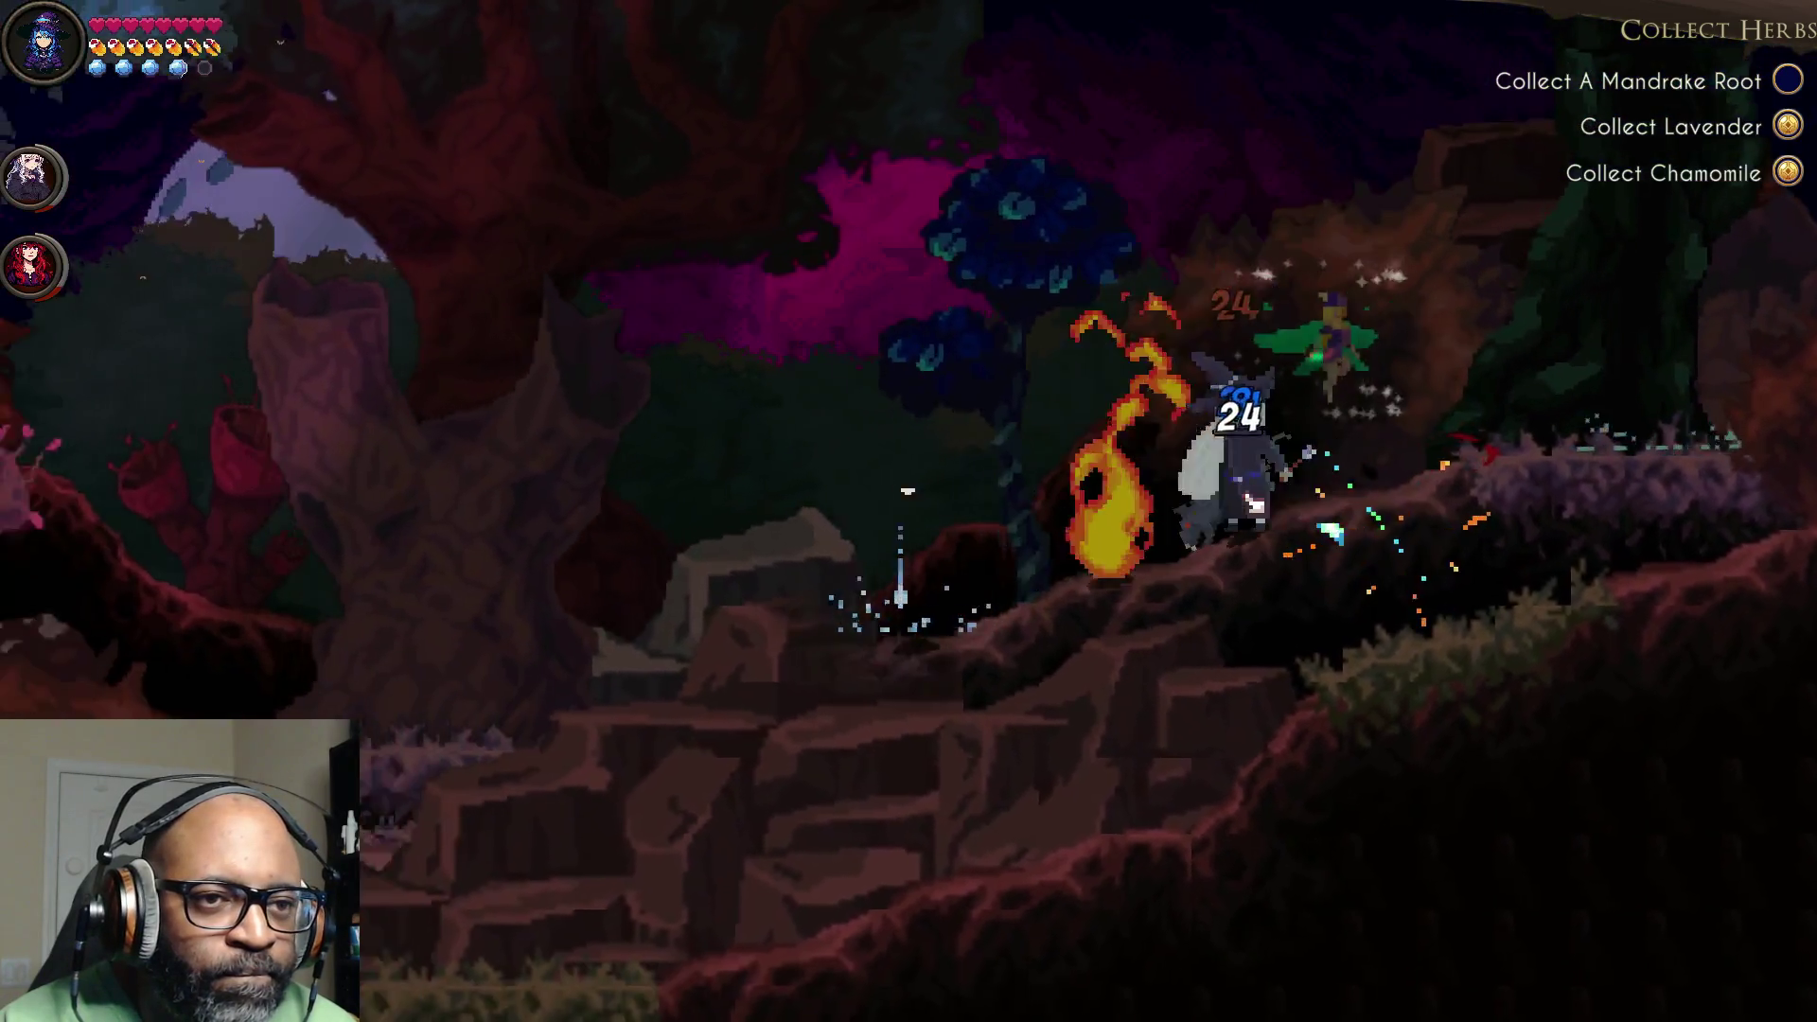
key("d")
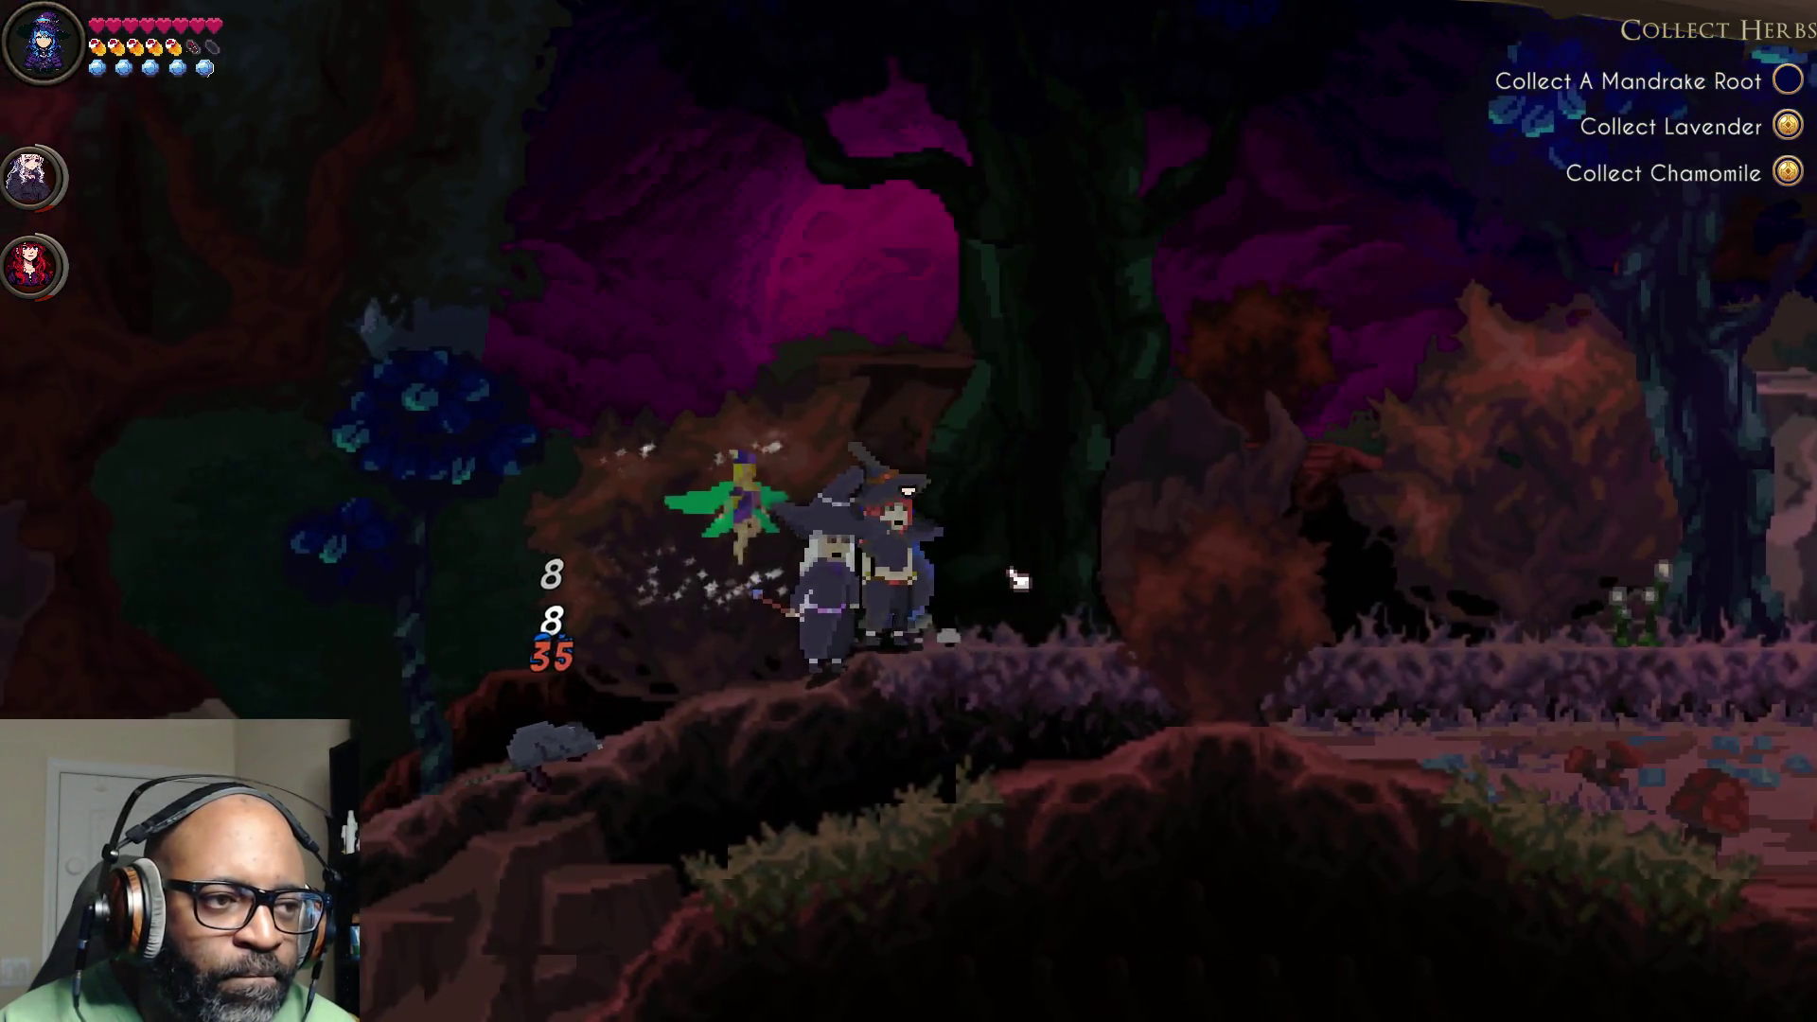
key("a")
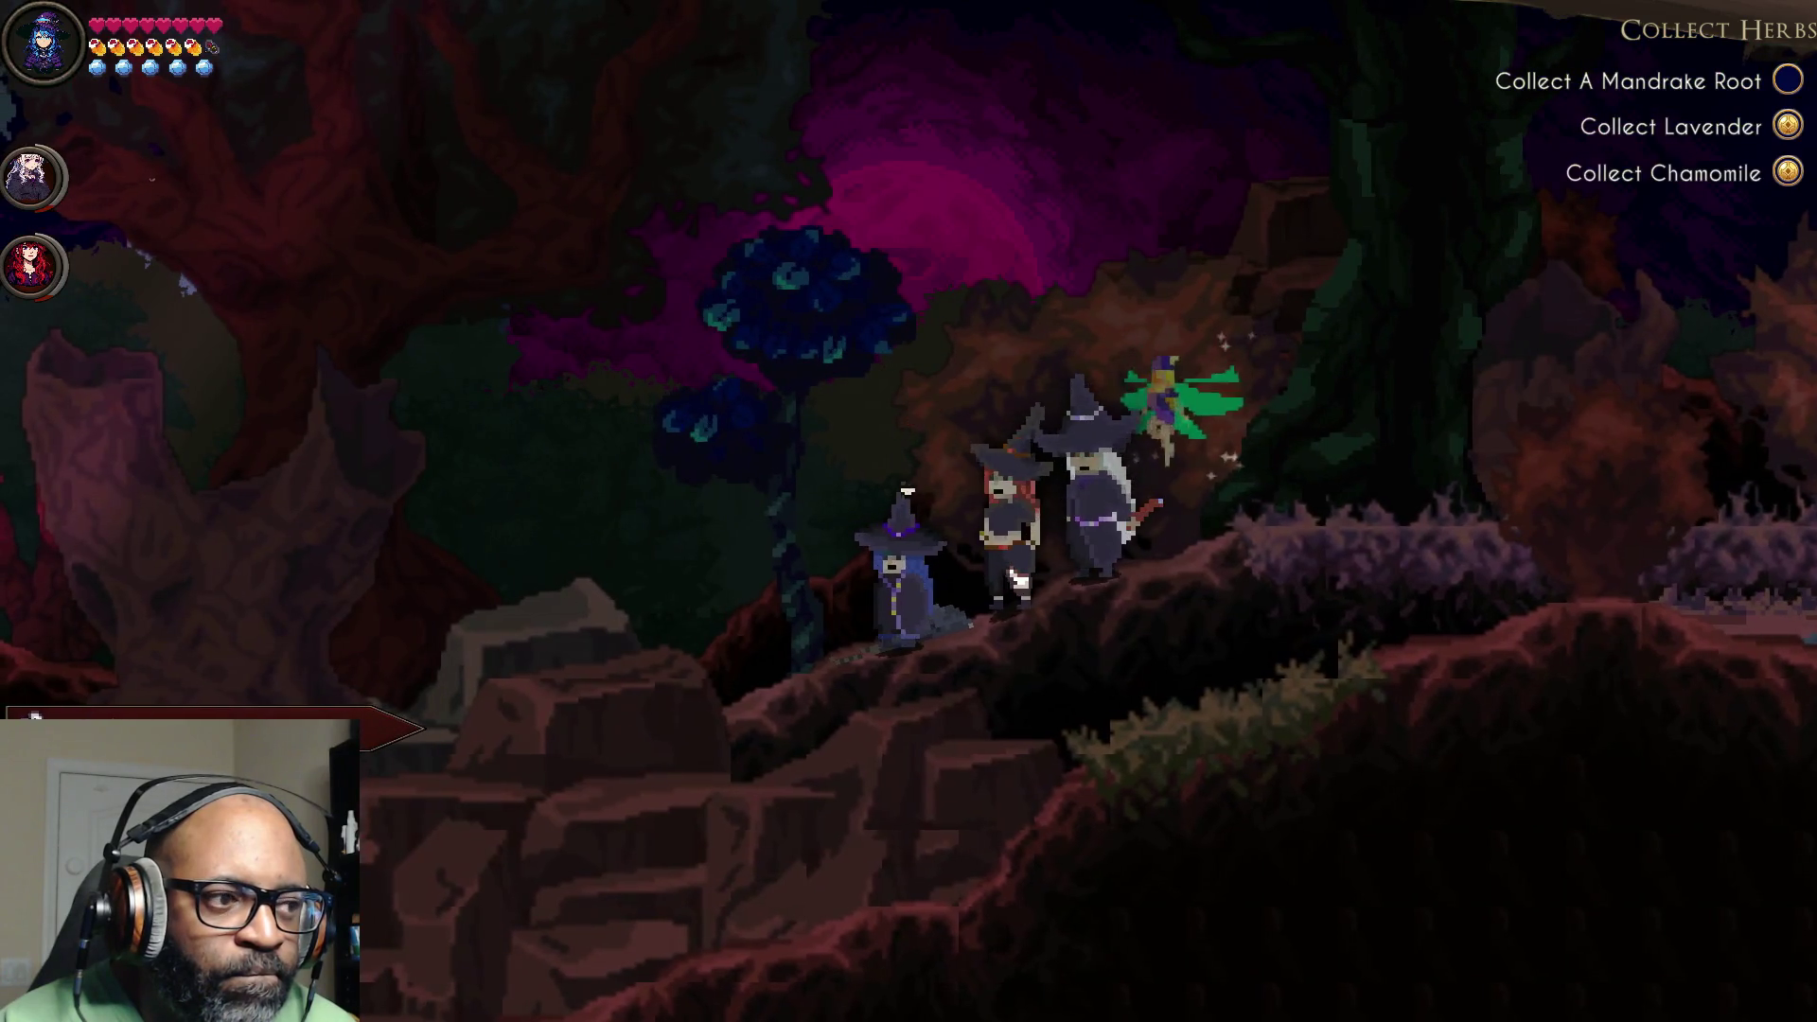
key("d")
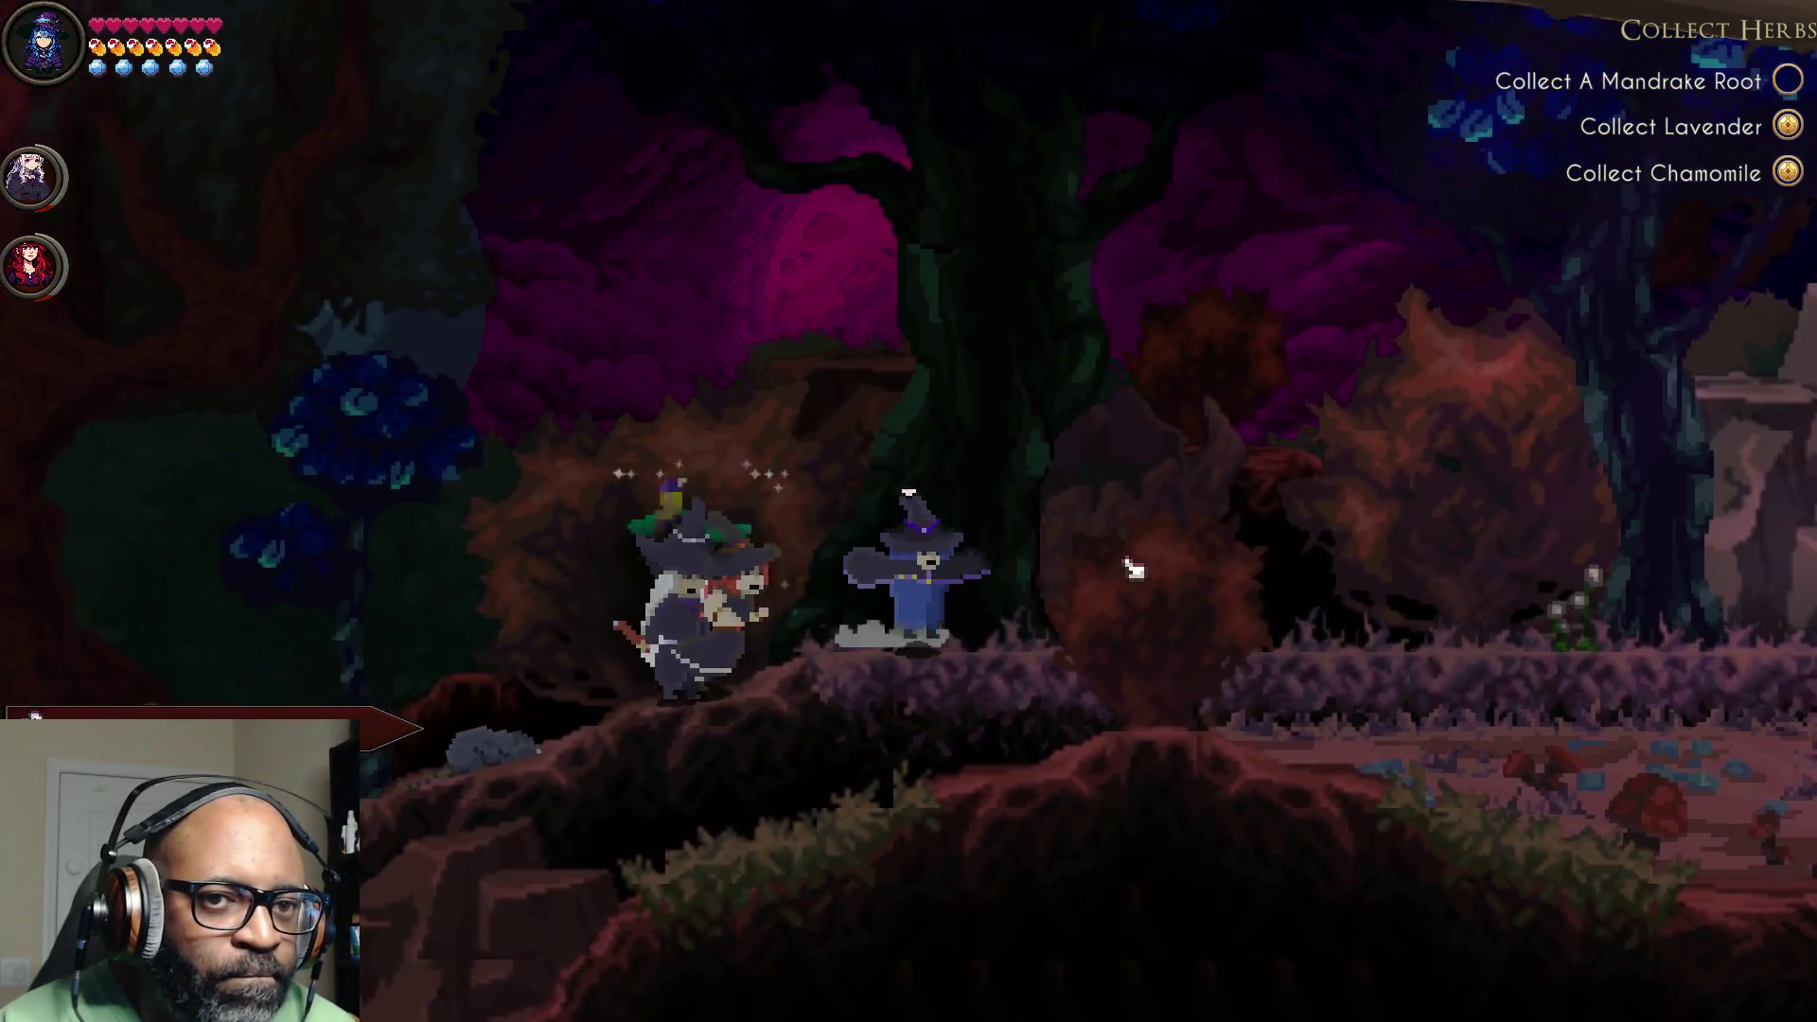
key("d")
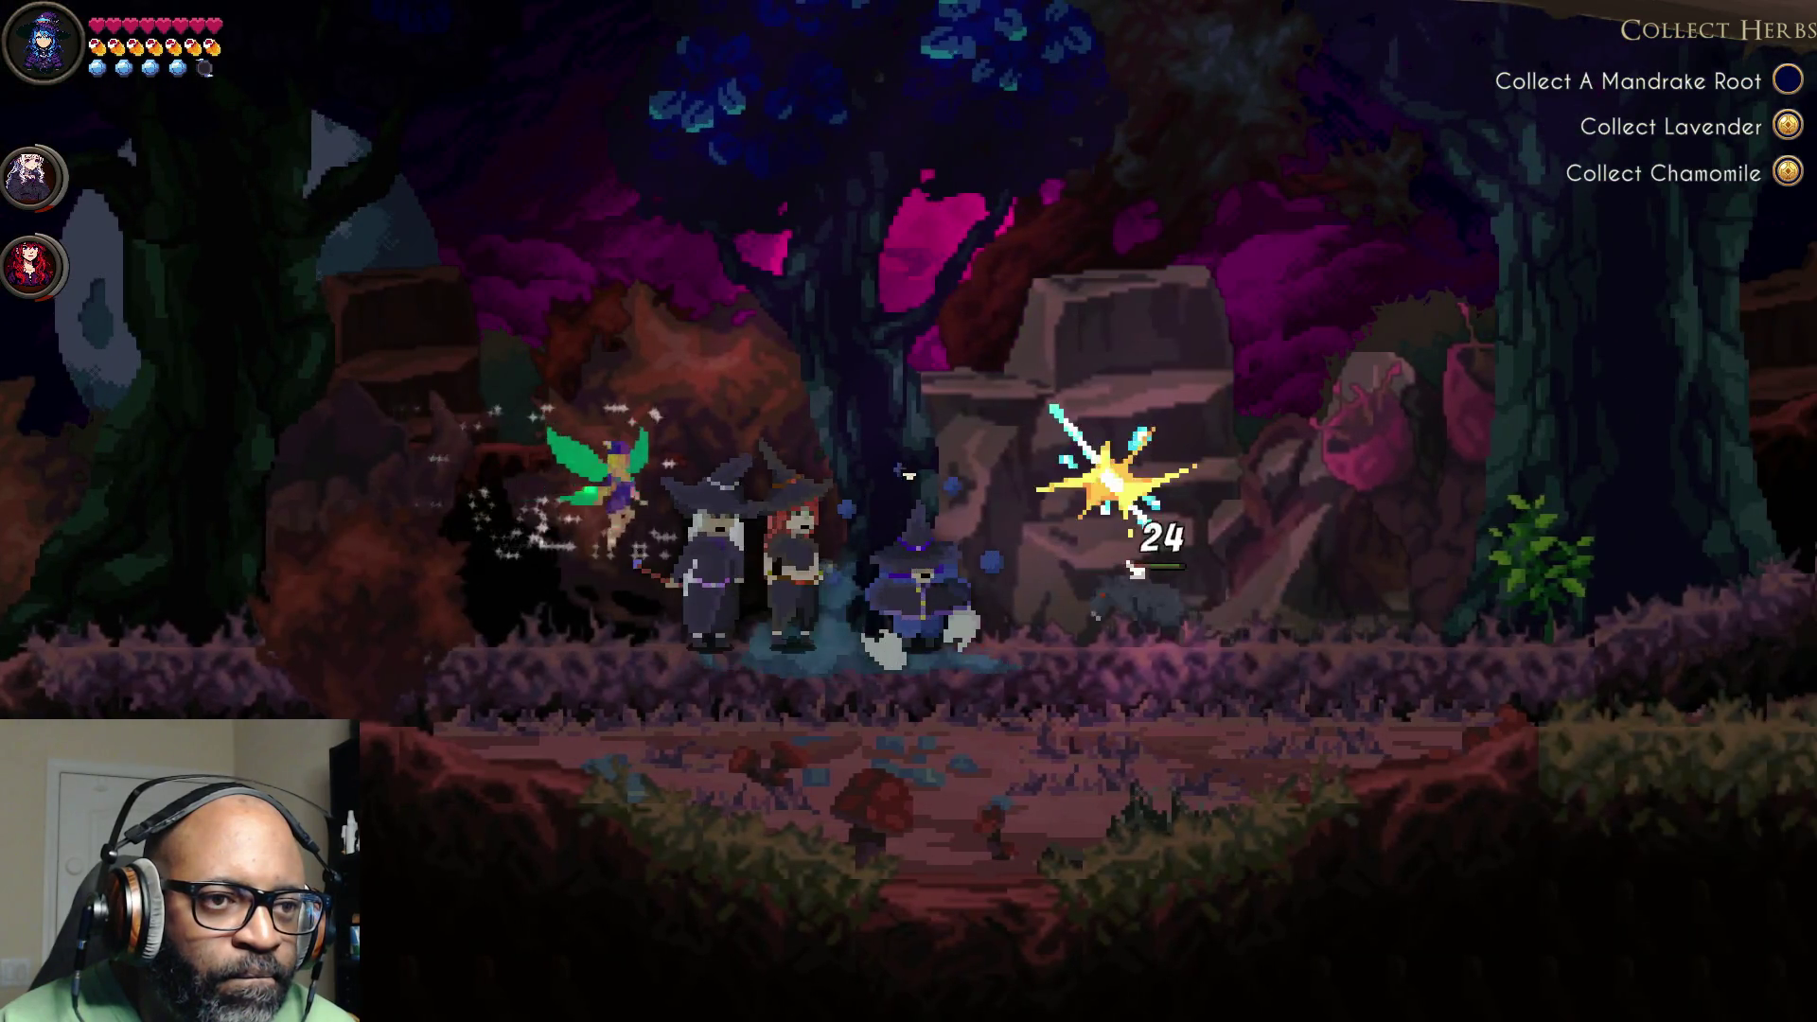
left_click(1131, 568)
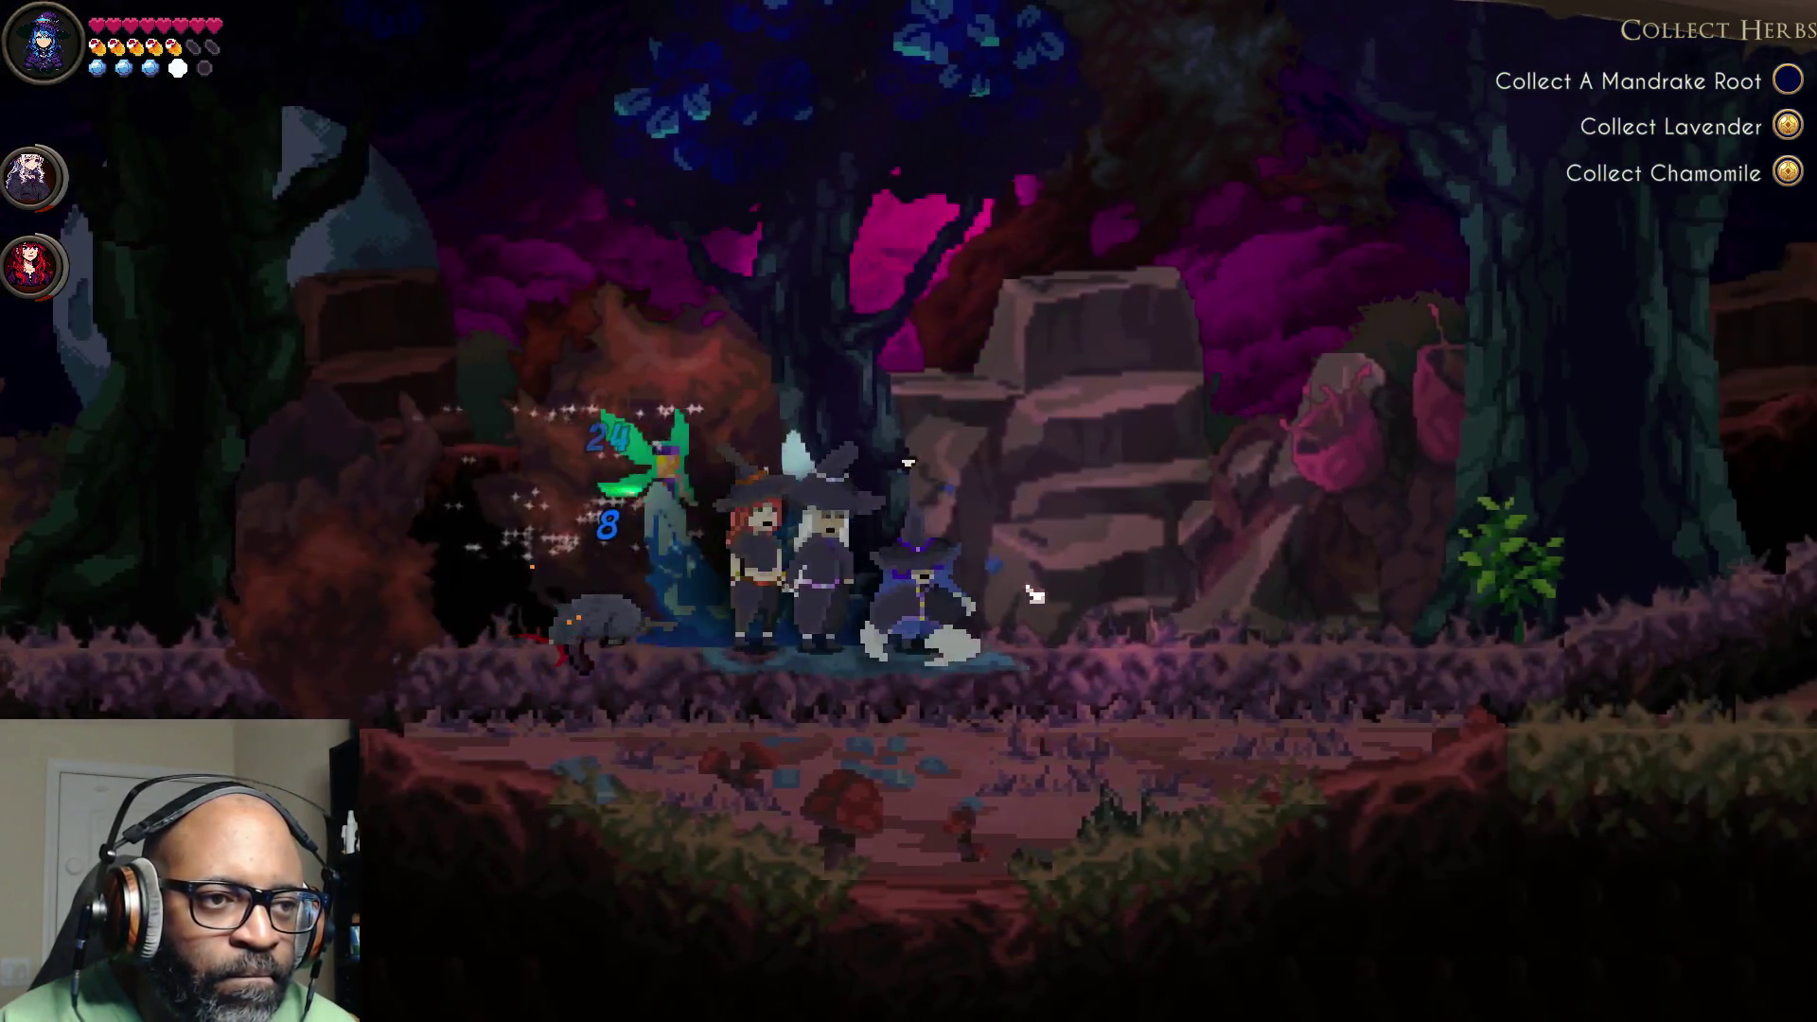
left_click(1026, 597)
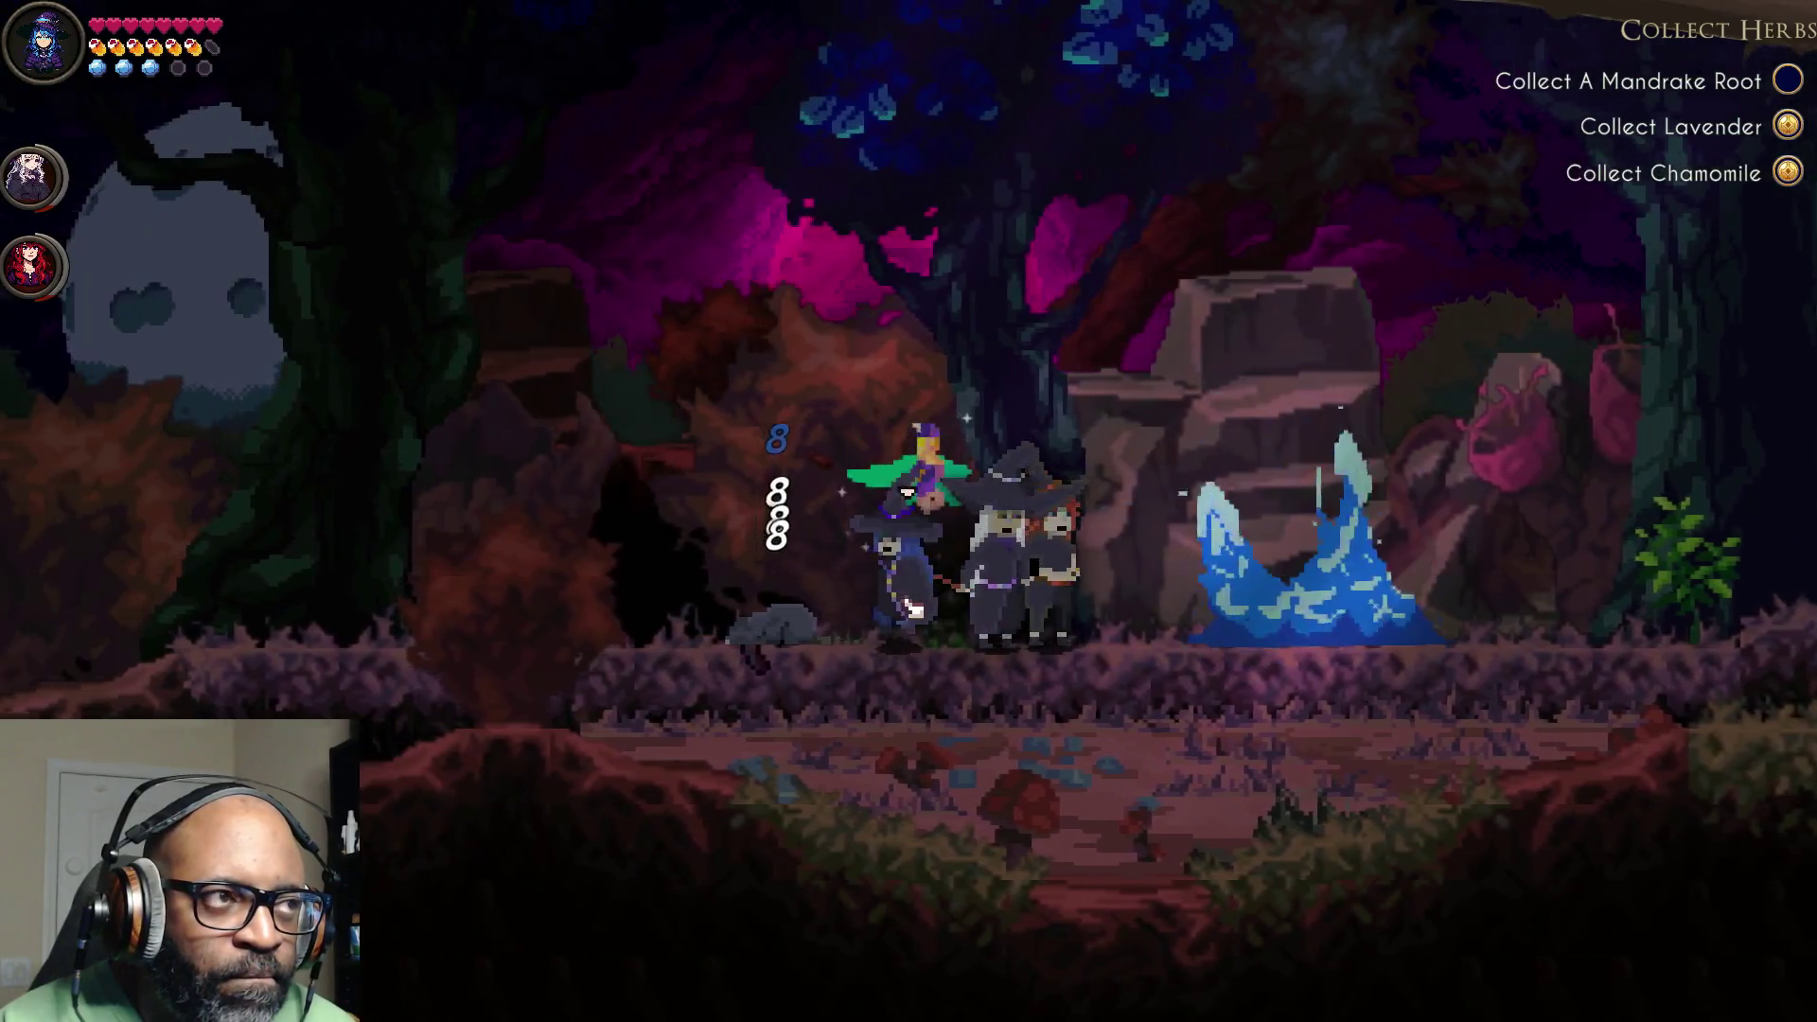
Step: Walk the party left, then back right up the slope past the mint plant
key("a")
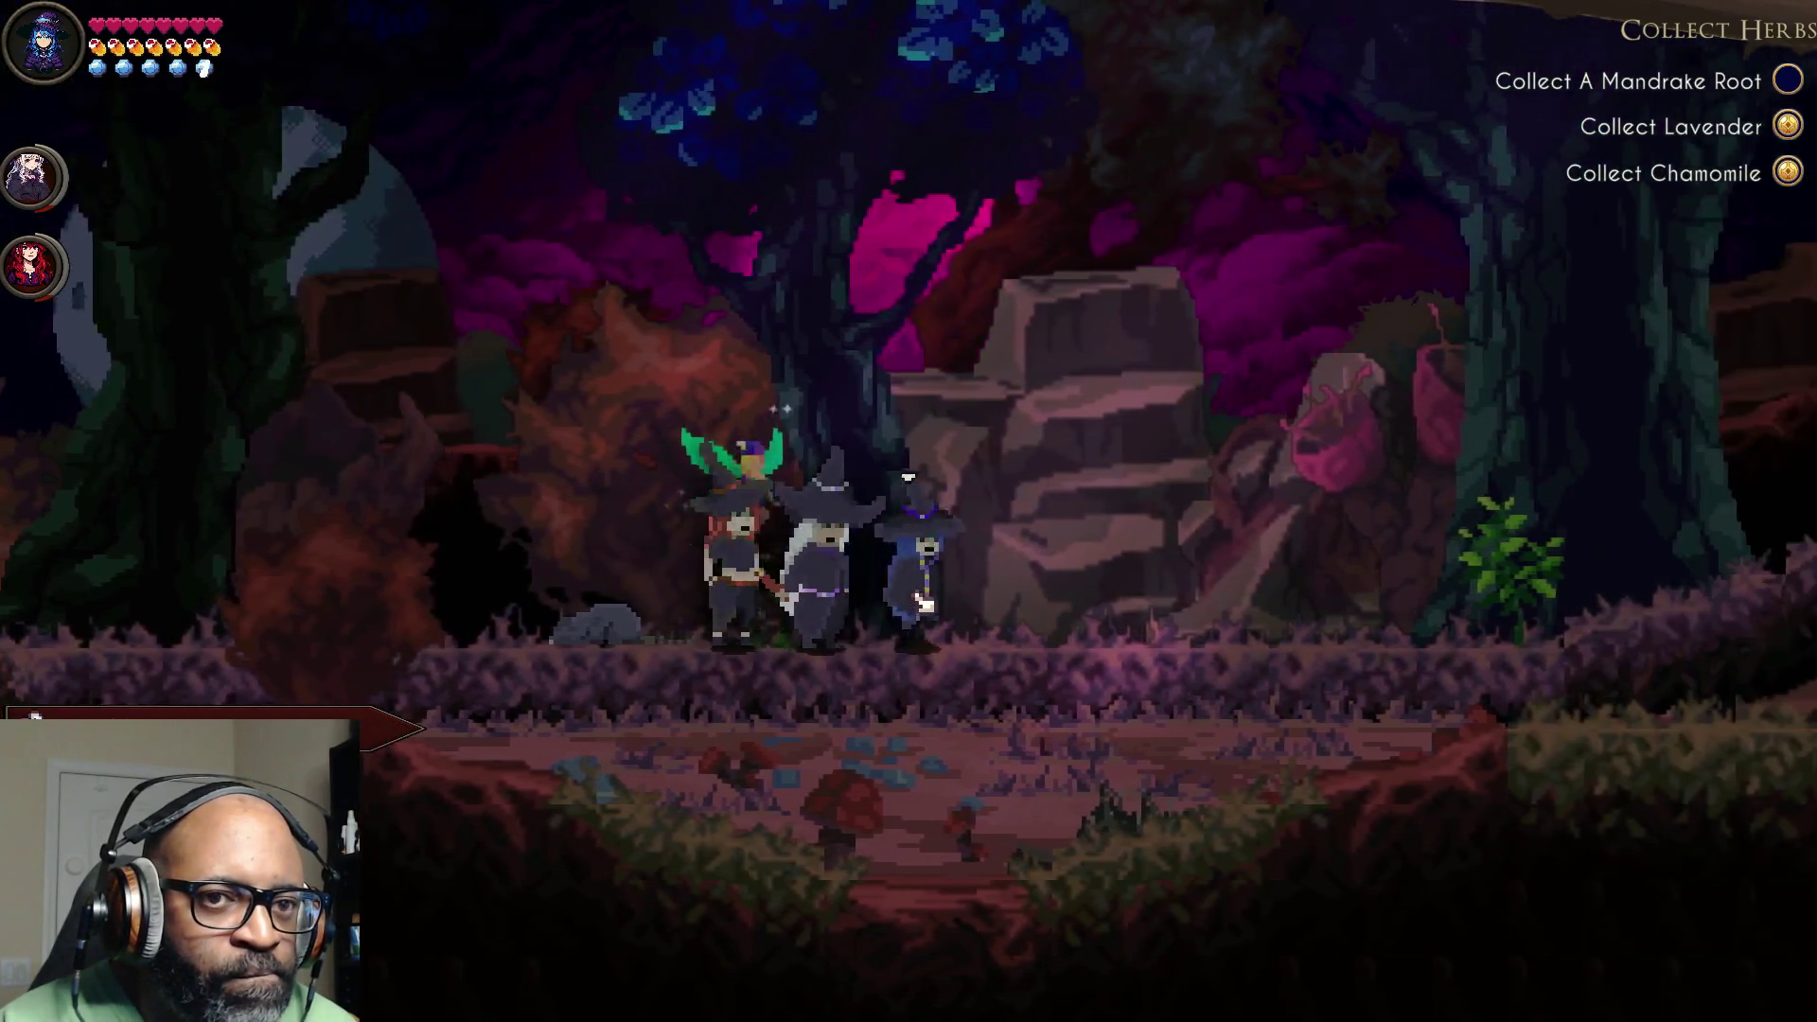
key("a")
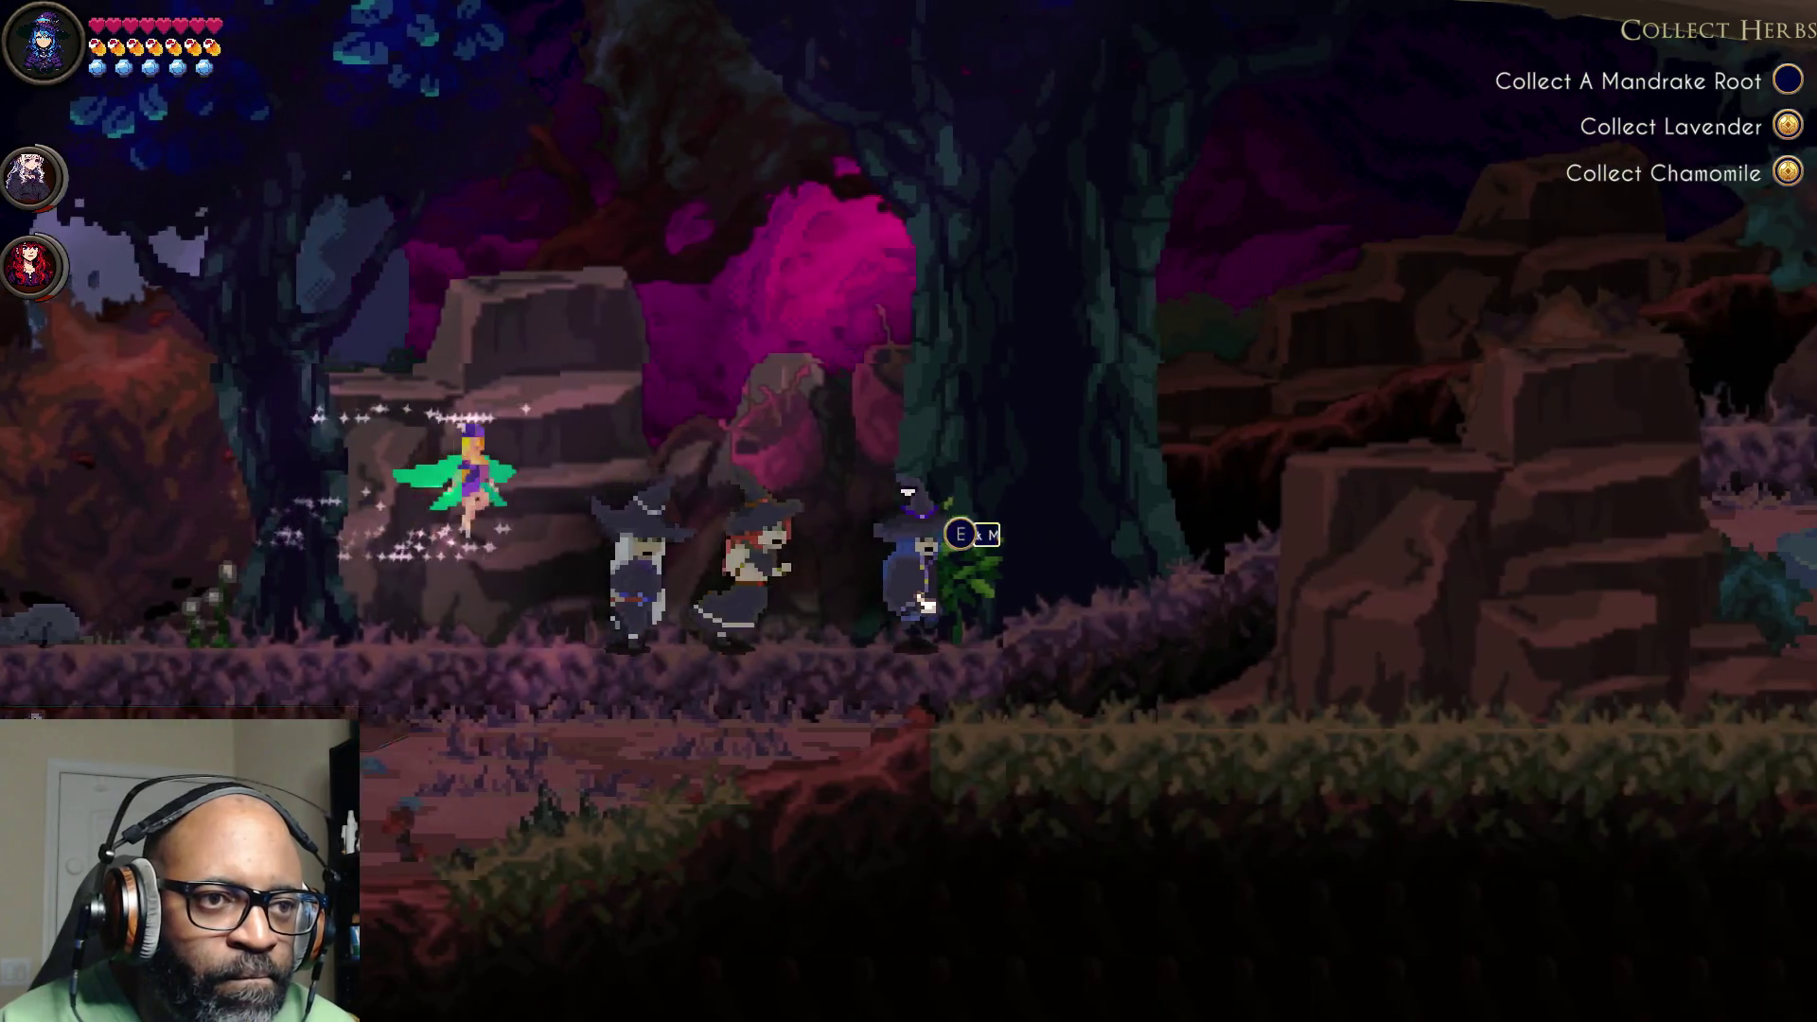
key("d")
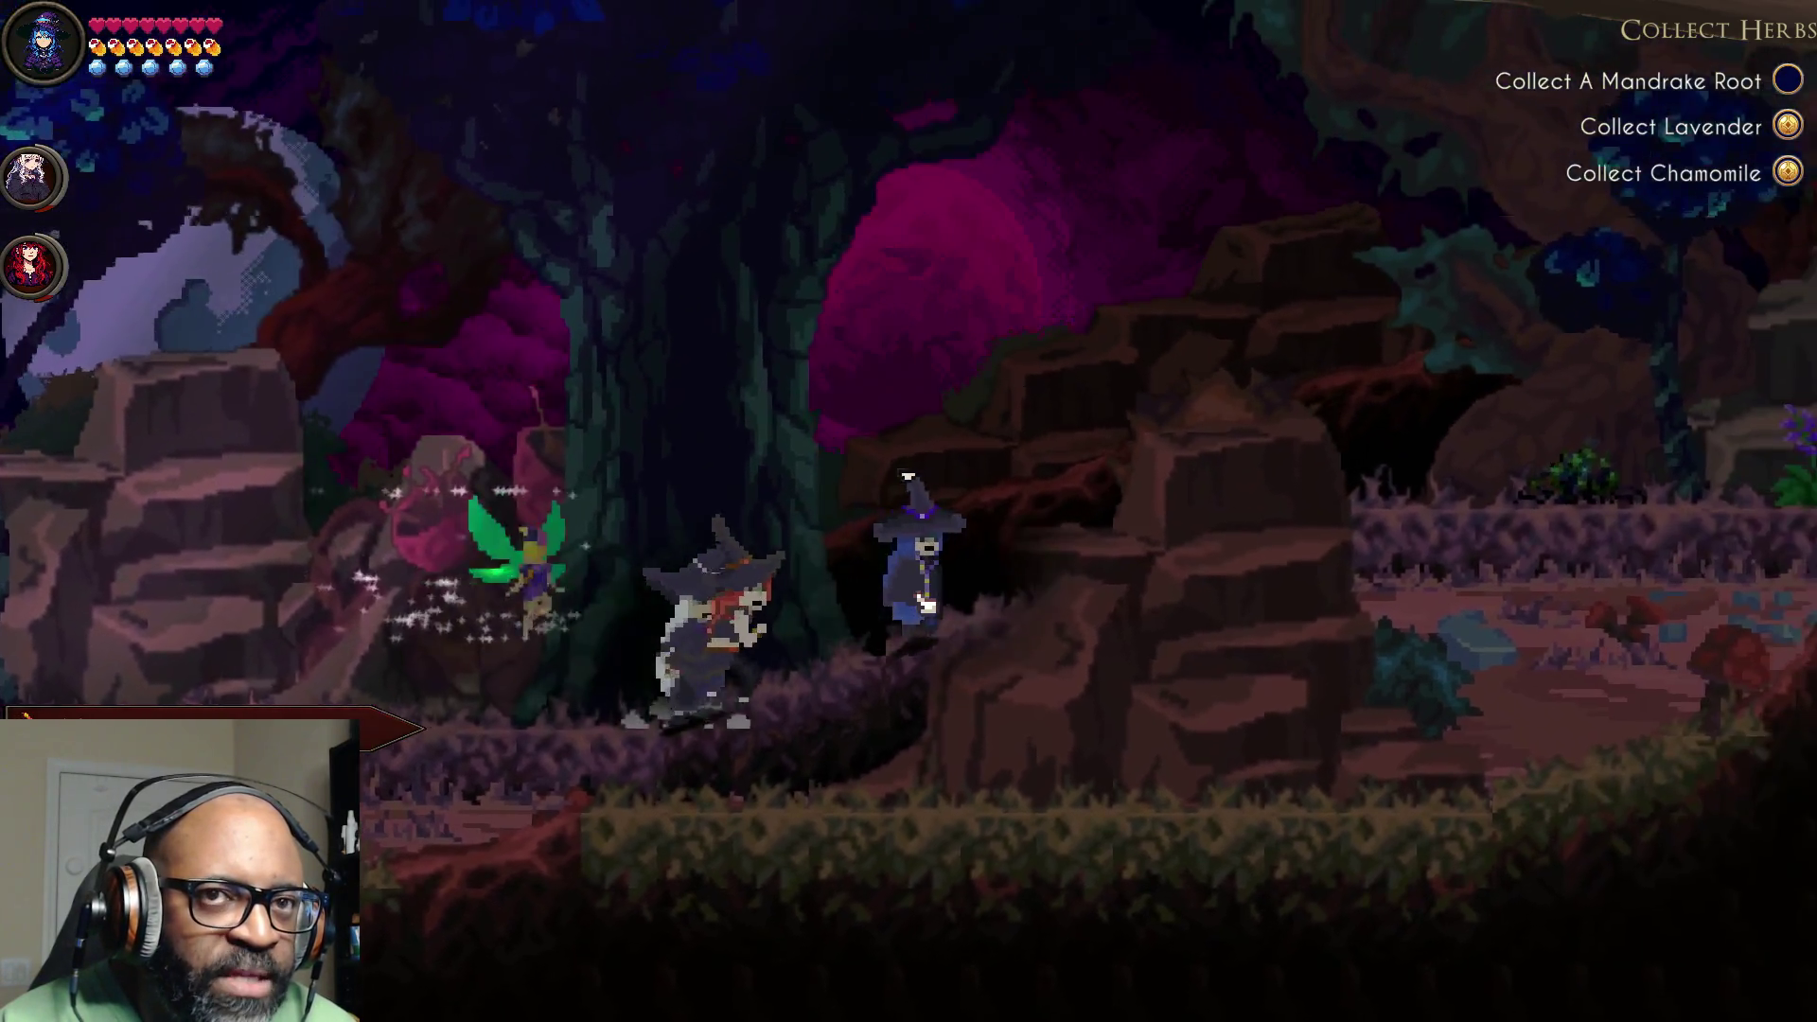
key("d")
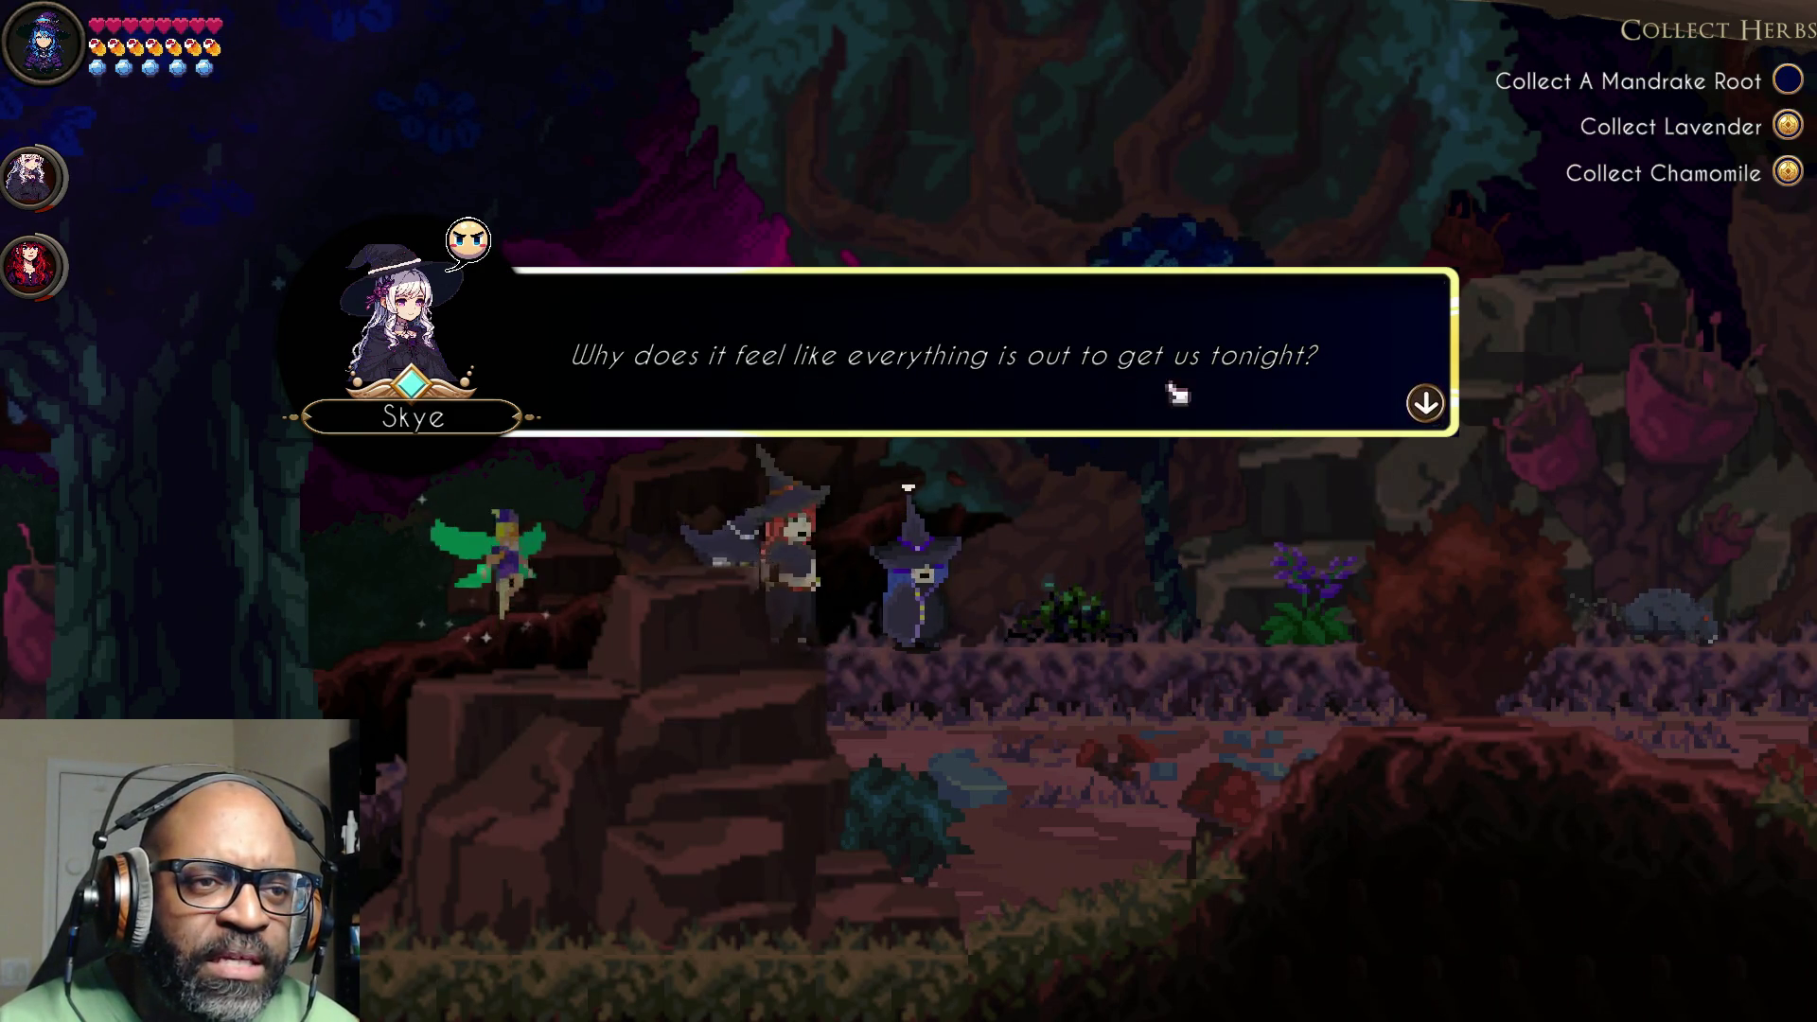
Step: Advance through Brook's lines about Fern and the full moon until Ember votes to keep moving
left_click(1402, 412)
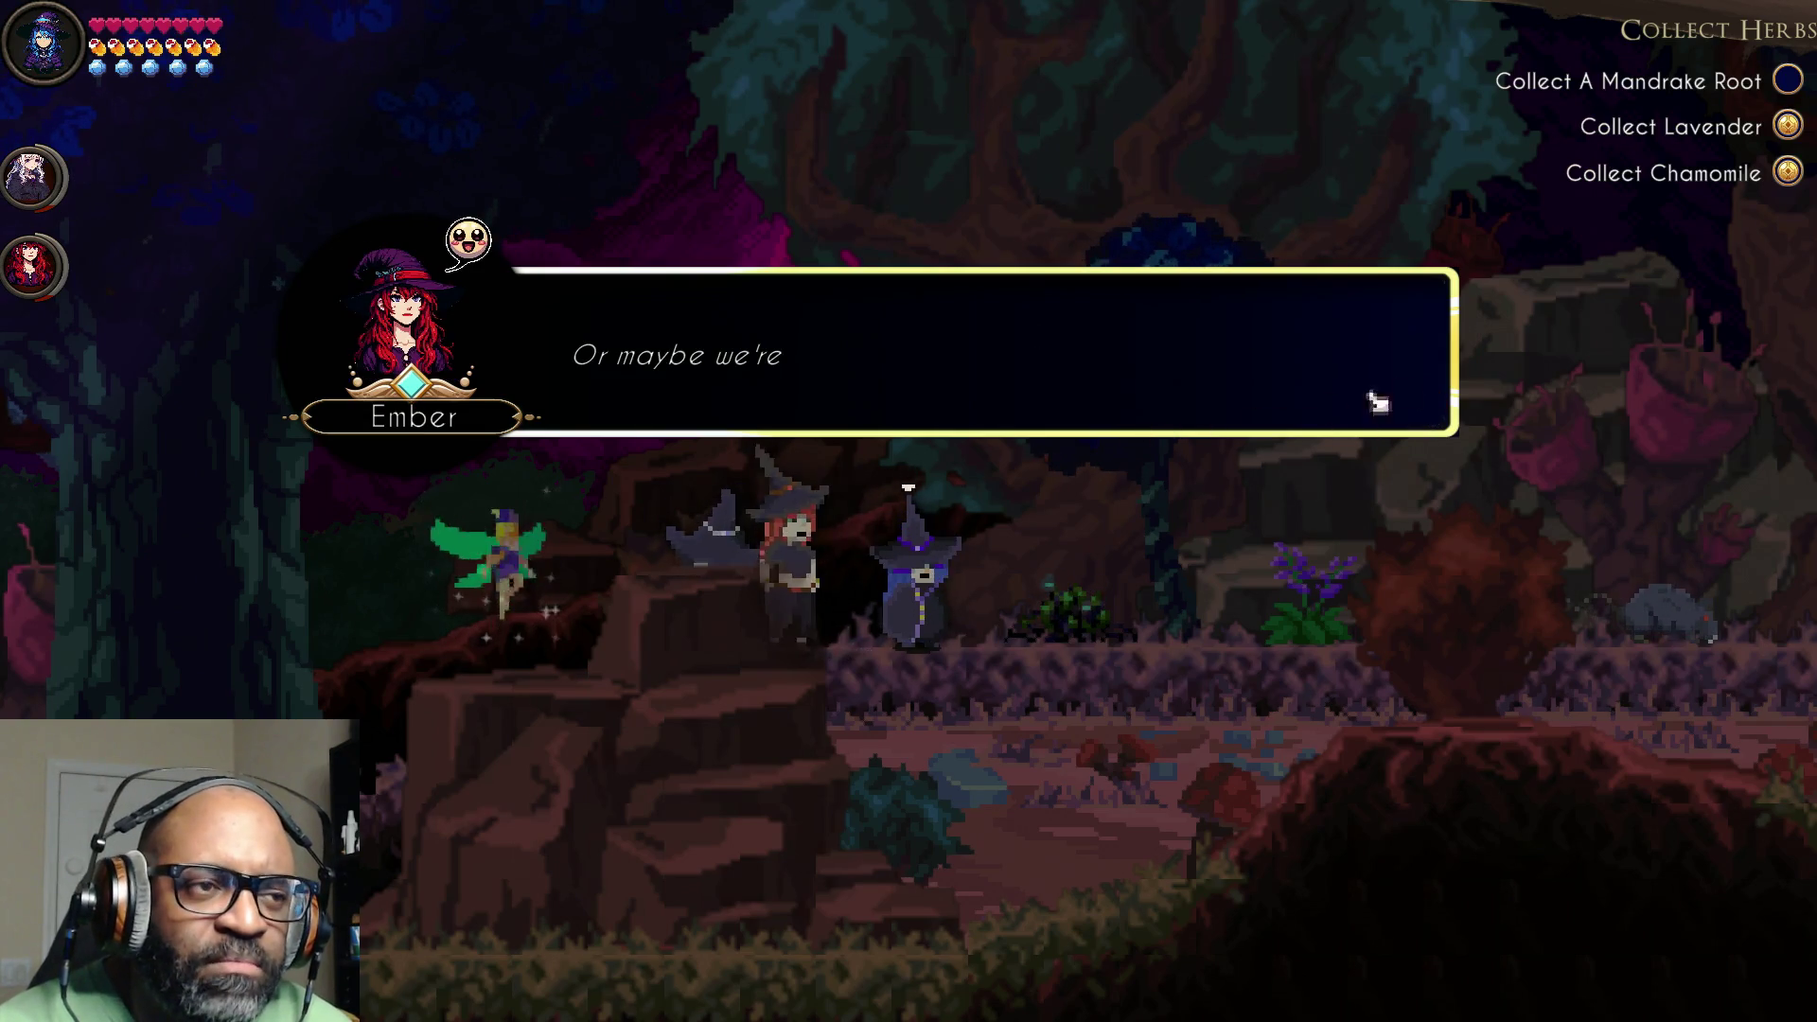
left_click(1429, 413)
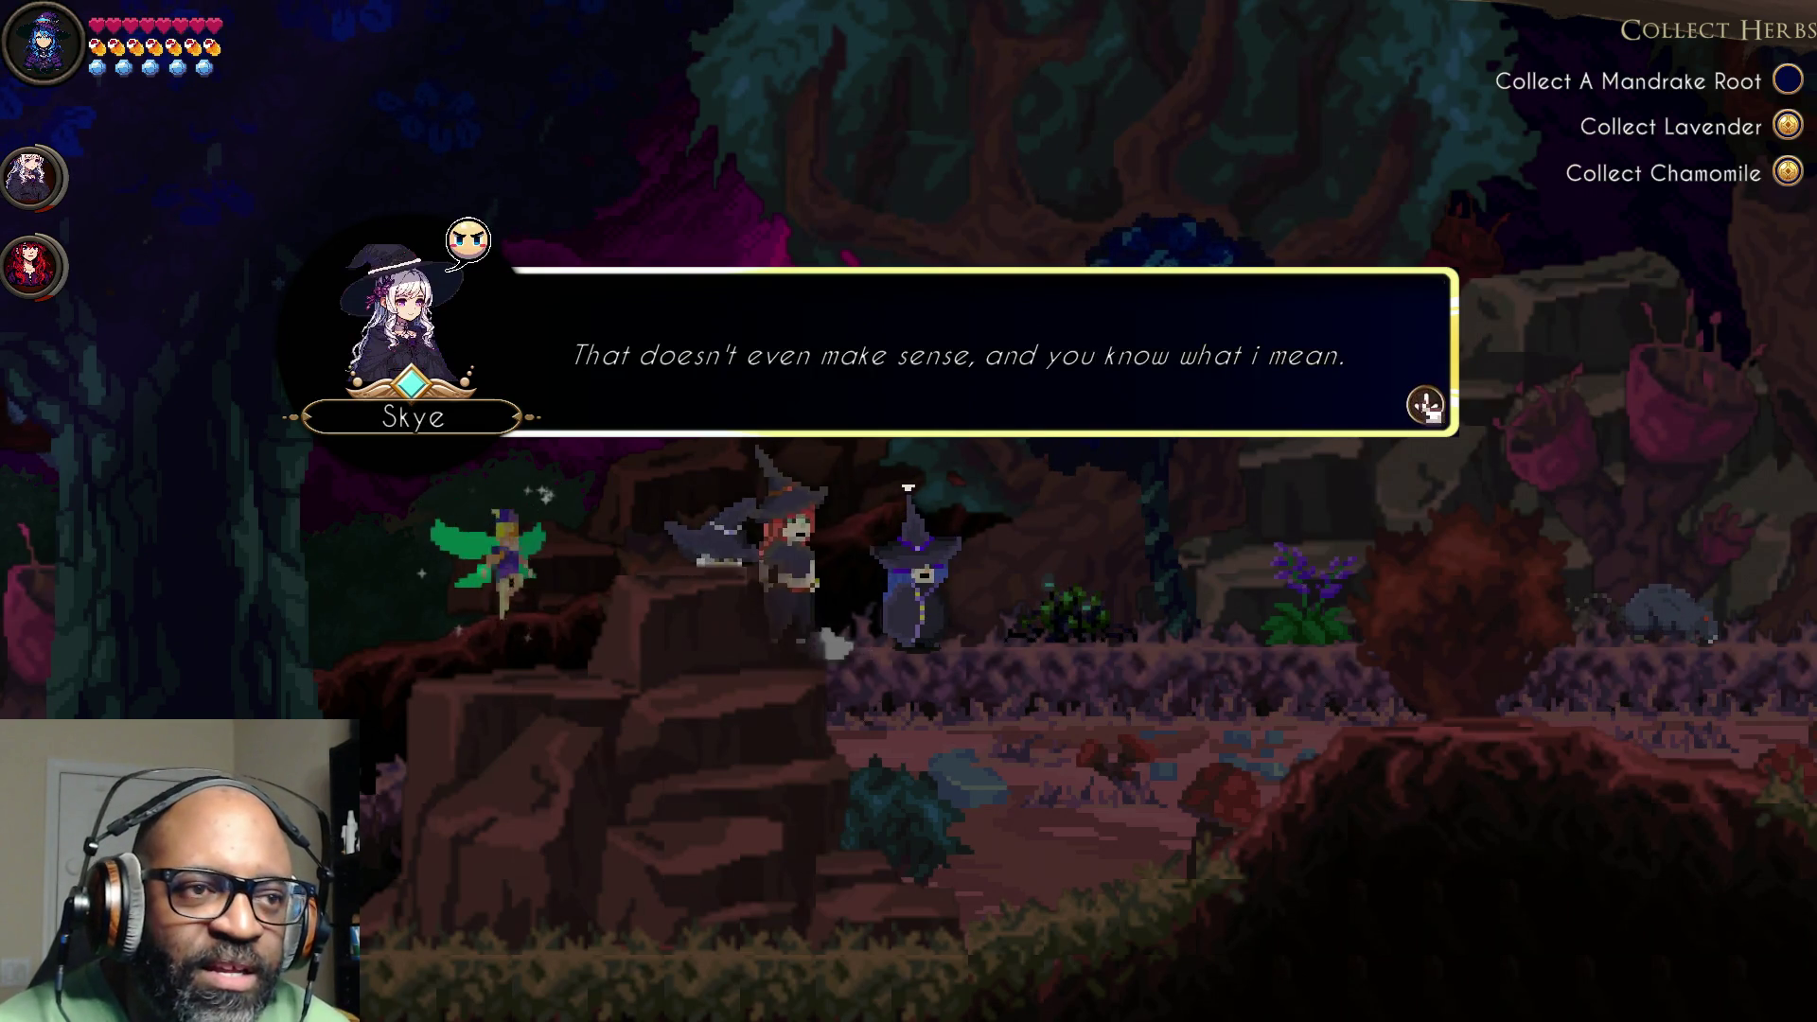
left_click(1429, 409)
left_click(1429, 409)
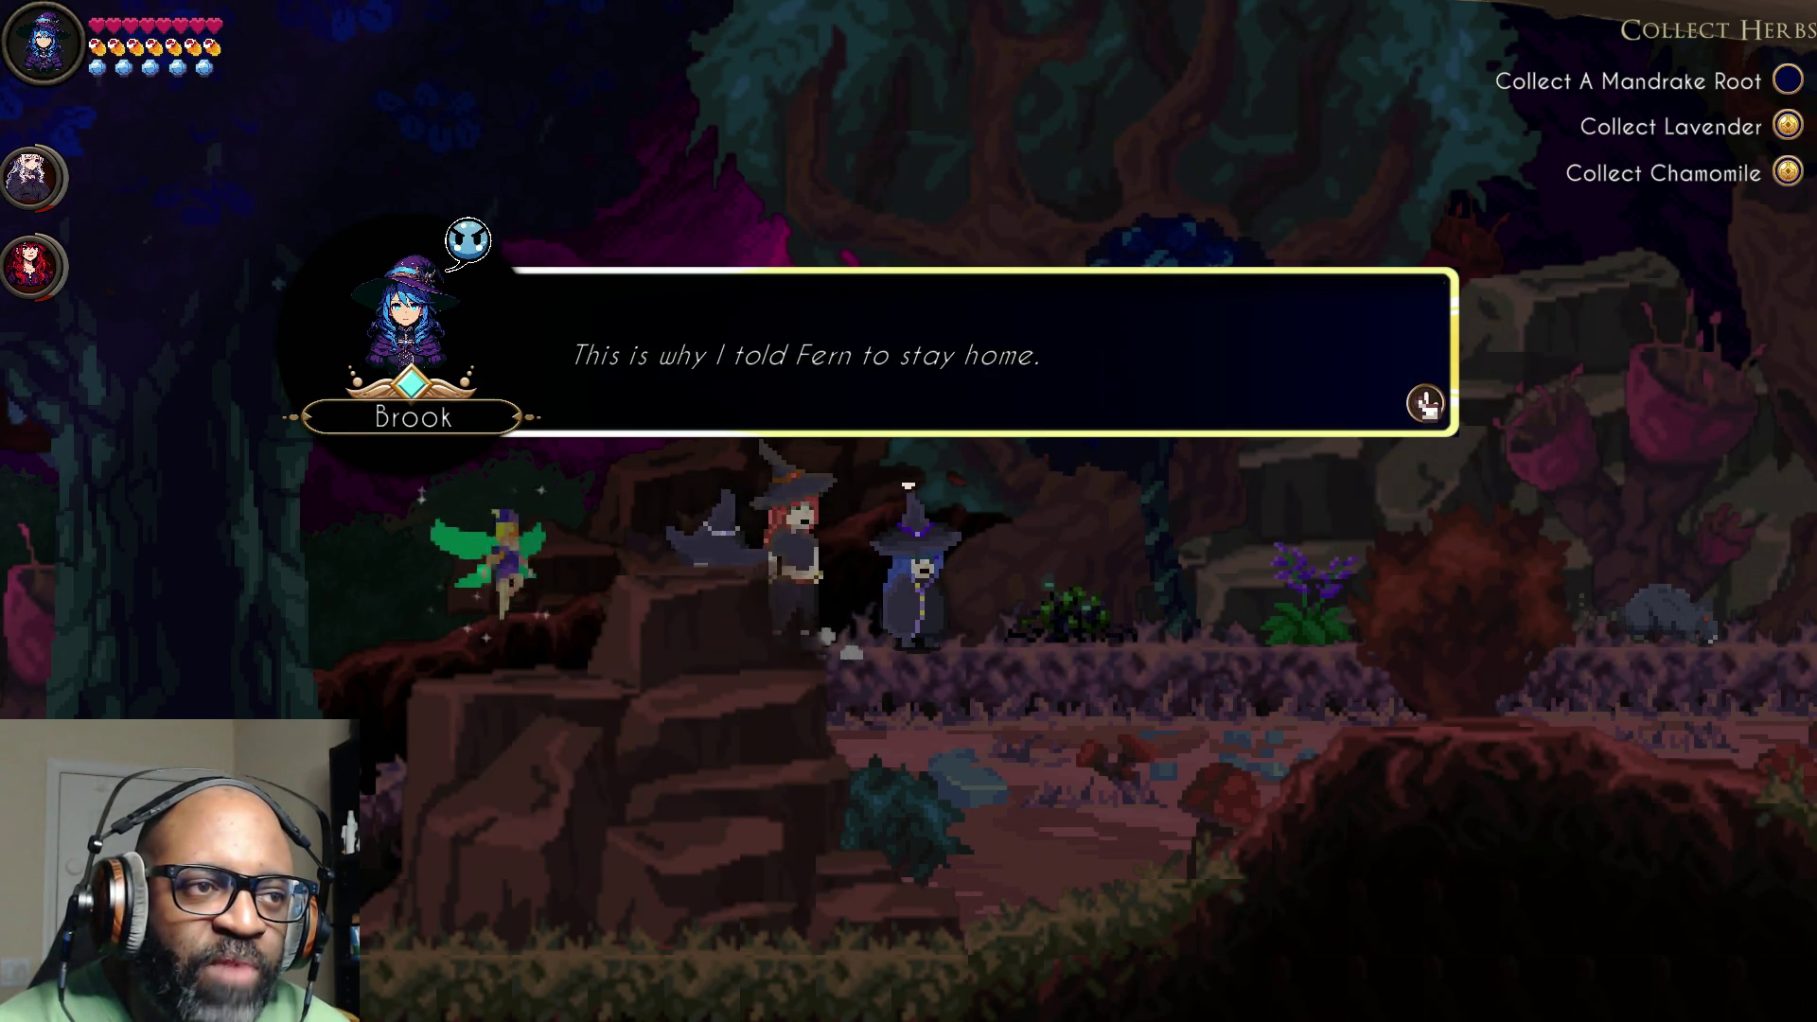
left_click(1426, 405)
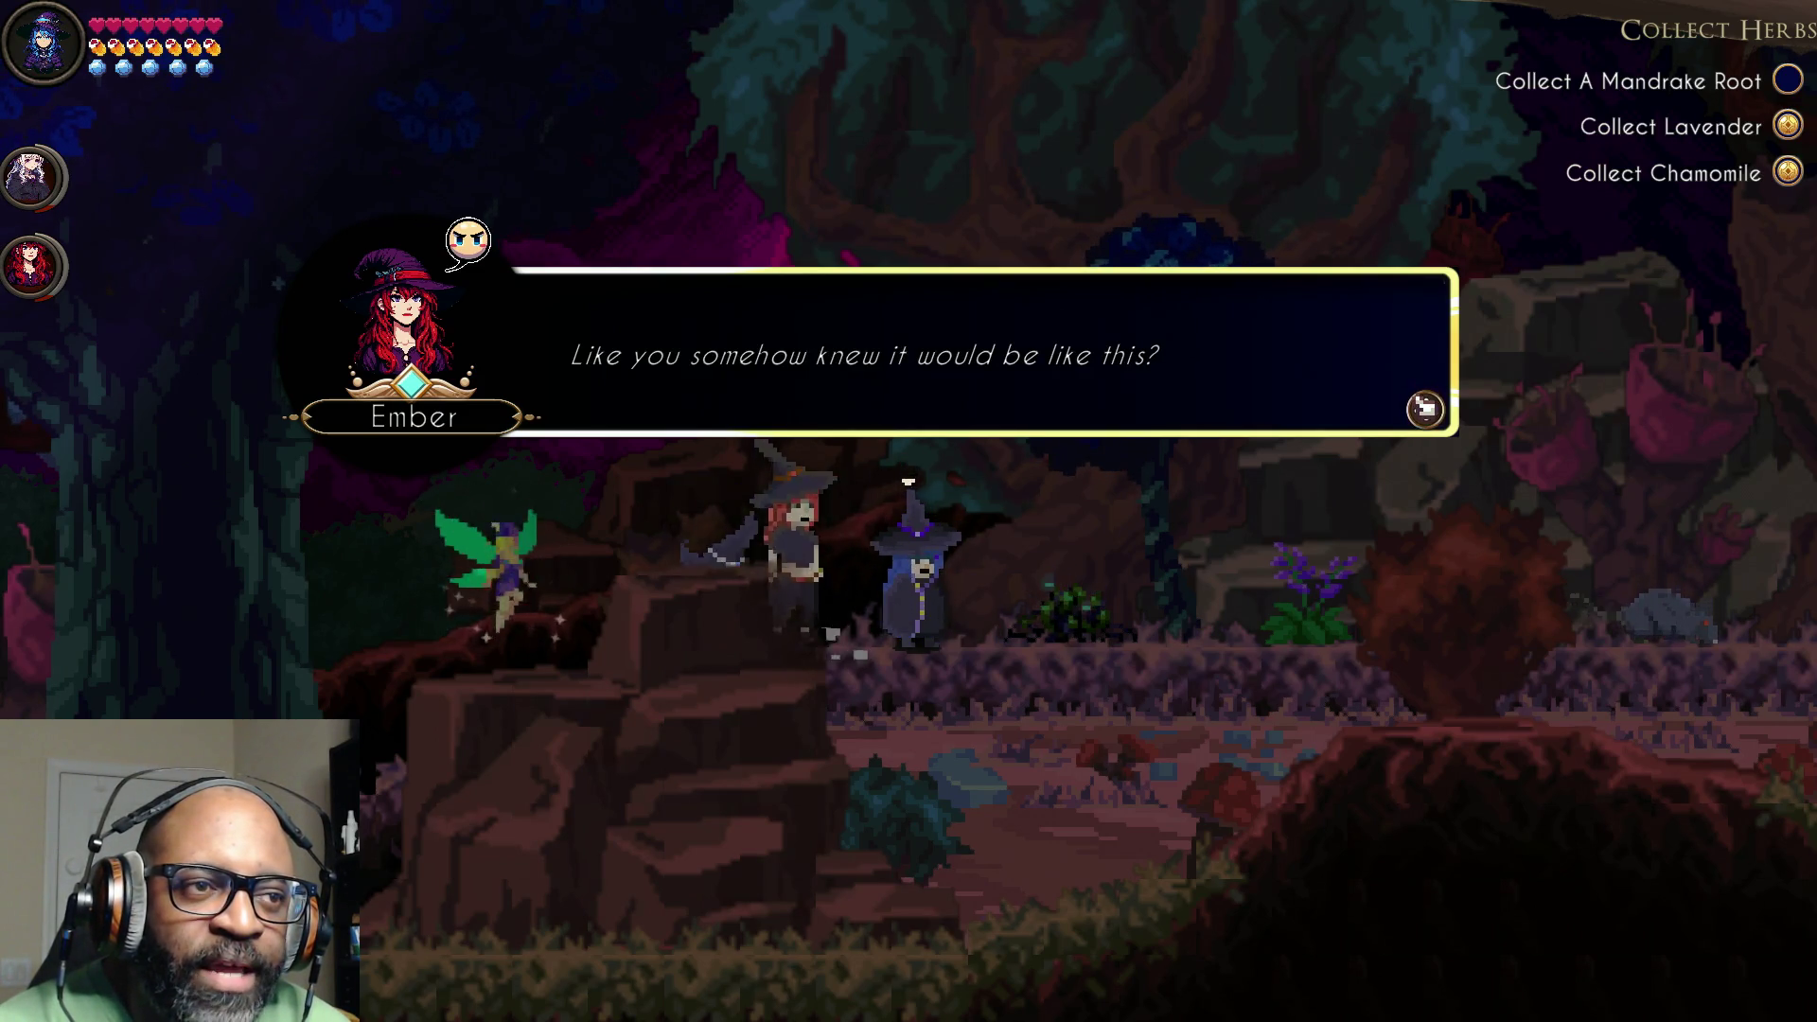
left_click(1425, 405)
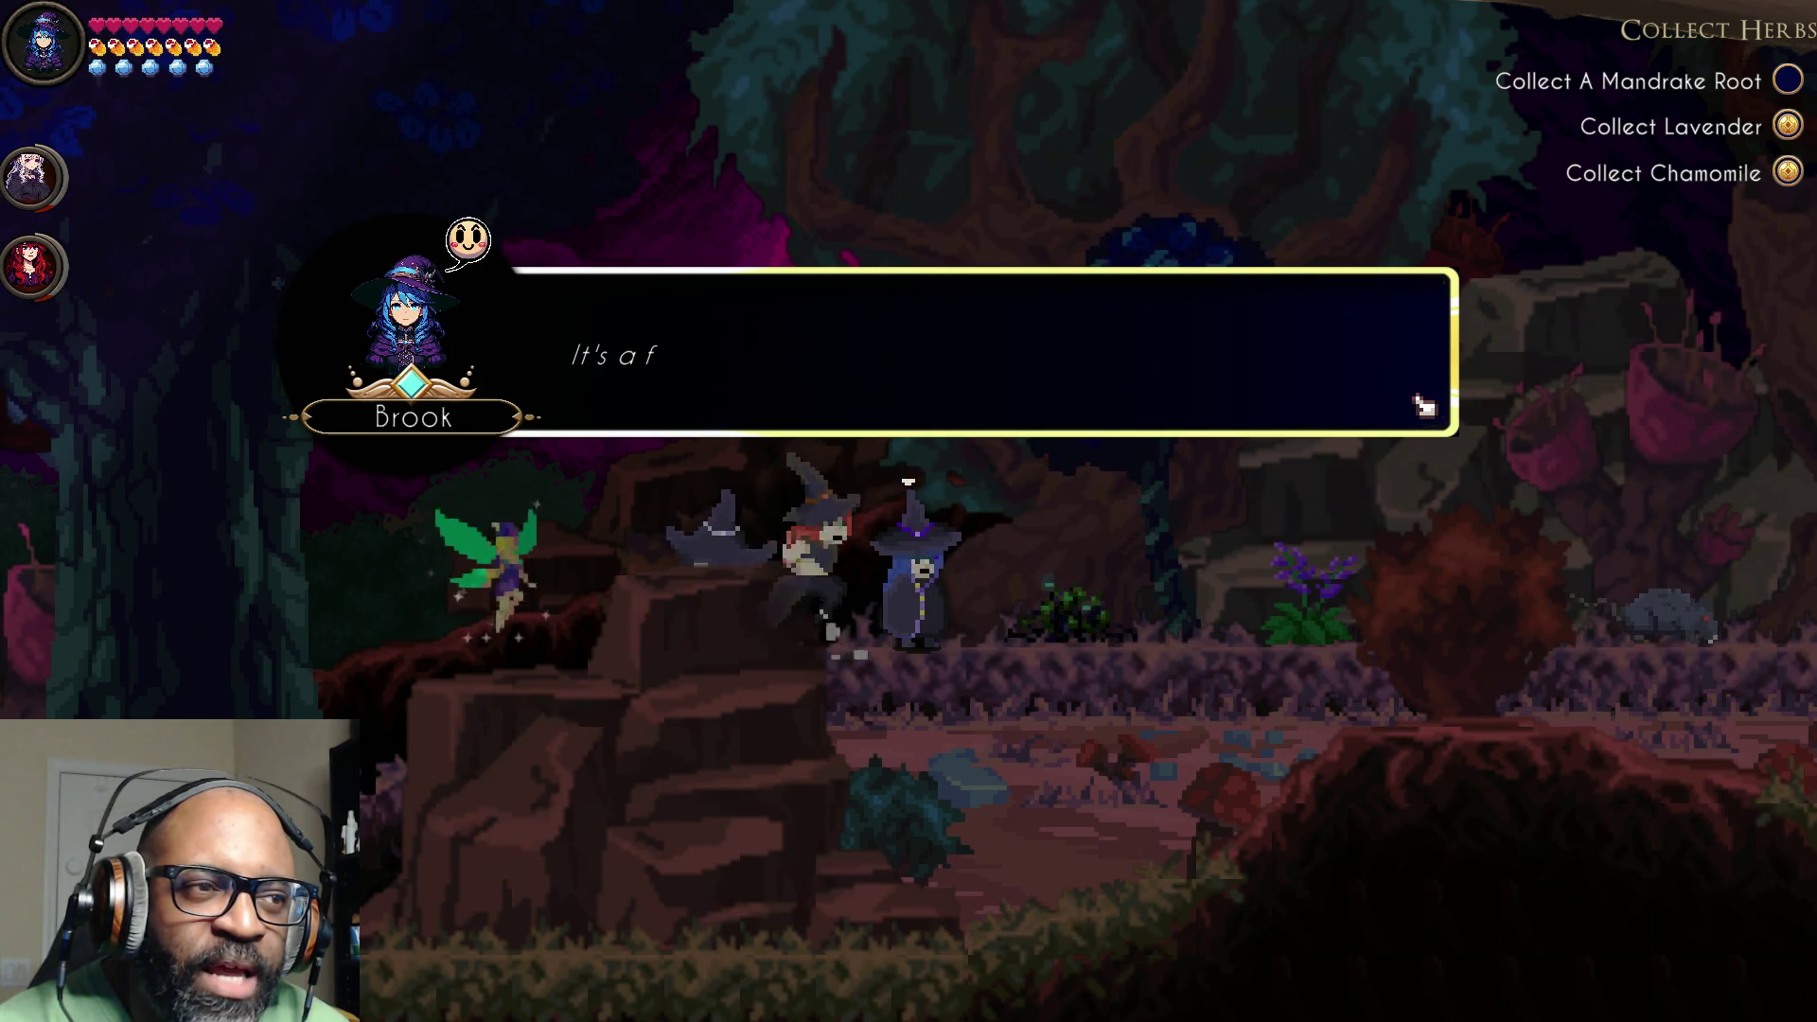
left_click(1423, 406)
left_click(1425, 405)
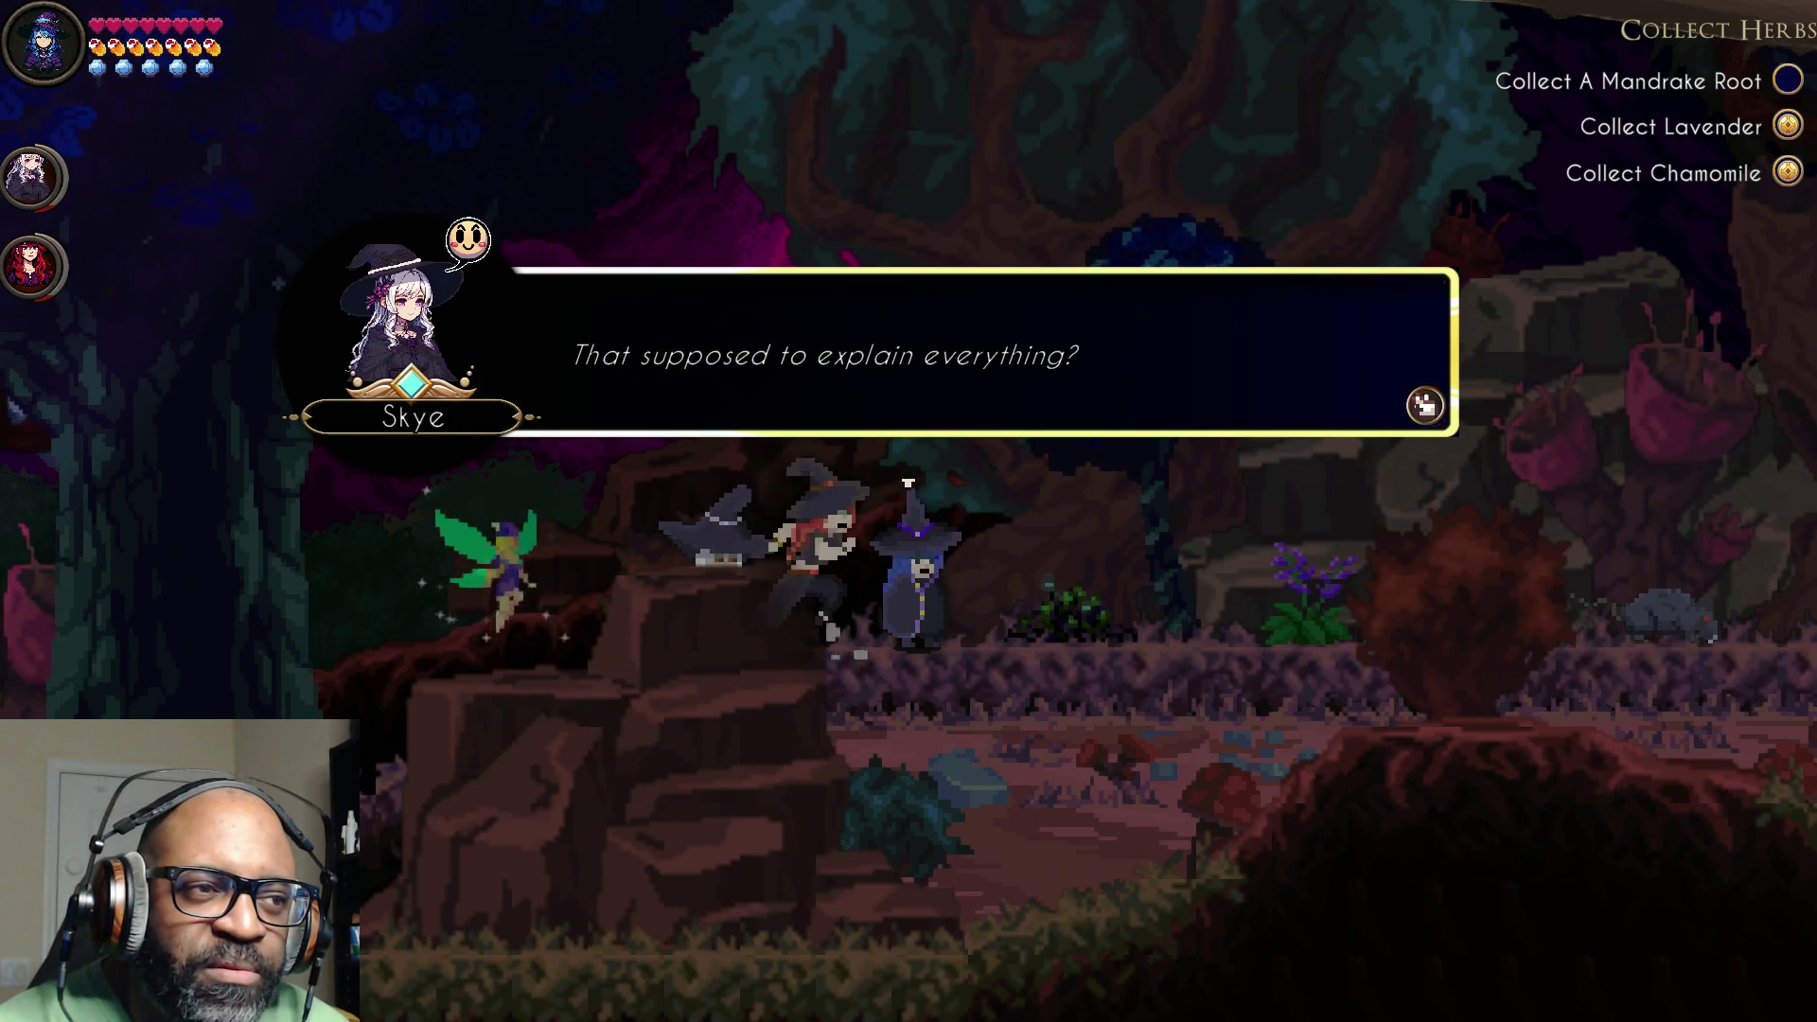
left_click(1425, 408)
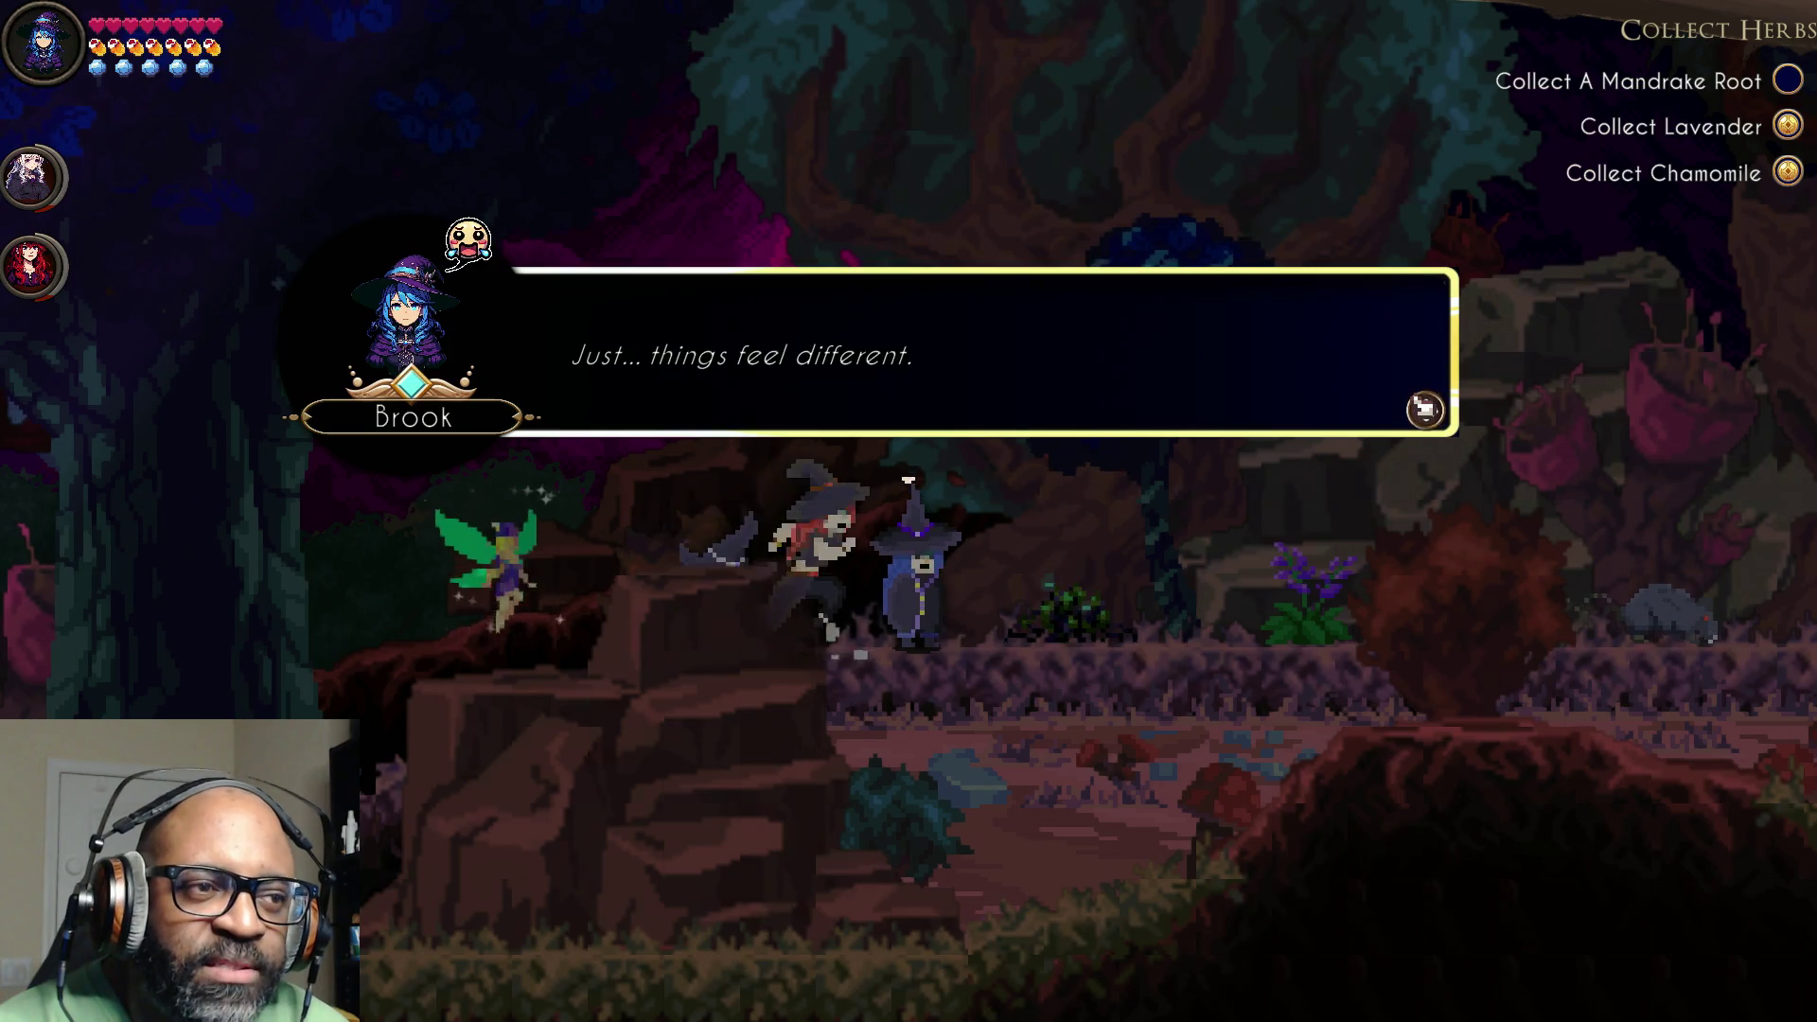
left_click(1425, 408)
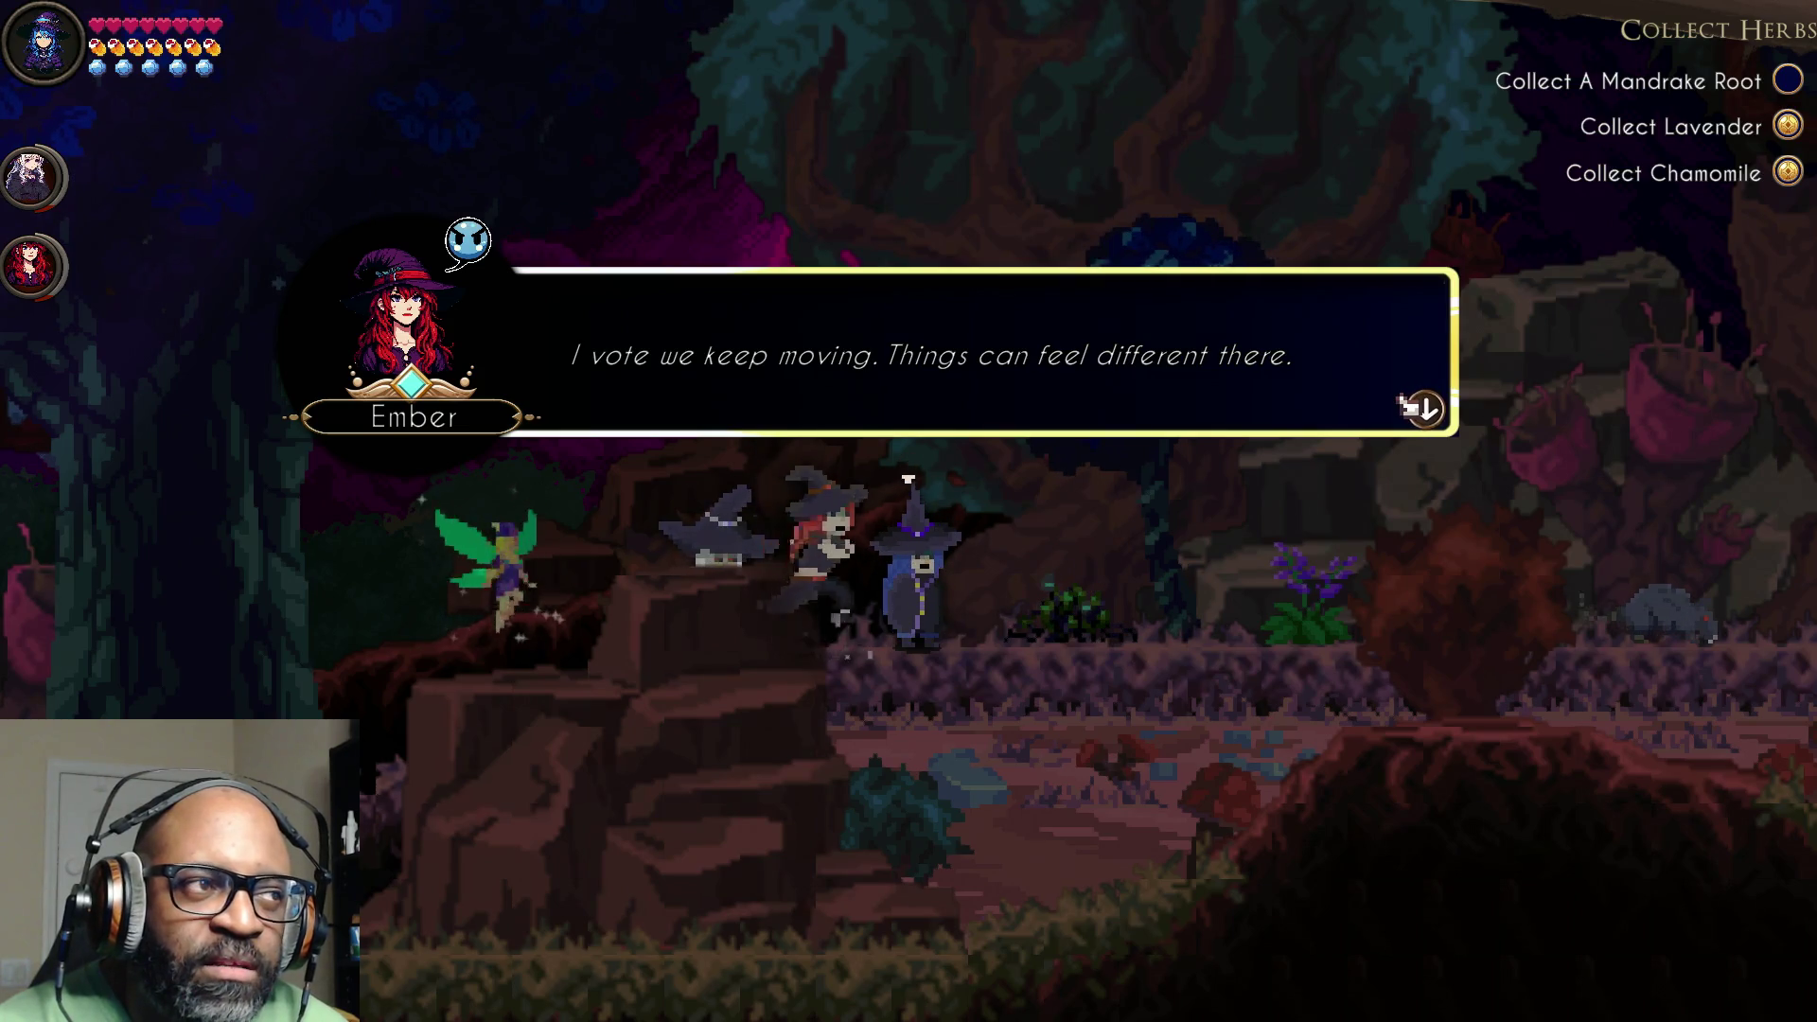
left_click(1407, 404)
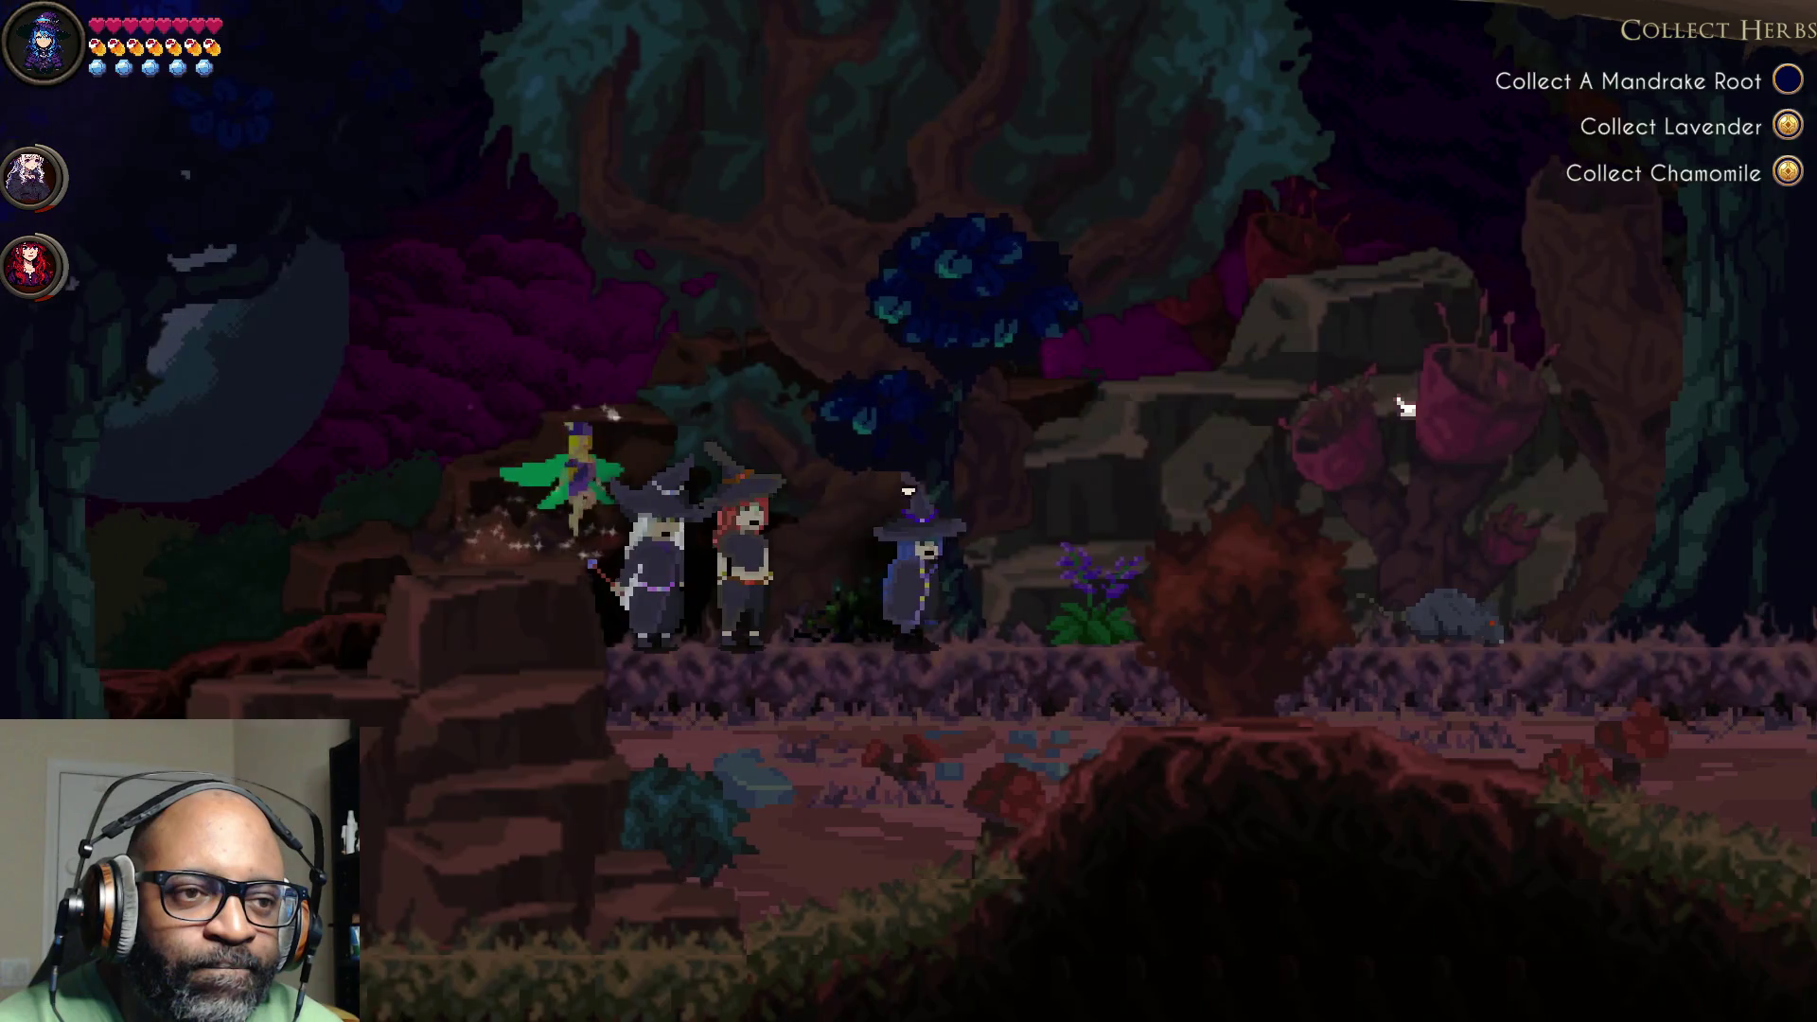
Step: Defeat the attacking creature with spells so it drops a Rat Tail, then walk right
left_click(1400, 405)
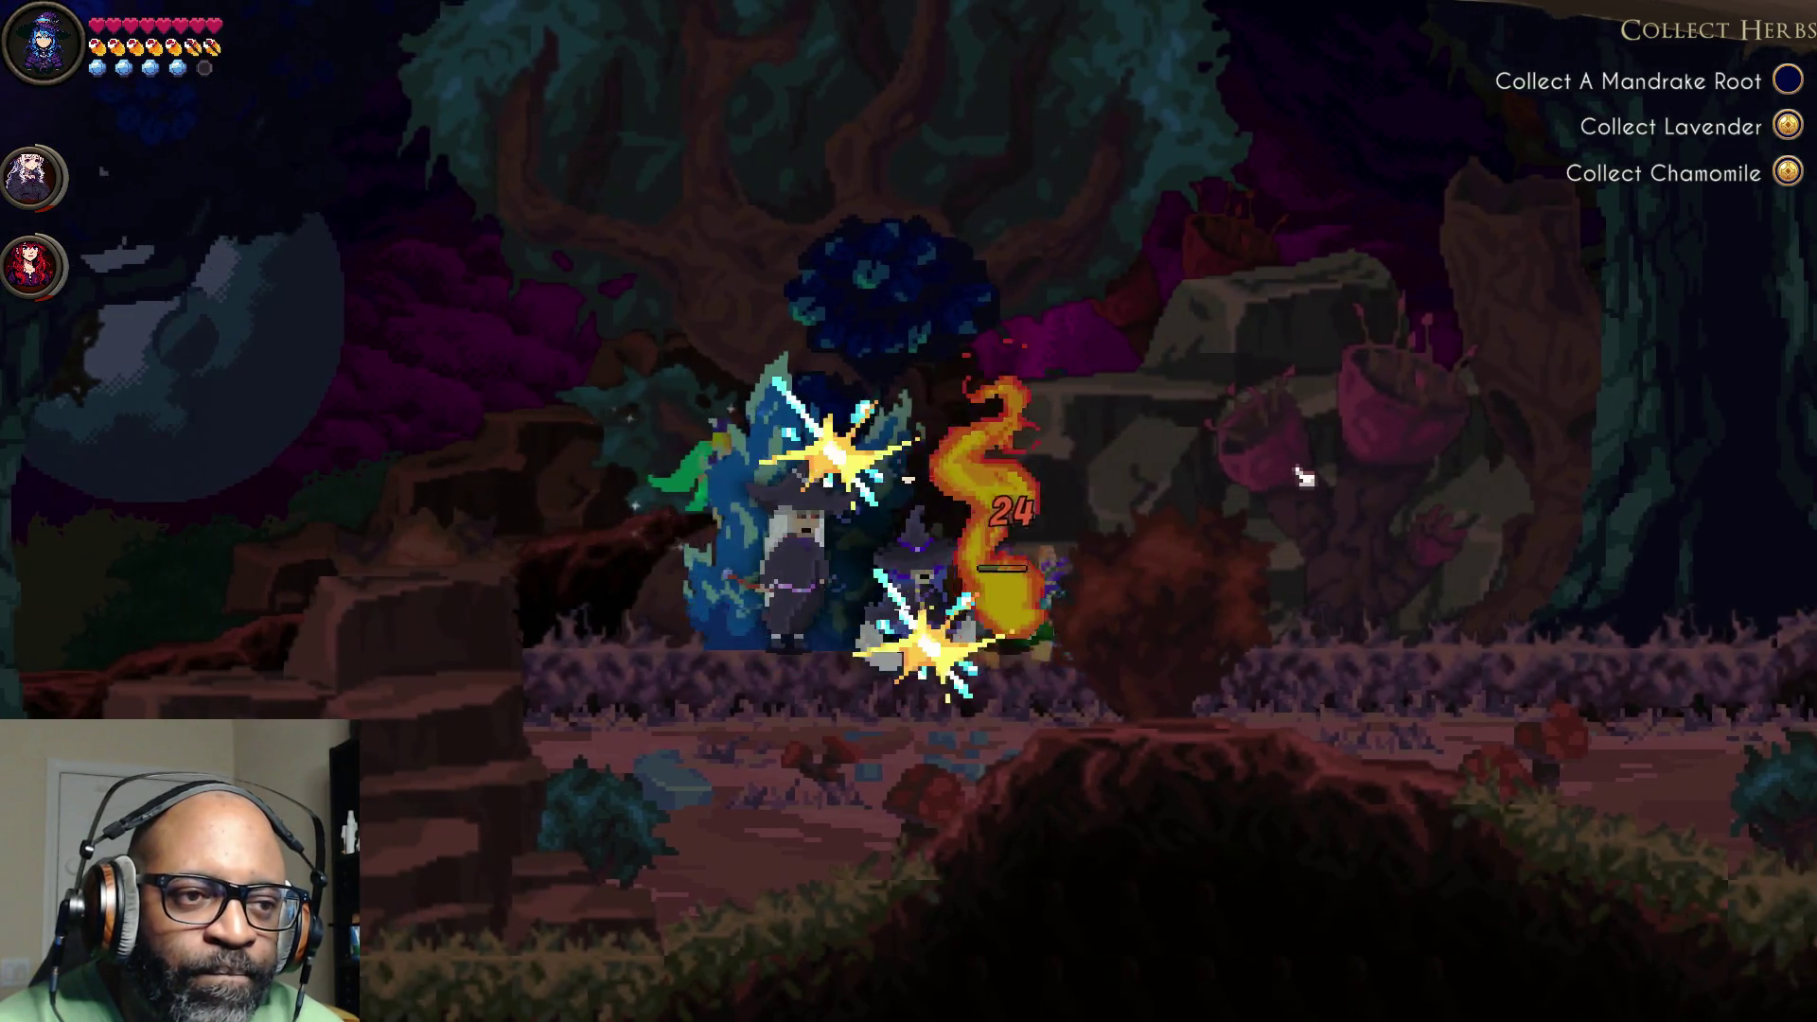
left_click(1293, 479)
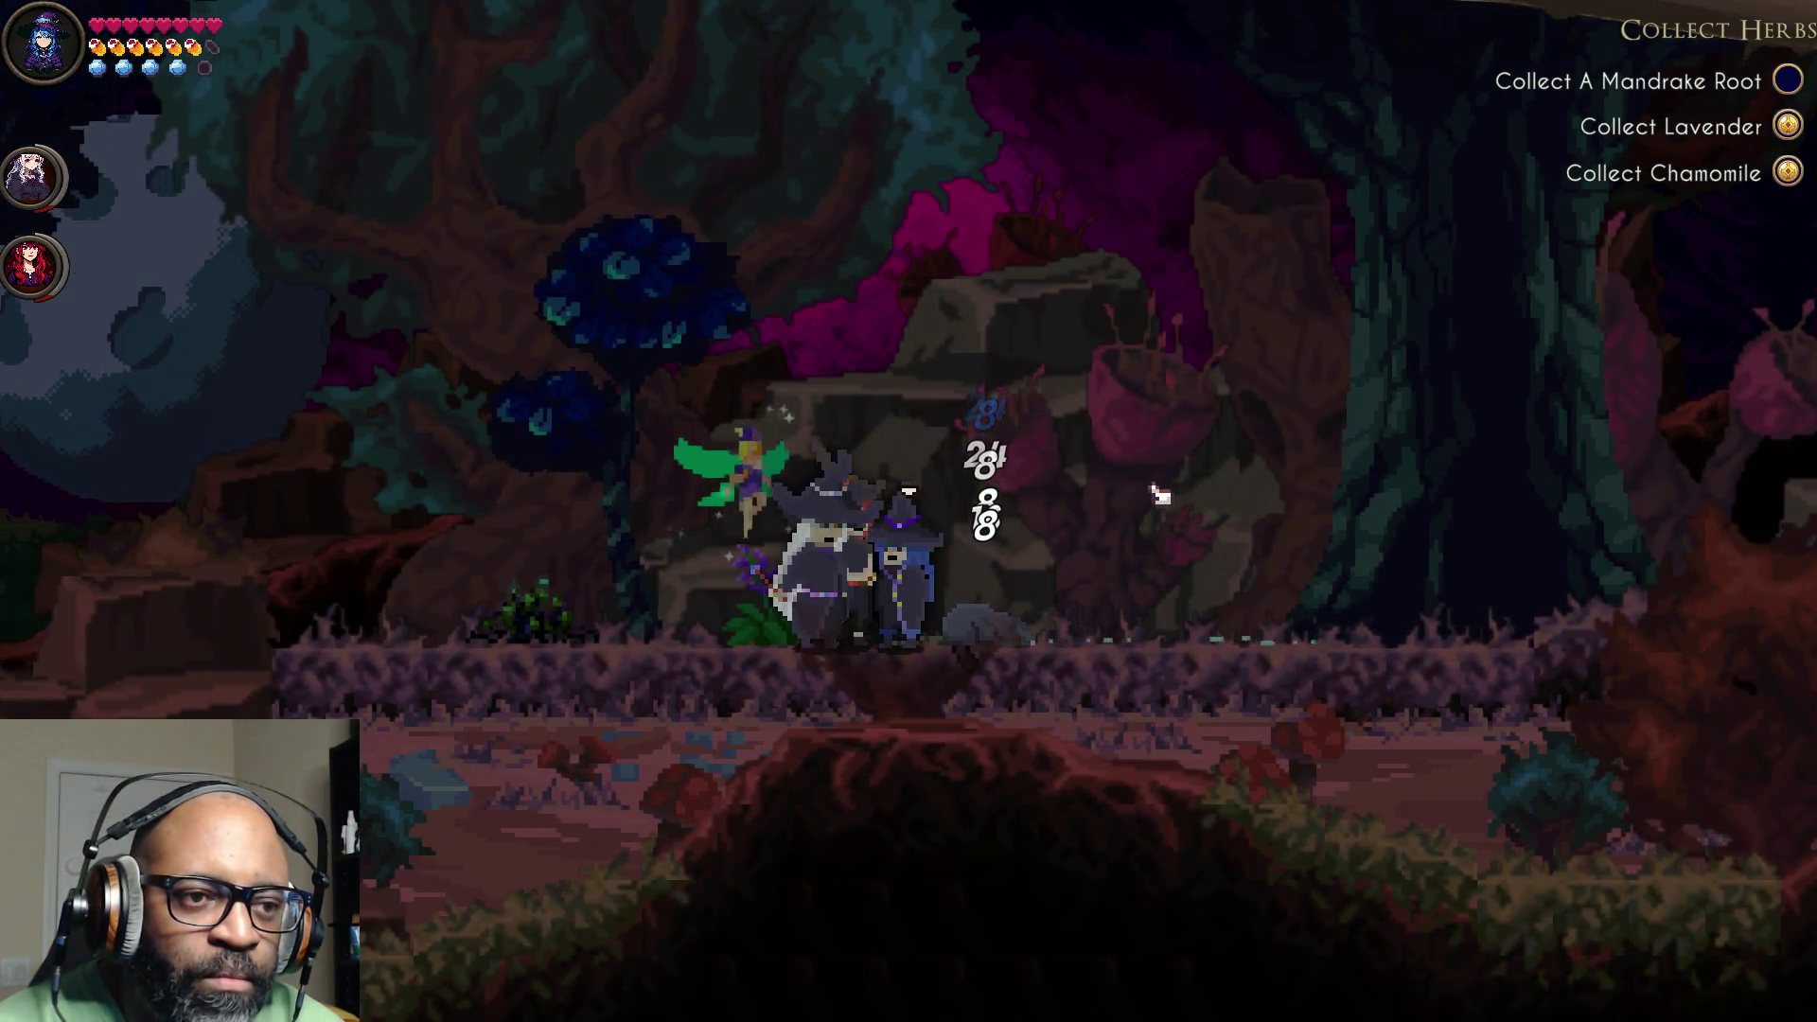
left_click(1159, 494)
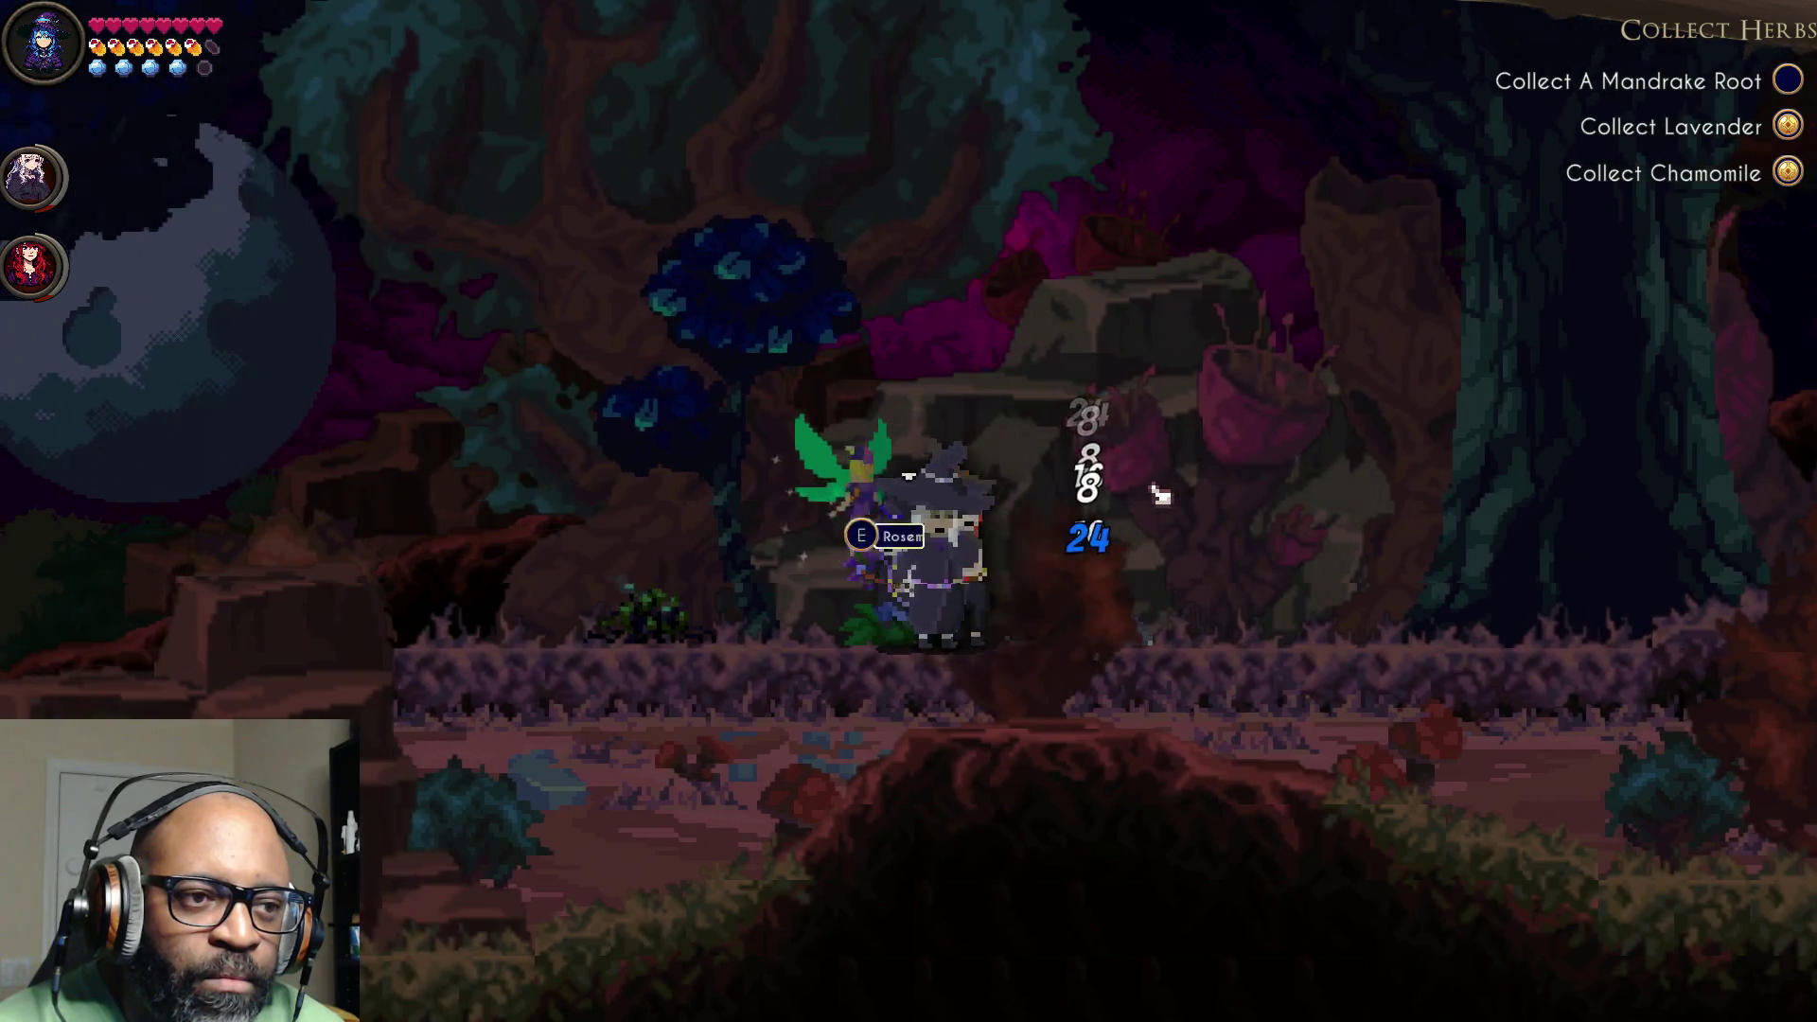
key("d")
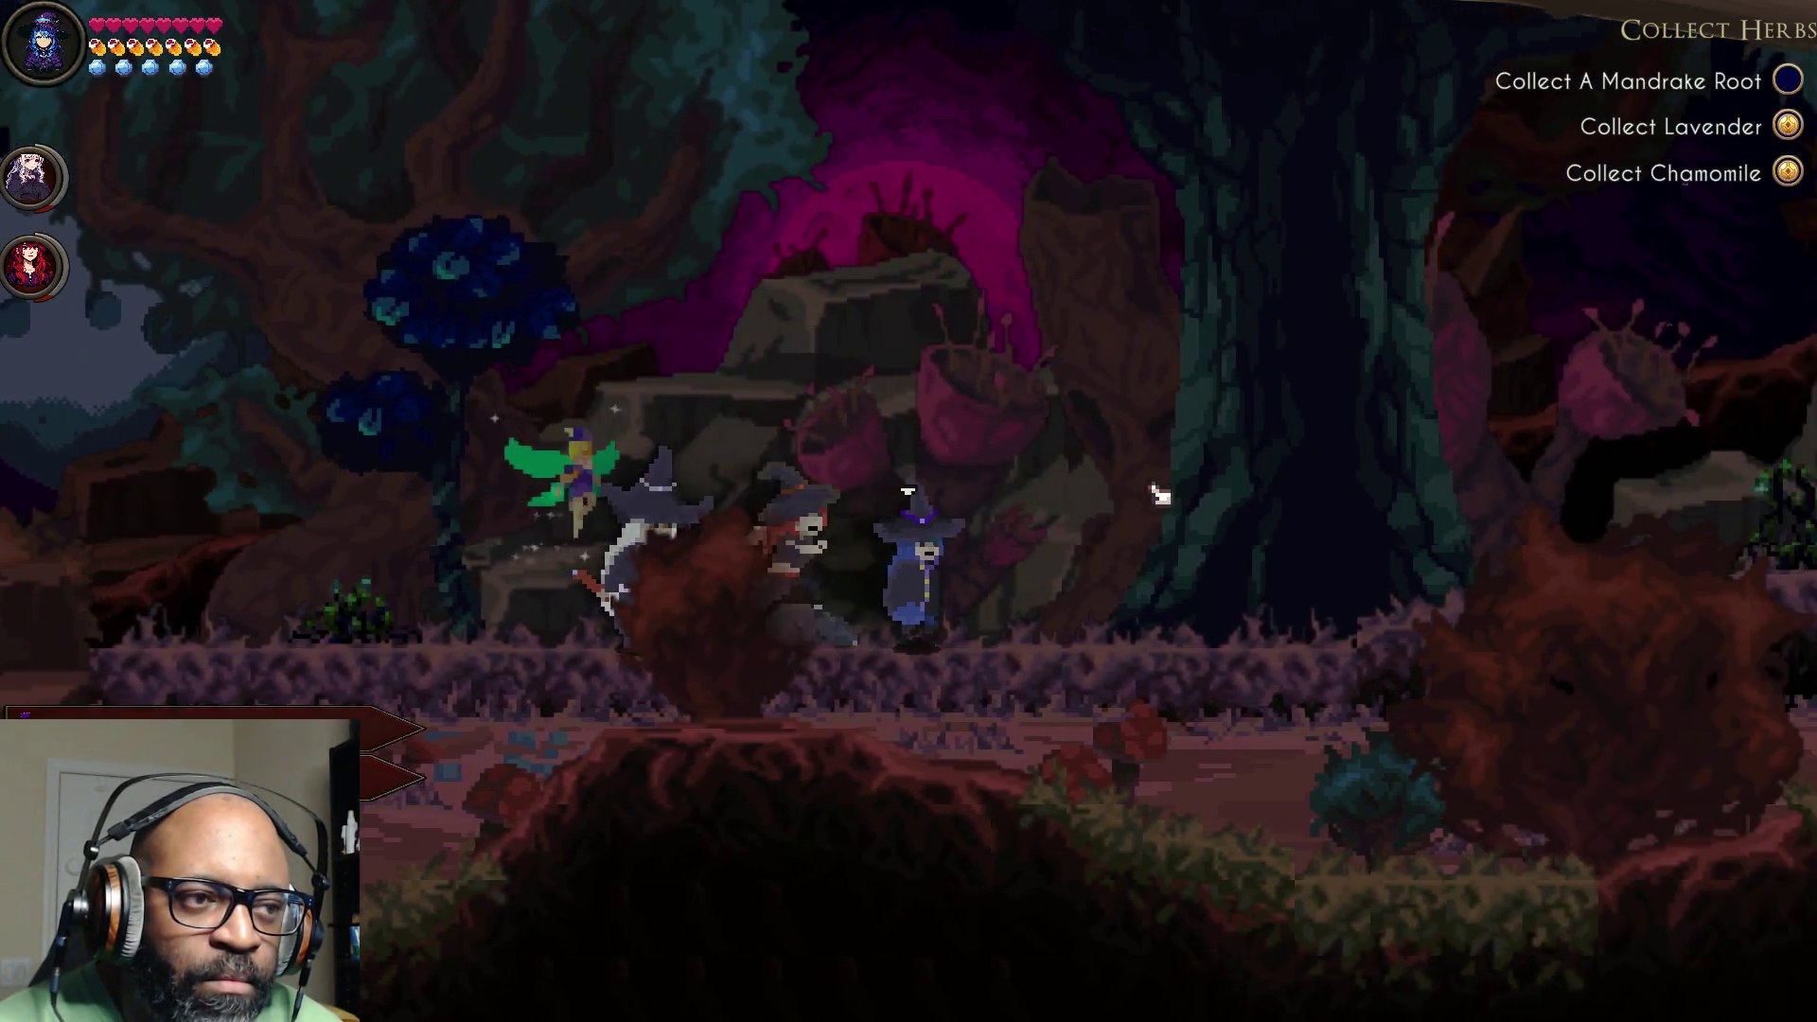
key("d")
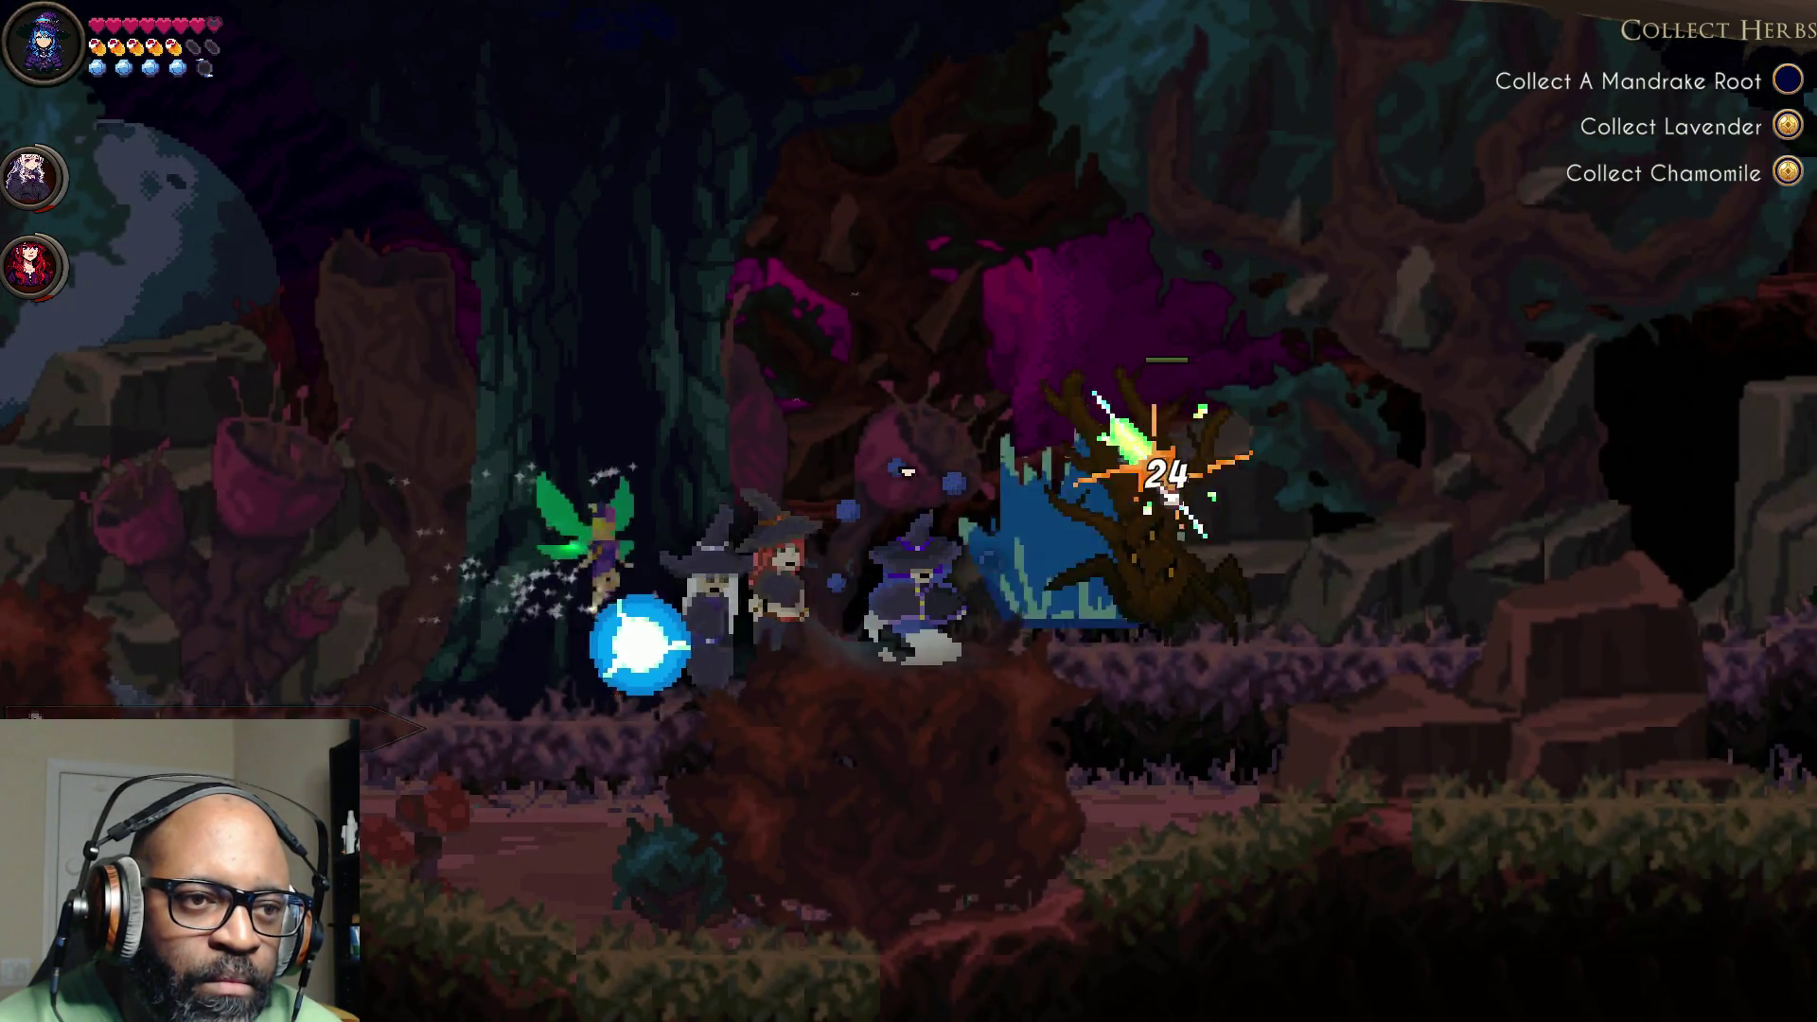
Step: Cast spells at the treant ahead while advancing and backing away to dodge
left_click(1177, 501)
key("d")
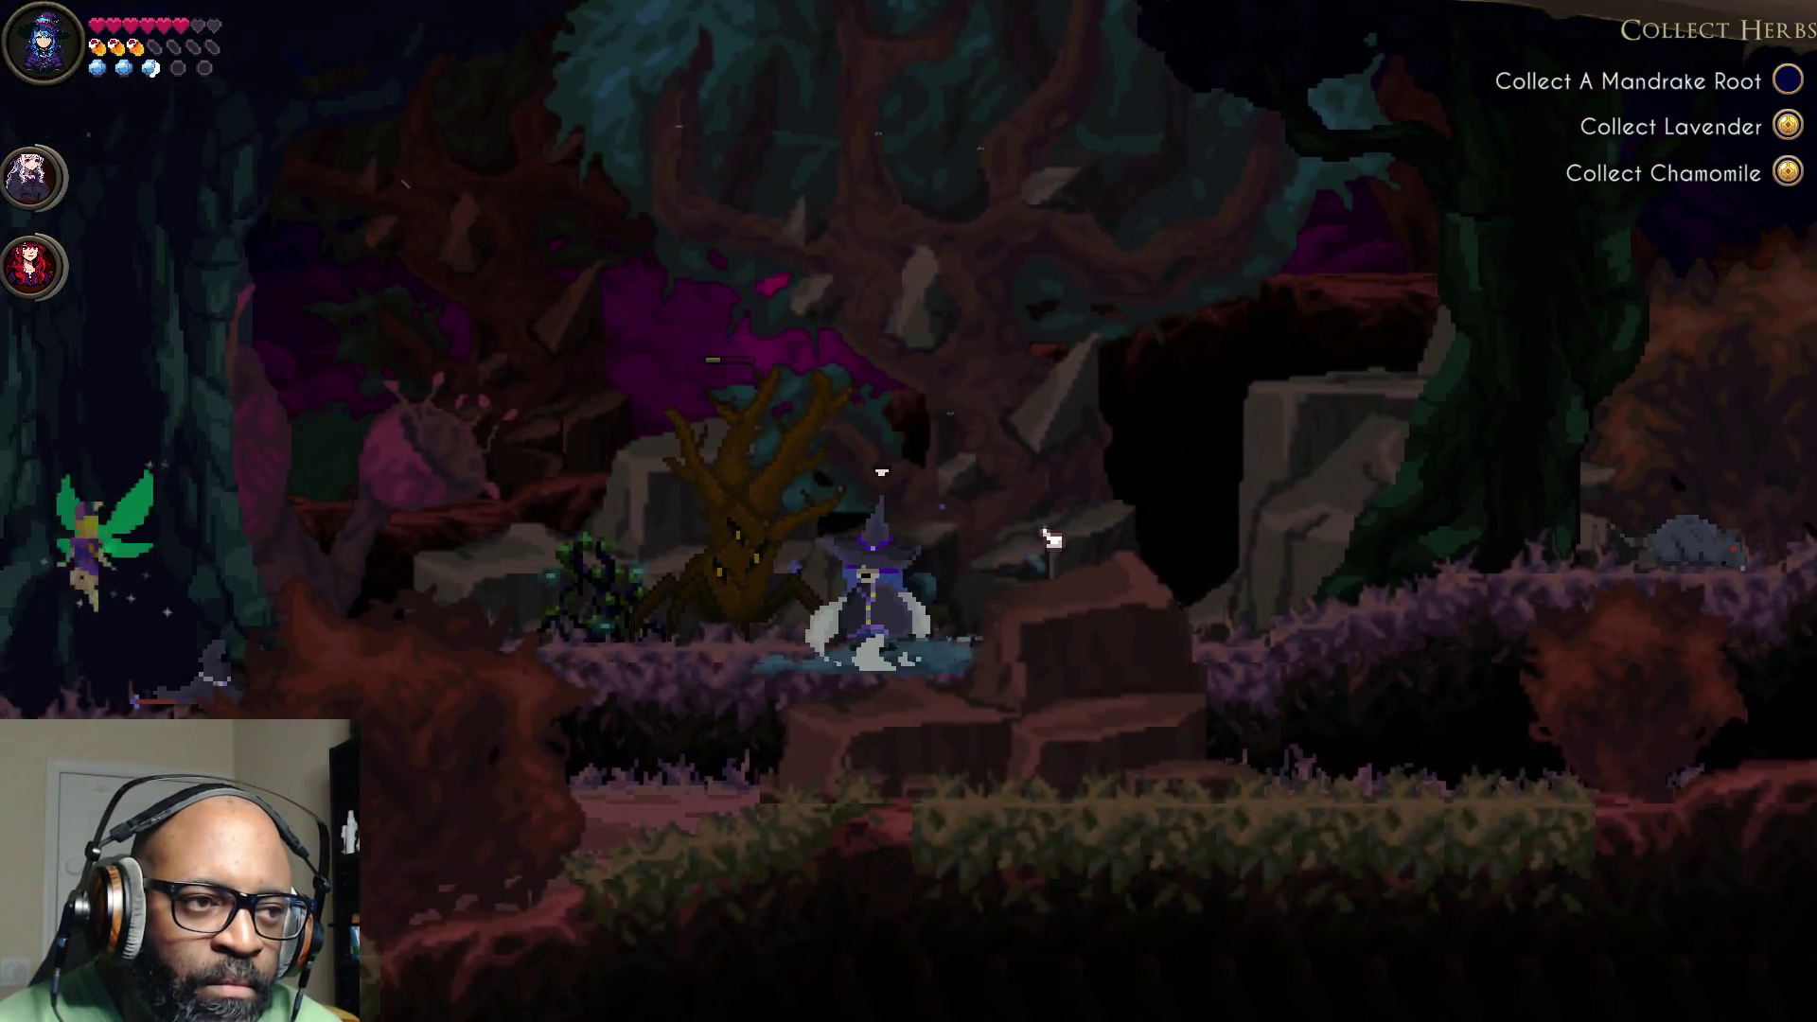
left_click(1051, 539)
key("a")
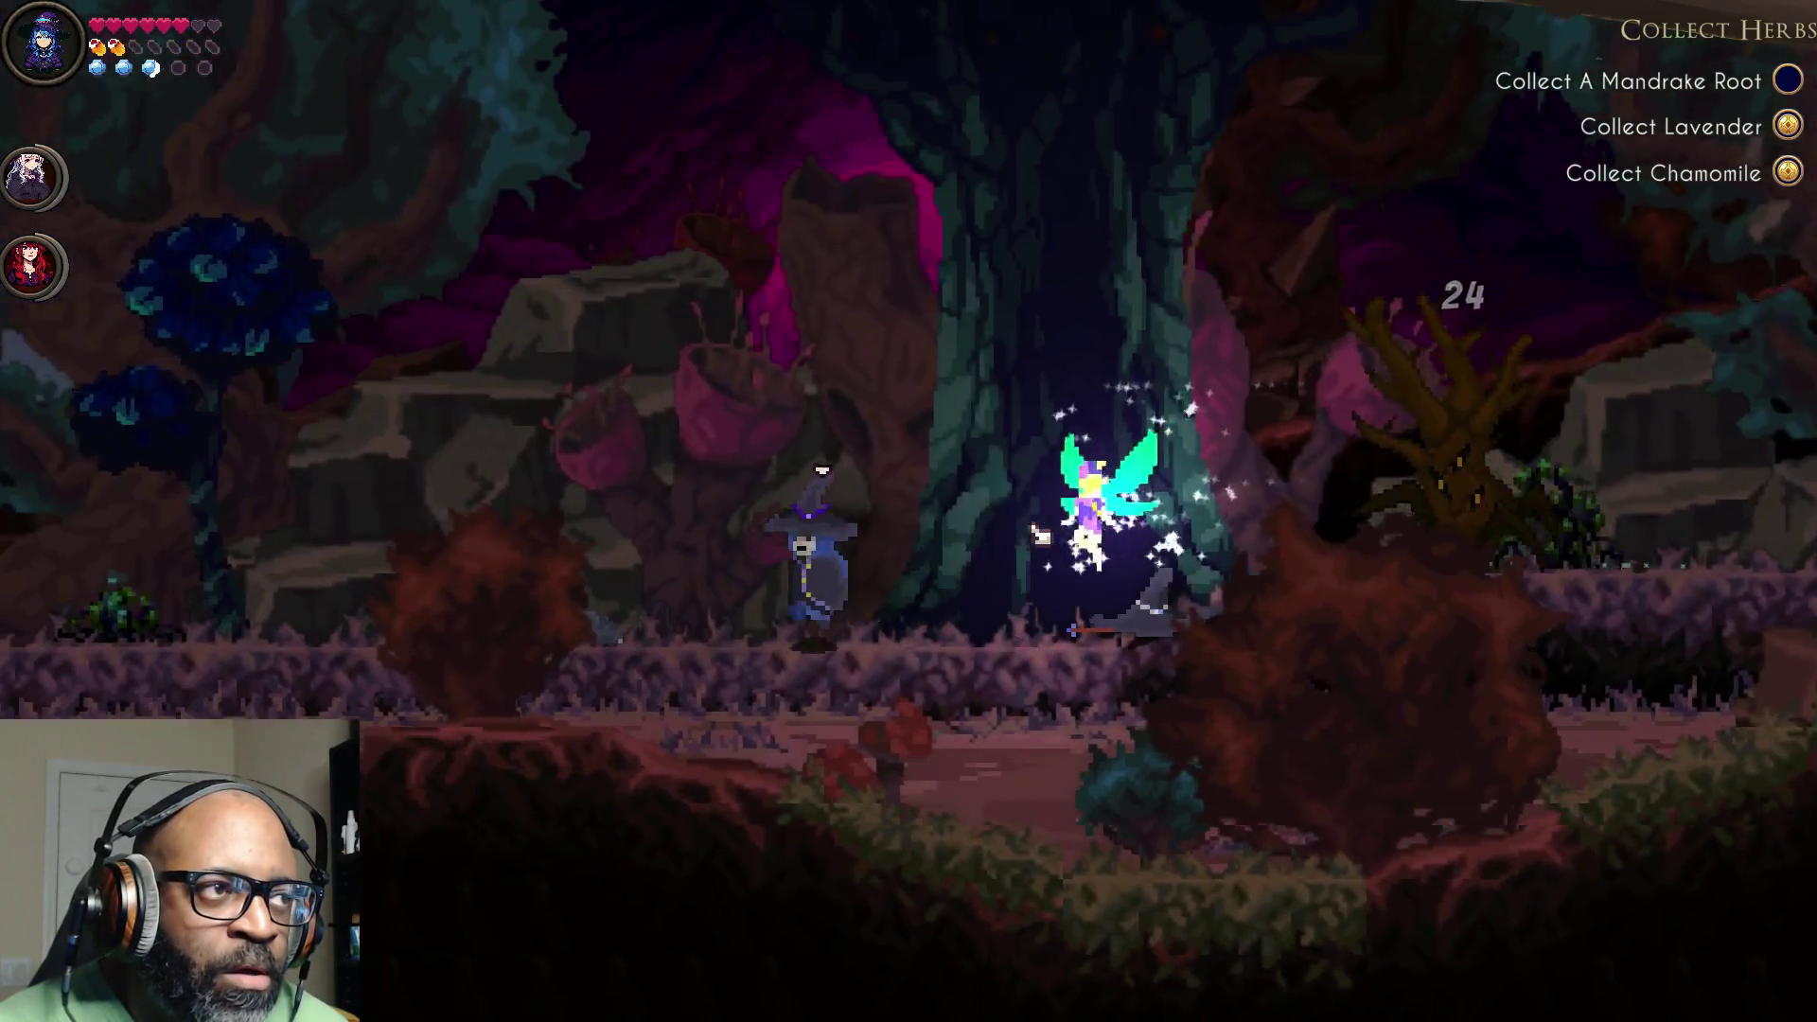
key("a")
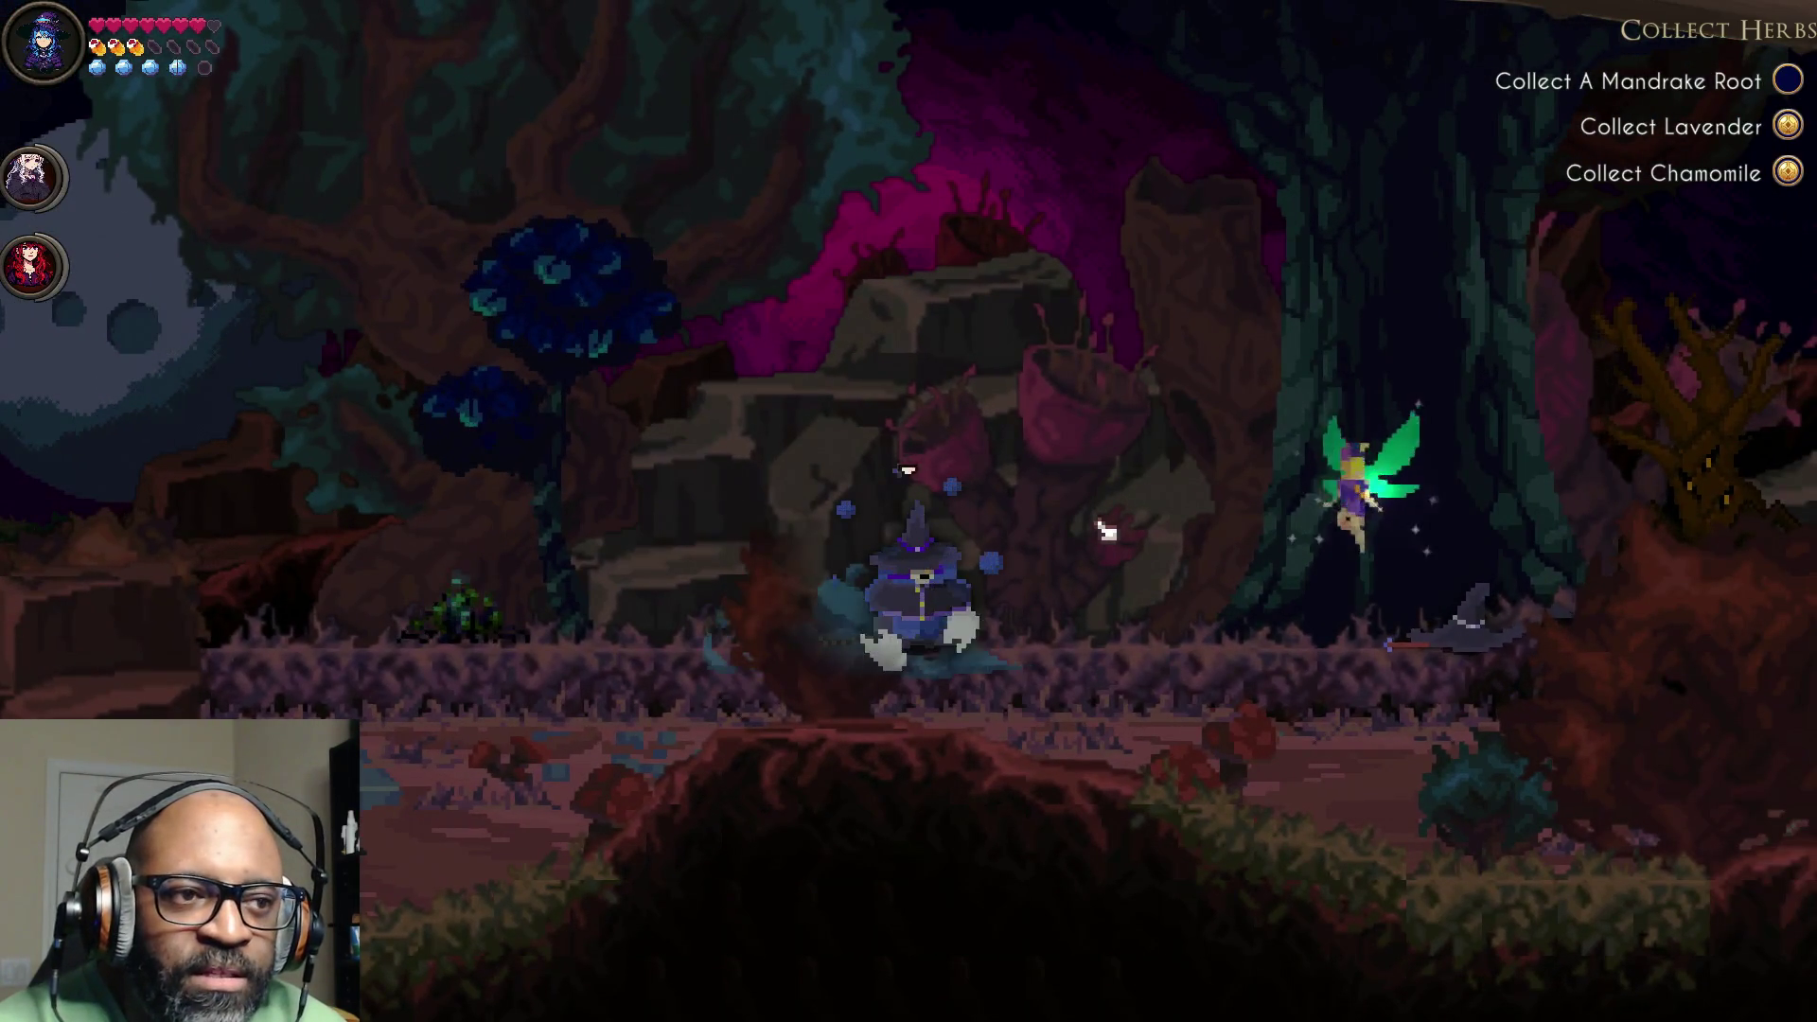
key("d")
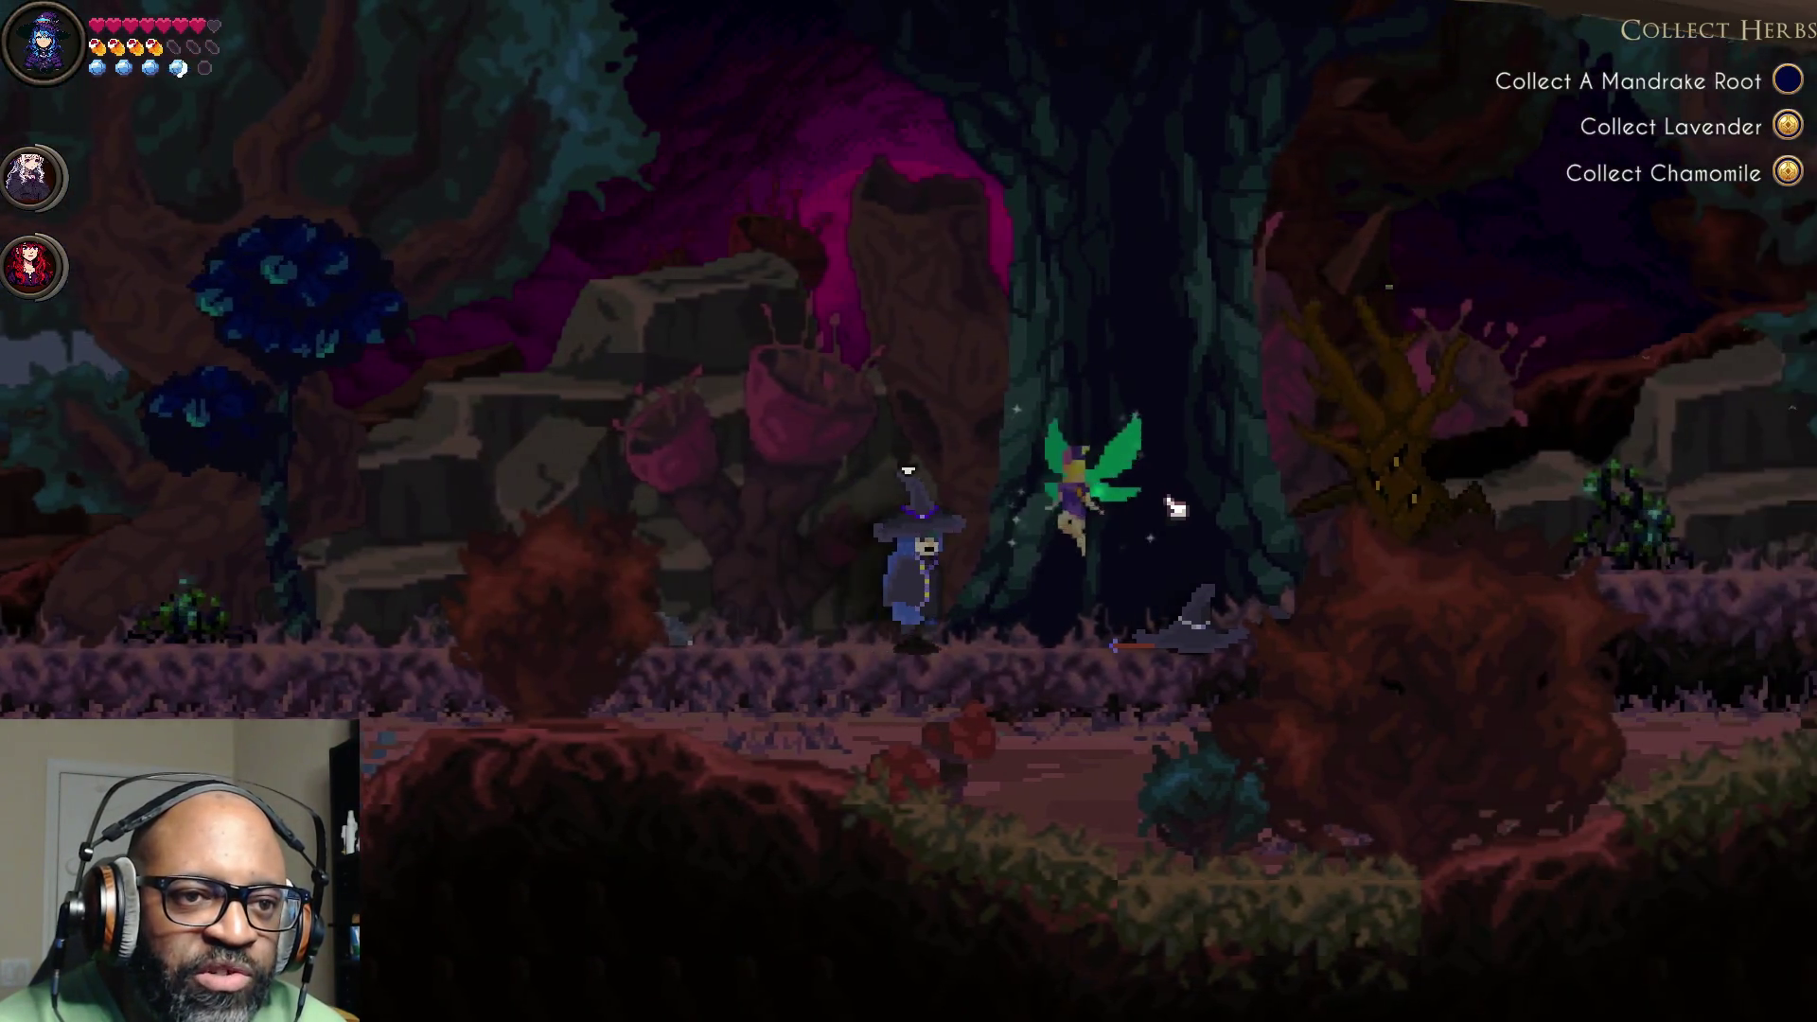
Step: Destroy the treant with the ice crystal spell and continue right through the forest
left_click(1214, 504)
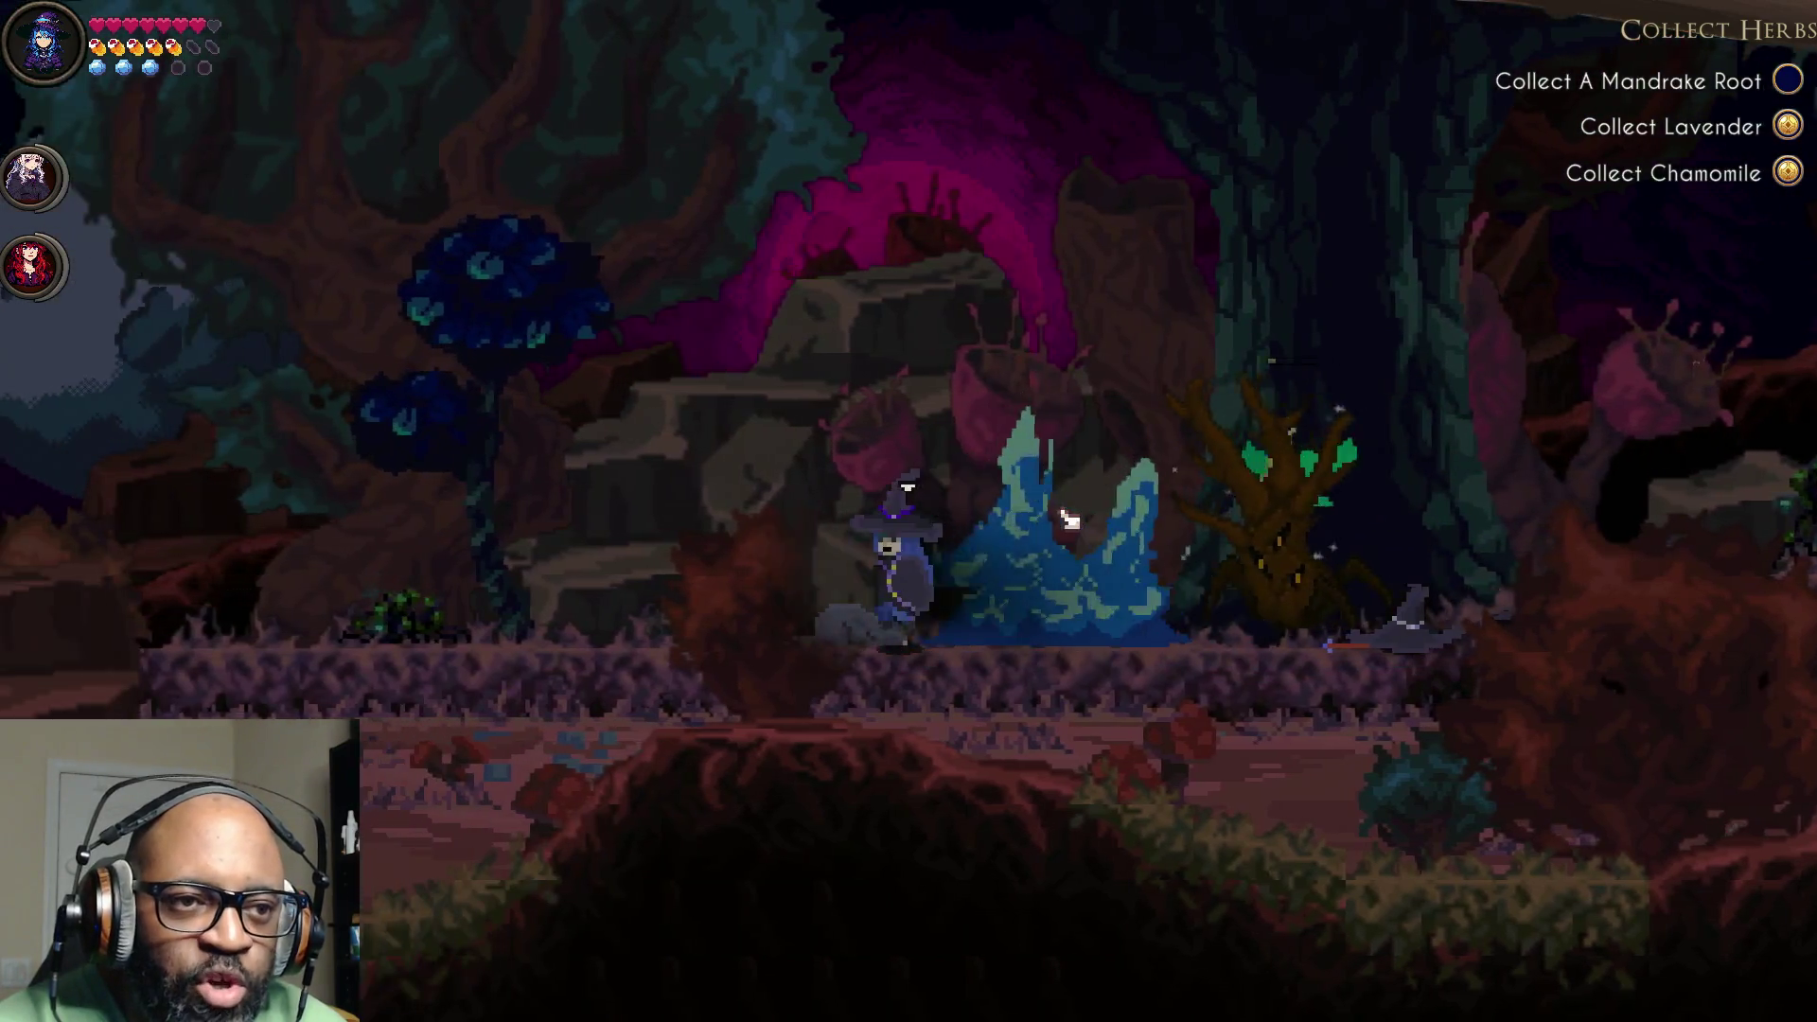
key("a")
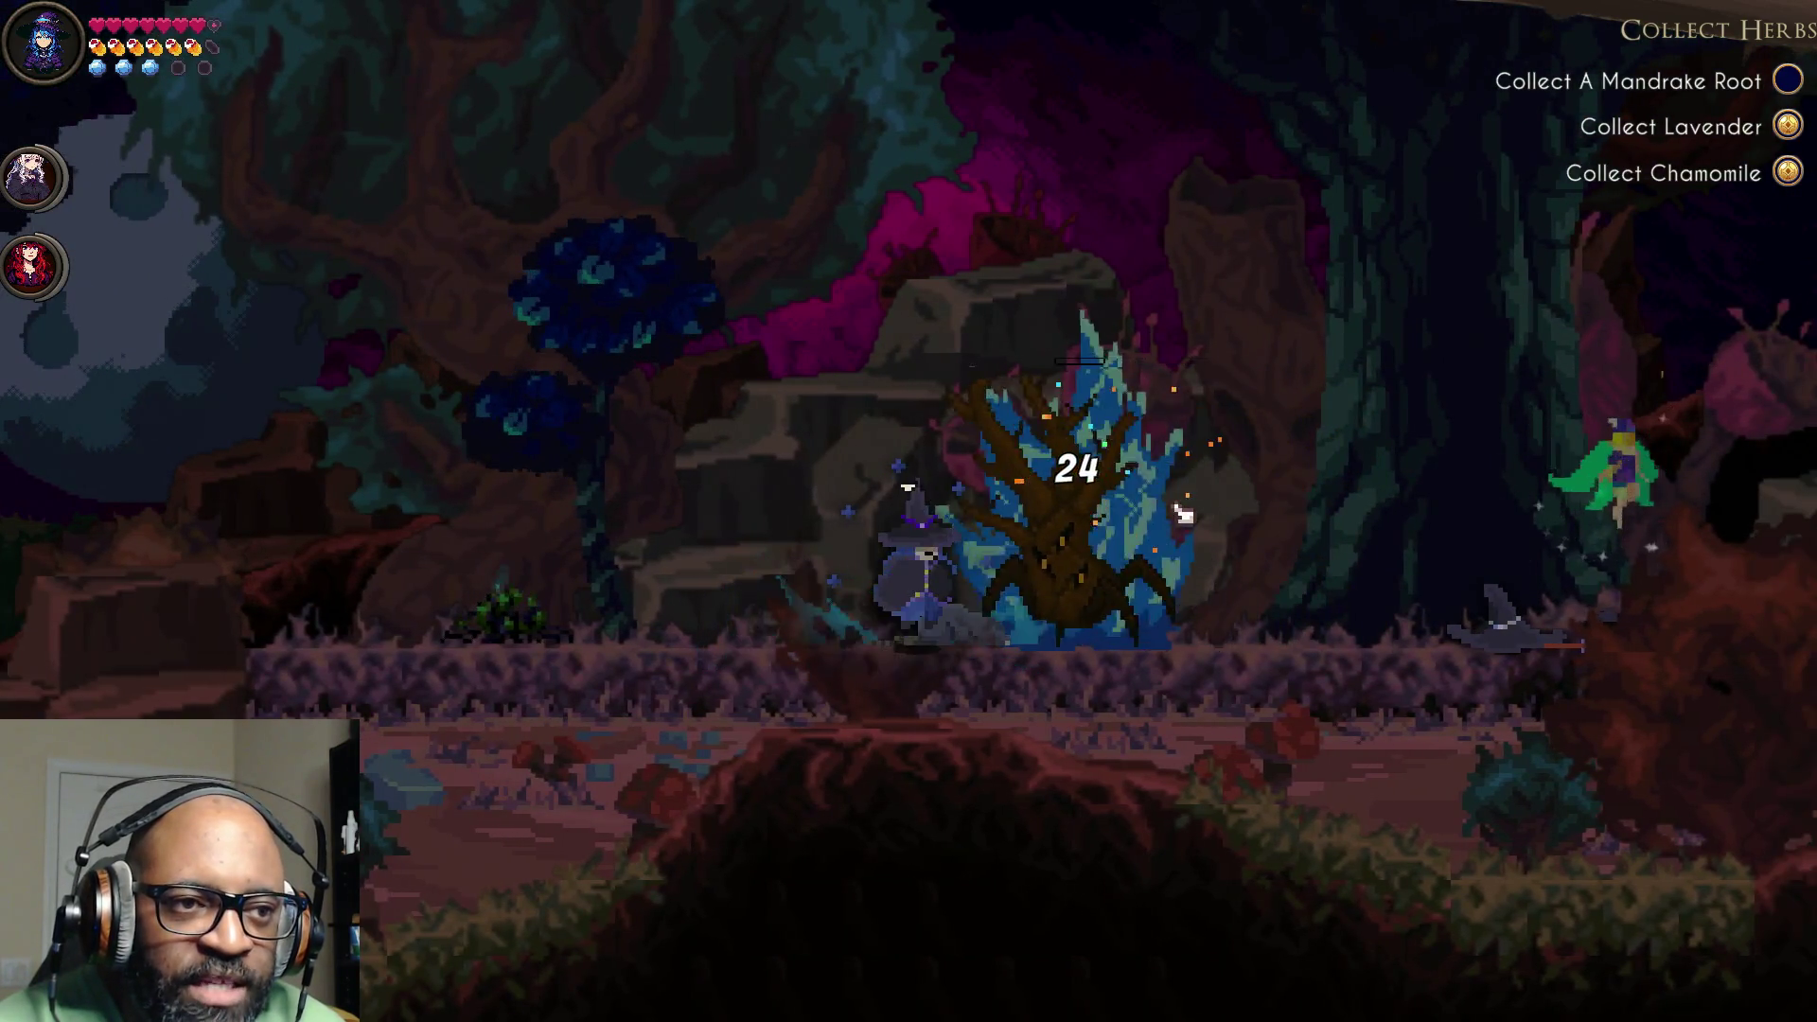
left_click(1182, 514)
key("a")
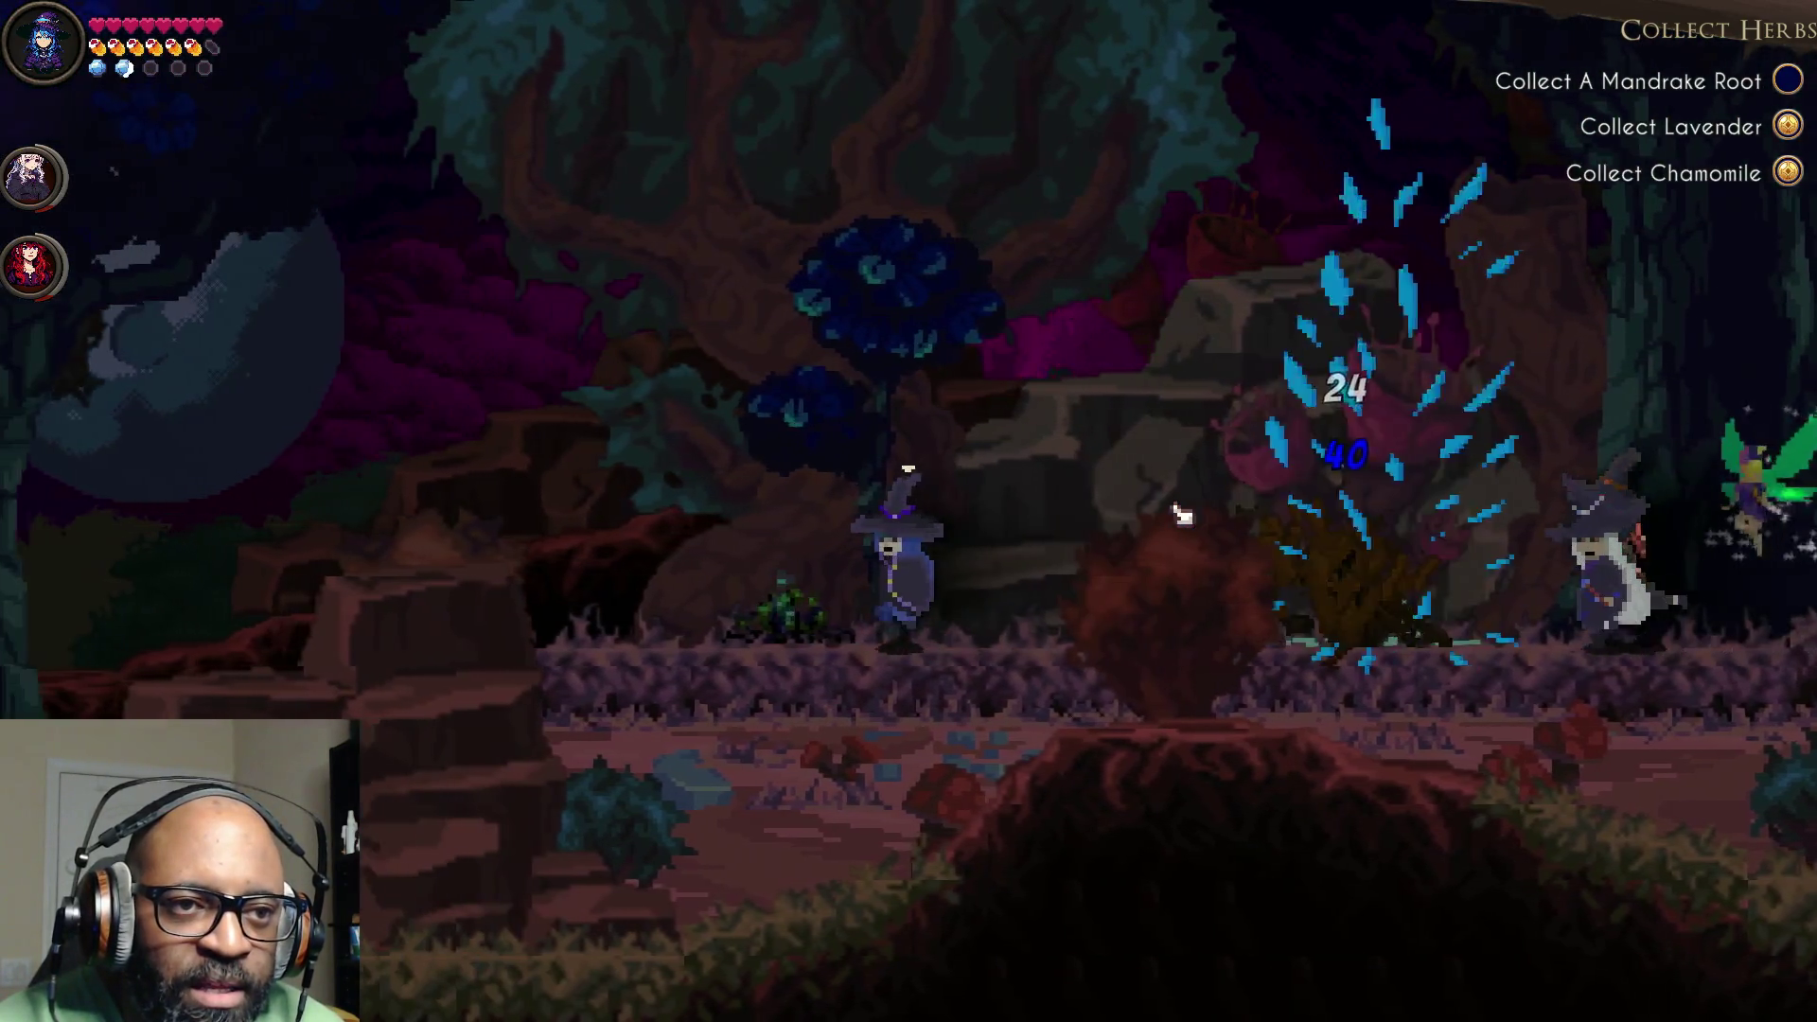
key("d")
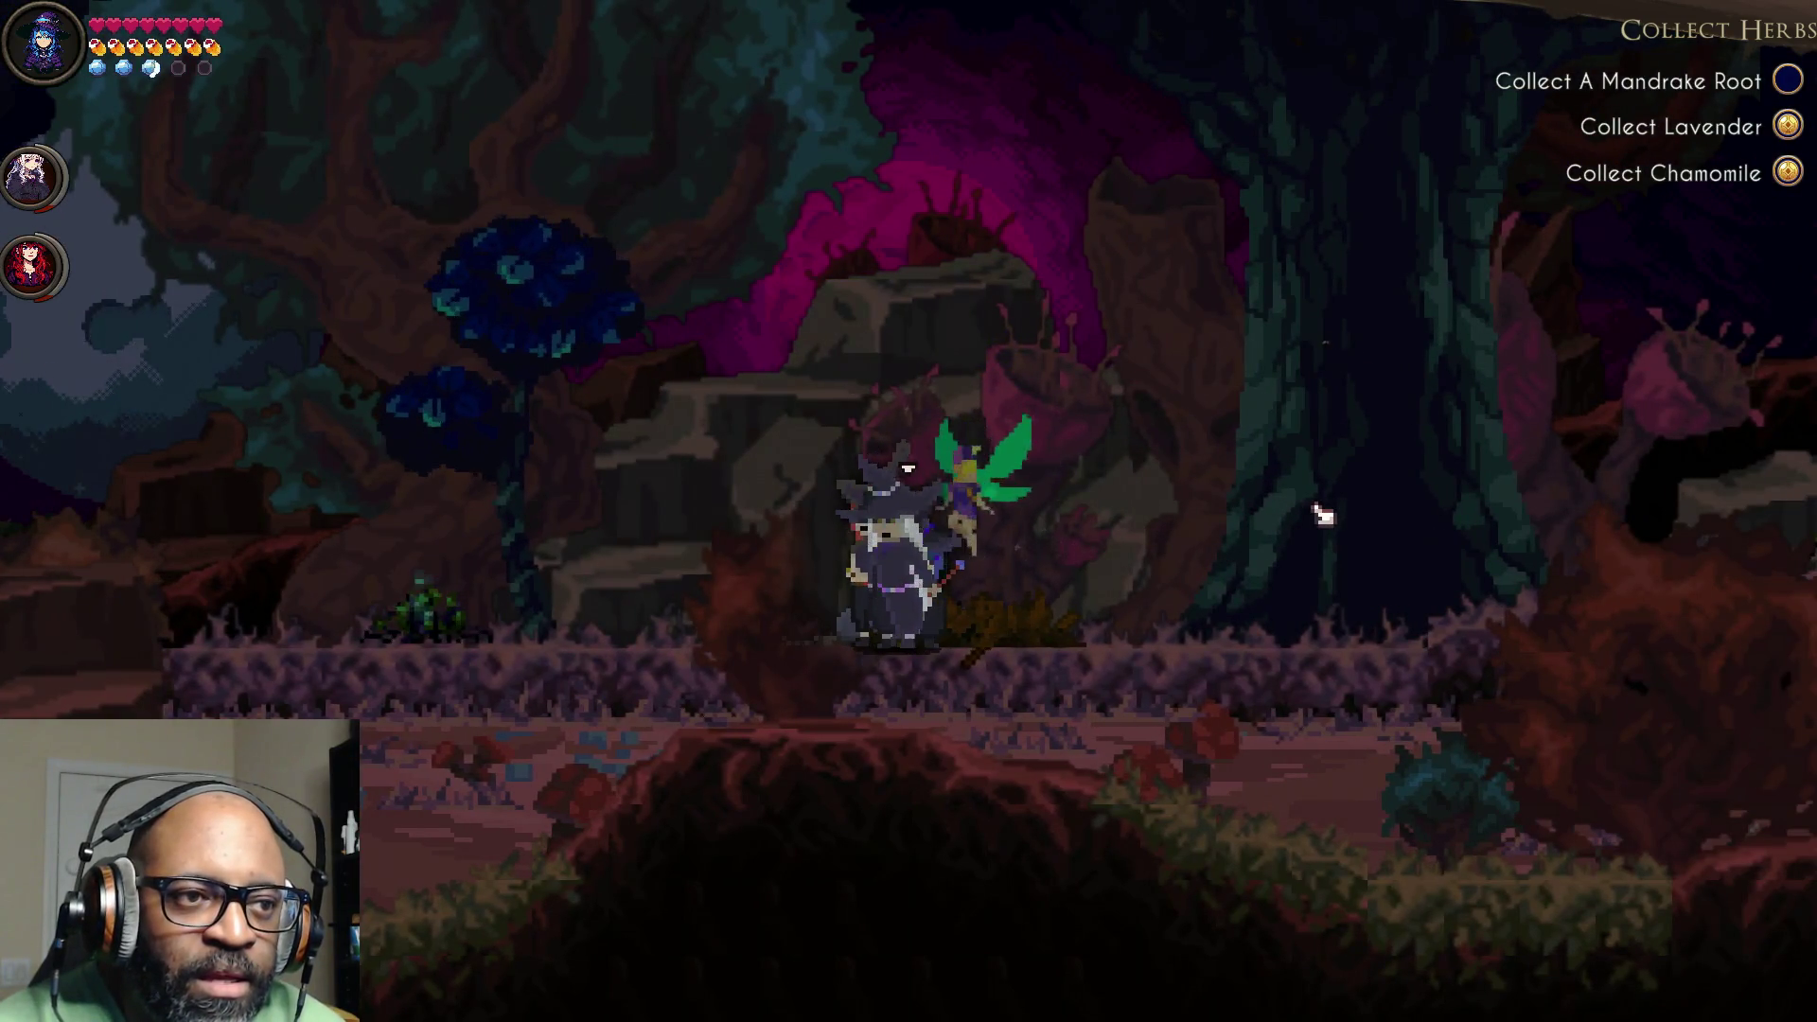
key("d")
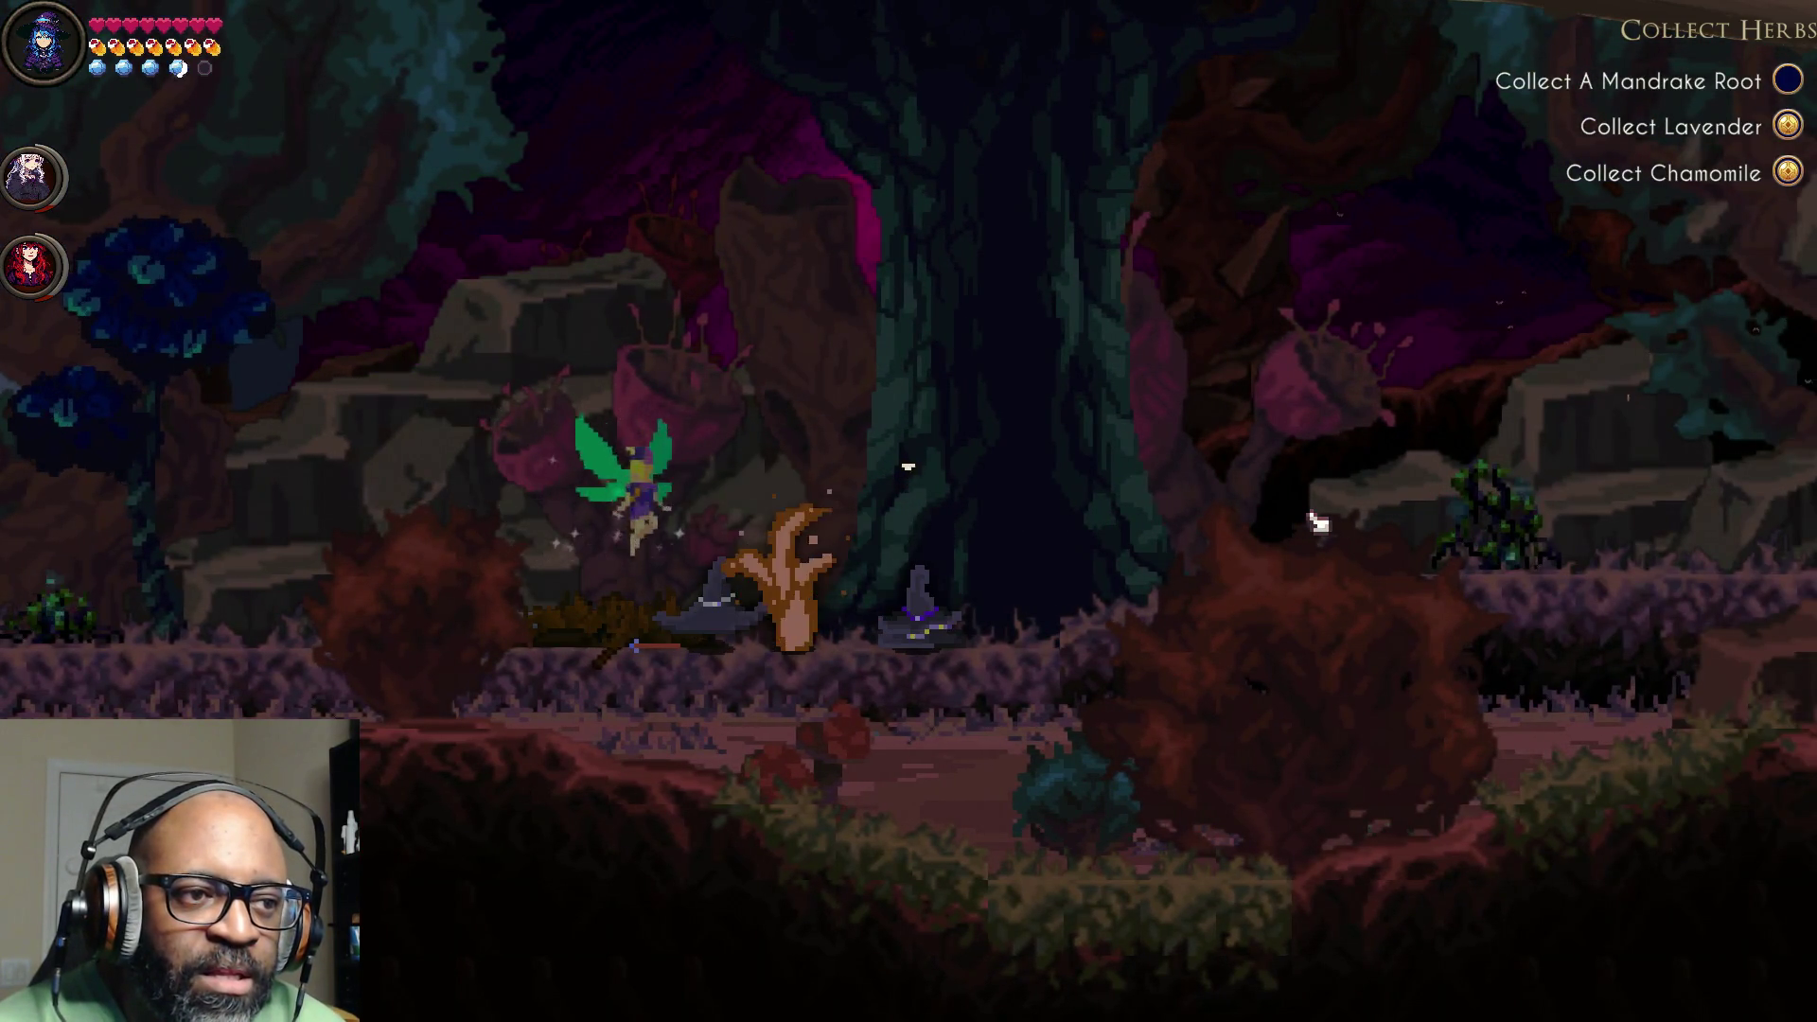